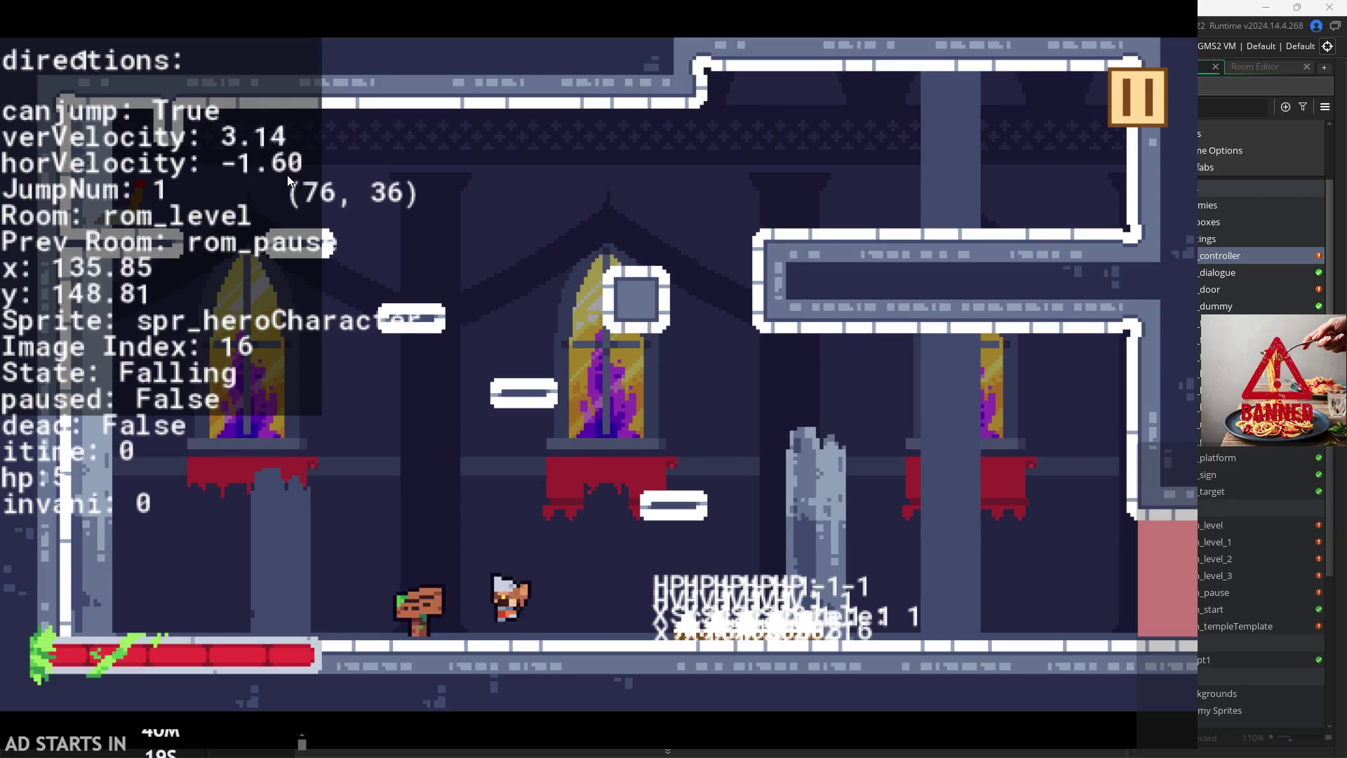
pyautogui.press('space')
# Step: Playtest the level: double-jump the character and wall-jump off the left wall
pyautogui.press('Left')
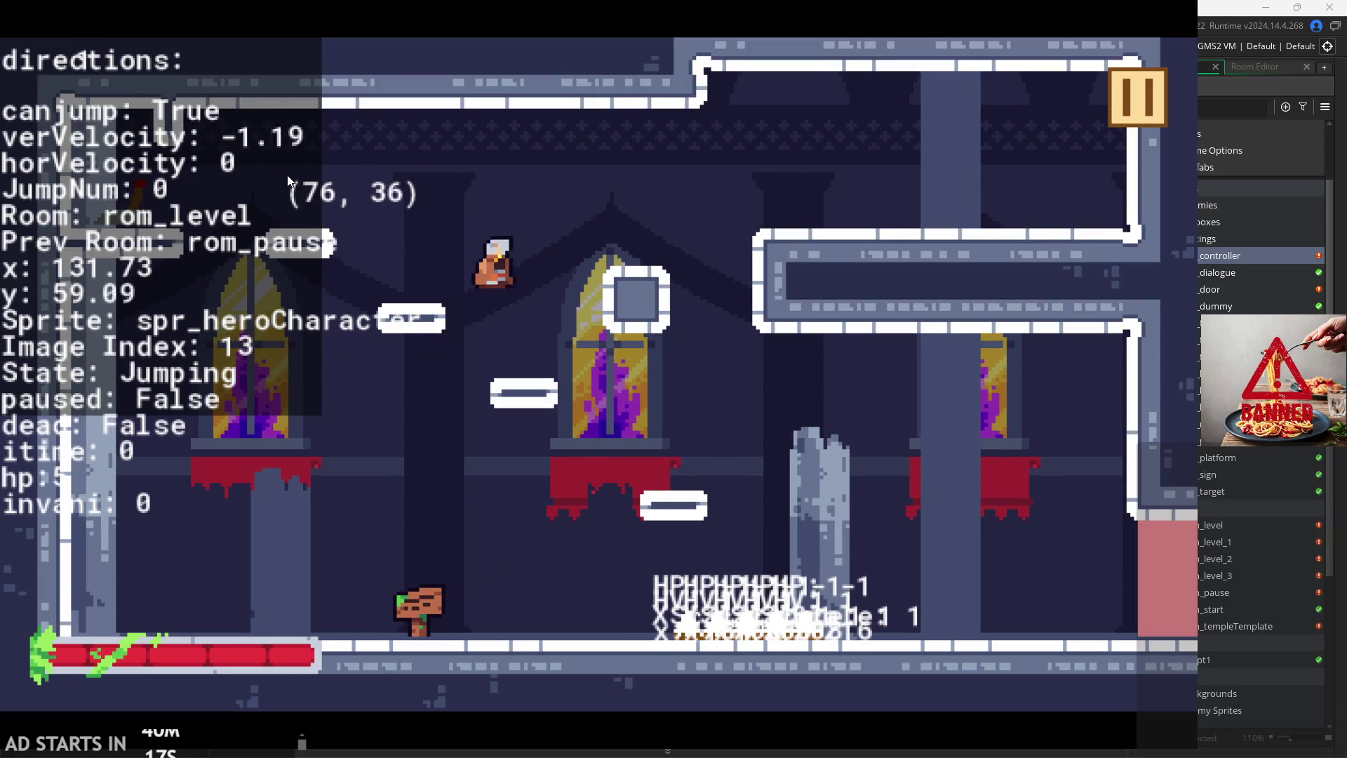
pyautogui.press('space')
pyautogui.press('space')
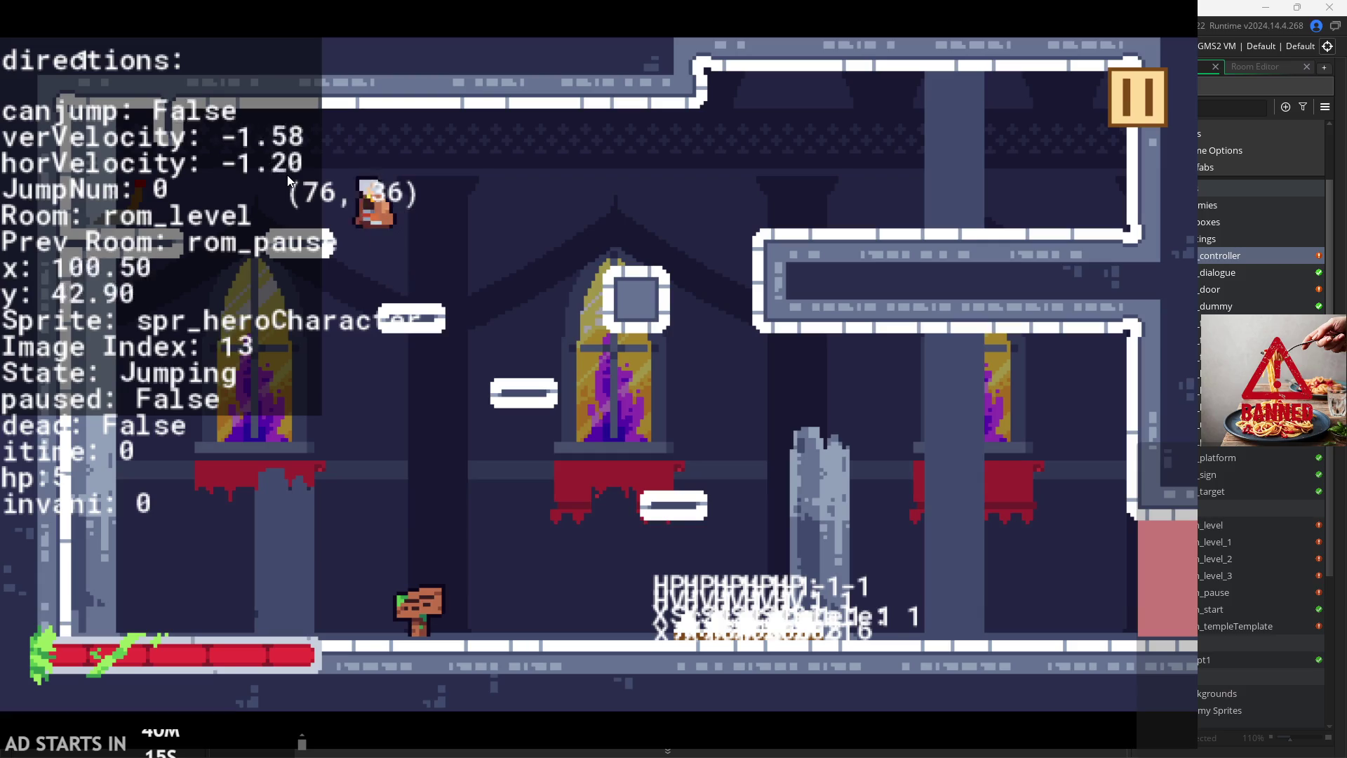
pyautogui.press('Left')
pyautogui.press('space')
pyautogui.press('space')
pyautogui.press('Right')
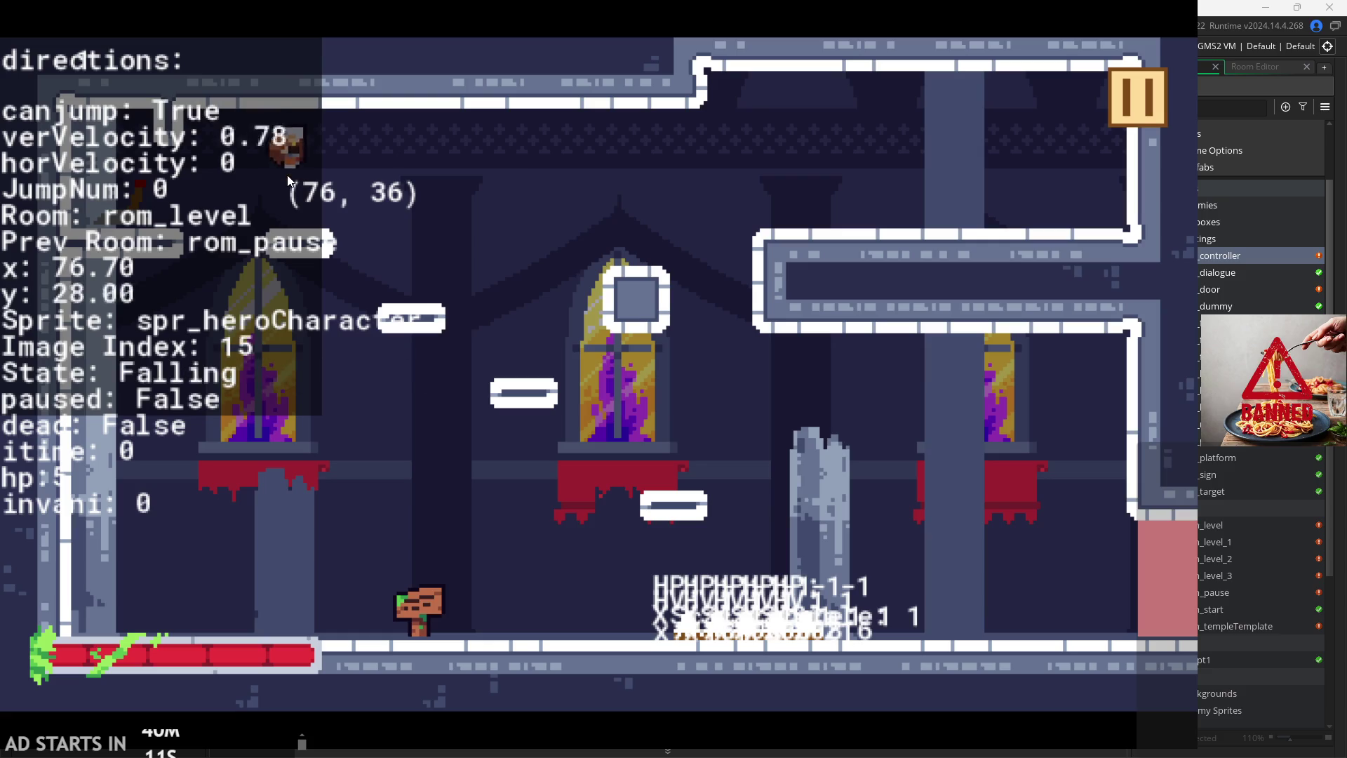
pyautogui.press('Left')
# Step: Run the character back and forth, test wall-sliding, then pause and exit the game
pyautogui.press('Right')
pyautogui.press('Left')
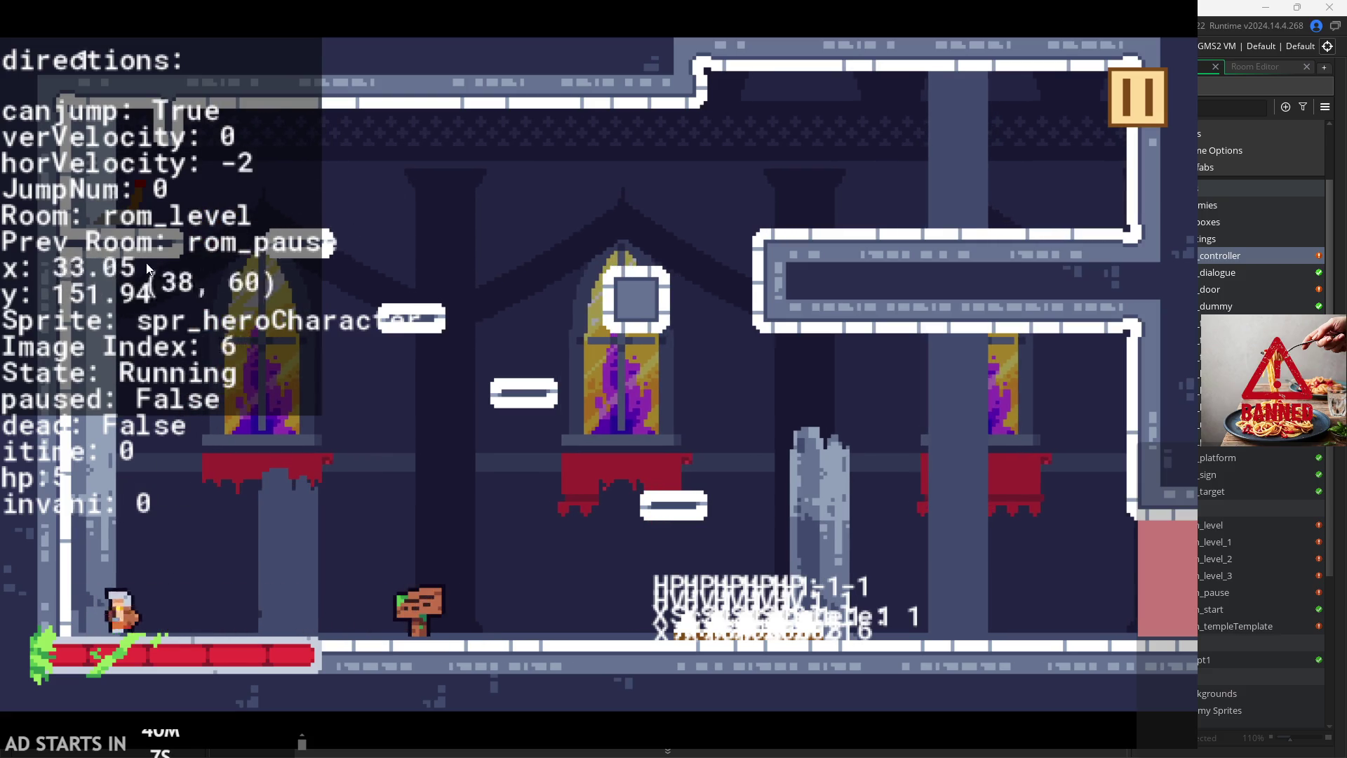
pyautogui.press('Right')
pyautogui.press('Left')
pyautogui.press('Right')
pyautogui.press('Left')
pyautogui.press('space')
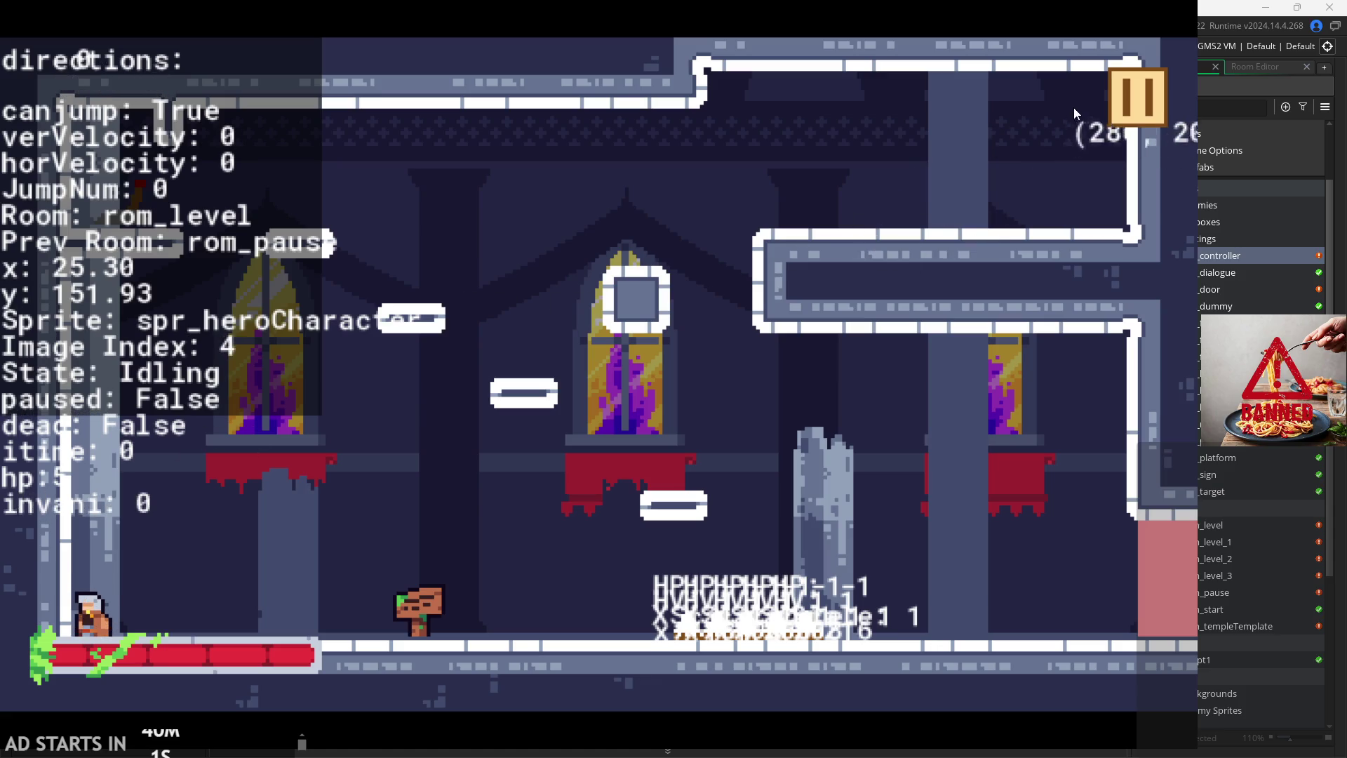
pyautogui.click(1126, 87)
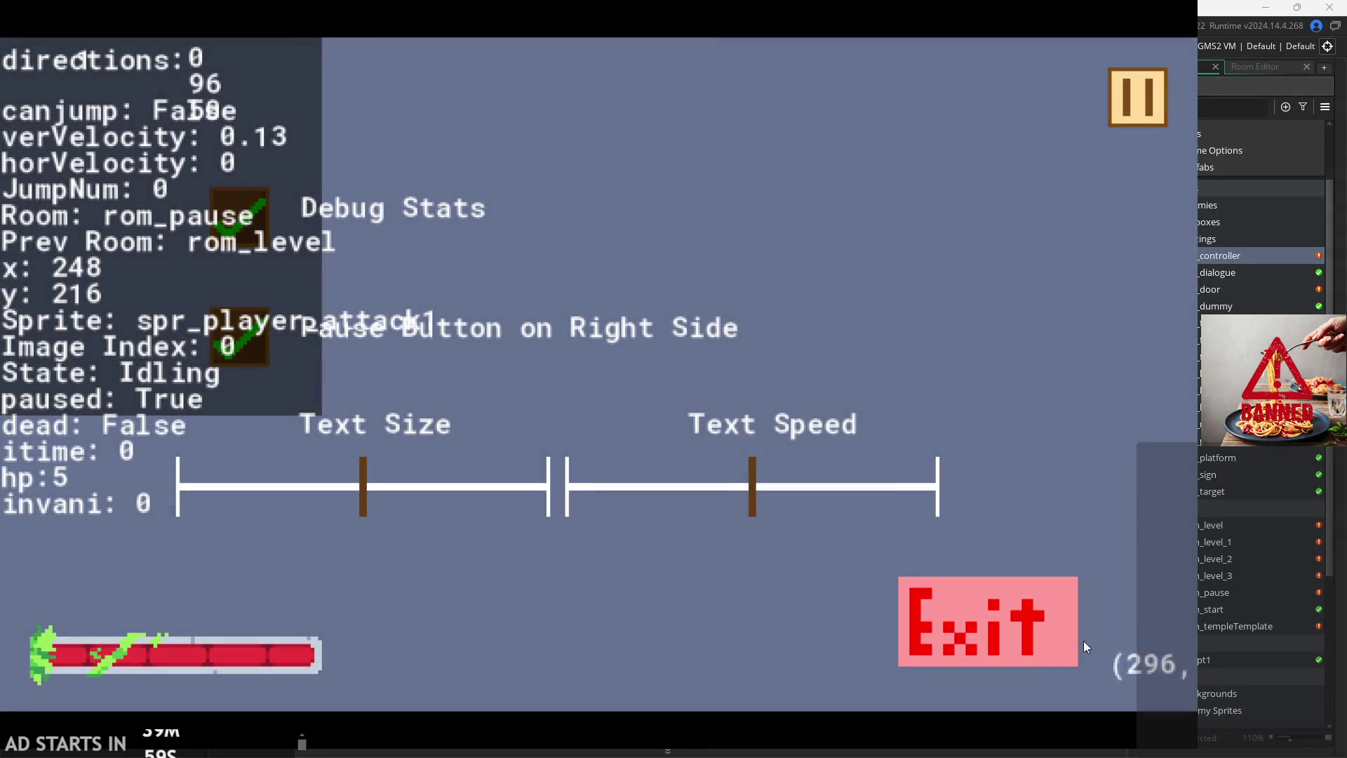
pyautogui.click(1053, 603)
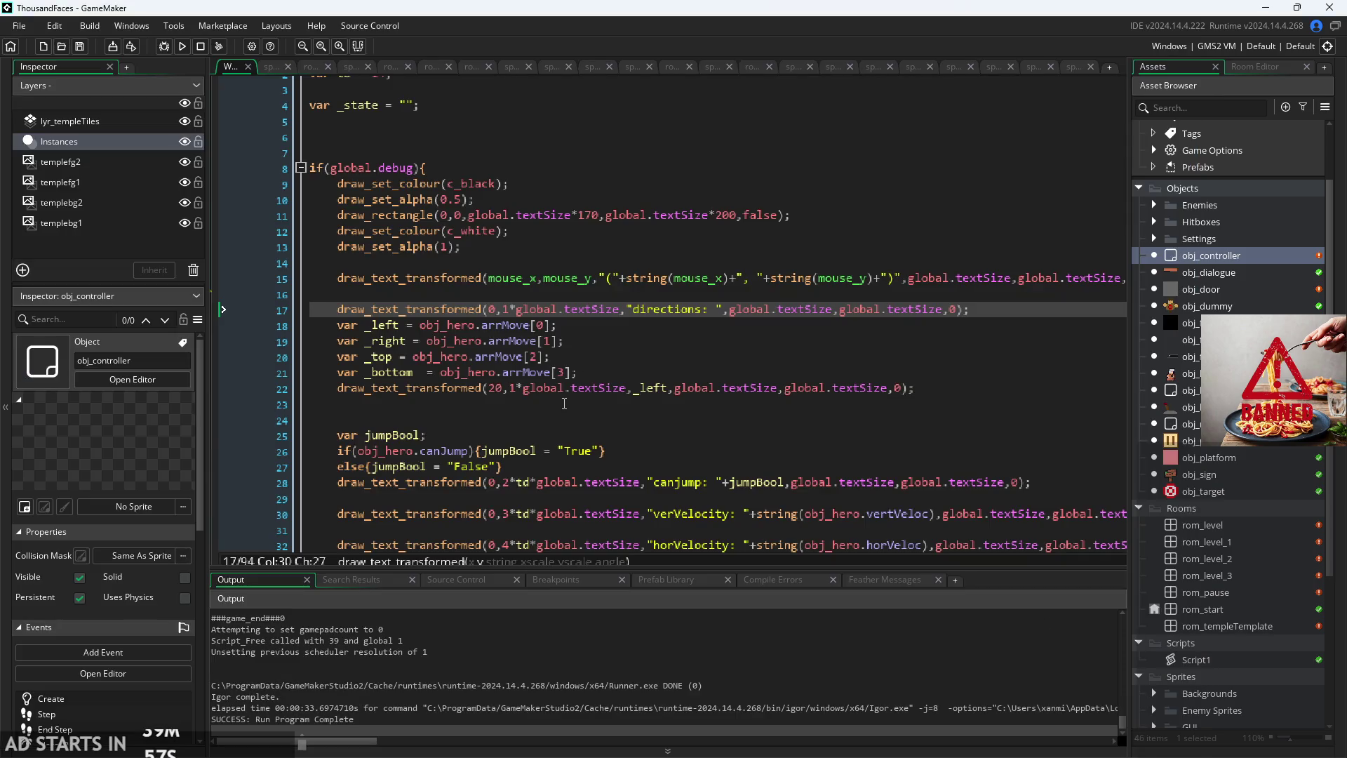
# Step: In the obj_controller Draw GUI code, put the caret on canjump's row number
pyautogui.click(588, 415)
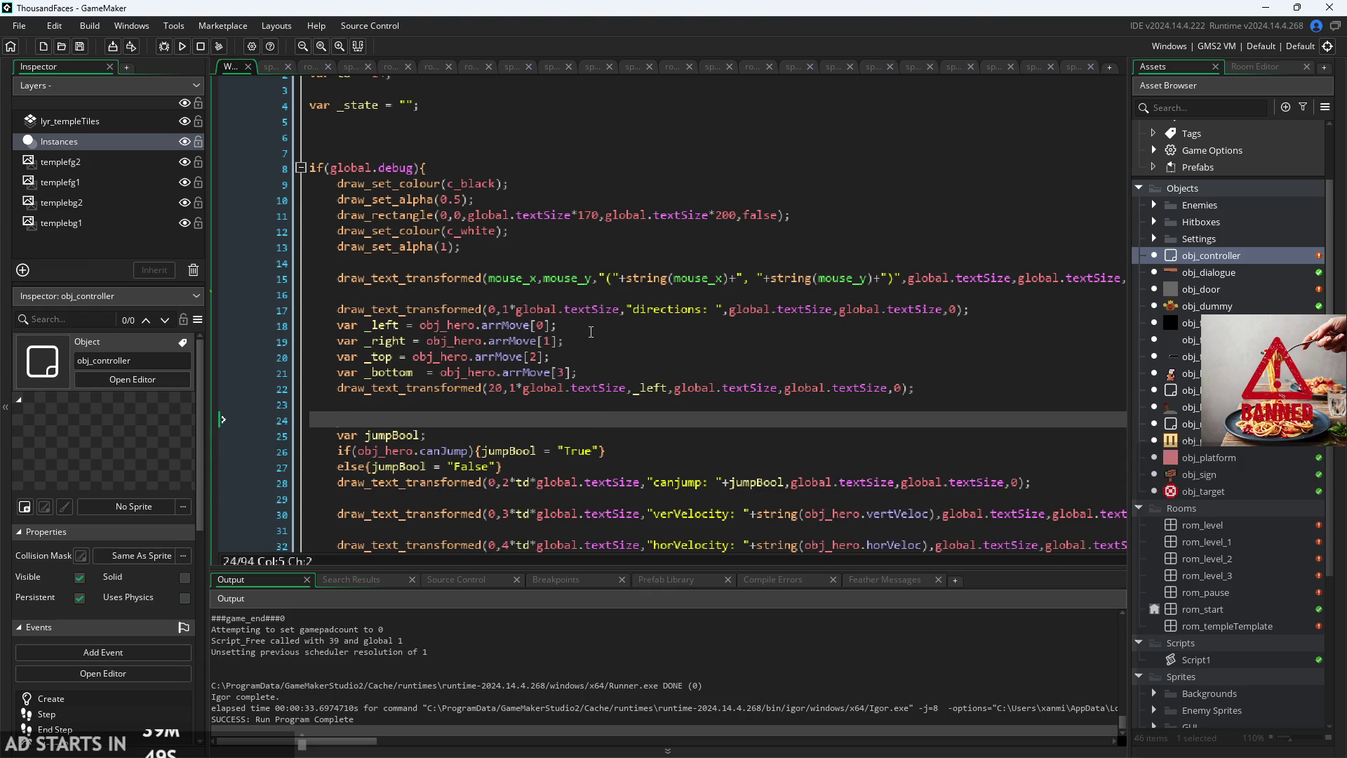
pyautogui.click(593, 331)
pyautogui.click(604, 336)
pyautogui.click(612, 330)
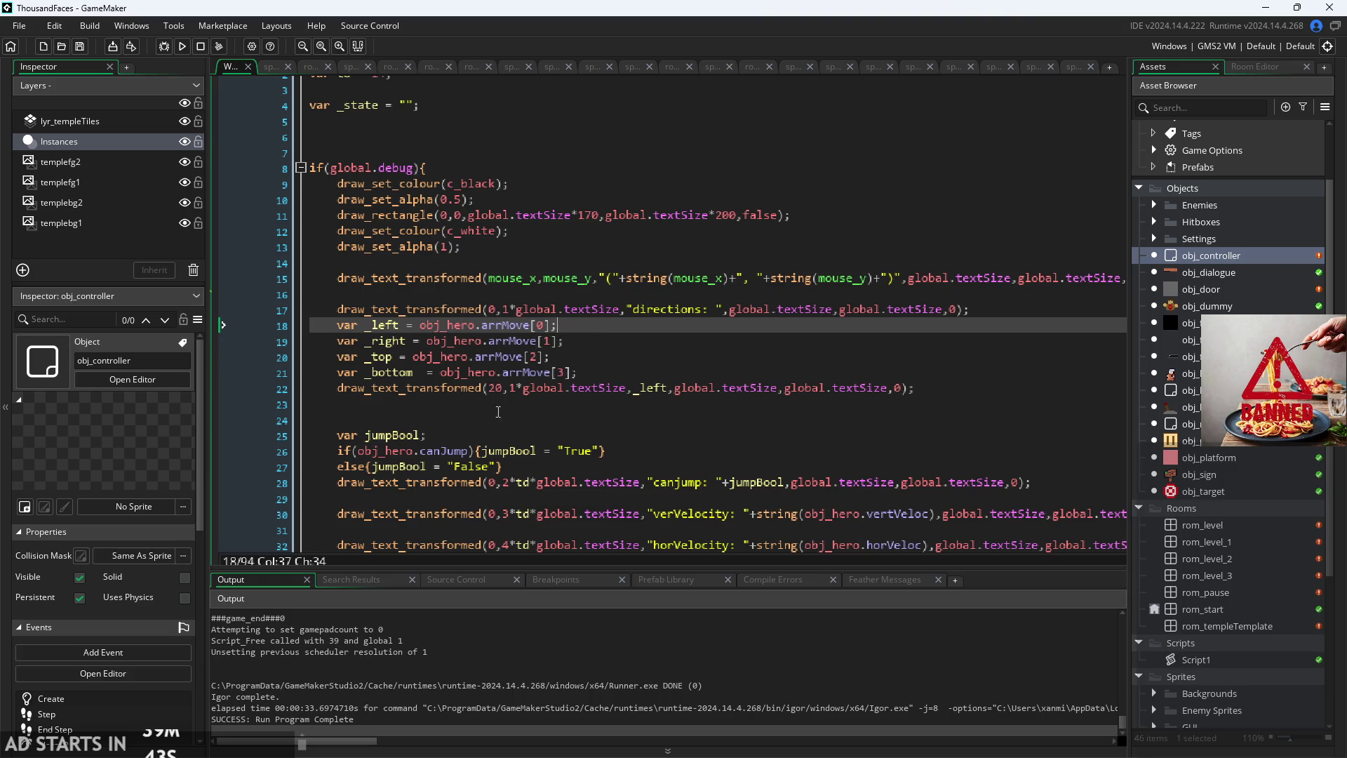
pyautogui.click(511, 482)
# Step: Renumber the debug readout rows from canjump downward to 3, 4, 5, 6, 7, 8 and 9
pyautogui.press('BackSpace')
pyautogui.write('3')
pyautogui.press('Down')
pyautogui.press('Down')
pyautogui.press('BackSpace')
pyautogui.write('4')
pyautogui.press('Down')
pyautogui.press('Down')
pyautogui.press('BackSpace')
pyautogui.write('5')
pyautogui.press('Down')
pyautogui.press('Down')
pyautogui.press('BackSpace')
pyautogui.write('6')
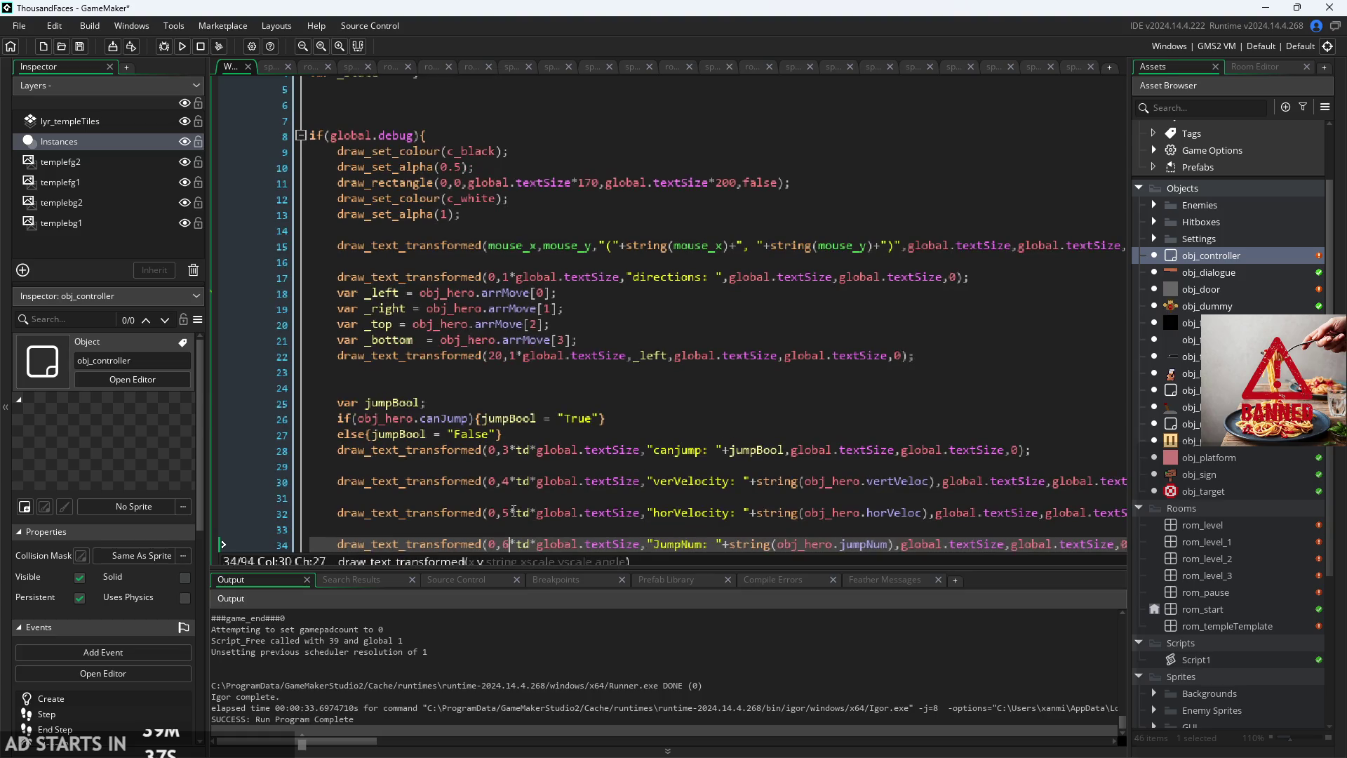
pyautogui.press('Down')
pyautogui.press('Down')
pyautogui.press('BackSpace')
pyautogui.write('7')
pyautogui.press('Down')
pyautogui.press('Down')
pyautogui.press('BackSpace')
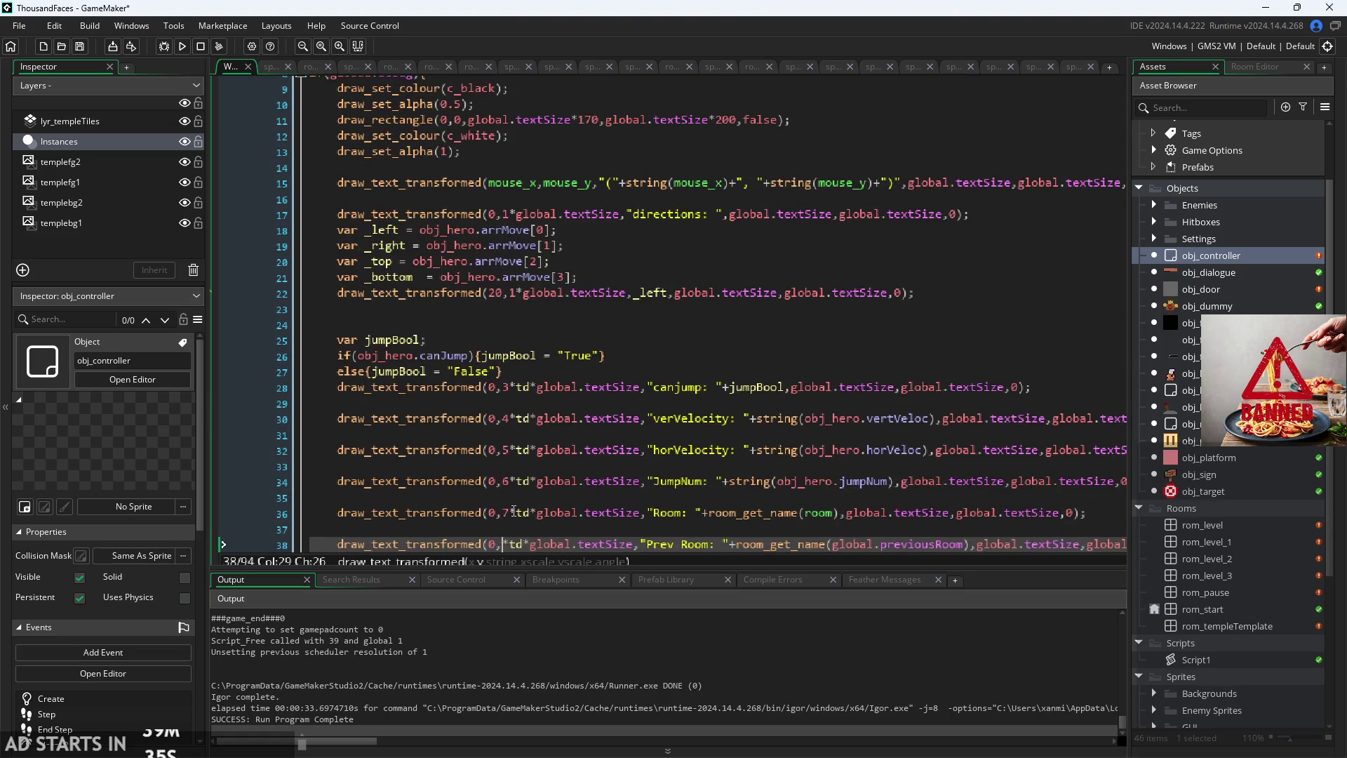
pyautogui.write('8')
pyautogui.press('Down')
pyautogui.press('Down')
pyautogui.press('BackSpace')
pyautogui.write('9')
pyautogui.press('Down')
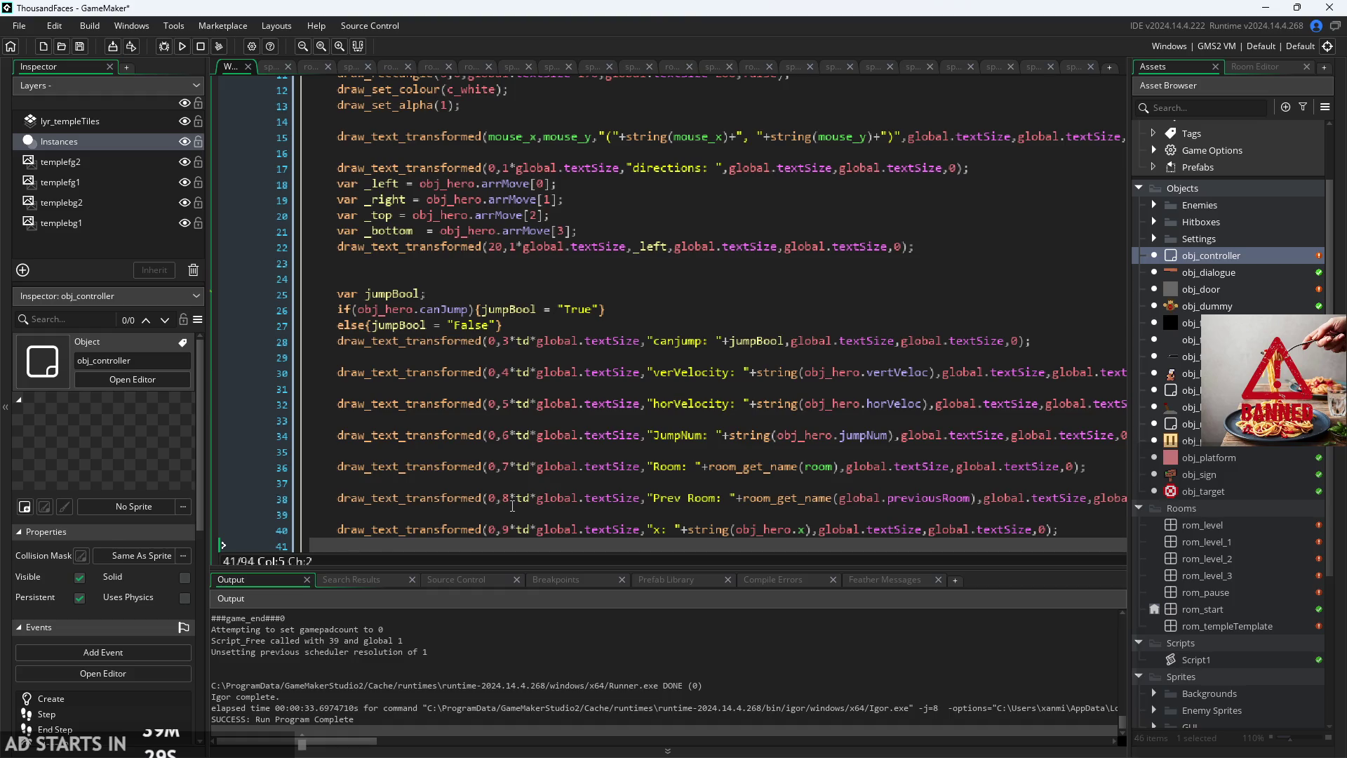
# Step: Undo the renumbering and change canjump's row multiplier to 18*td
pyautogui.hotkey('ctrl', 'z')
pyautogui.hotkey('ctrl', 'z')
pyautogui.hotkey('ctrl', 'z')
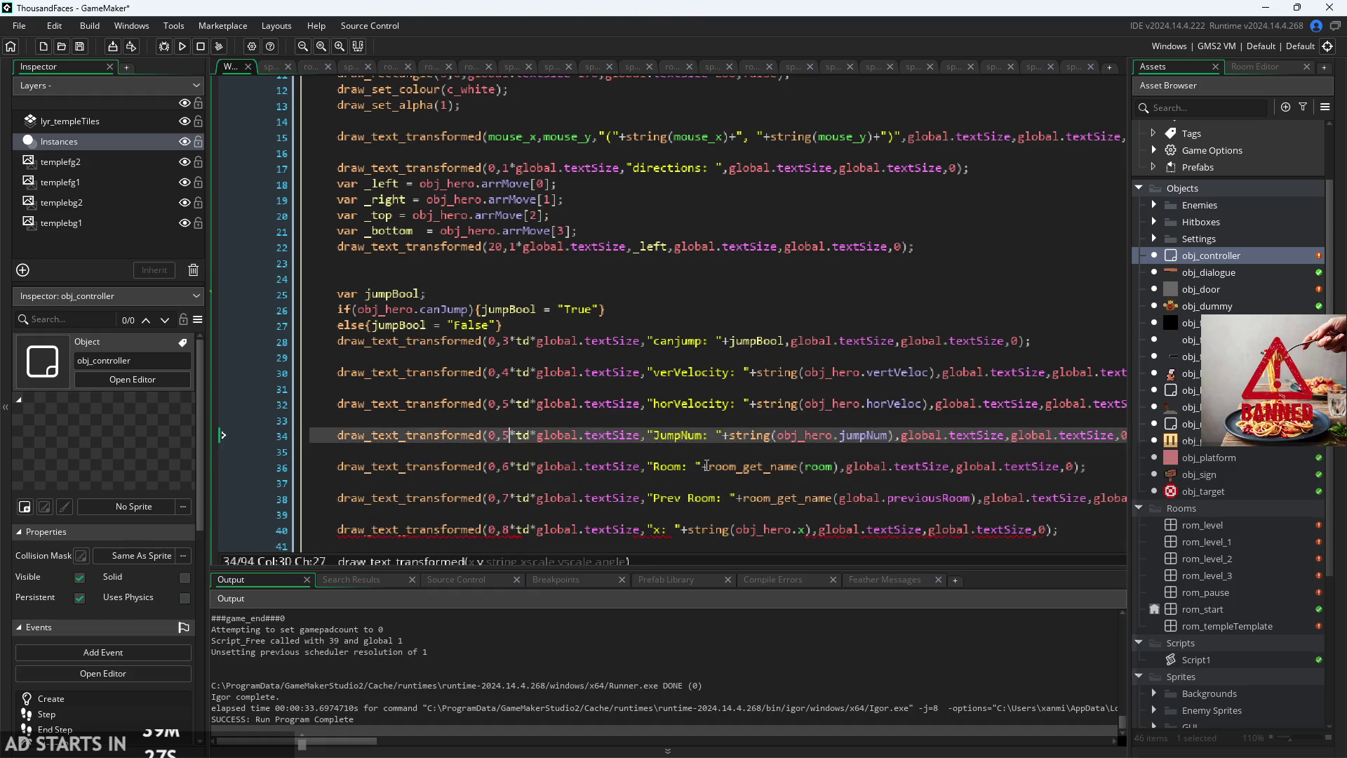
pyautogui.hotkey('ctrl', 'z')
pyautogui.hotkey('ctrl', 'z')
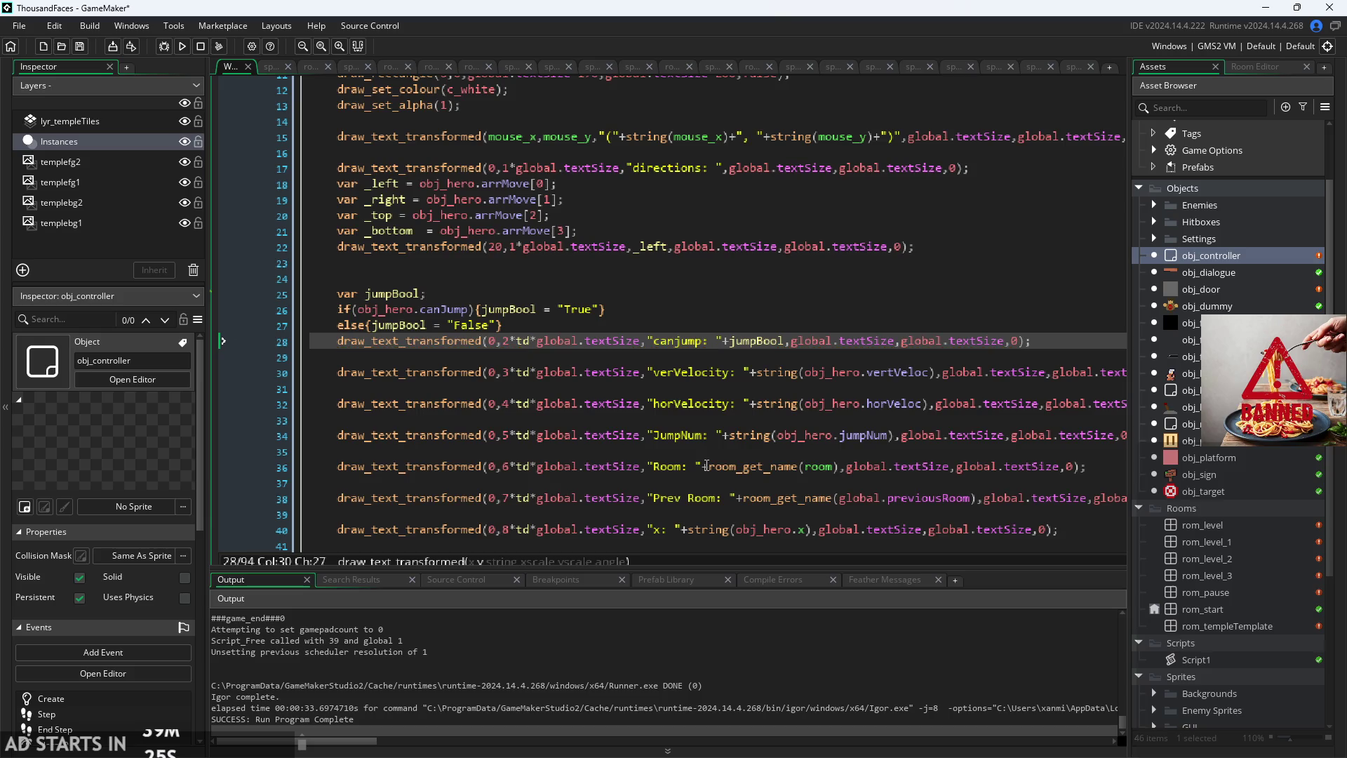
pyautogui.click(598, 326)
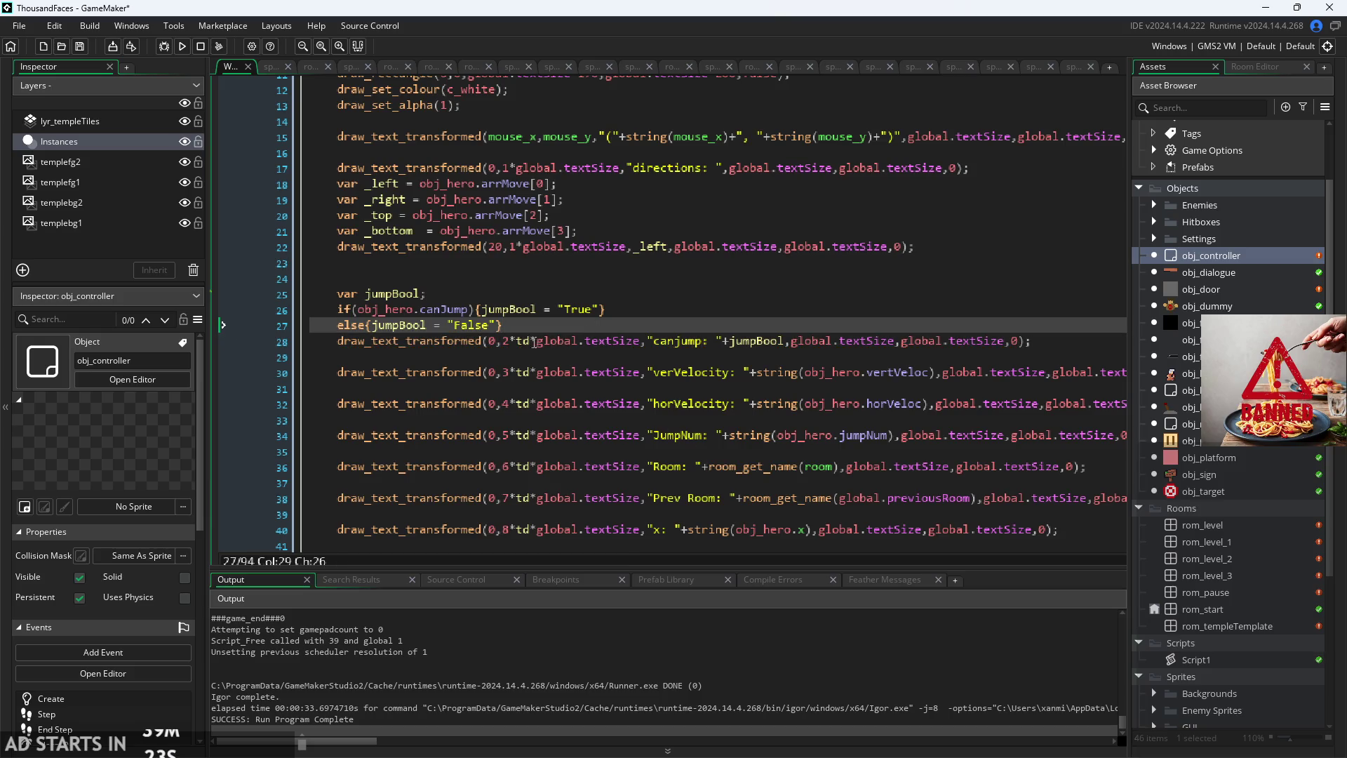
pyautogui.press('Down')
pyautogui.press('Delete')
pyautogui.write('18')
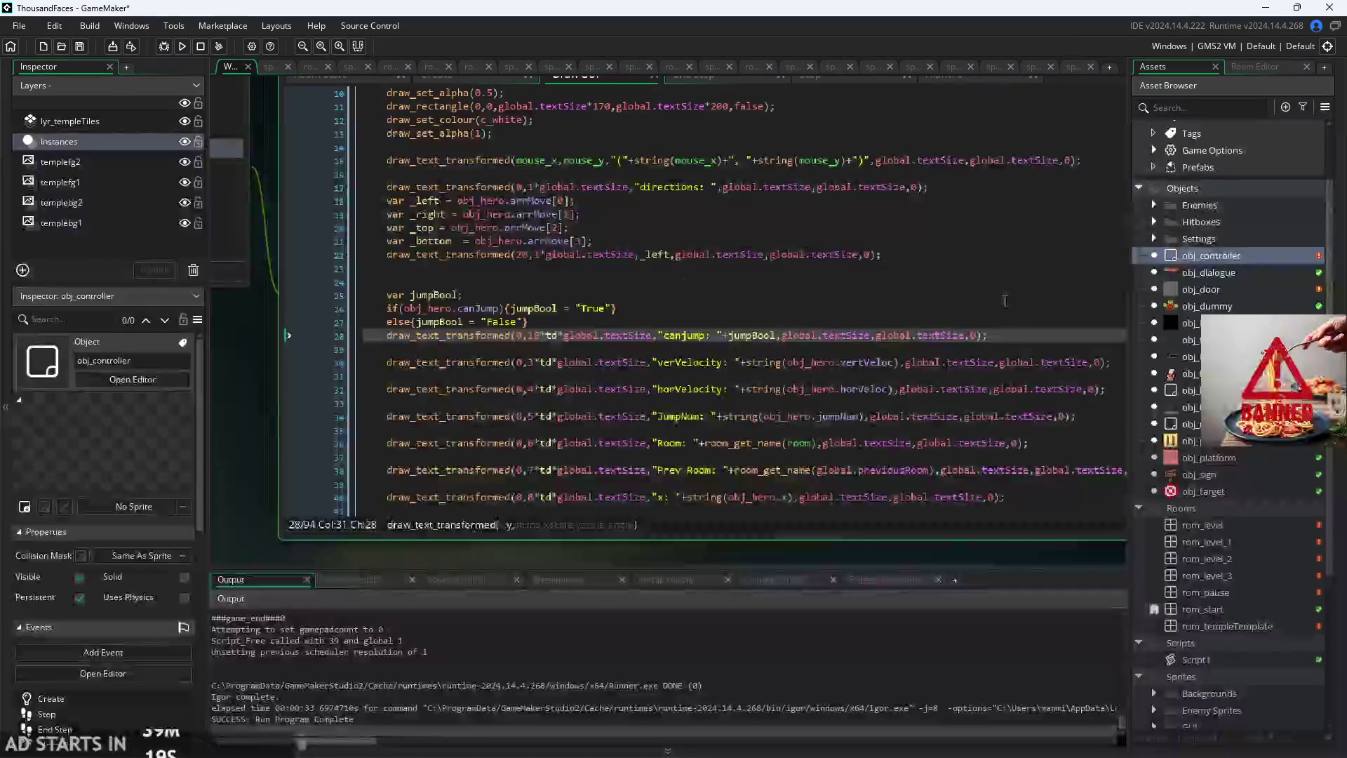
# Step: Move the jumpBool block from lines 25–28 to just below the invani line
pyautogui.moveTo(988, 335)
pyautogui.mouseDown()
pyautogui.moveTo(428, 309)
pyautogui.moveTo(397, 295)
pyautogui.mouseUp()
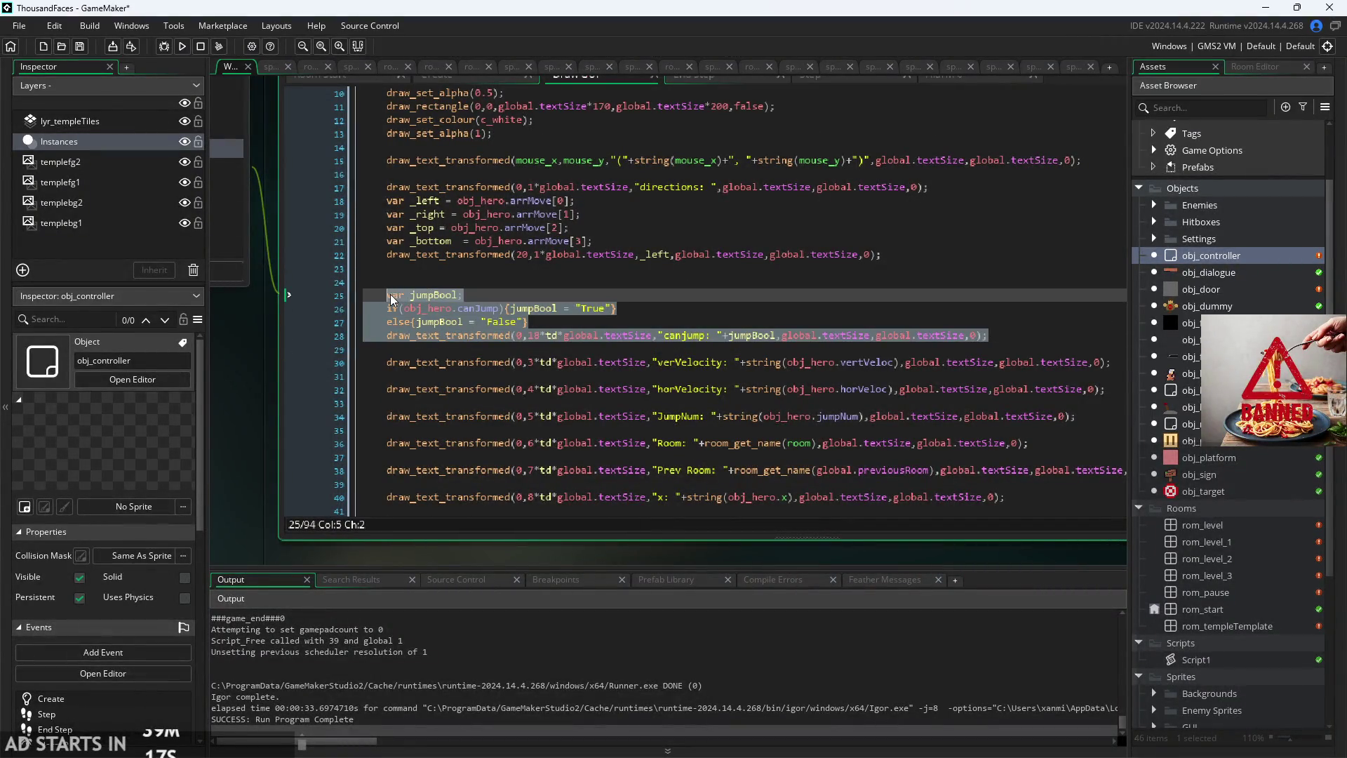
pyautogui.press('BackSpace')
pyautogui.scroll(-5, 509, 443)
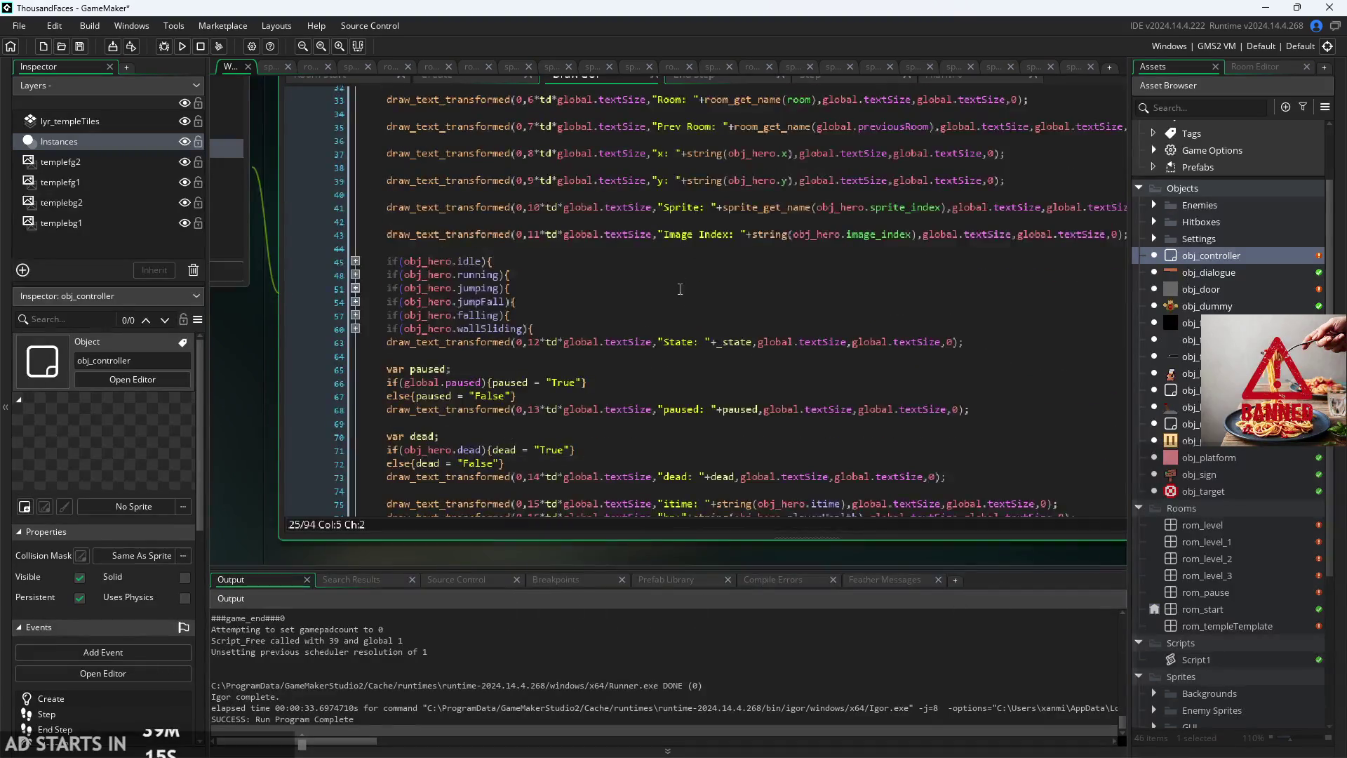
pyautogui.scroll(-5, 682, 304)
pyautogui.click(1090, 364)
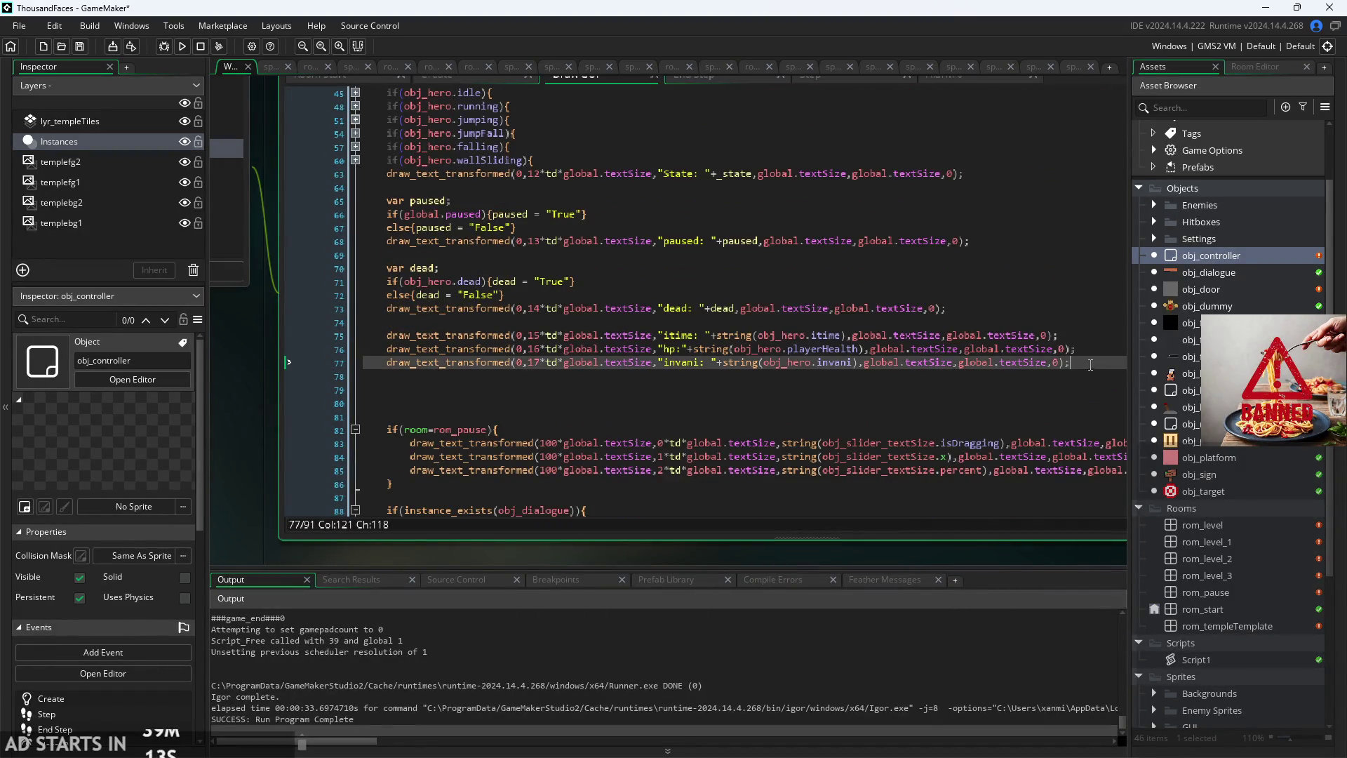
pyautogui.press('Return')
pyautogui.press('Return')
pyautogui.write('var jumpBool; \tif(obj_hero.canJump){jumpBool = "True"} \telse{jumpBool = "False"} \tdraw_text_transformed(0,18*td*global.textSize,"canjump: "+jumpBool,global.textSize,global.textSize,0);')
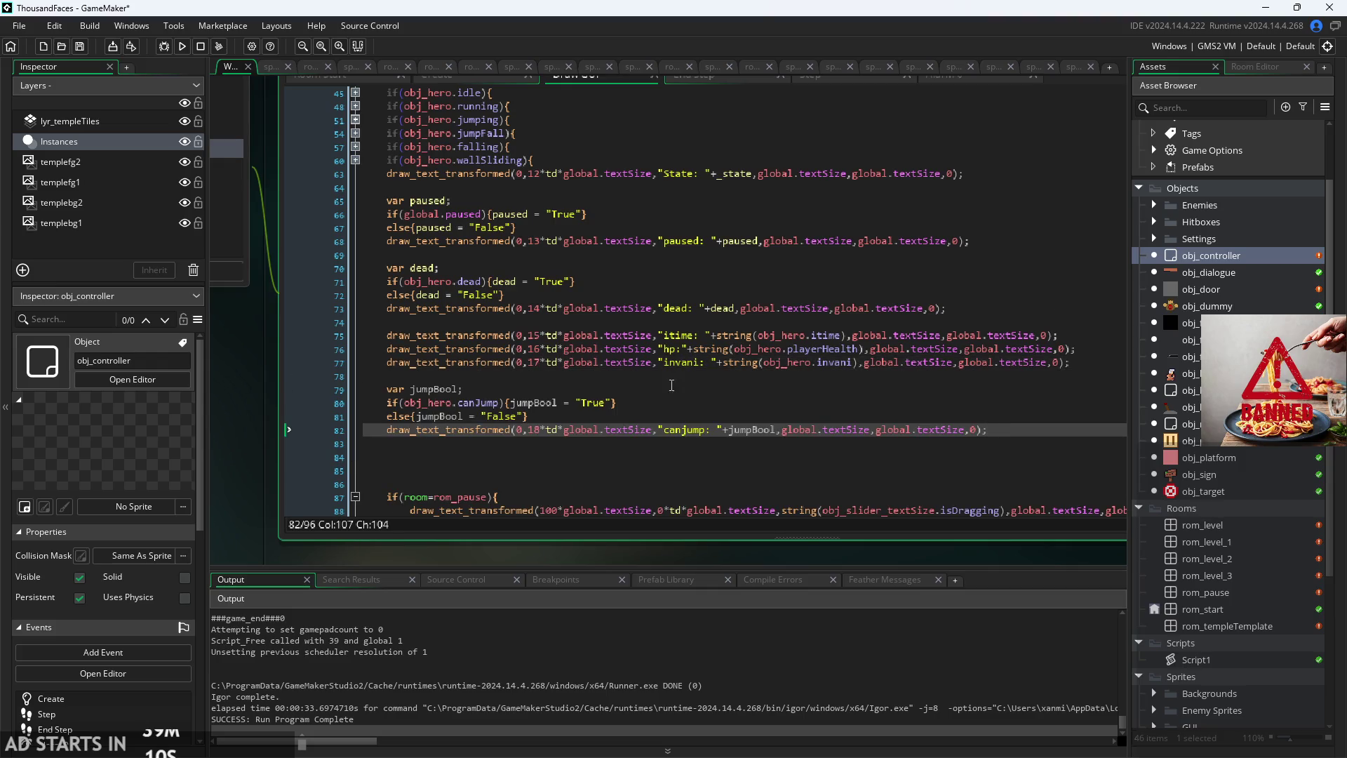
pyautogui.click(669, 392)
# Step: Delete the empty lines left by the cut and remove a stray backslash
pyautogui.scroll(6, 670, 400)
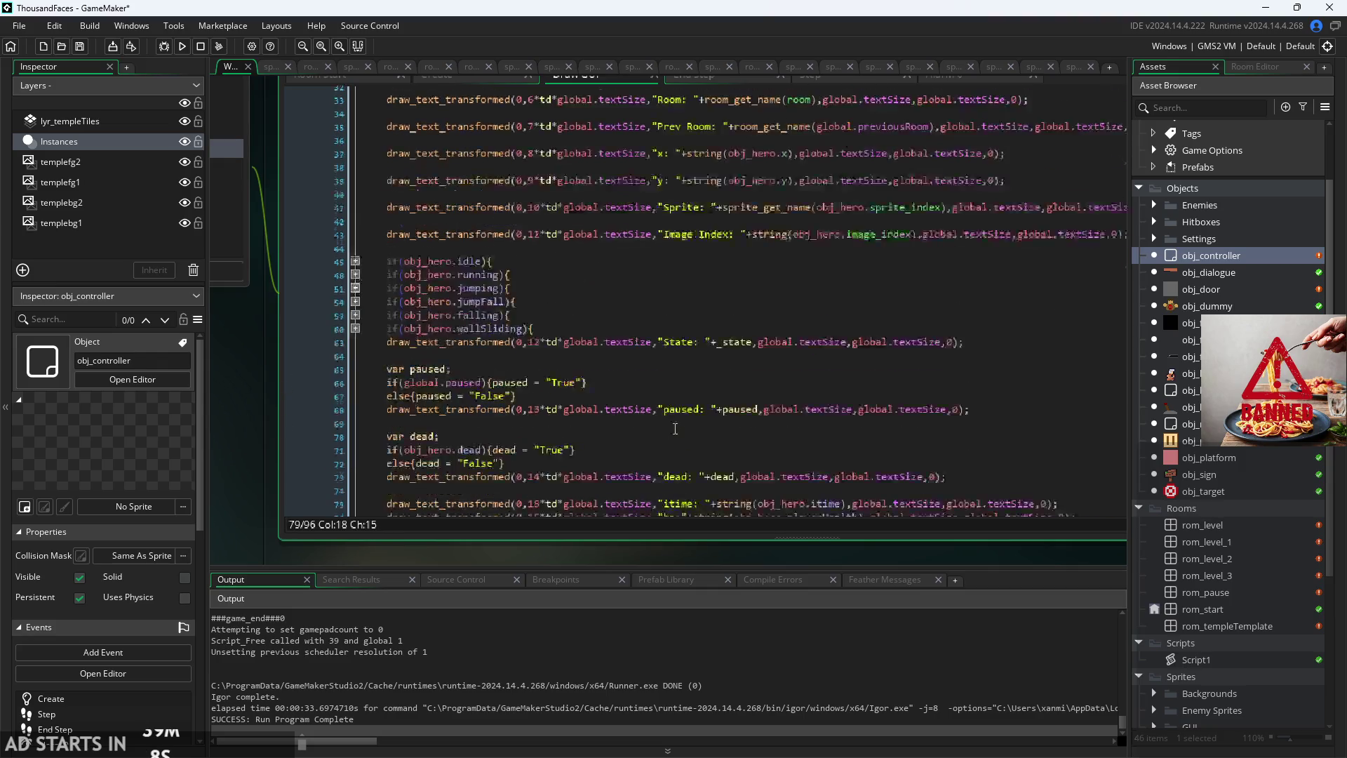
pyautogui.scroll(5, 672, 422)
pyautogui.moveTo(671, 410); pyautogui.dragTo(306, 369)
pyautogui.press('BackSpace')
pyautogui.press('Return')
pyautogui.write('\\')
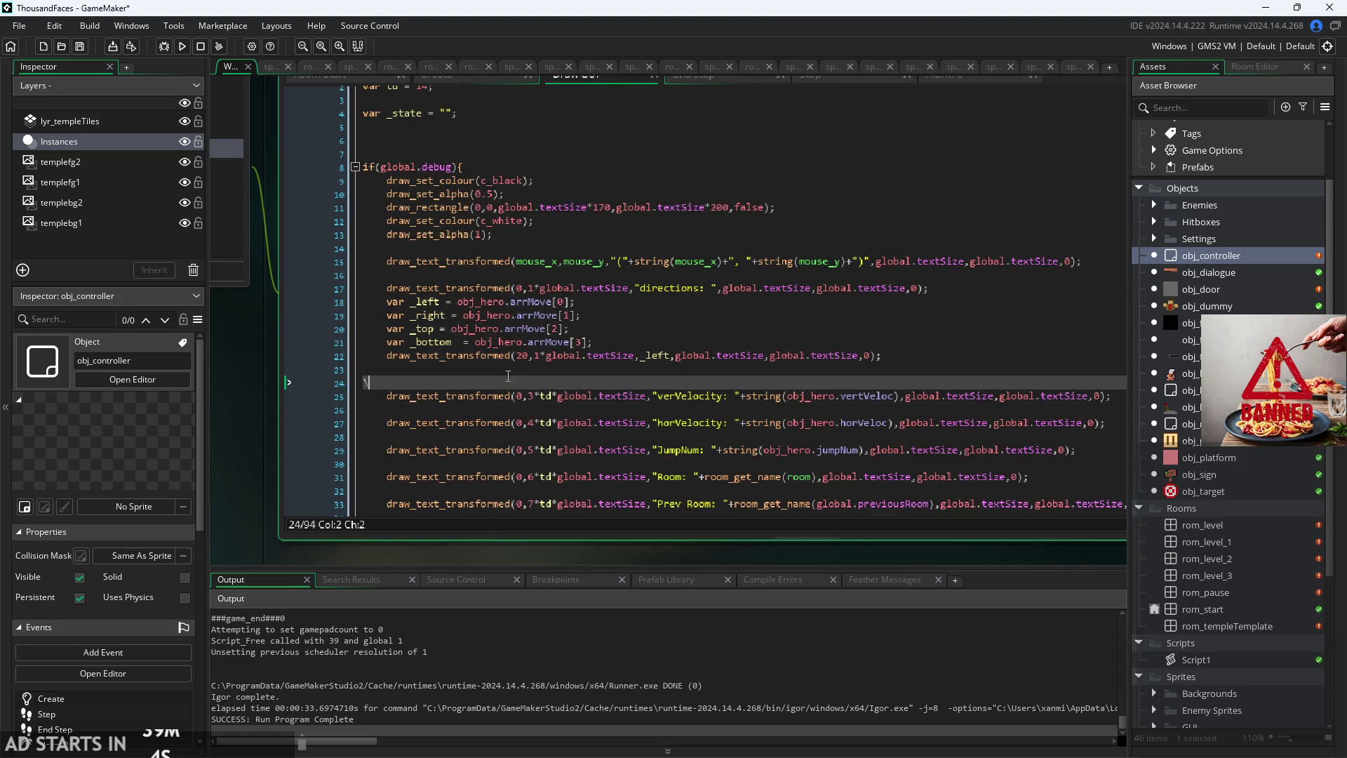
pyautogui.scroll(1, 634, 352)
pyautogui.press('BackSpace')
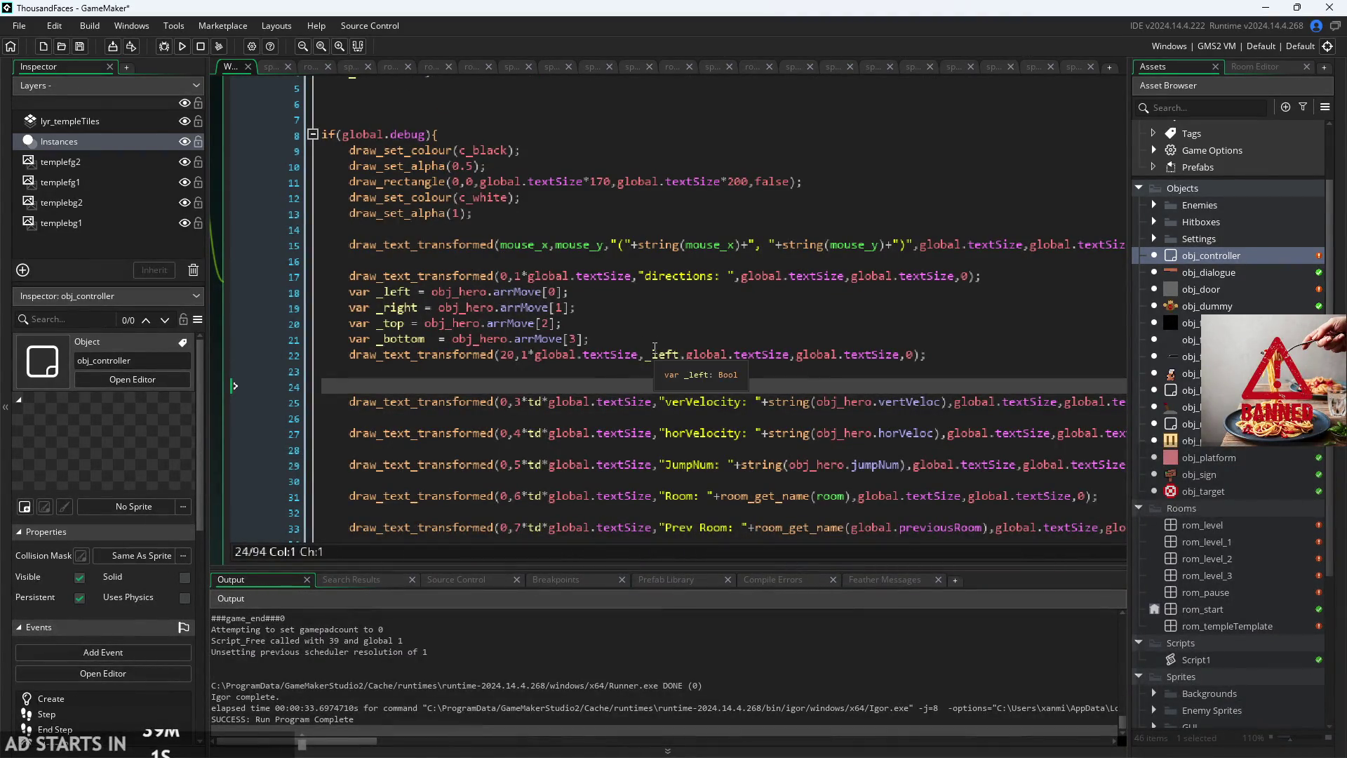
# Step: Scale the _left draw line's x value by global.textSize
pyautogui.click(532, 357)
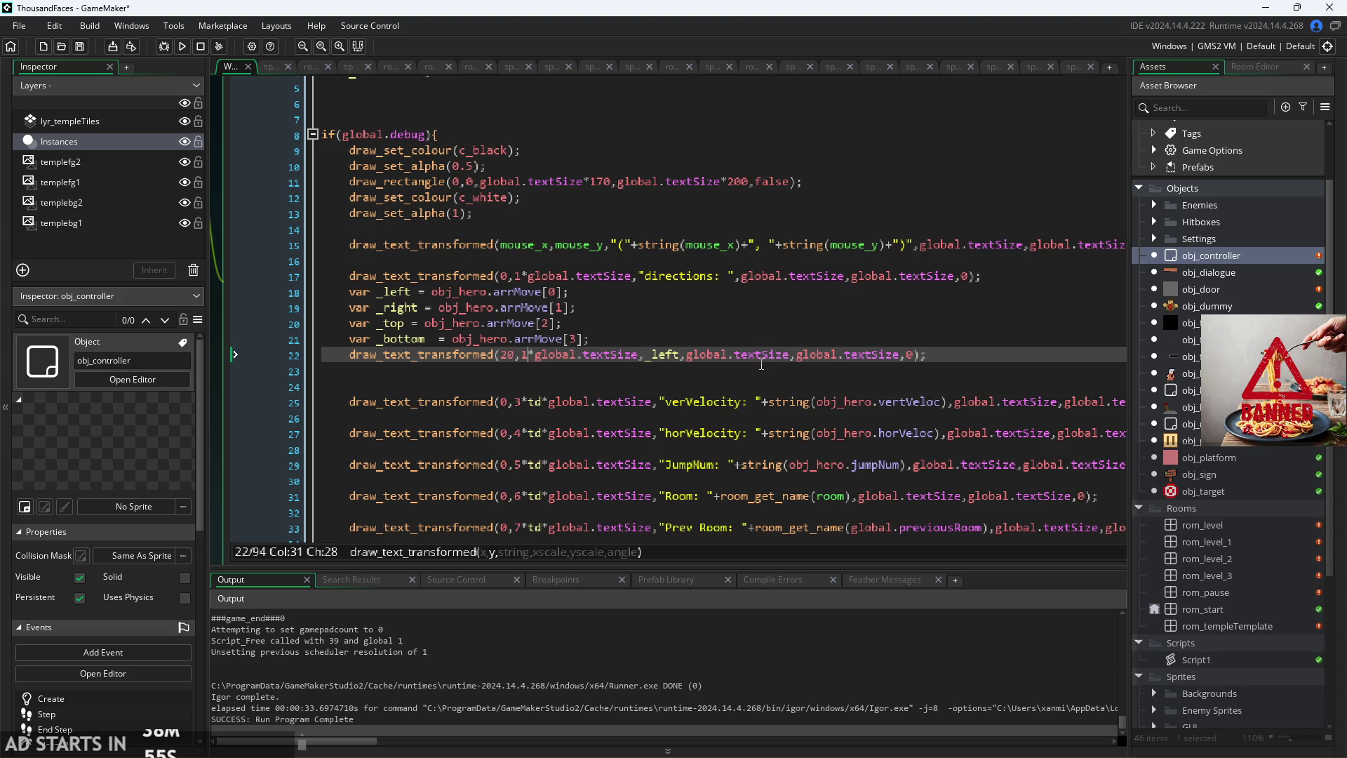
pyautogui.click(516, 359)
pyautogui.write('*f')
pyautogui.press('Escape')
pyautogui.press('BackSpace')
pyautogui.write('gloval')
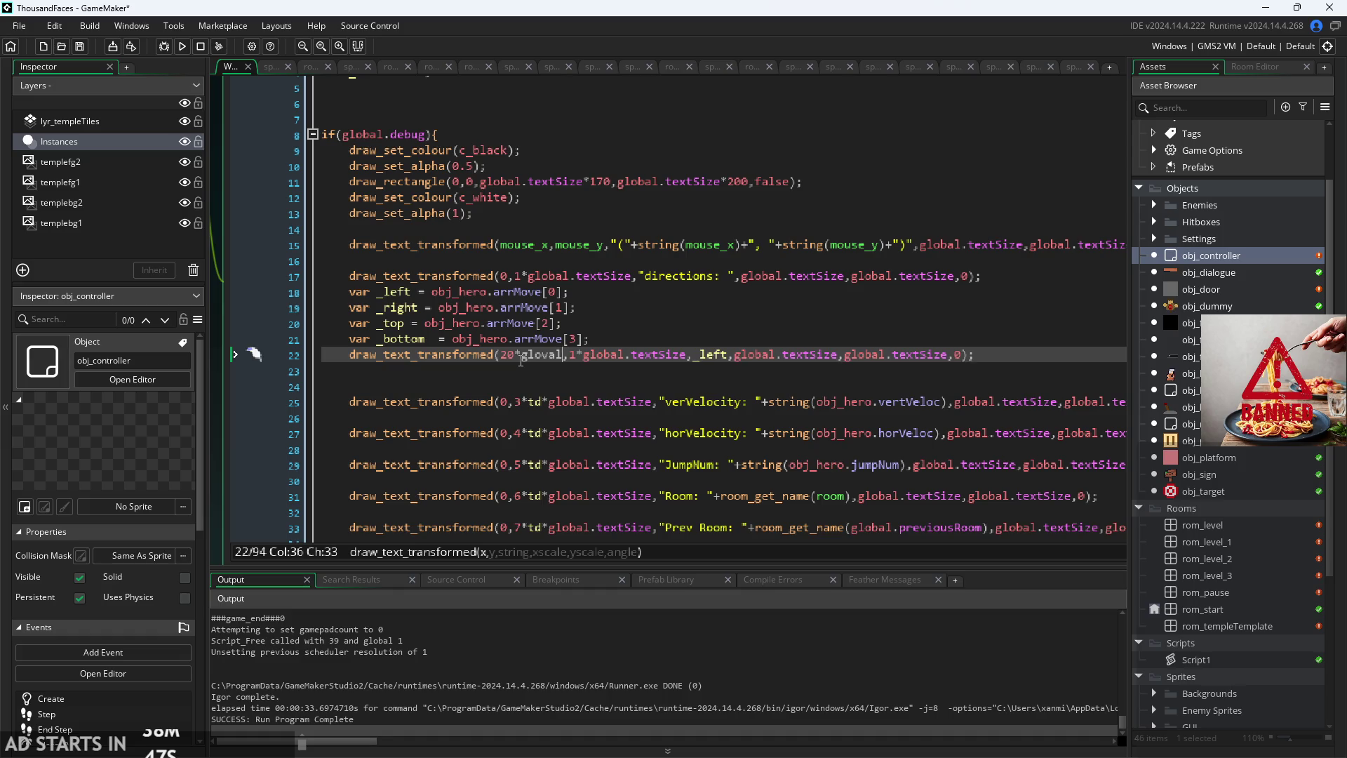
pyautogui.press('BackSpace')
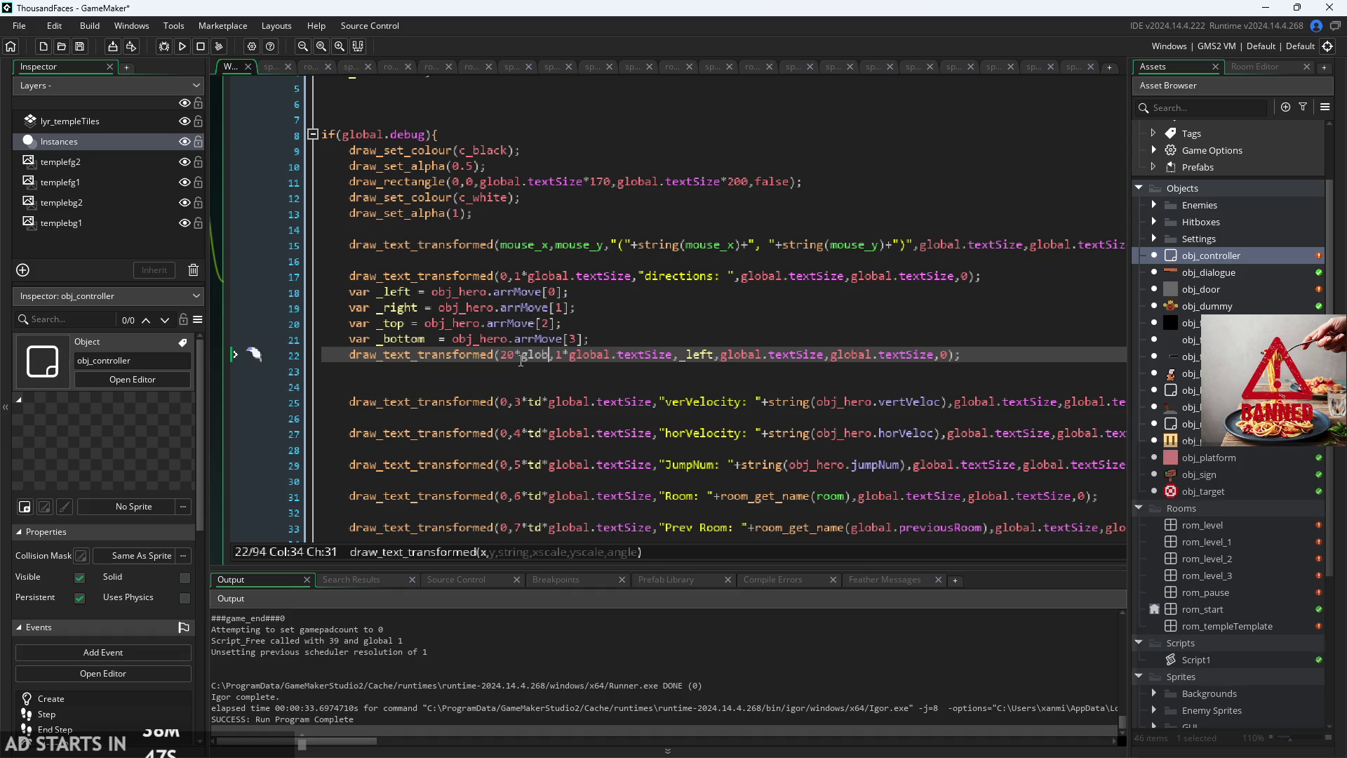
pyautogui.write('bal.textSize')
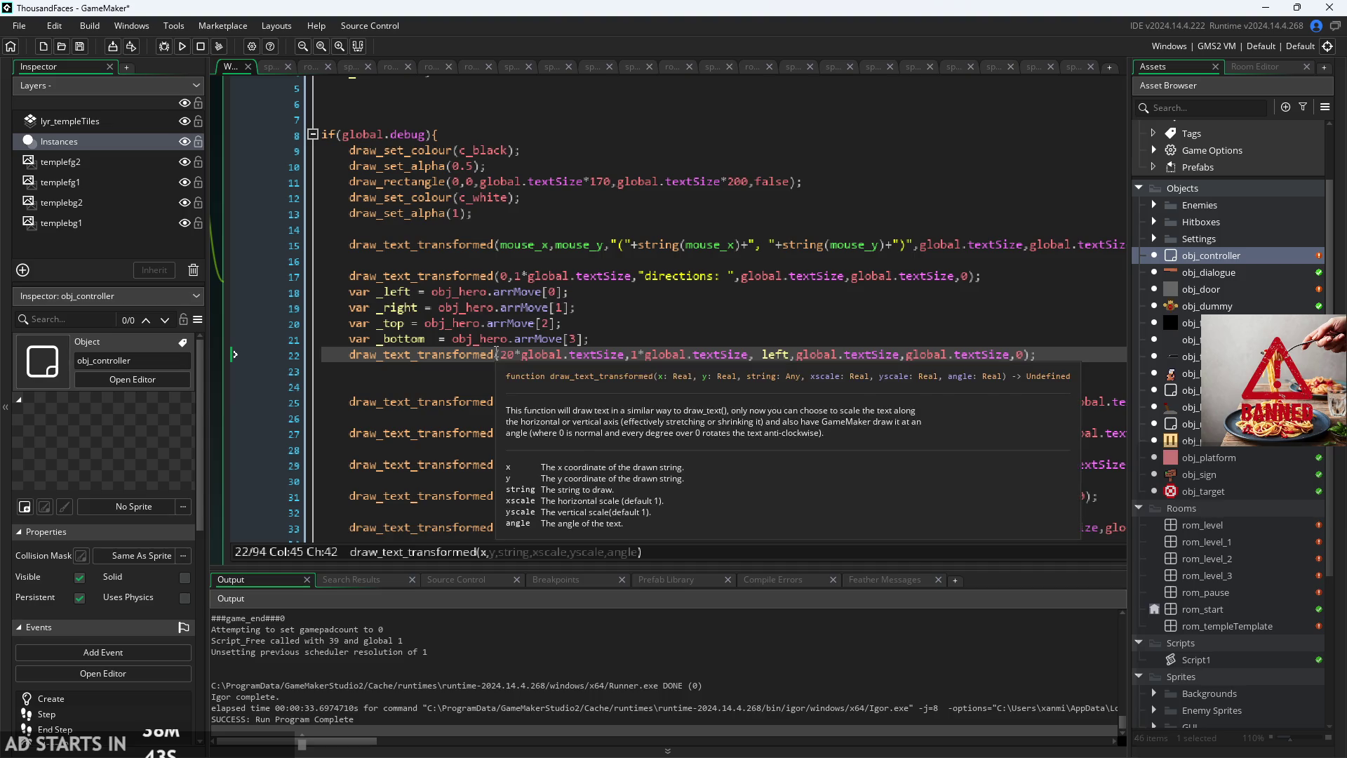
pyautogui.click(497, 365)
# Step: Change the _left line's x offset to 50, select the line, and add a new line below
pyautogui.click(510, 356)
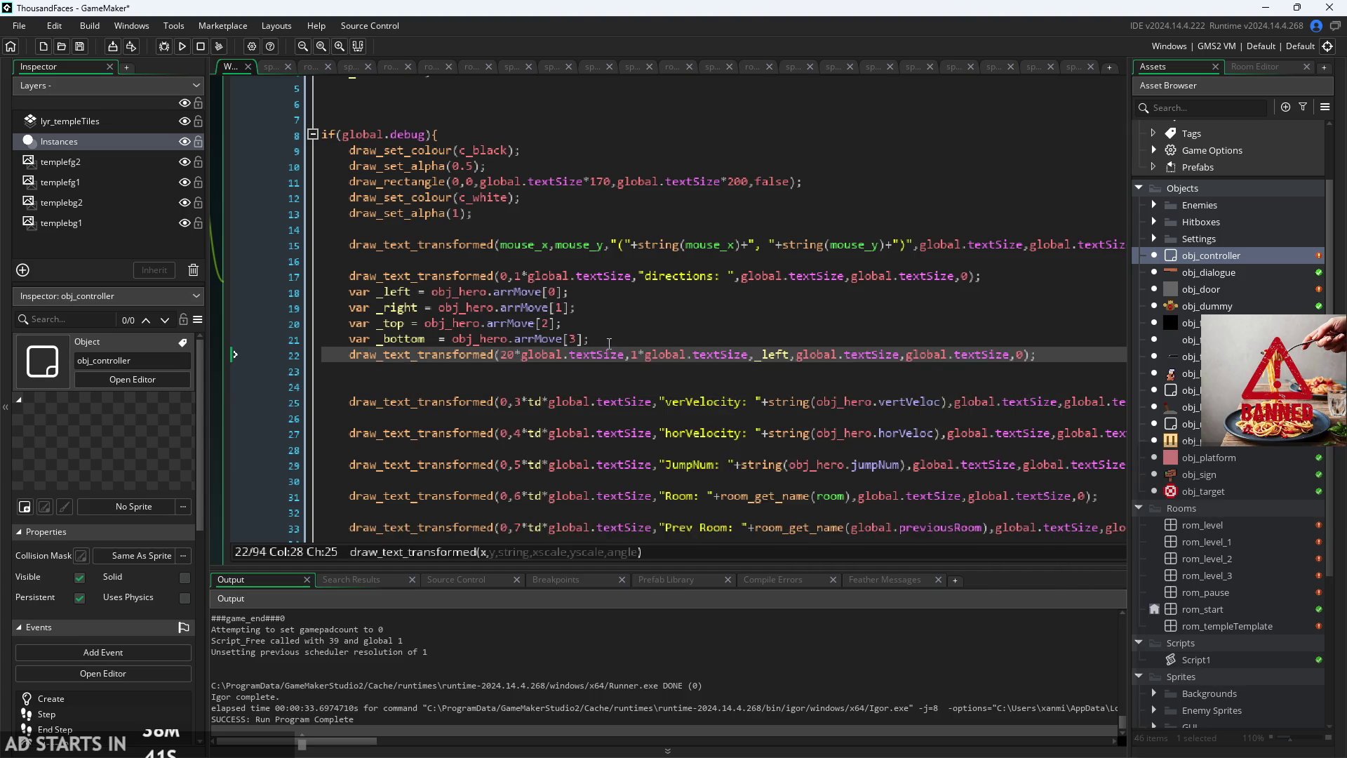
pyautogui.press('BackSpace')
pyautogui.write('5')
pyautogui.click(1074, 370)
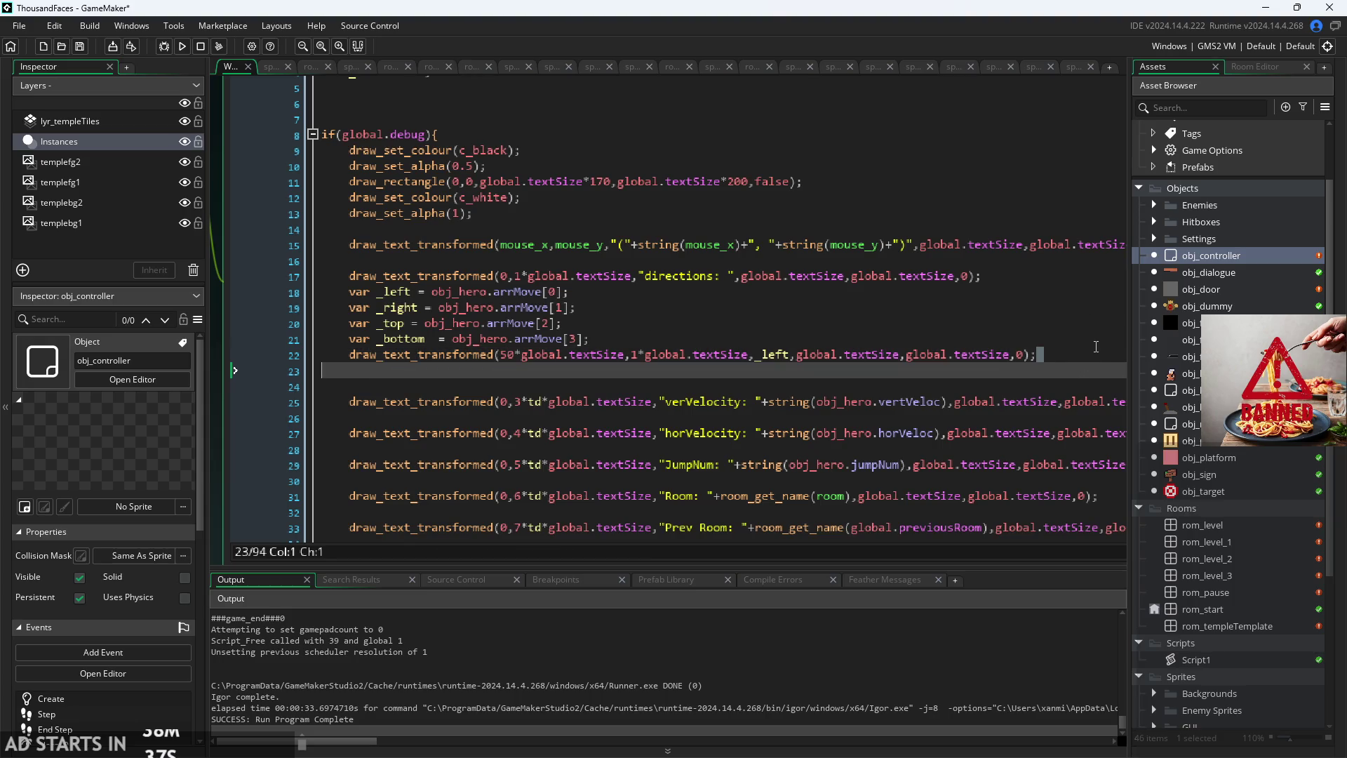
pyautogui.click(1092, 356)
pyautogui.press('Up')
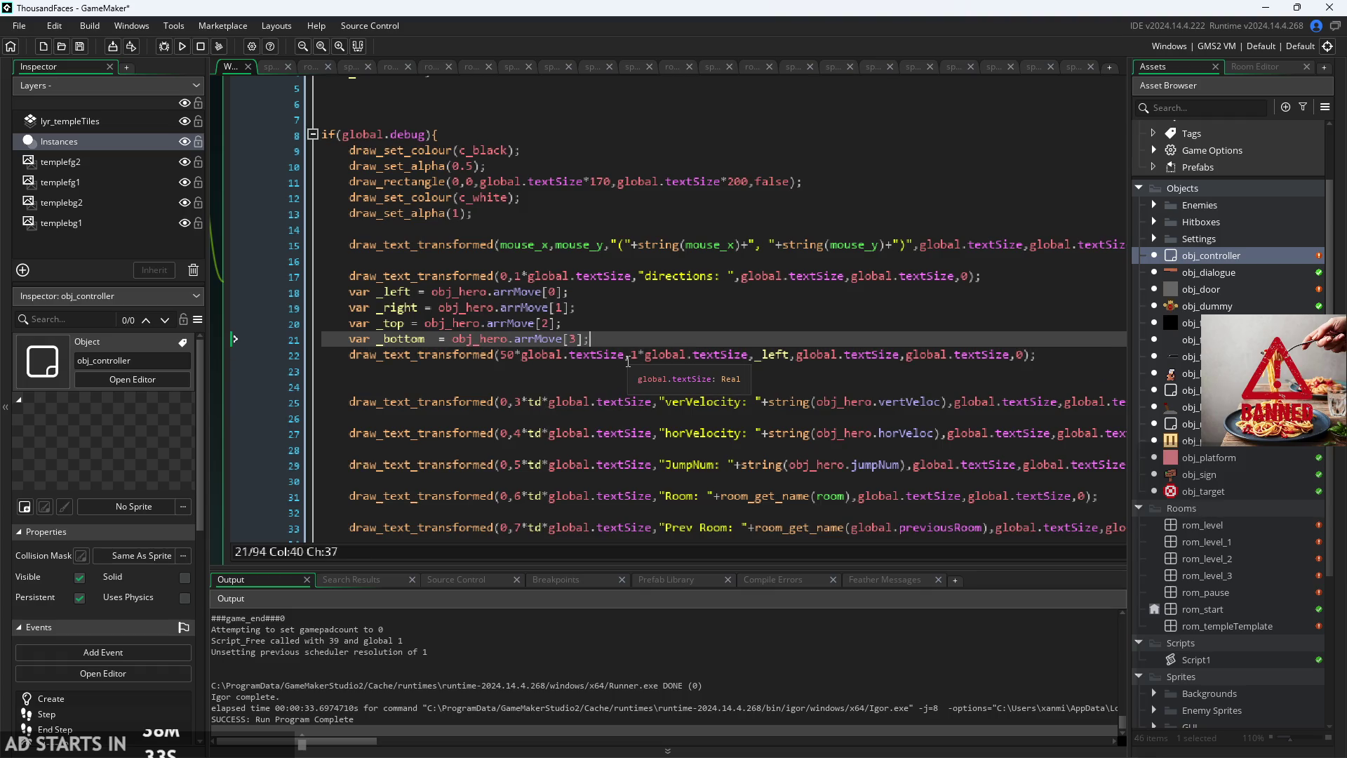
pyautogui.click(710, 288)
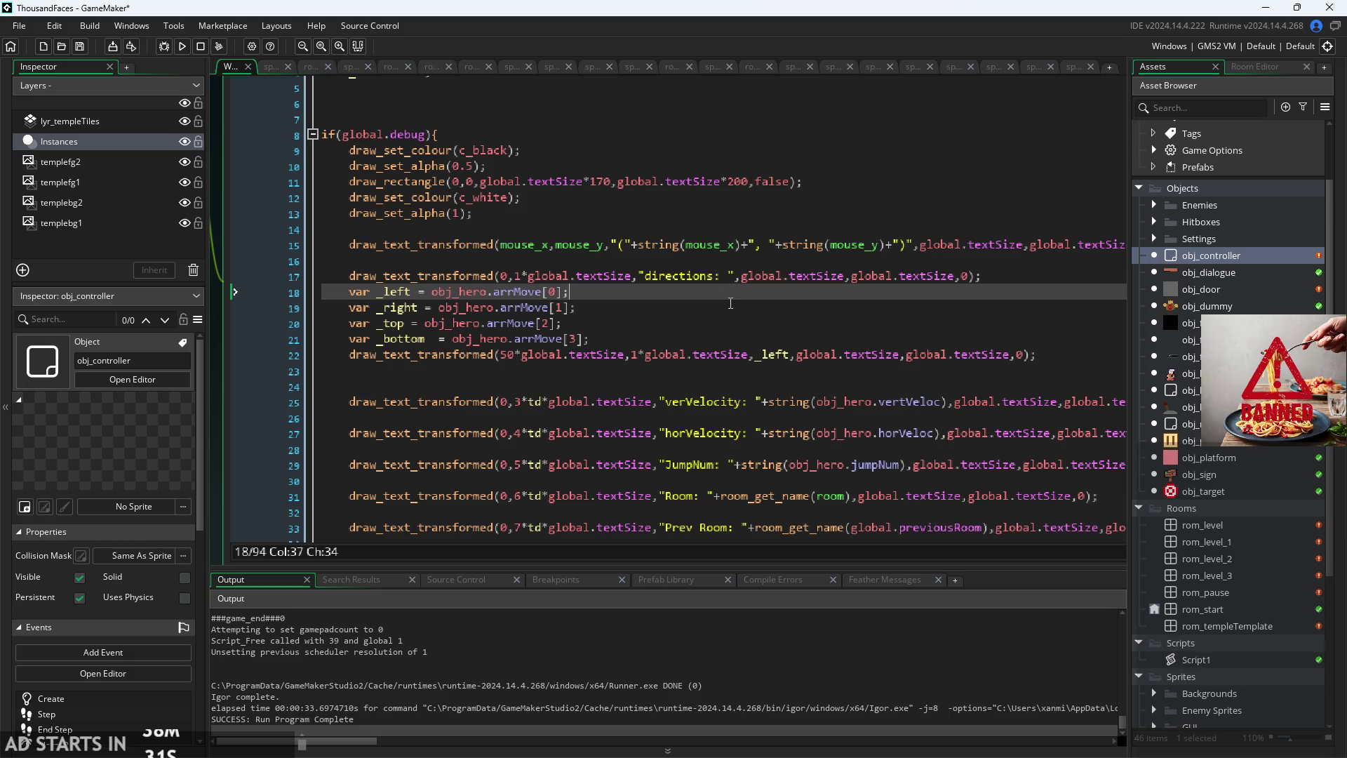
pyautogui.moveTo(1055, 361); pyautogui.dragTo(350, 355)
pyautogui.hotkey('ctrl', 'c')
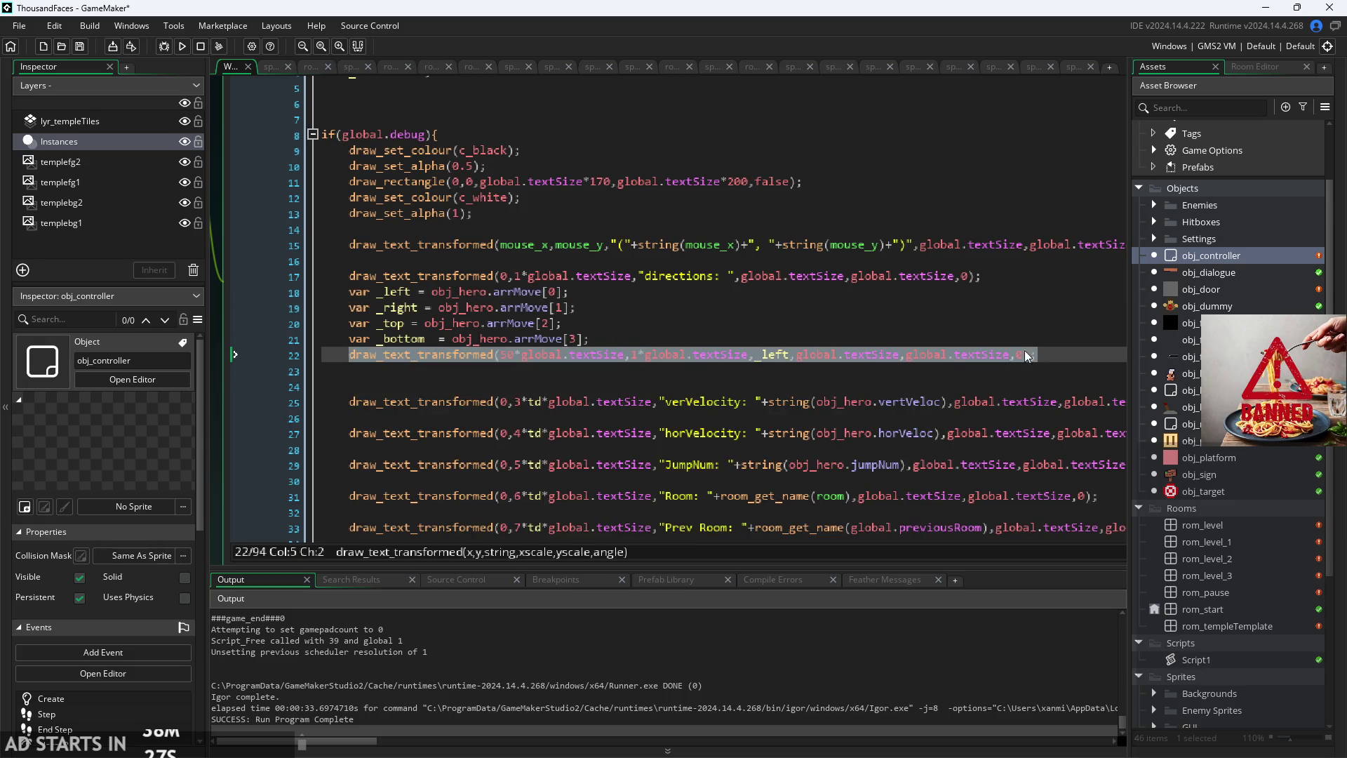
pyautogui.click(1042, 355)
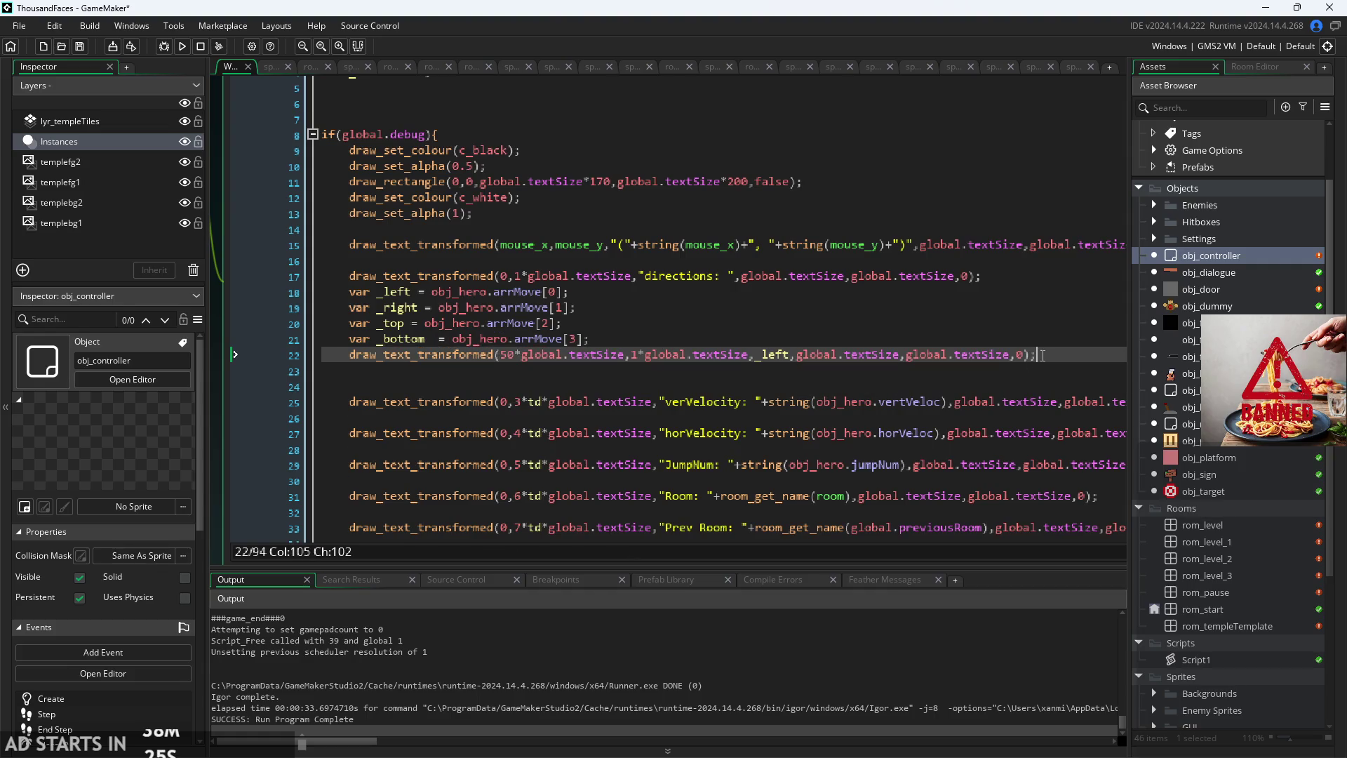
pyautogui.click(790, 356)
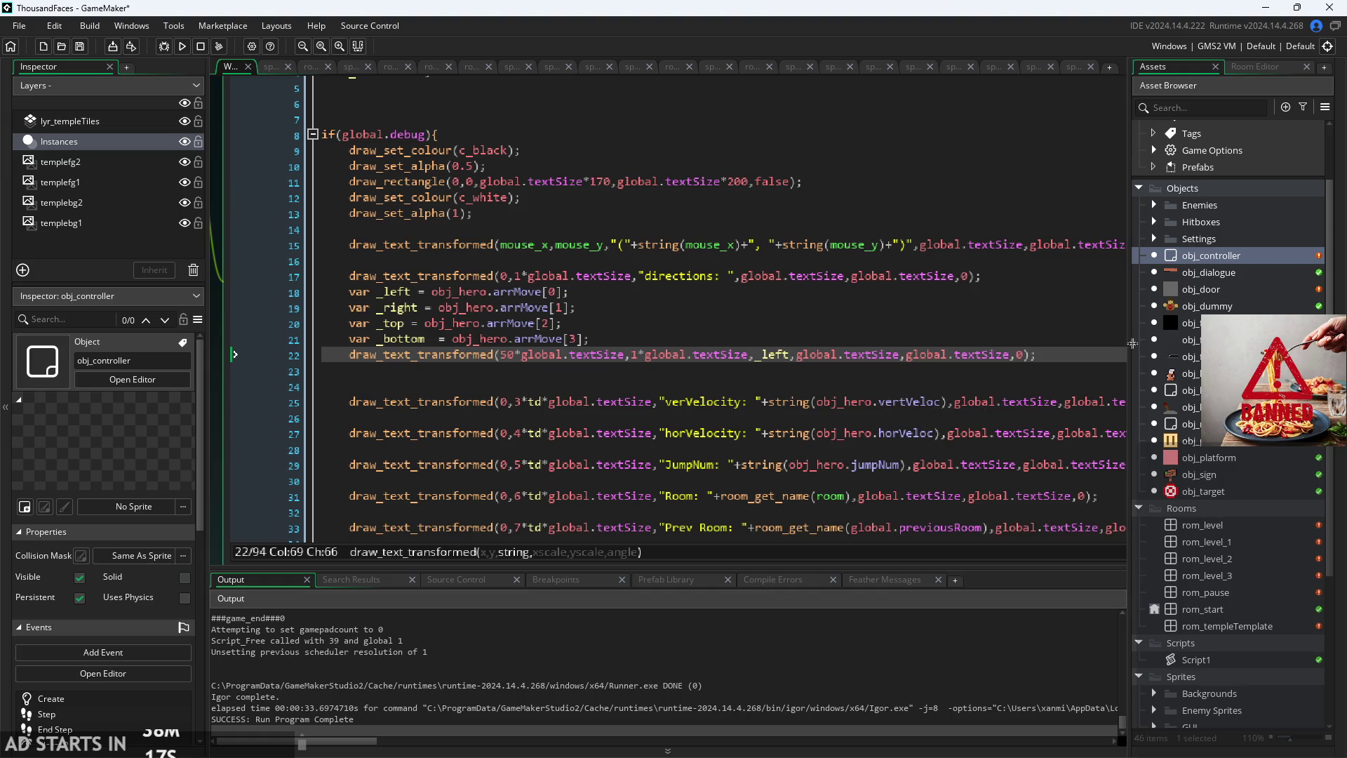
pyautogui.click(1041, 354)
pyautogui.press('Return')
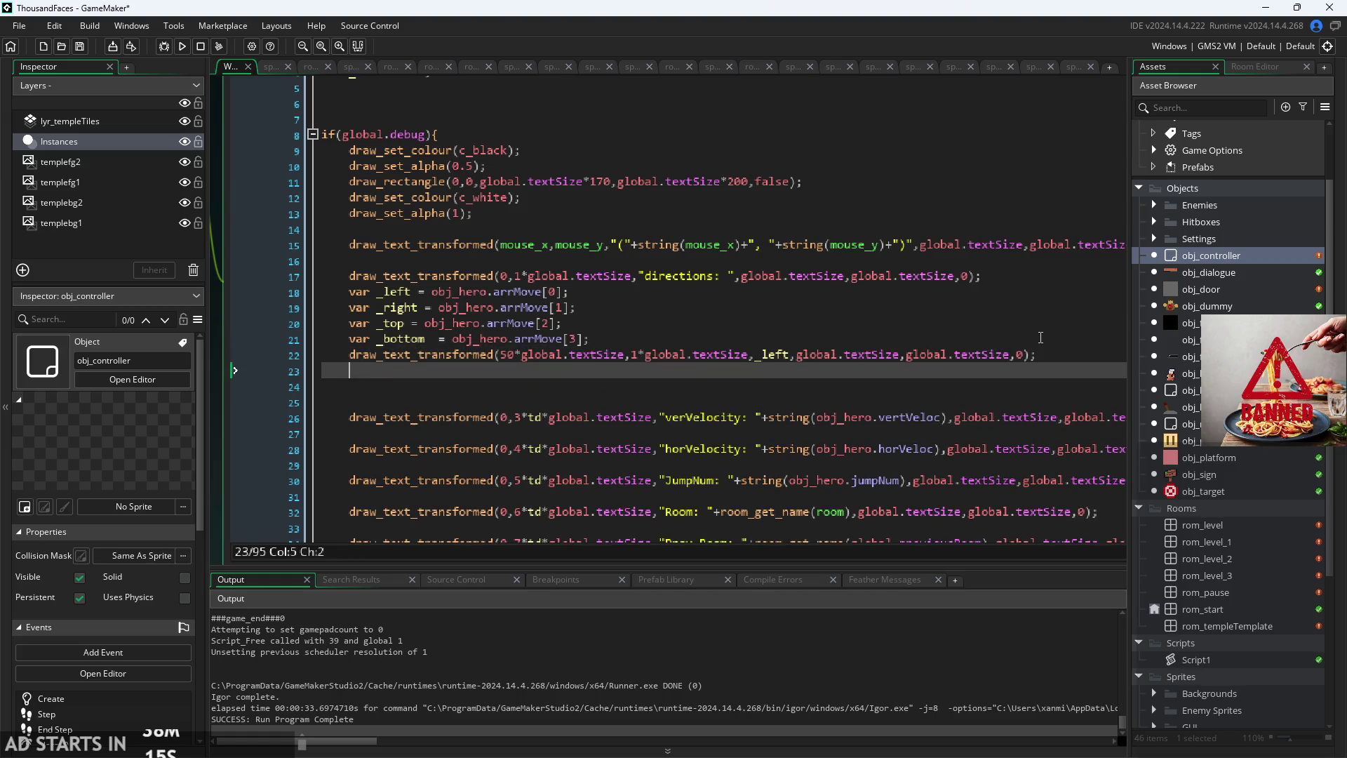
# Step: Duplicate the _left draw line three times and set the copies' x multipliers to 52, 51, 51
pyautogui.hotkey('ctrl', 'v')
pyautogui.hotkey('ctrl', 'd')
pyautogui.hotkey('ctrl', 'd')
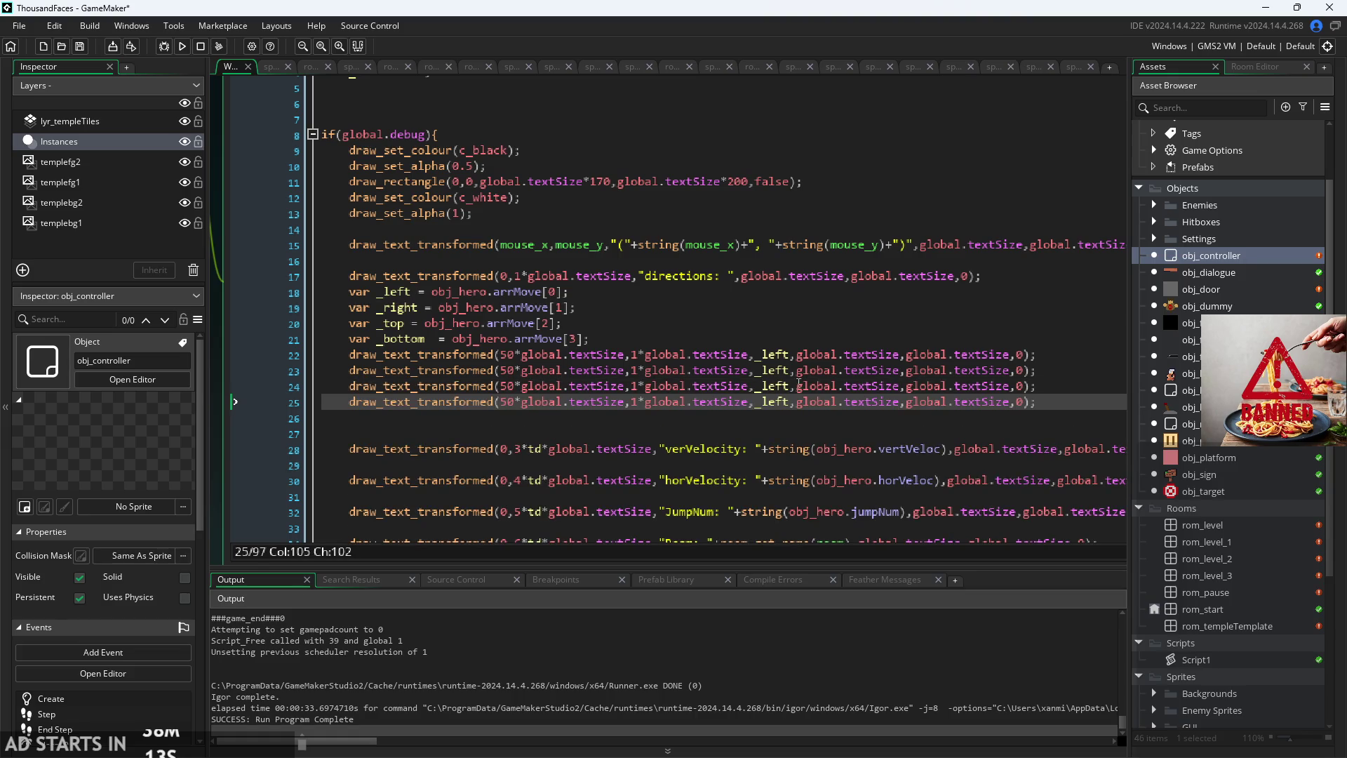
pyautogui.scroll(2, 525, 375)
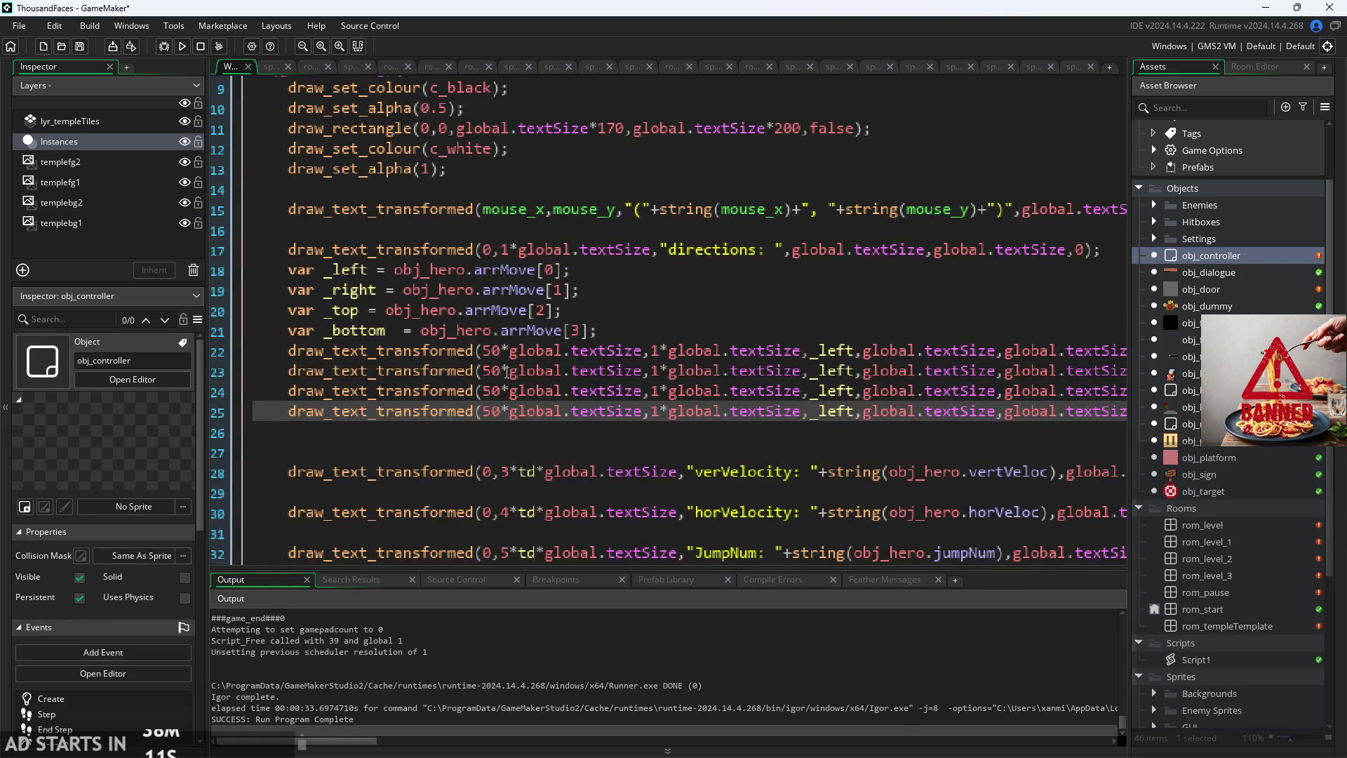
pyautogui.click(489, 372)
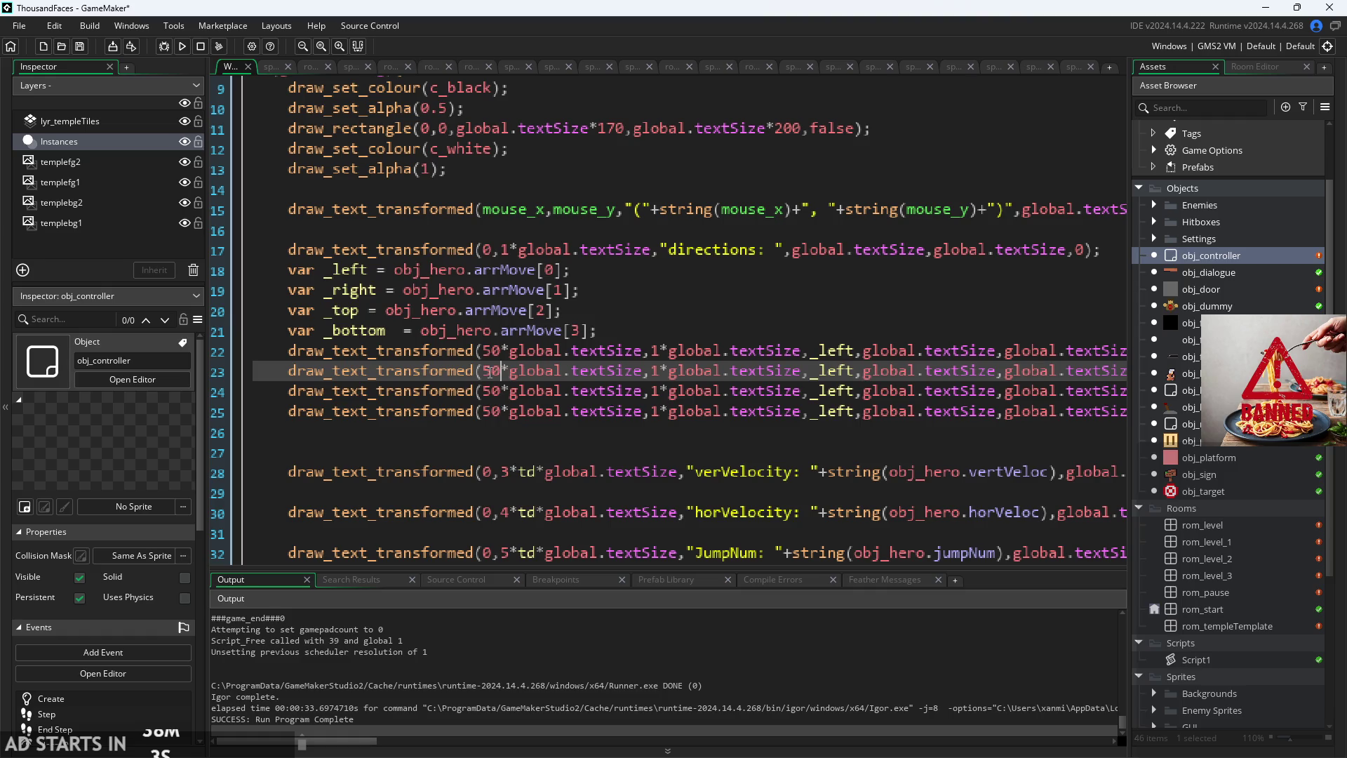
pyautogui.press('Down')
pyautogui.press('Down')
pyautogui.press('Up')
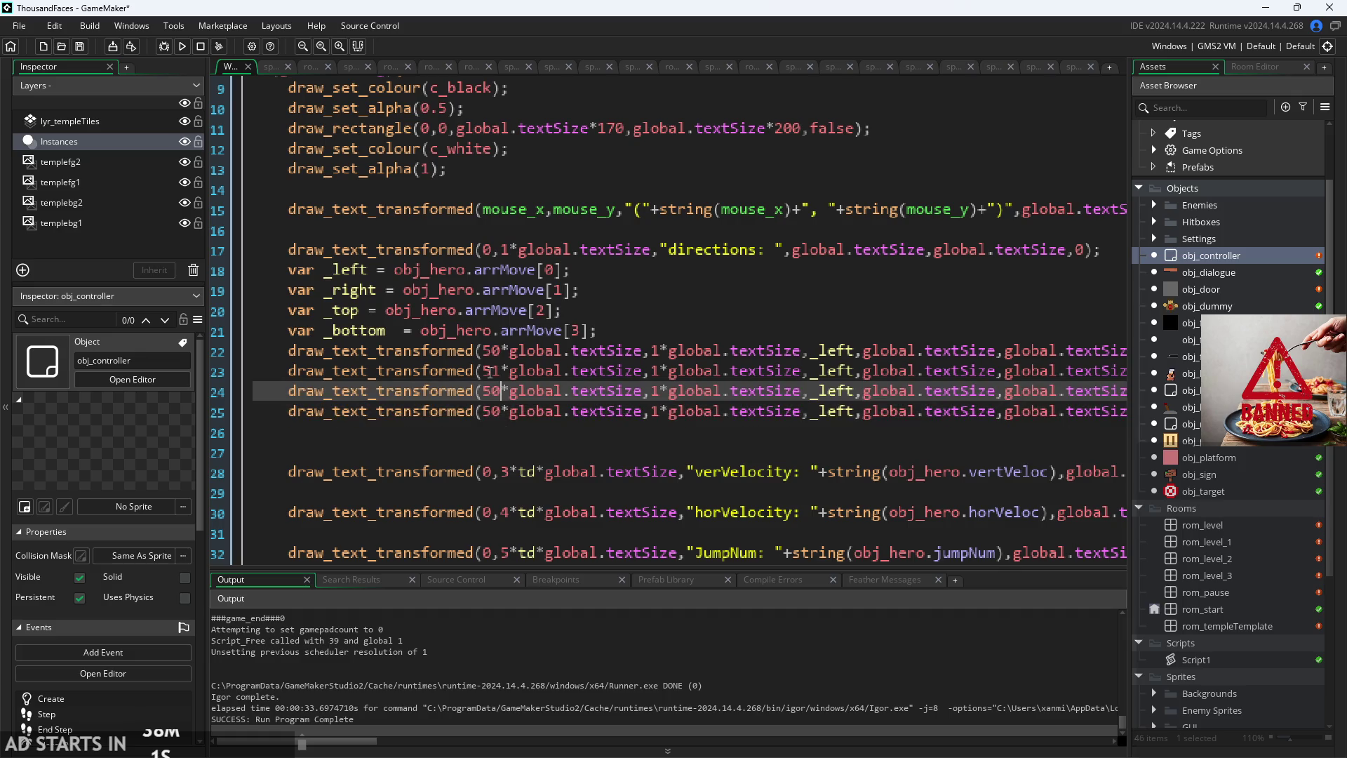
pyautogui.press('Up')
pyautogui.press('BackSpace')
pyautogui.write('2')
pyautogui.press('Down')
pyautogui.press('BackSpace')
pyautogui.write('1')
pyautogui.press('Down')
pyautogui.press('BackSpace')
pyautogui.write('1')
pyautogui.press('Up')
pyautogui.press('Up')
# Step: Set the three copies' y multipliers to 1, 0 and 2
pyautogui.press('Right')
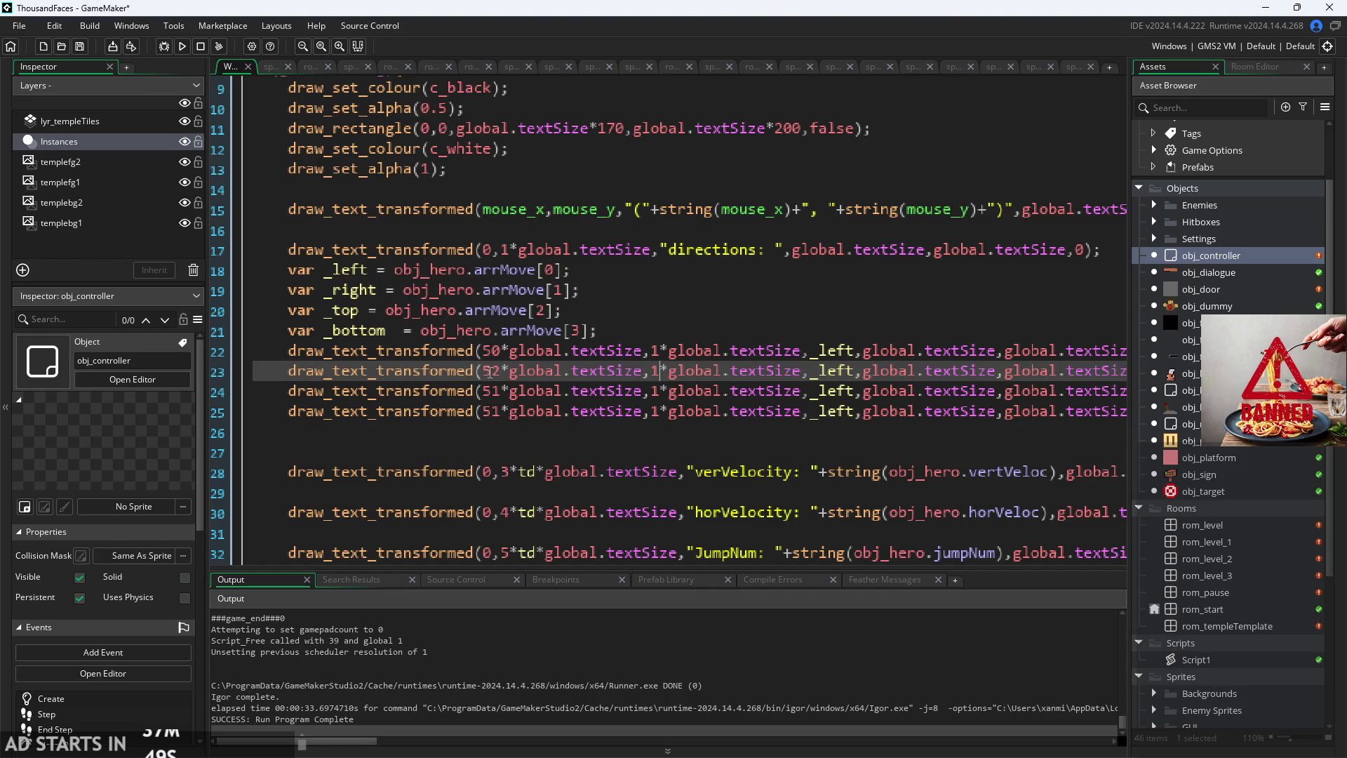
pyautogui.press('BackSpace')
pyautogui.write('0')
pyautogui.press('Down')
pyautogui.press('BackSpace')
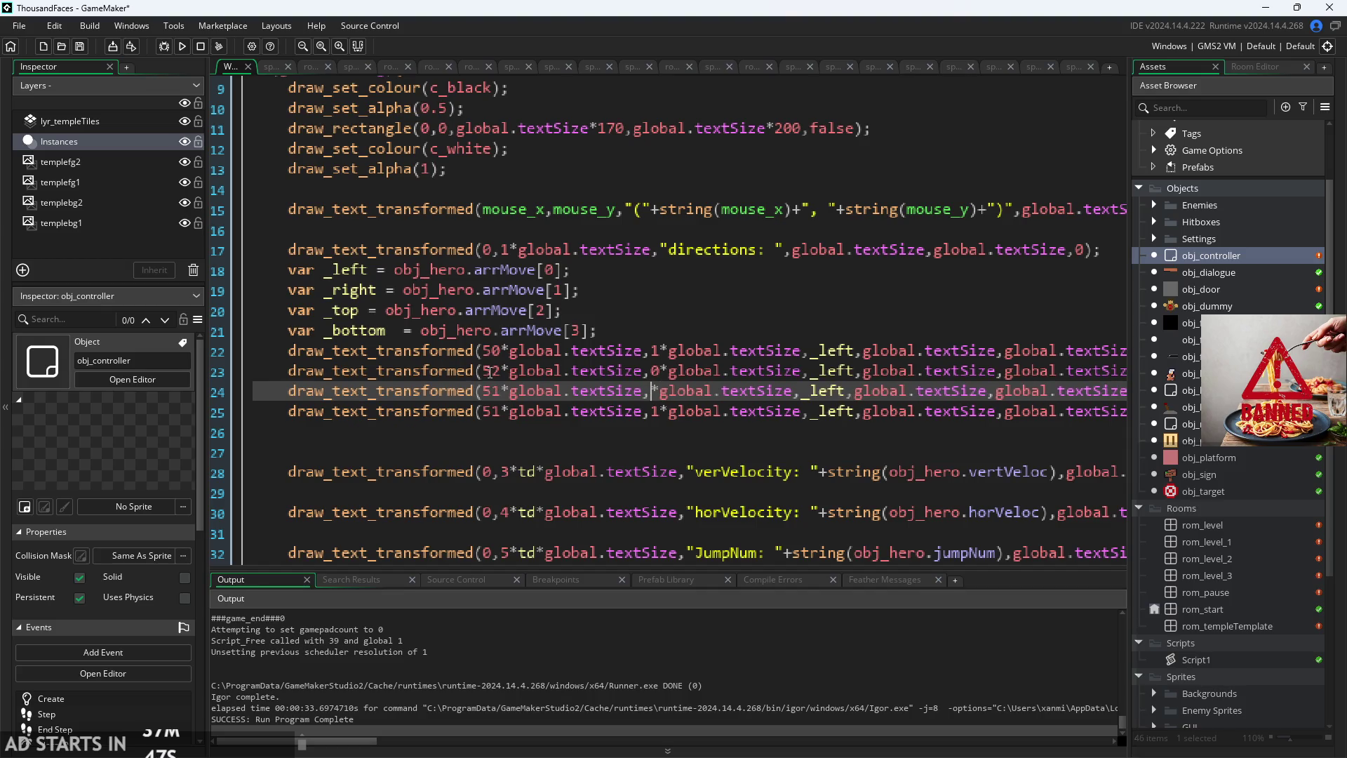
pyautogui.write('2')
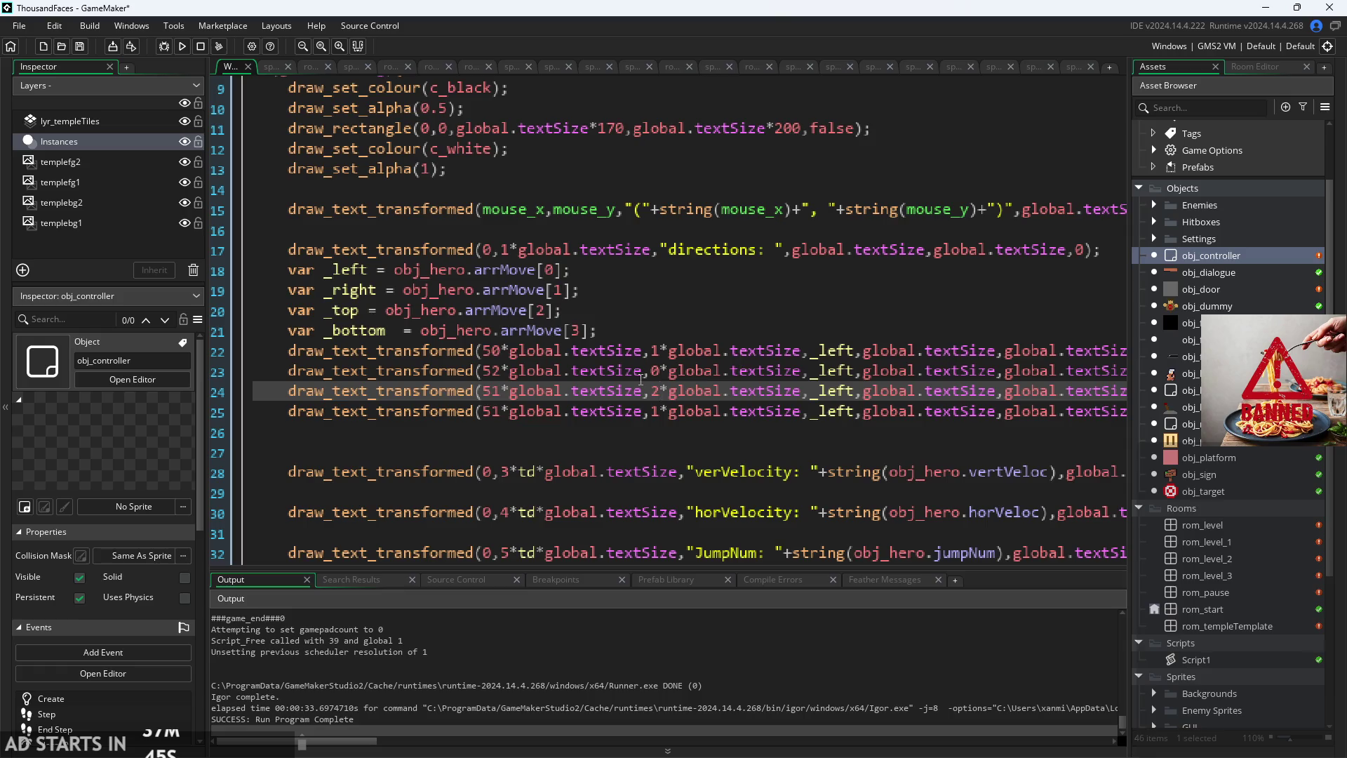
pyautogui.press('Up')
pyautogui.press('BackSpace')
pyautogui.write('1')
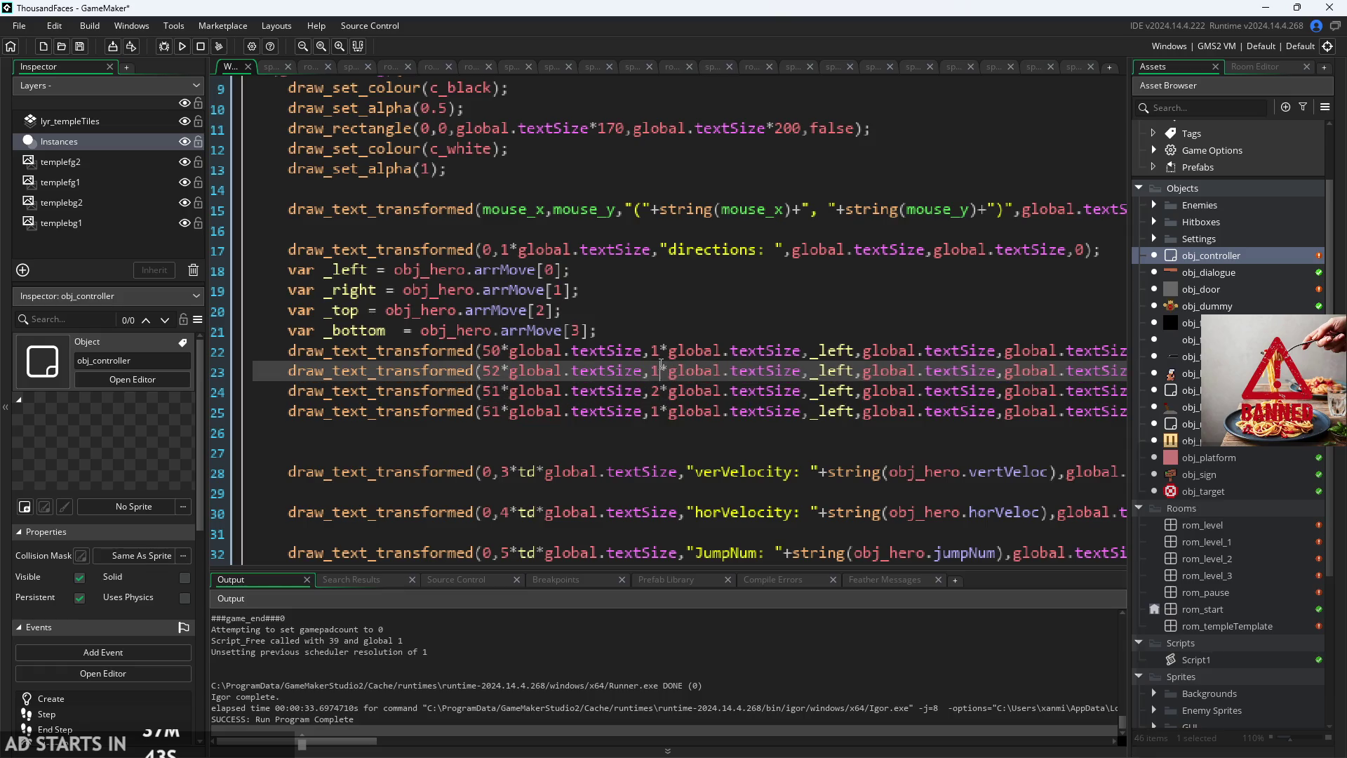
pyautogui.press('Down')
pyautogui.press('Down')
pyautogui.press('Up')
pyautogui.press('BackSpace')
pyautogui.write('0')
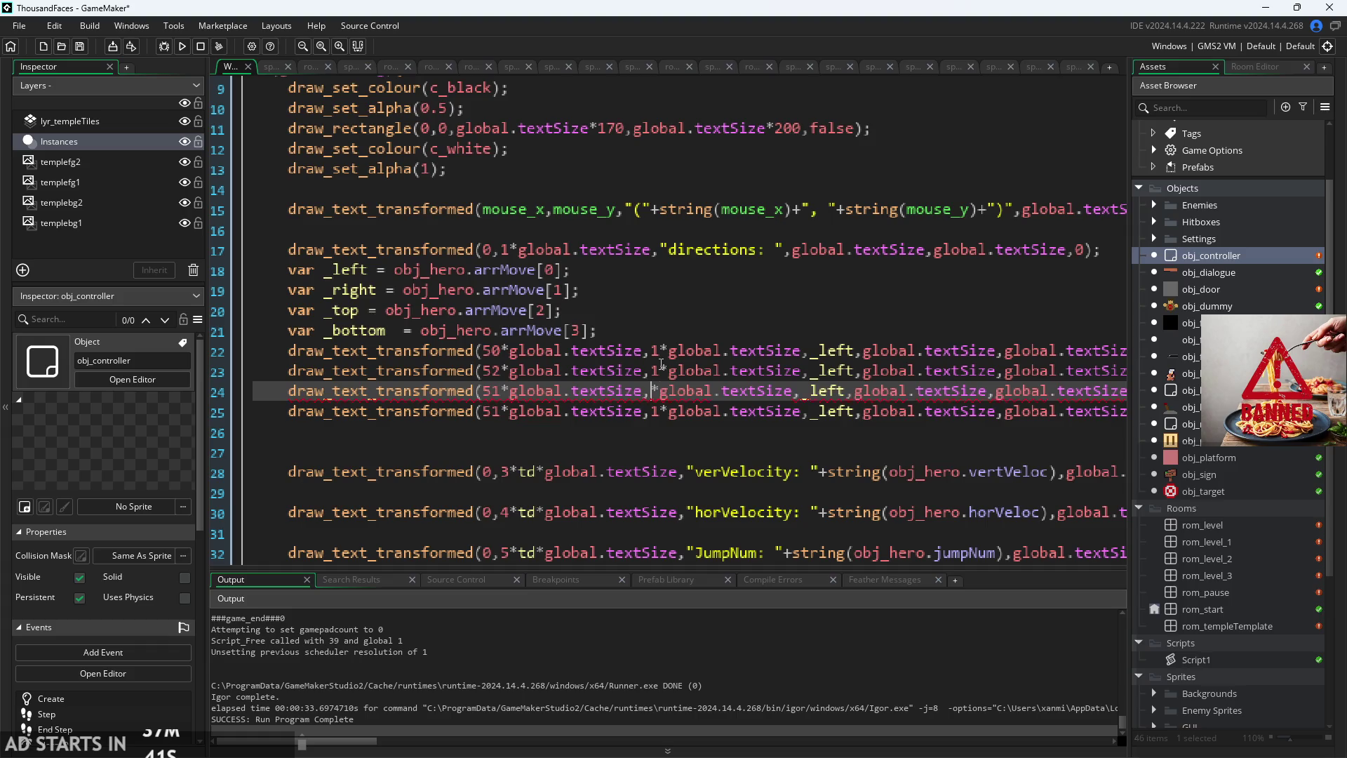
pyautogui.press('Down')
pyautogui.press('BackSpace')
pyautogui.write('2')
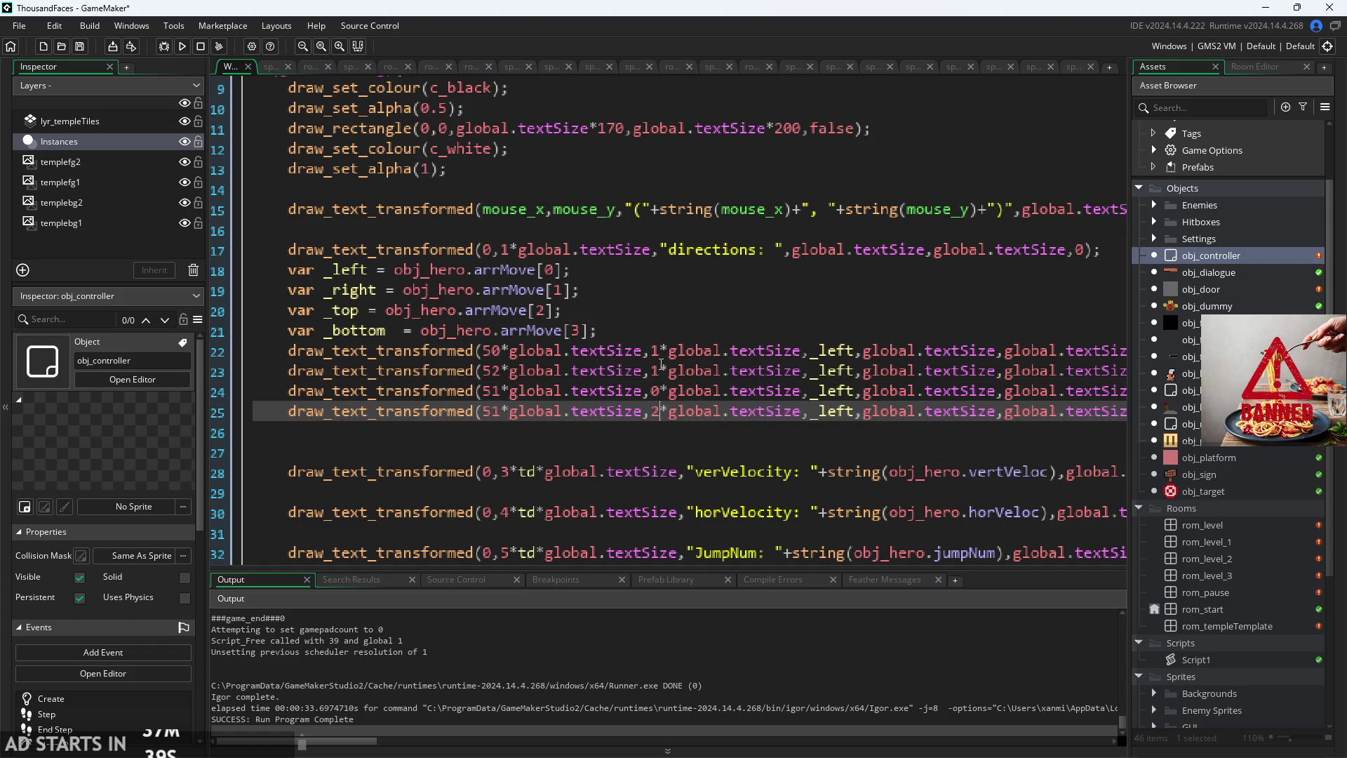
# Step: Change the copies' variables to _right, _top and _bottom, then run the game
pyautogui.click(855, 371)
pyautogui.press('BackSpace')
pyautogui.press('BackSpace')
pyautogui.press('BackSpace')
pyautogui.press('BackSpace')
pyautogui.write('right')
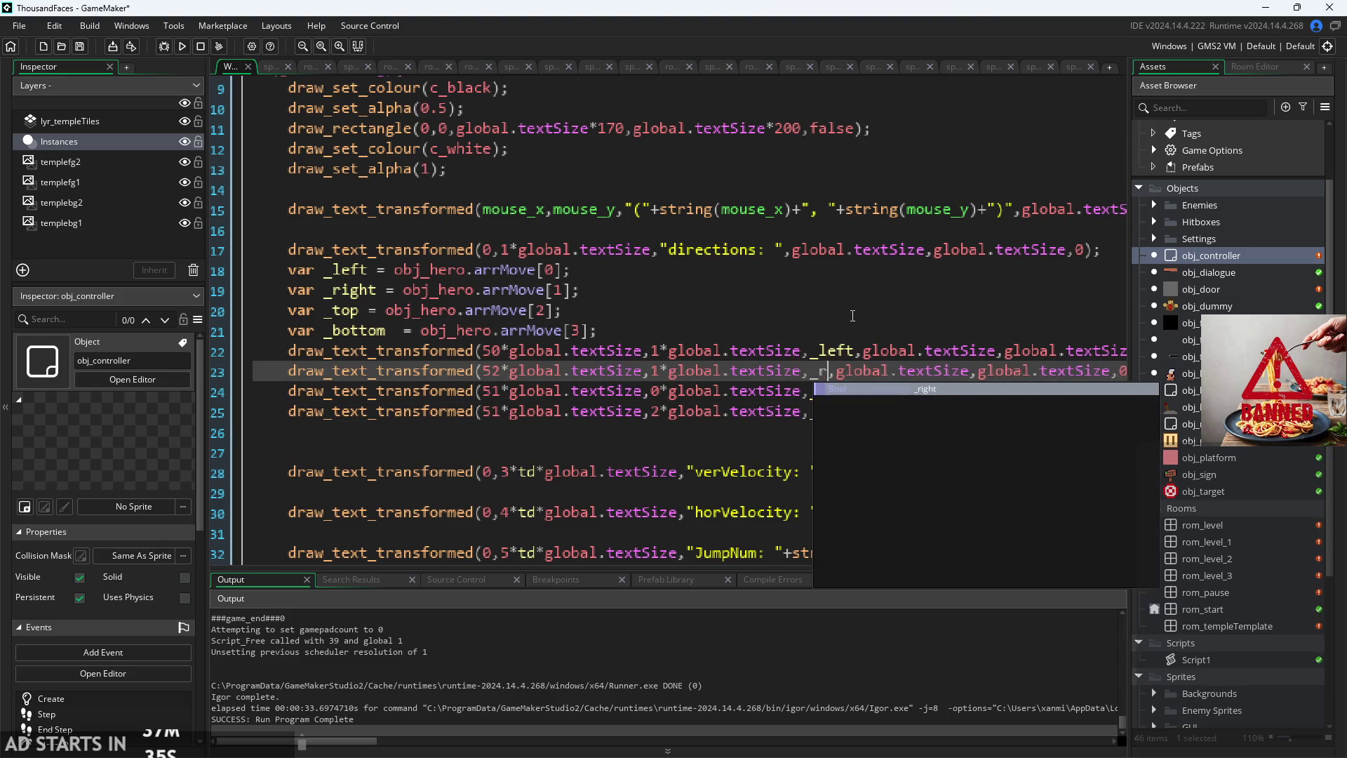
pyautogui.press('Escape')
pyautogui.press('Down')
pyautogui.press('Left')
pyautogui.press('BackSpace')
pyautogui.press('BackSpace')
pyautogui.press('BackSpace')
pyautogui.write('top')
pyautogui.press('Escape')
pyautogui.press('Down')
pyautogui.press('BackSpace')
pyautogui.press('BackSpace')
pyautogui.press('BackSpace')
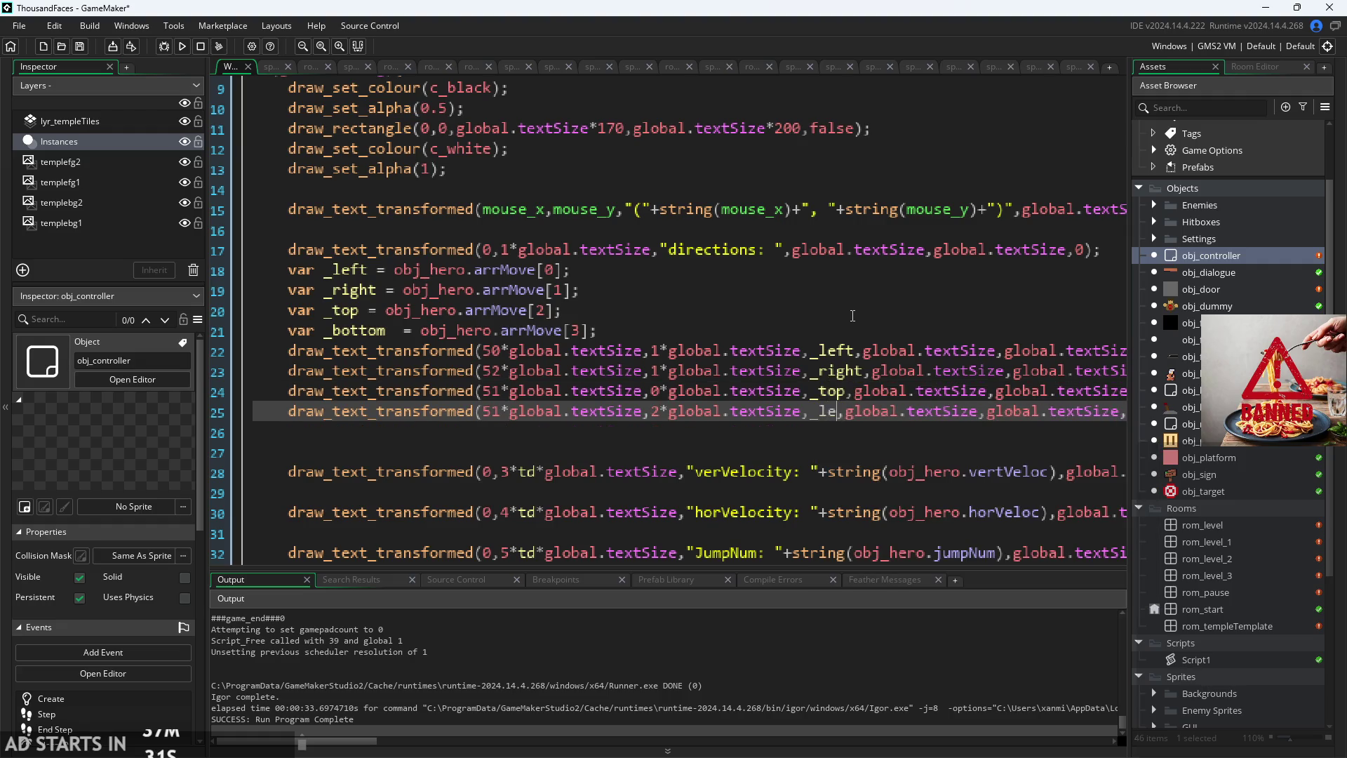
pyautogui.write('bot')
pyautogui.press('Return')
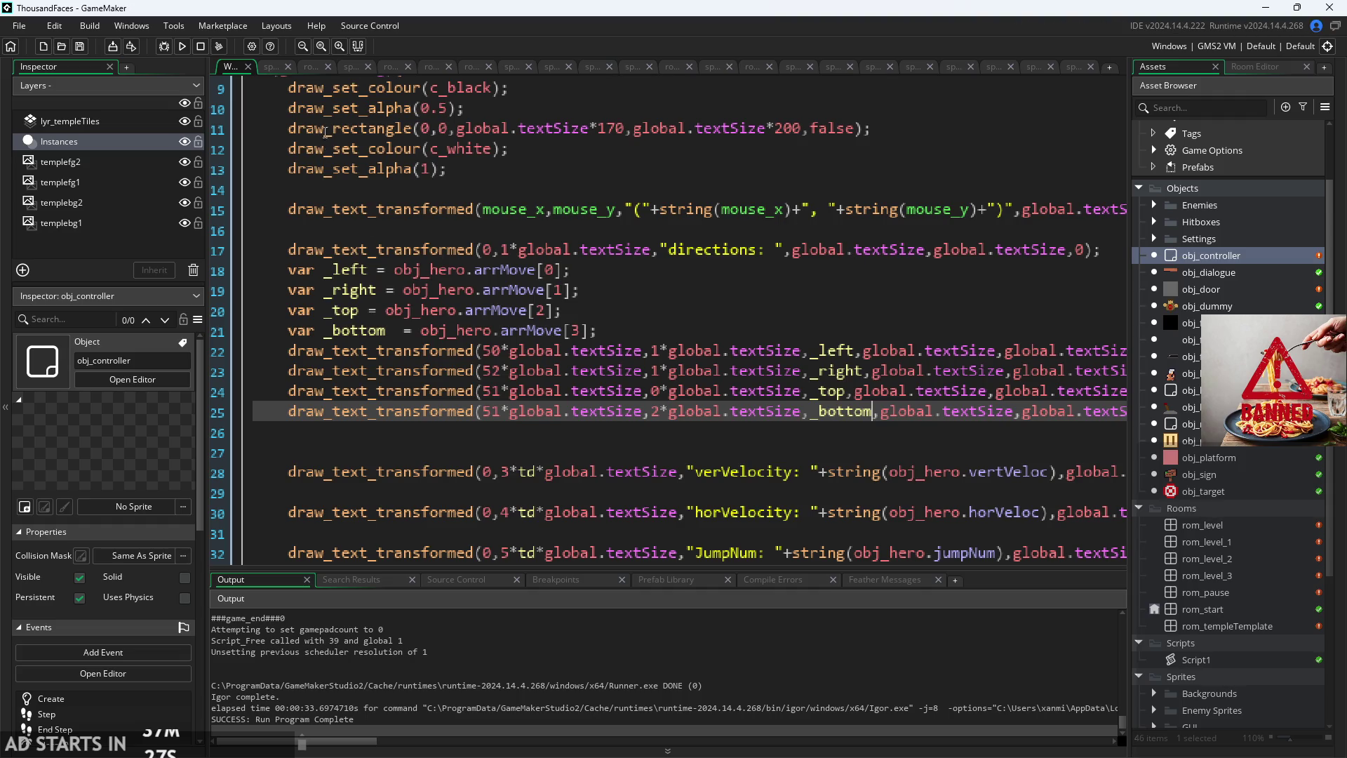
pyautogui.click(182, 47)
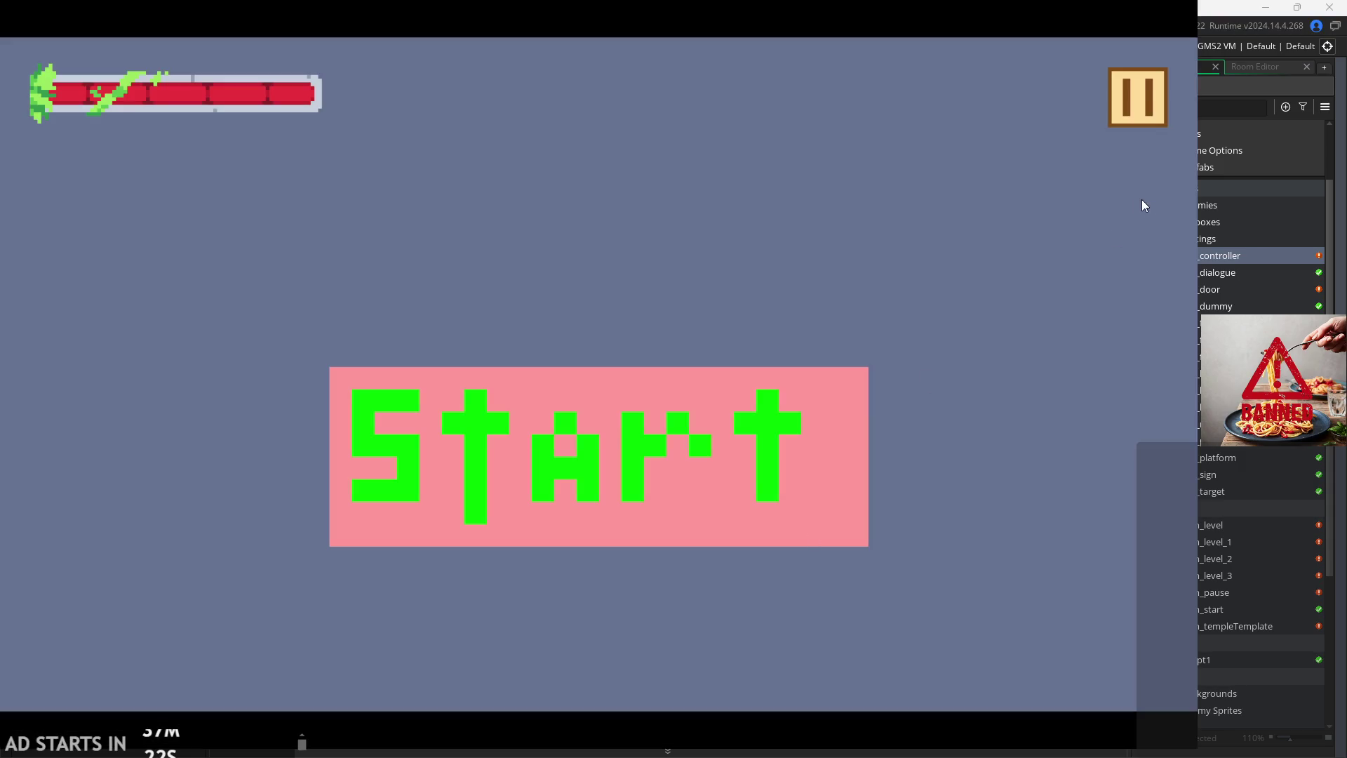
pyautogui.click(1137, 97)
pyautogui.click(214, 201)
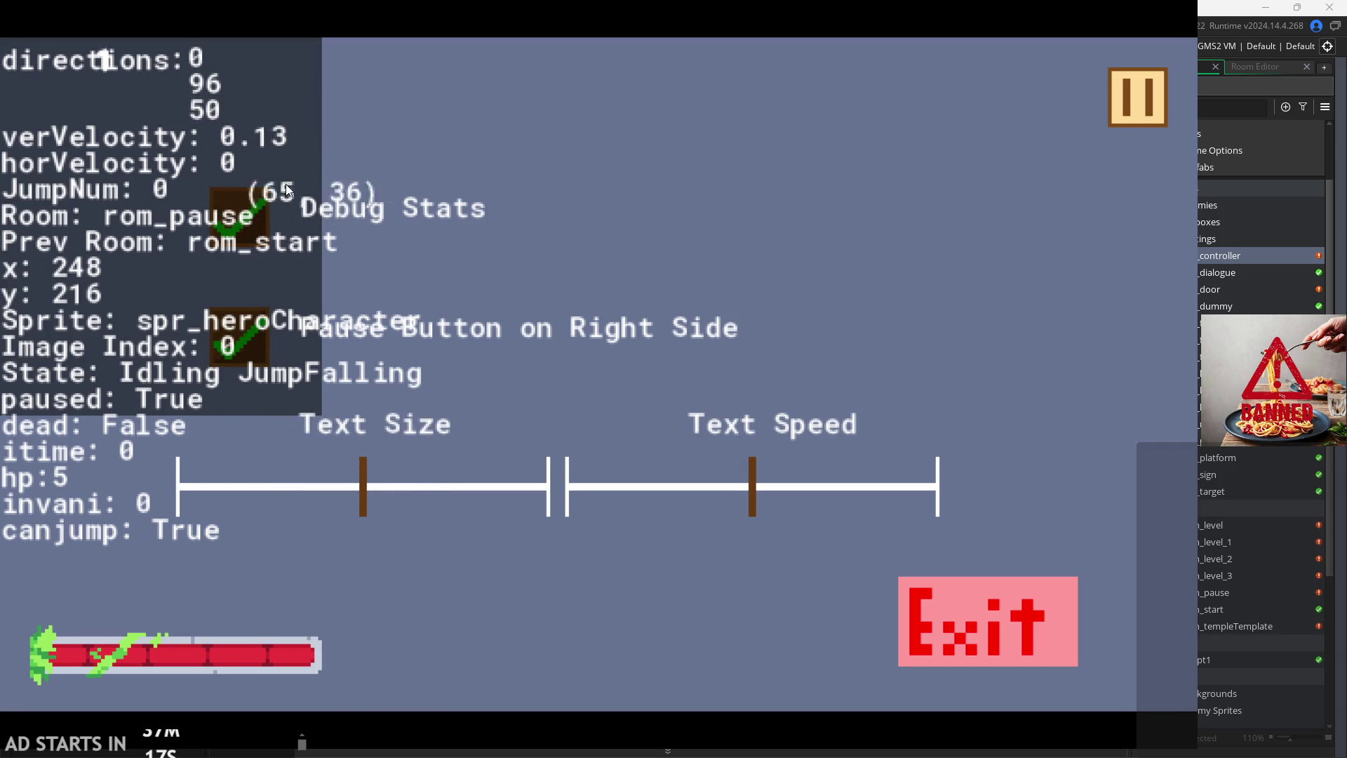
pyautogui.click(971, 613)
pyautogui.click(663, 369)
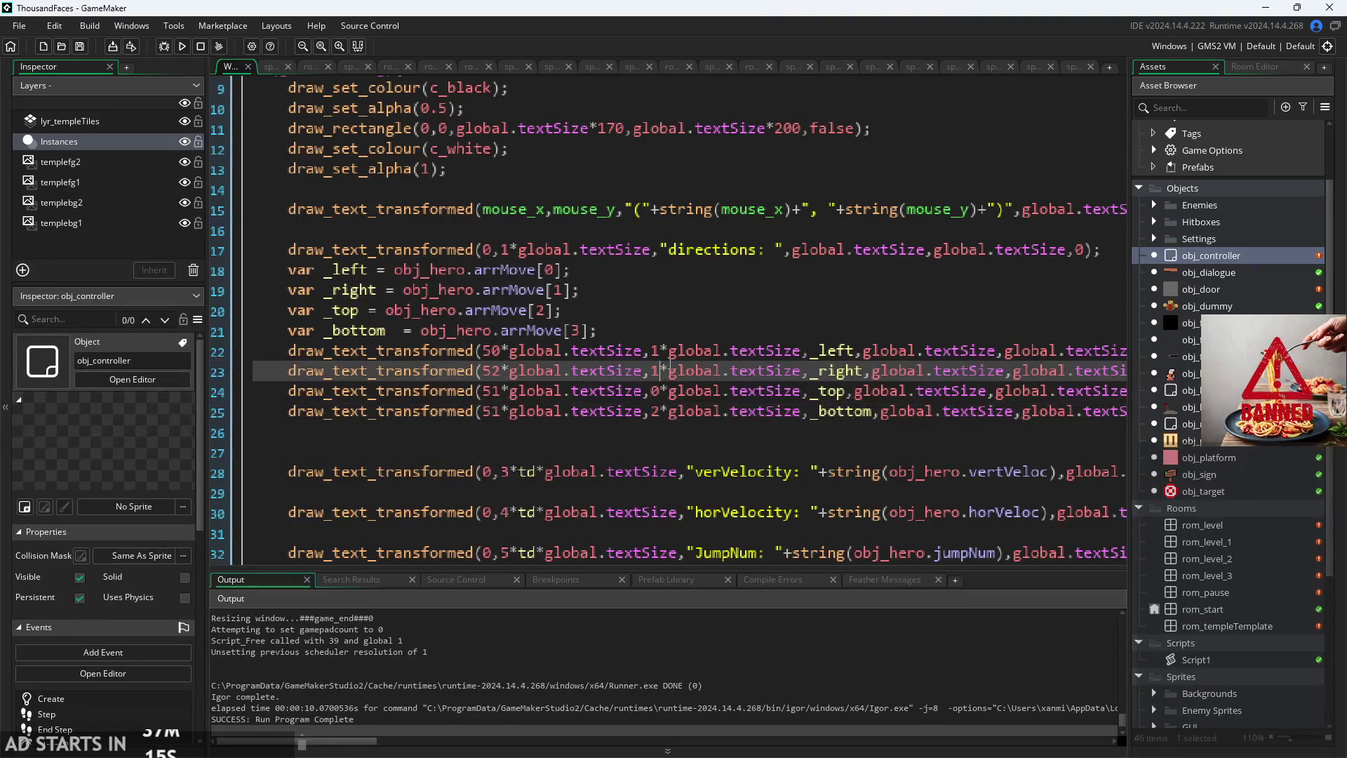
pyautogui.press('Up')
pyautogui.press('Up')
pyautogui.scroll(-1, 635, 396)
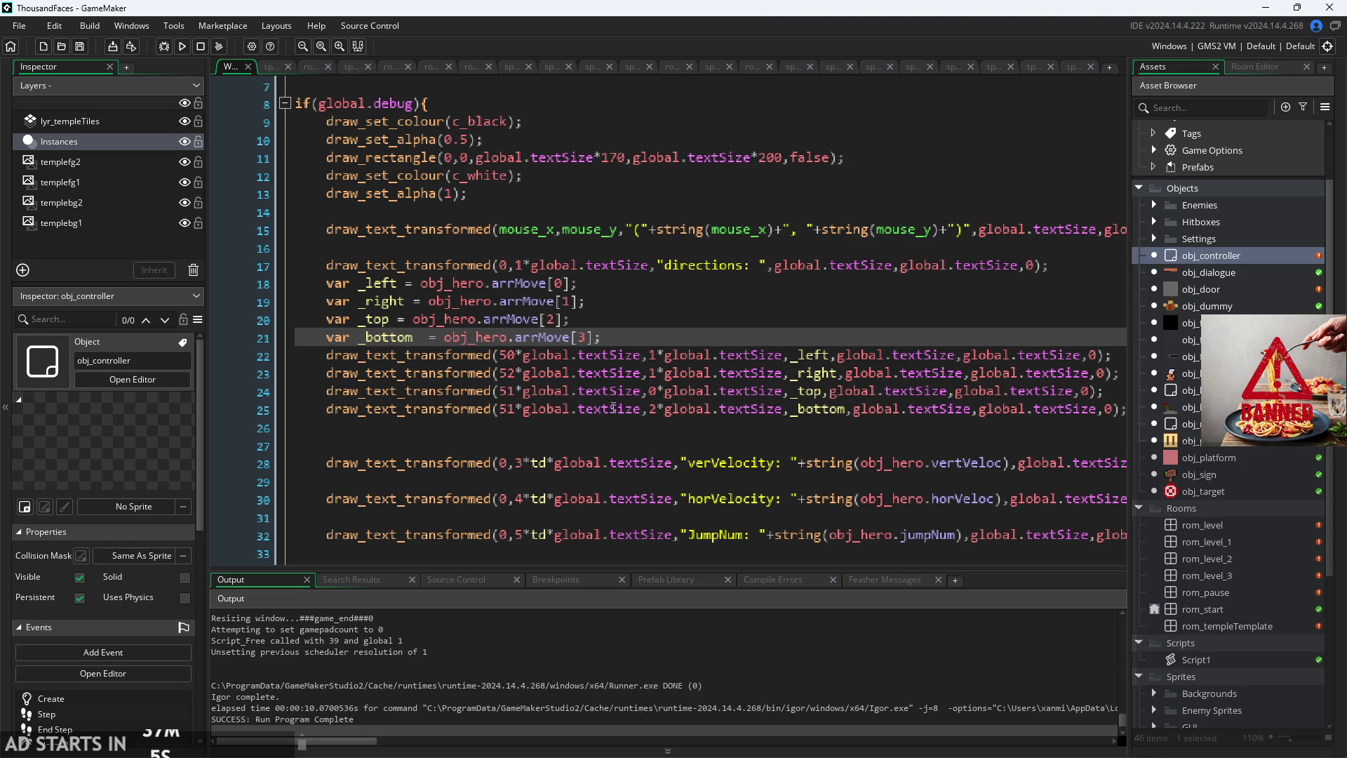
pyautogui.scroll(1, 641, 355)
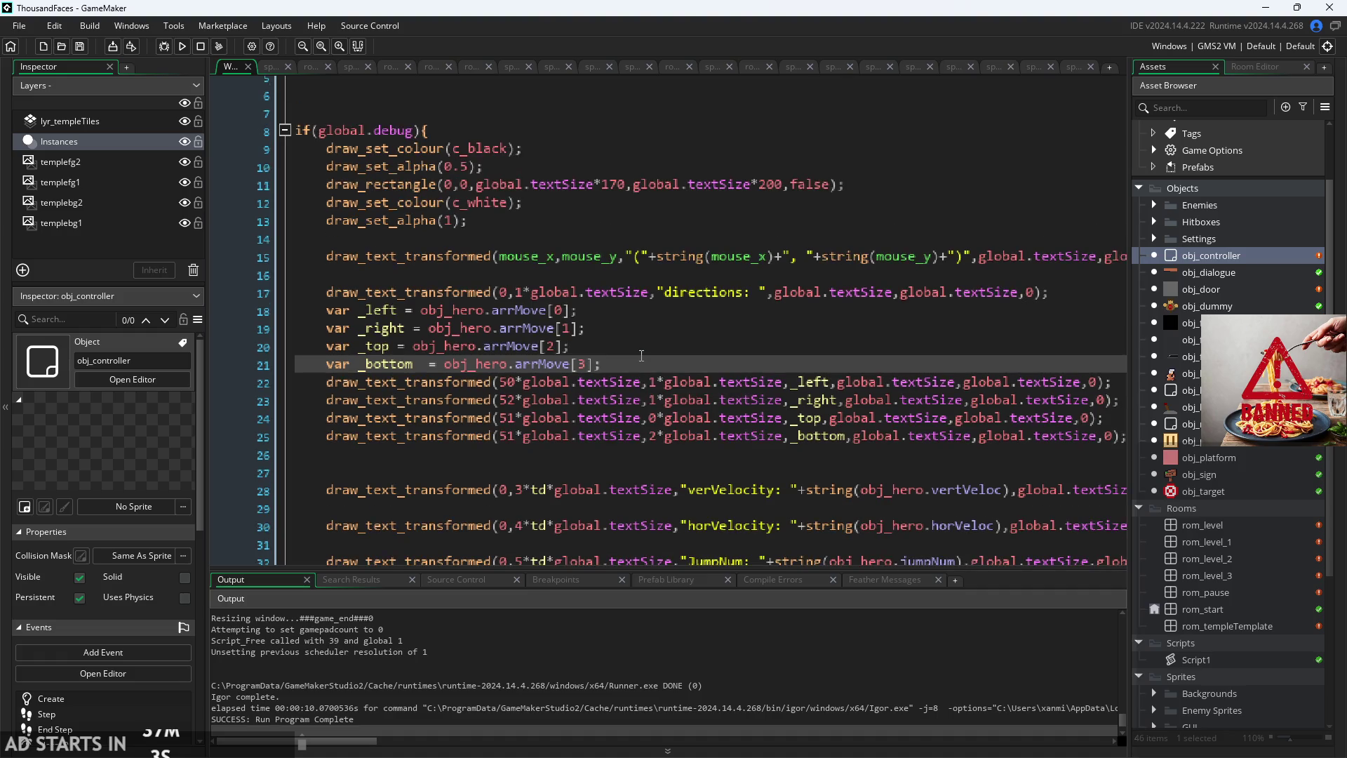
pyautogui.scroll(-2, 641, 355)
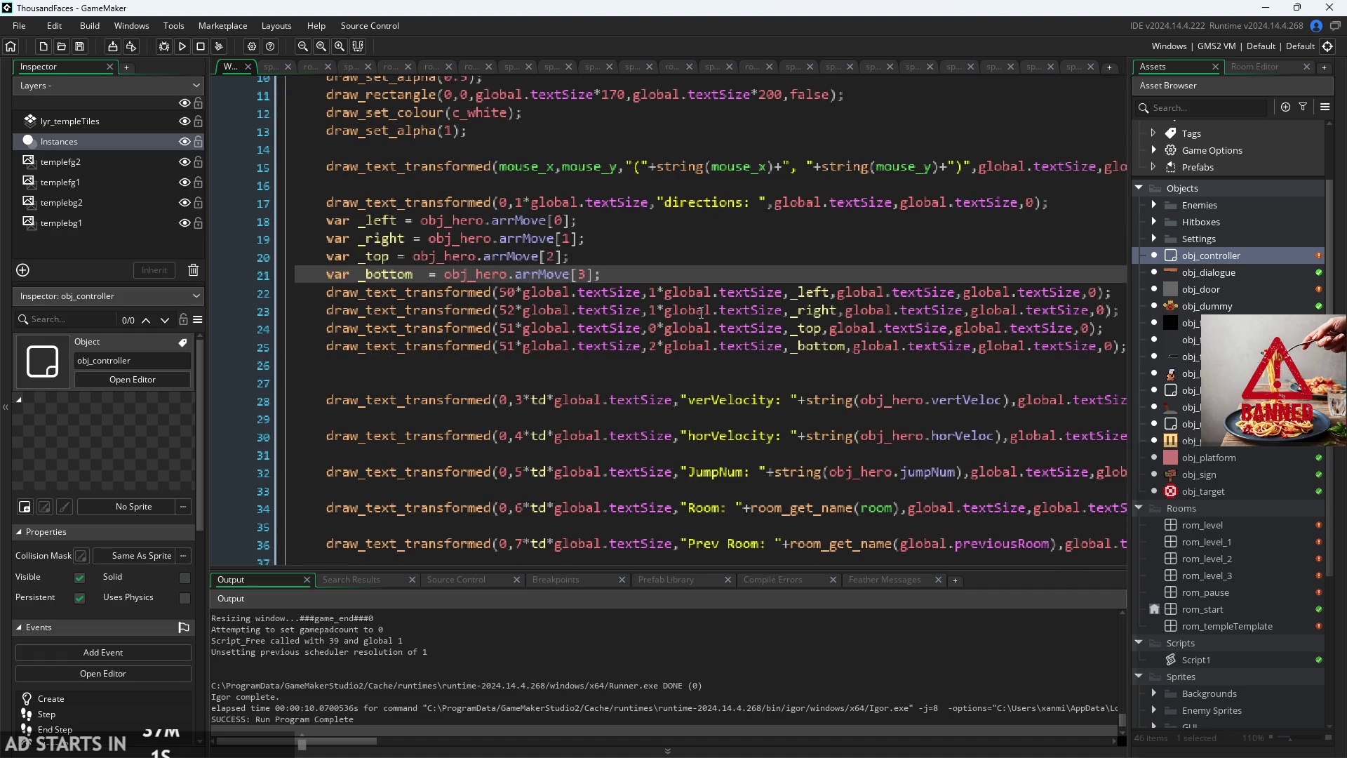
pyautogui.click(665, 329)
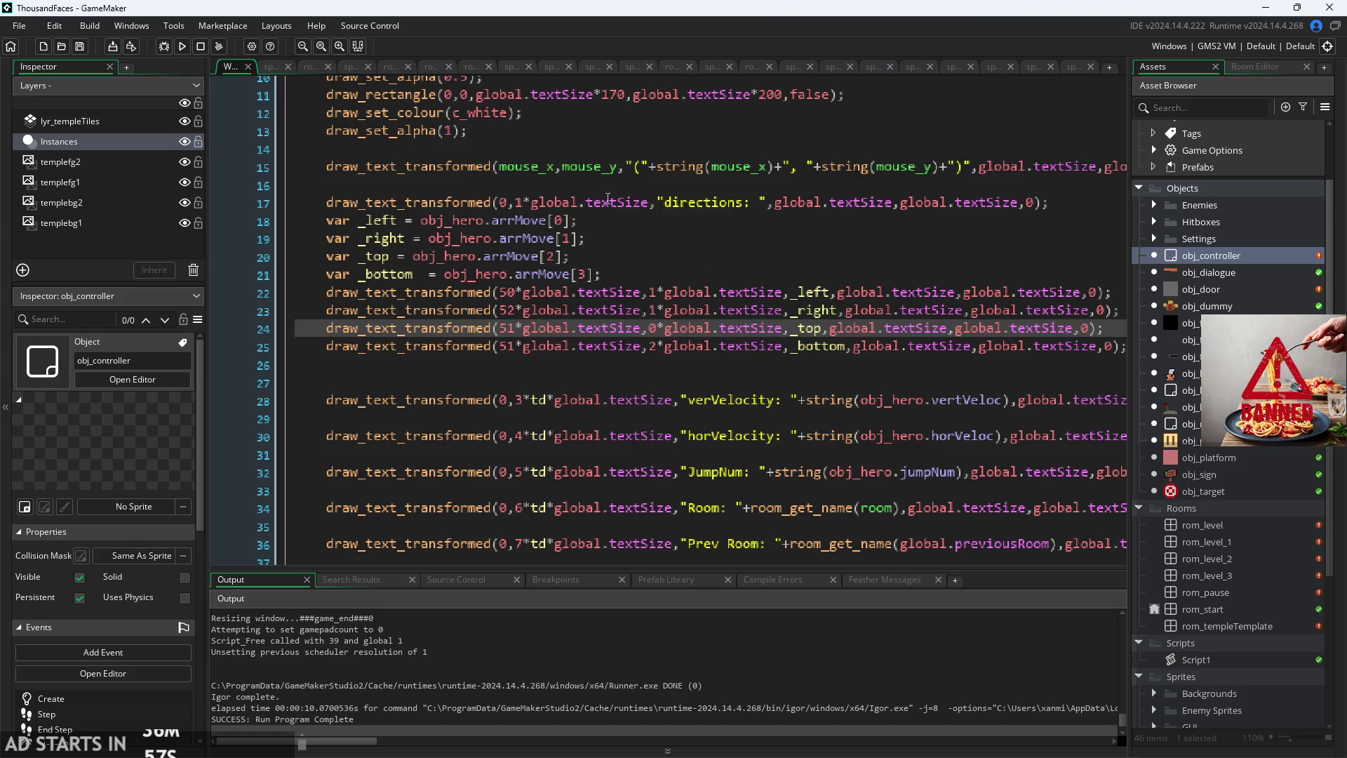
pyautogui.click(1074, 198)
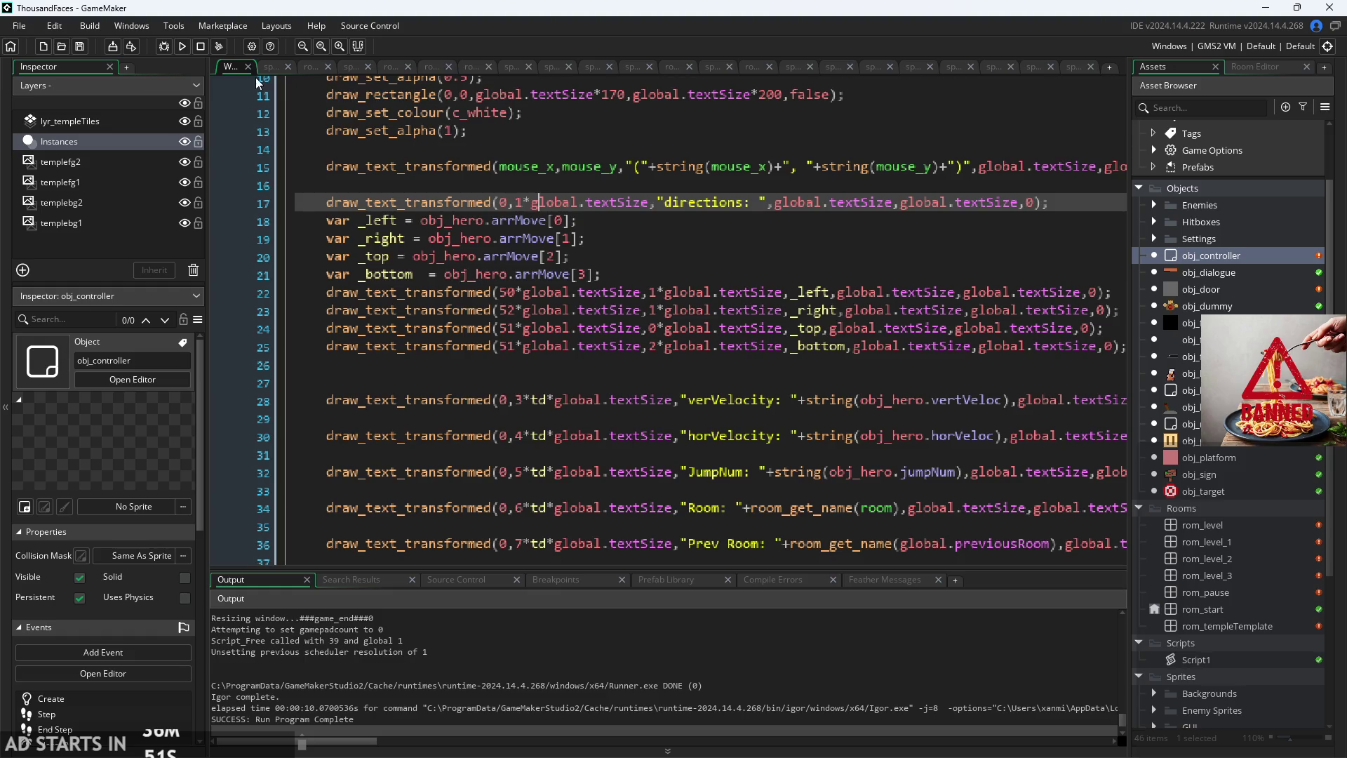
pyautogui.click(184, 48)
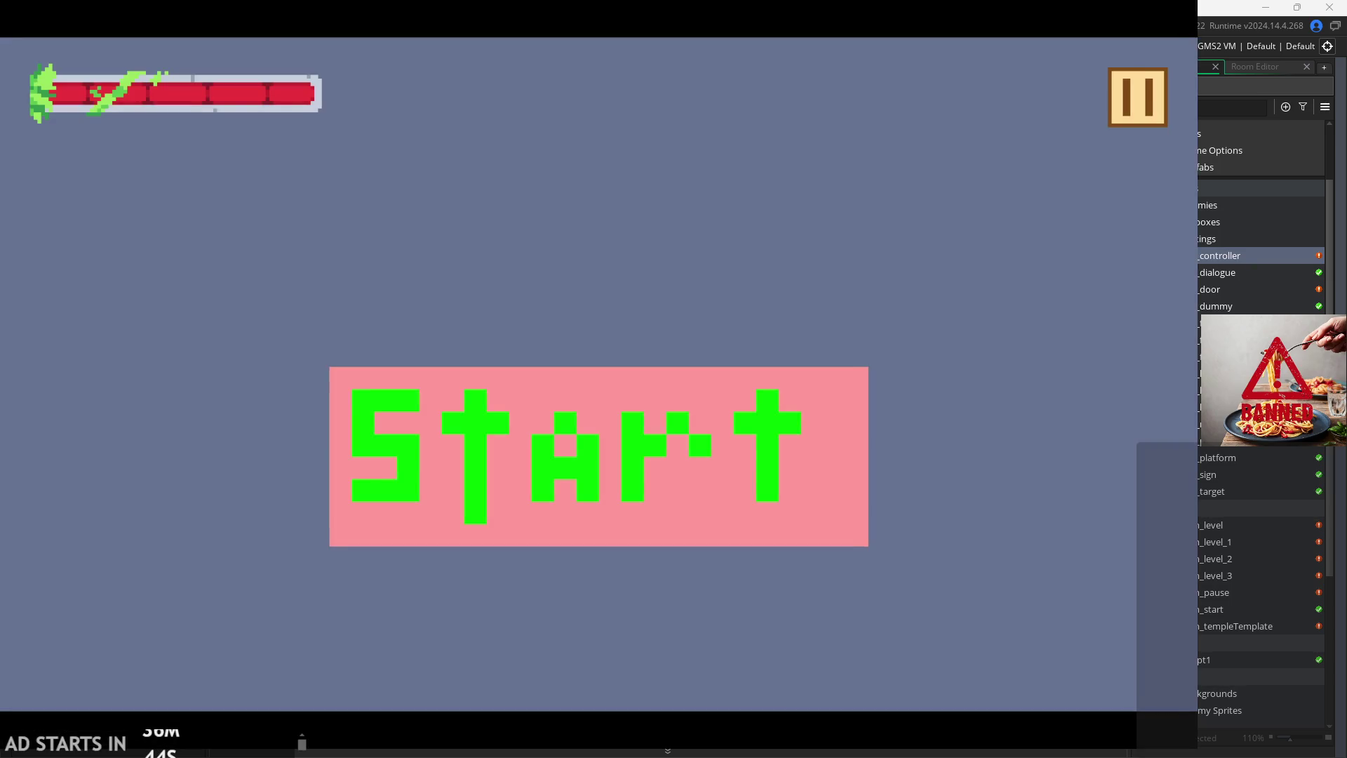
# Step: Start the game from the Start screen and make the hero jump and wall-jump
pyautogui.click(537, 450)
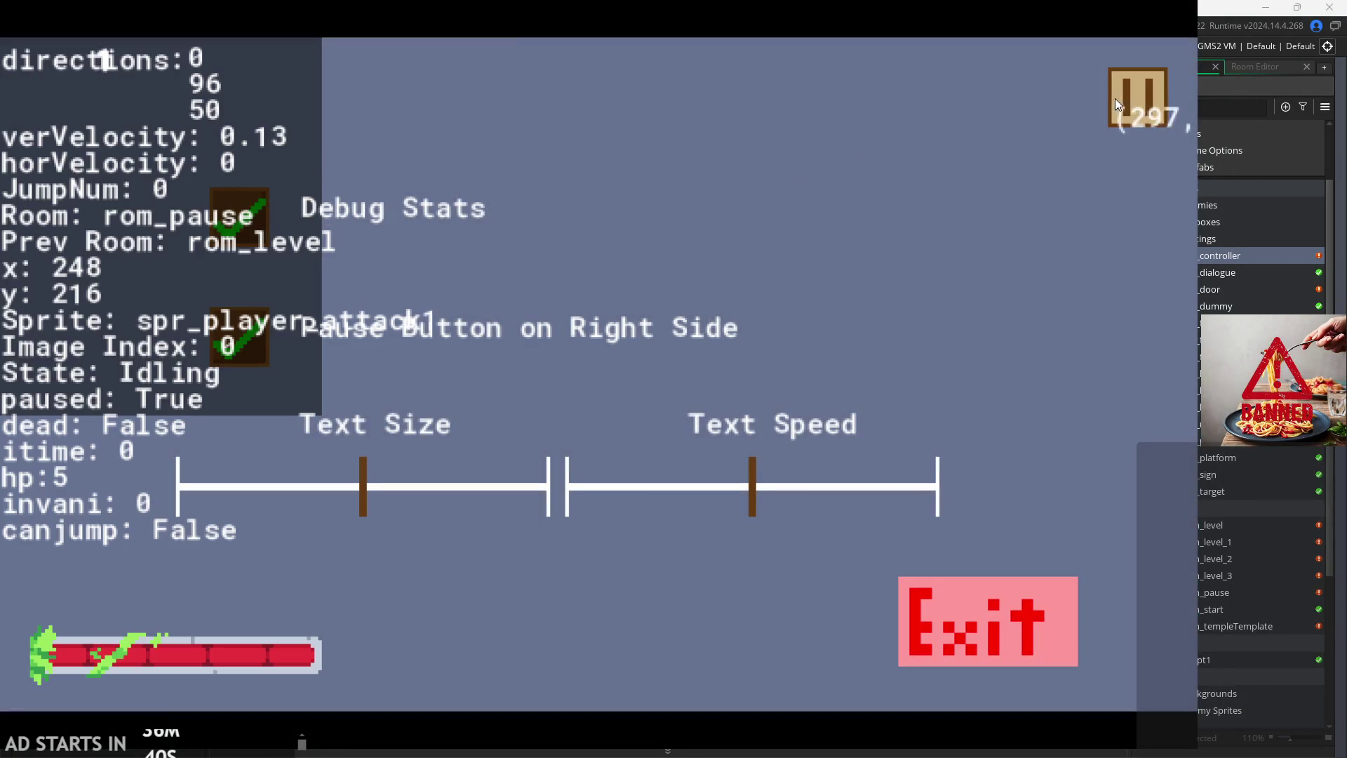
pyautogui.click(1118, 98)
pyautogui.press('space')
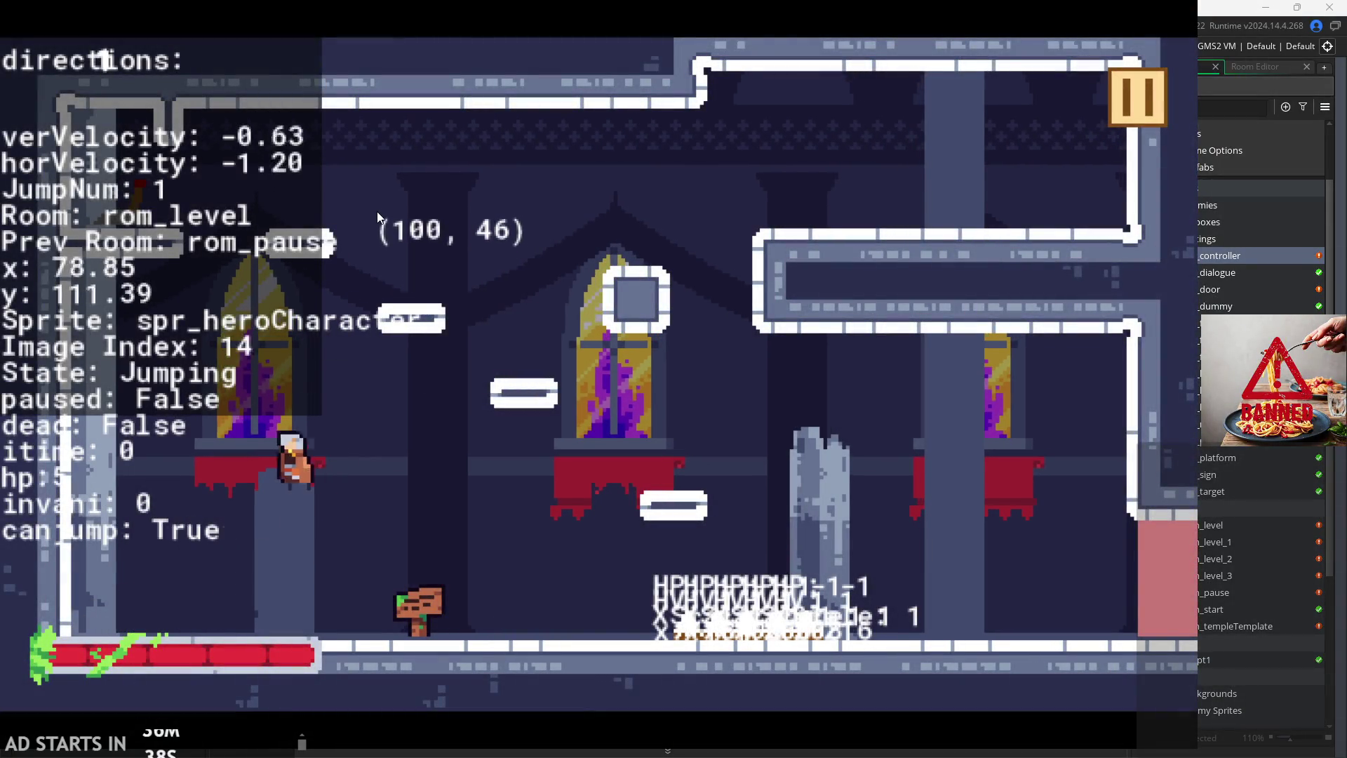
pyautogui.press('space')
pyautogui.press('space')
pyautogui.press('space')
pyautogui.press('space')
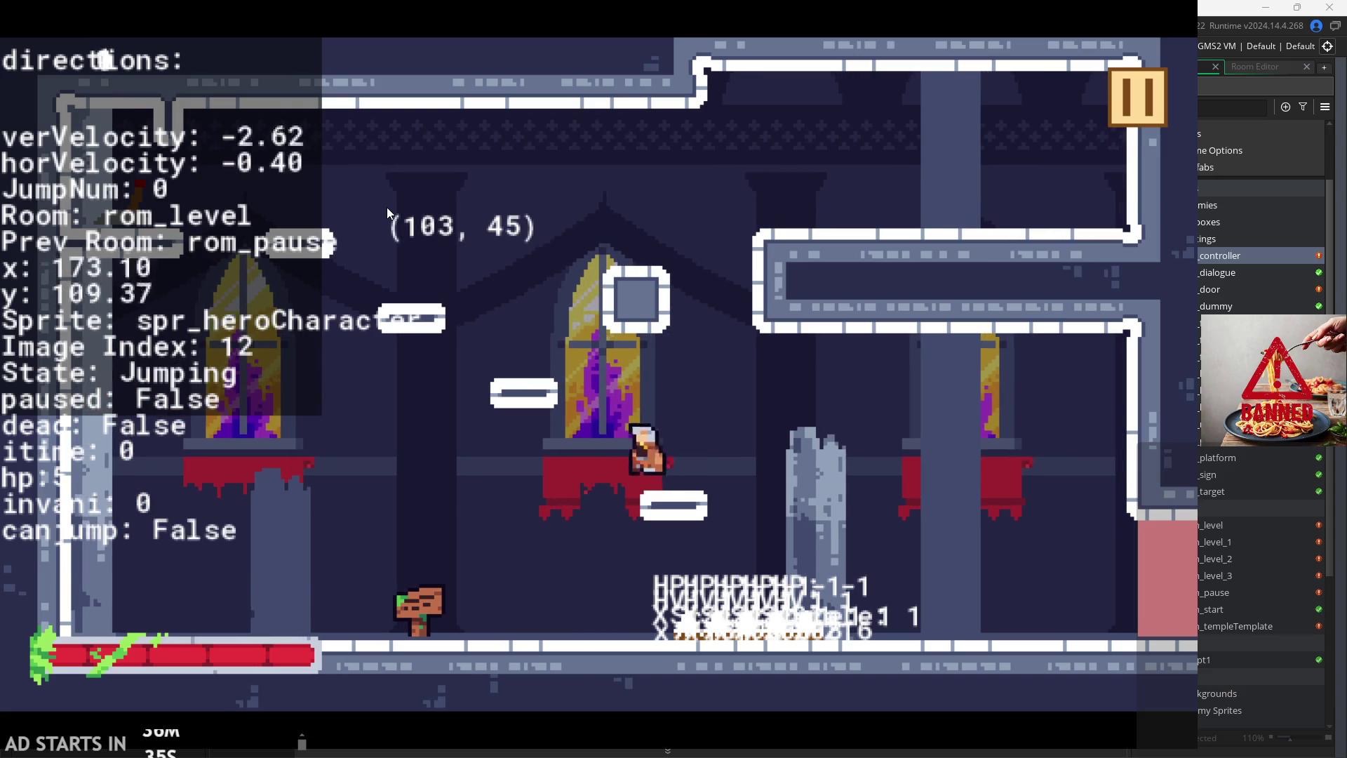
# Step: Run the hero left and right with more jumps, then pause and exit the game
pyautogui.press('space')
pyautogui.press('space')
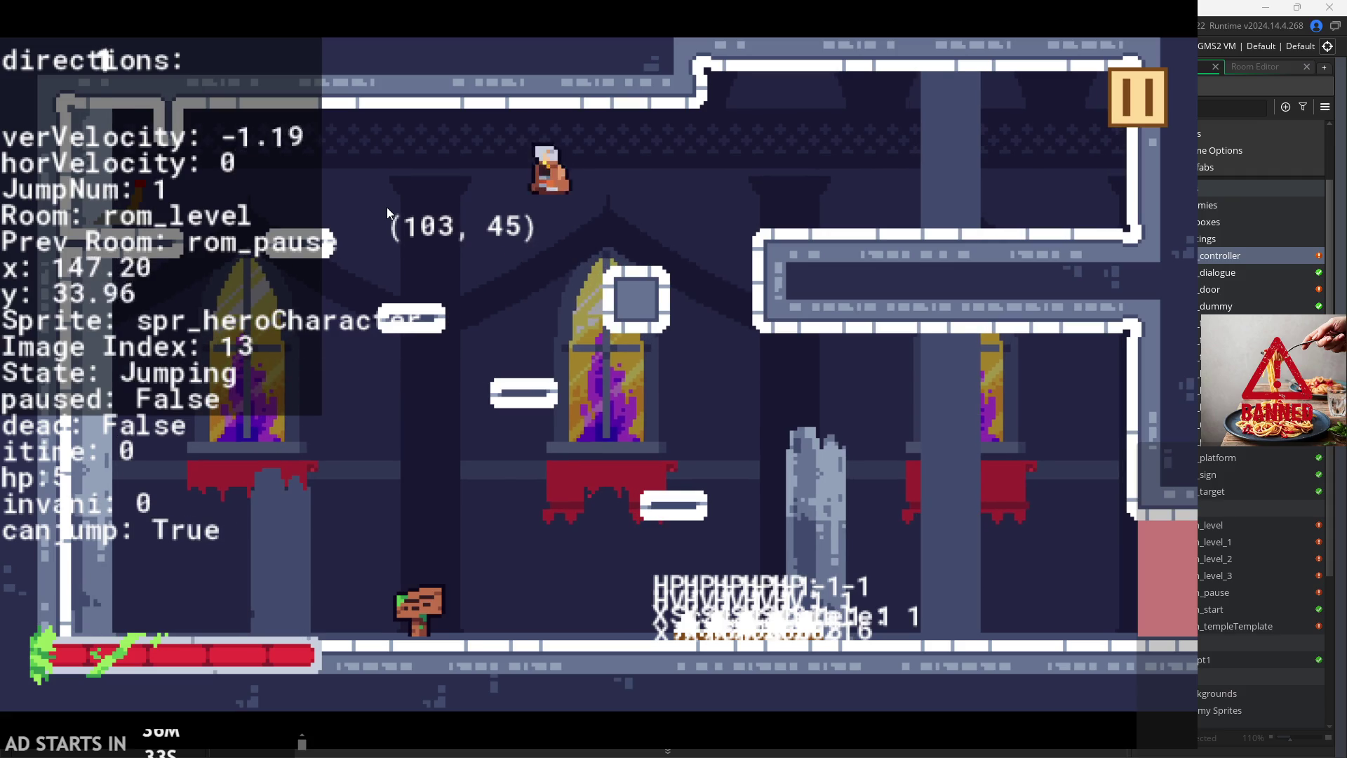
pyautogui.press('Right')
pyautogui.press('space')
pyautogui.press('Left')
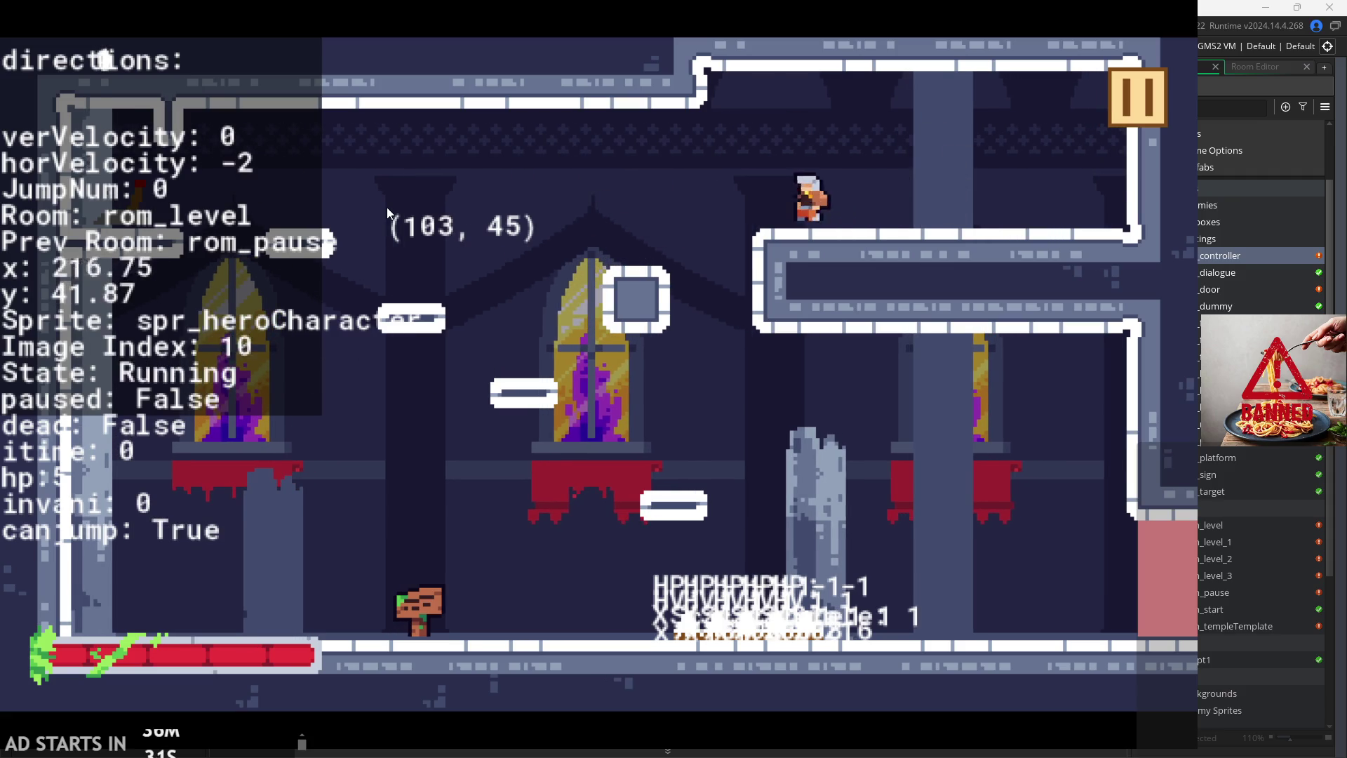
pyautogui.press('space')
pyautogui.press('Right')
pyautogui.press('space')
pyautogui.press('space')
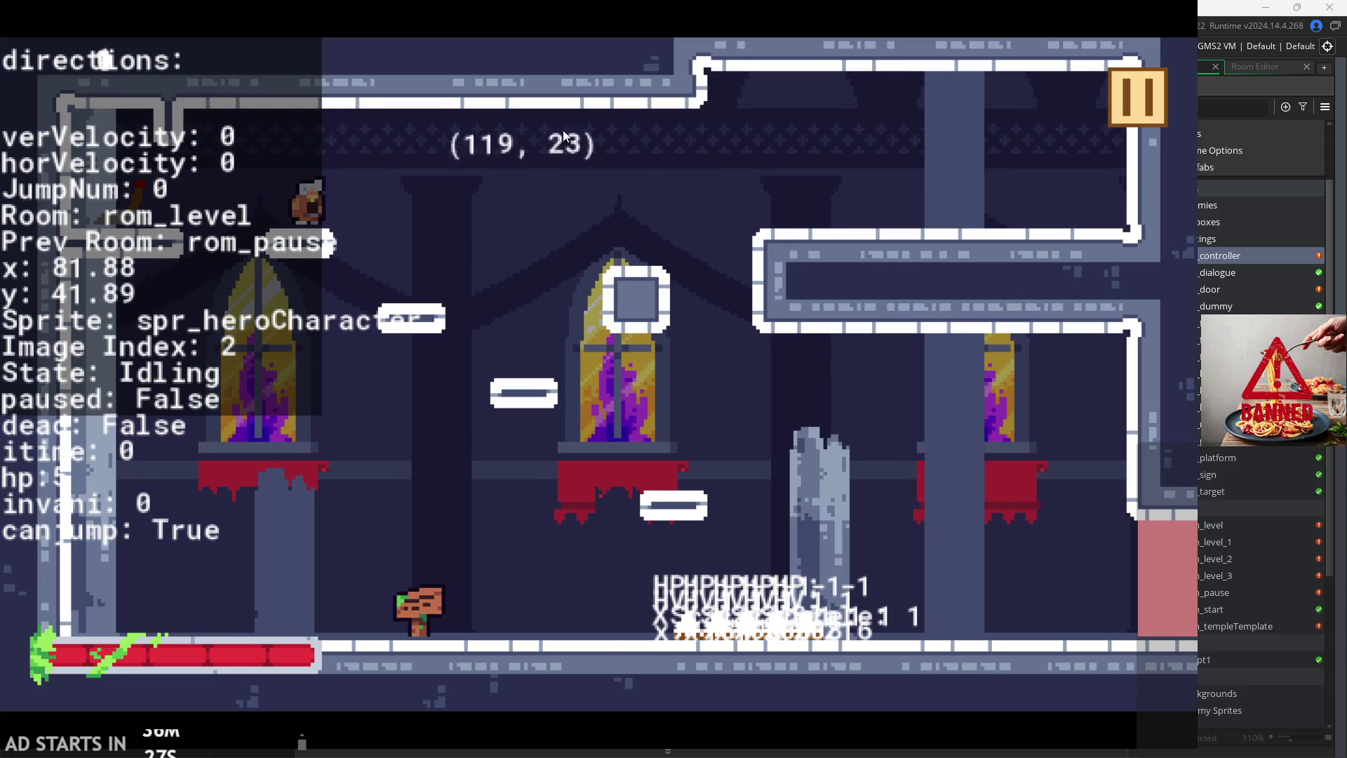
pyautogui.click(1123, 95)
pyautogui.click(971, 624)
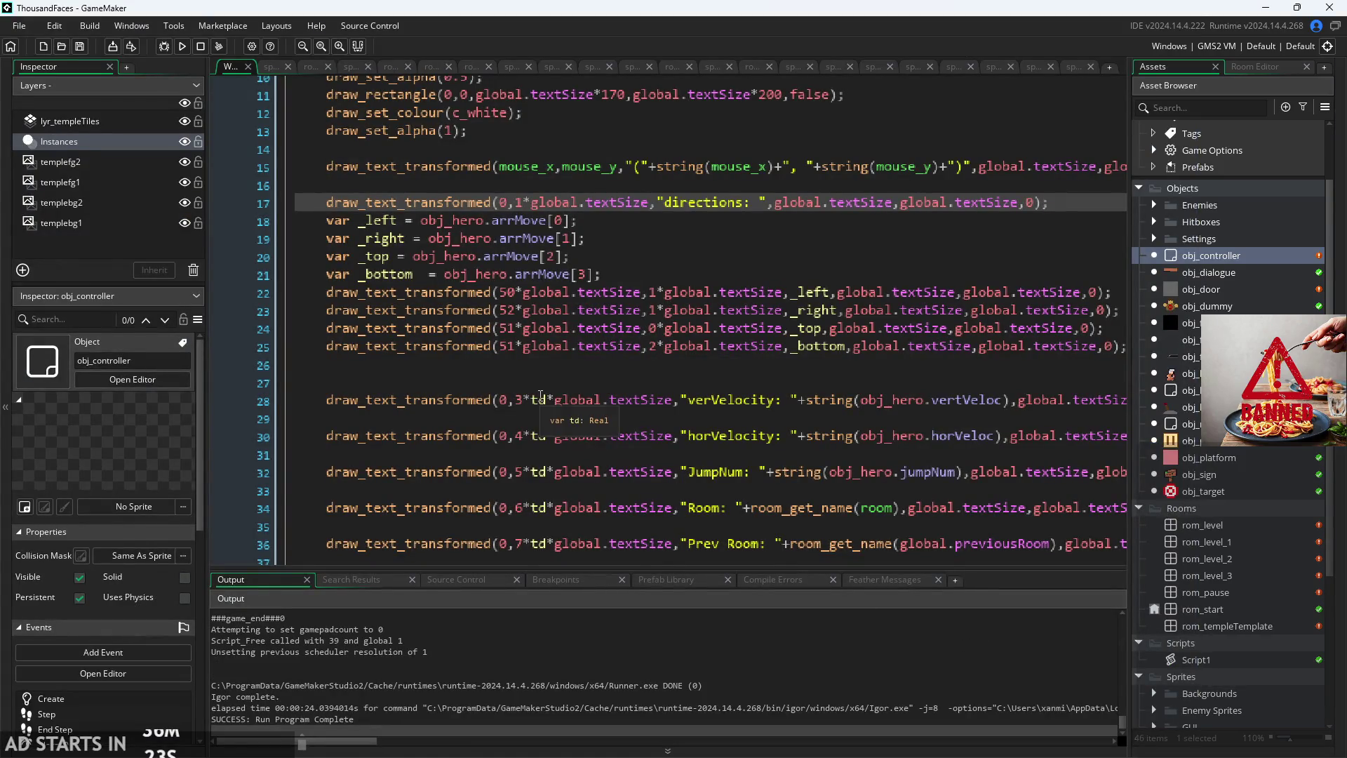
pyautogui.scroll(2, 540, 396)
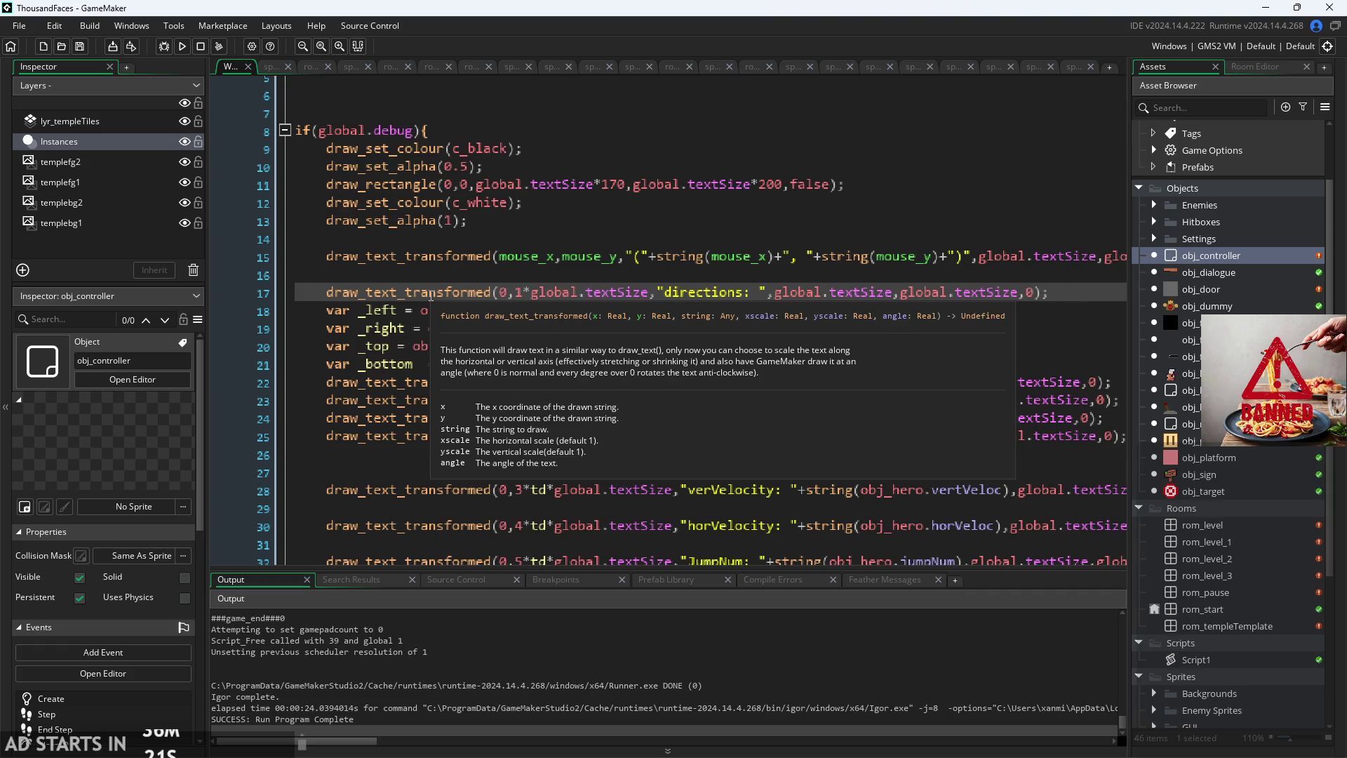
pyautogui.scroll(-5, 431, 297)
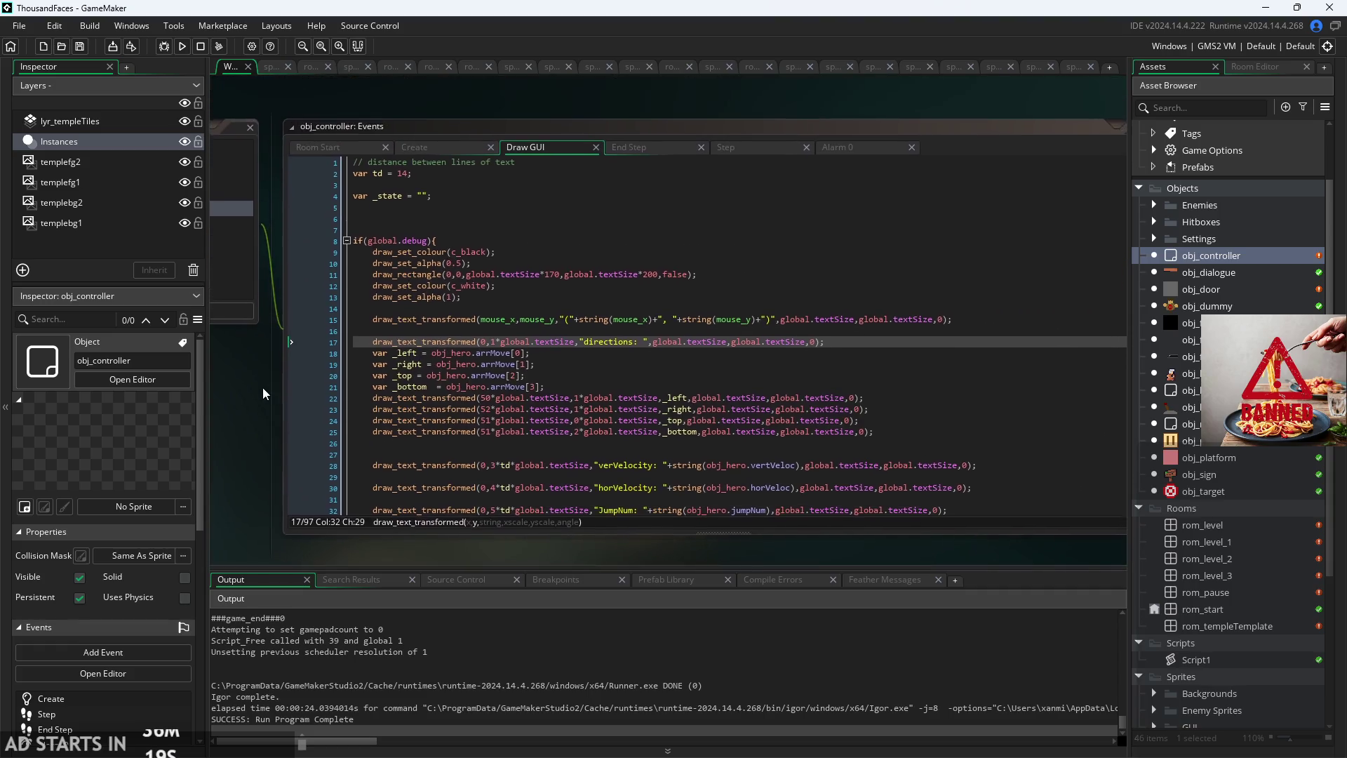
pyautogui.scroll(4, 263, 387)
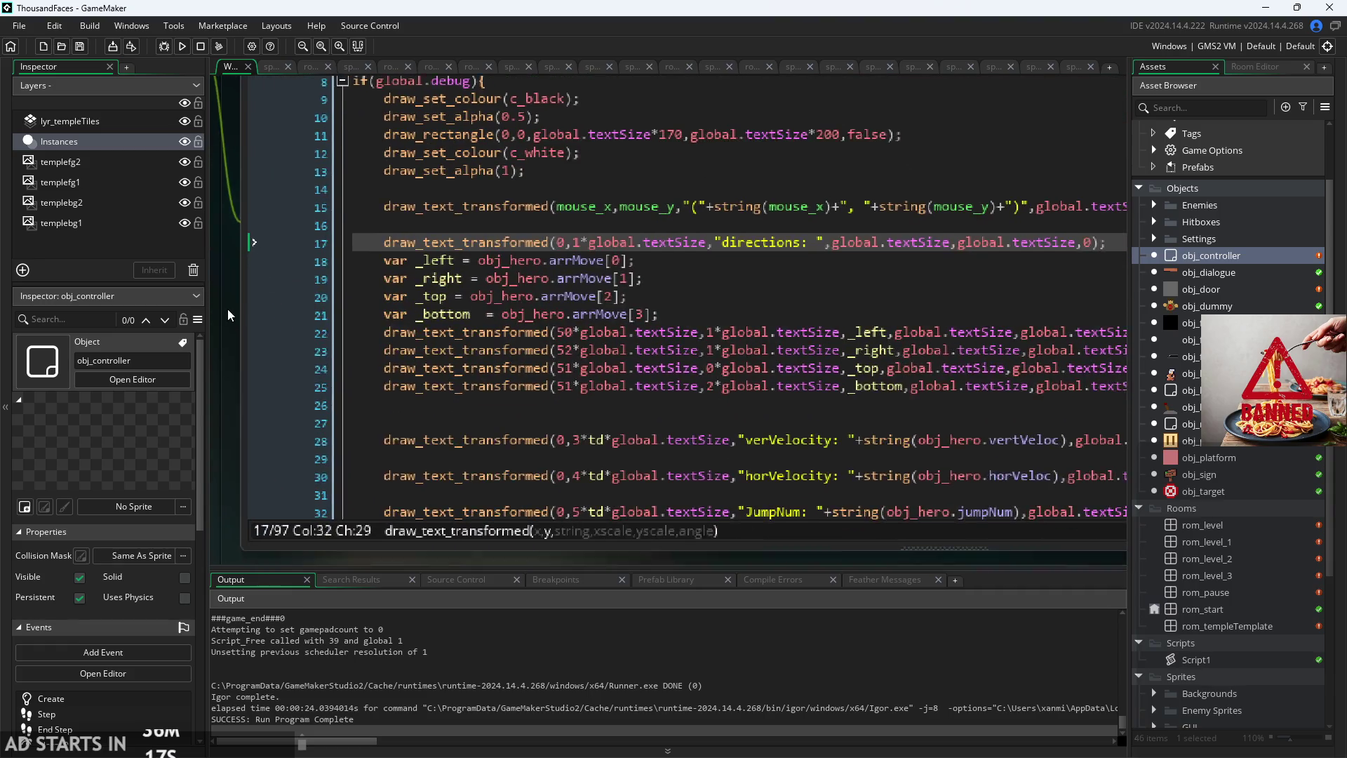
pyautogui.click(574, 238)
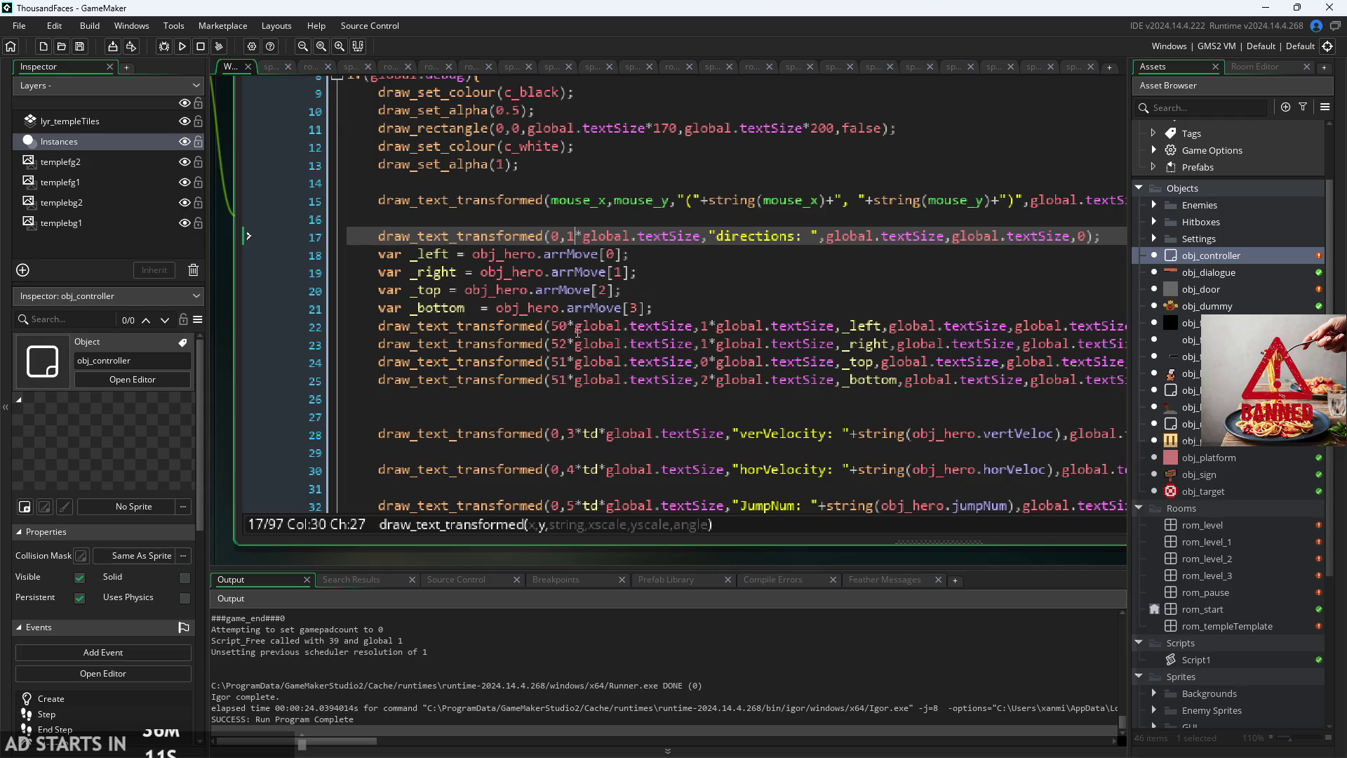
pyautogui.click(576, 328)
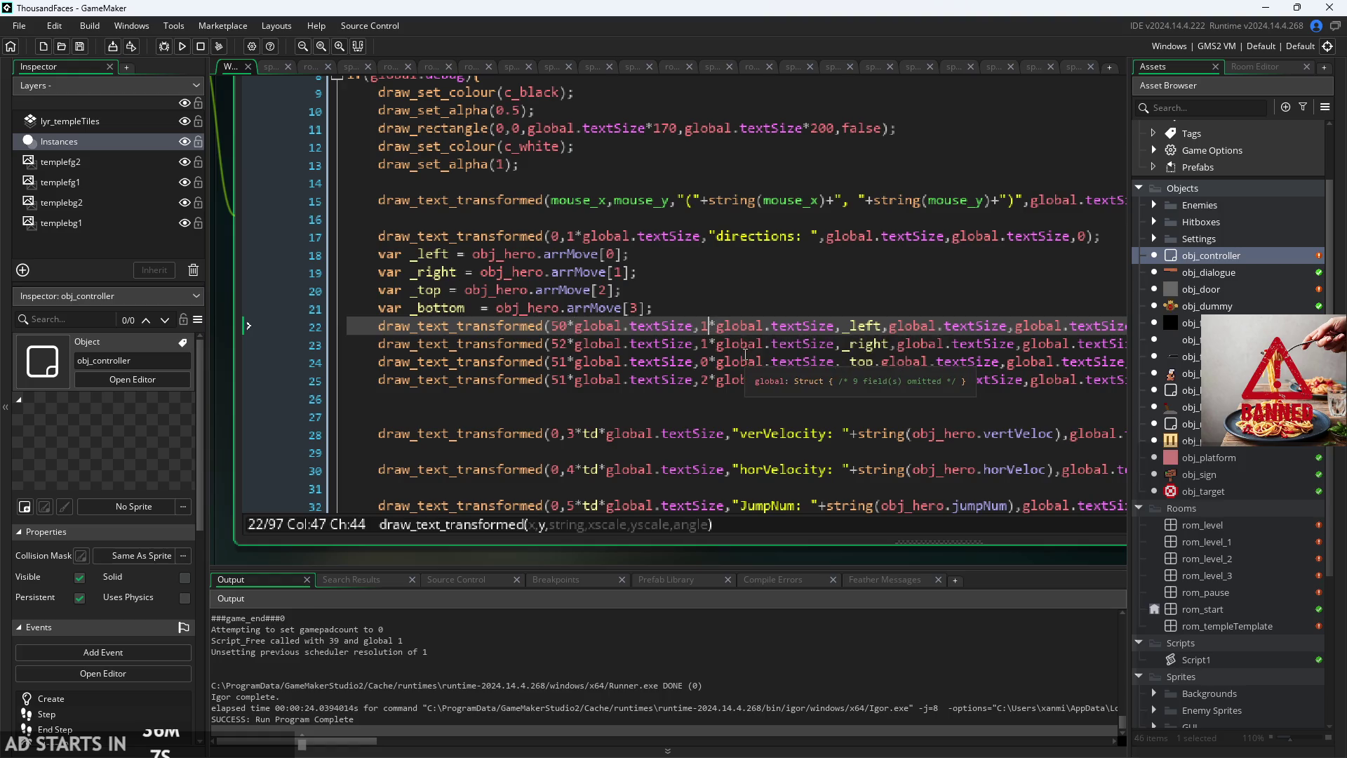
# Step: Add *td to the _left line's y multiplier and copy it
pyautogui.write('*td')
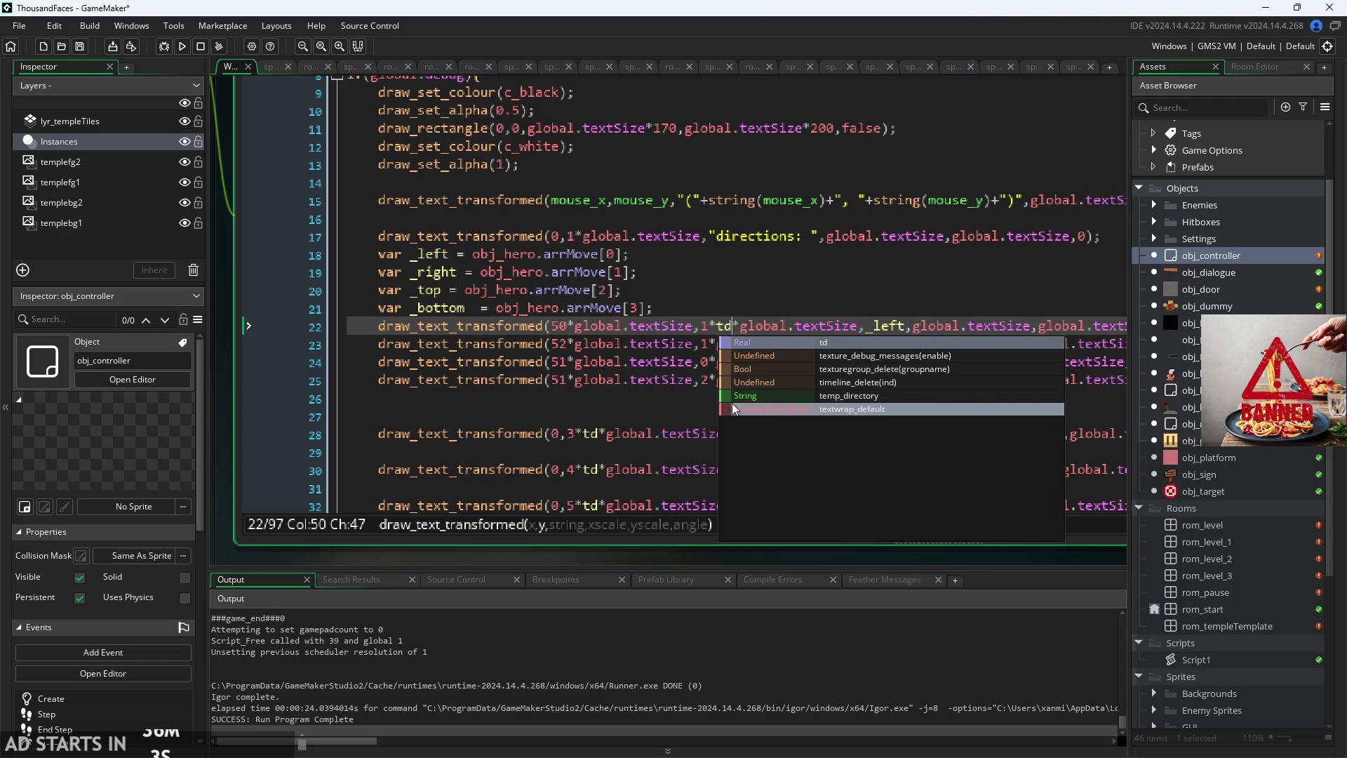
pyautogui.moveTo(732, 327); pyautogui.dragTo(713, 329)
pyautogui.hotkey('ctrl', 'c')
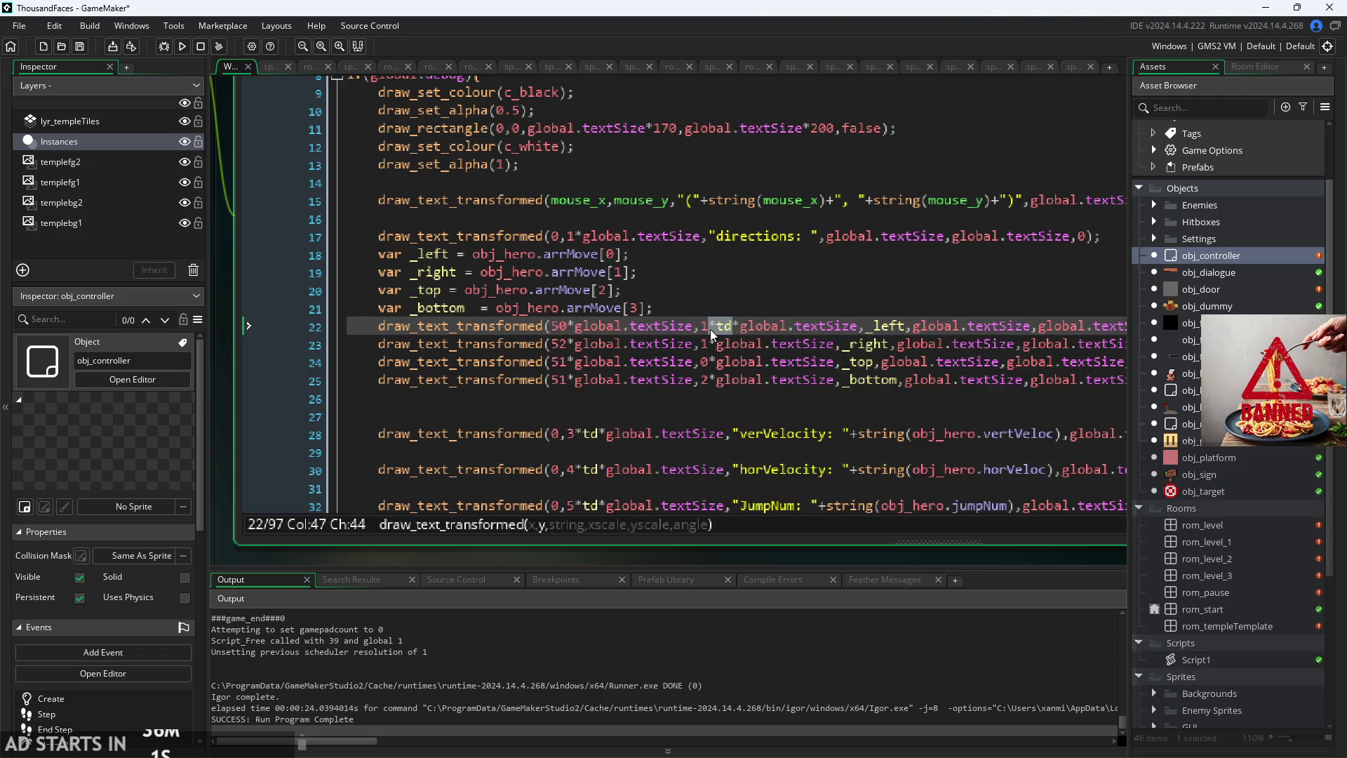
pyautogui.keyDown('ctrl'); pyautogui.scroll(3, 711, 330); pyautogui.keyUp('ctrl')
pyautogui.press('Right')
pyautogui.hotkey('ctrl', 'v')
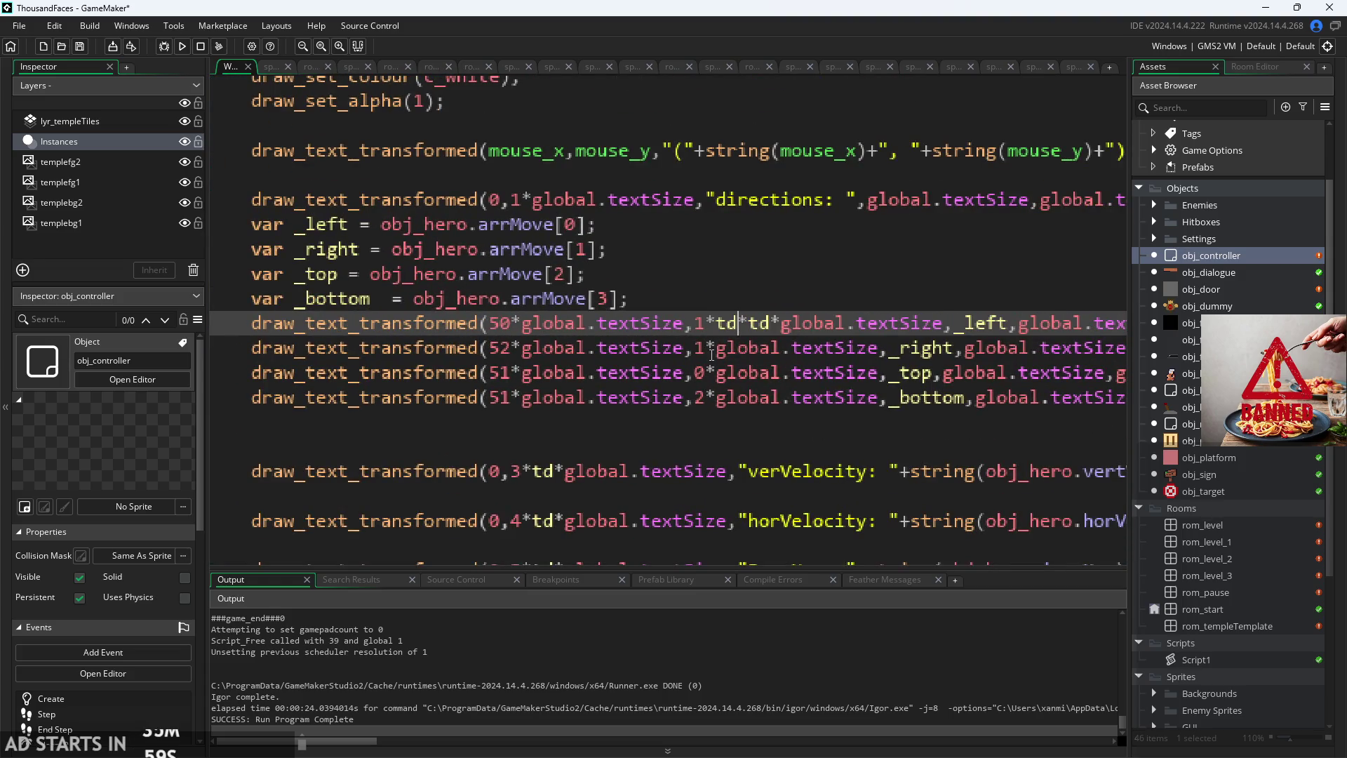
pyautogui.hotkey('ctrl', 'z')
# Step: Paste *td after the y multipliers on the _right, _top and _bottom lines, then run
pyautogui.click(713, 351)
pyautogui.hotkey('ctrl', 'v')
pyautogui.click(713, 374)
pyautogui.hotkey('ctrl', 'v')
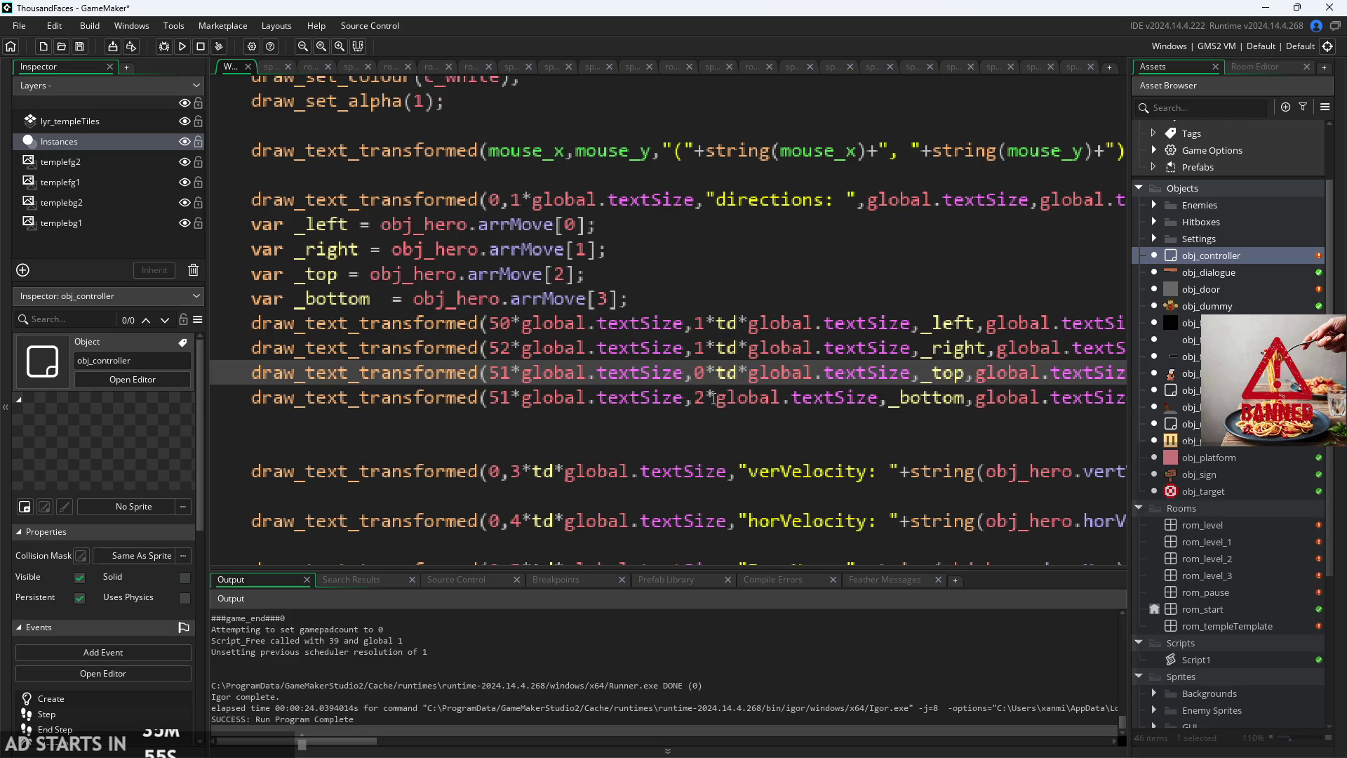
pyautogui.click(713, 399)
pyautogui.hotkey('ctrl', 'v')
pyautogui.click(181, 46)
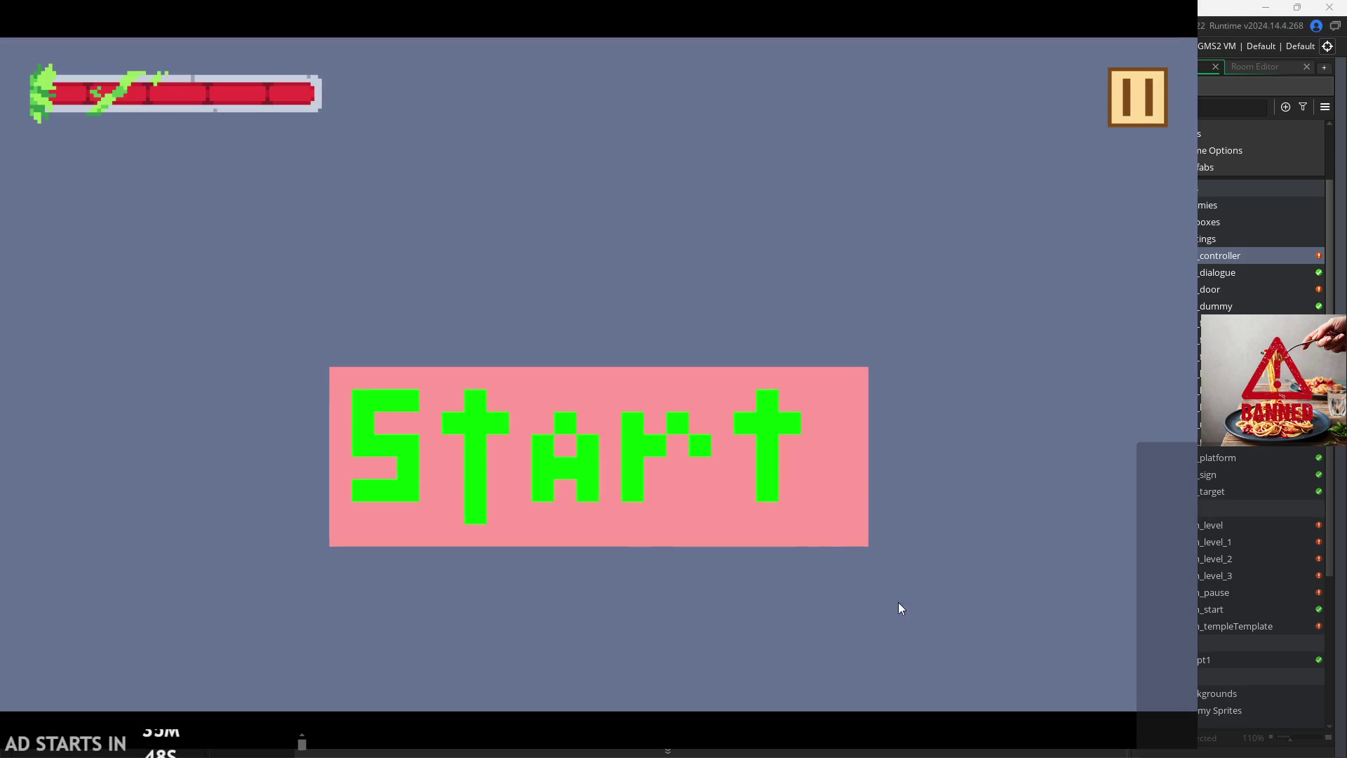
# Step: Start the game, enable Debug Stats from the pause menu and resume
pyautogui.click(739, 489)
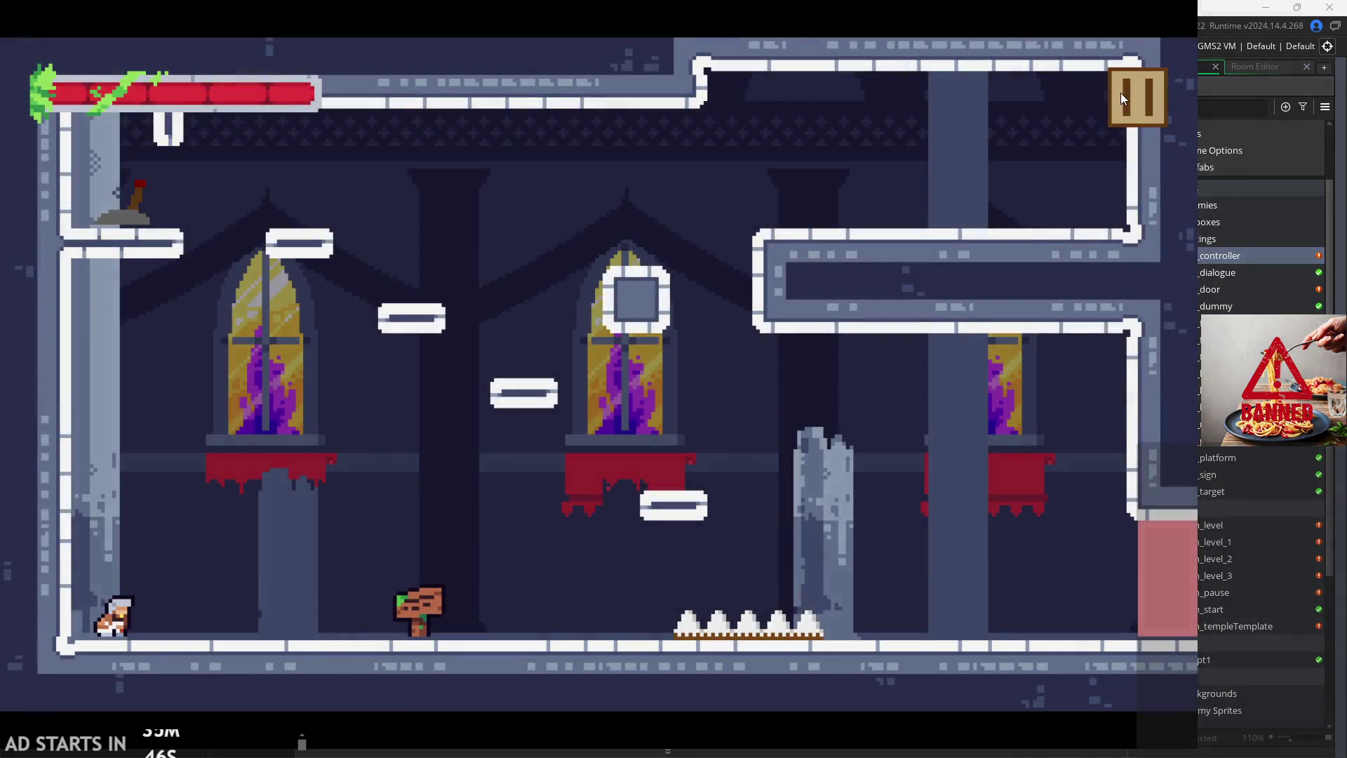
pyautogui.click(1137, 96)
pyautogui.click(239, 218)
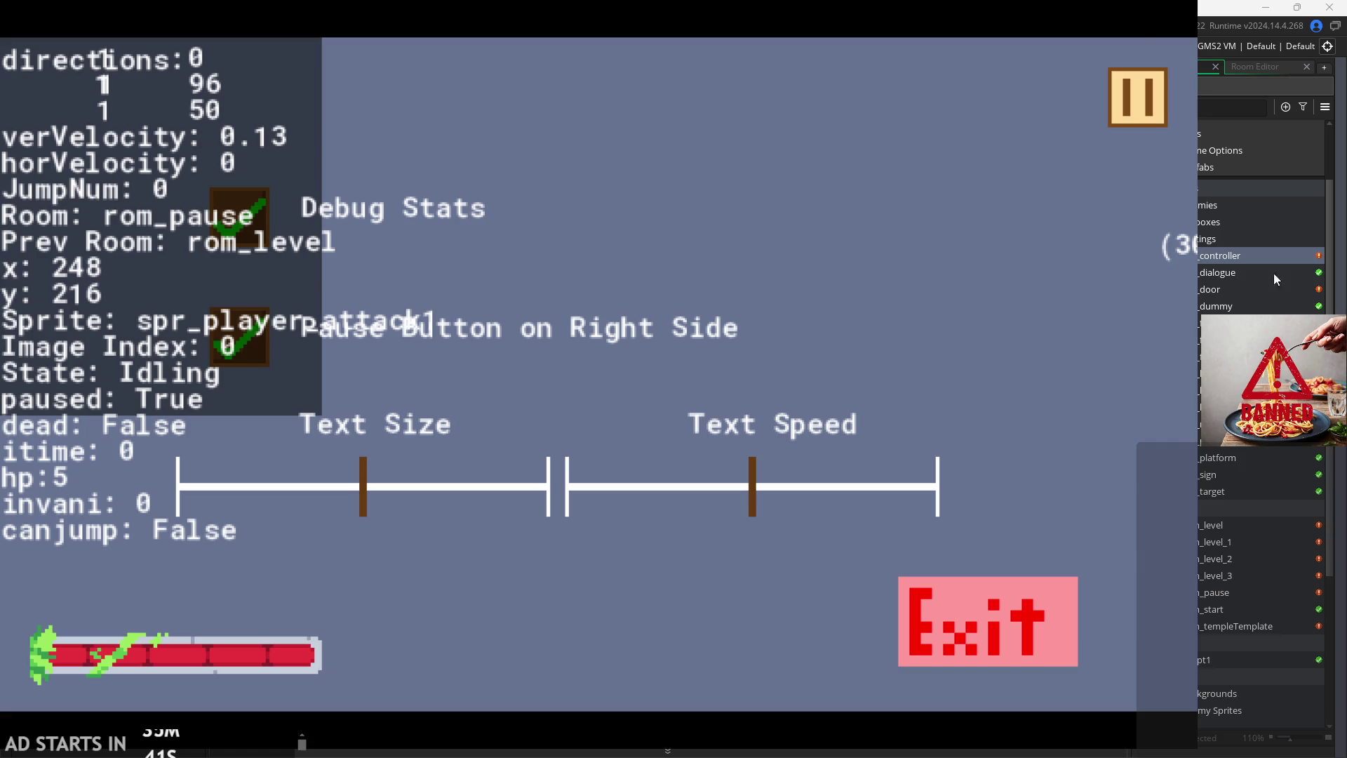
pyautogui.click(1137, 97)
# Step: Run and jump the hero with the overlay showing, then pause and exit the game
pyautogui.press('Right')
pyautogui.press('Left')
pyautogui.press('Right')
pyautogui.press('space')
pyautogui.press('Left')
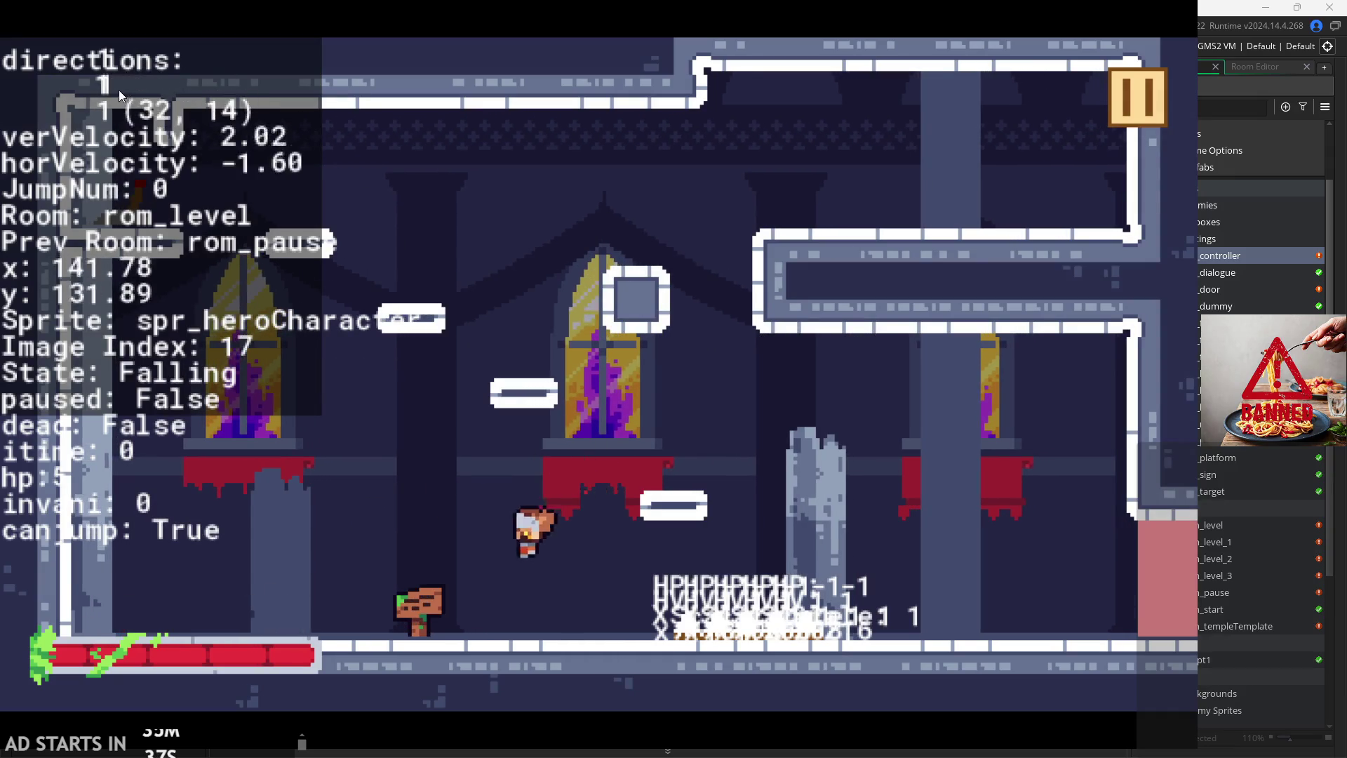
pyautogui.click(1138, 96)
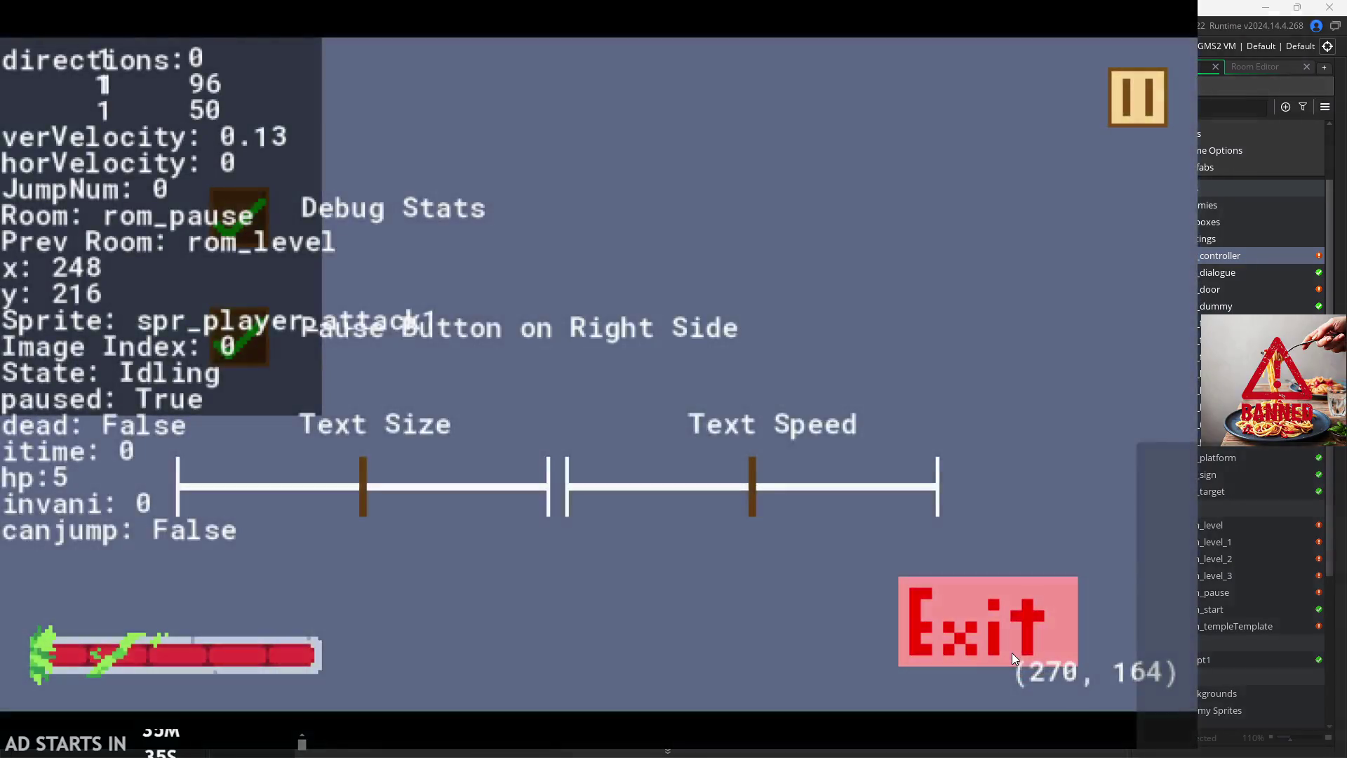
pyautogui.click(1012, 652)
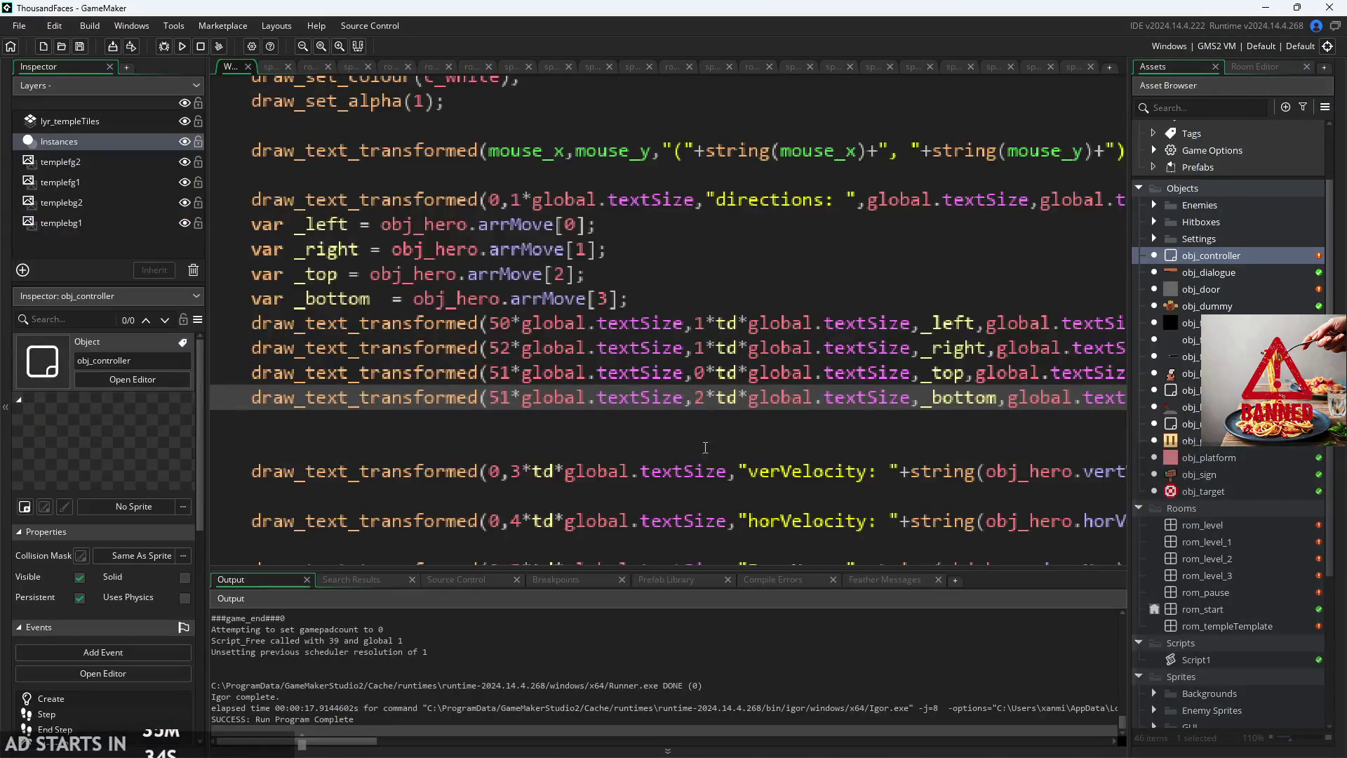
# Step: Append *td to the x offsets on the _right, _top and _left direction lines
pyautogui.click(759, 355)
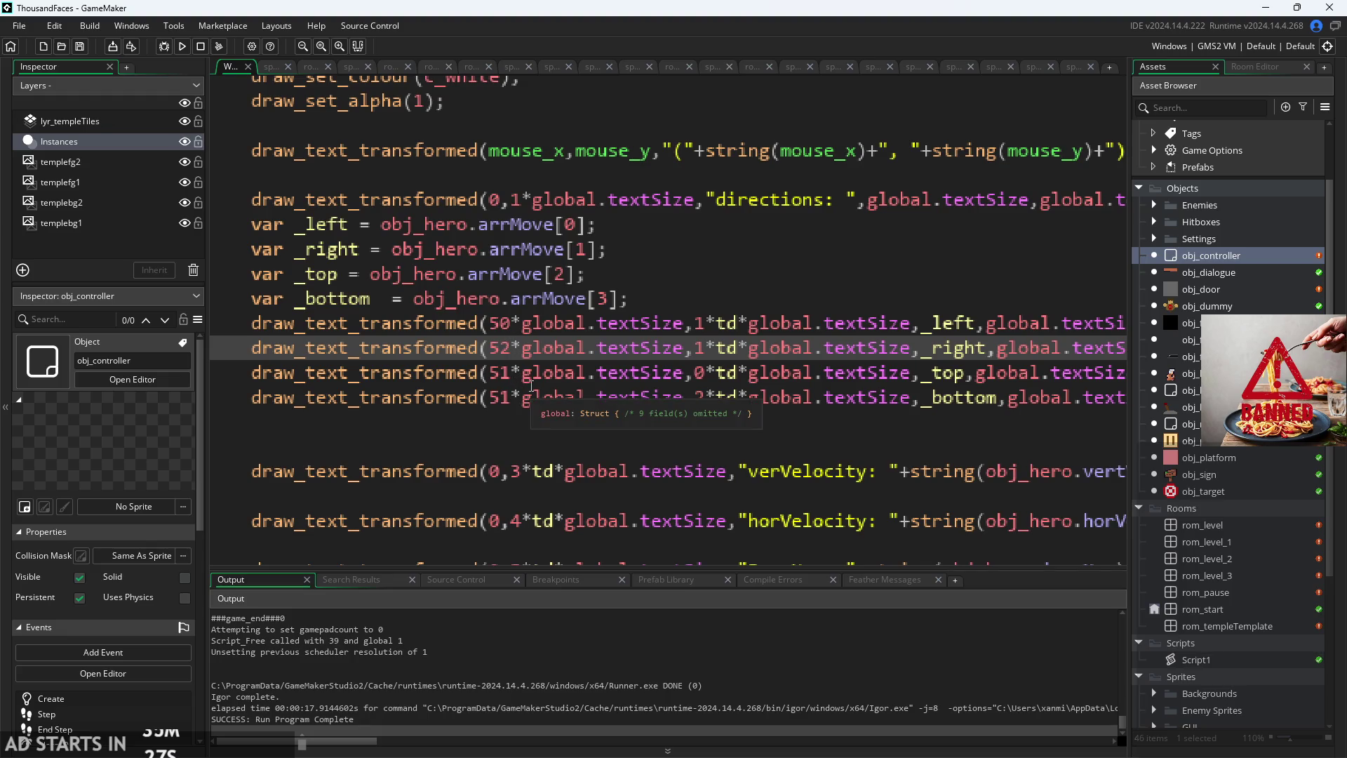
pyautogui.write('*td')
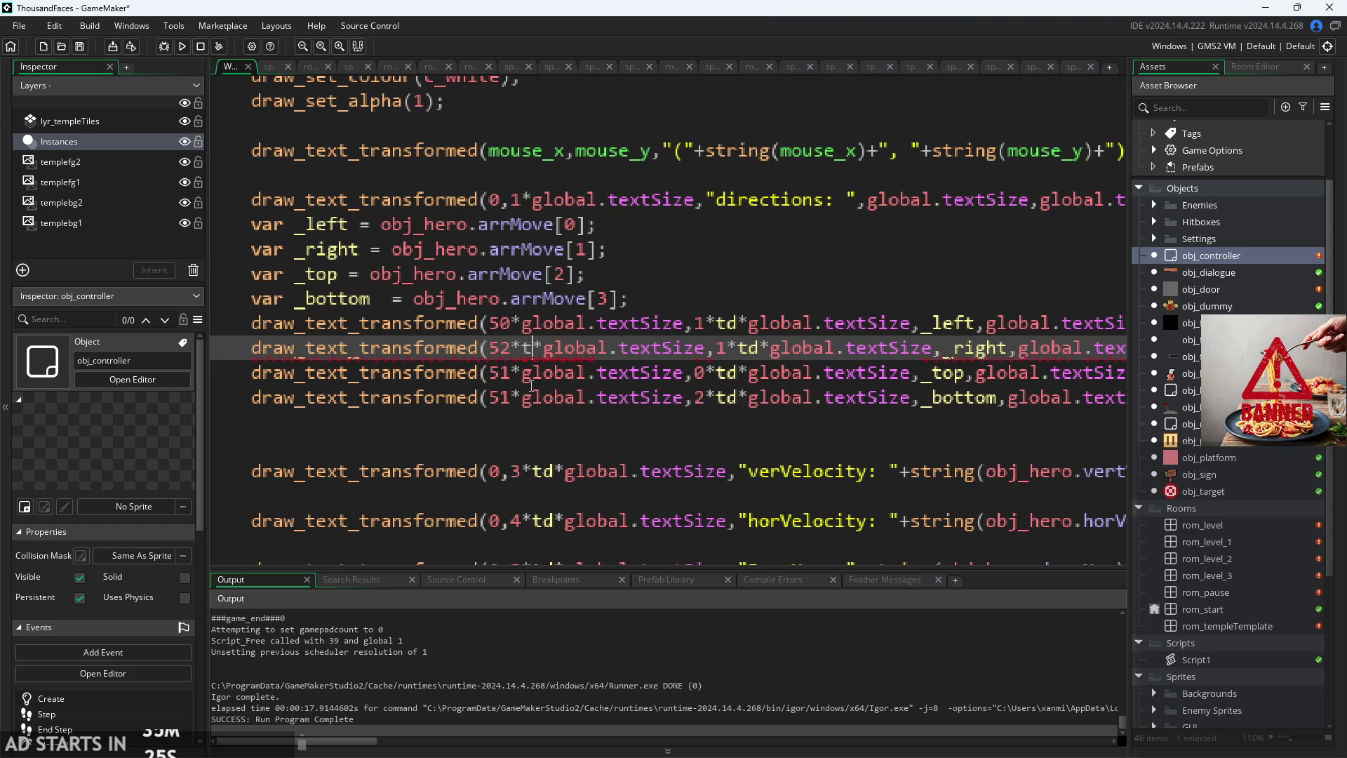
pyautogui.click(508, 372)
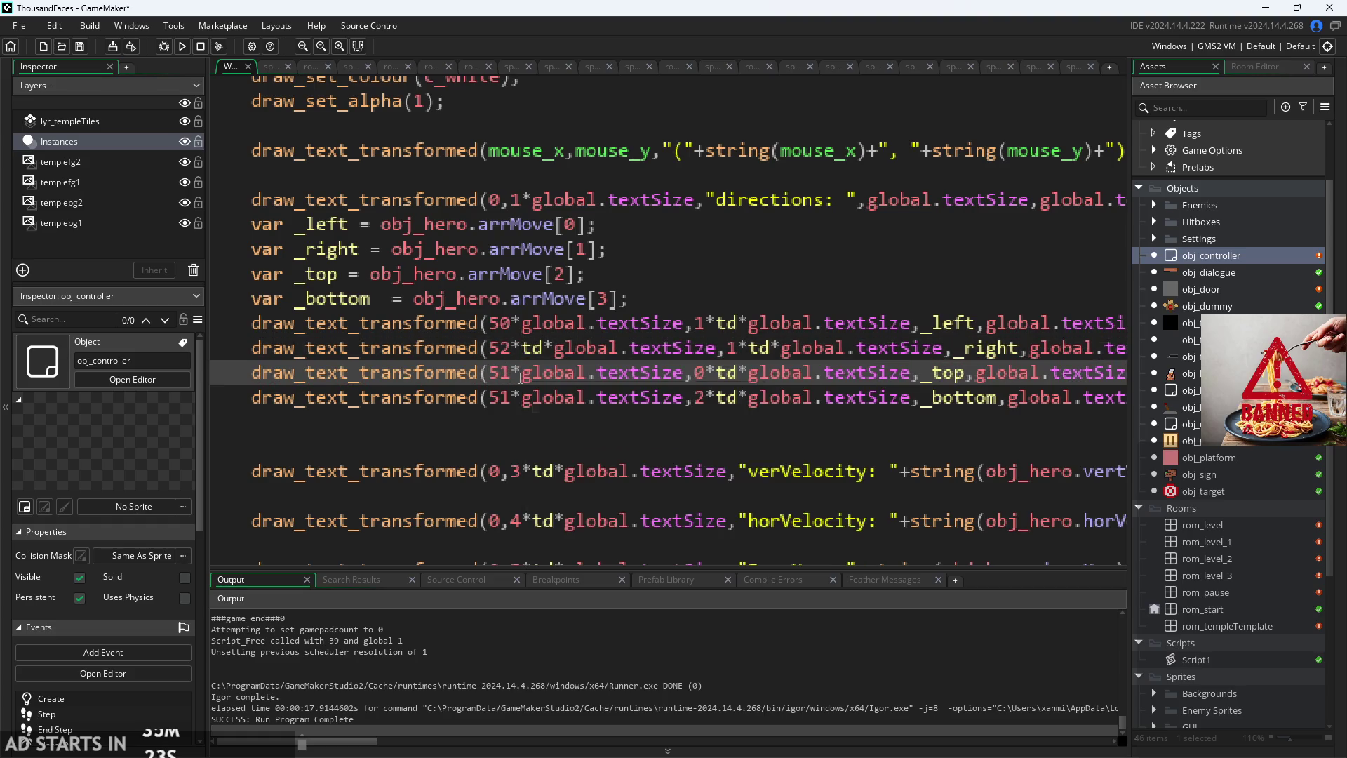
pyautogui.write('*td')
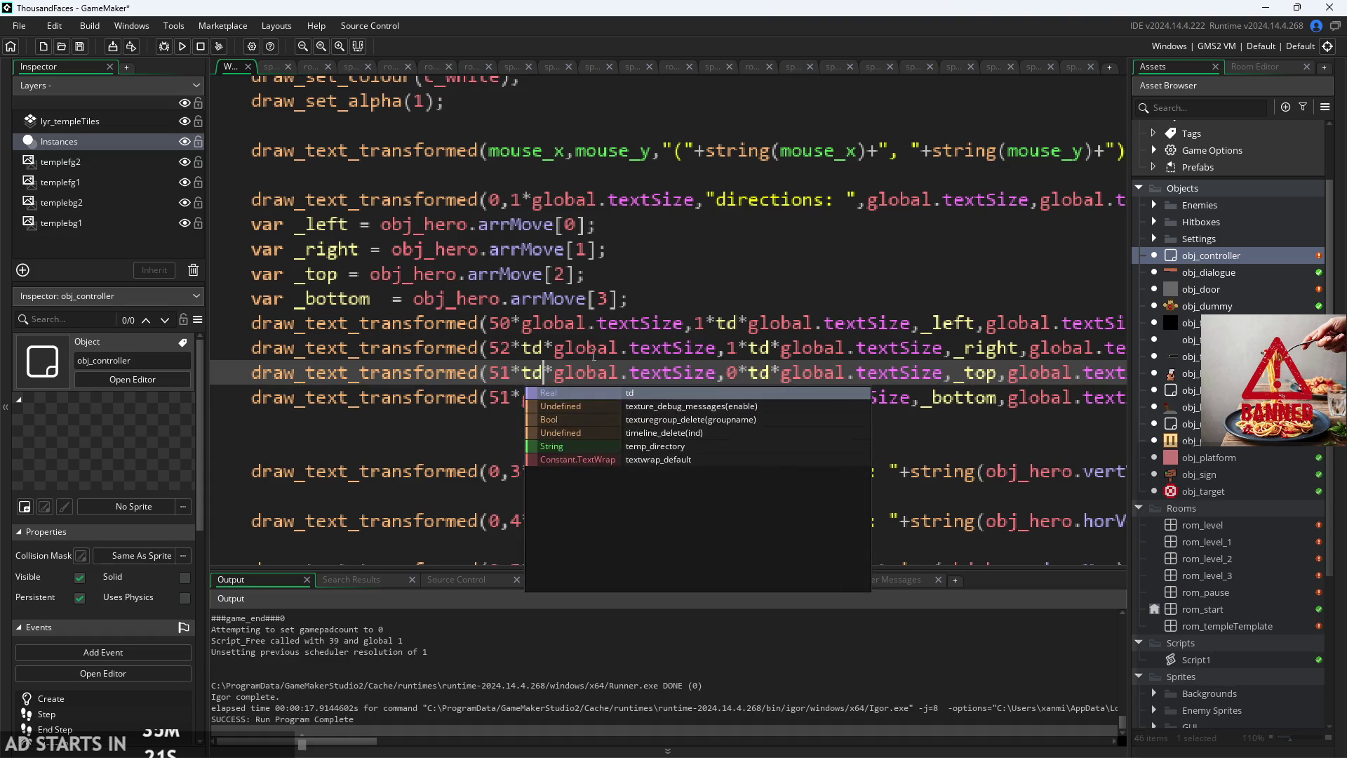
pyautogui.click(609, 347)
pyautogui.click(518, 329)
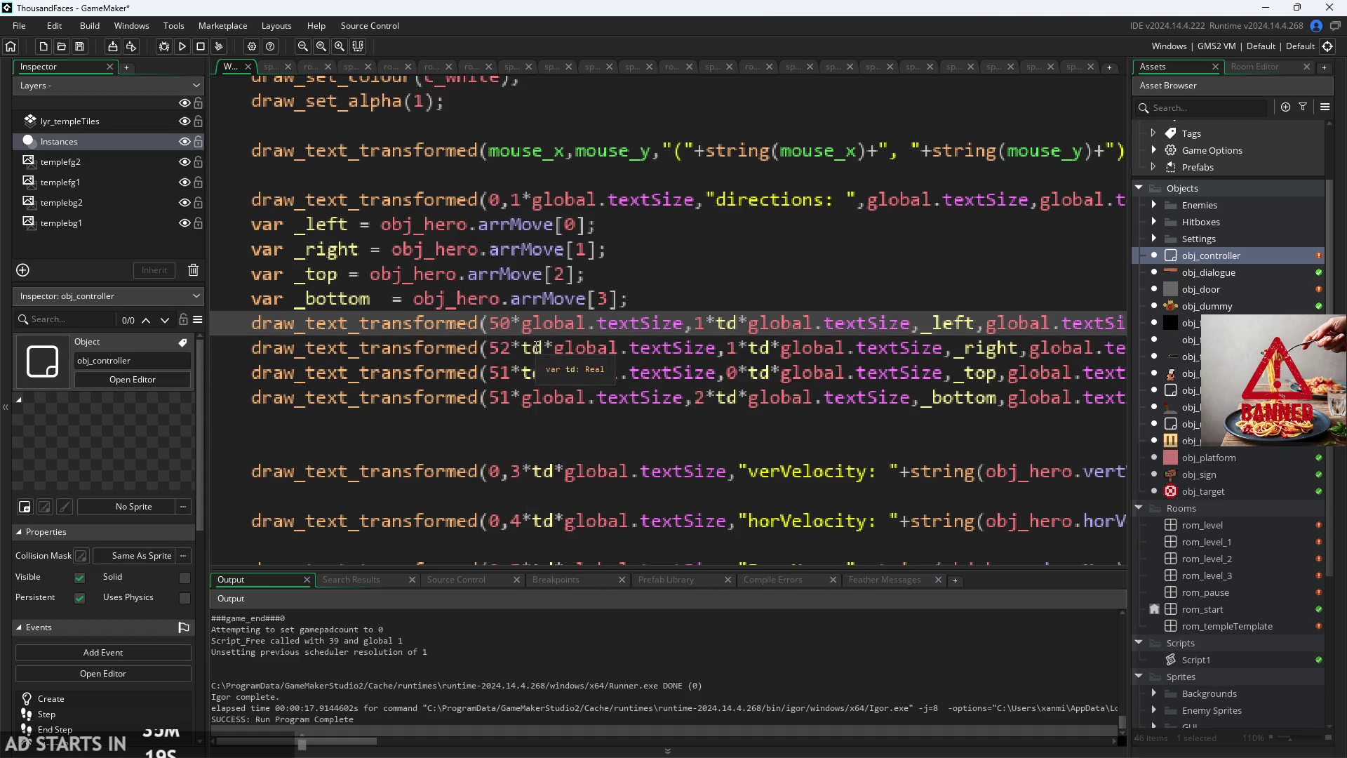
pyautogui.write('*td')
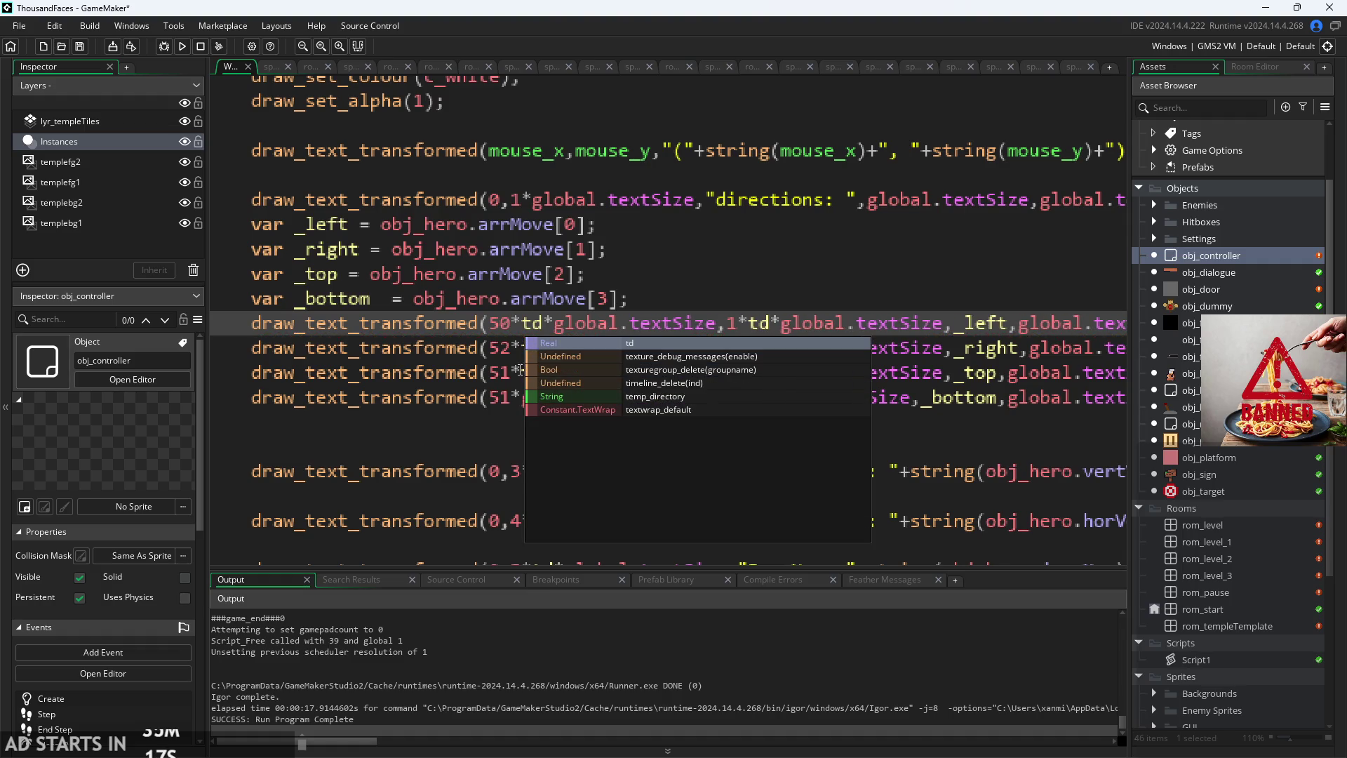
# Step: Fix the accidental temp_directory autocomplete, add *td to the _bottom x offset, and run
pyautogui.click(529, 399)
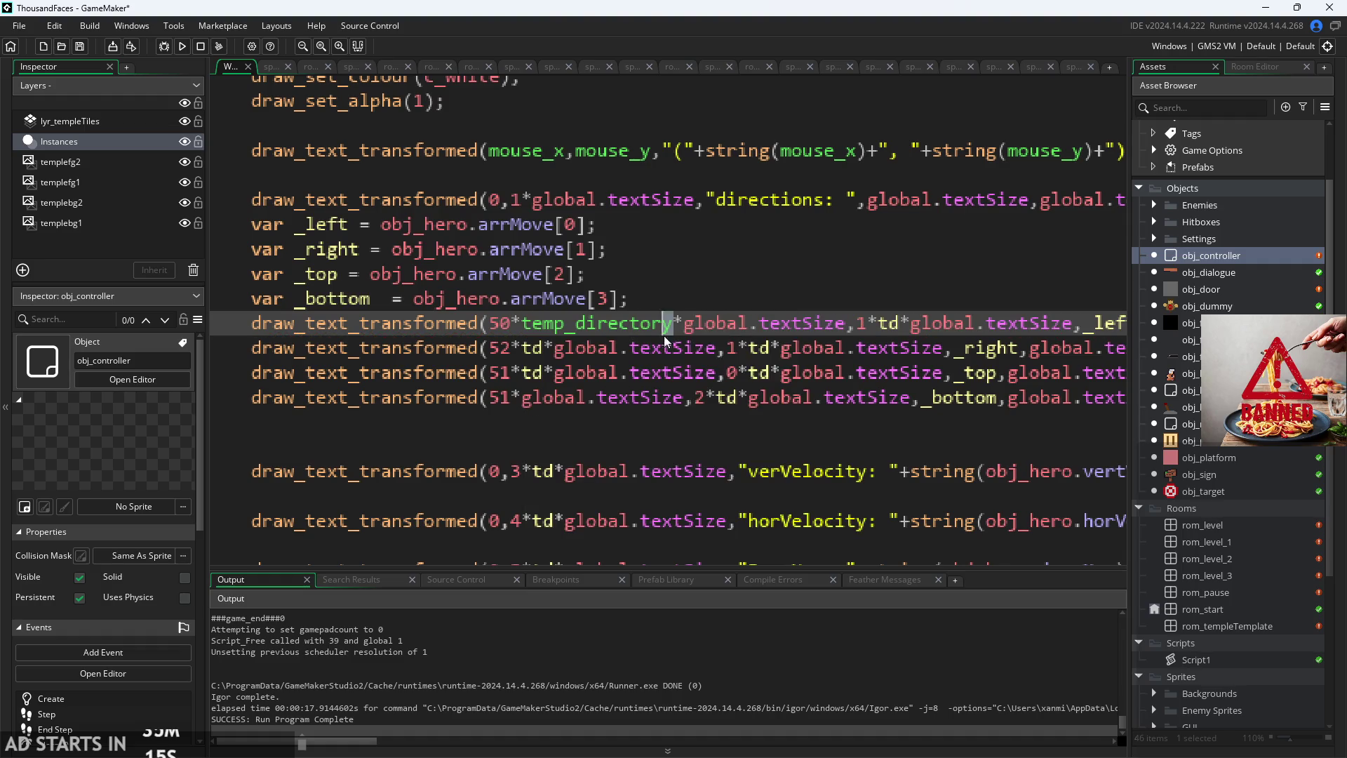
pyautogui.moveTo(672, 324); pyautogui.dragTo(533, 325)
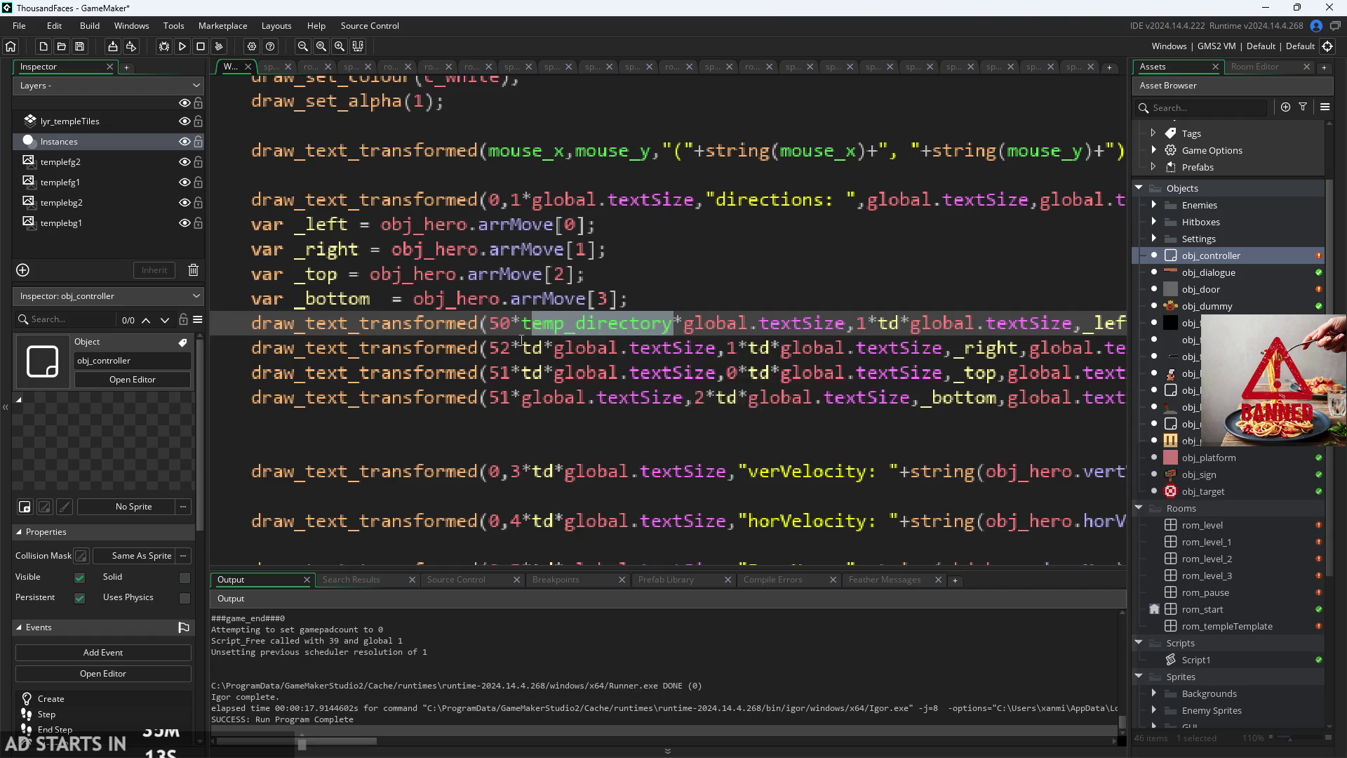
pyautogui.write('d')
pyautogui.click(550, 434)
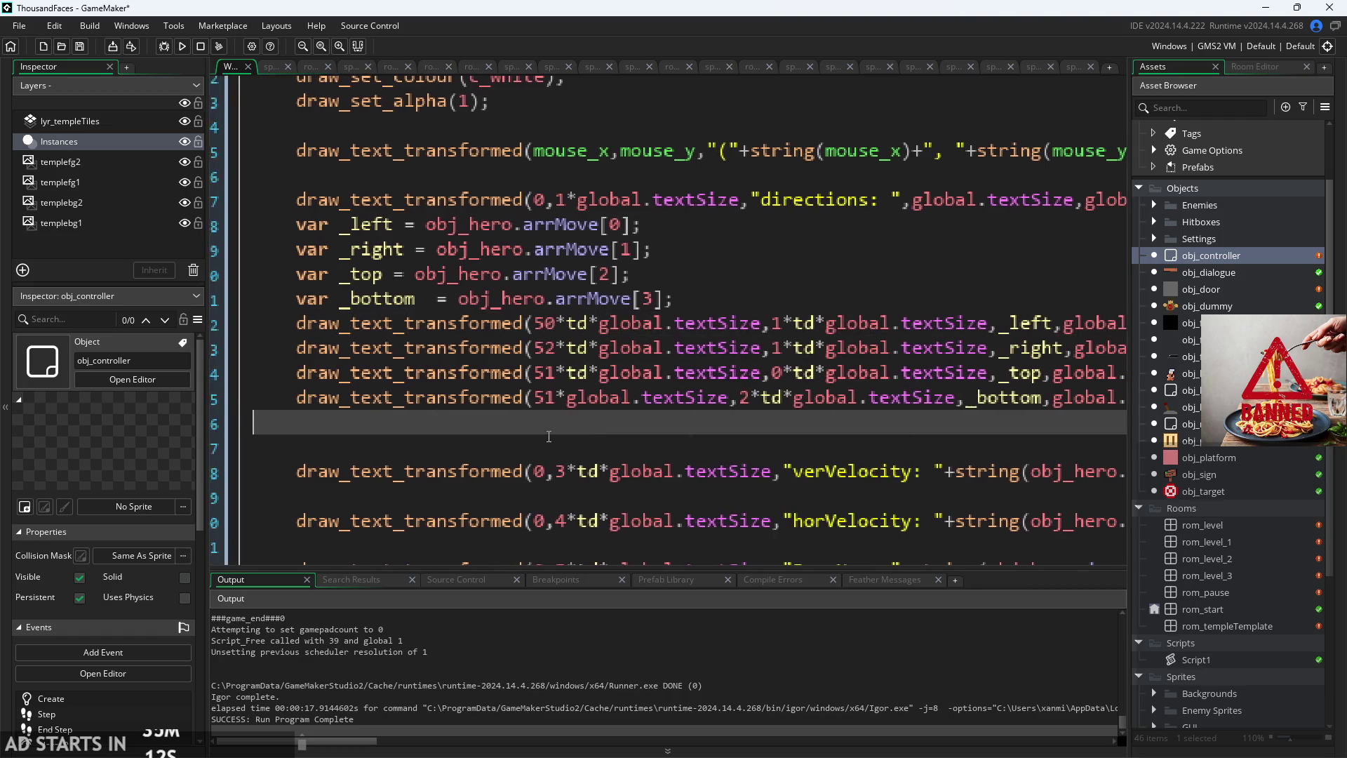
pyautogui.click(560, 398)
pyautogui.write('*td')
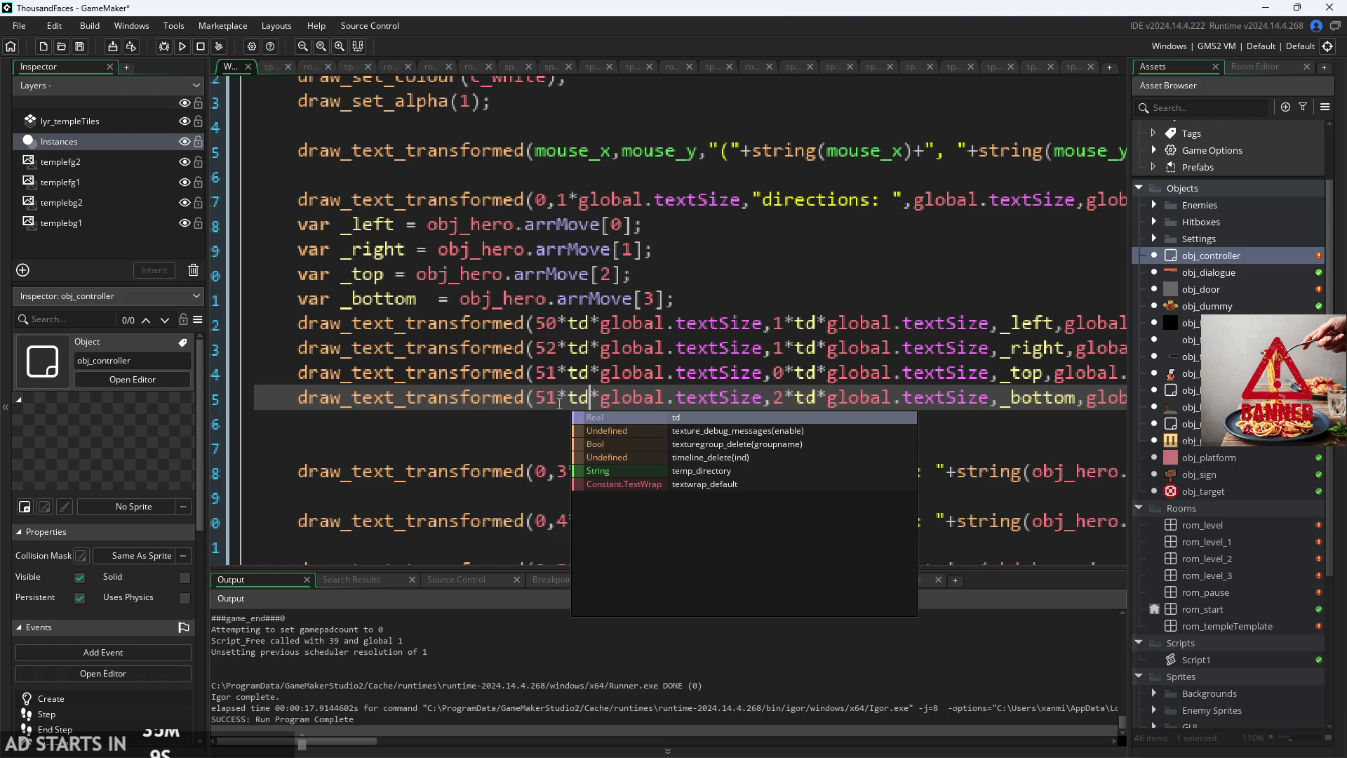
pyautogui.click(163, 46)
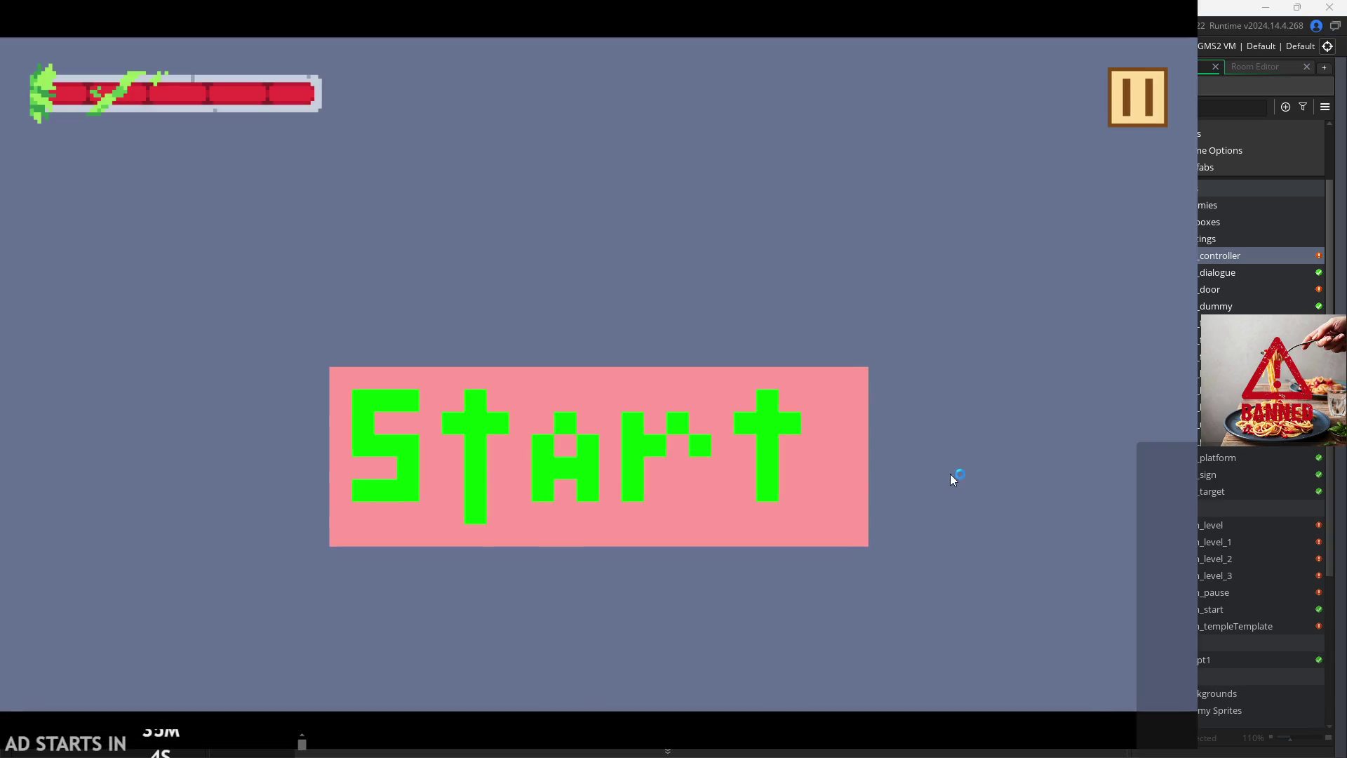
# Step: Enable Debug Stats from the pause menu, resume, then pause again and exit the game
pyautogui.click(1138, 98)
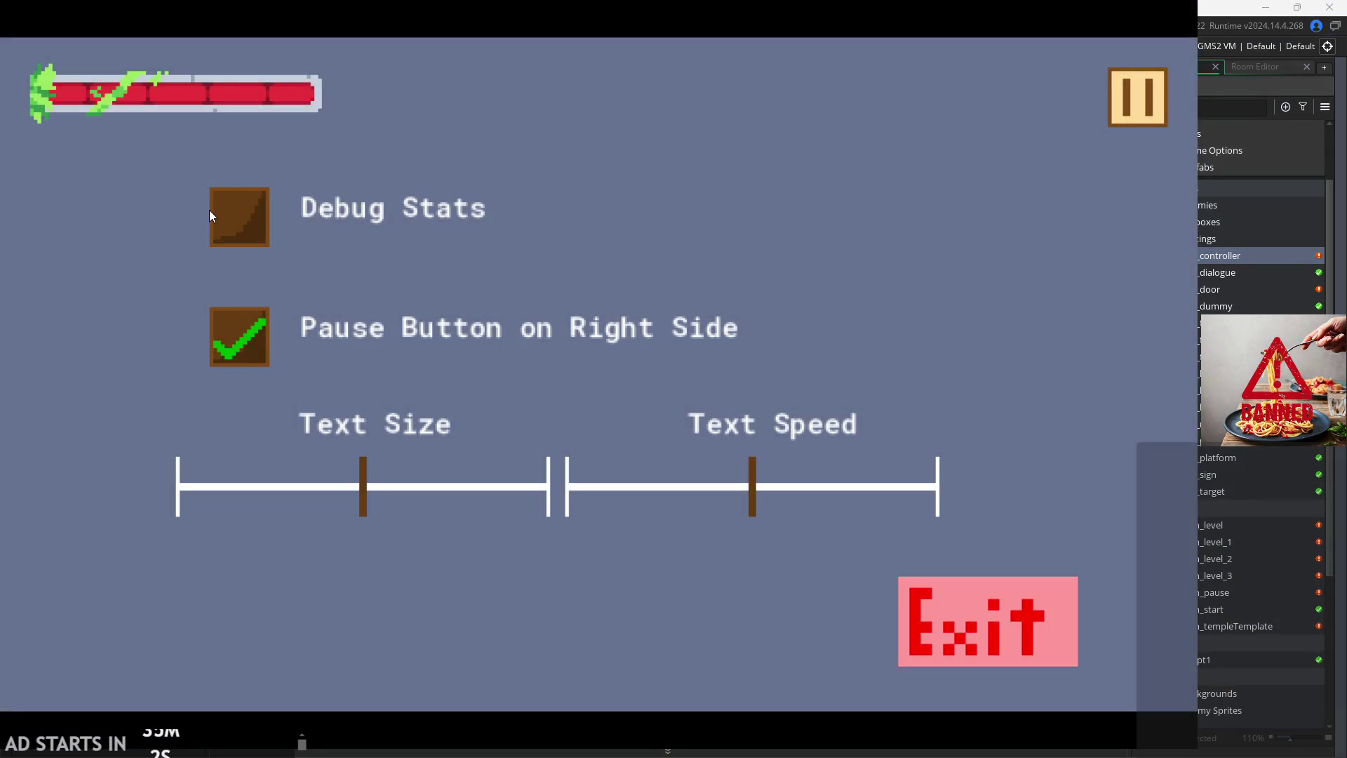
pyautogui.click(239, 210)
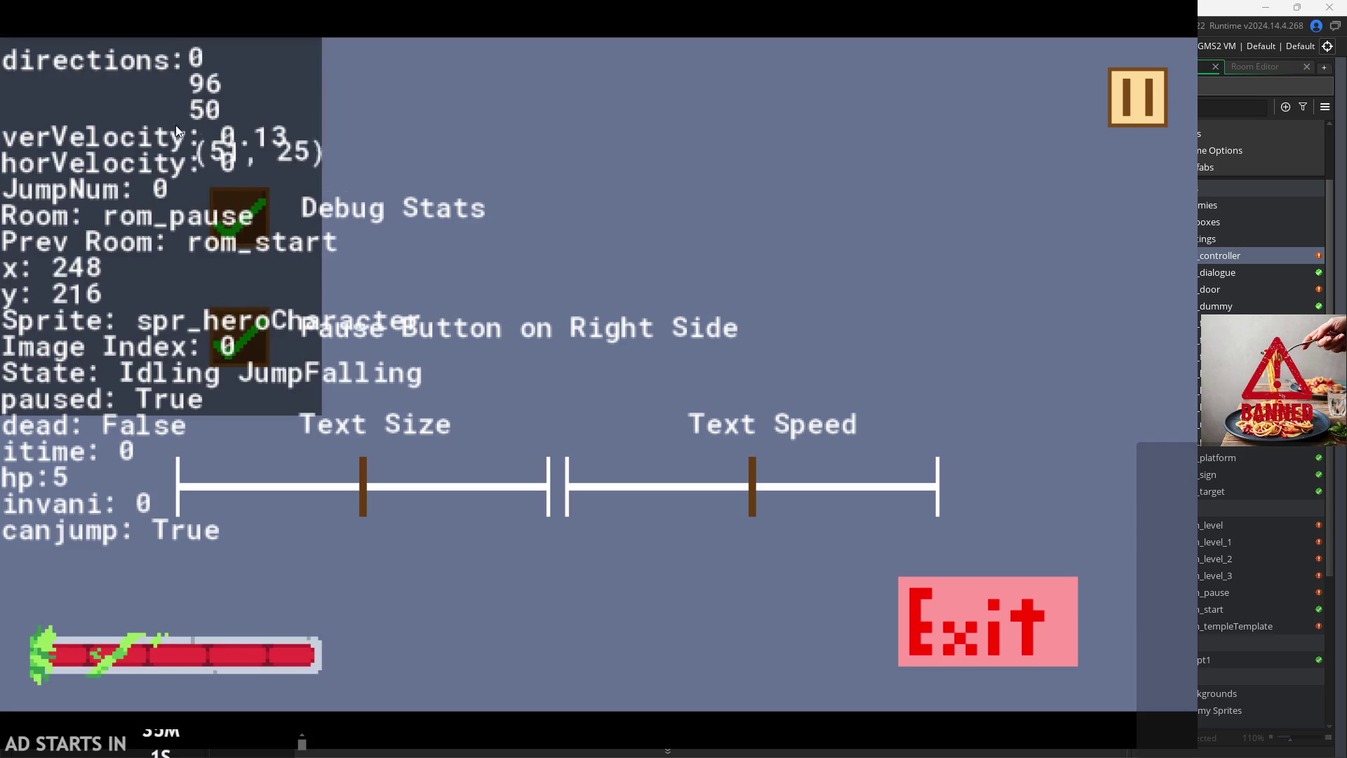
pyautogui.click(1141, 120)
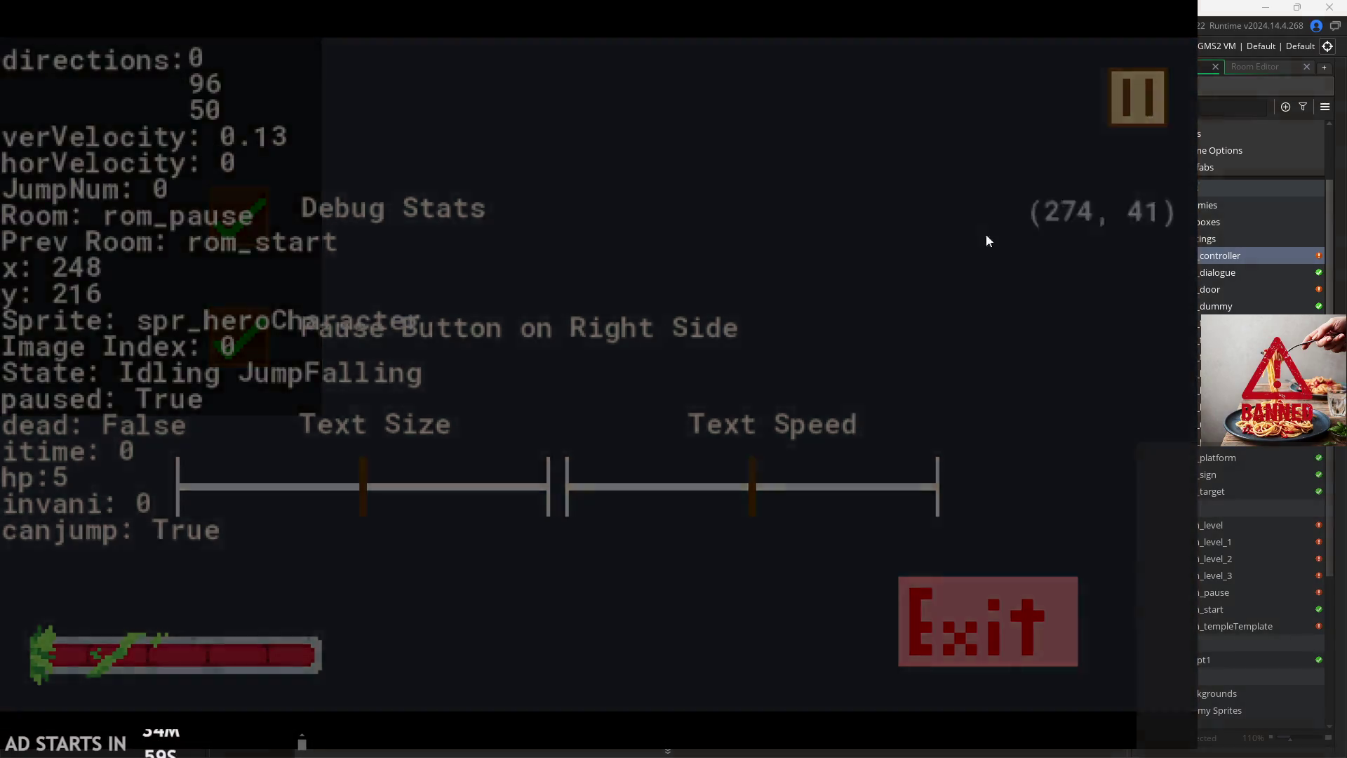
pyautogui.press('Escape')
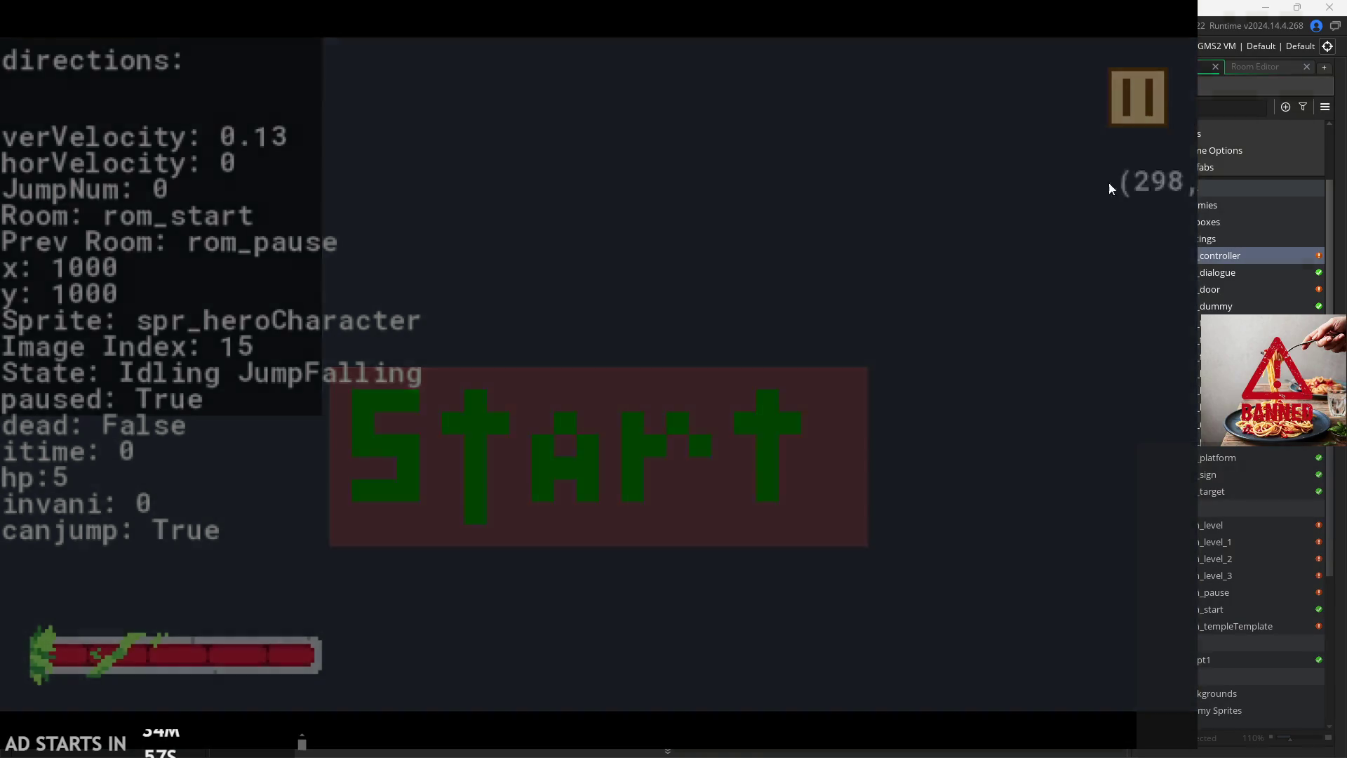
pyautogui.click(965, 595)
pyautogui.click(552, 325)
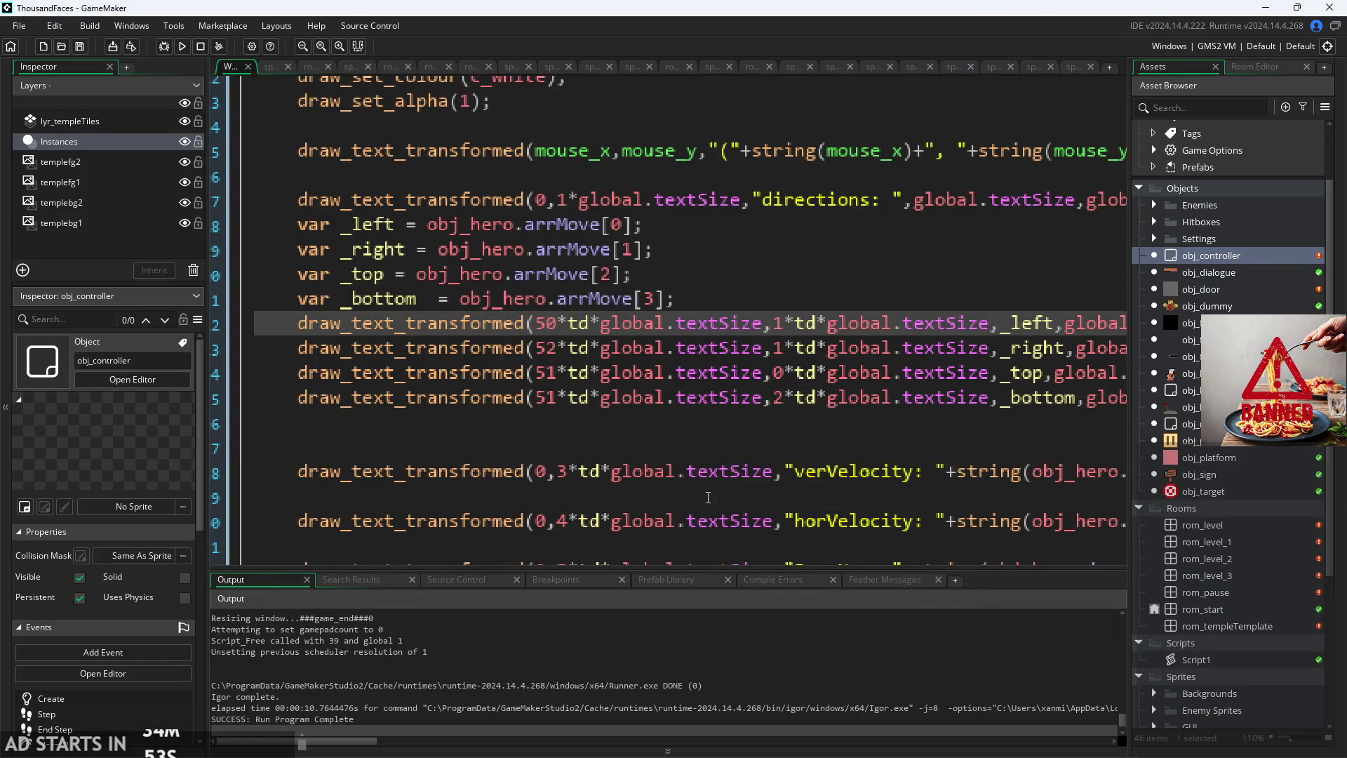
# Step: Remove '*td' after 50 on the left-arrow line and relaunch the game
pyautogui.press('Down')
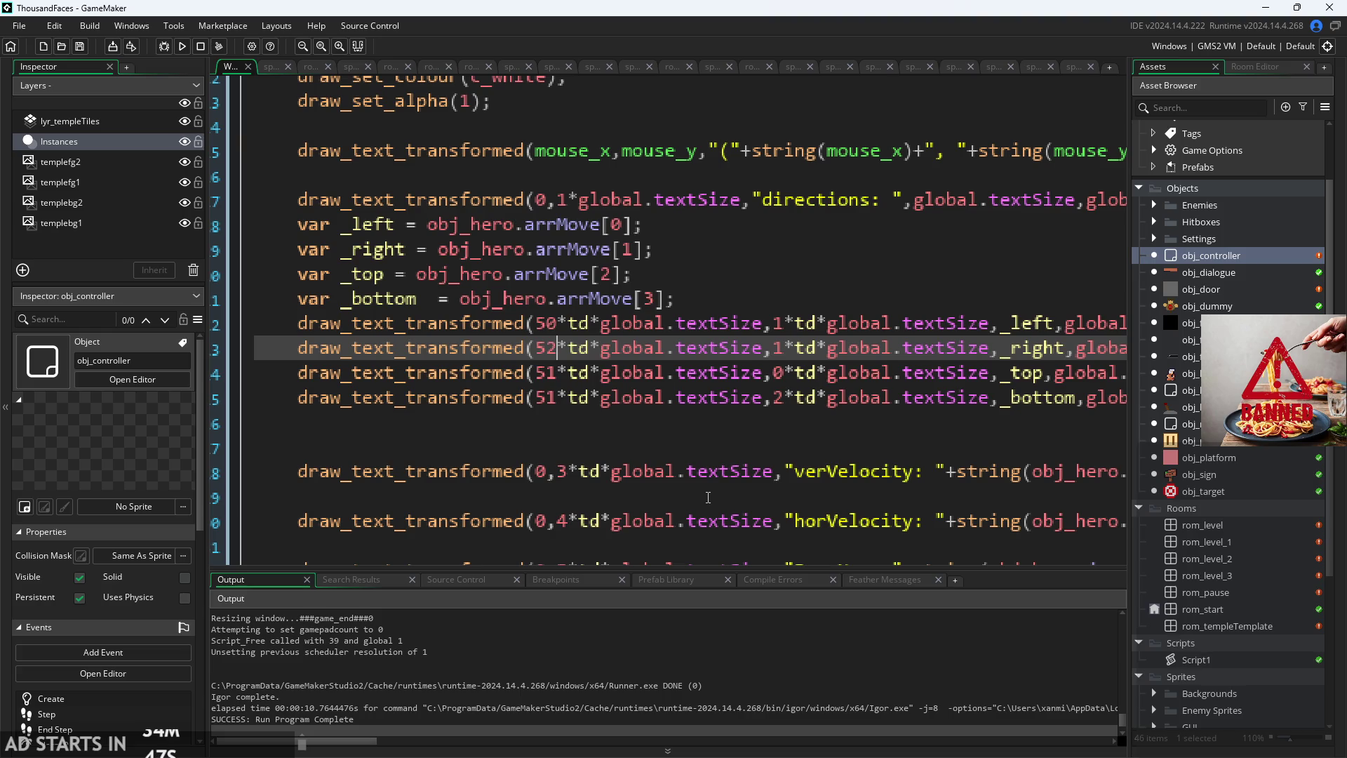
pyautogui.press('Up')
pyautogui.press('BackSpace')
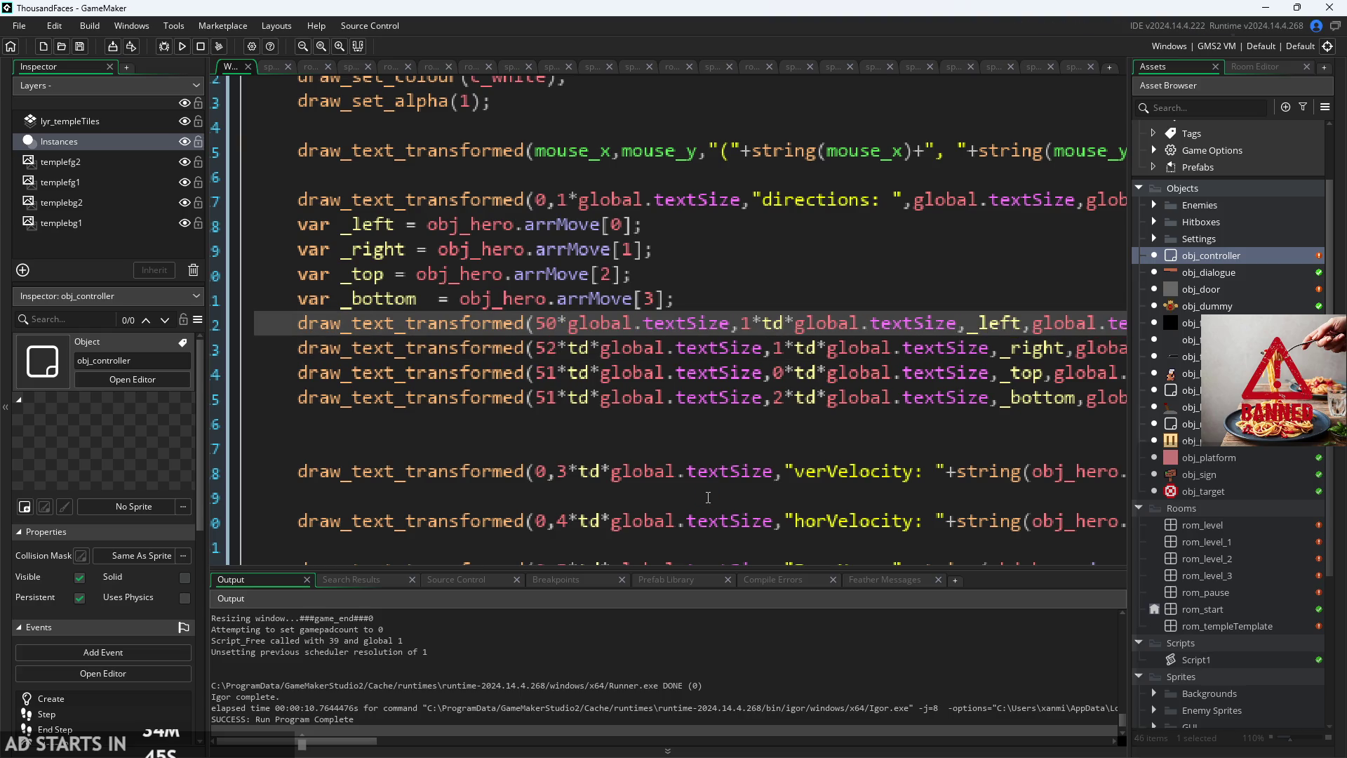
pyautogui.click(176, 50)
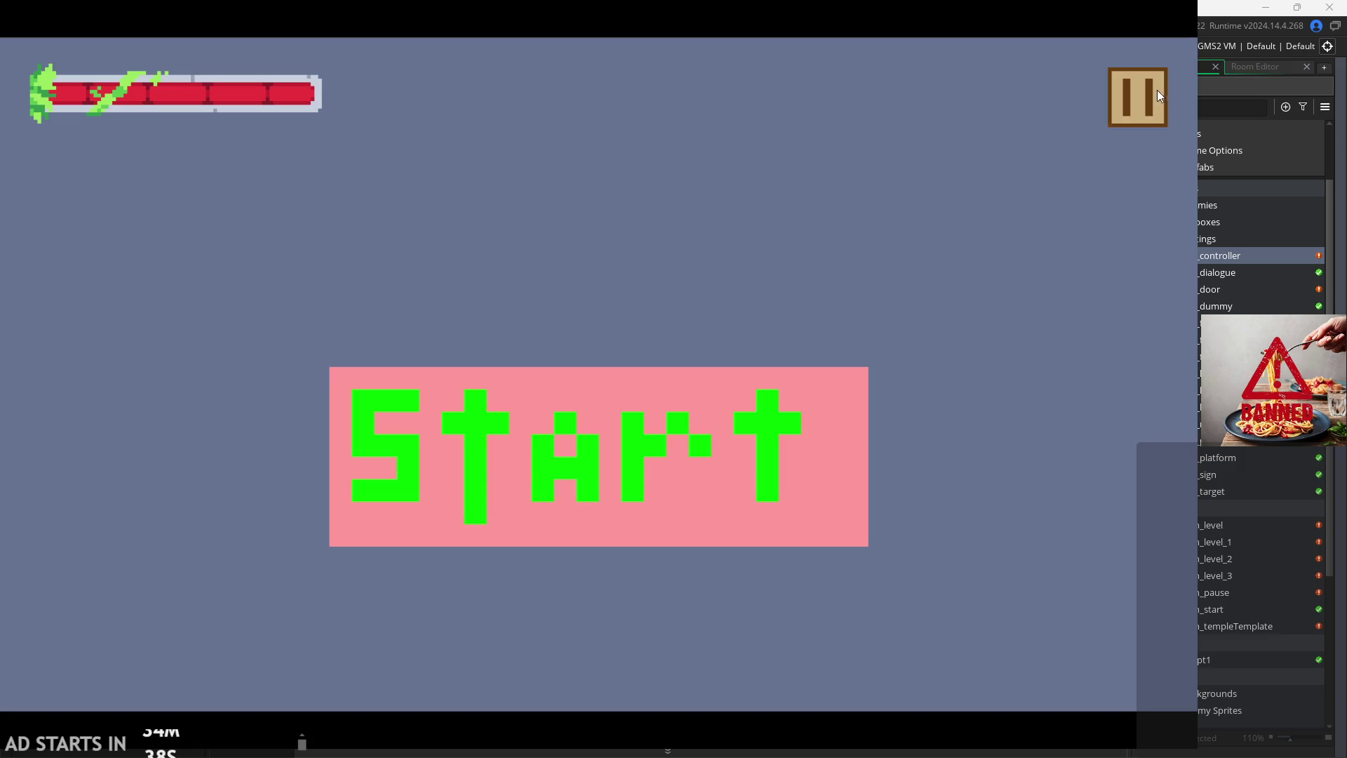
# Step: Pause the game, tick Debug Stats to inspect the direction values, then exit
pyautogui.click(1131, 88)
pyautogui.click(225, 212)
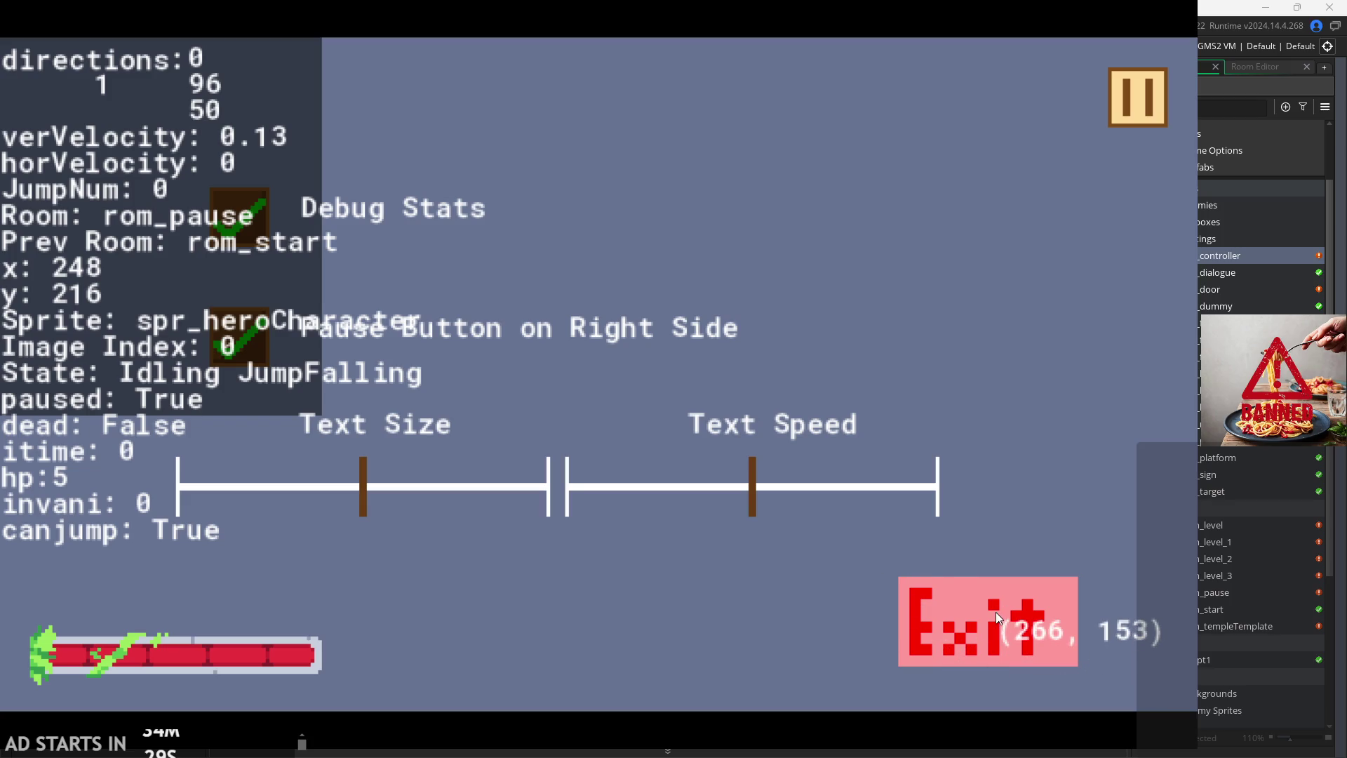
pyautogui.click(937, 603)
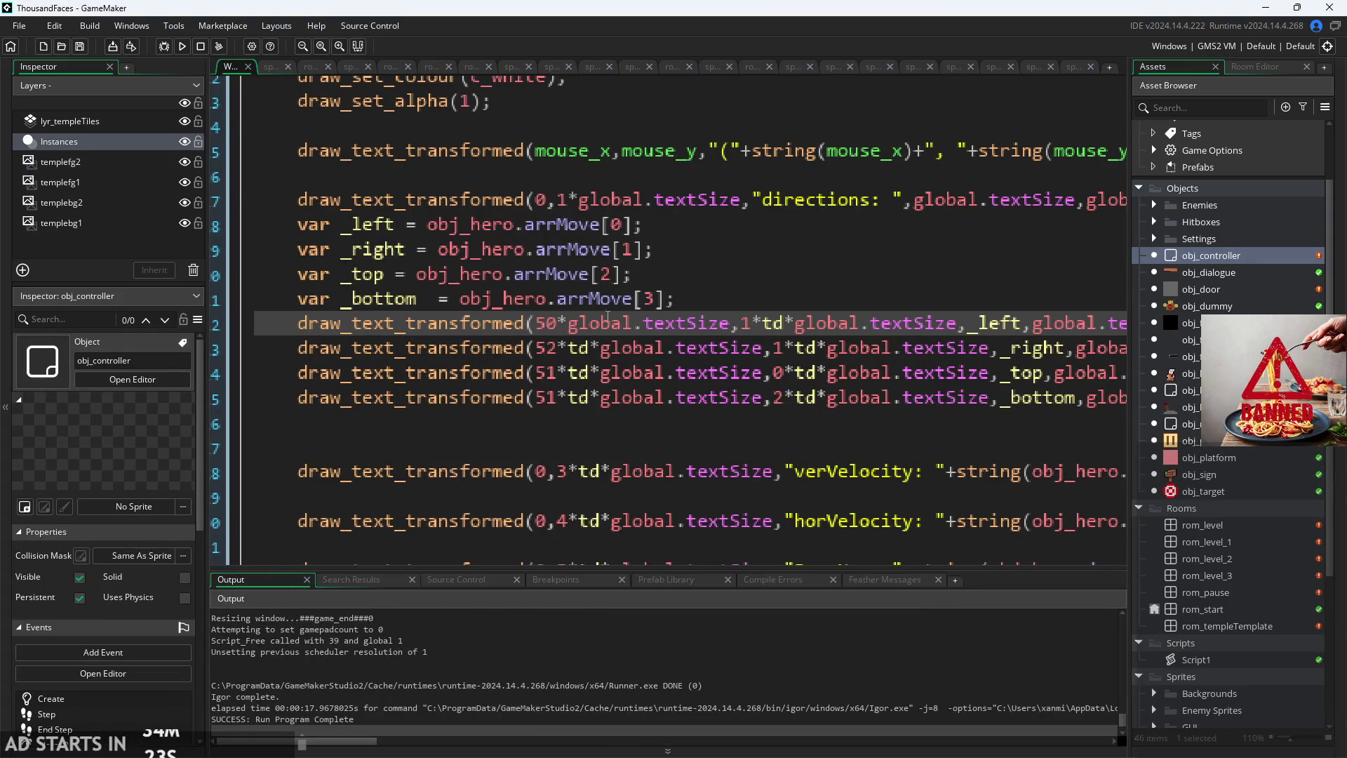
# Step: Change the directions label's y multiplier on line 17 from 1 to 2 and run
pyautogui.scroll(-2, 605, 448)
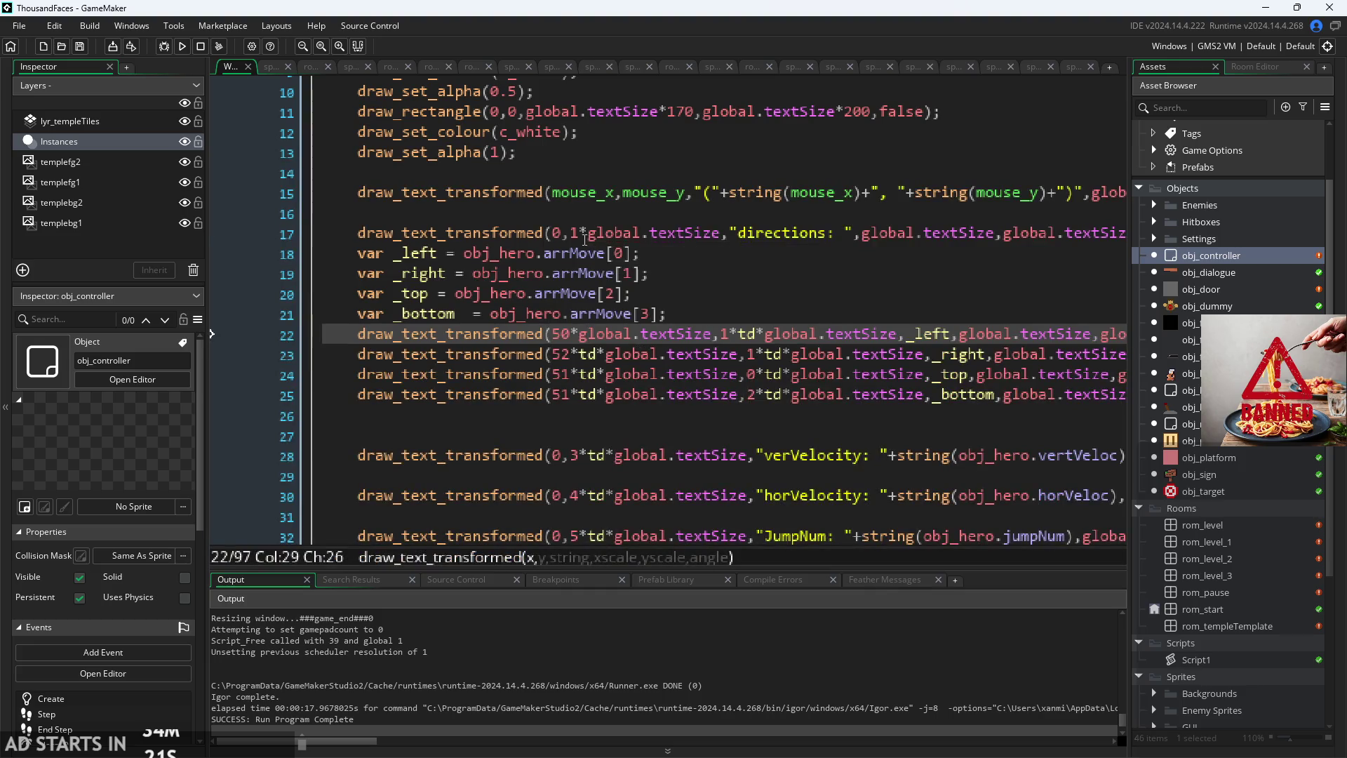
pyautogui.click(586, 239)
pyautogui.scroll(2, 581, 257)
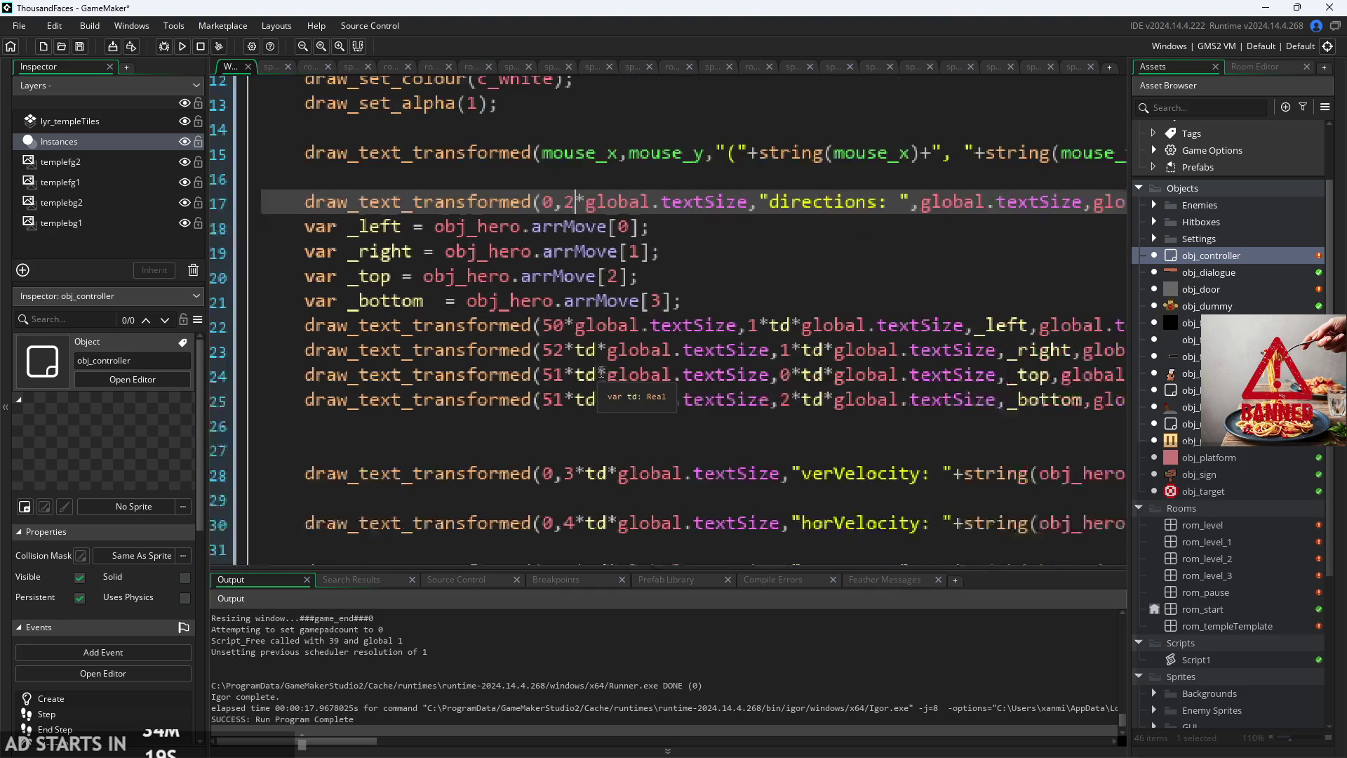
pyautogui.click(782, 351)
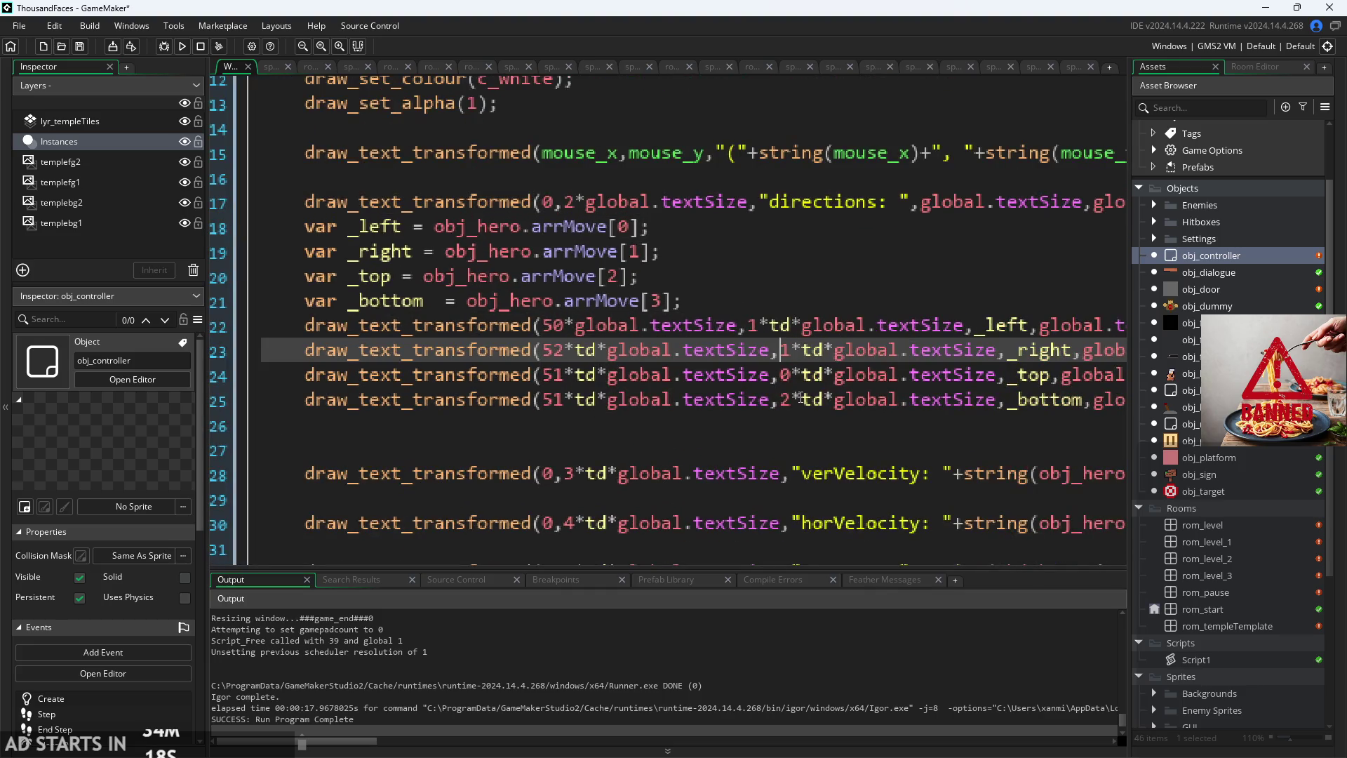
pyautogui.click(185, 49)
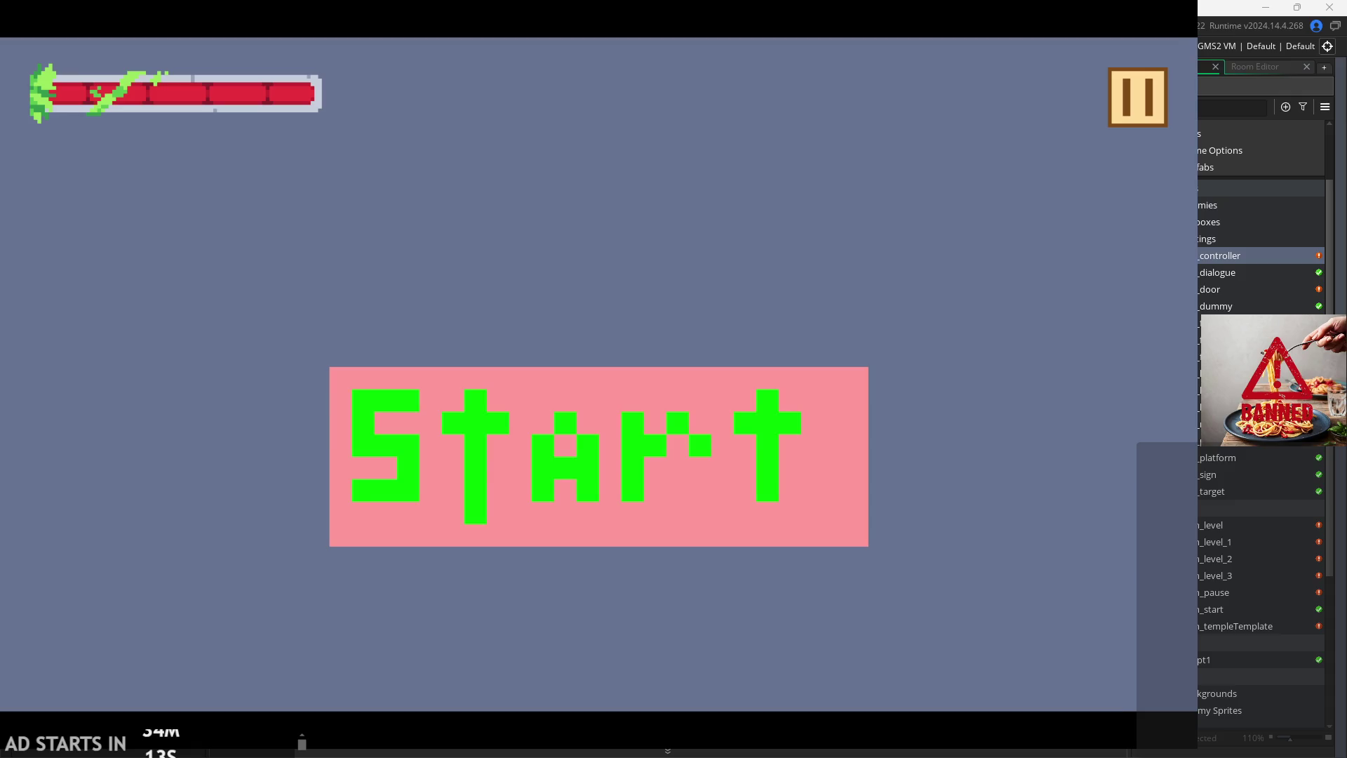
# Step: Enable Debug Stats in the options menu, play the first level, then pause and exit
pyautogui.click(1149, 108)
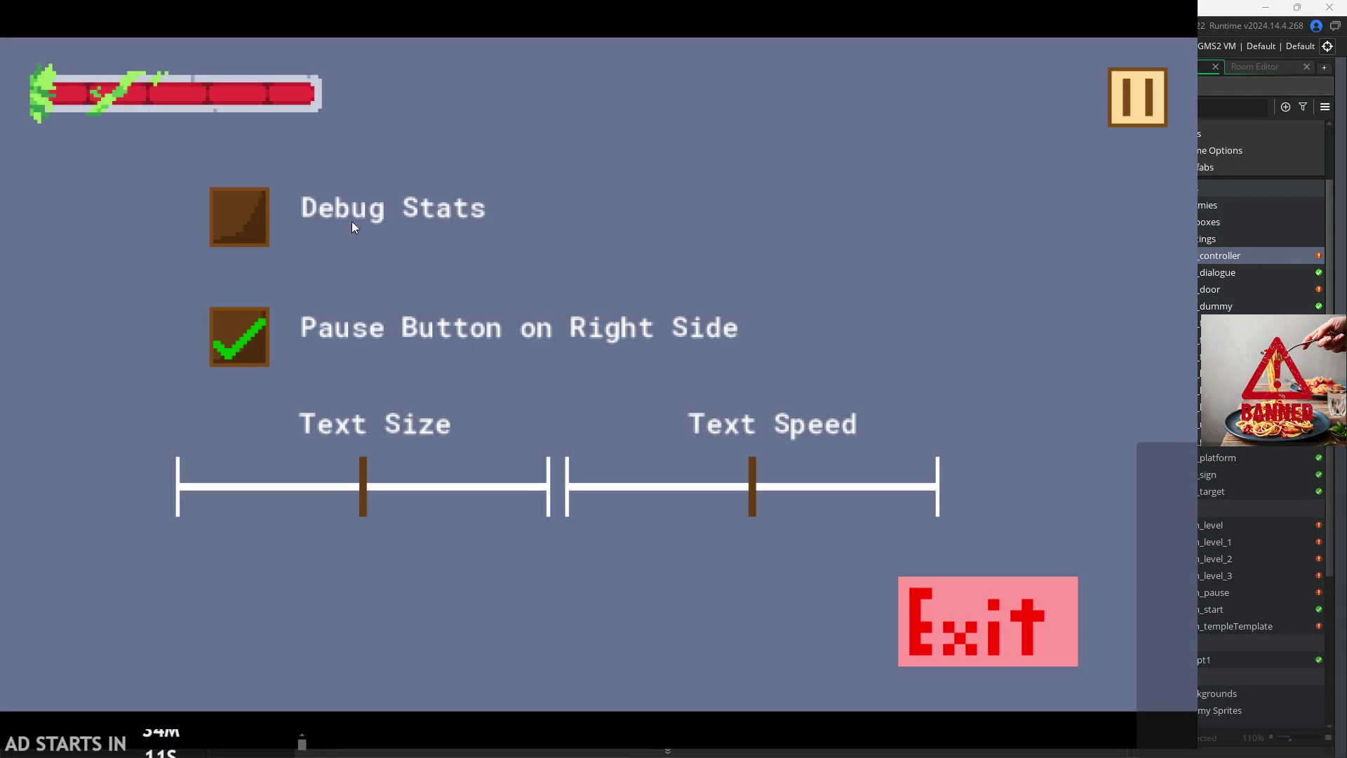
pyautogui.click(254, 211)
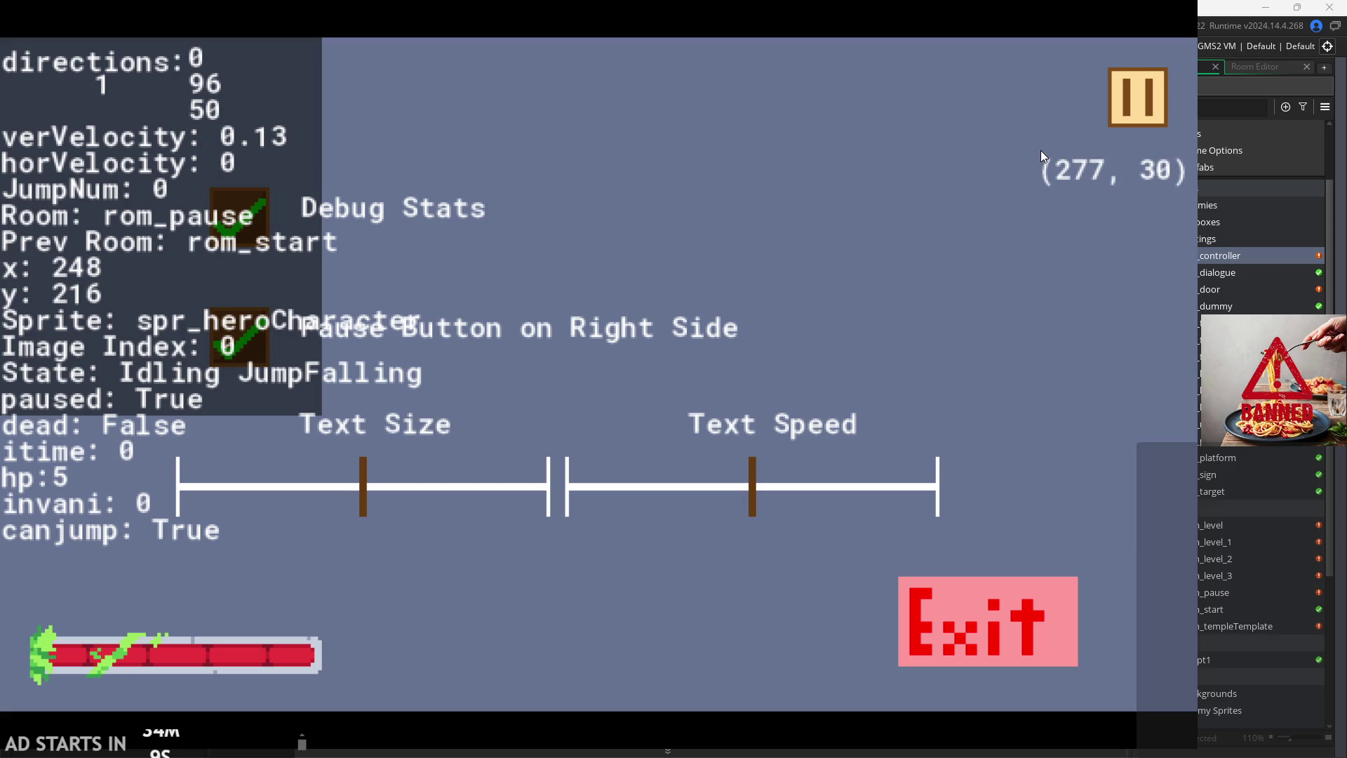
pyautogui.click(1134, 91)
pyautogui.click(530, 508)
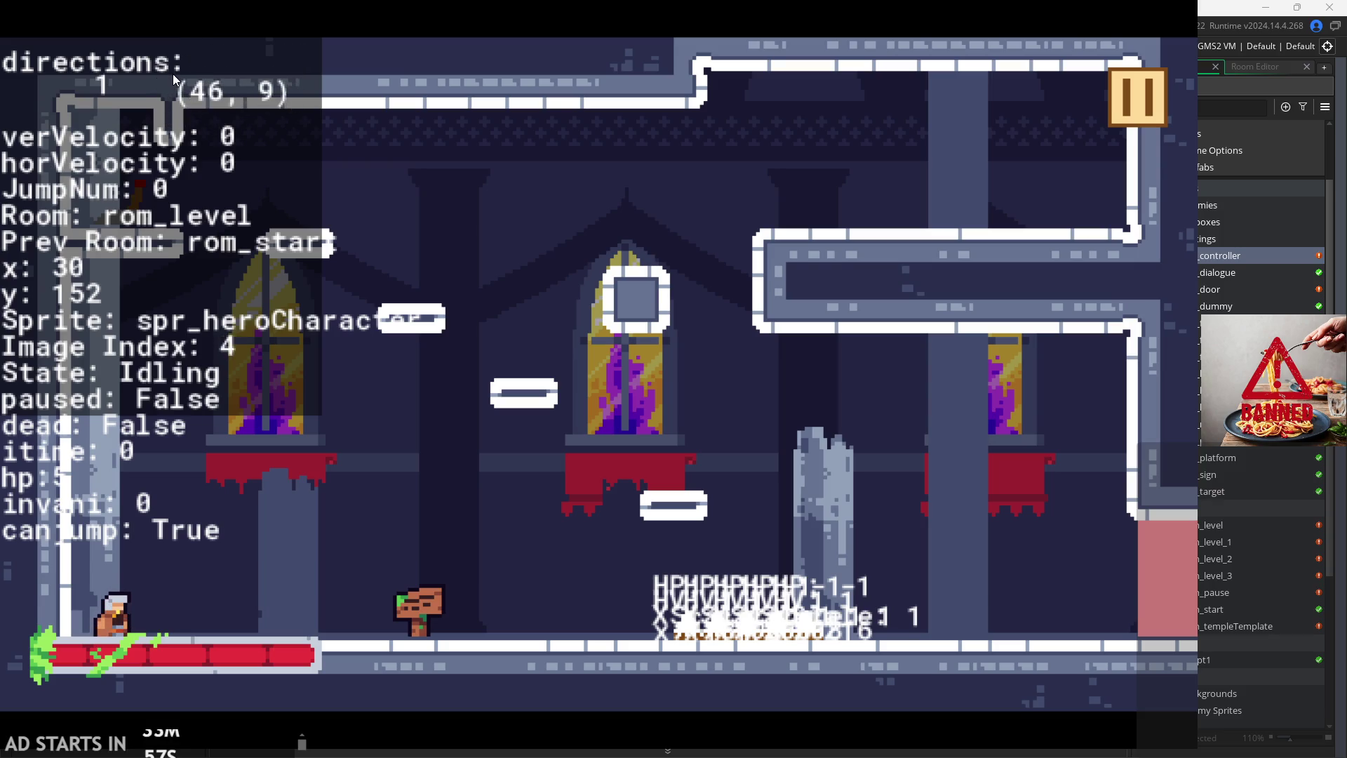
pyautogui.click(1138, 100)
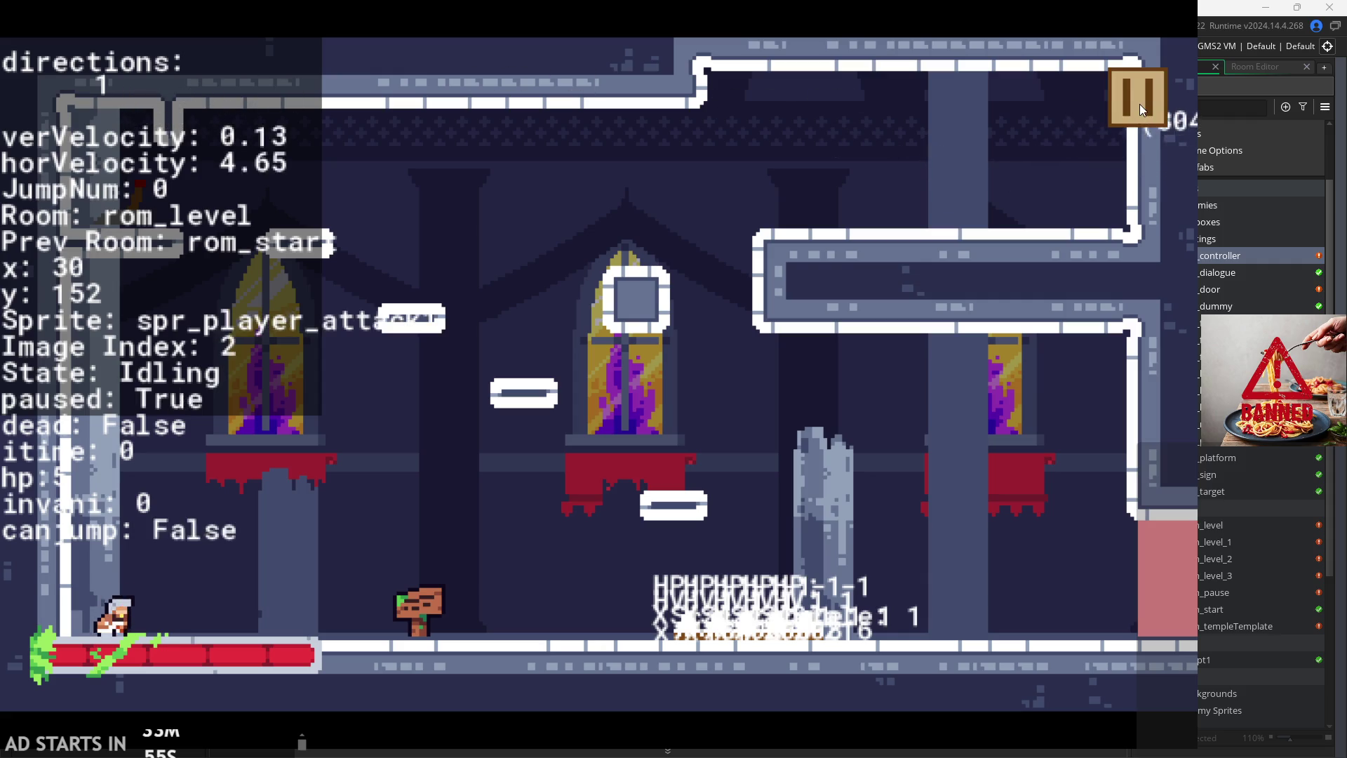
pyautogui.click(974, 593)
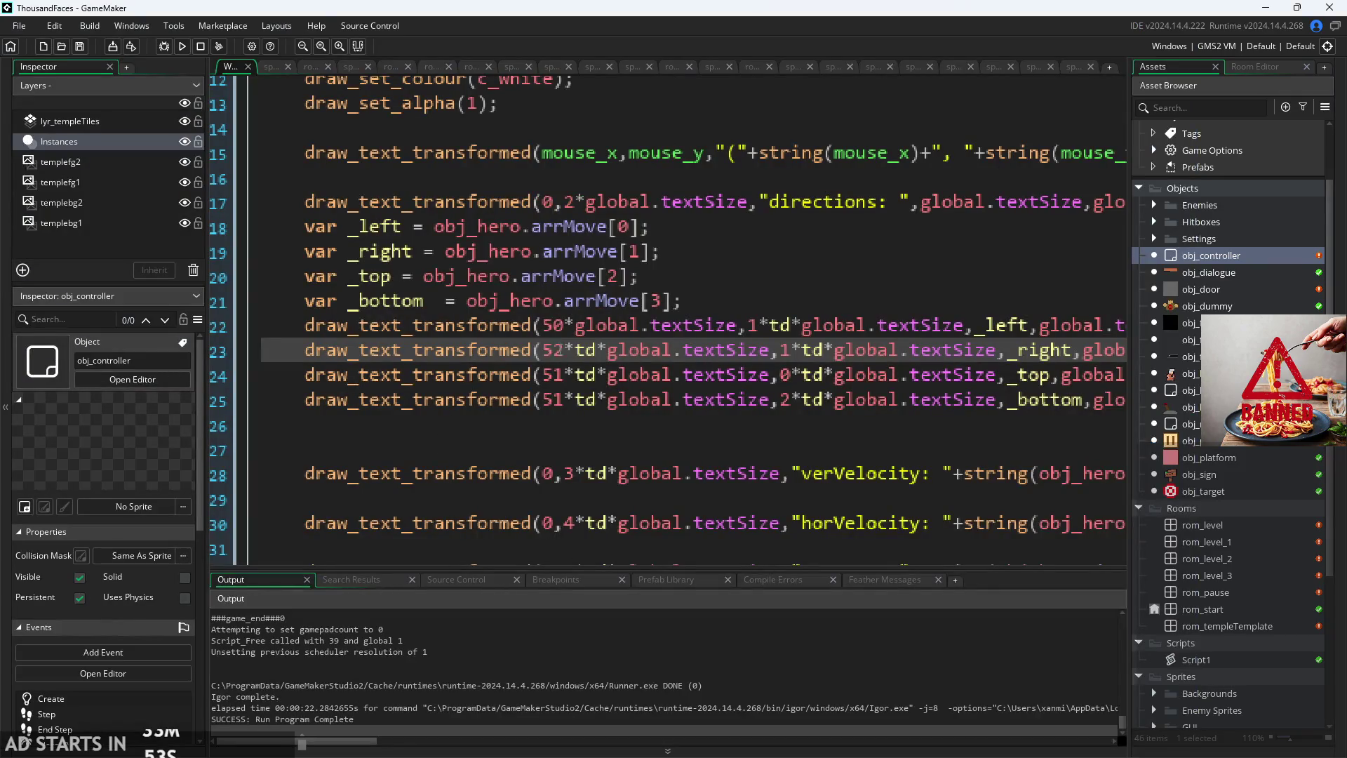
# Step: Change the left-arrow line's x value from 50 to 100
pyautogui.click(557, 330)
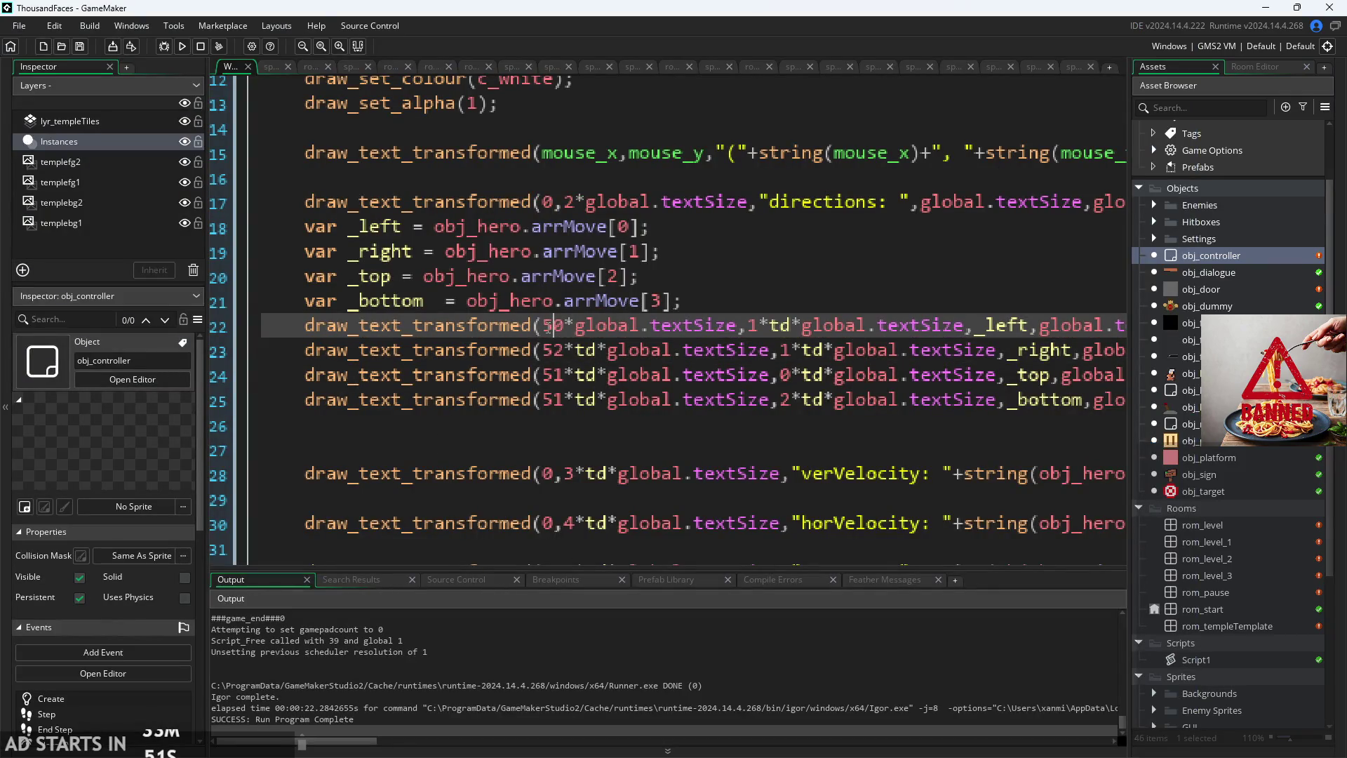
pyautogui.press('BackSpace')
pyautogui.write('10')
pyautogui.scroll(1, 596, 315)
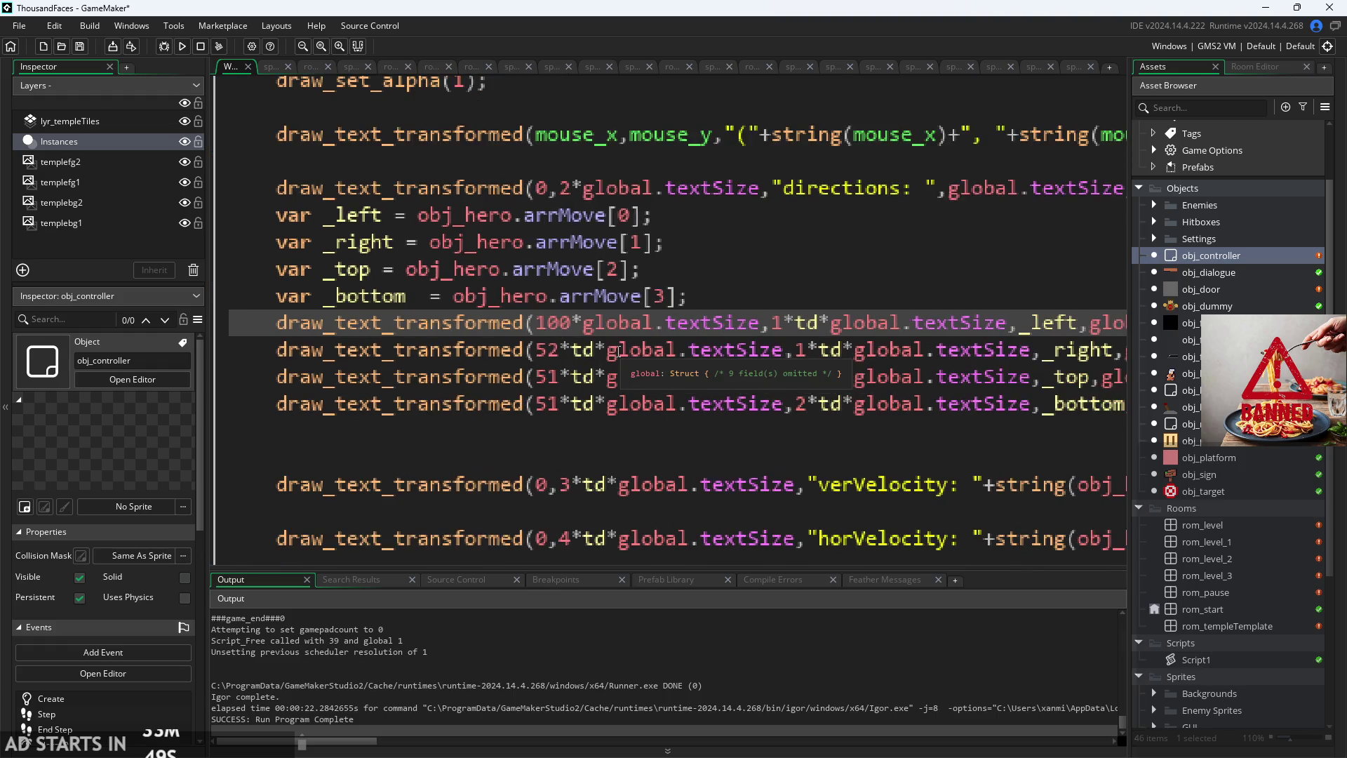
pyautogui.scroll(-1, 622, 279)
# Step: Edit the directions label's y position to 1*td*global.textSize
pyautogui.click(602, 224)
pyautogui.click(593, 203)
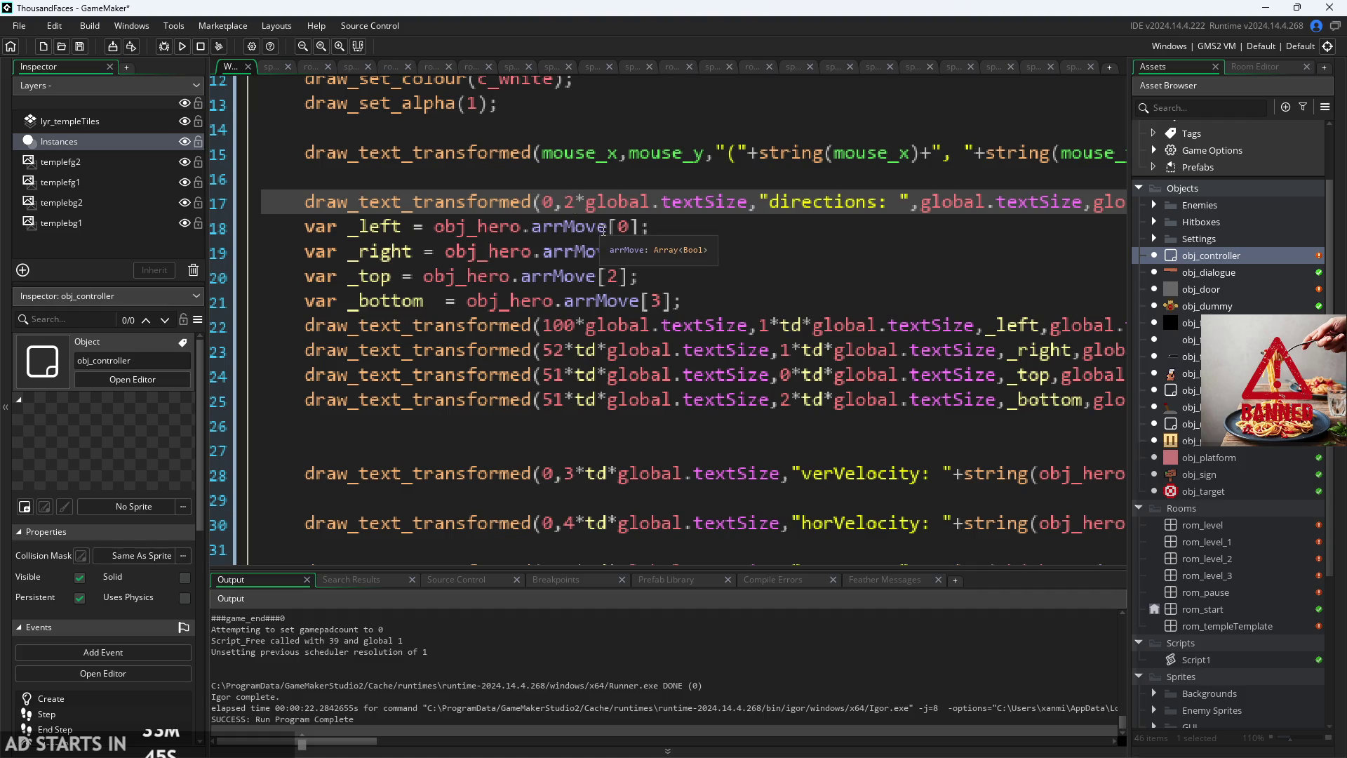
pyautogui.scroll(-3, 596, 225)
pyautogui.scroll(-2, 603, 228)
pyautogui.scroll(1, 334, 356)
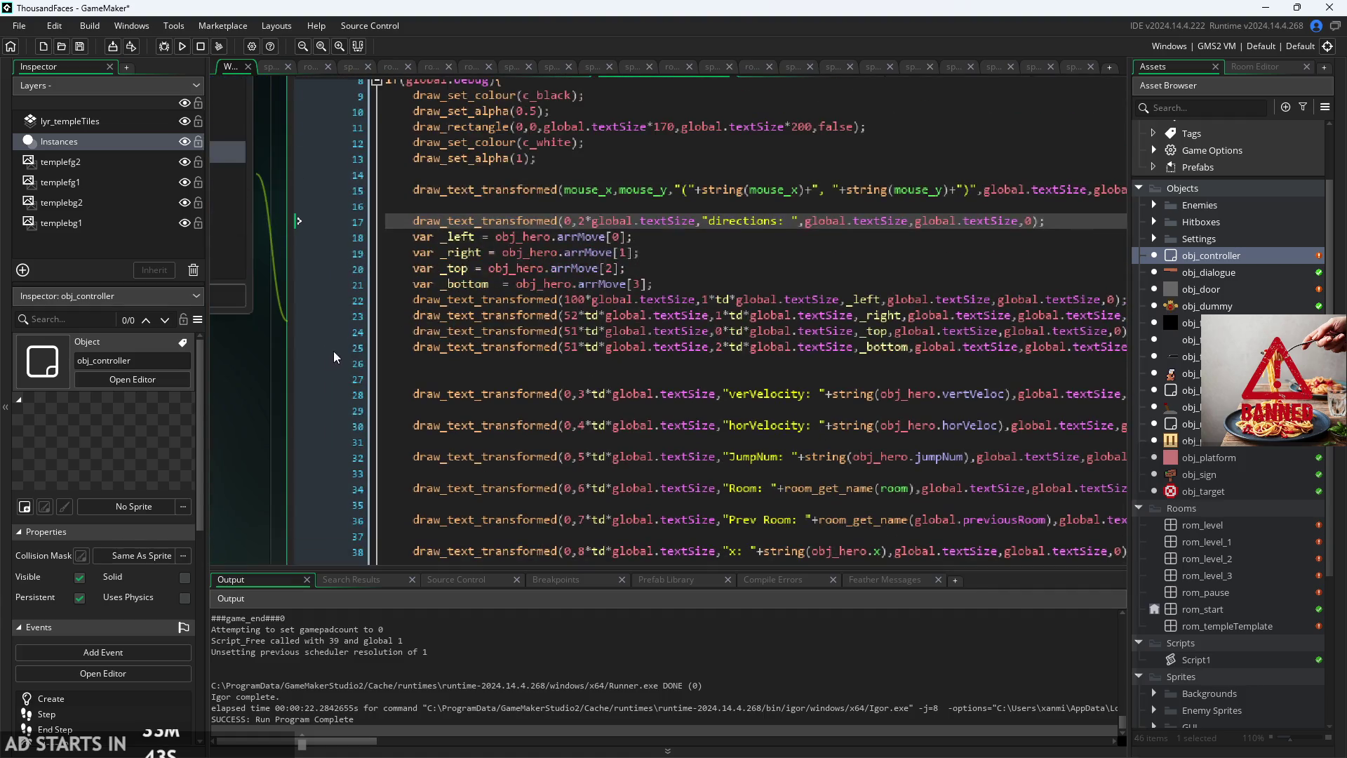
pyautogui.scroll(3, 540, 226)
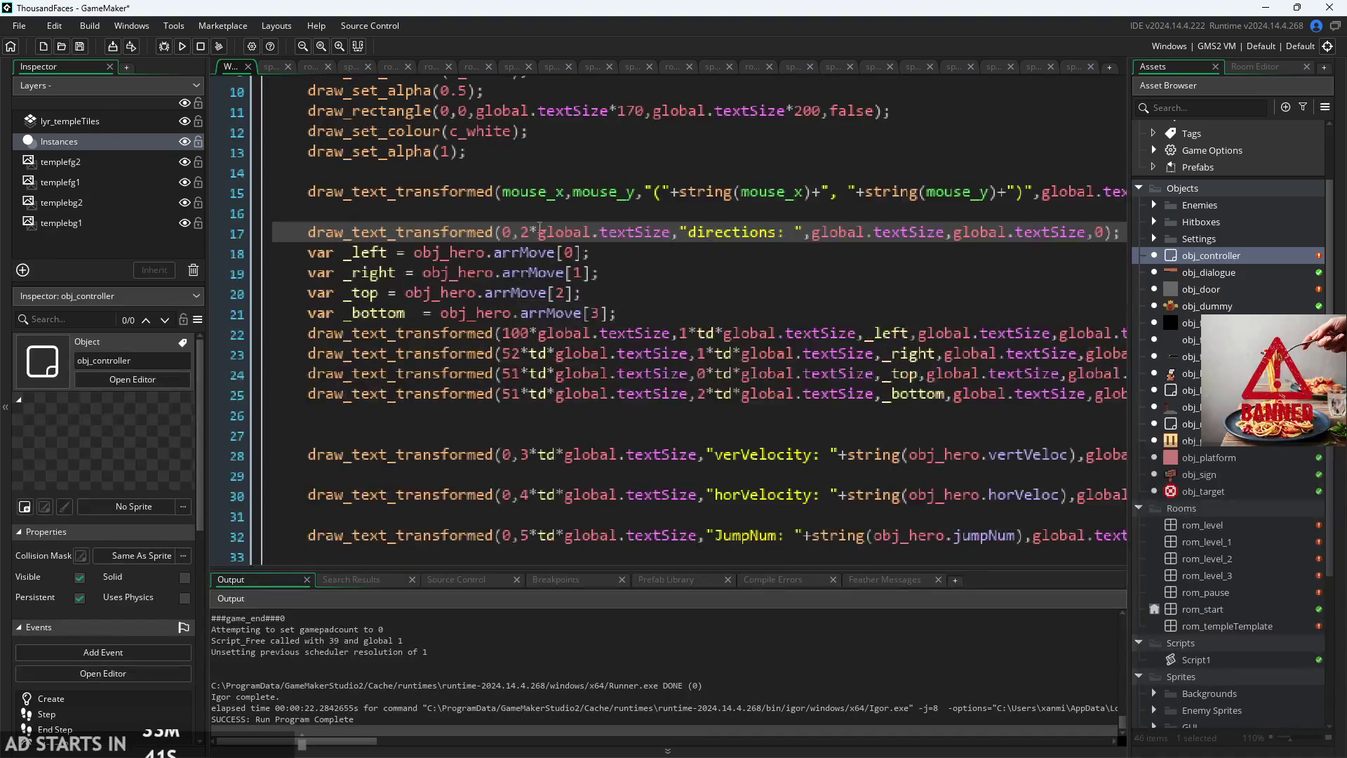
pyautogui.click(539, 240)
pyautogui.write('td*')
pyautogui.click(562, 215)
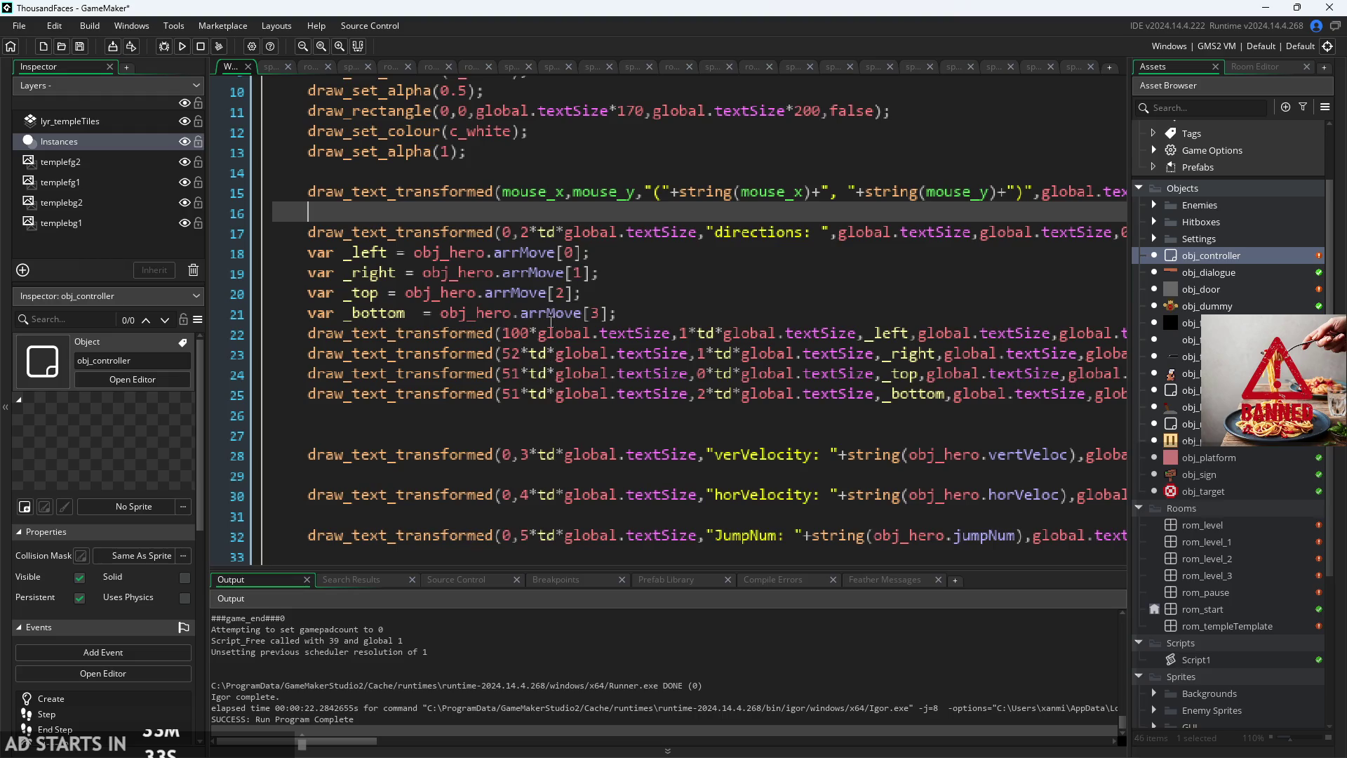
pyautogui.click(526, 250)
pyautogui.click(532, 234)
pyautogui.press('BackSpace')
pyautogui.write('1')
# Step: Review the left- and right-arrow x values (100, 52) and build the game
pyautogui.click(449, 416)
pyautogui.scroll(1, 549, 351)
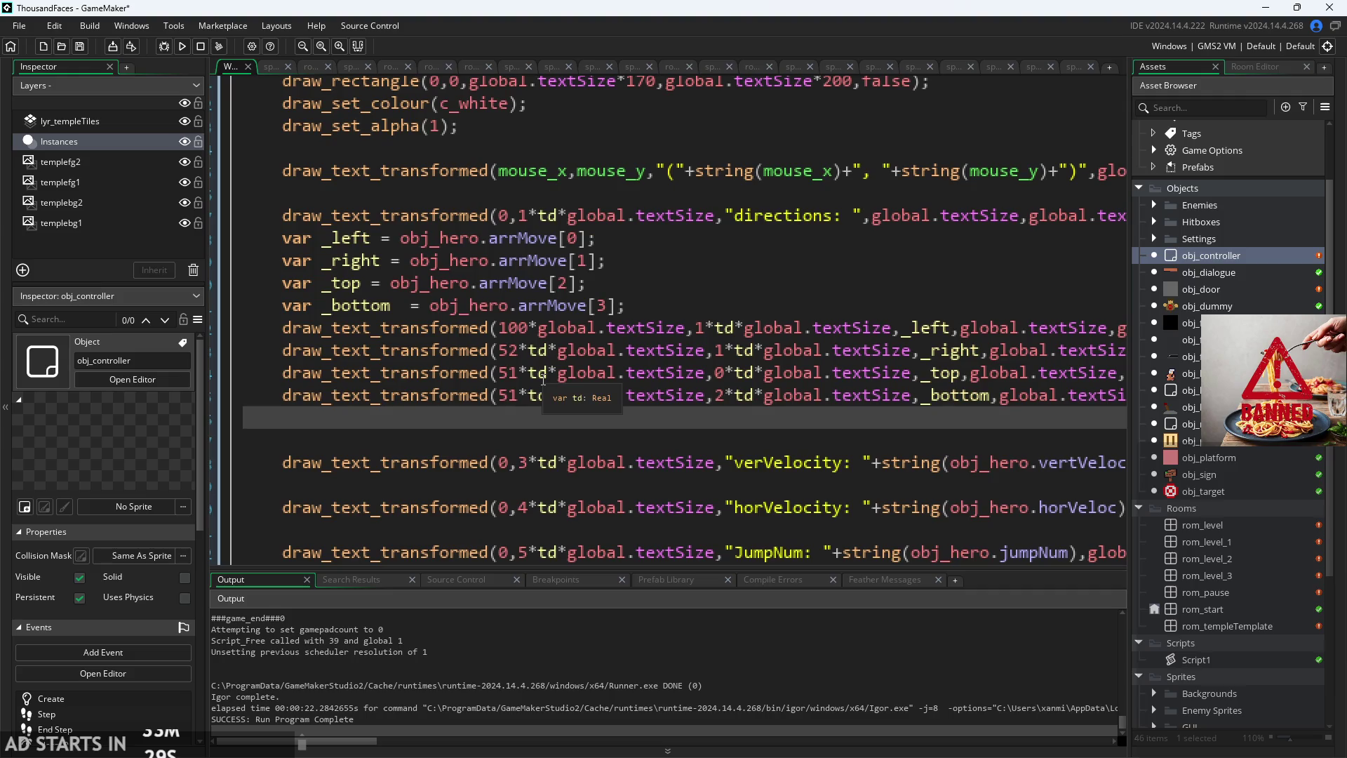
pyautogui.click(544, 349)
pyautogui.click(538, 330)
pyautogui.click(521, 350)
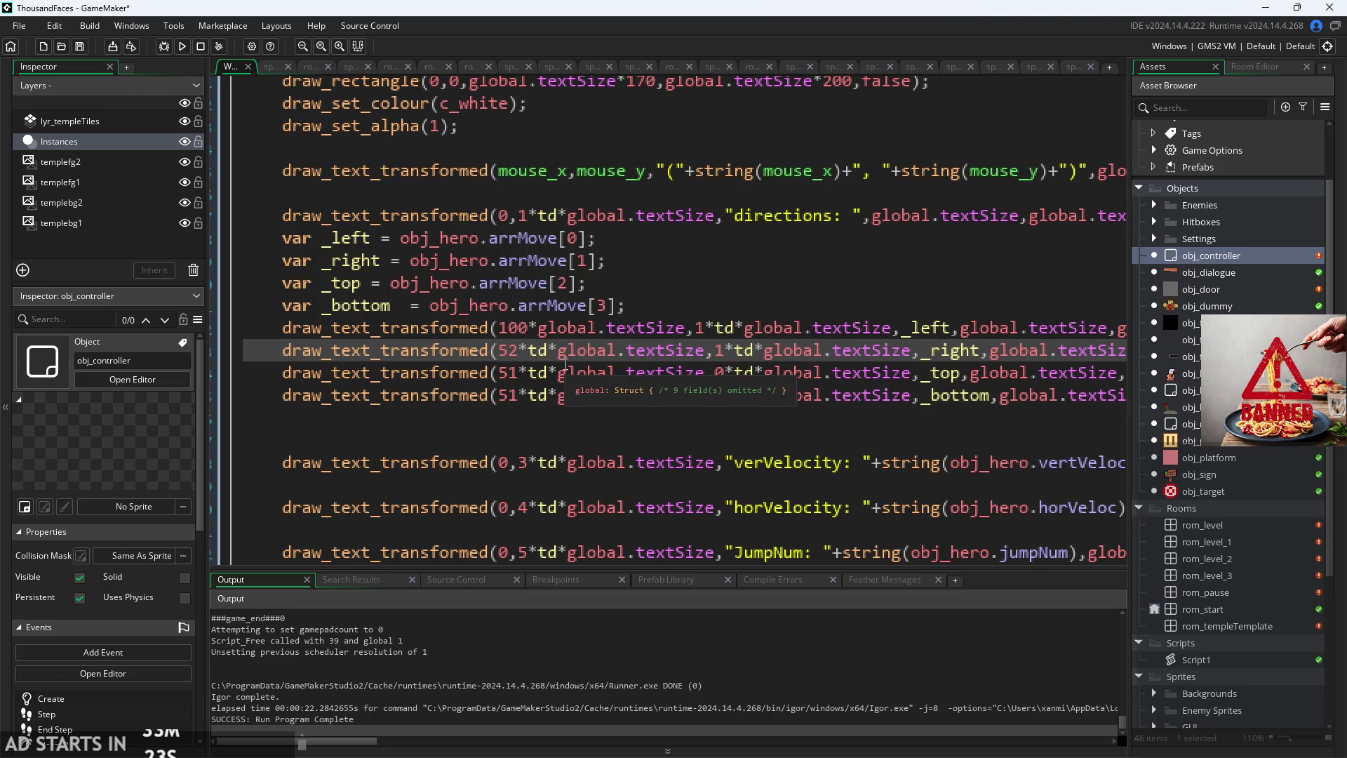
pyautogui.click(182, 46)
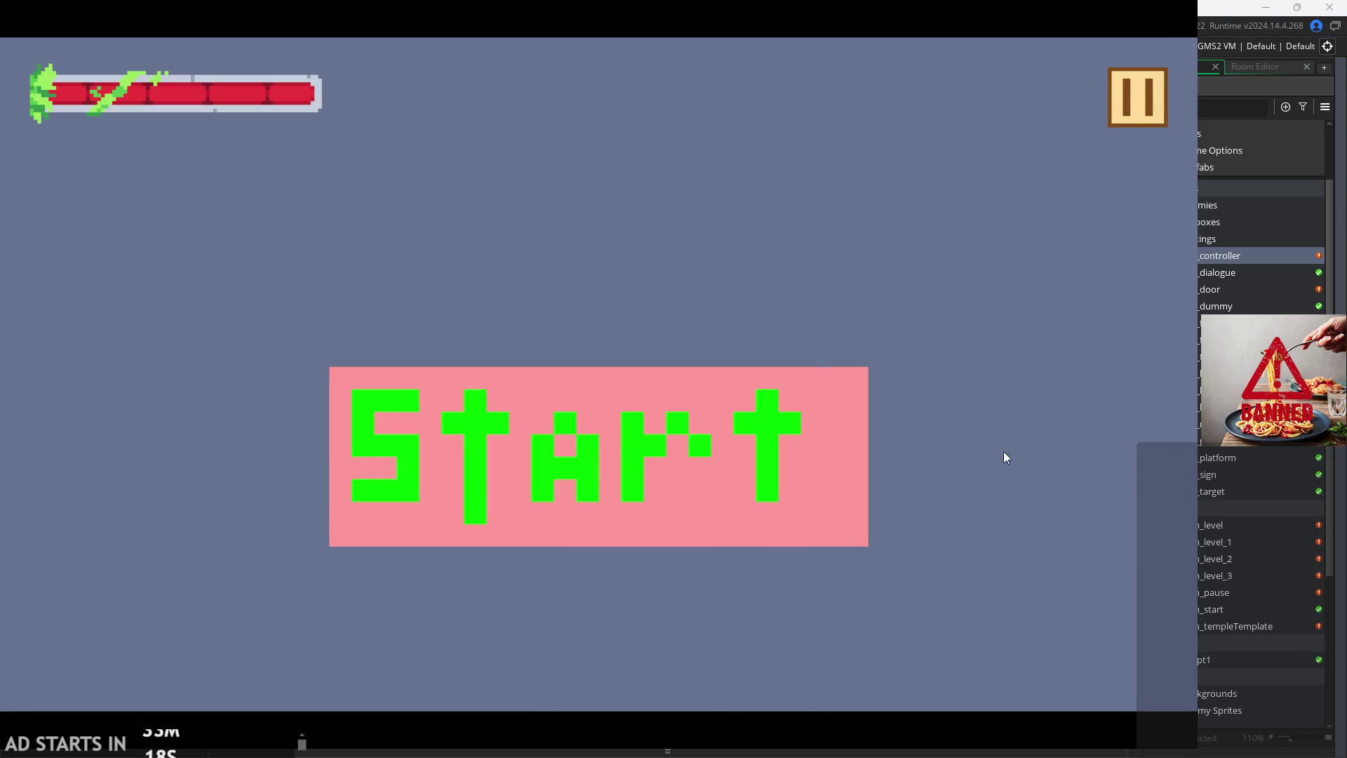
# Step: Start the first level, enable the Debug Stats overlay from the pause menu, and resume
pyautogui.click(469, 445)
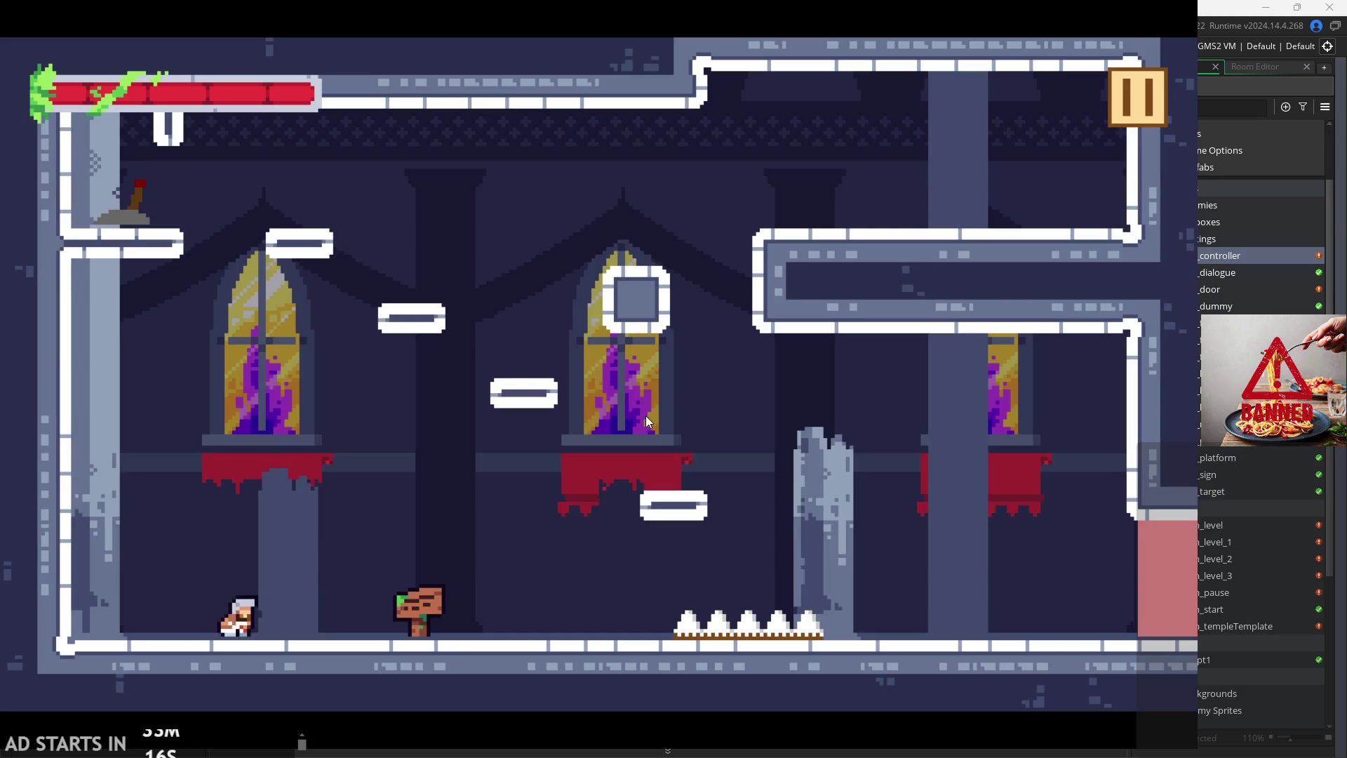
pyautogui.click(1137, 97)
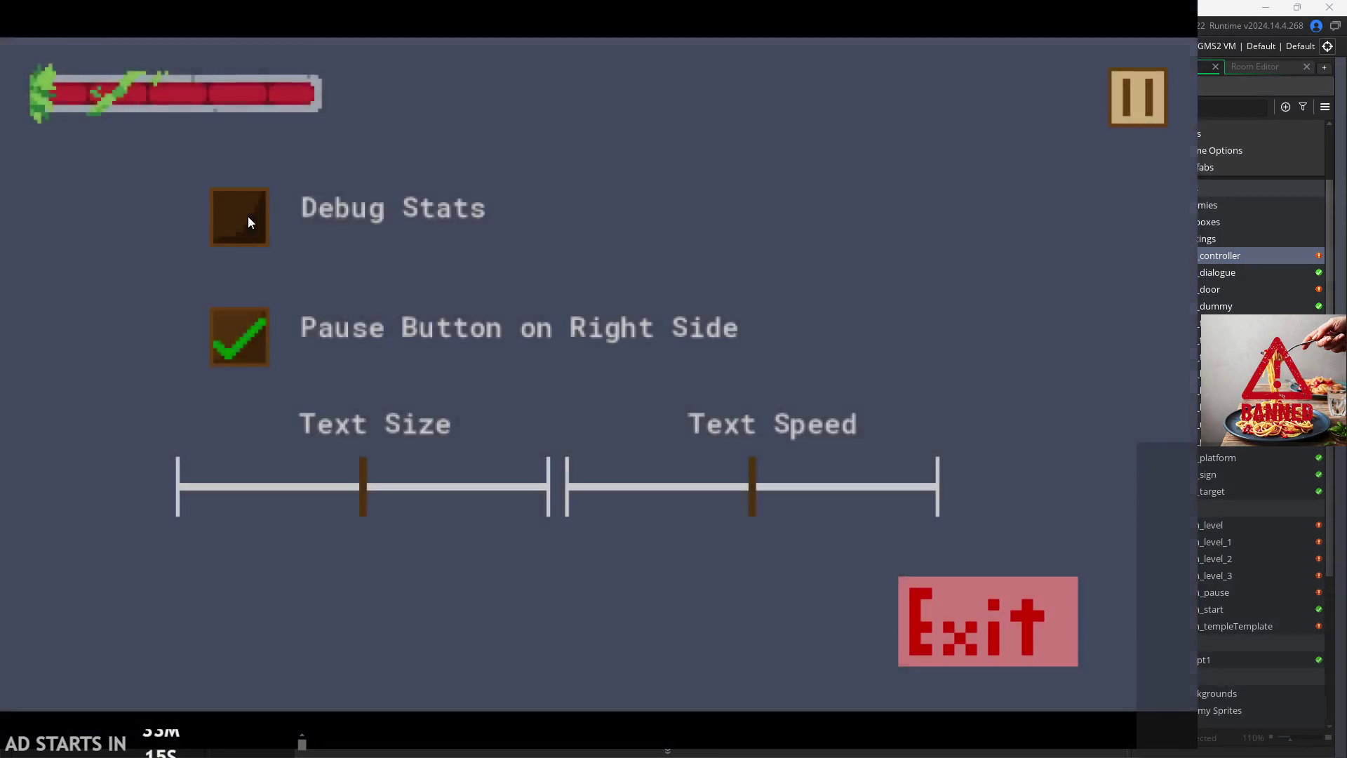
pyautogui.click(242, 217)
pyautogui.click(1117, 122)
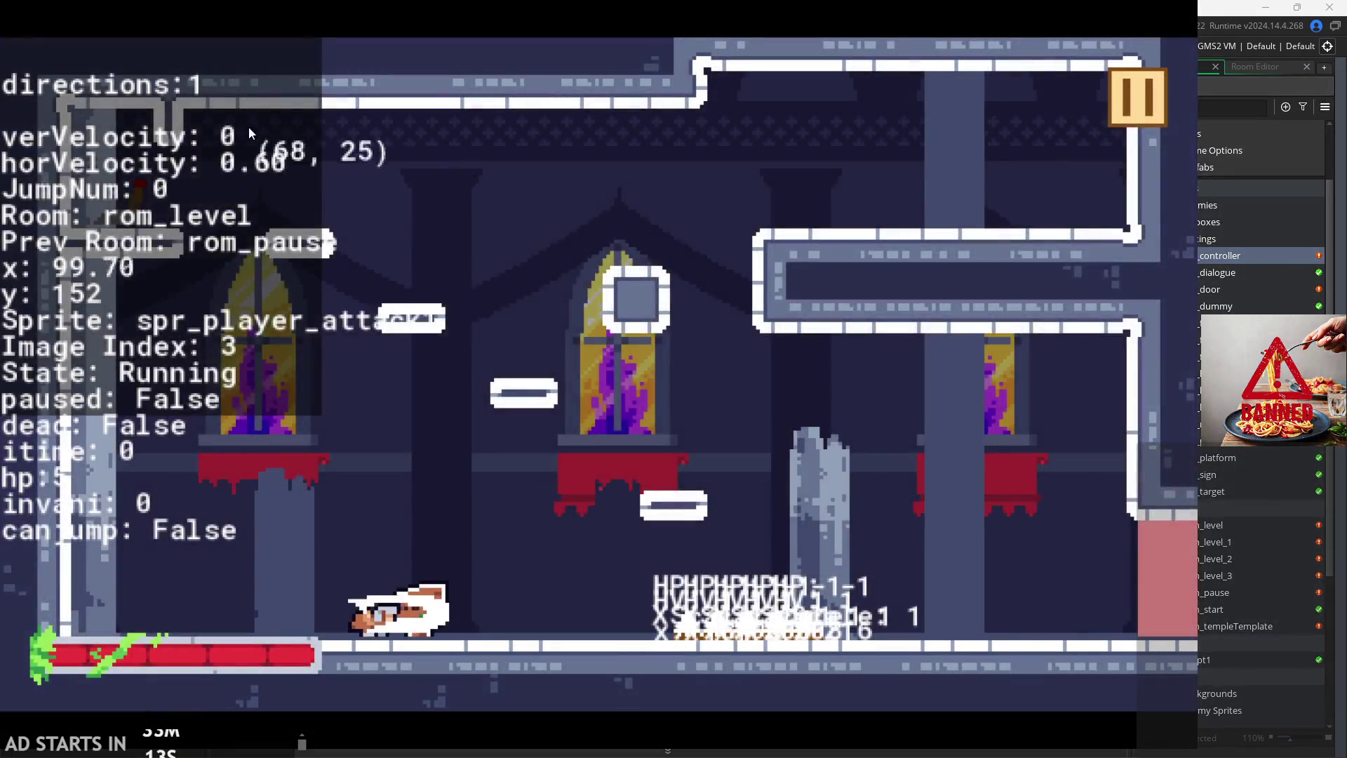
# Step: Run and jump the hero left and right, then pause and exit the game to the editor
pyautogui.press('Left')
pyautogui.press('Right')
pyautogui.press('space')
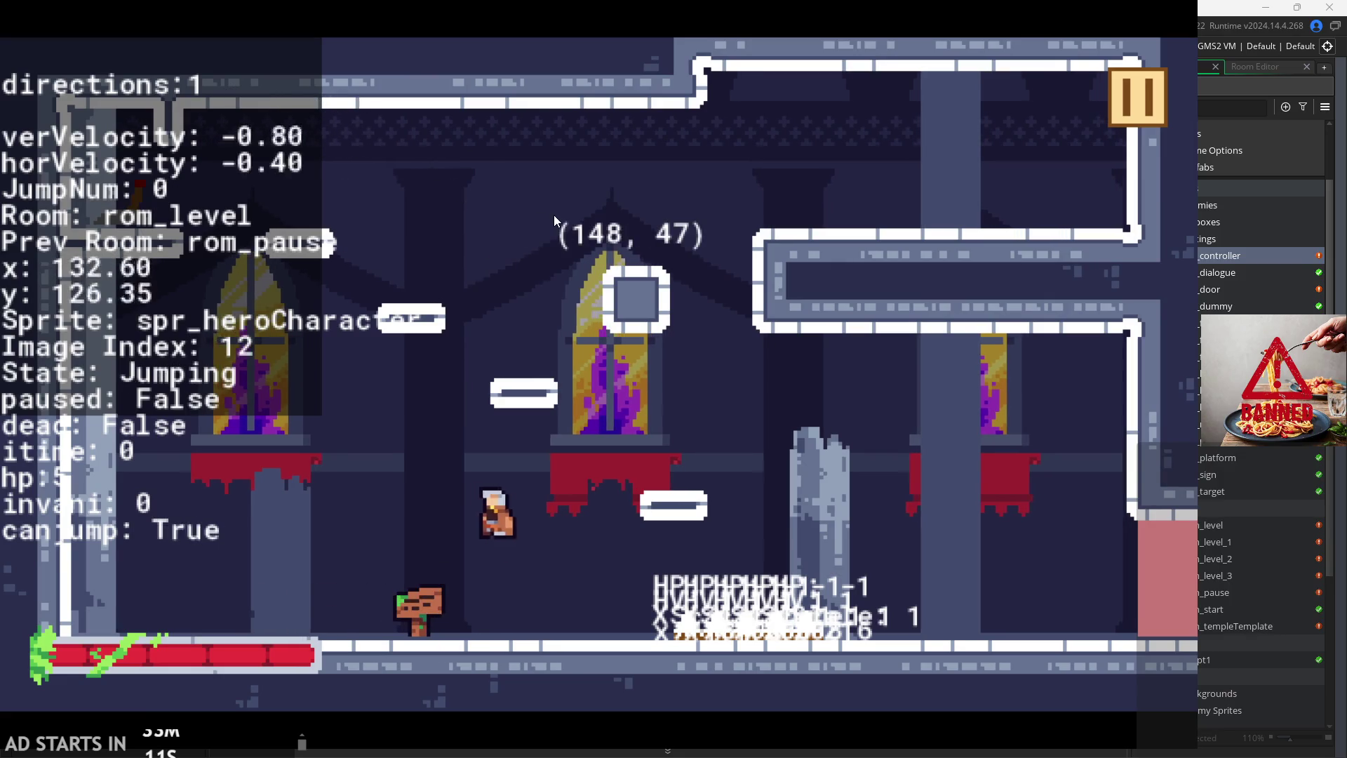
pyautogui.press('Left')
pyautogui.press('Right')
pyautogui.press('Left')
pyautogui.press('Right')
pyautogui.press('Left')
pyautogui.press('Right')
pyautogui.press('Left')
pyautogui.press('Right')
pyautogui.press('Left')
pyautogui.press('Right')
pyautogui.click(1122, 67)
pyautogui.click(980, 612)
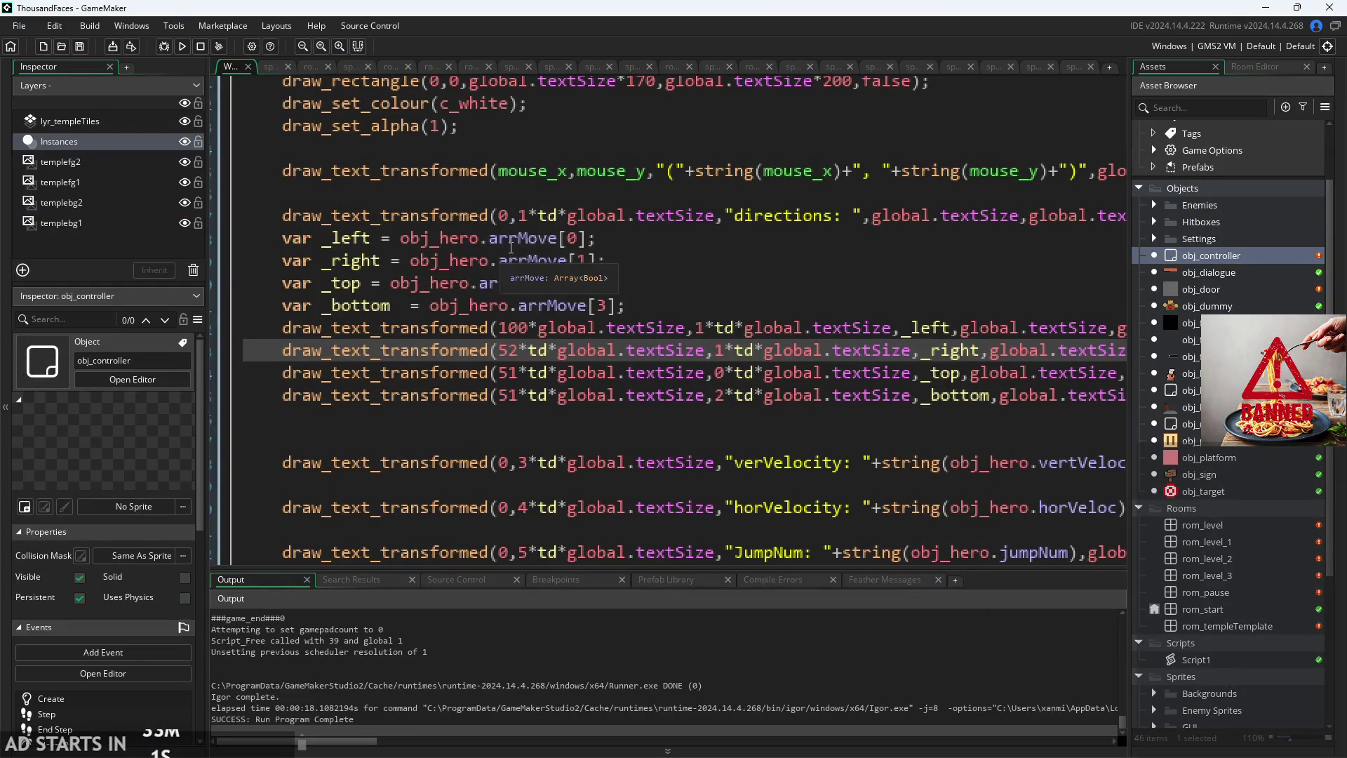
# Step: Rewrite the right readout's x offset from 52 to (100+td)
pyautogui.scroll(1, 520, 384)
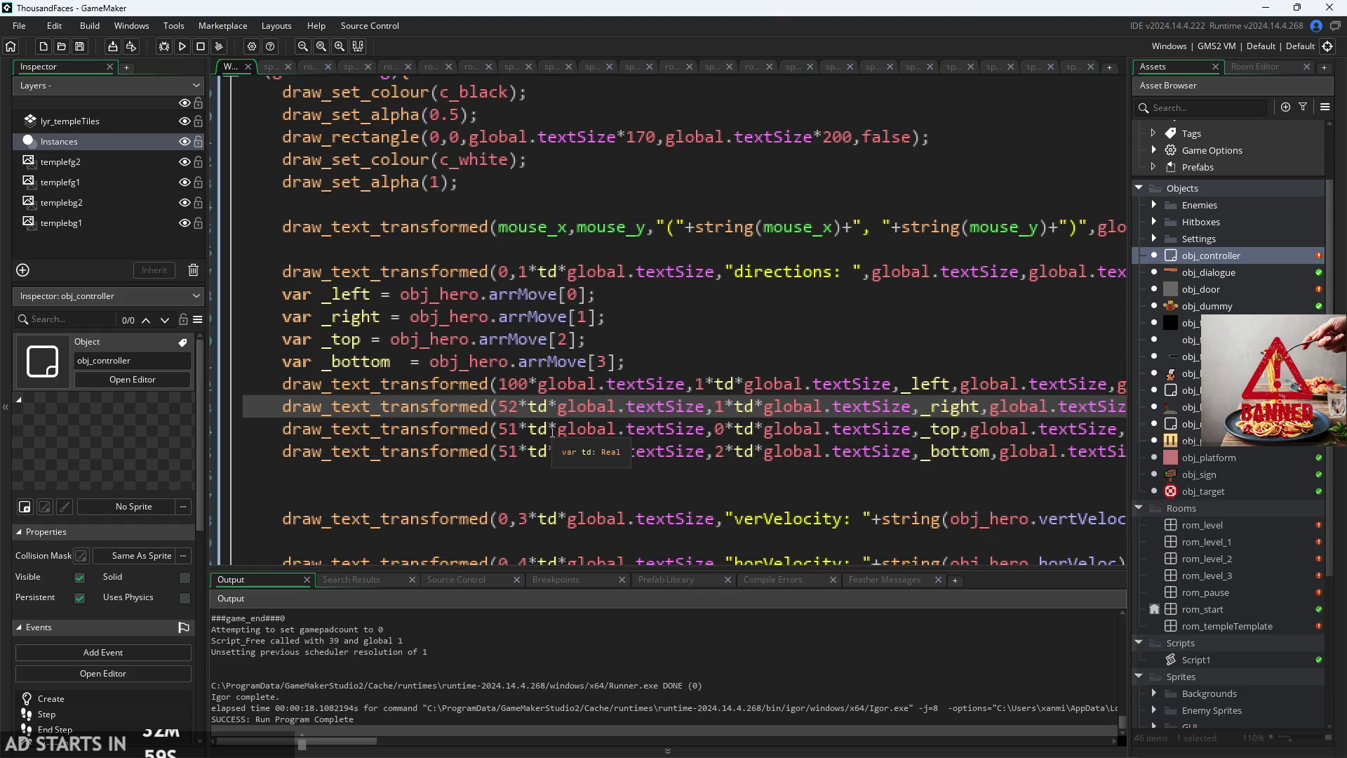
pyautogui.press('BackSpace')
pyautogui.press('BackSpace')
pyautogui.write('1')
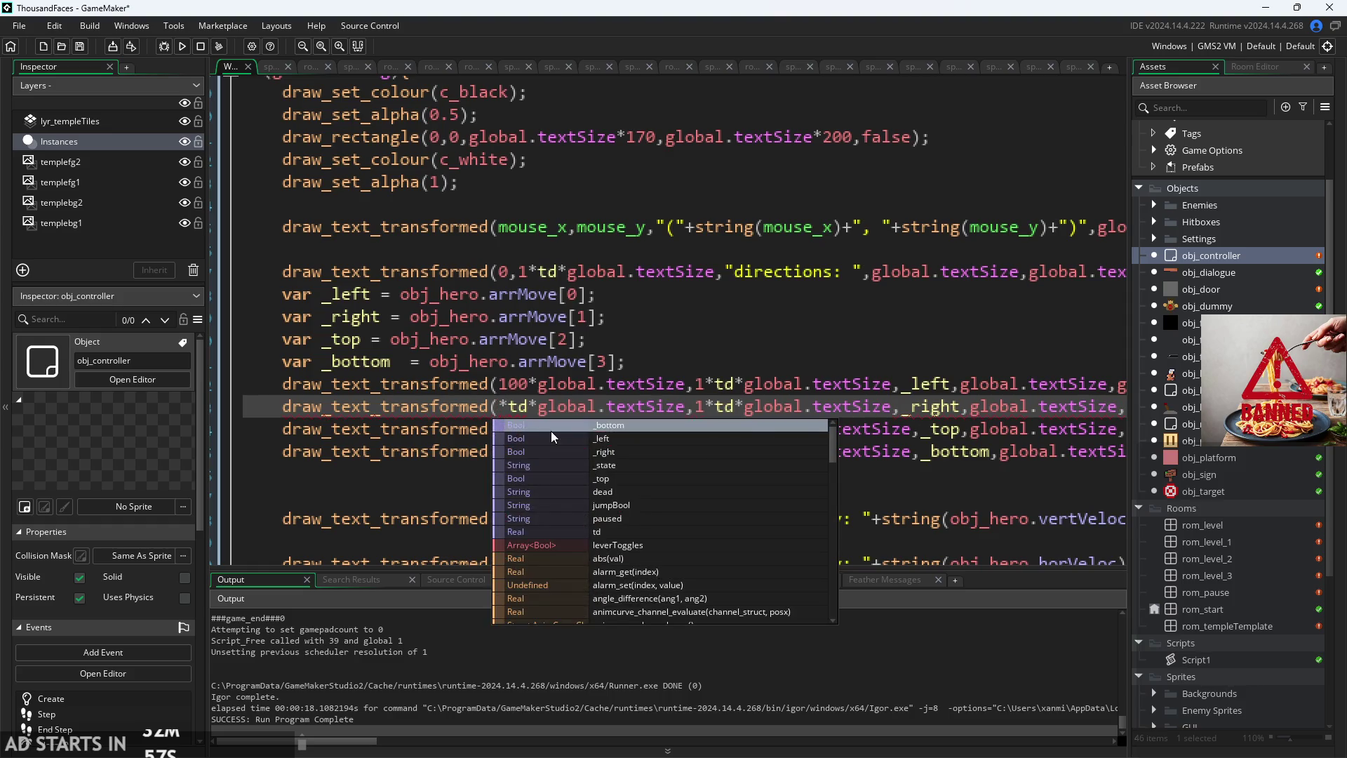
pyautogui.press('Escape')
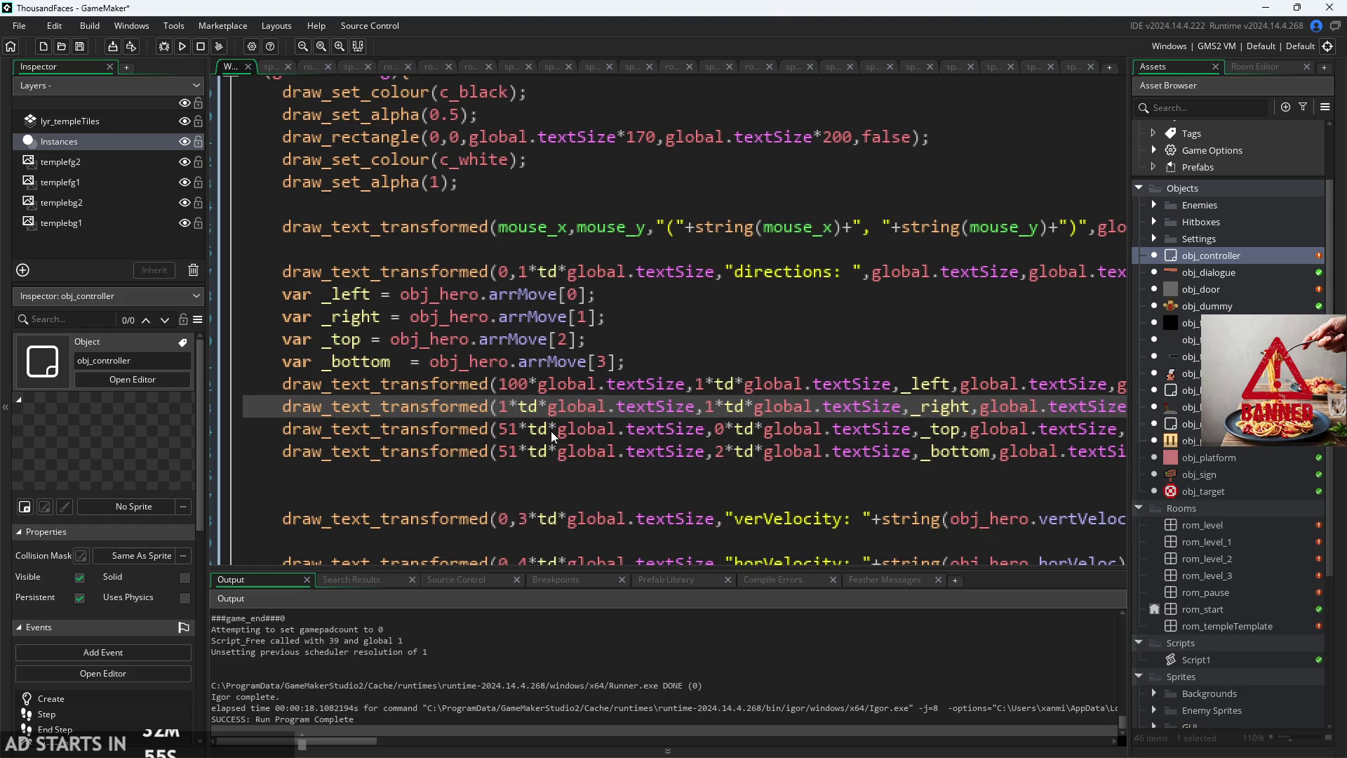
pyautogui.write('00')
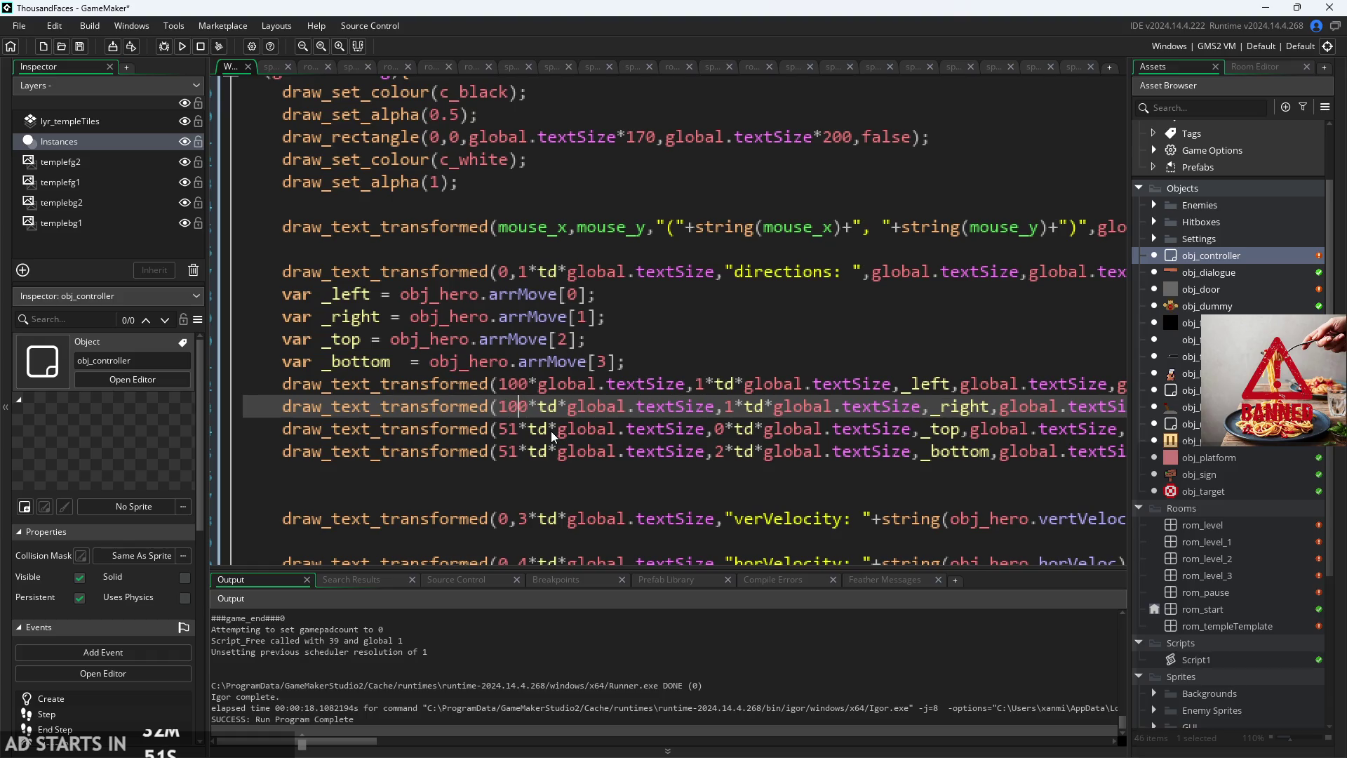
pyautogui.press('BackSpace')
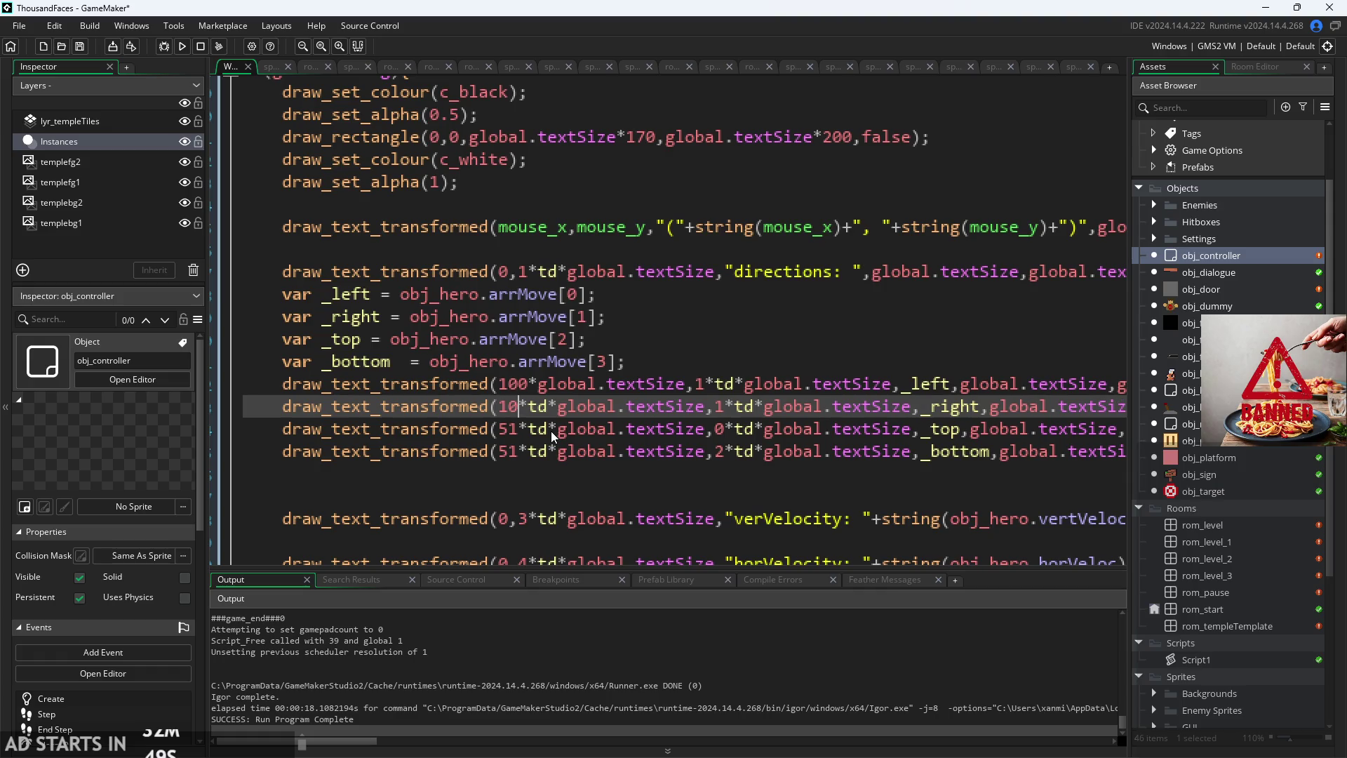
pyautogui.press('BackSpace')
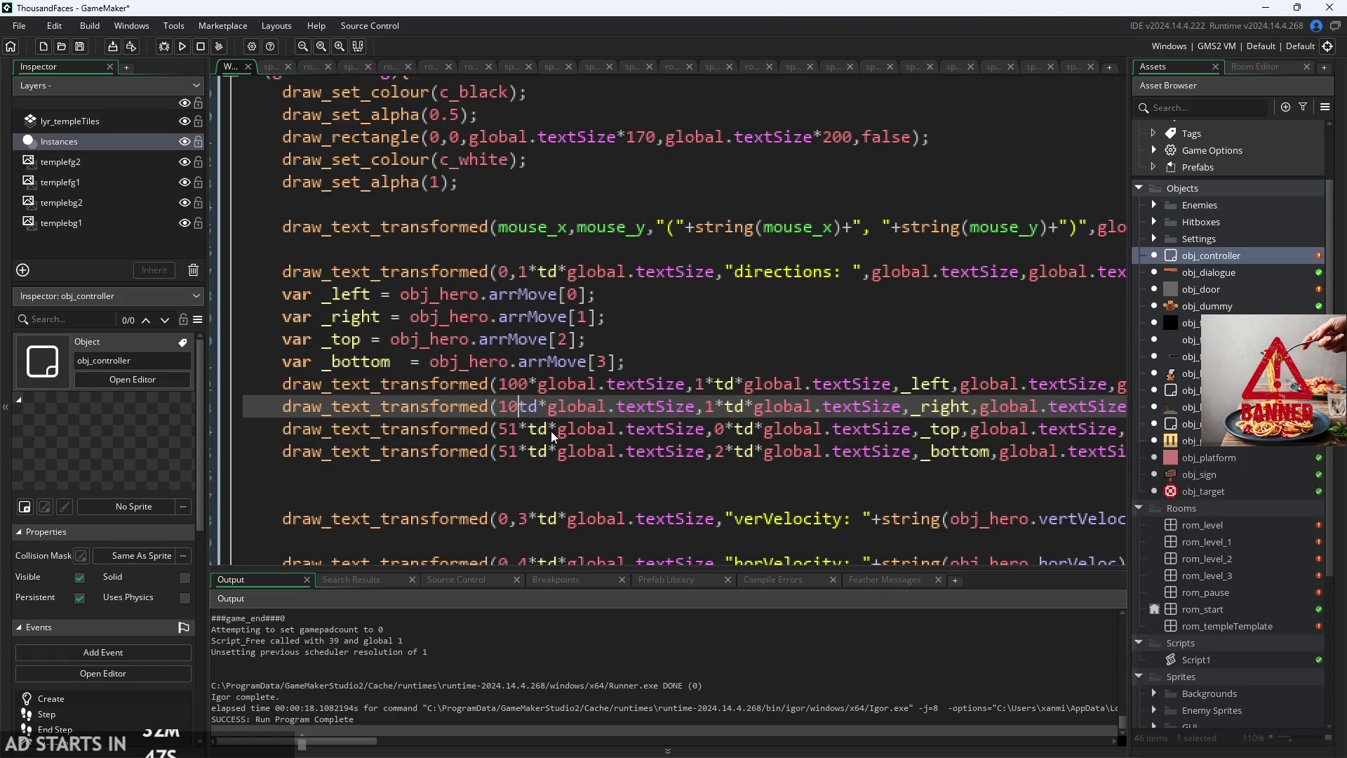
pyautogui.write('0')
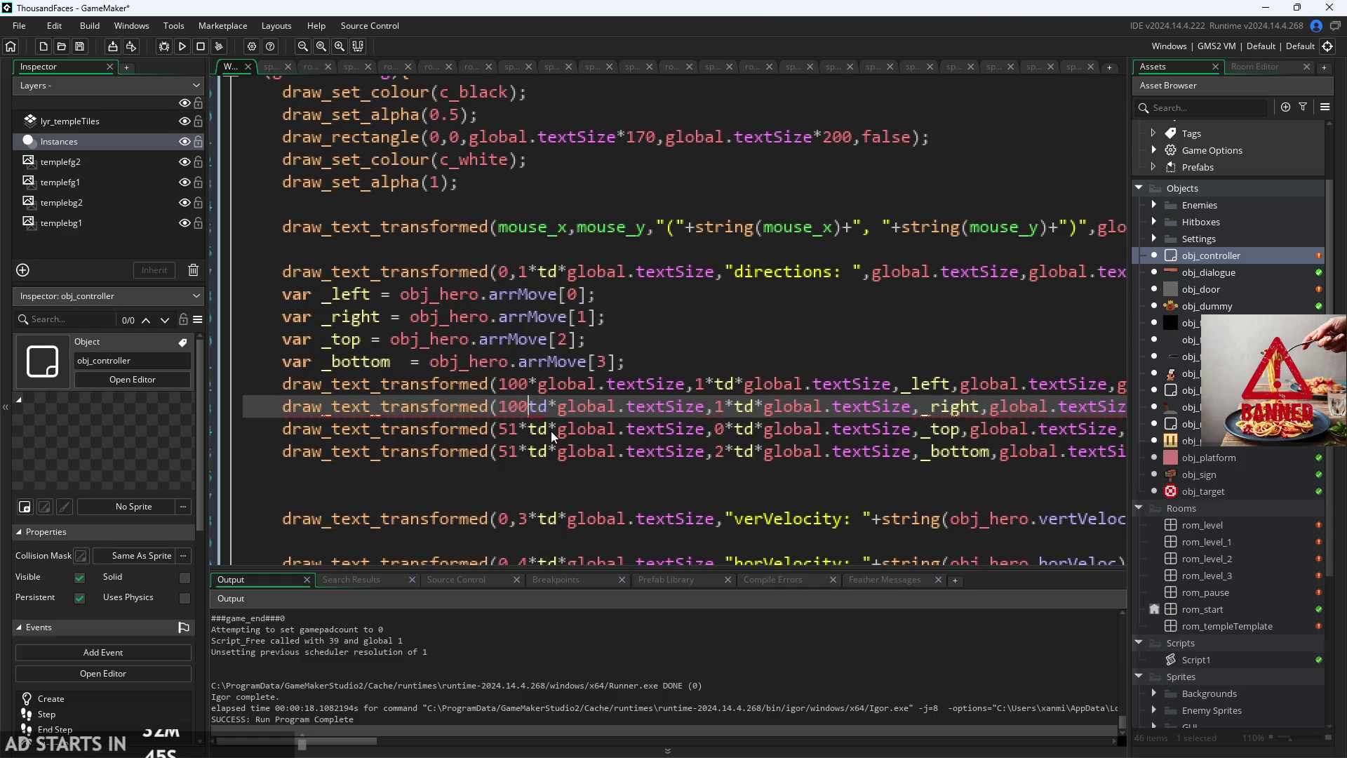
pyautogui.write('+td')
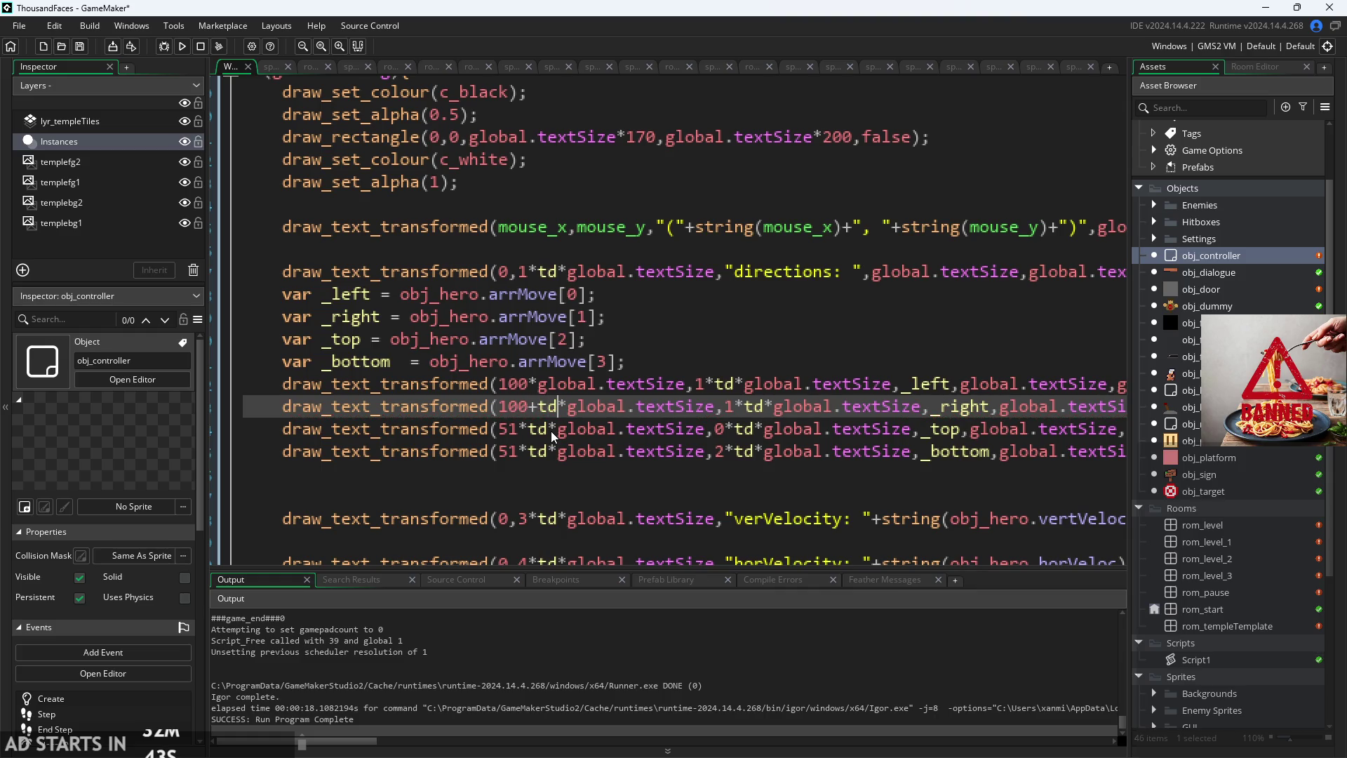
pyautogui.write(')')
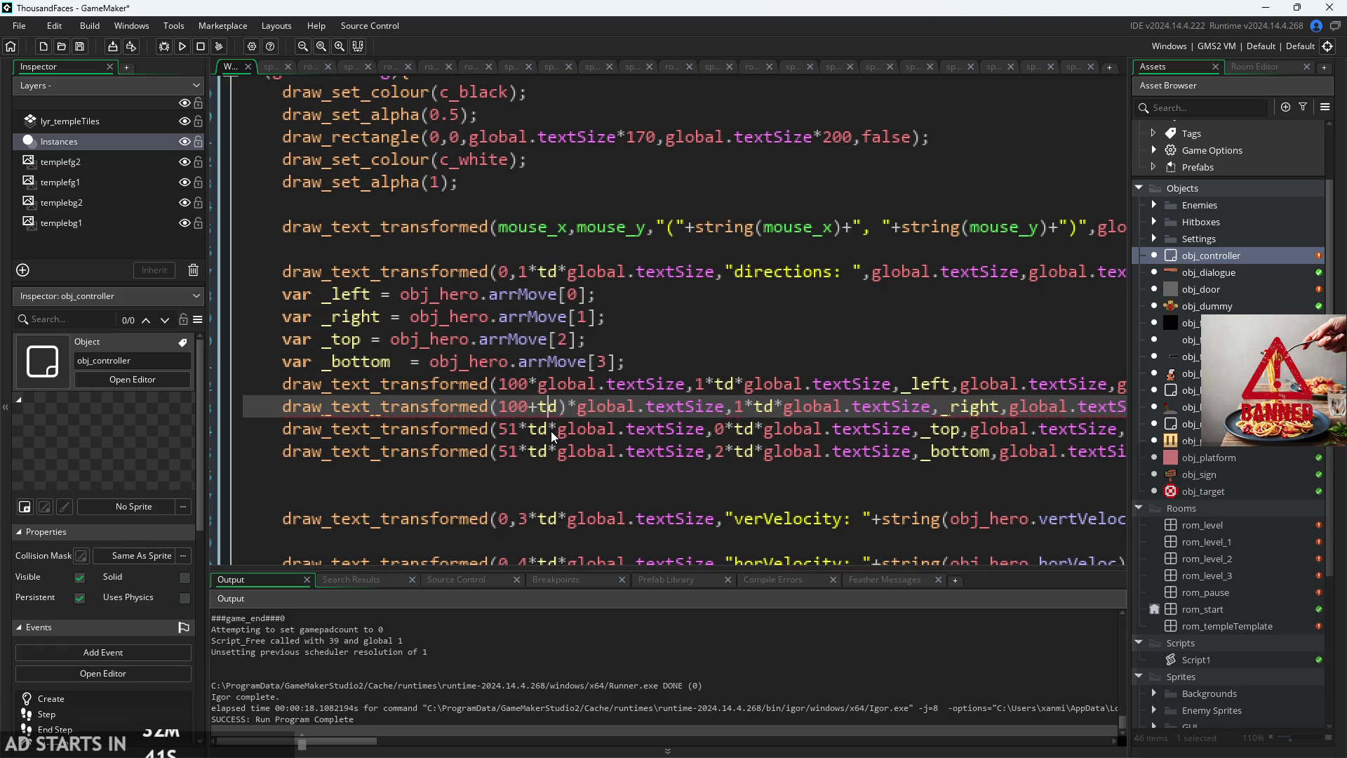
pyautogui.press('Left')
pyautogui.press('Left')
pyautogui.write('(')
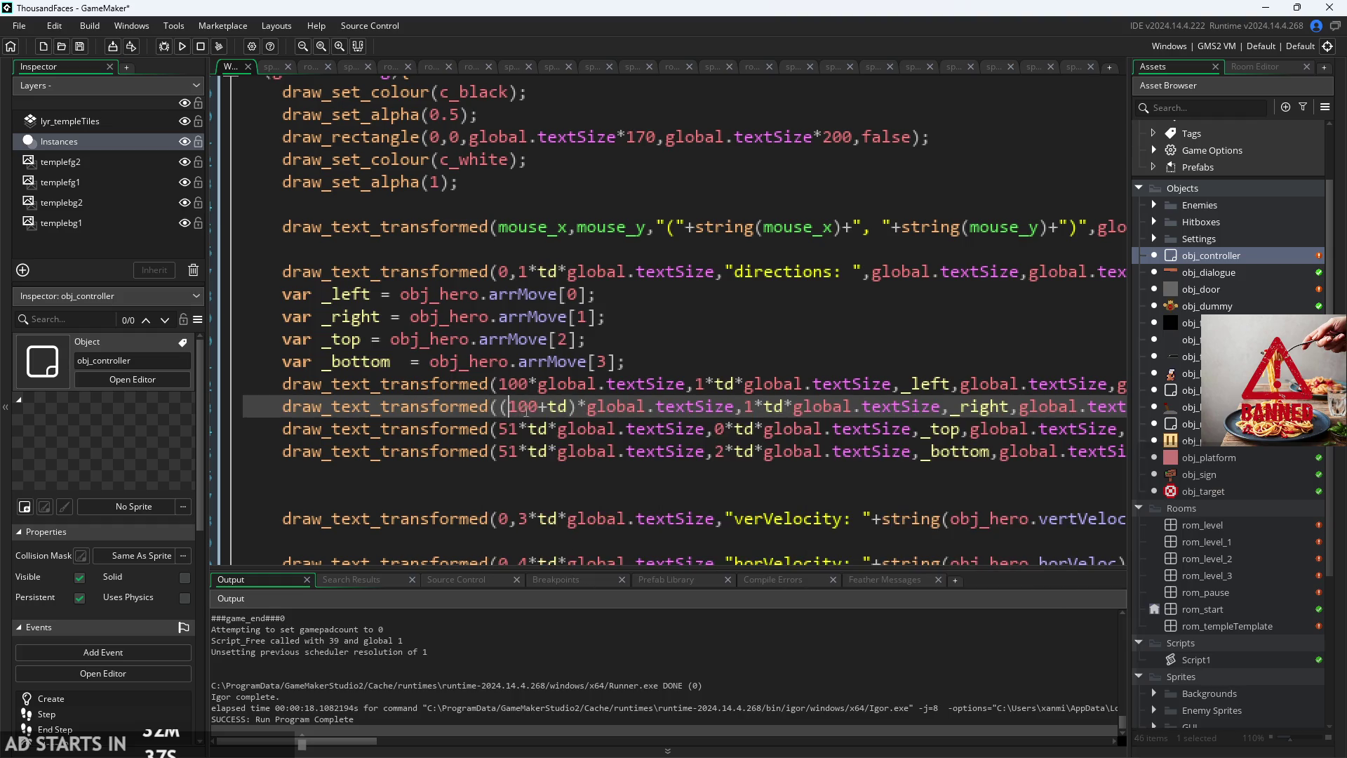
# Step: Replace the top readout's 51 offset with (100+td/2) multiplied by the text size
pyautogui.click(523, 429)
pyautogui.press('BackSpace')
pyautogui.press('BackSpace')
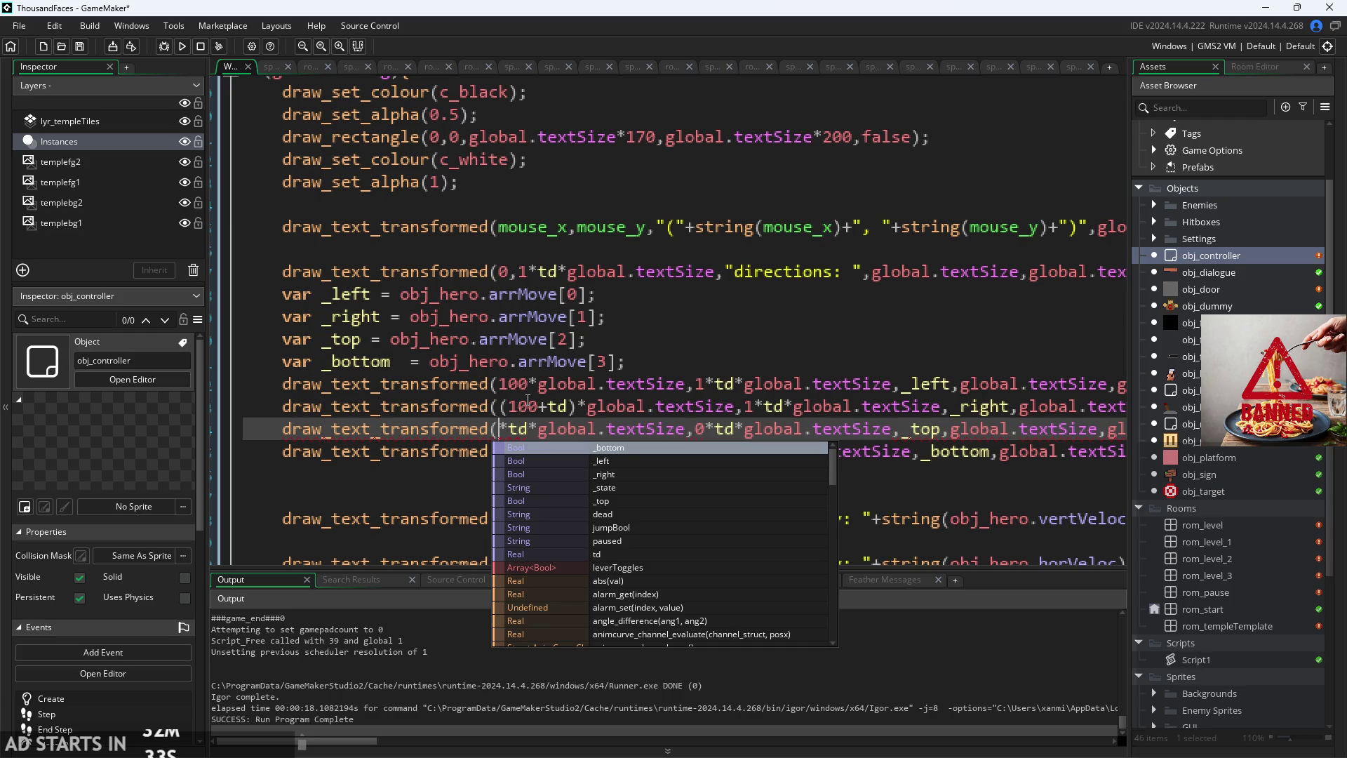
pyautogui.write('(100')
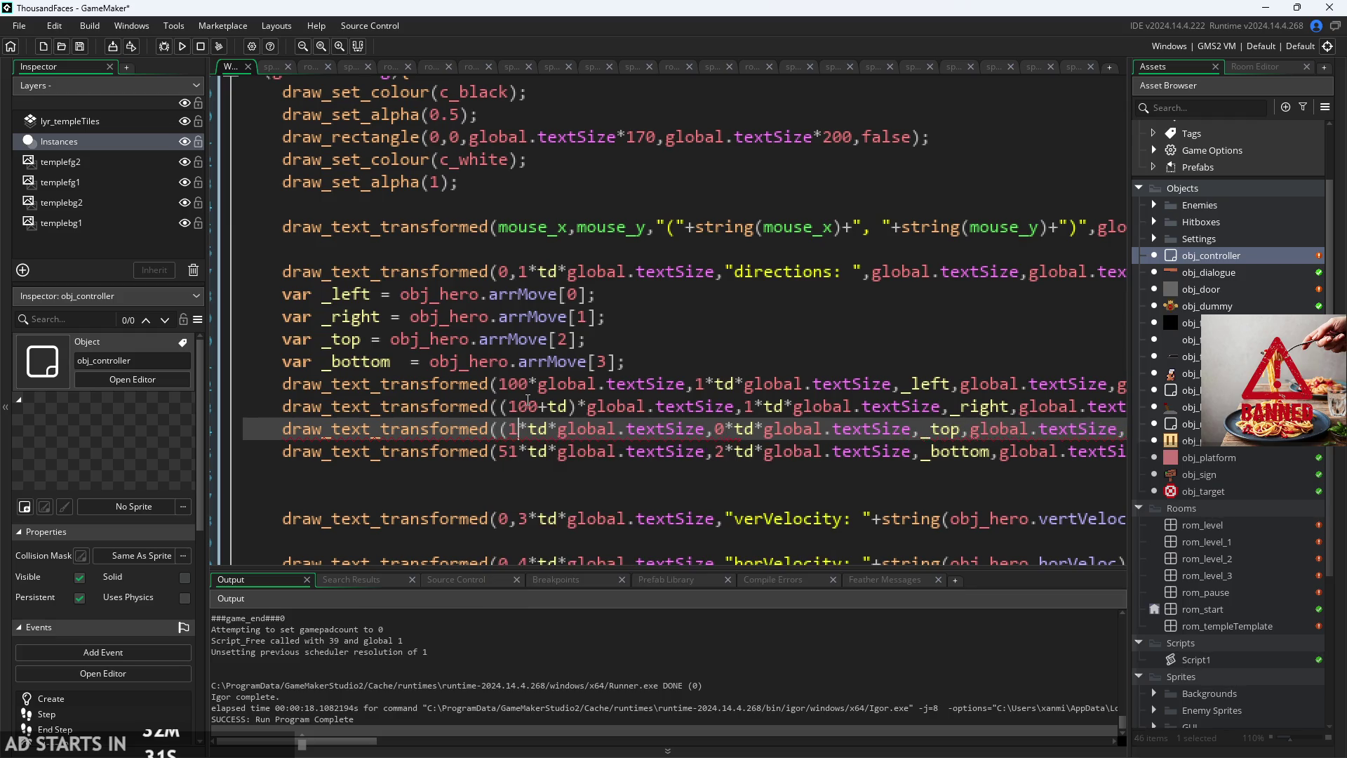
pyautogui.write('+')
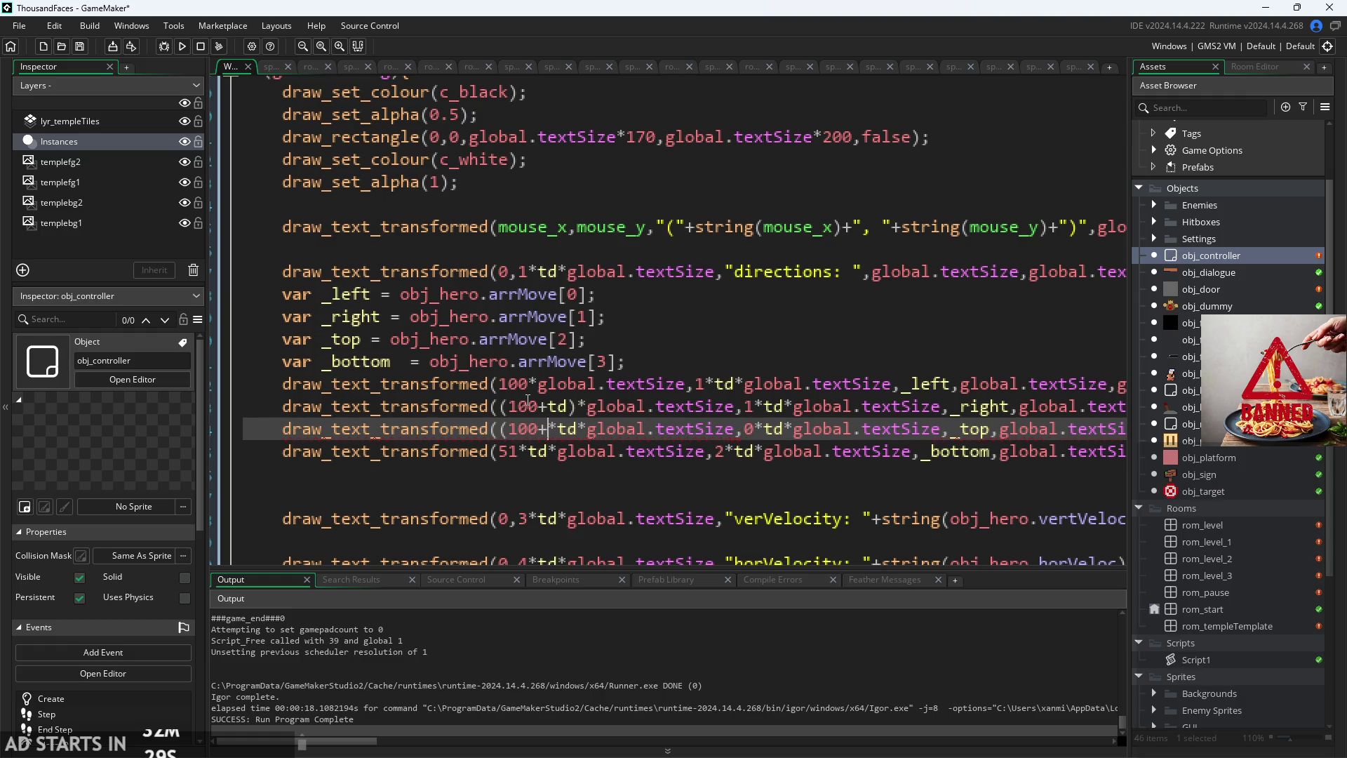
pyautogui.write('td/2')
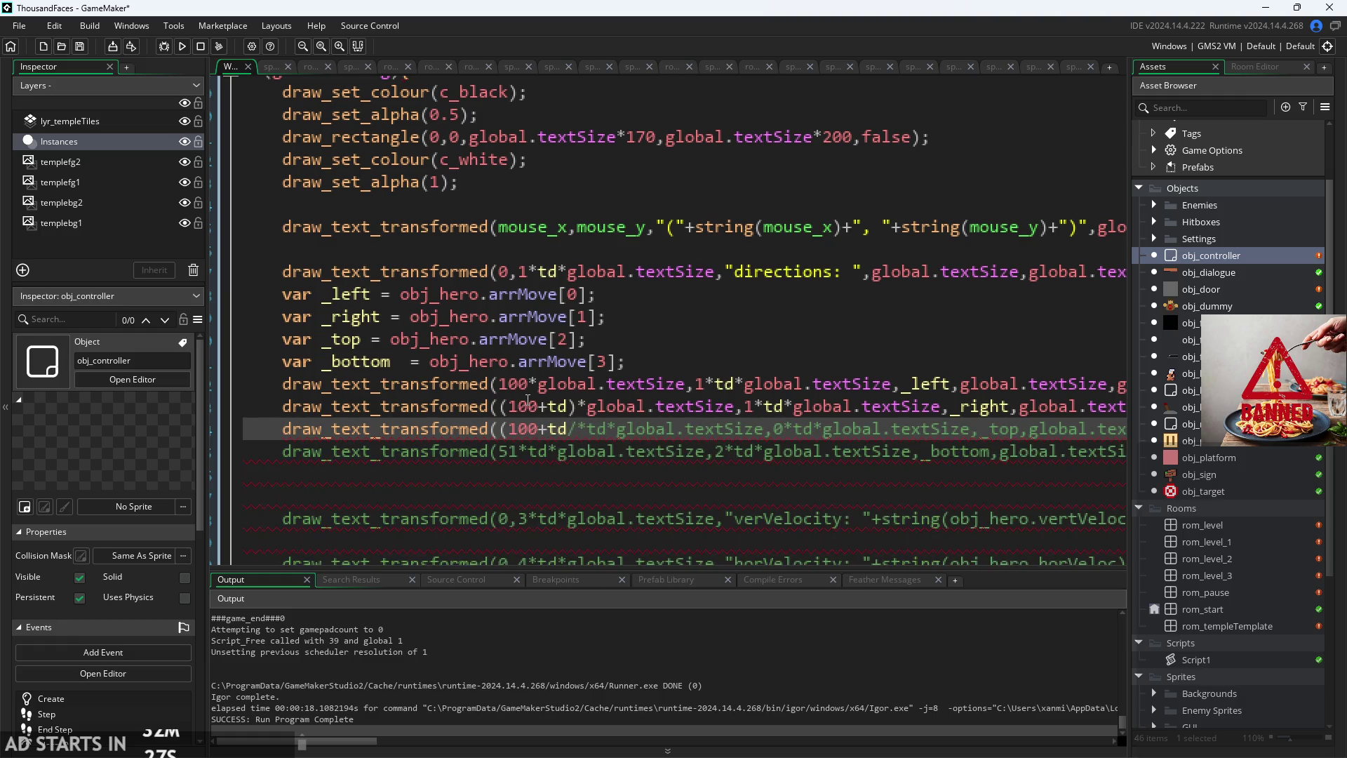
pyautogui.write(')')
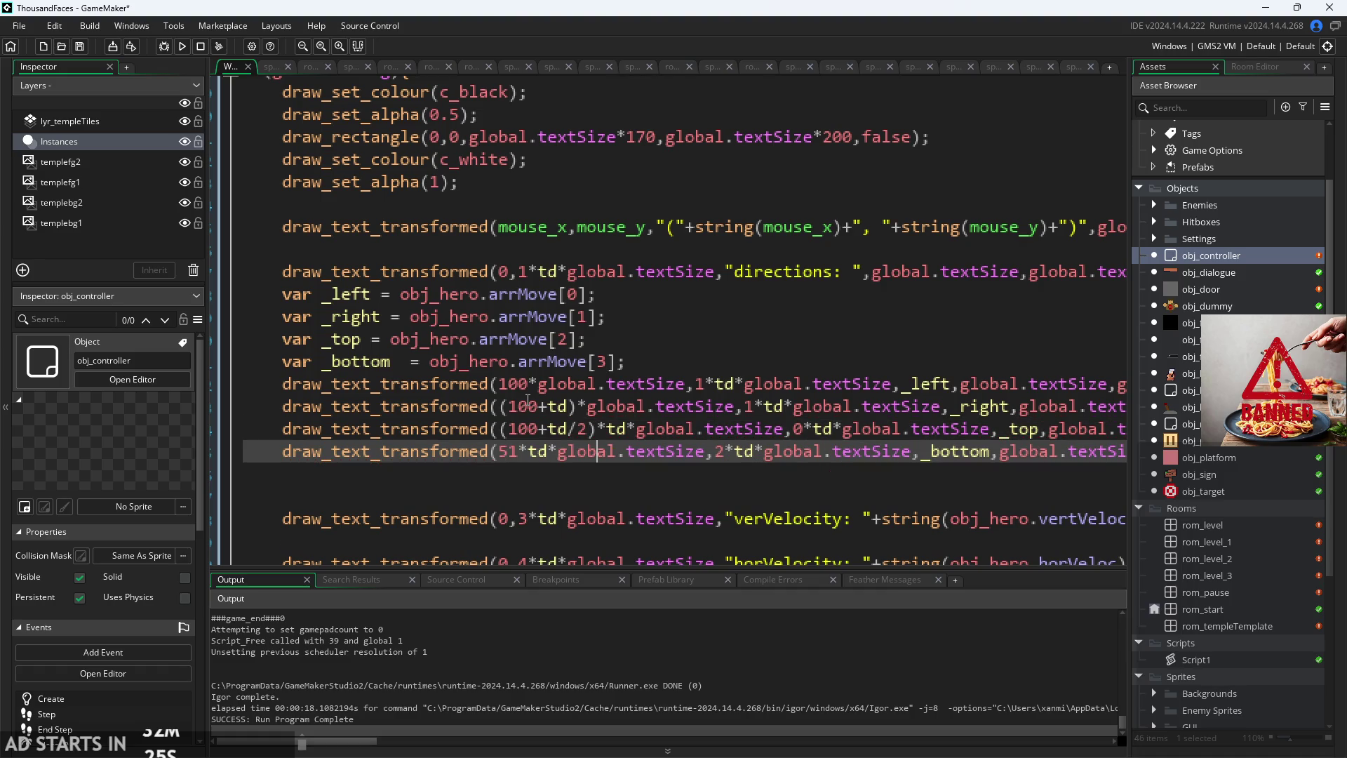
pyautogui.press('Delete')
pyautogui.press('BackSpace')
pyautogui.press('BackSpace')
pyautogui.press('BackSpace')
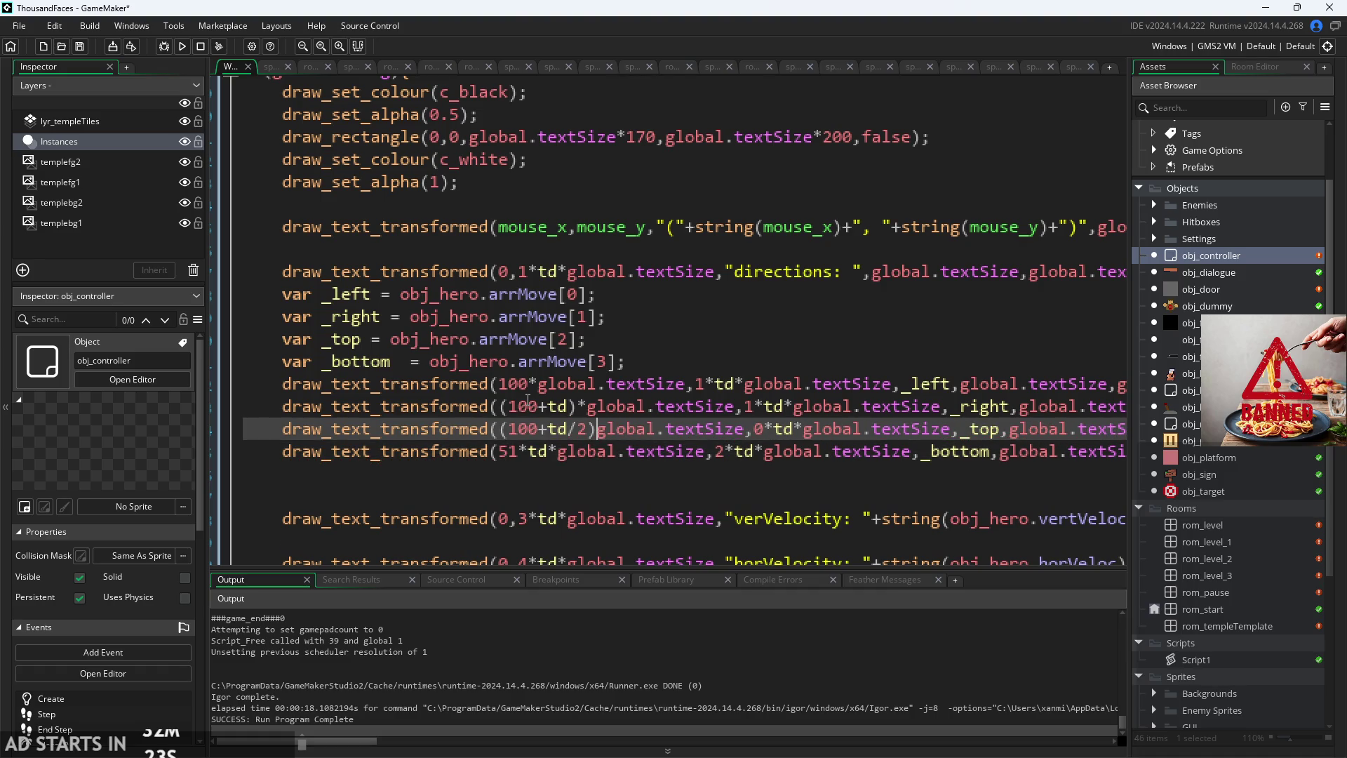
pyautogui.write('*')
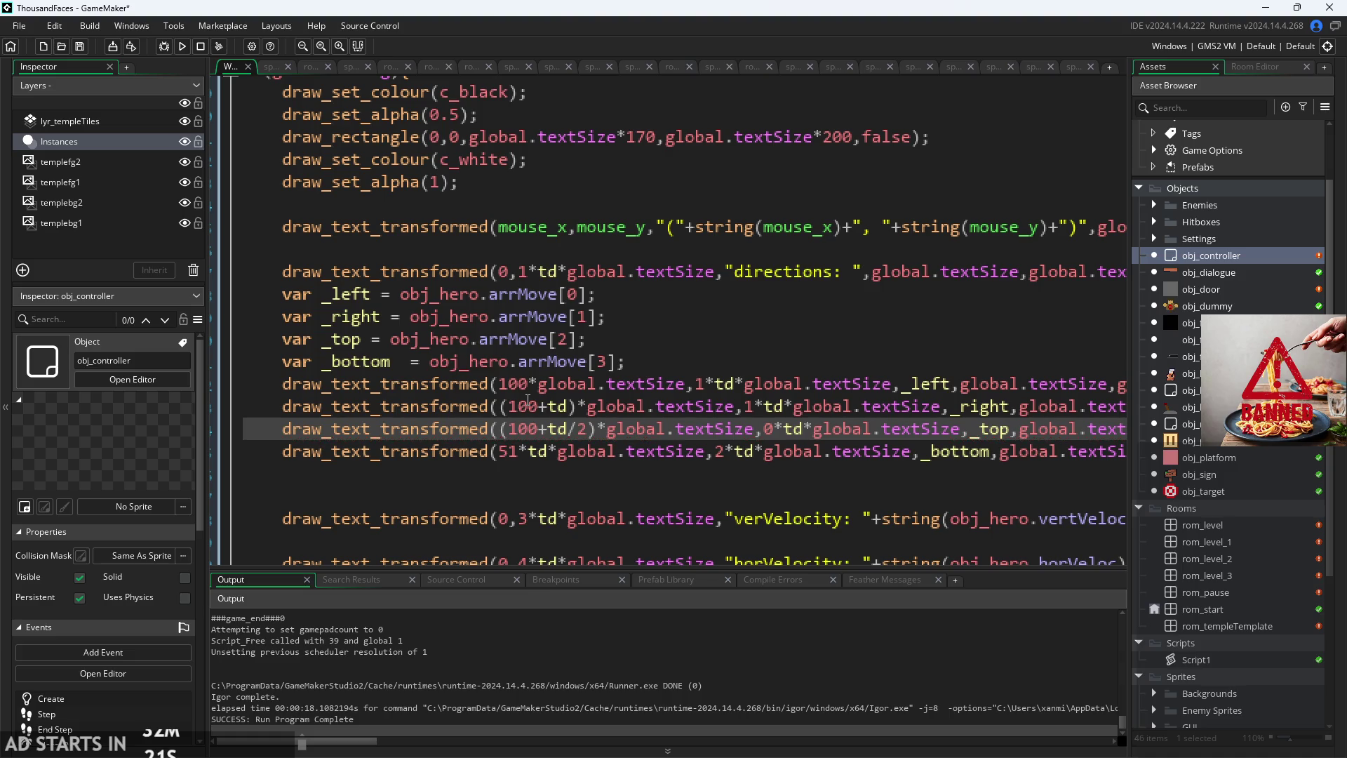
# Step: Reuse the (100+td/2) expression as the bottom readout's offset in place of 51
pyautogui.press('Down')
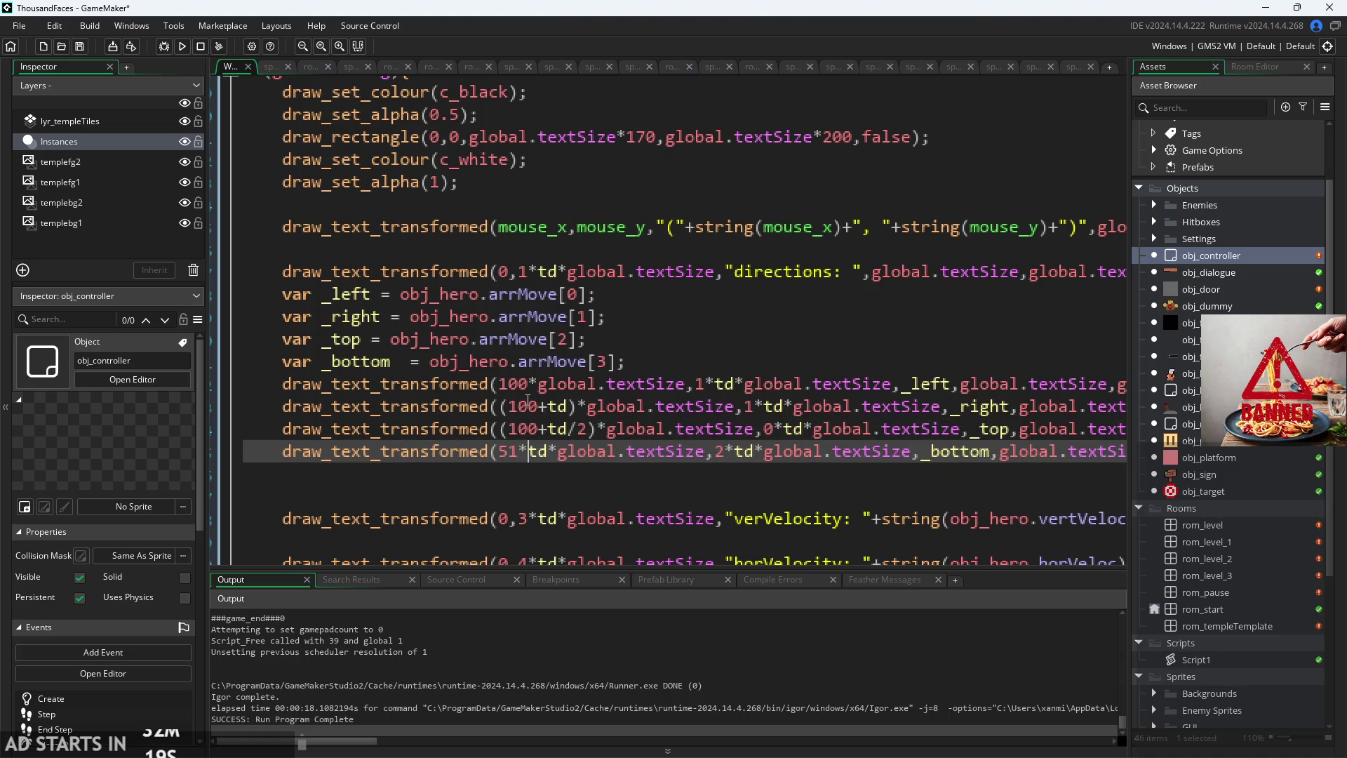
pyautogui.press('BackSpace')
pyautogui.press('BackSpace')
pyautogui.press('BackSpace')
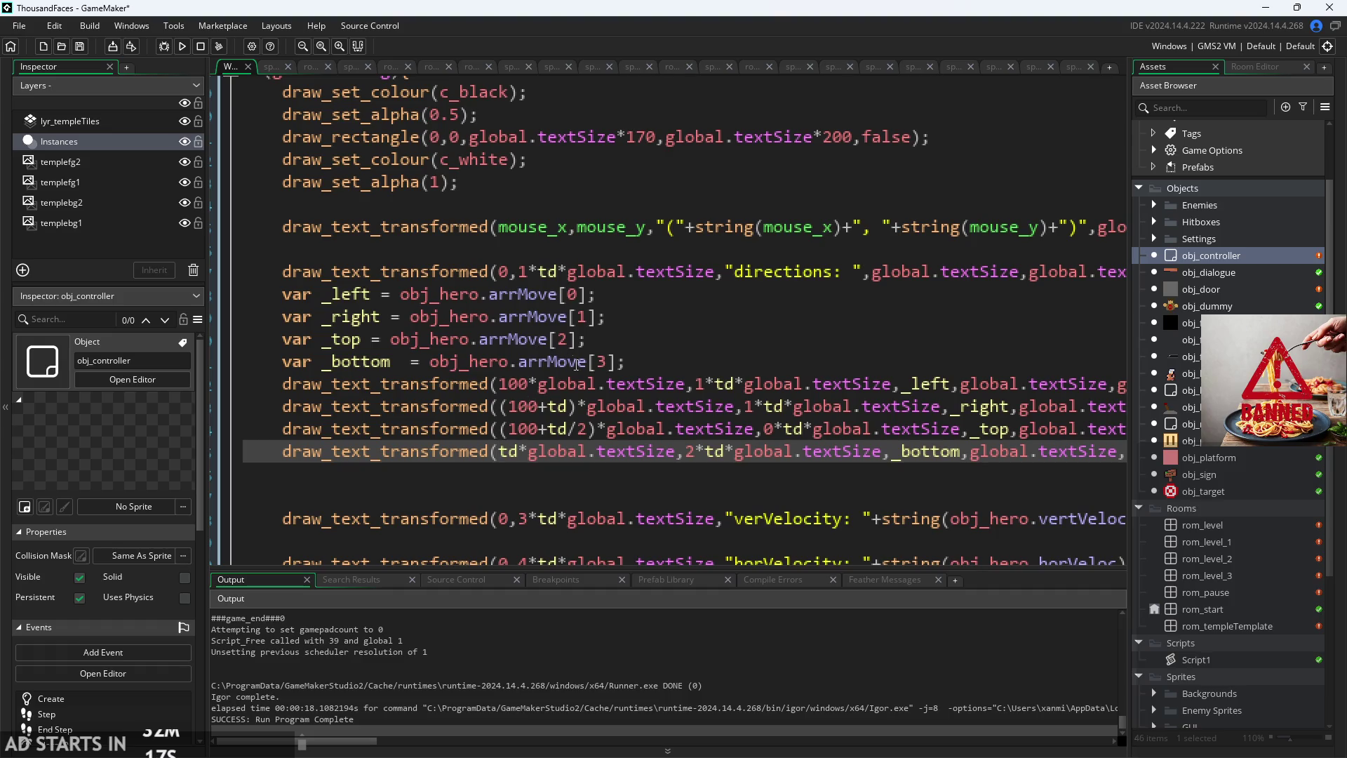
pyautogui.moveTo(601, 429)
pyautogui.mouseDown()
pyautogui.moveTo(491, 430)
pyautogui.moveTo(533, 452)
pyautogui.moveTo(506, 439)
pyautogui.mouseUp()
pyautogui.hotkey('ctrl', 'c')
pyautogui.click(507, 454)
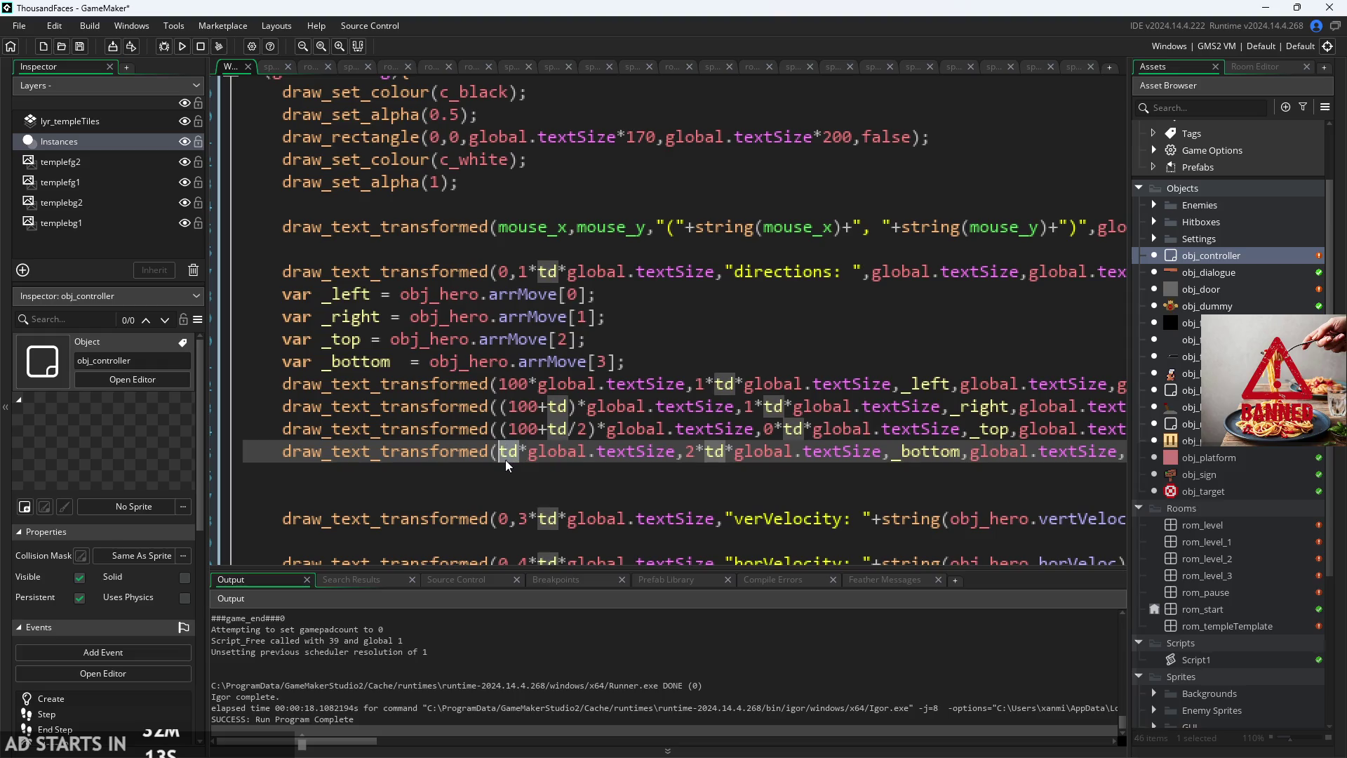
pyautogui.press('Delete')
pyautogui.press('Delete')
pyautogui.hotkey('ctrl', 'v')
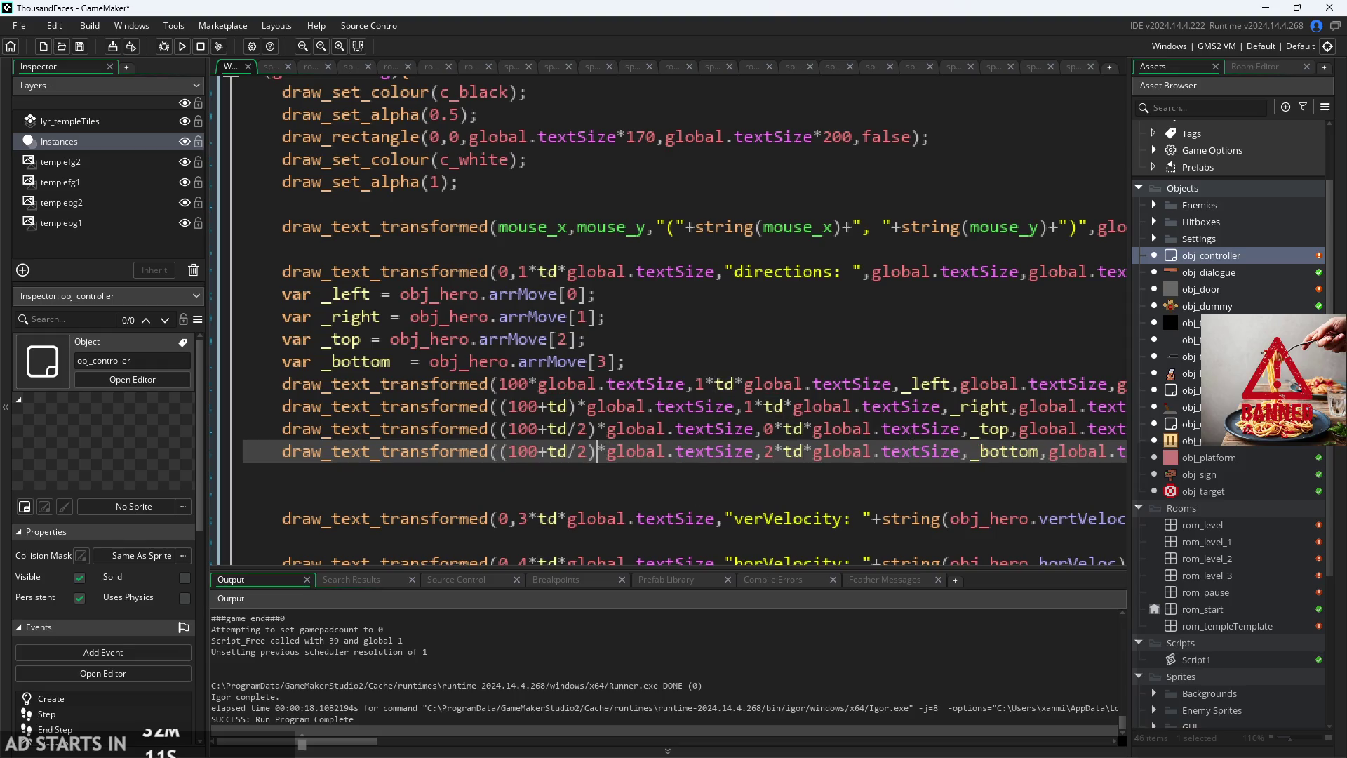
# Step: Make the right offset (100+2*td), drop /2 from top and bottom, and run the game
pyautogui.click(807, 430)
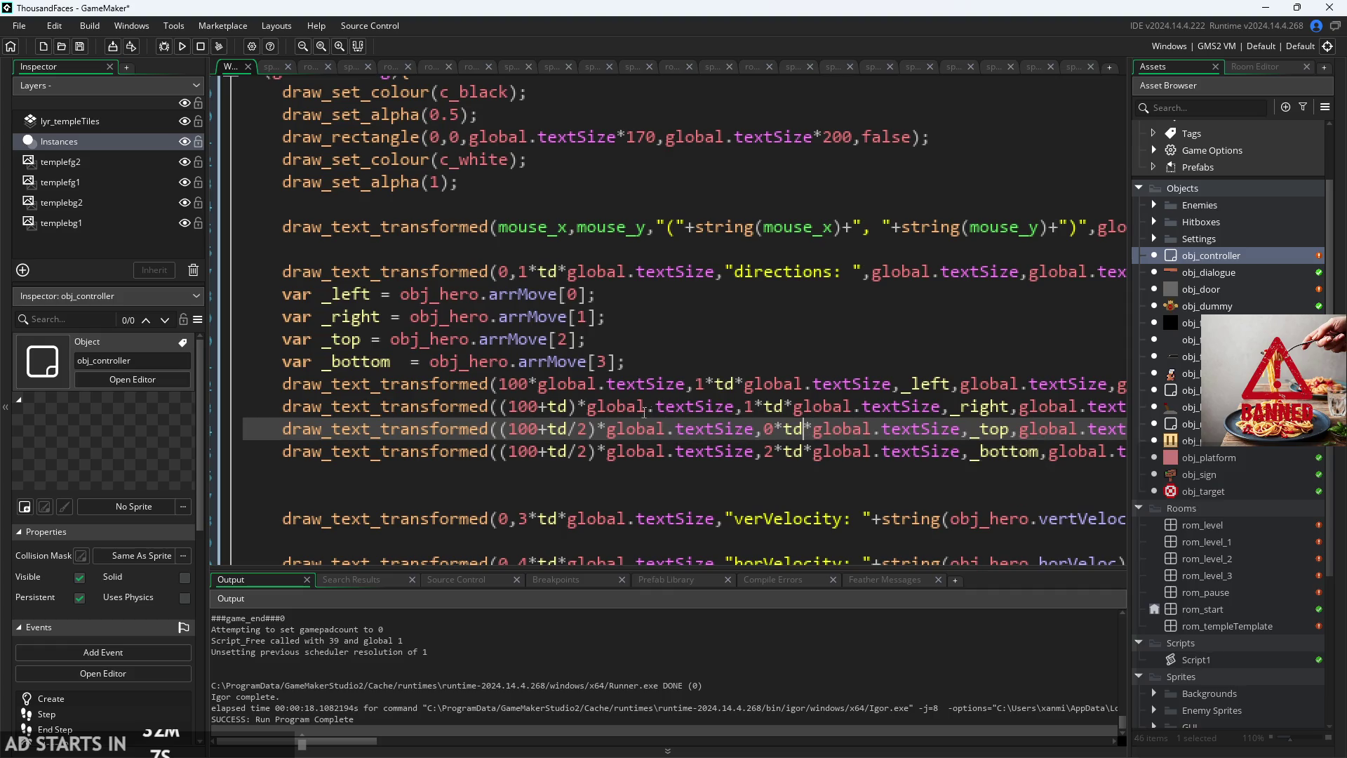
pyautogui.click(551, 407)
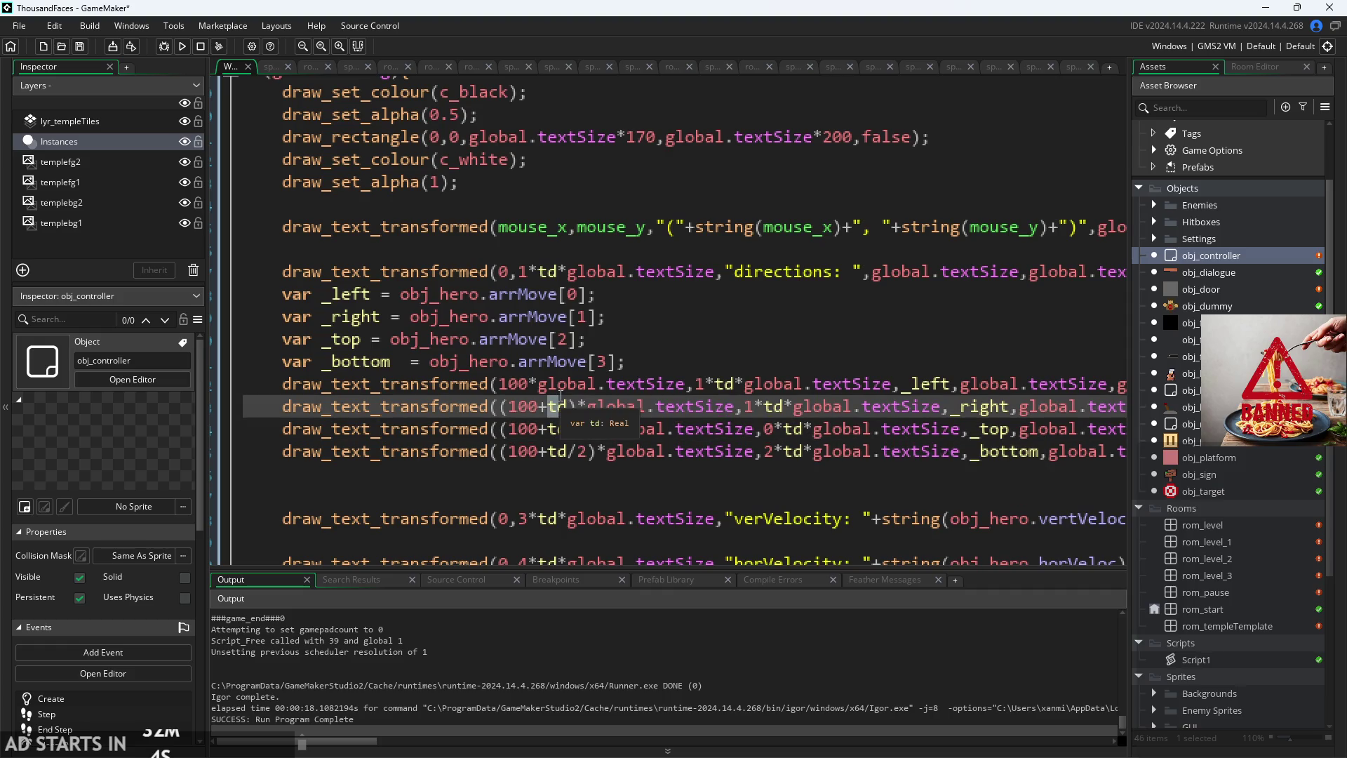
pyautogui.write('2)*')
pyautogui.press('Down')
pyautogui.press('BackSpace')
pyautogui.press('BackSpace')
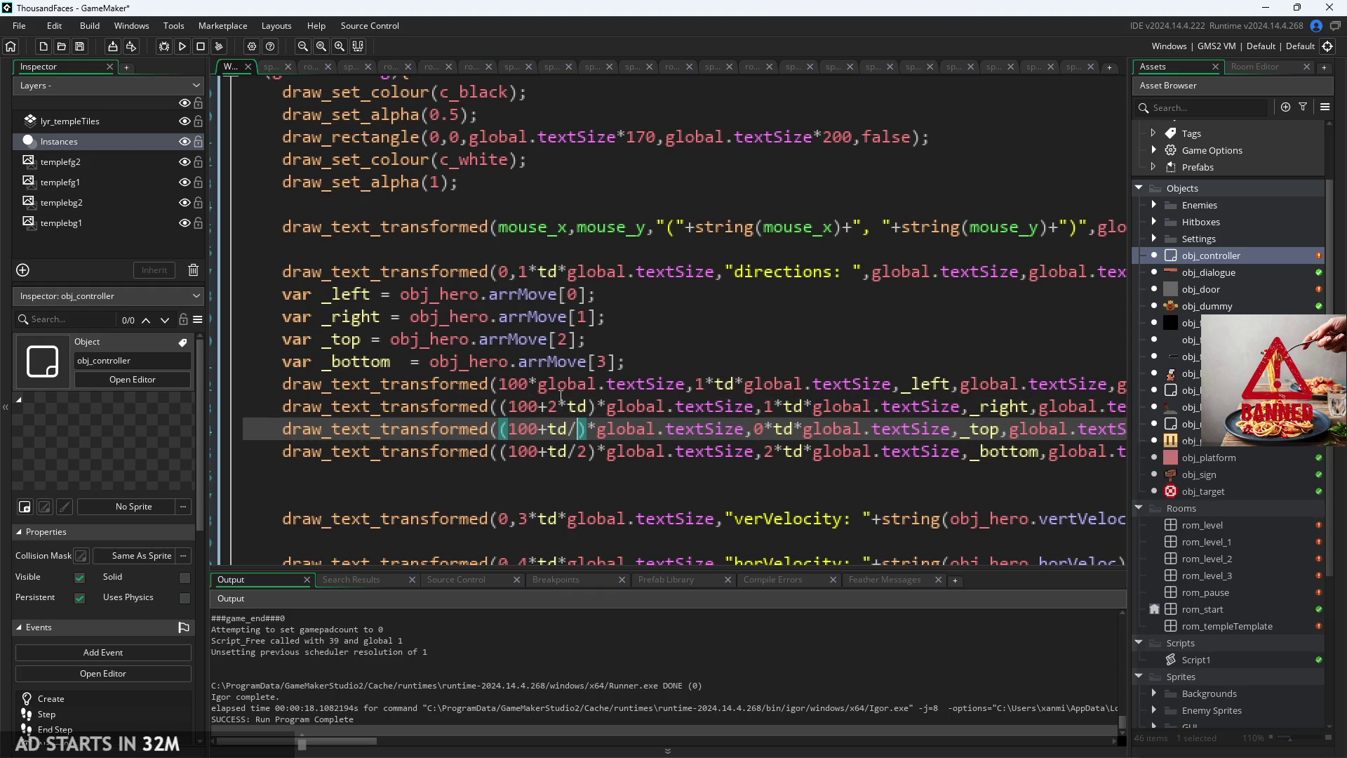
pyautogui.press('Down')
pyautogui.press('BackSpace')
pyautogui.press('BackSpace')
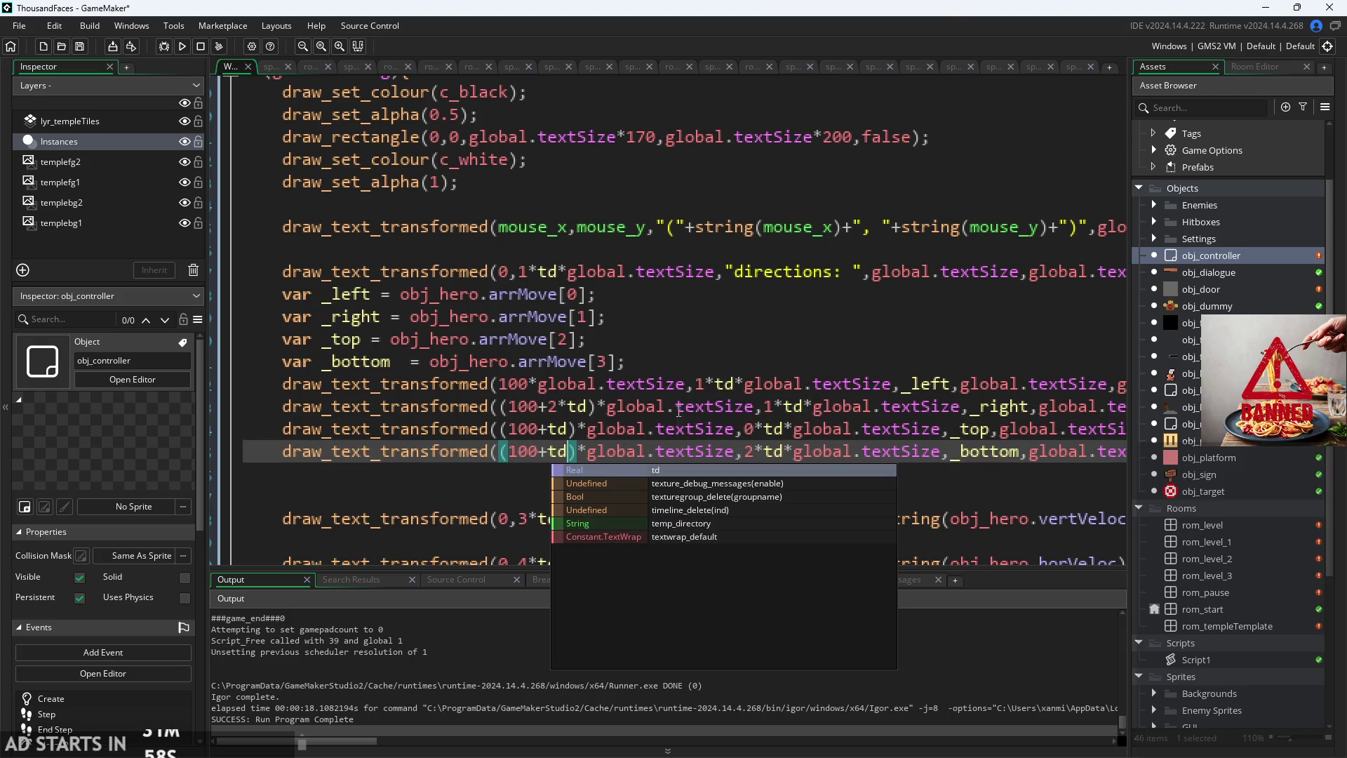
pyautogui.click(769, 431)
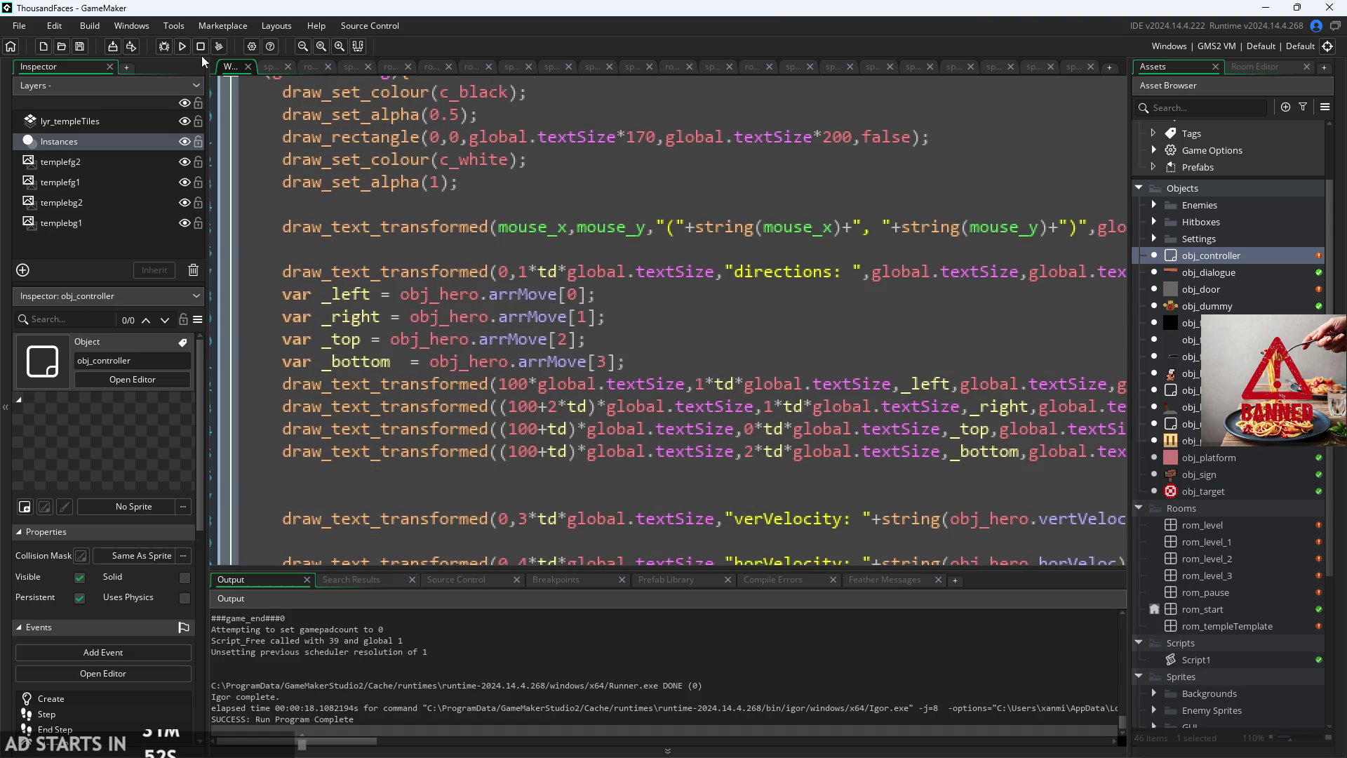
pyautogui.click(181, 46)
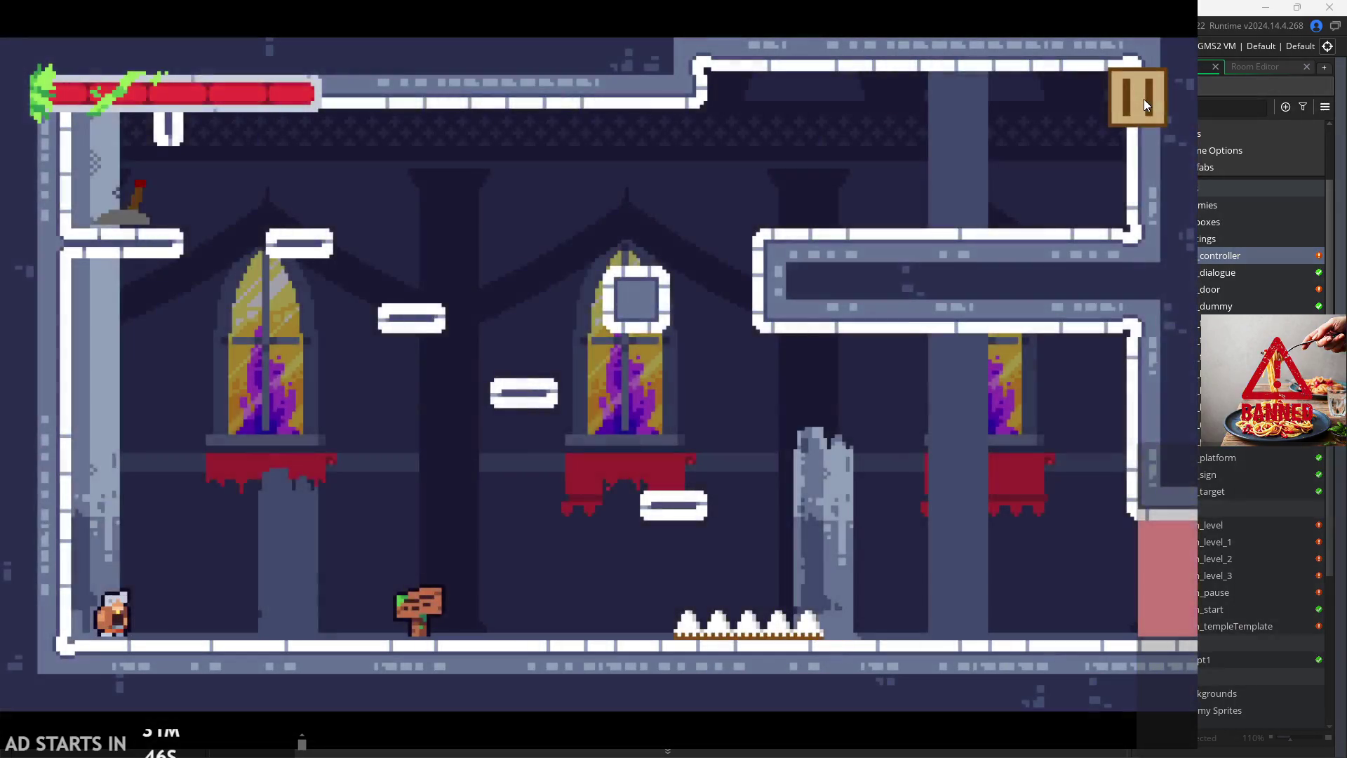
# Step: Turn on Debug Stats, then run, jump and wall-jump the hero around the lower platforms
pyautogui.click(1144, 99)
pyautogui.click(256, 200)
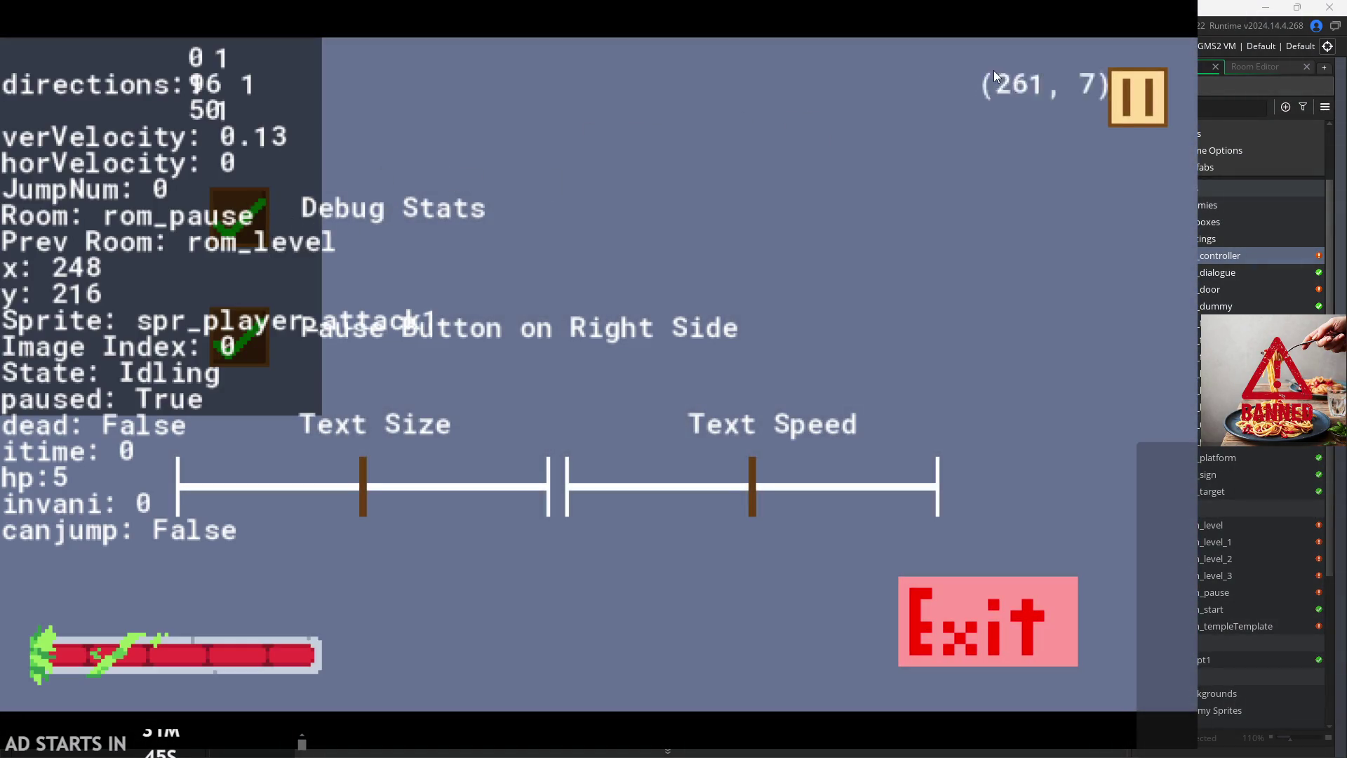
pyautogui.click(1138, 97)
pyautogui.press('Right')
pyautogui.press('Left')
pyautogui.press('space')
pyautogui.press('Right')
pyautogui.press('space')
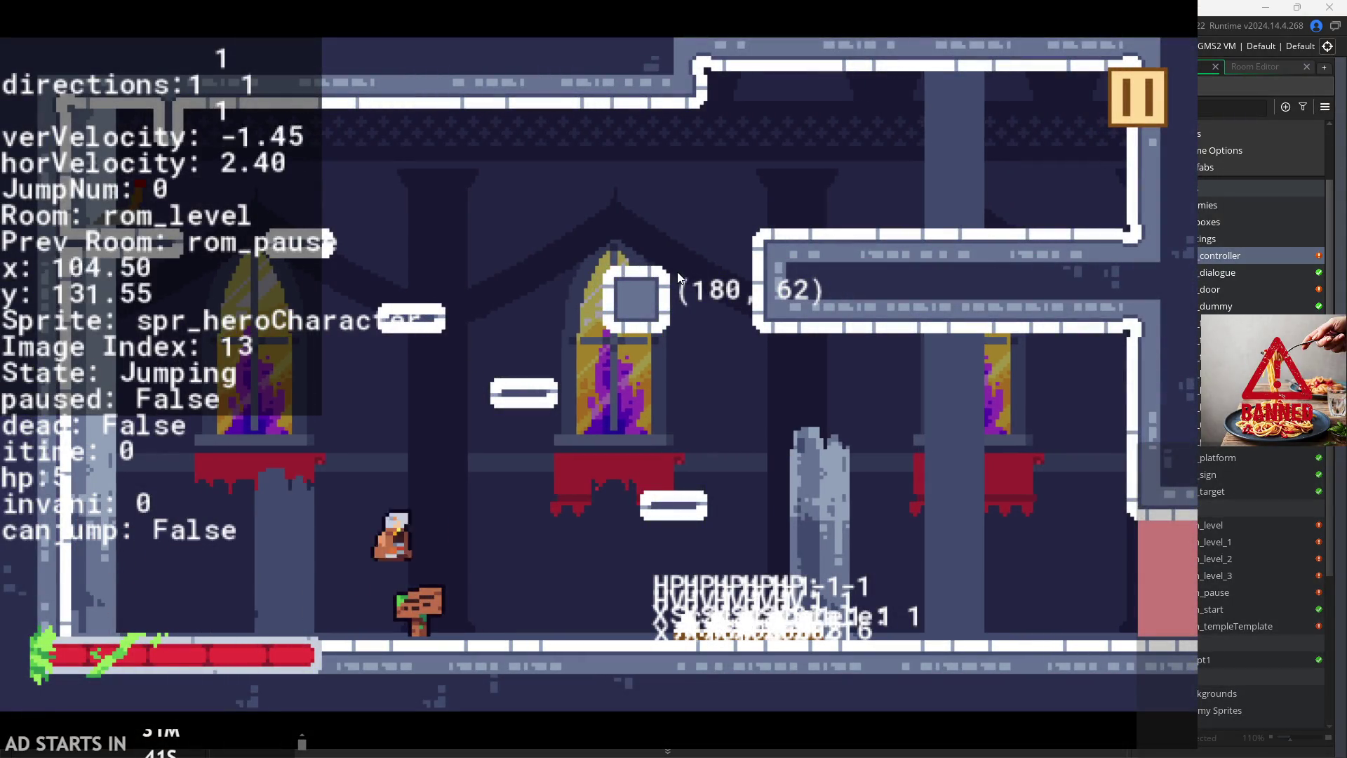
pyautogui.press('Left')
pyautogui.press('space')
pyautogui.press('Left')
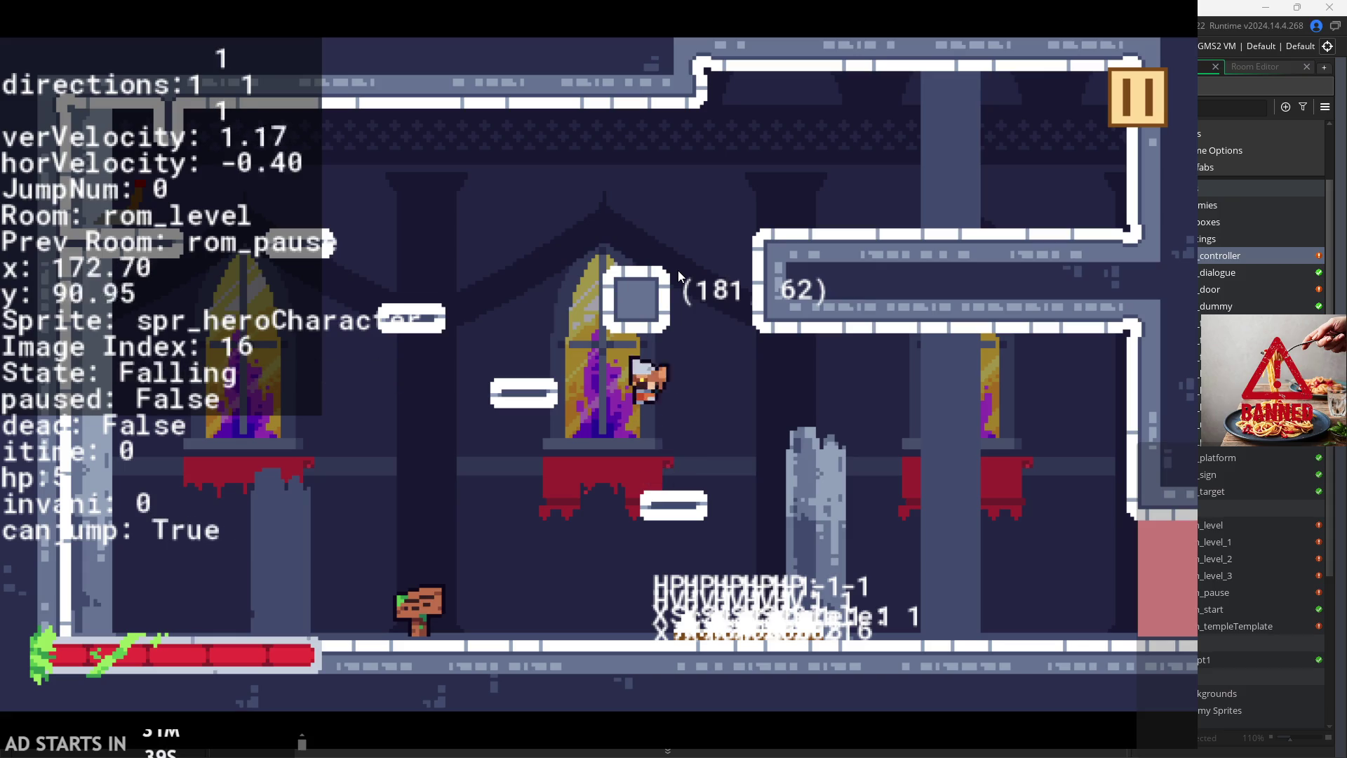
pyautogui.press('Right')
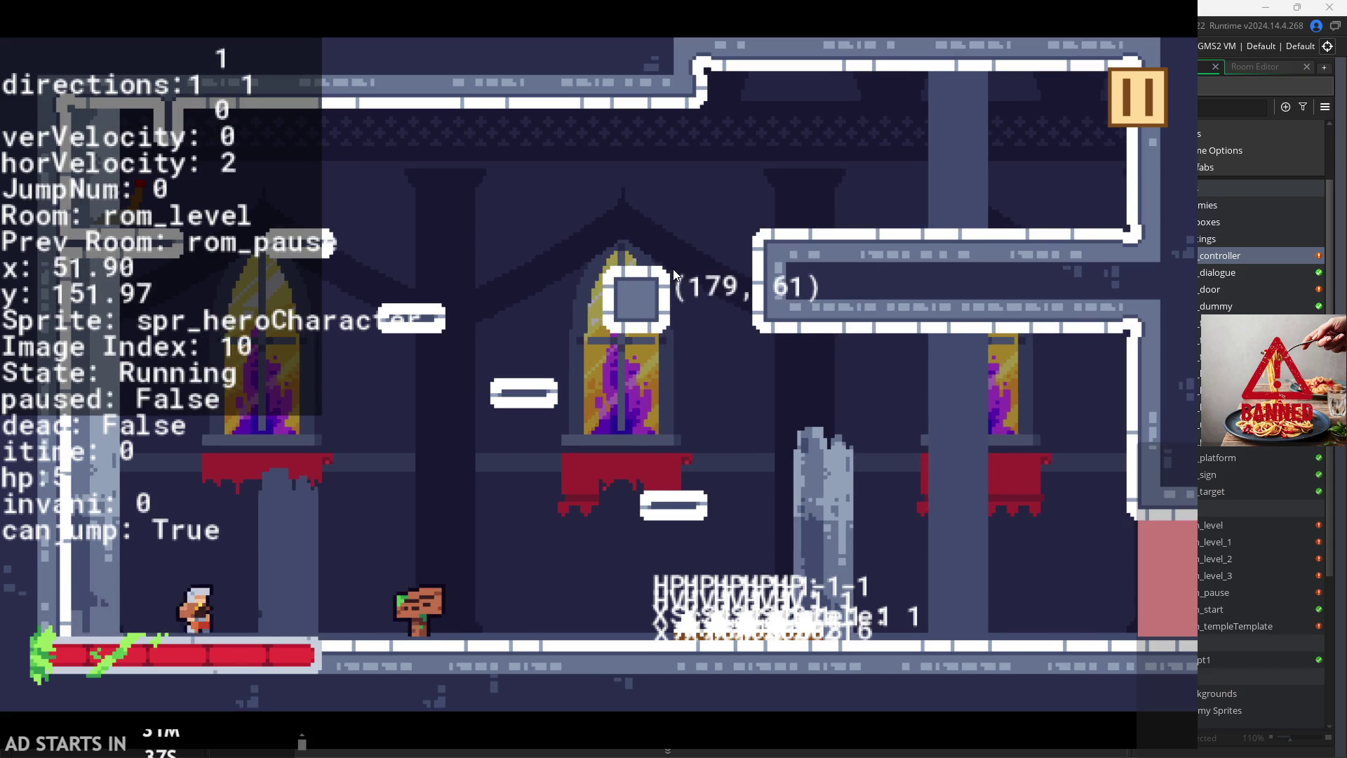
pyautogui.press('space')
pyautogui.press('space')
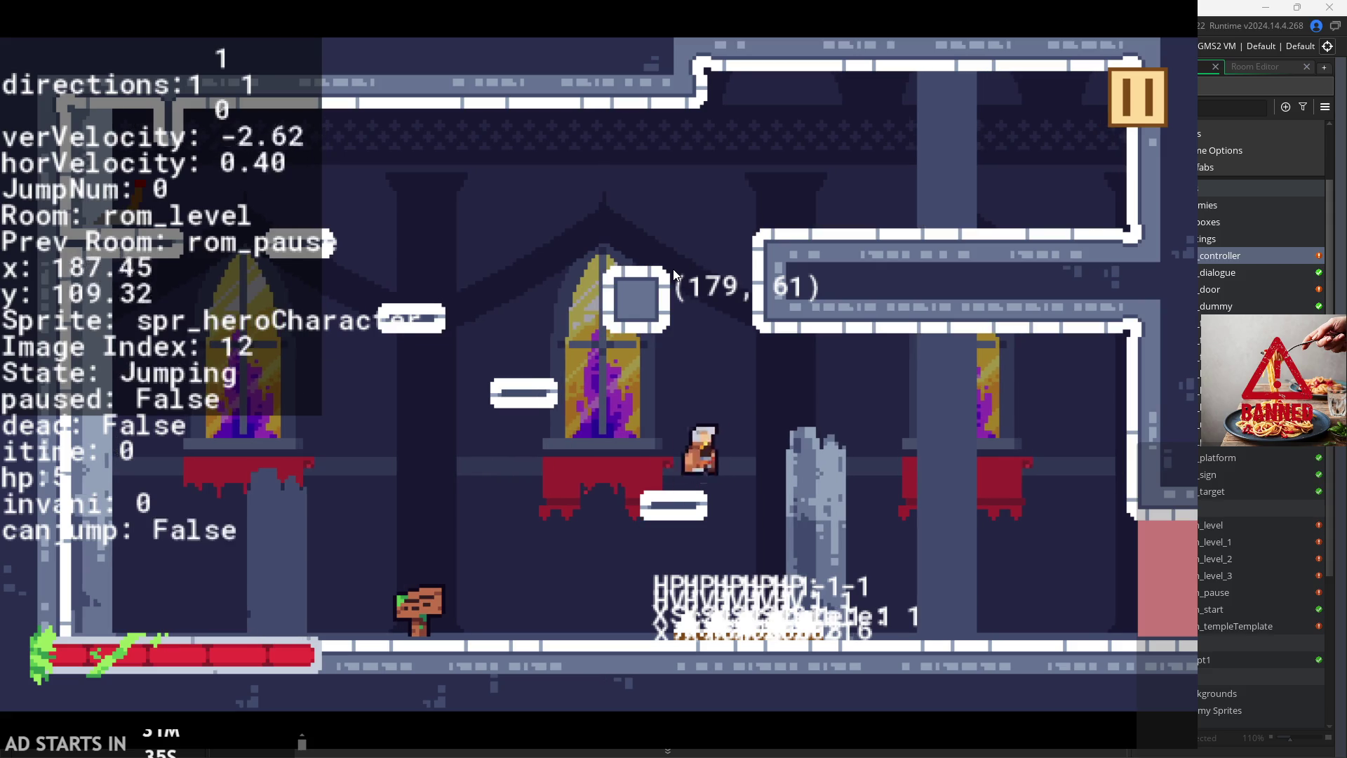
pyautogui.press('space')
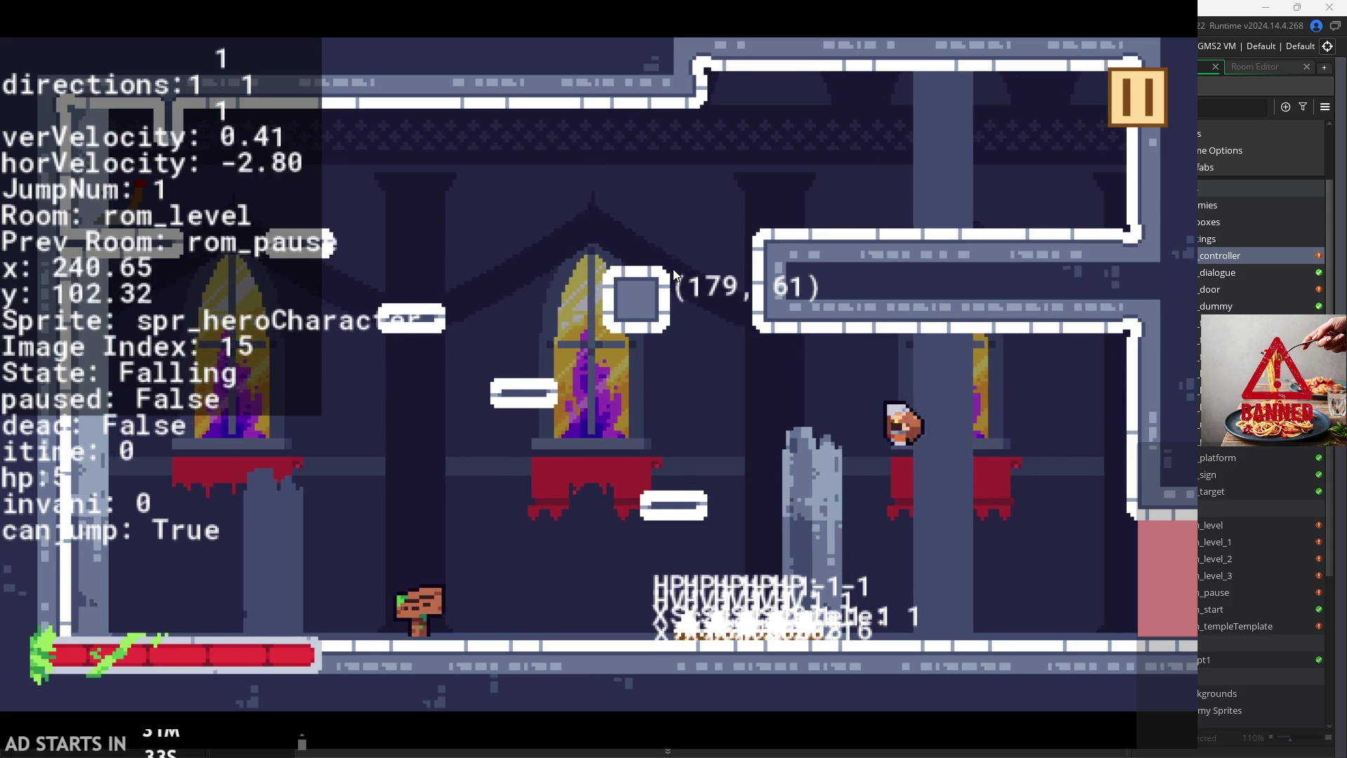
pyautogui.press('space')
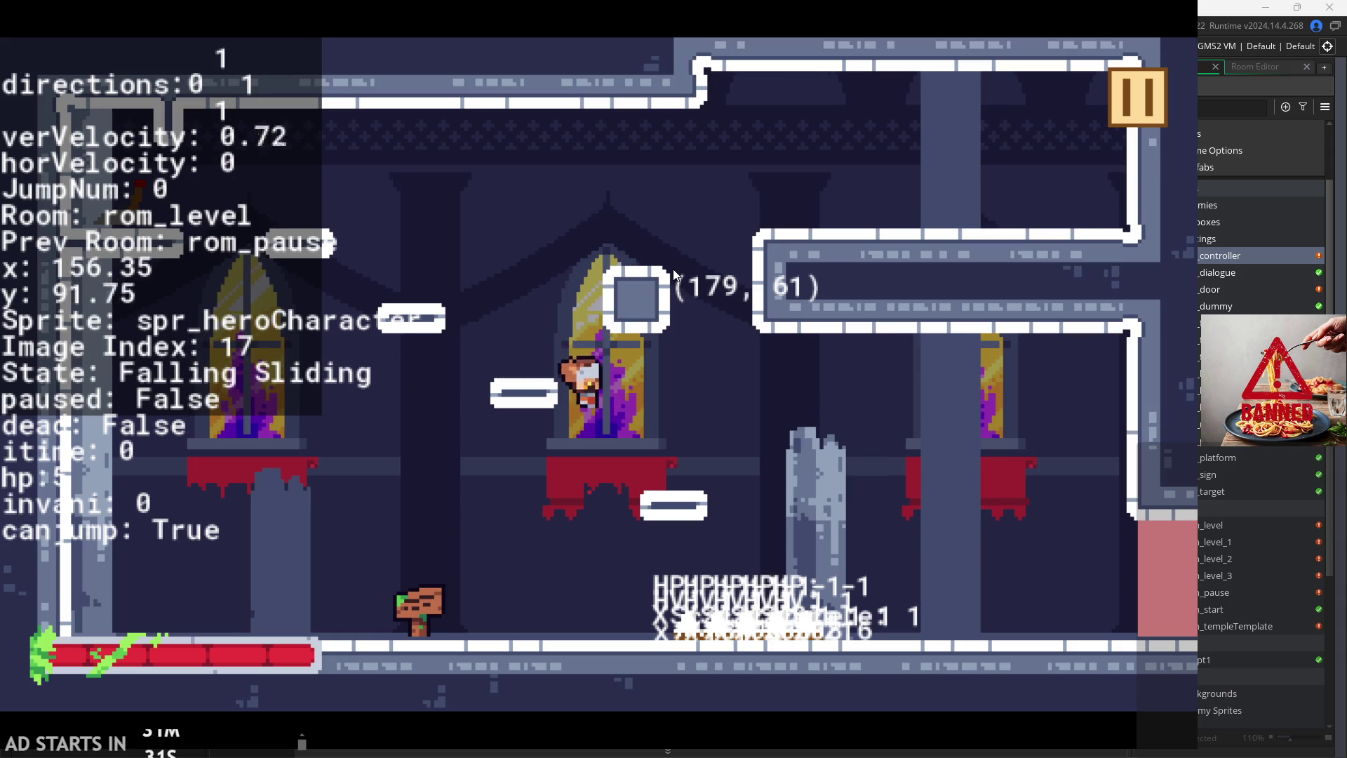
# Step: Jump the hero repeatedly between the floor and the window ledge while watching the overlay
pyautogui.press('Left')
pyautogui.press('space')
pyautogui.press('Right')
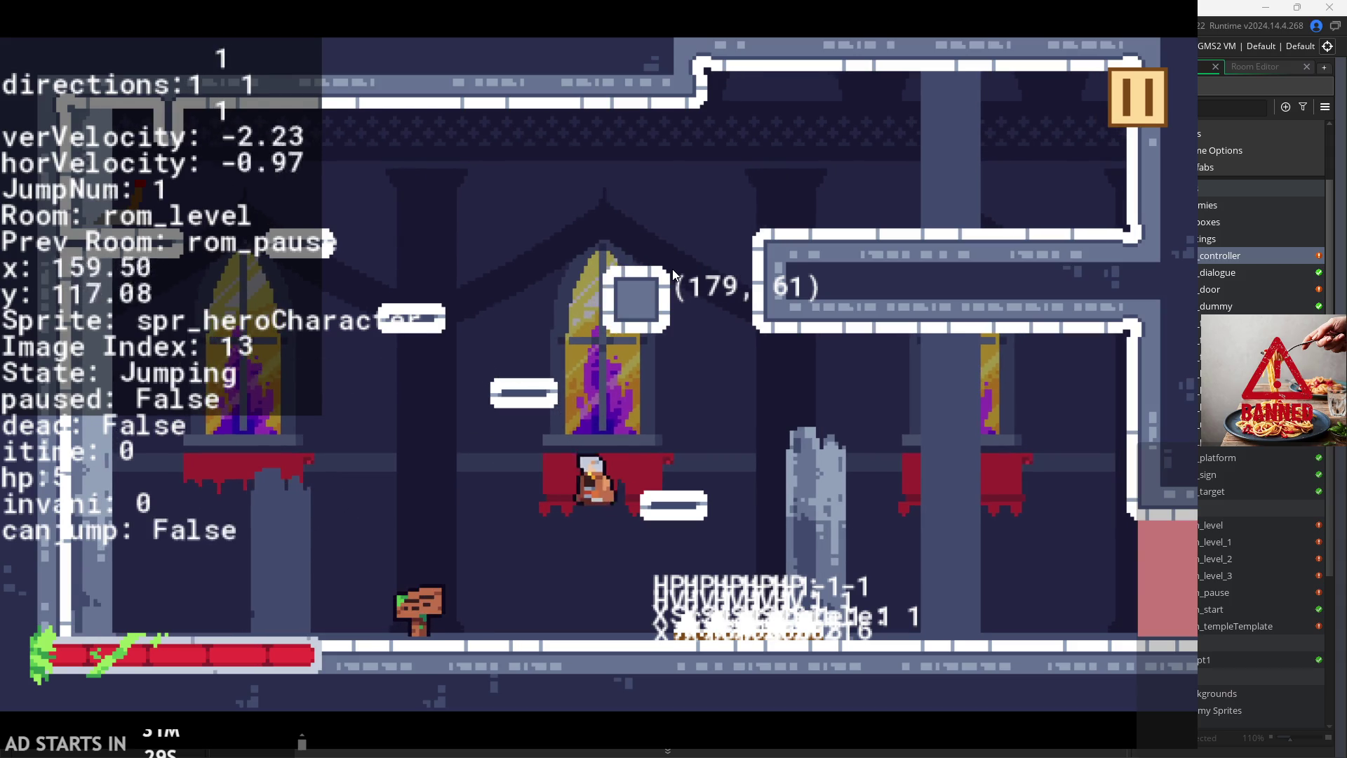
pyautogui.press('space')
pyautogui.press('Left')
pyautogui.press('space')
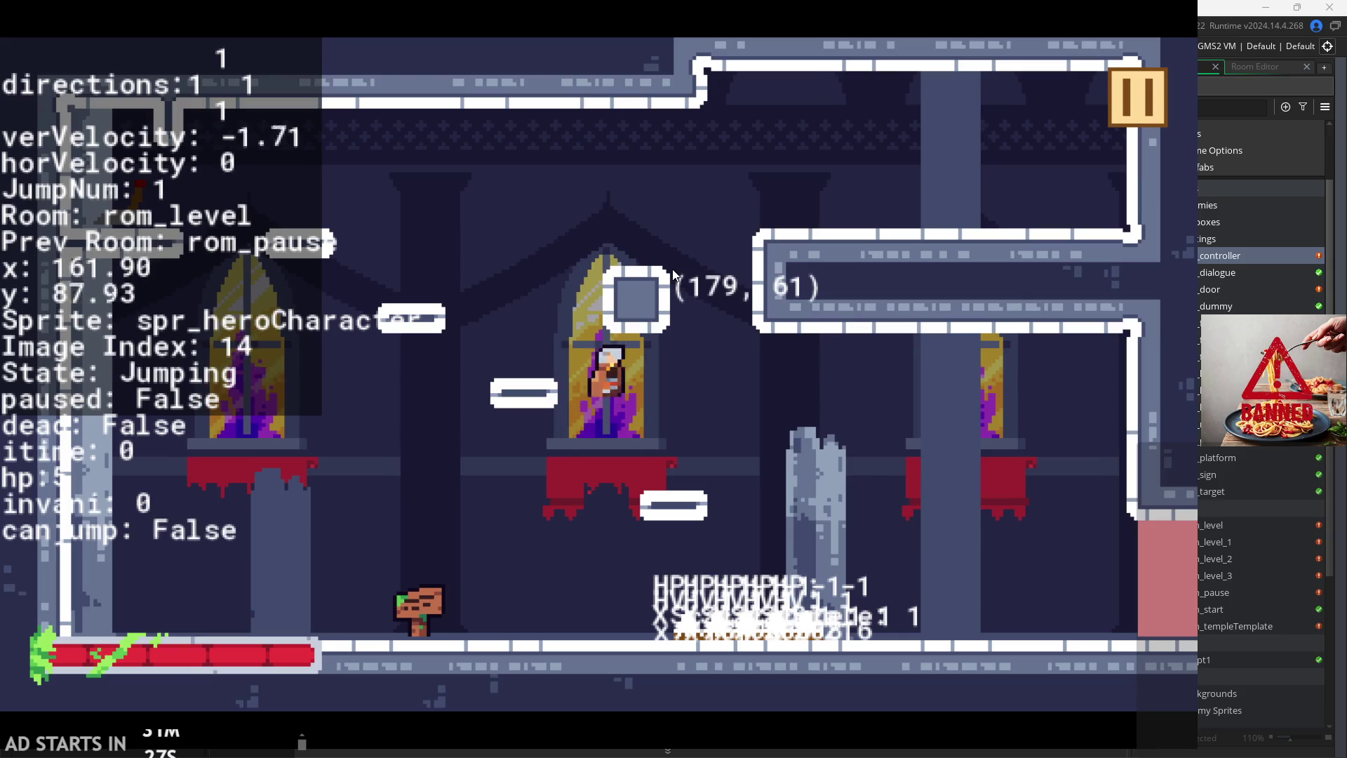
pyautogui.press('Left')
pyautogui.press('space')
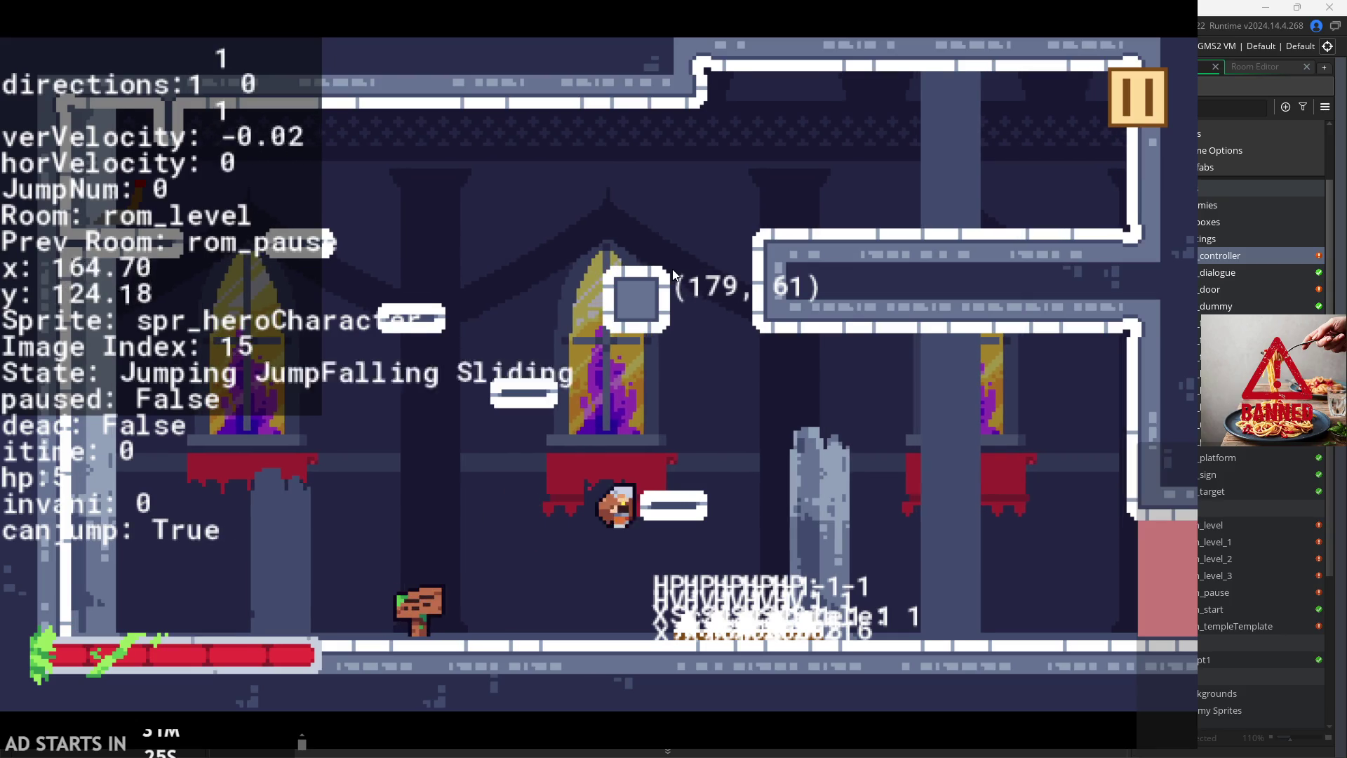
pyautogui.press('space')
pyautogui.press('Left')
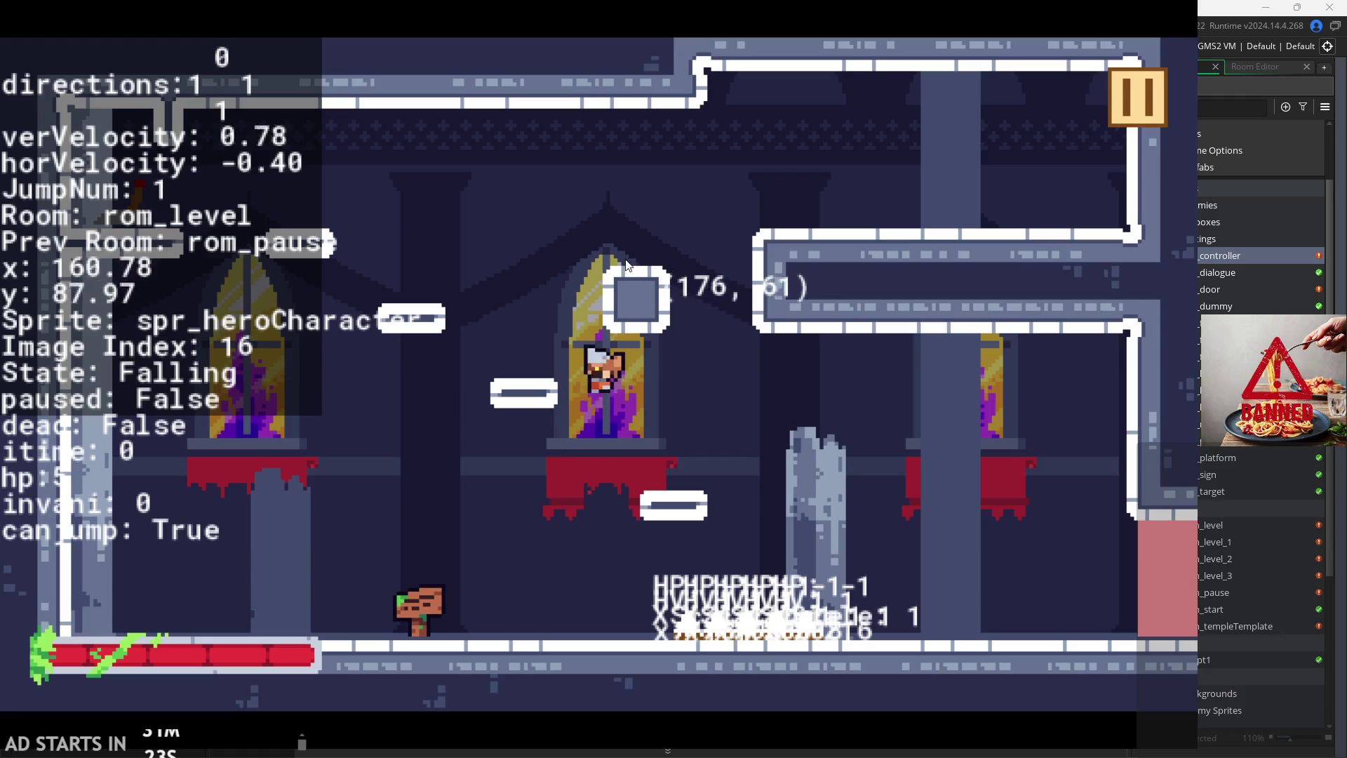
pyautogui.press('Left')
pyautogui.press('Right')
pyautogui.press('space')
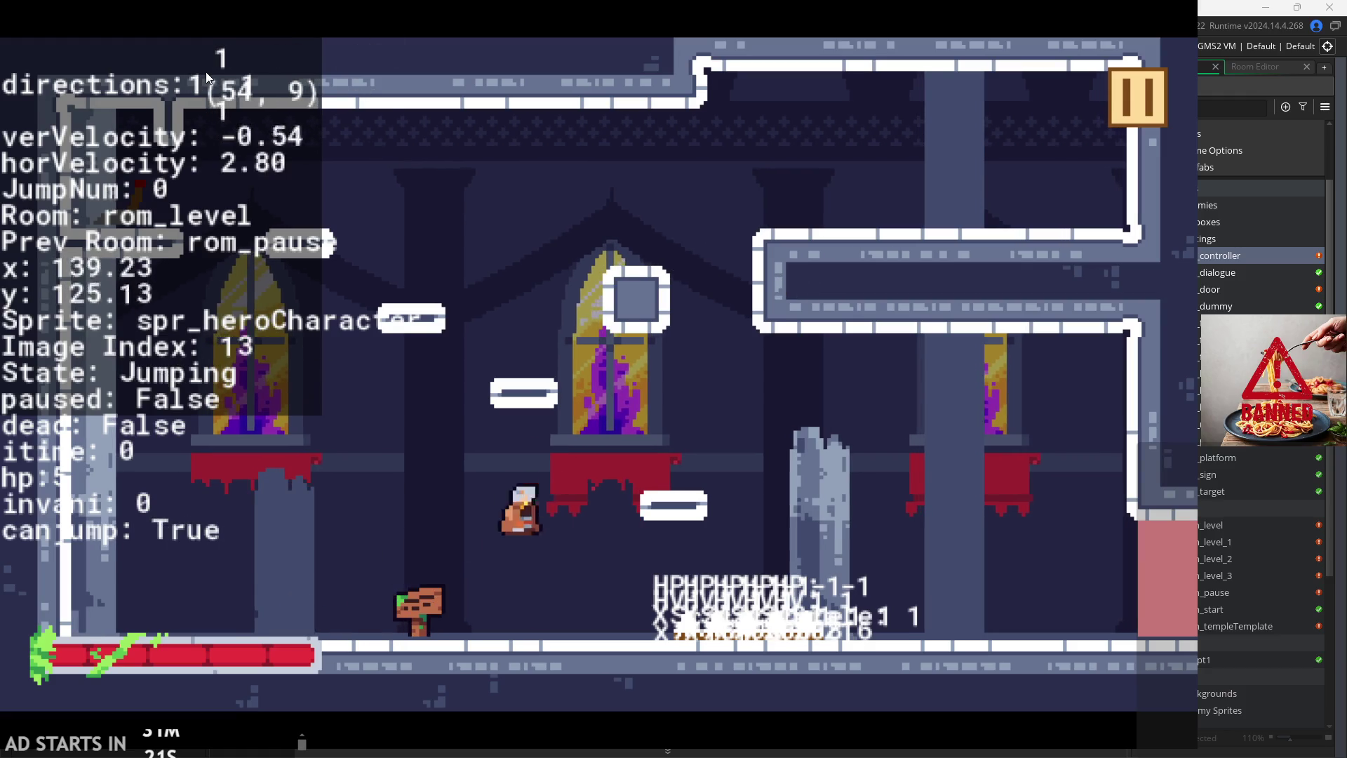
pyautogui.press('space')
pyautogui.press('space')
pyautogui.press('Left')
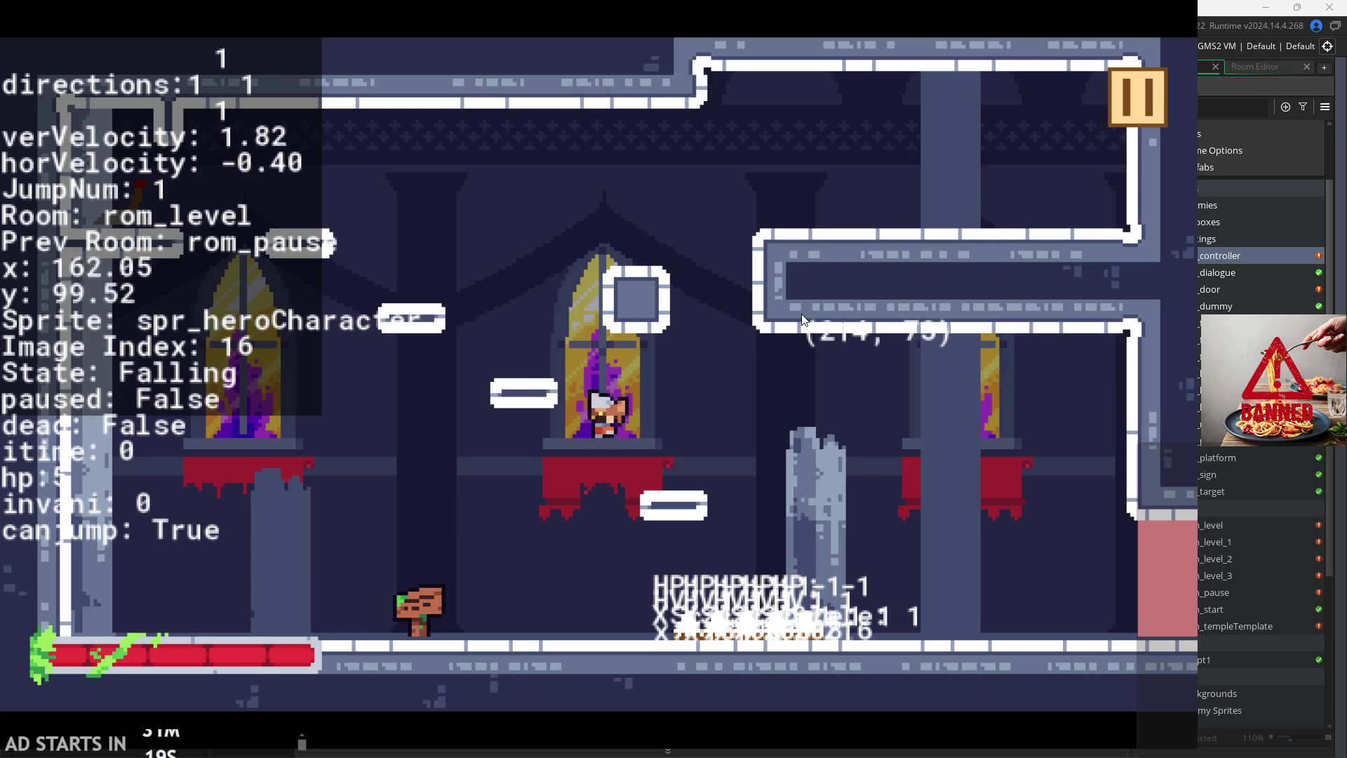
pyautogui.press('Left')
pyautogui.press('Right')
pyautogui.press('space')
pyautogui.press('Right')
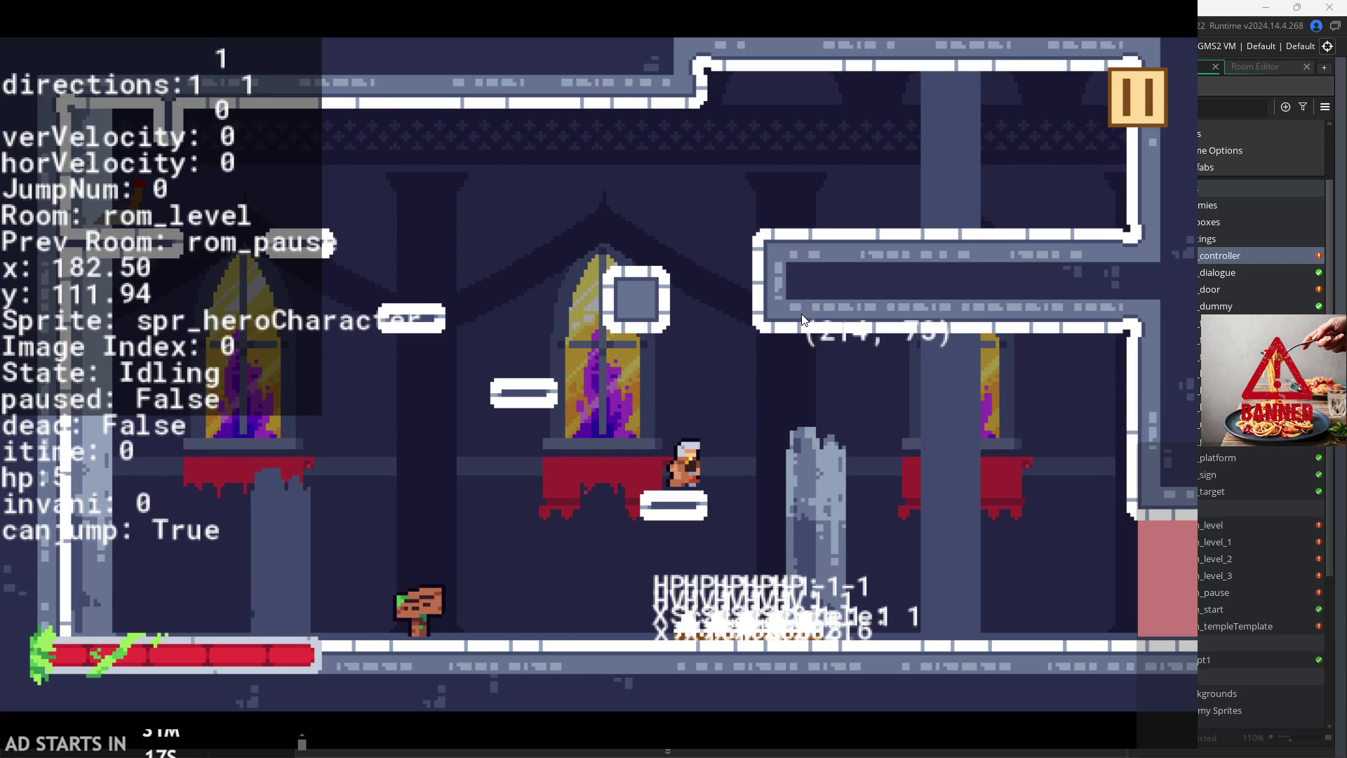
pyautogui.press('space')
# Step: Wall-jump the hero up to the top of the room and onto the upper-right ledge
pyautogui.press('Left')
pyautogui.press('Left')
pyautogui.press('Right')
pyautogui.press('space')
pyautogui.press('space')
pyautogui.press('Left')
pyautogui.press('space')
pyautogui.press('Left')
pyautogui.press('space')
pyautogui.press('Right')
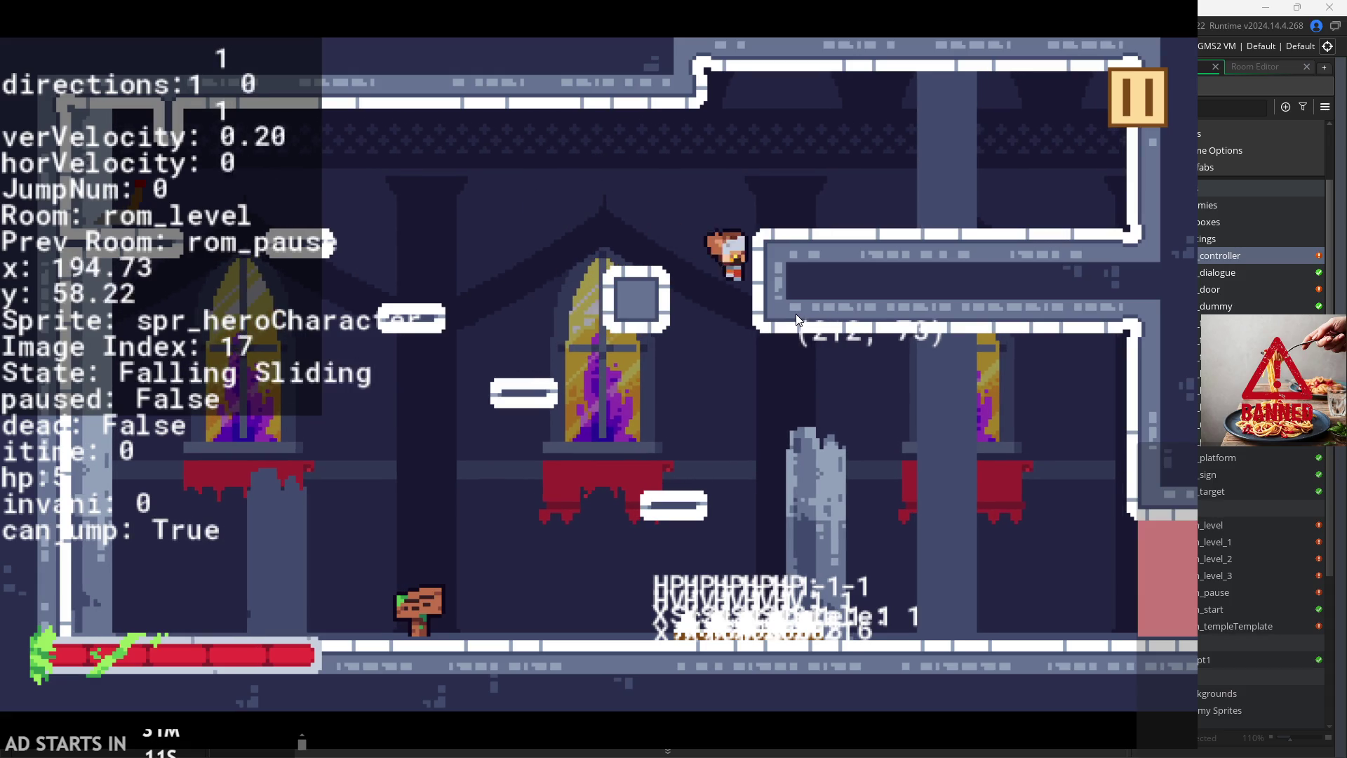
pyautogui.press('space')
pyautogui.press('Left')
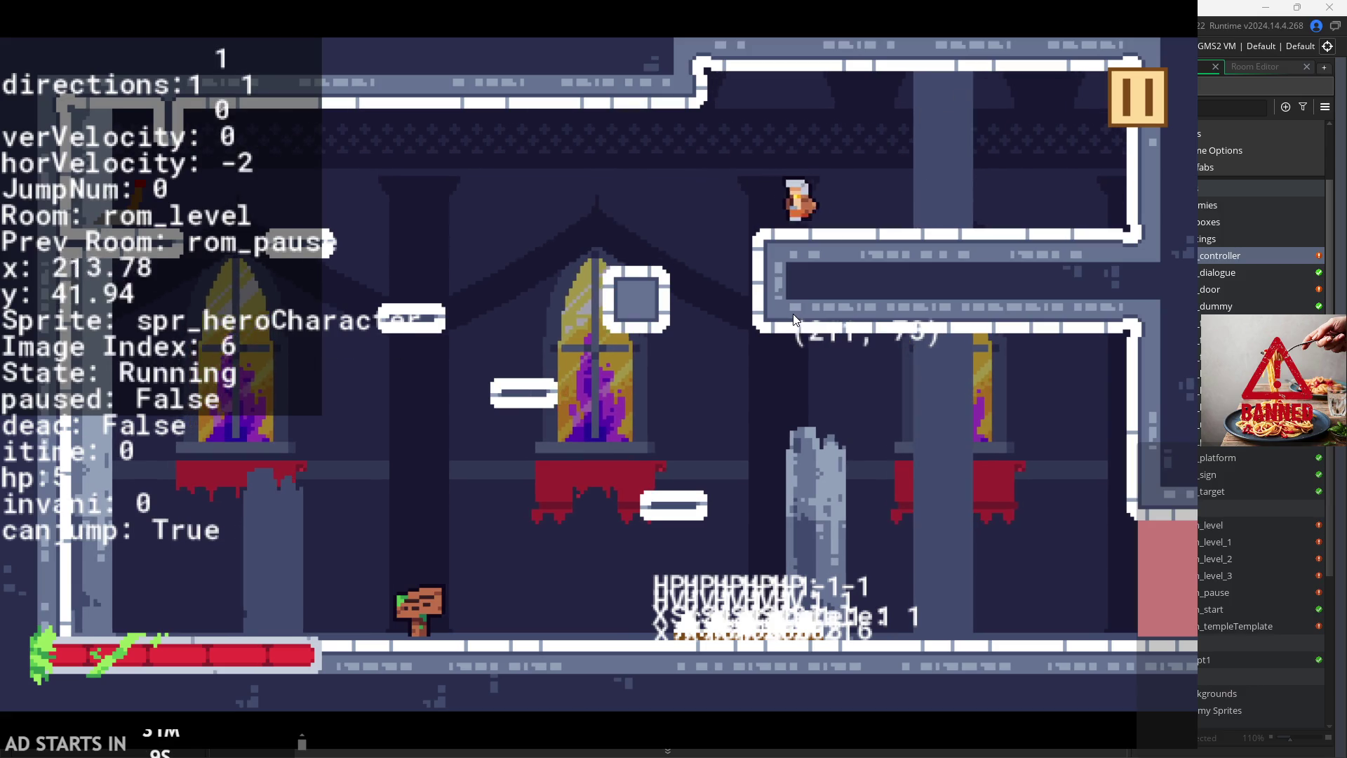
pyautogui.press('space')
pyautogui.press('Right')
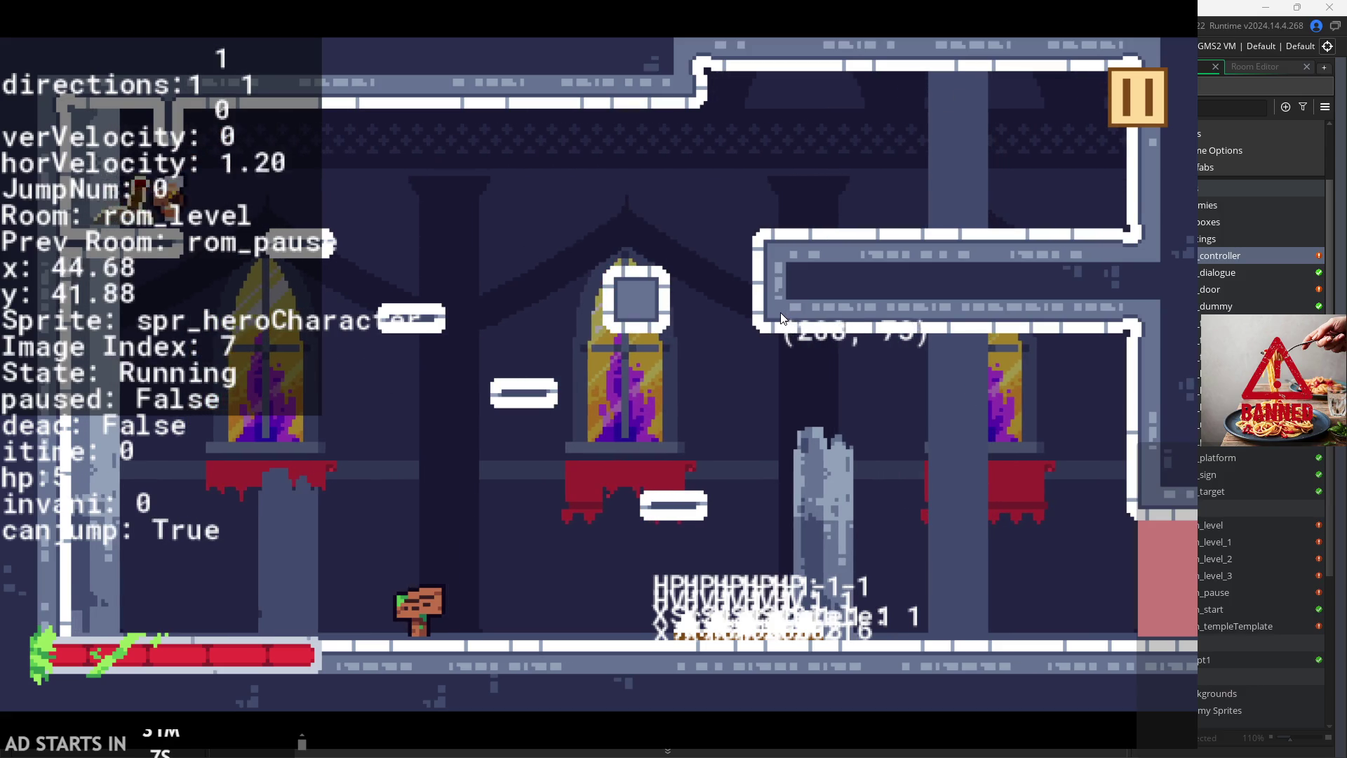
pyautogui.press('space')
pyautogui.press('Right')
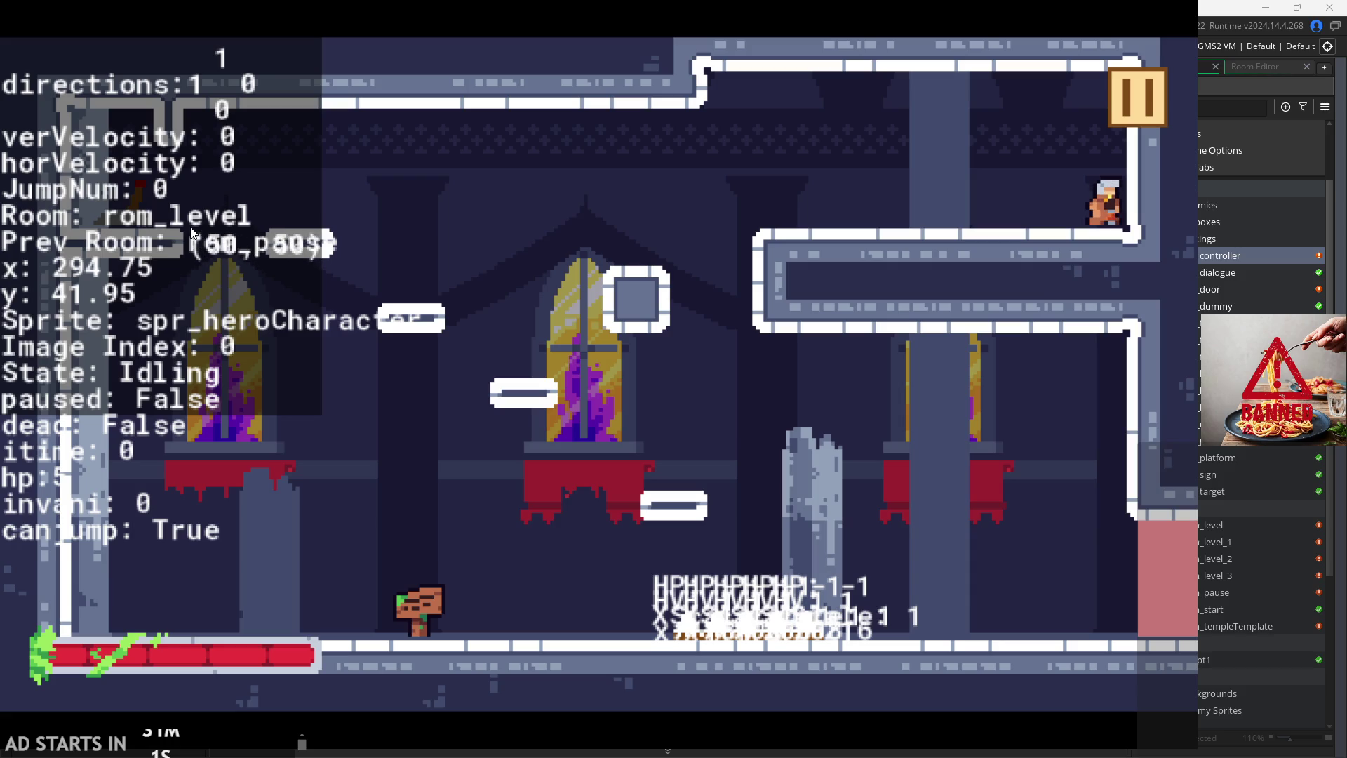
pyautogui.press('Left')
pyautogui.press('Left')
pyautogui.press('space')
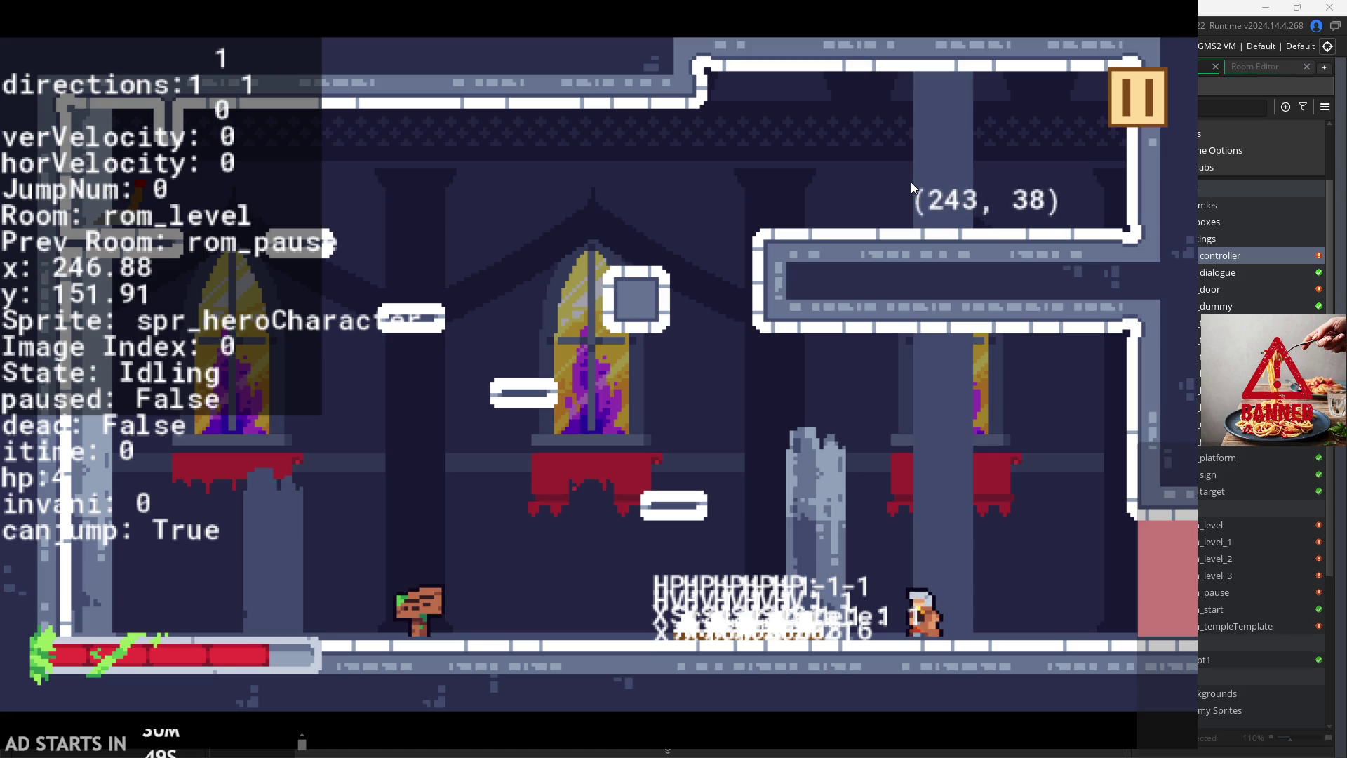
# Step: Pause the game and exit back to the obj_controller code
pyautogui.click(1140, 102)
pyautogui.click(961, 604)
pyautogui.scroll(2, 619, 331)
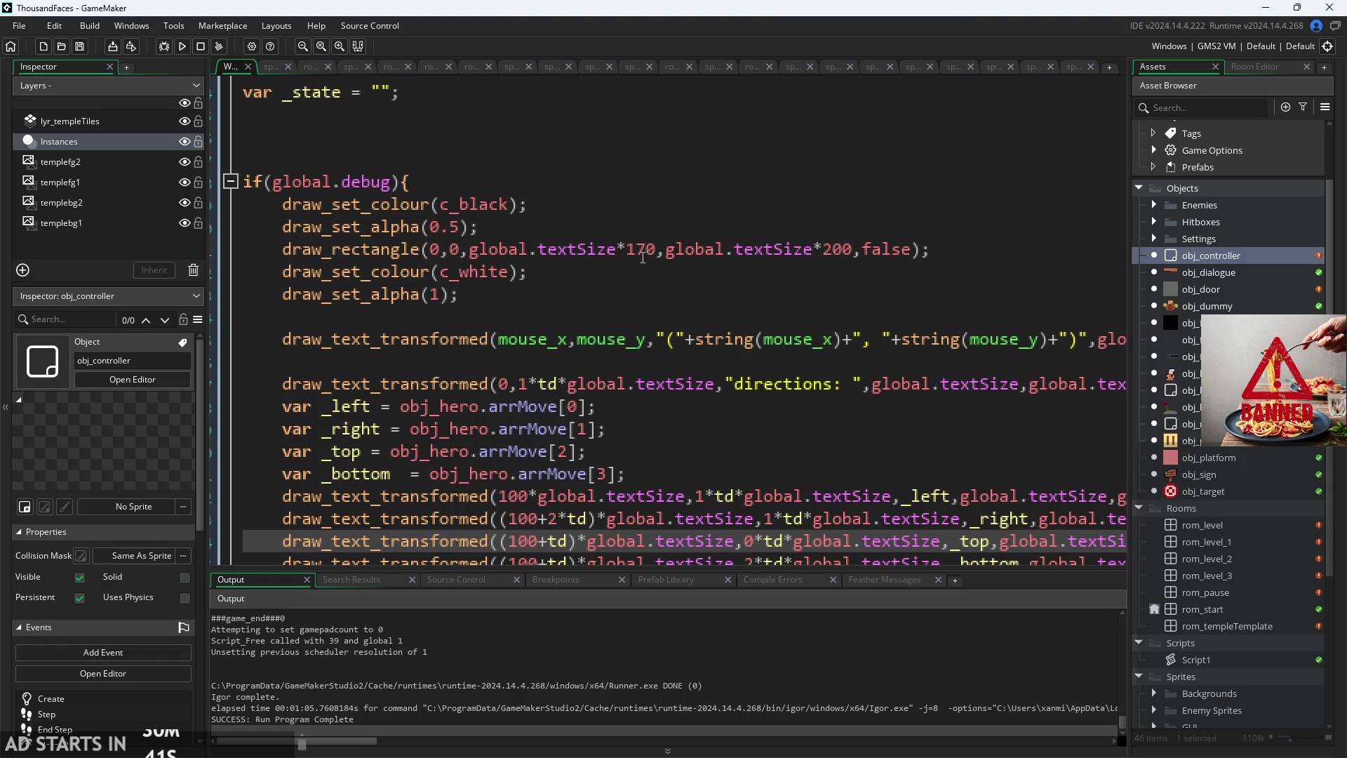
# Step: Change draw_rectangle's height from 200 to 19*td and width from 170 to 17*td, then run the game
pyautogui.moveTo(840, 251); pyautogui.dragTo(852, 250)
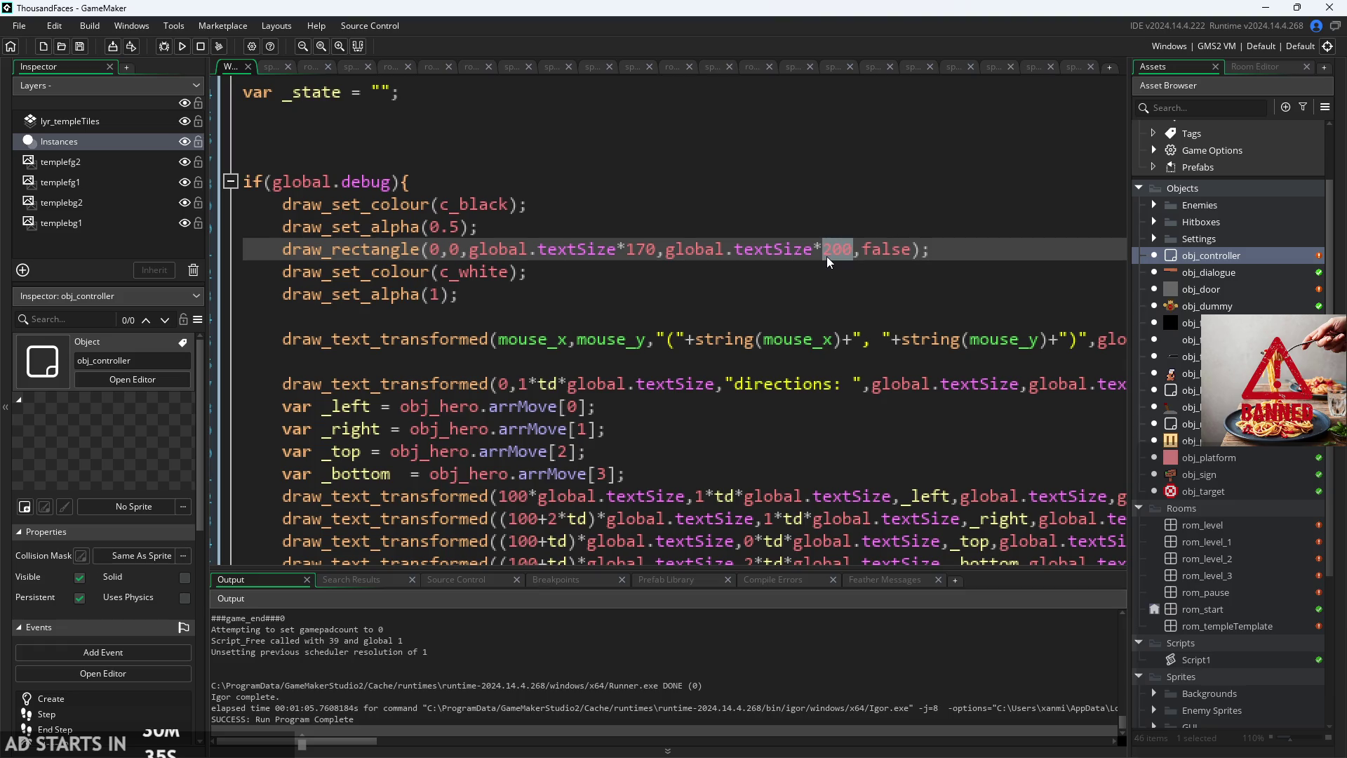
pyautogui.write('19')
pyautogui.write('*')
pyautogui.write('td')
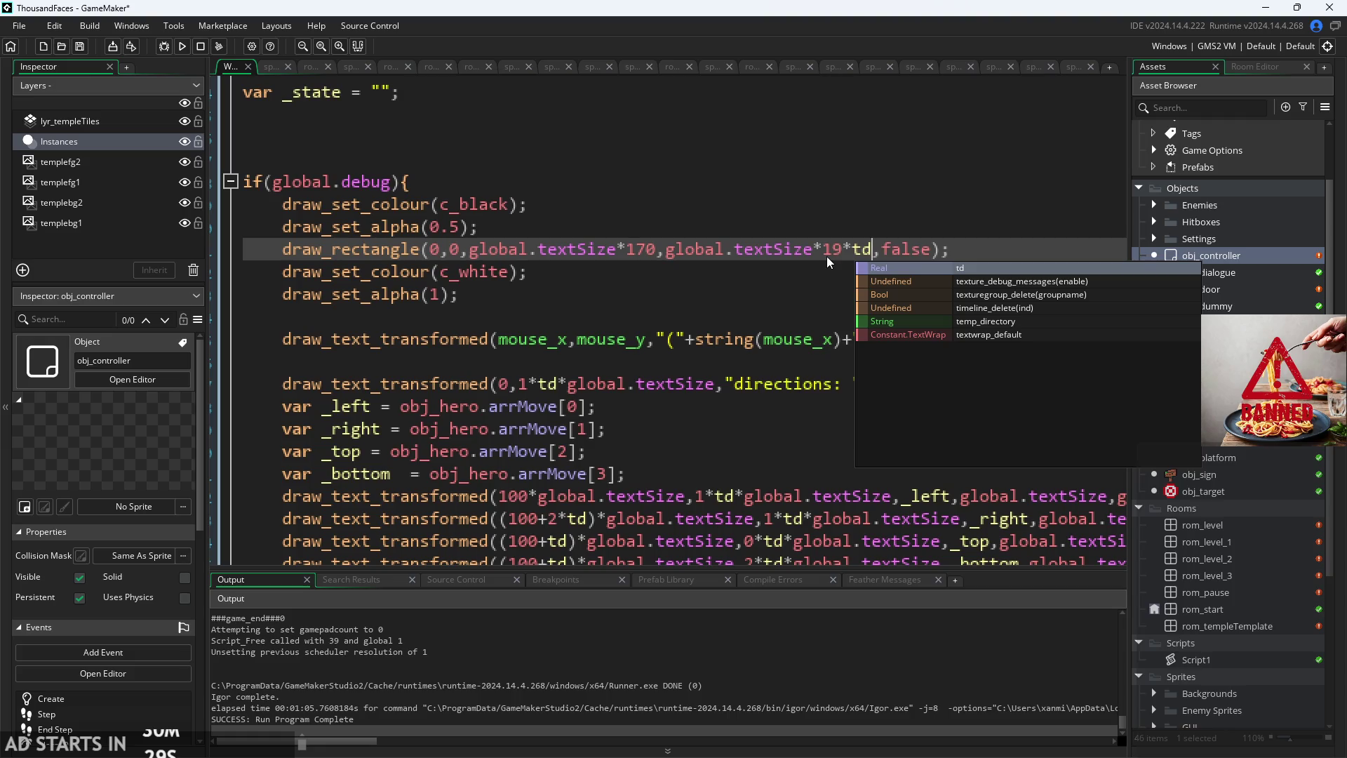
pyautogui.click(673, 249)
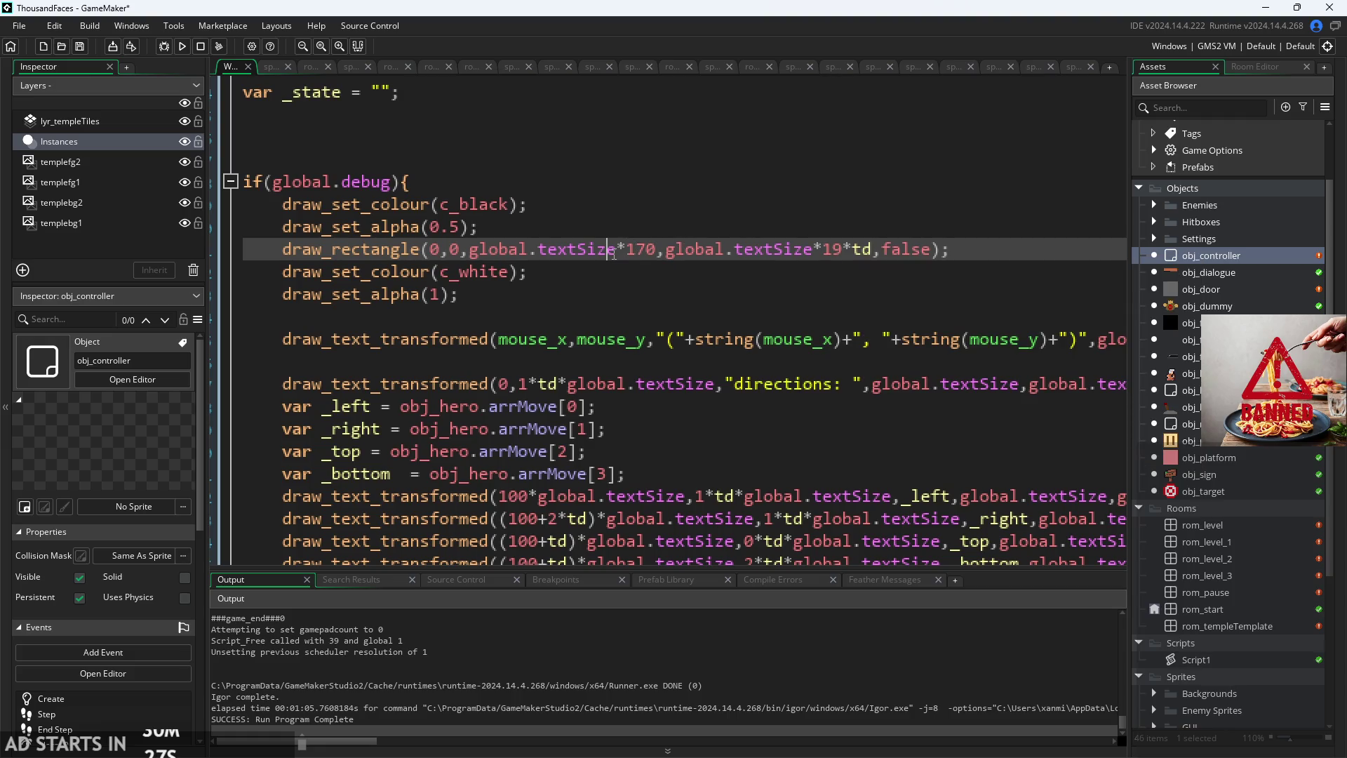
pyautogui.write('*td')
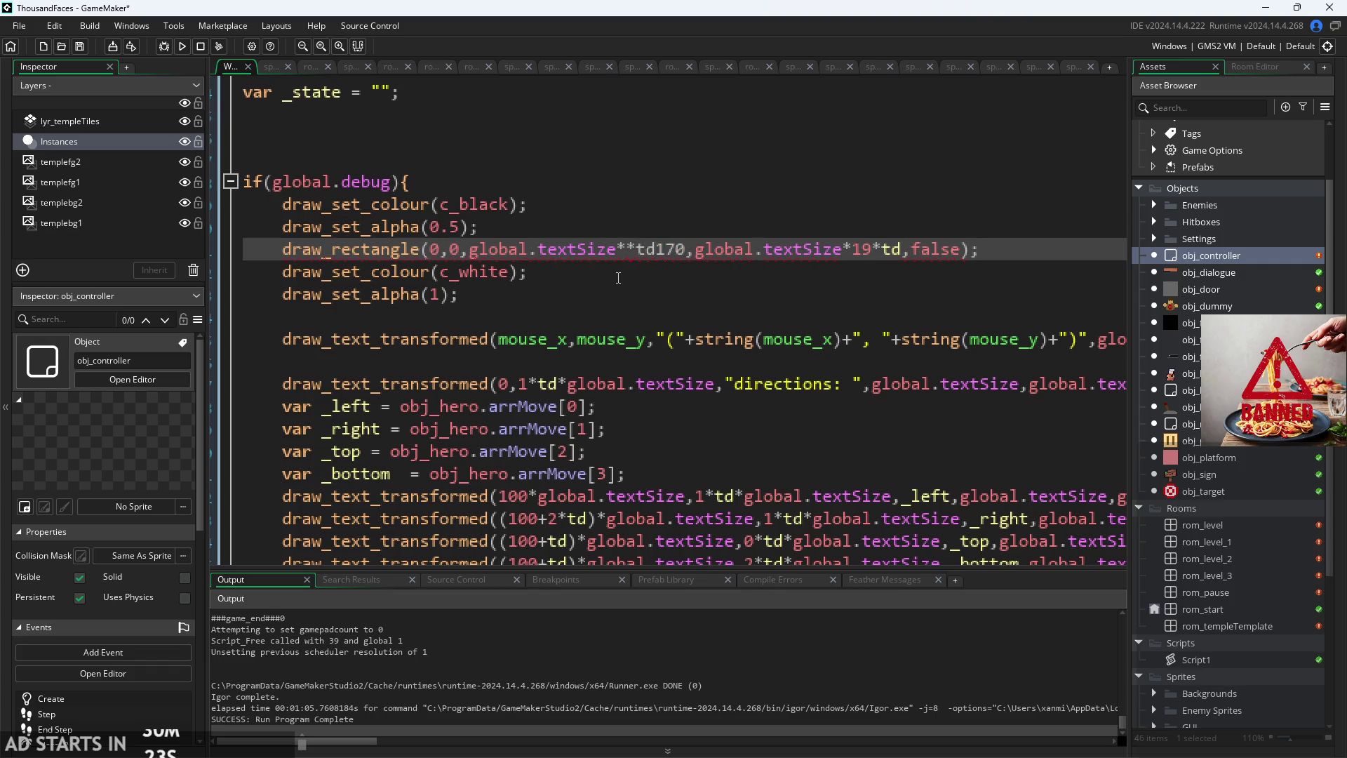
pyautogui.press('BackSpace')
pyautogui.press('BackSpace')
pyautogui.press('BackSpace')
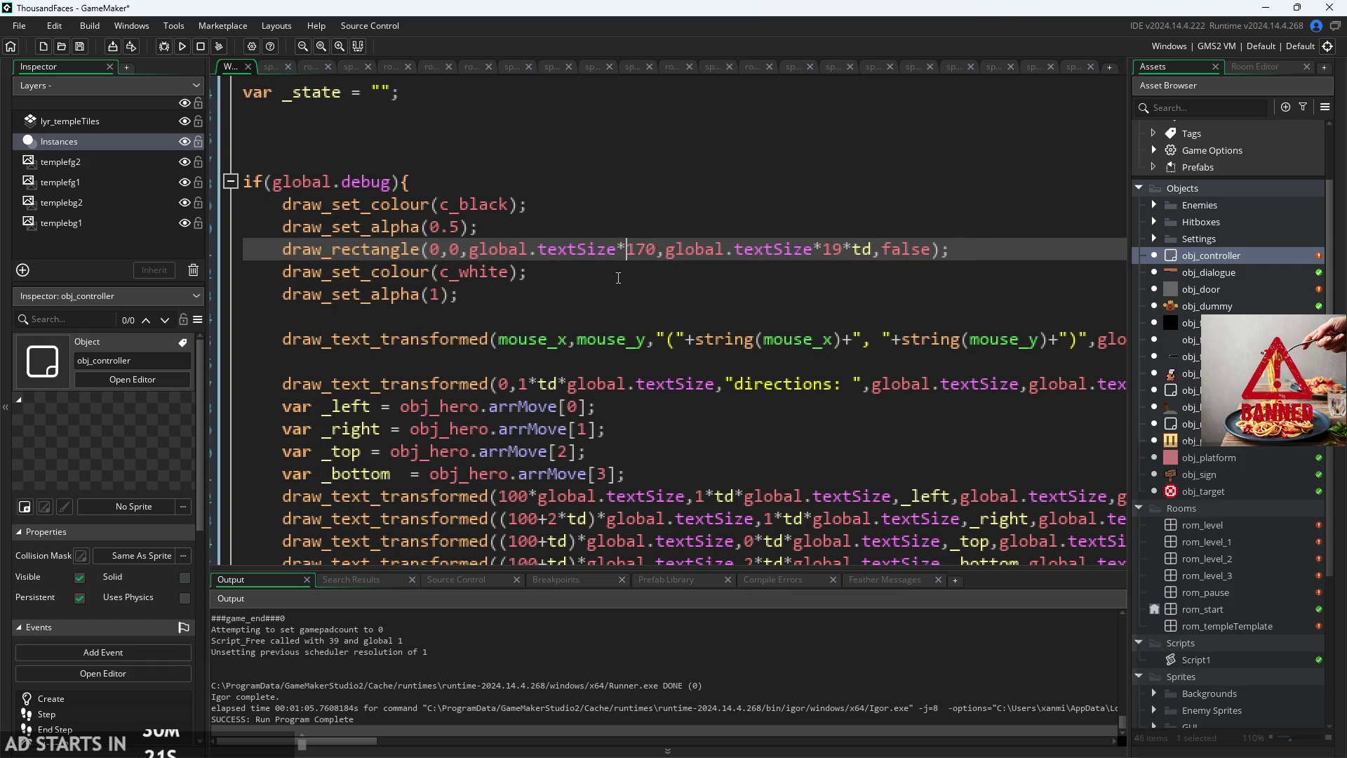
pyautogui.write('*td')
pyautogui.press('Left')
pyautogui.press('Up')
pyautogui.click(647, 251)
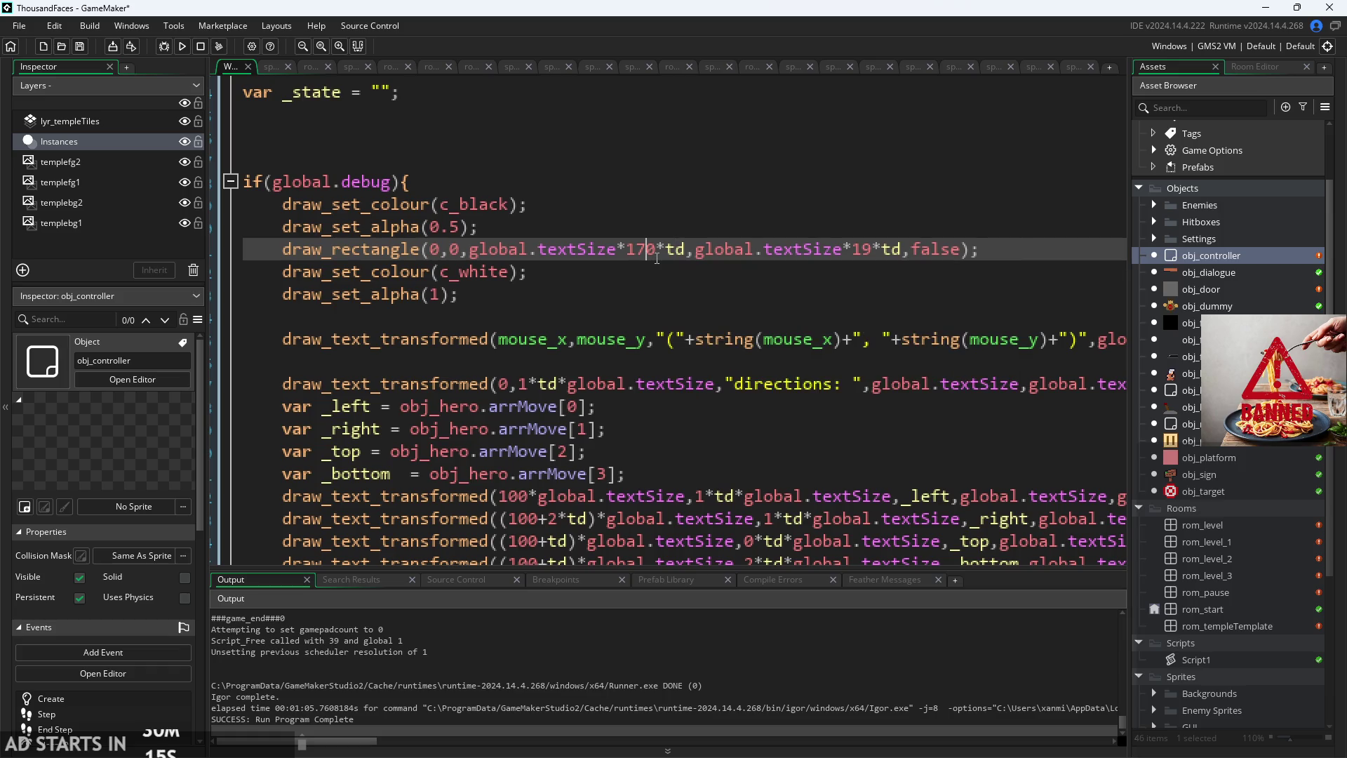
pyautogui.press('BackSpace')
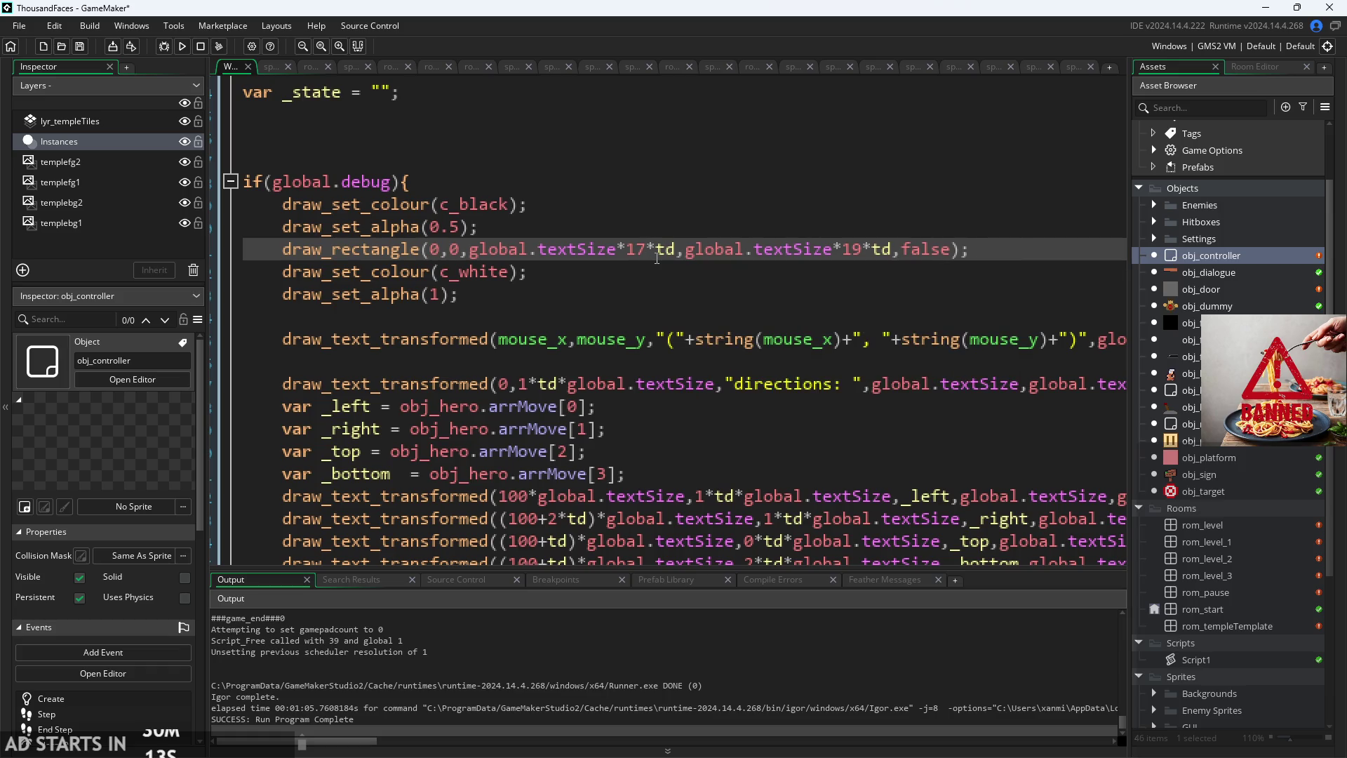
pyautogui.click(184, 47)
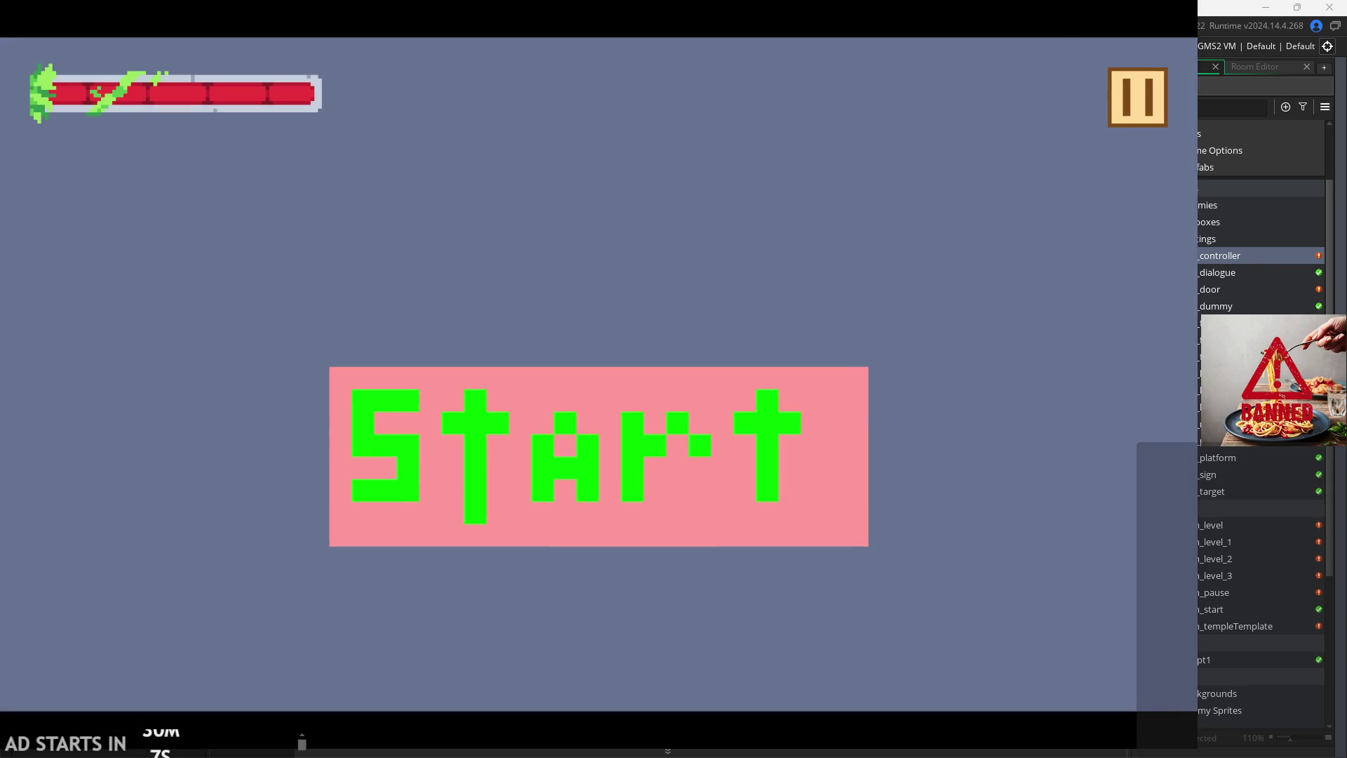
# Step: Start the game, turn on Debug Stats in the pause menu and return to the level
pyautogui.click(568, 516)
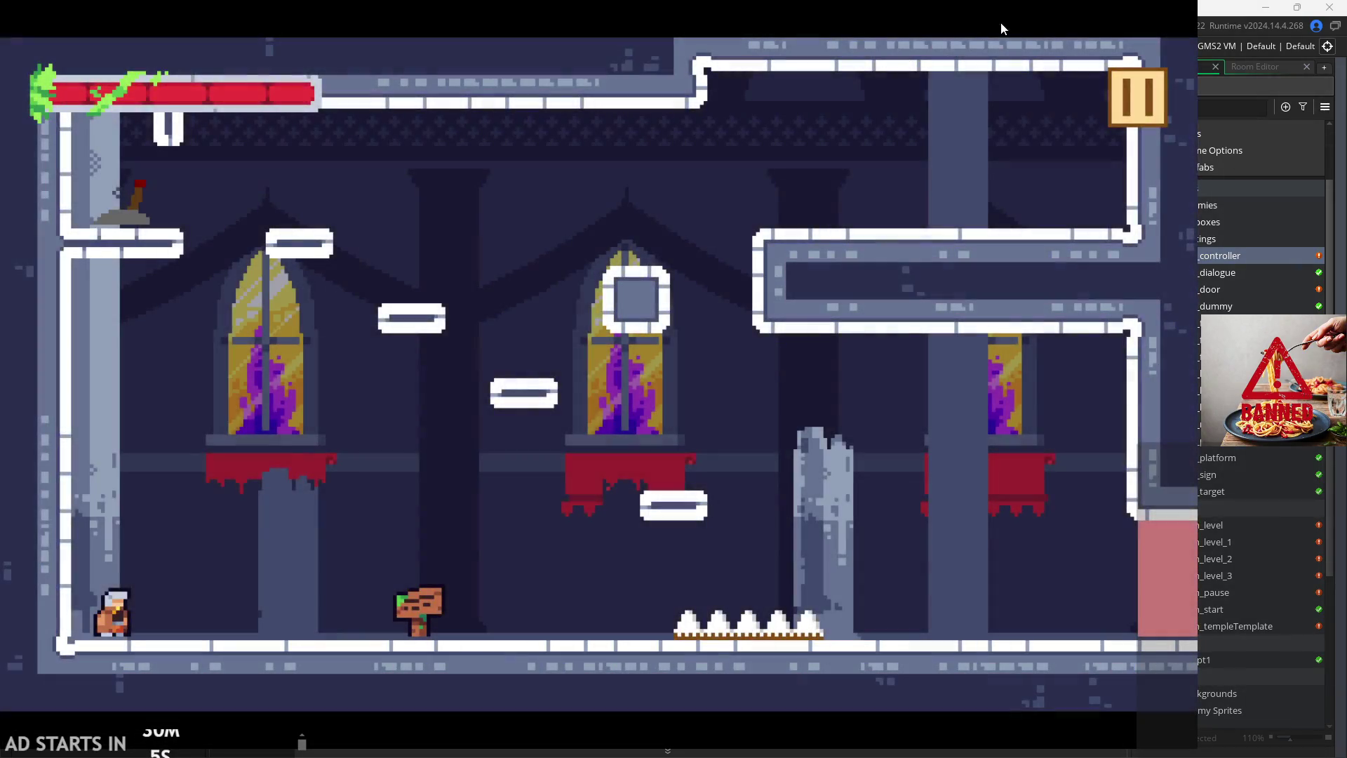
pyautogui.press('Escape')
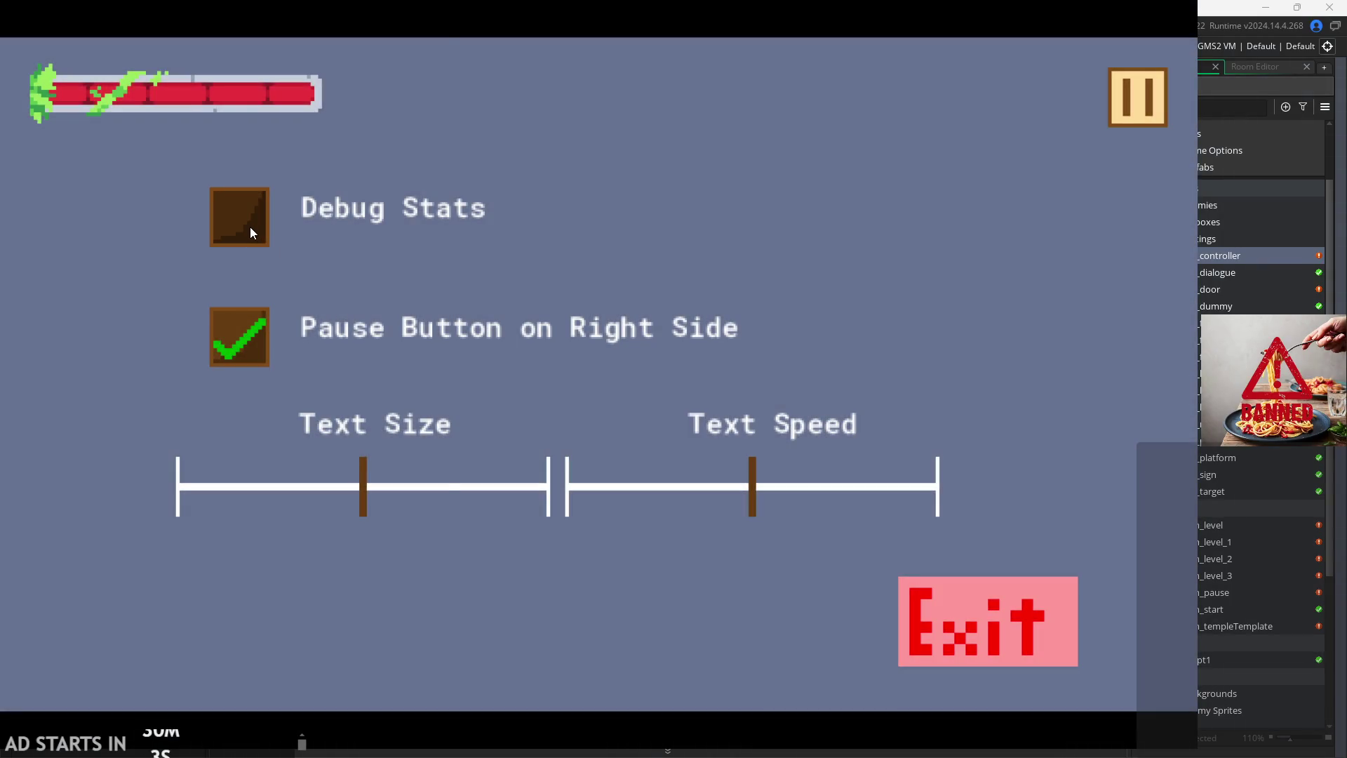
pyautogui.click(249, 228)
pyautogui.click(1118, 84)
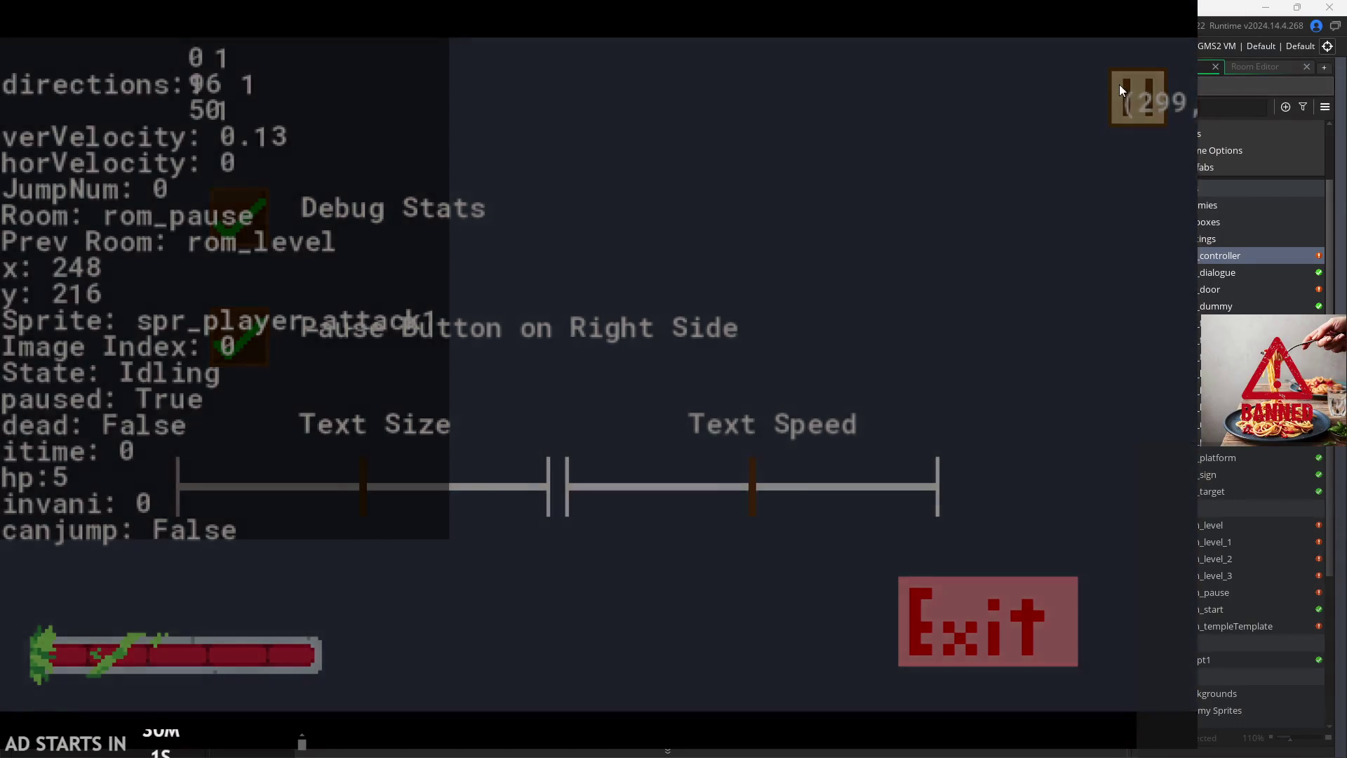
# Step: Run, jump and wall-jump the hero on the left wall while watching the debug stats
pyautogui.press('Right')
pyautogui.press('Left')
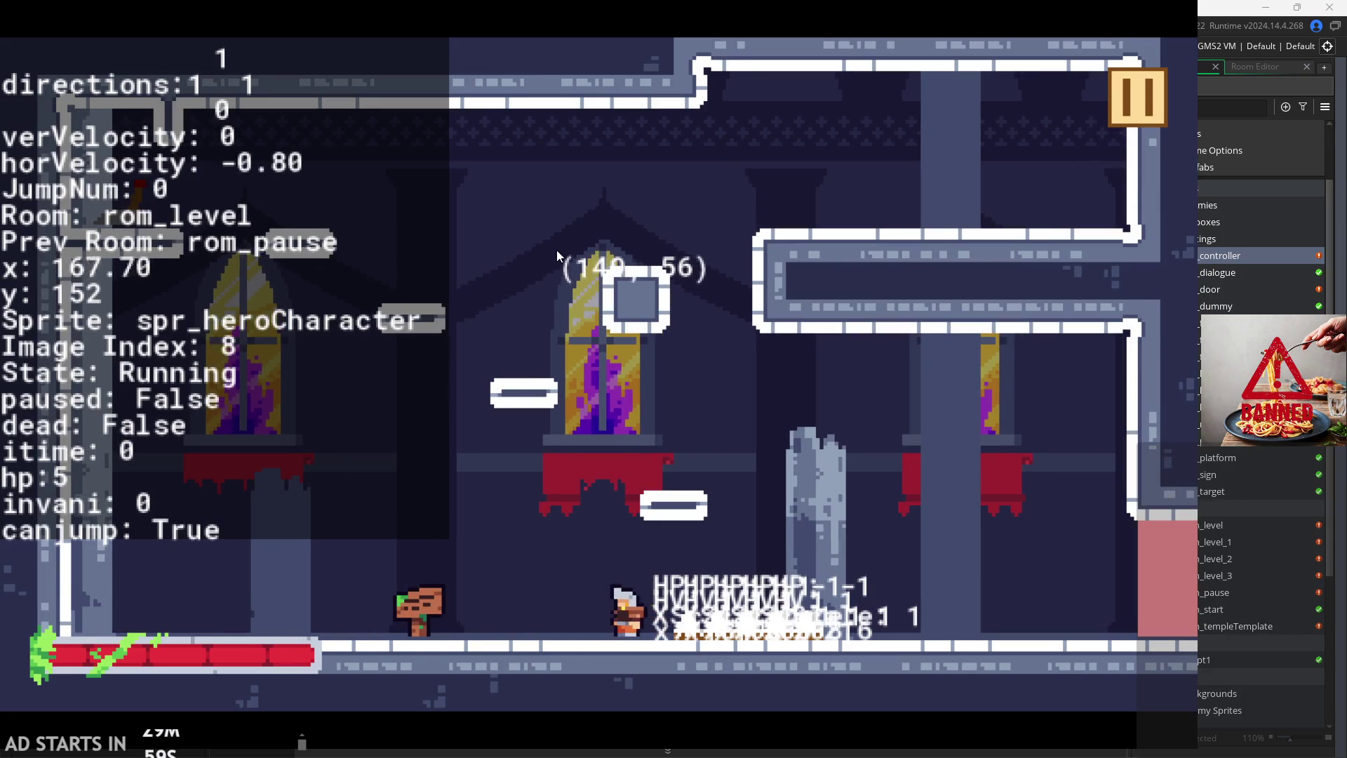
pyautogui.press('x')
pyautogui.press('Right')
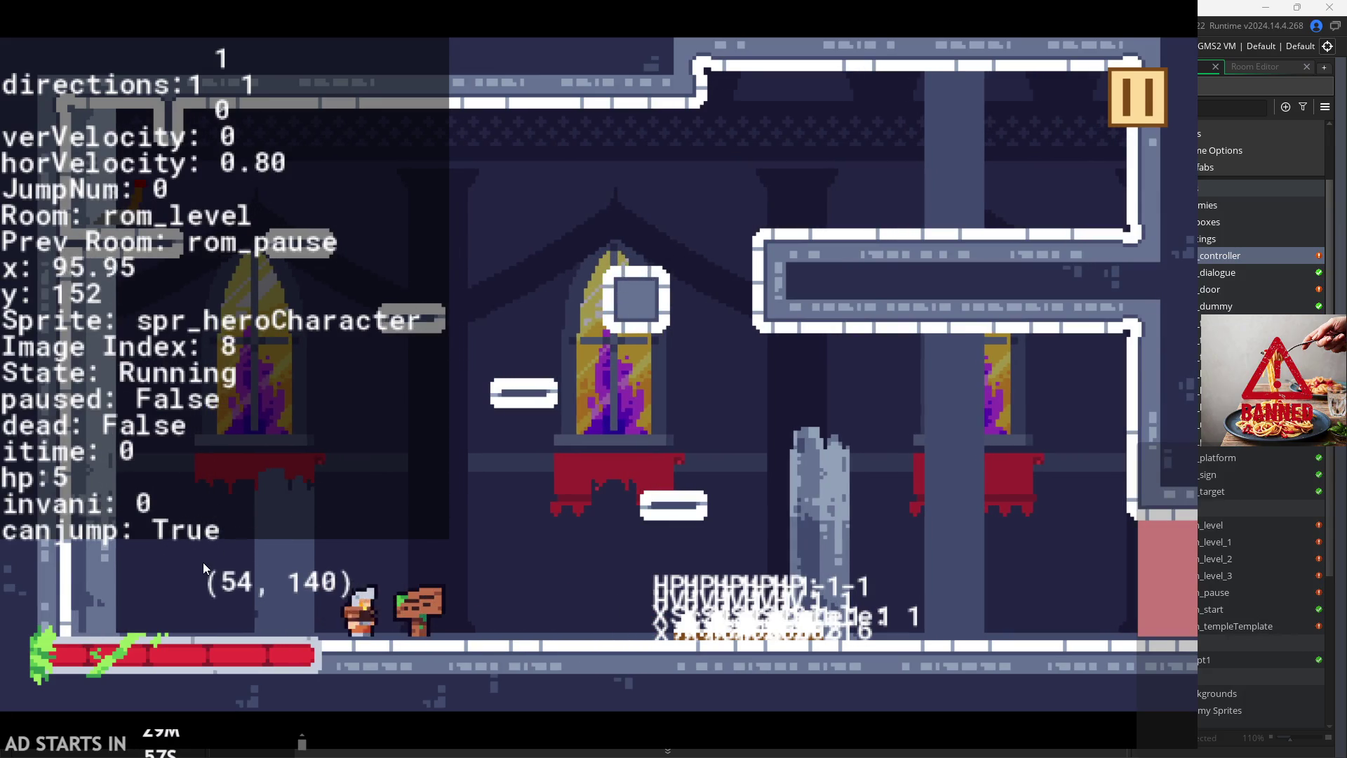
pyautogui.press('space')
pyautogui.press('Left')
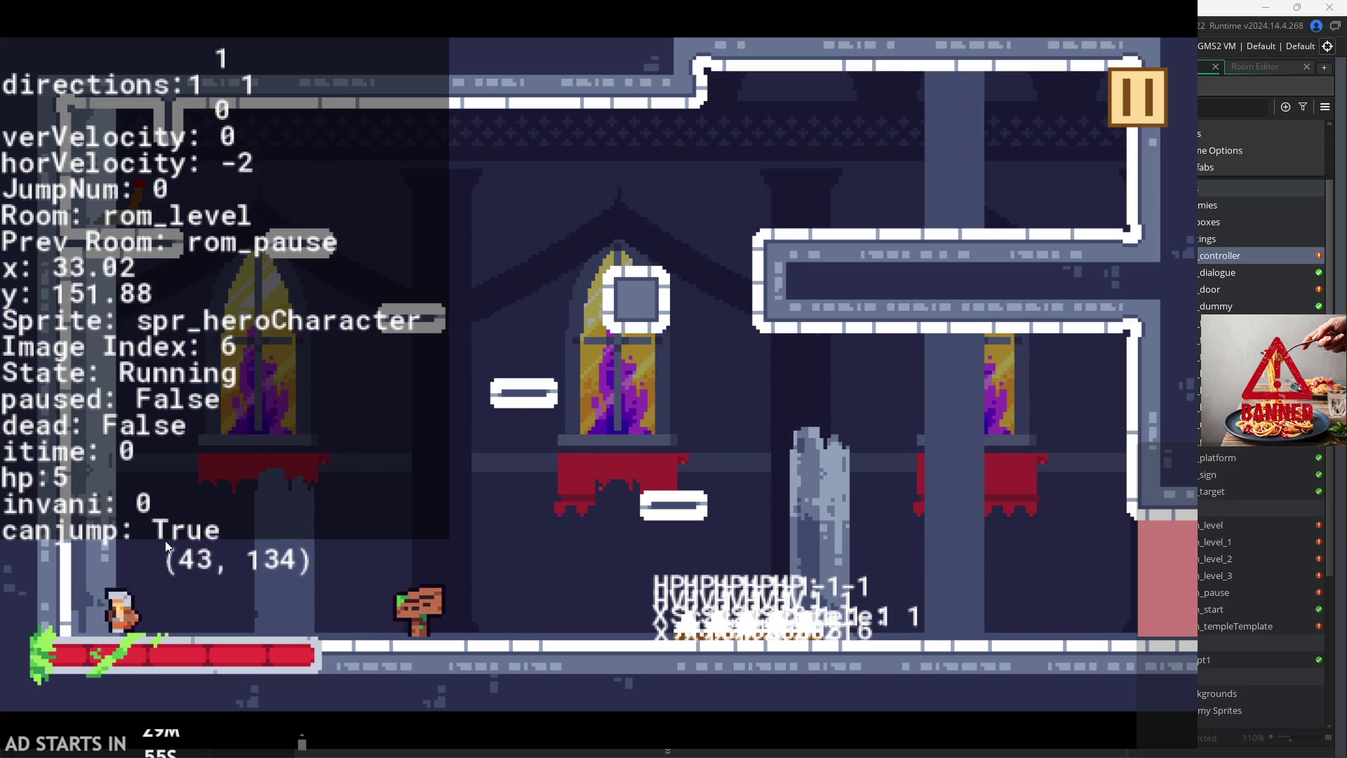
pyautogui.press('Right')
pyautogui.press('space')
pyautogui.press('Left')
pyautogui.press('Right')
pyautogui.press('space')
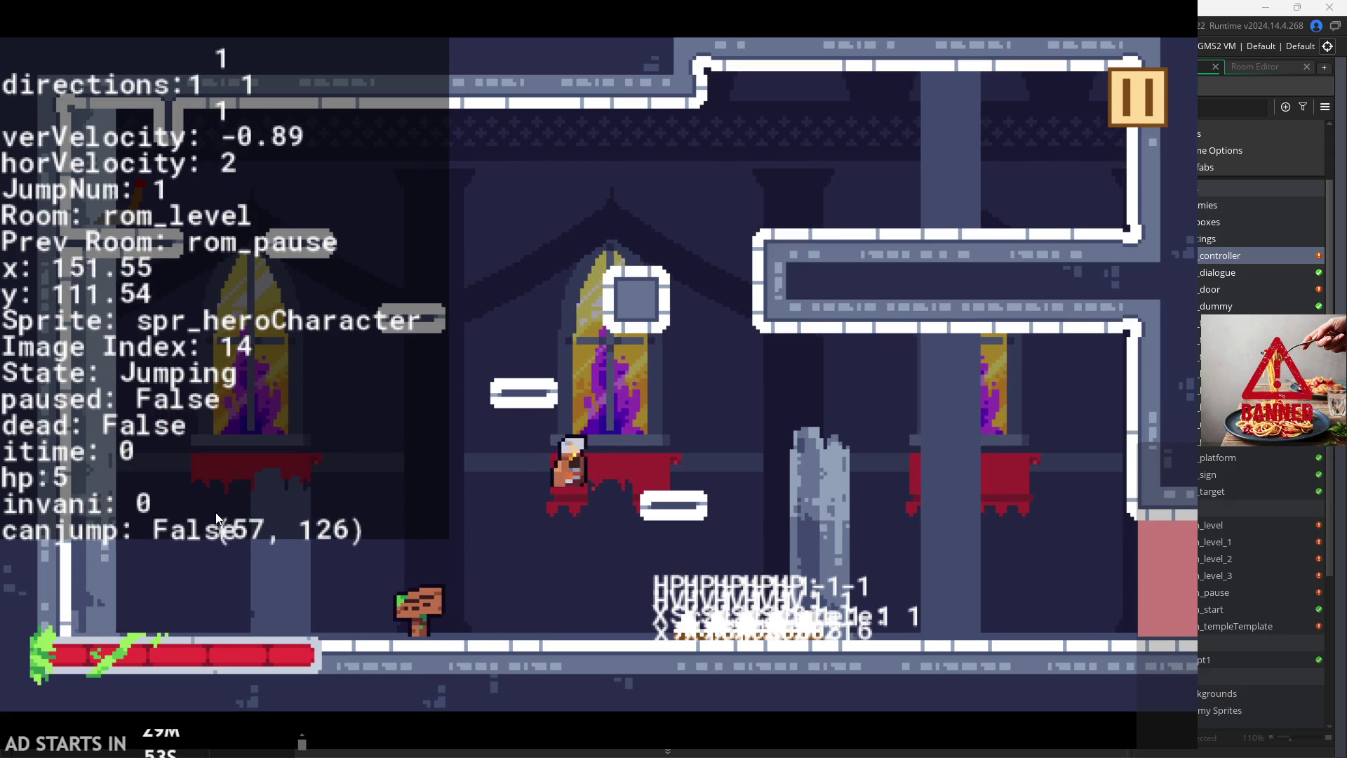
pyautogui.press('Left')
pyautogui.press('space')
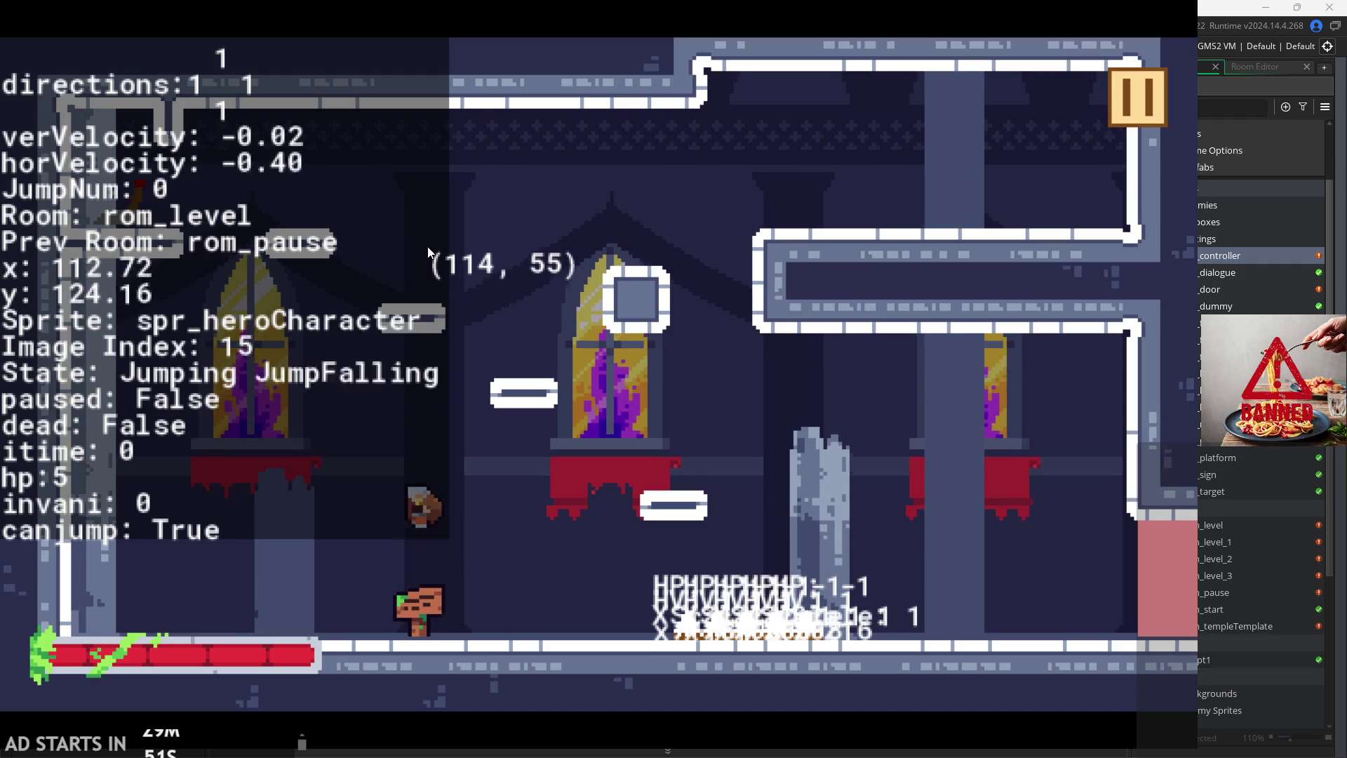
pyautogui.press('space')
pyautogui.press('Right')
pyautogui.press('Left')
pyautogui.press('space')
pyautogui.press('space')
pyautogui.press('Right')
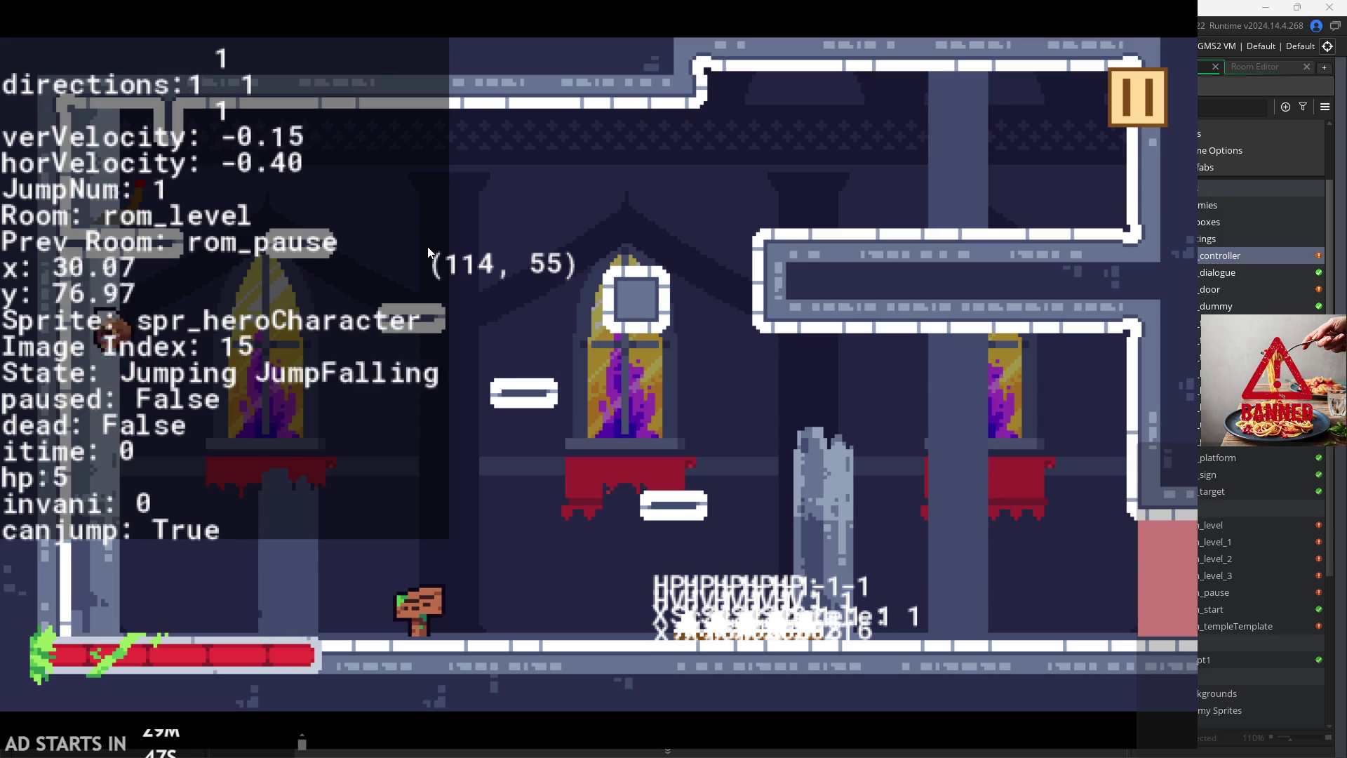
pyautogui.press('space')
pyautogui.press('Right')
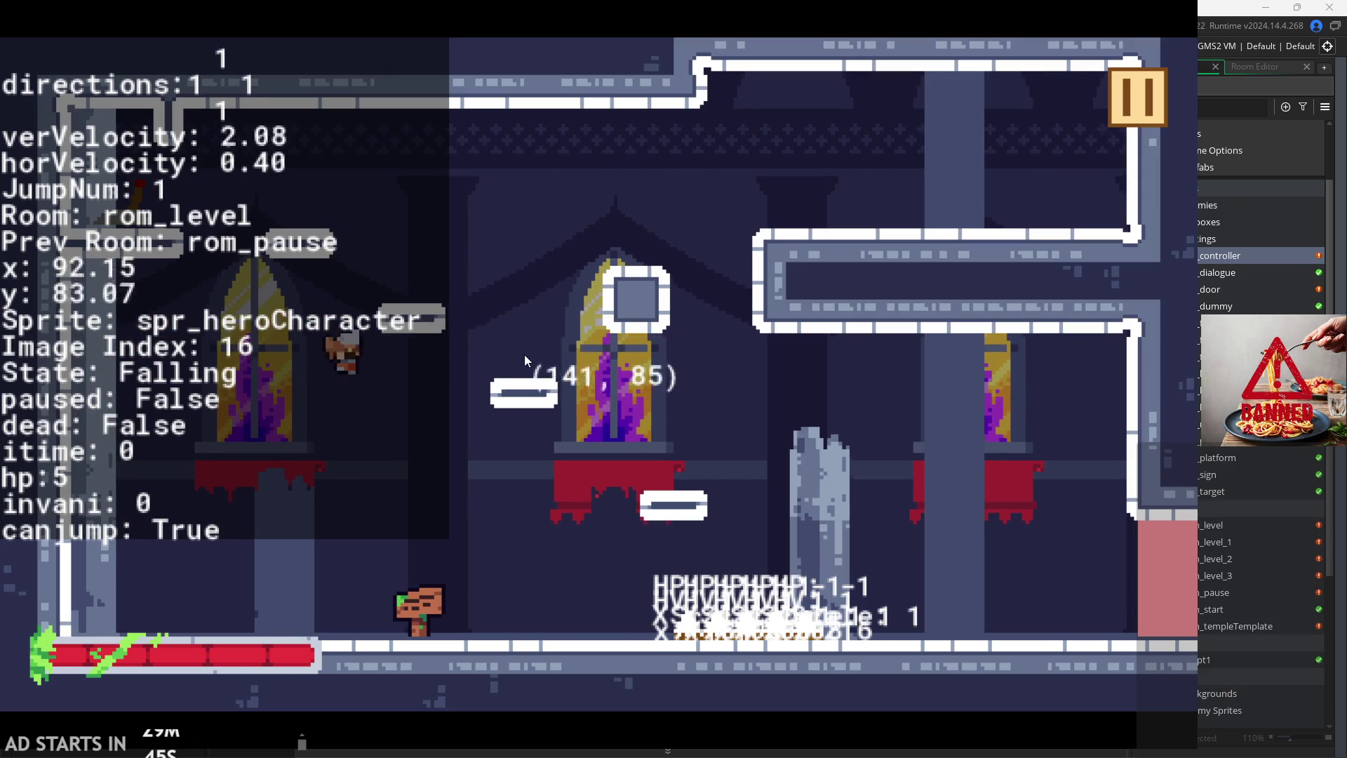
pyautogui.press('Left')
pyautogui.press('space')
pyautogui.press('space')
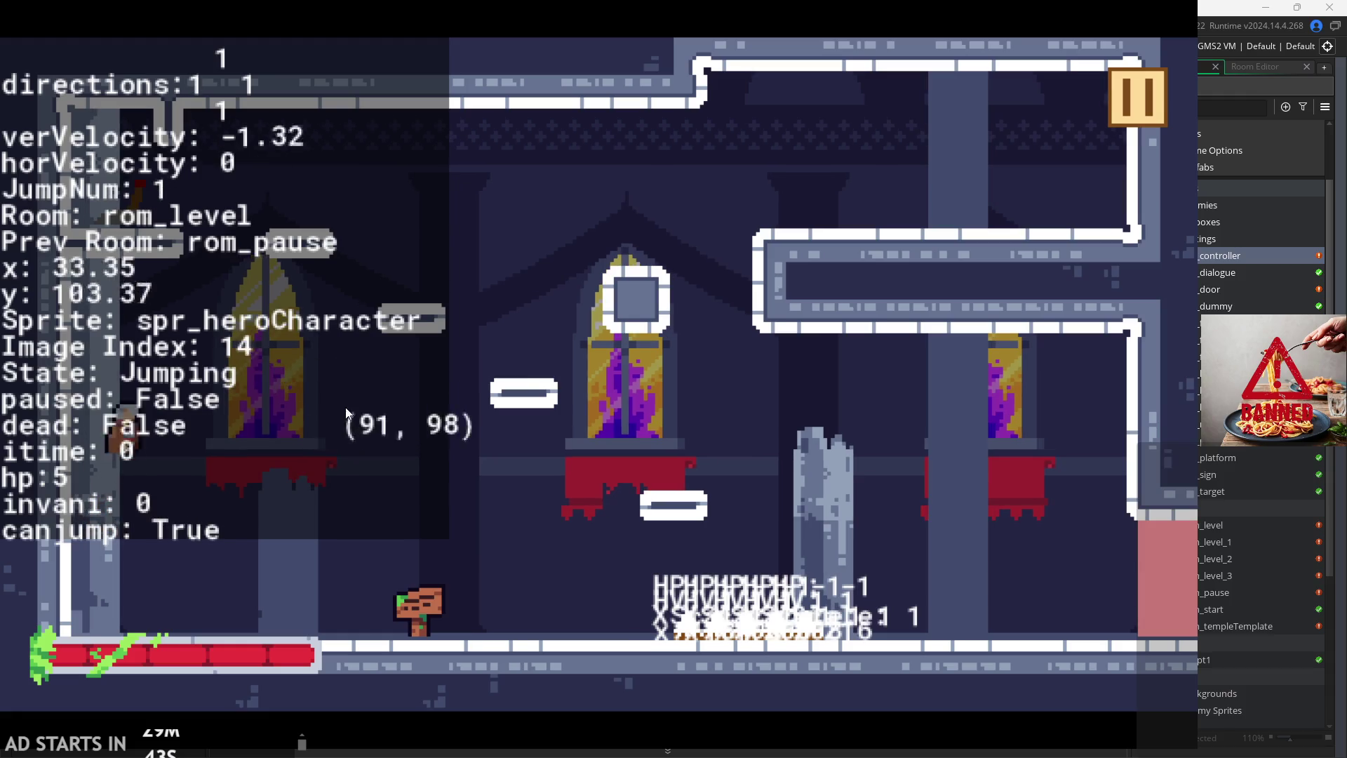
pyautogui.press('space')
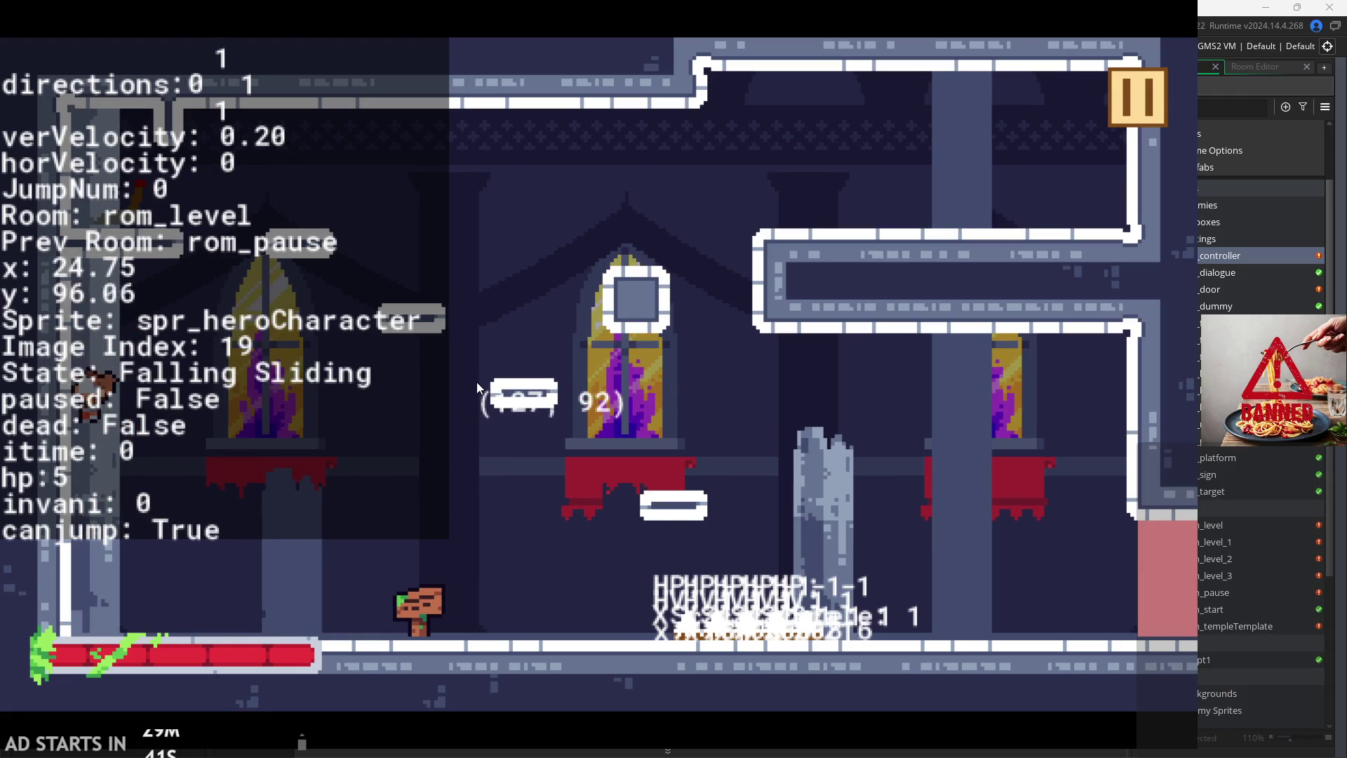
pyautogui.press('space')
# Step: Jump the hero across the room and back down the left wall, then quit and relaunch
pyautogui.press('space')
pyautogui.press('Right')
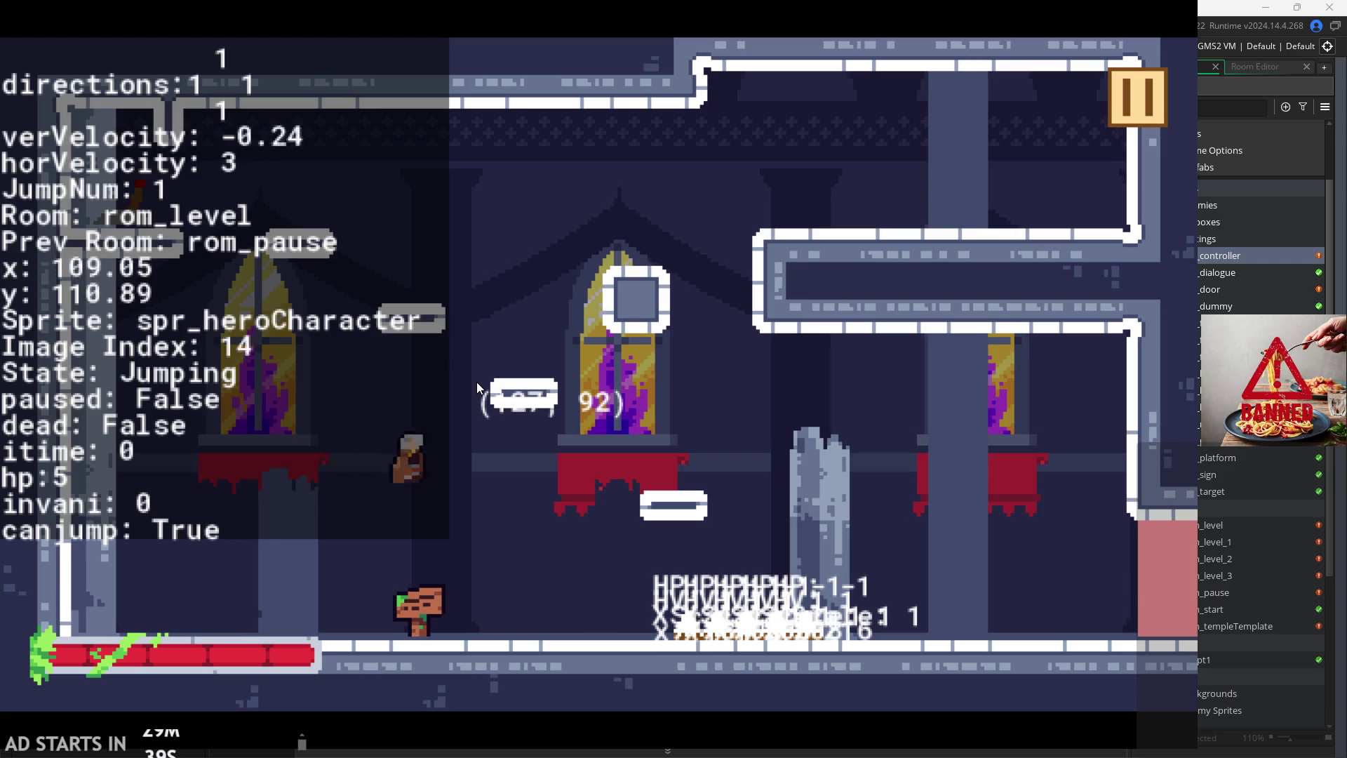
pyautogui.press('space')
pyautogui.press('Left')
pyautogui.press('Right')
pyautogui.press('space')
pyautogui.press('Right')
pyautogui.press('Left')
pyautogui.press('space')
pyautogui.press('space')
pyautogui.press('Left')
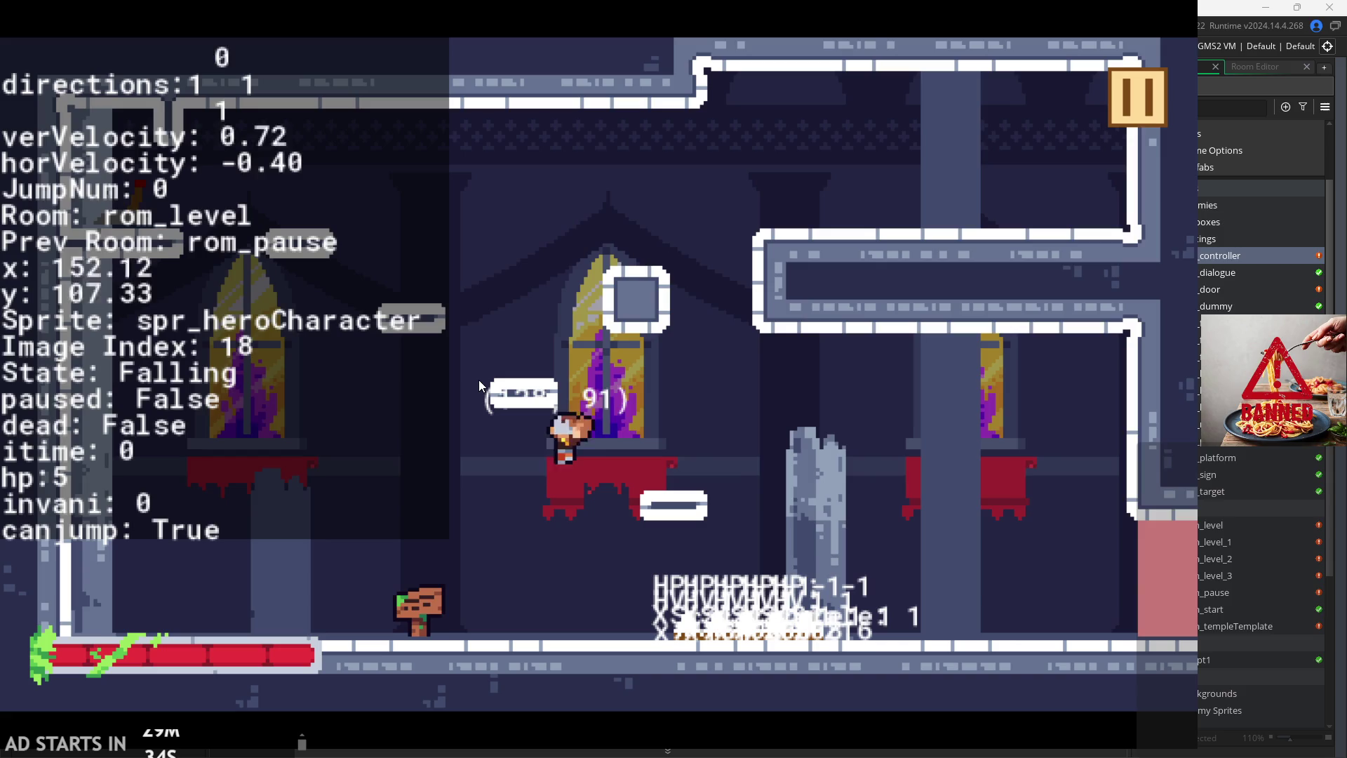
pyautogui.press('space')
pyautogui.press('Escape')
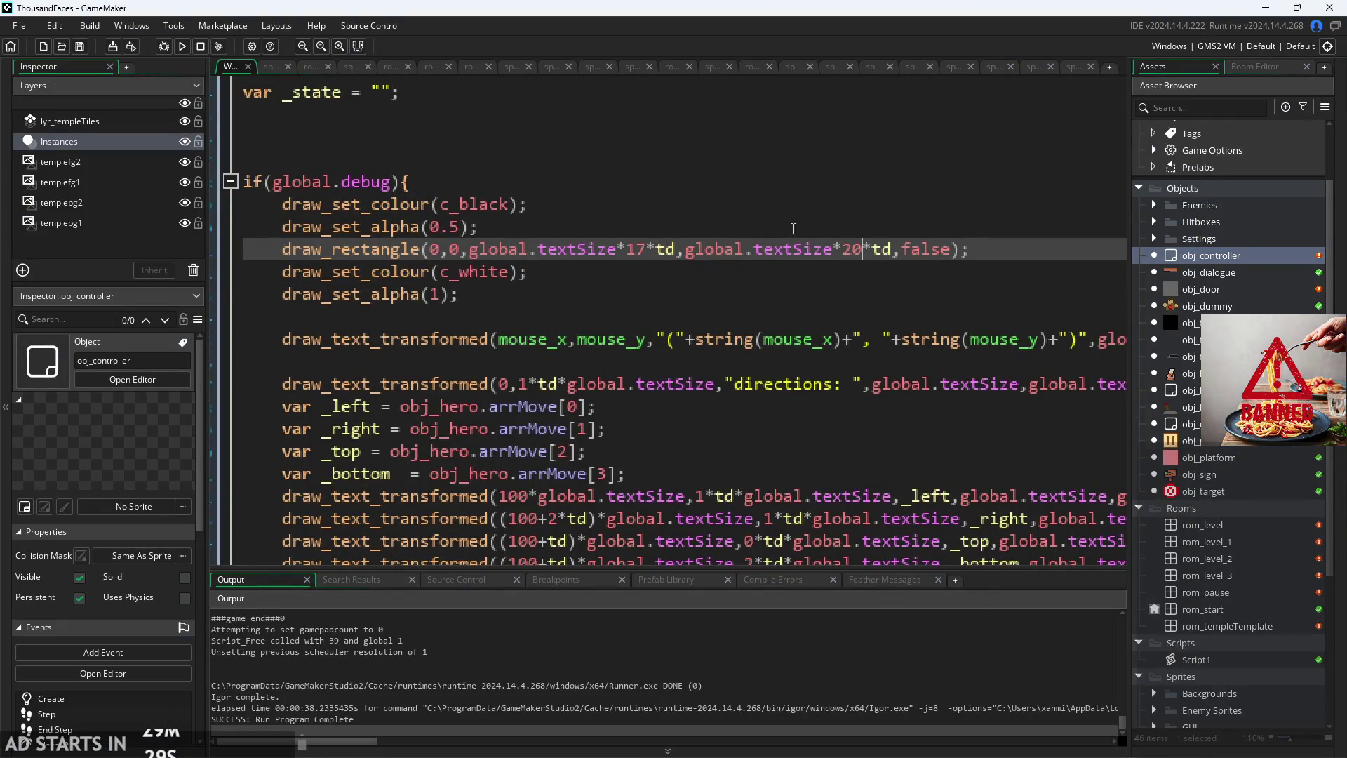
pyautogui.click(184, 49)
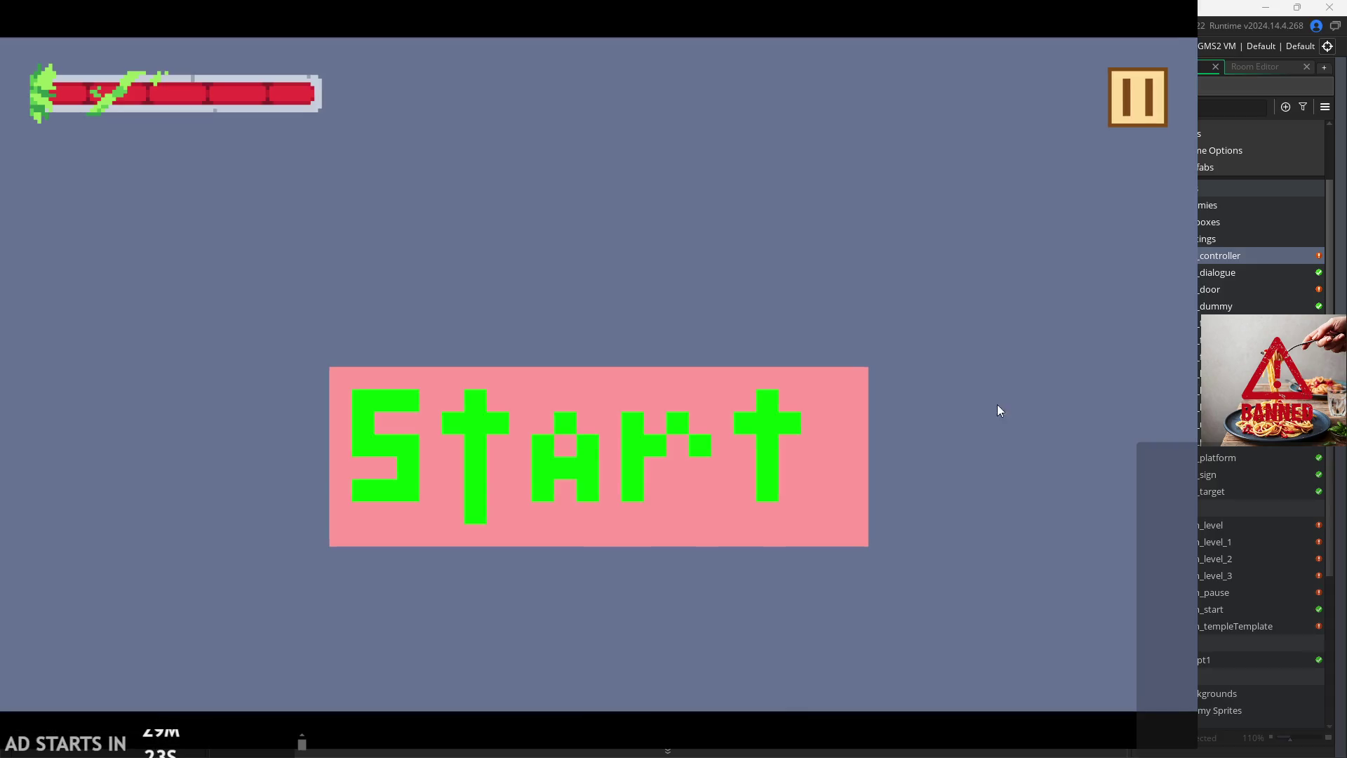
# Step: Start the game and raise Text Size in the pause menu to confirm the debug text rescales, then close it
pyautogui.click(592, 509)
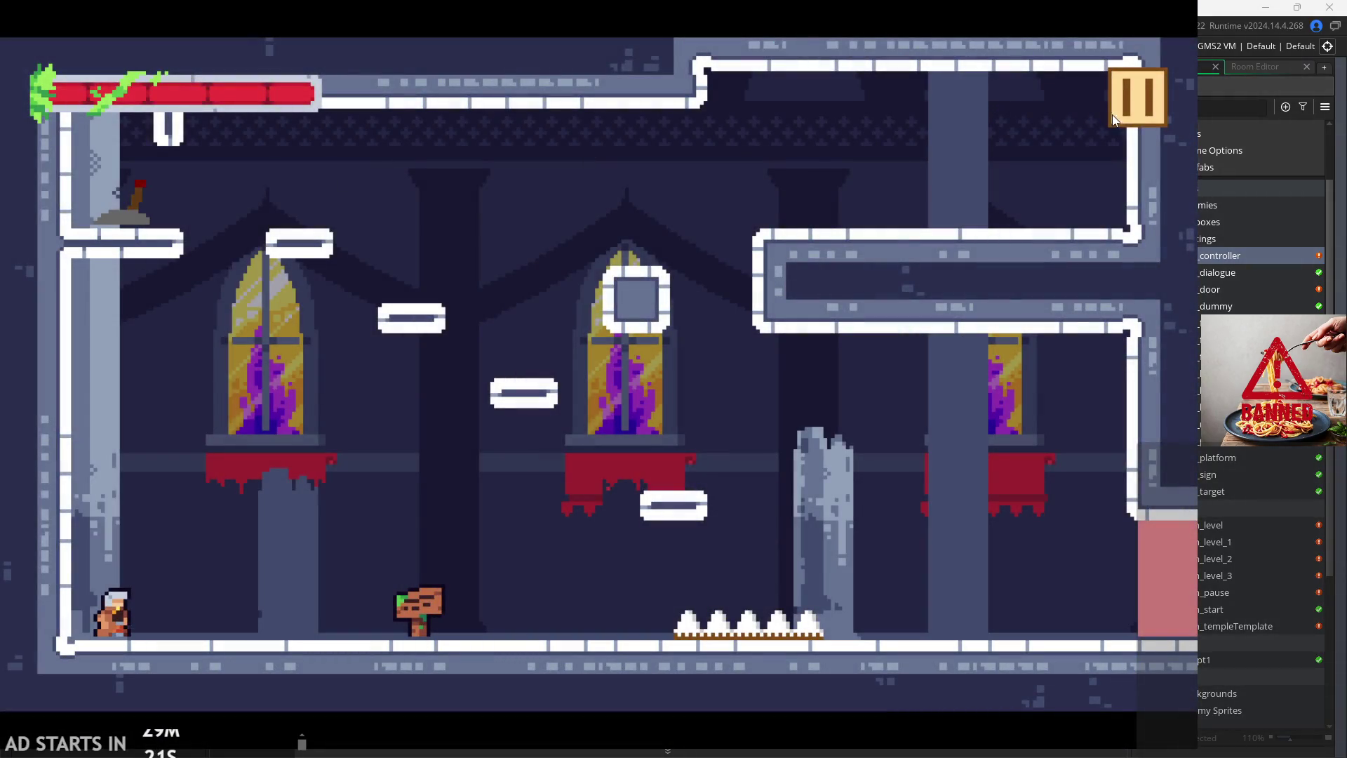
pyautogui.click(1115, 116)
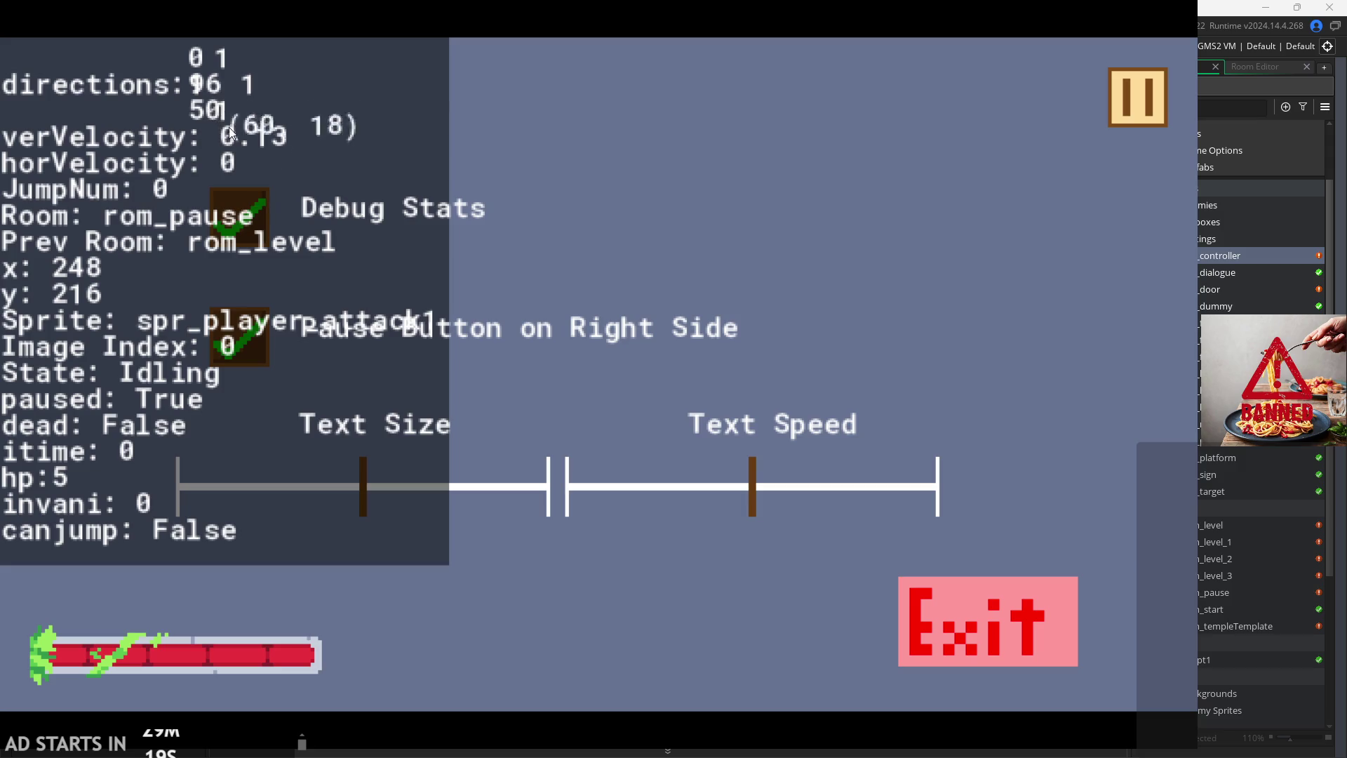
pyautogui.moveTo(364, 469)
pyautogui.mouseDown()
pyautogui.moveTo(154, 483)
pyautogui.moveTo(433, 448)
pyautogui.moveTo(60, 470)
pyautogui.moveTo(573, 419)
pyautogui.moveTo(155, 485)
pyautogui.moveTo(524, 436)
pyautogui.moveTo(99, 457)
pyautogui.moveTo(471, 460)
pyautogui.moveTo(256, 472)
pyautogui.moveTo(419, 419)
pyautogui.moveTo(417, 446)
pyautogui.moveTo(18, 453)
pyautogui.moveTo(519, 372)
pyautogui.moveTo(145, 452)
pyautogui.moveTo(449, 424)
pyautogui.moveTo(164, 481)
pyautogui.moveTo(478, 462)
pyautogui.moveTo(246, 499)
pyautogui.moveTo(286, 524)
pyautogui.moveTo(367, 518)
pyautogui.mouseUp()
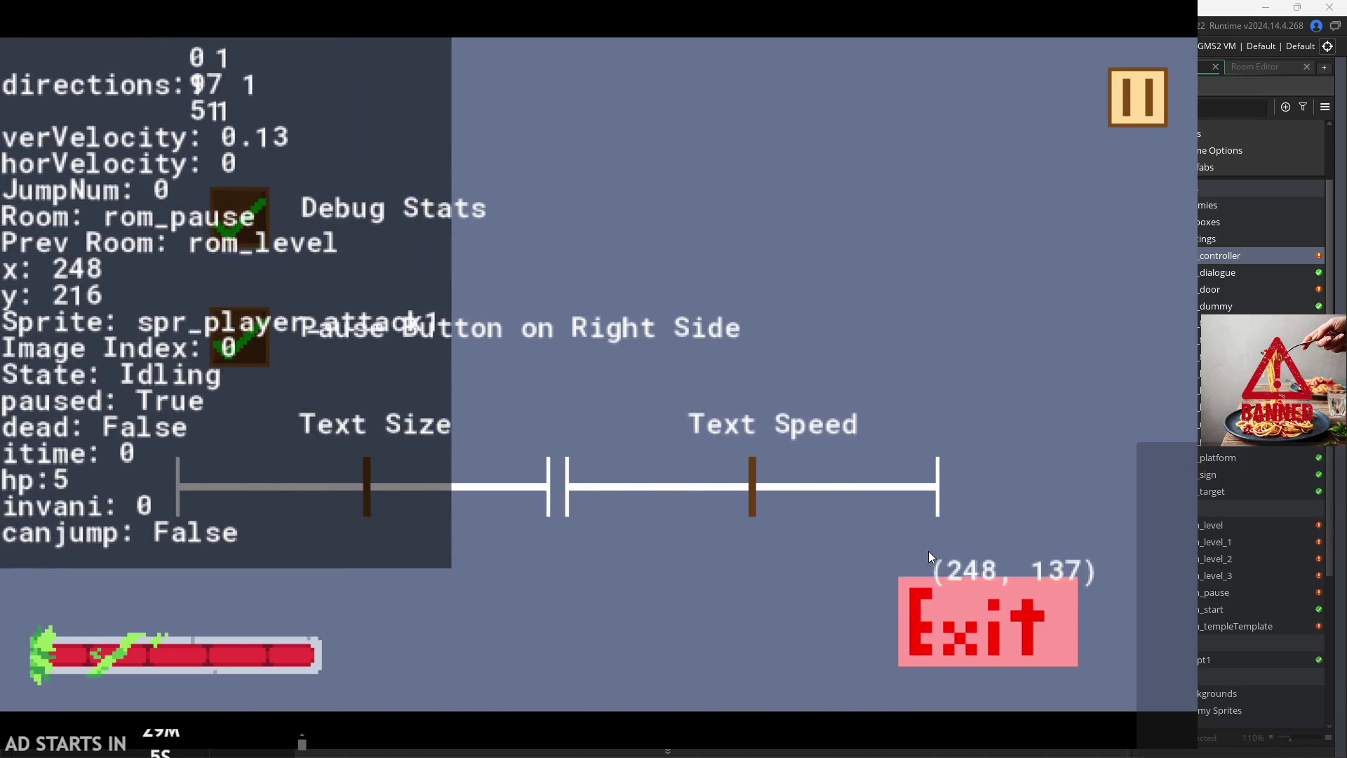
pyautogui.click(1138, 96)
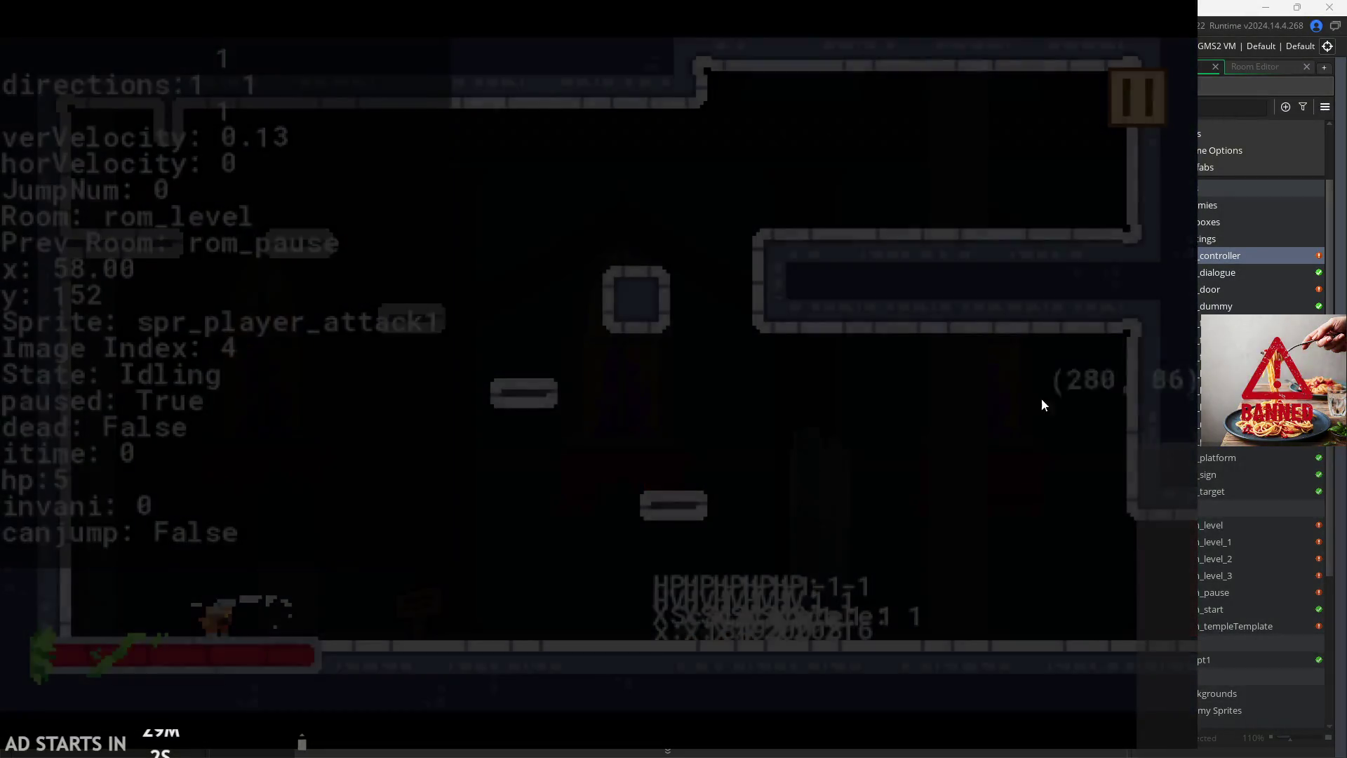
pyautogui.click(984, 605)
# Step: Scroll through obj_controller's Draw GUI event code to review it
pyautogui.scroll(-5, 775, 484)
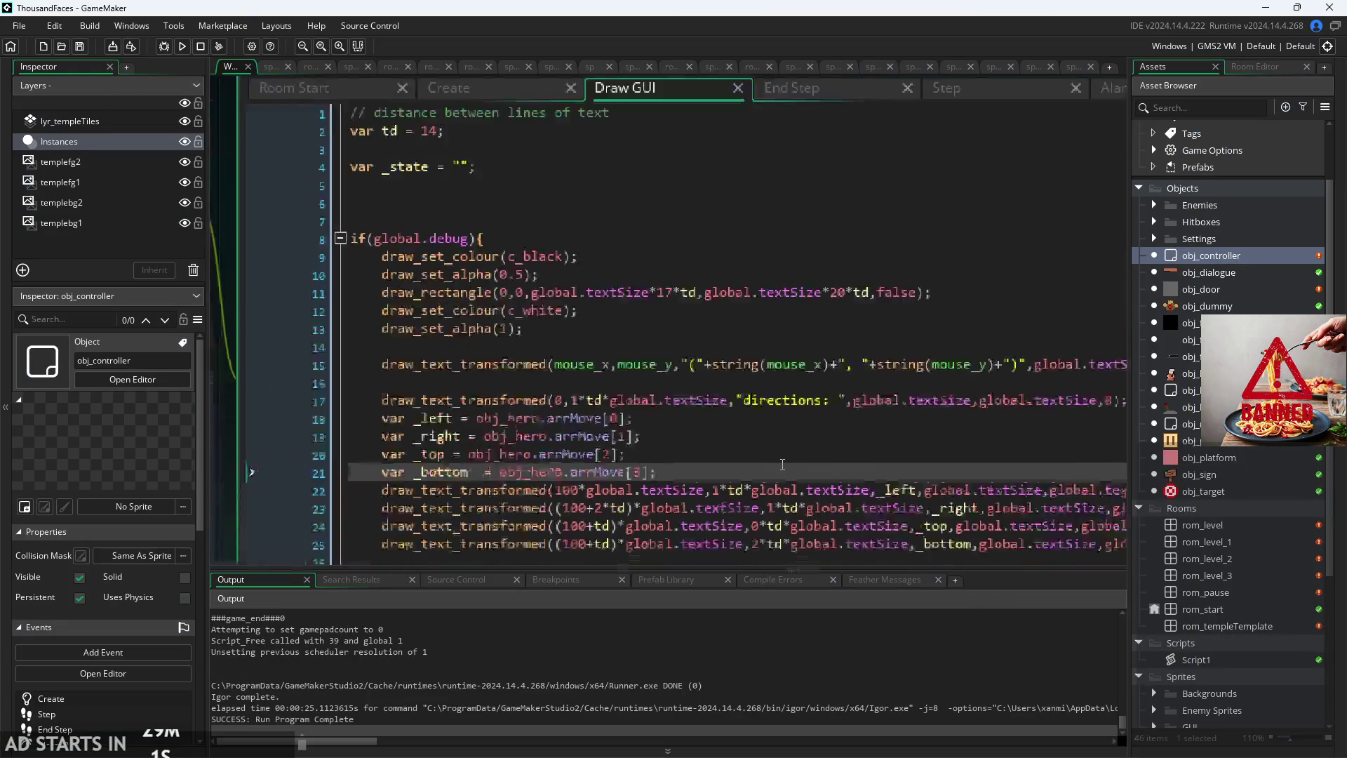
pyautogui.click(658, 325)
pyautogui.scroll(-10, 628, 357)
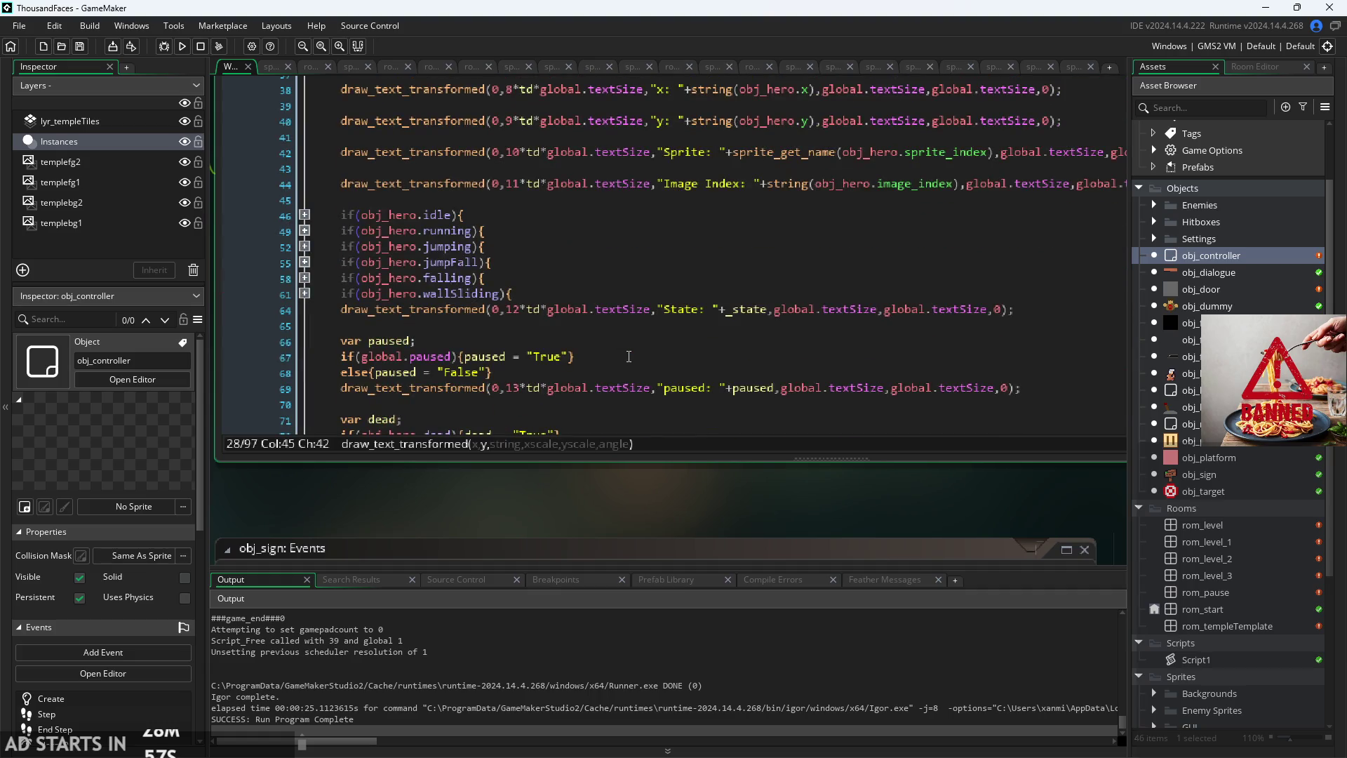
pyautogui.scroll(-5, 629, 357)
pyautogui.scroll(-3, 680, 371)
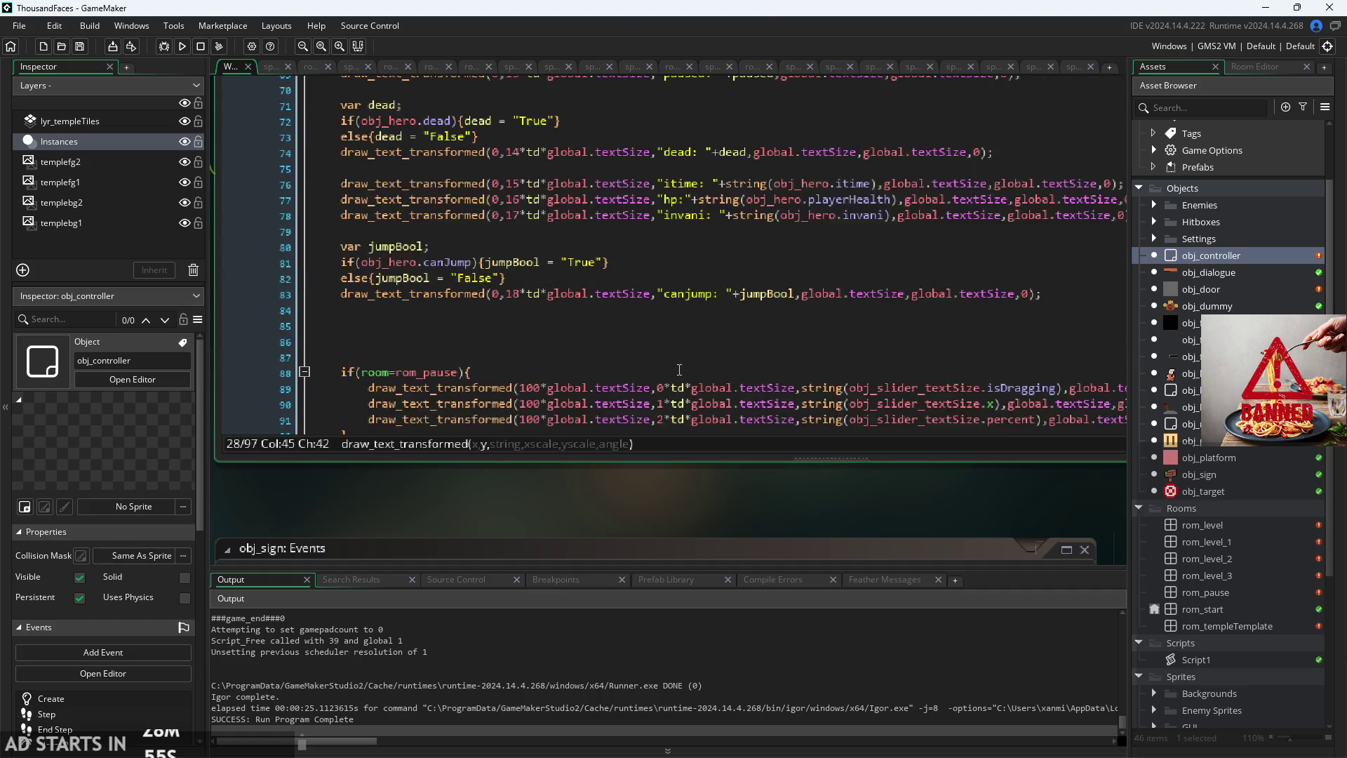
pyautogui.hscroll(2, 578, 494)
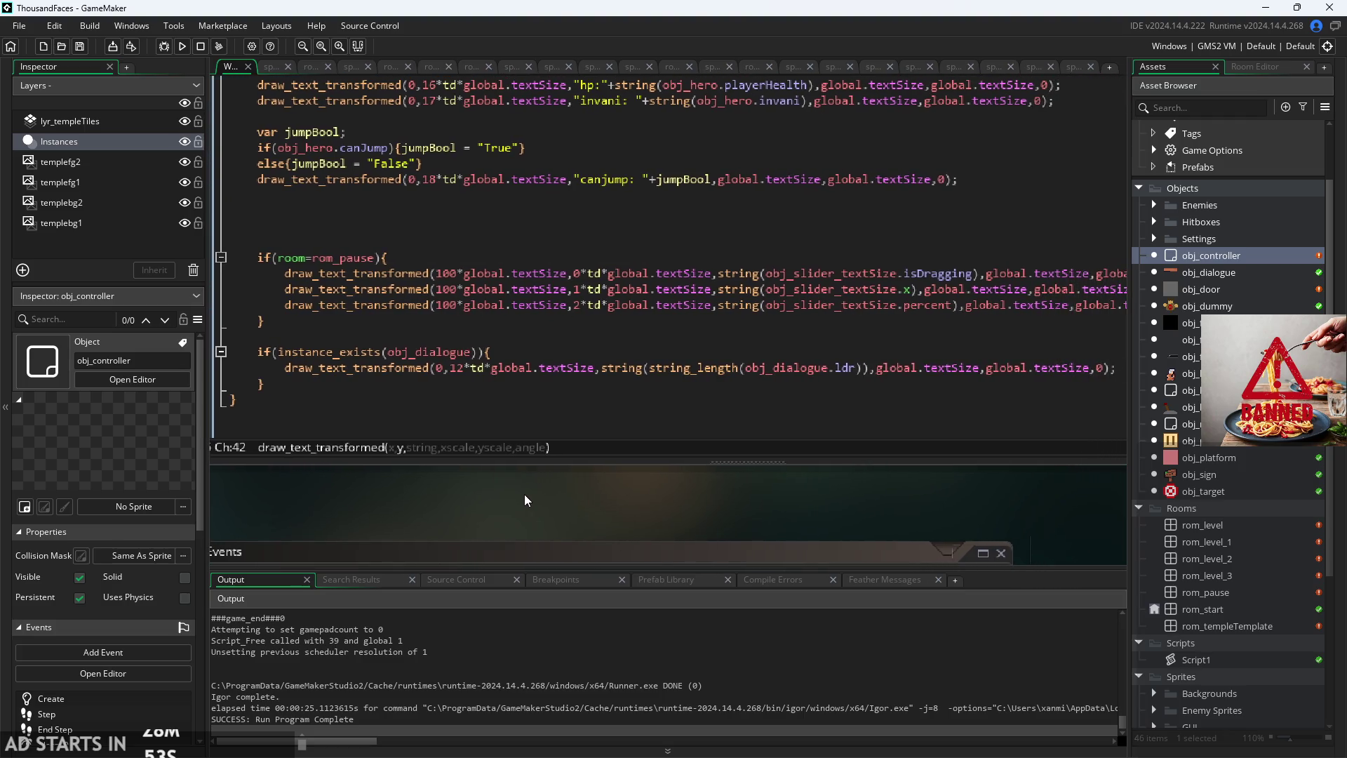
pyautogui.scroll(-1, 561, 463)
pyautogui.scroll(10, 559, 473)
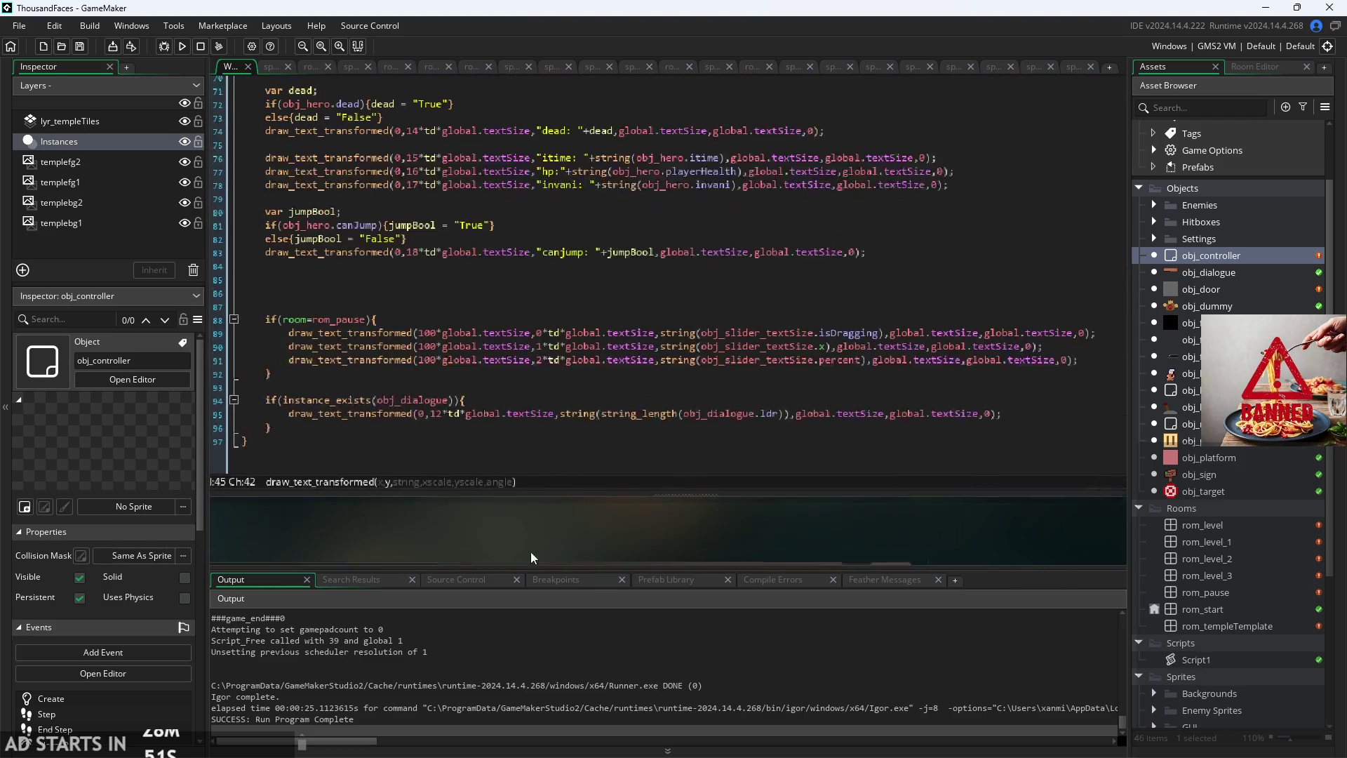
# Step: Expand and collapse the Hitboxes object folder, then expand the Settings folder
pyautogui.click(1154, 222)
pyautogui.click(1156, 222)
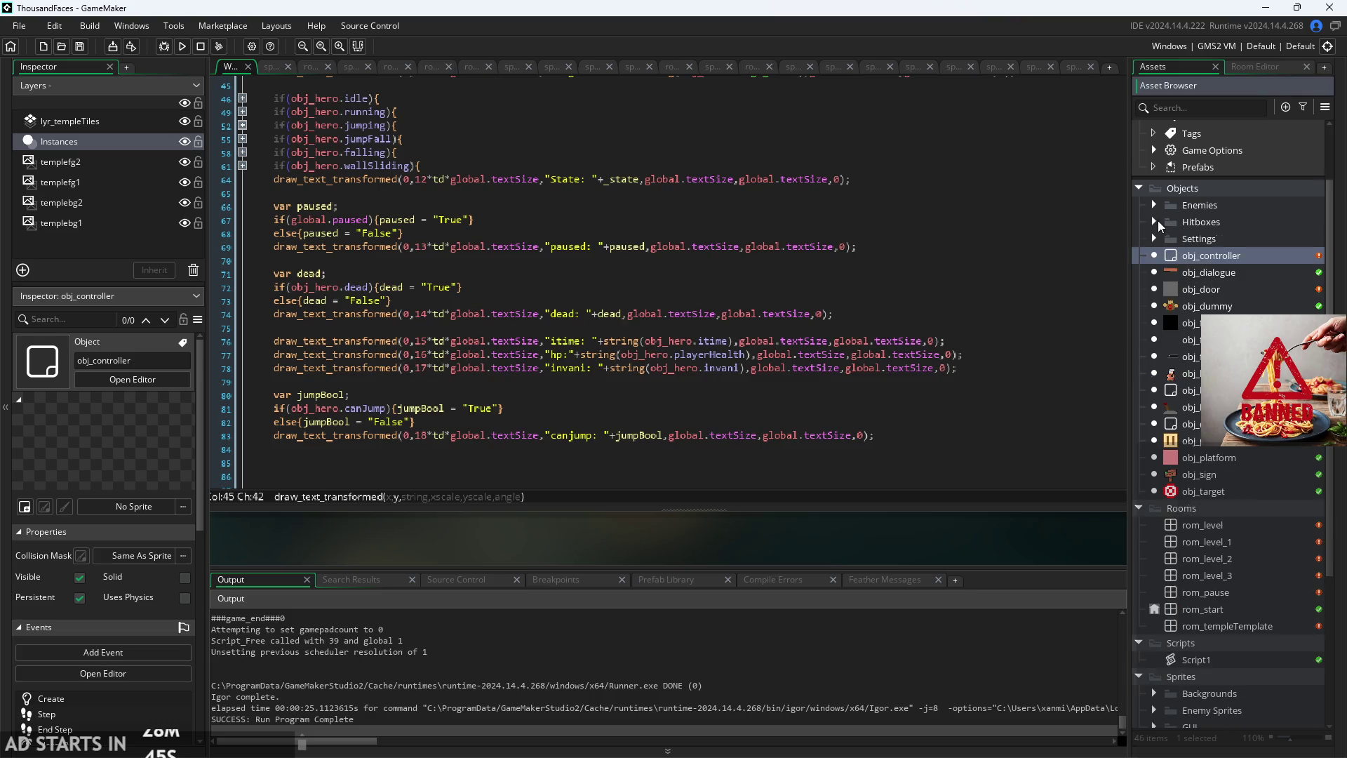
pyautogui.click(1154, 239)
# Step: Open obj_slider_textSize and review its Draw GUI, Draw, Step and Create code
pyautogui.doubleClick(1170, 324)
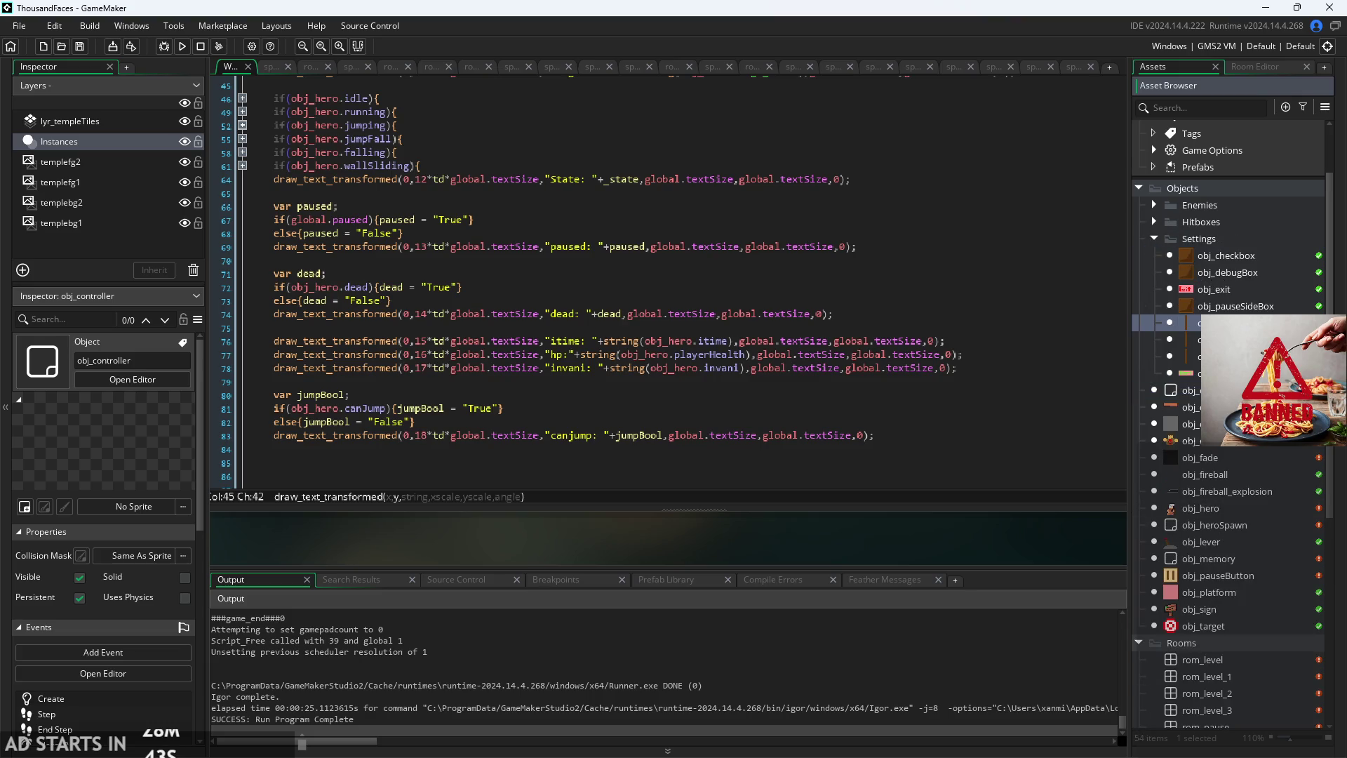
pyautogui.doubleClick(1169, 340)
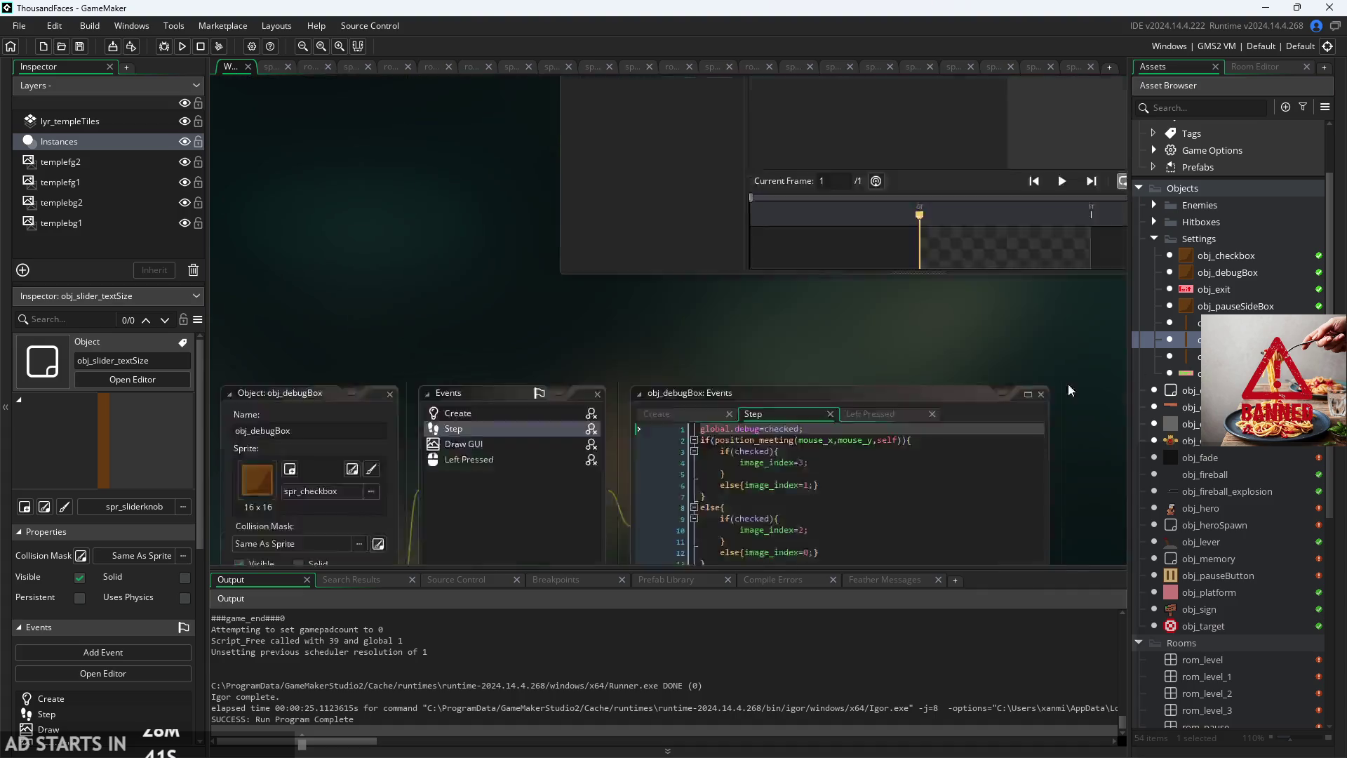
pyautogui.click(376, 228)
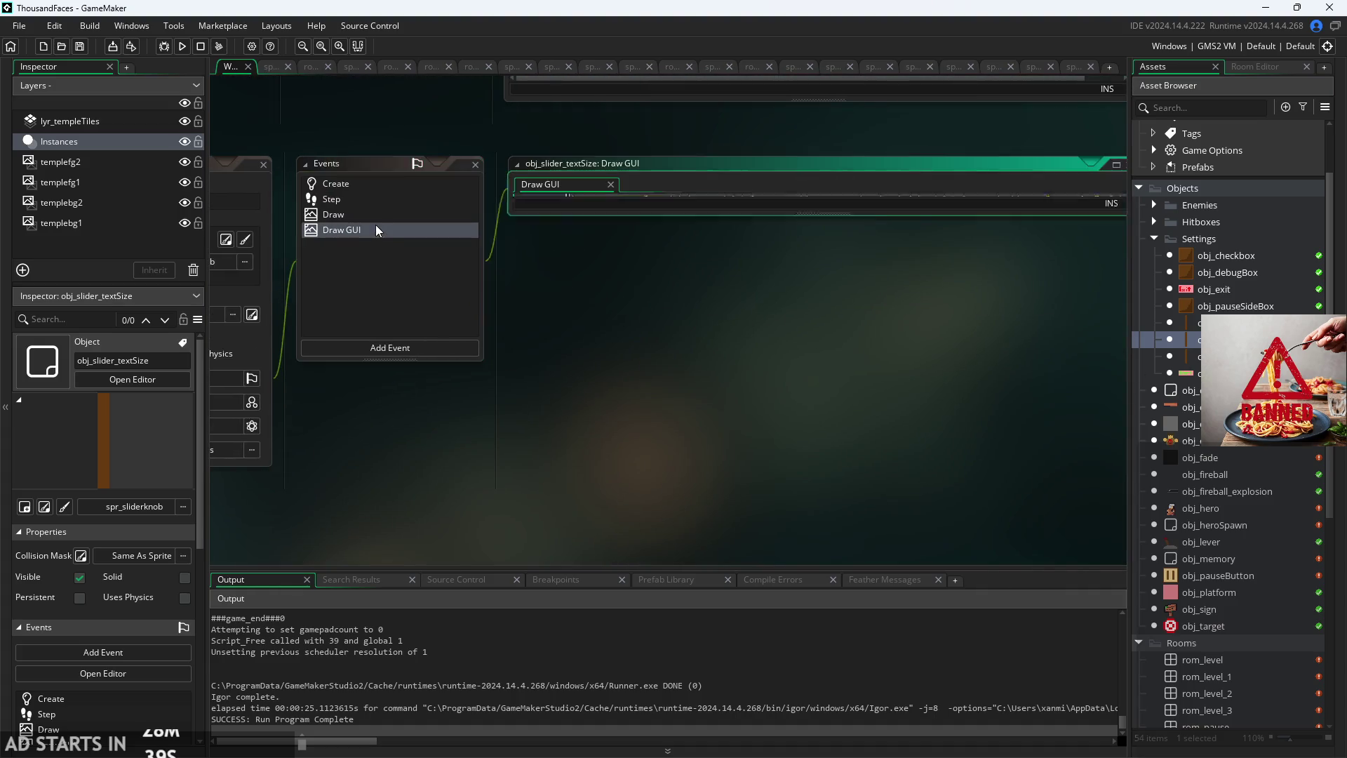
pyautogui.click(379, 214)
pyautogui.click(381, 202)
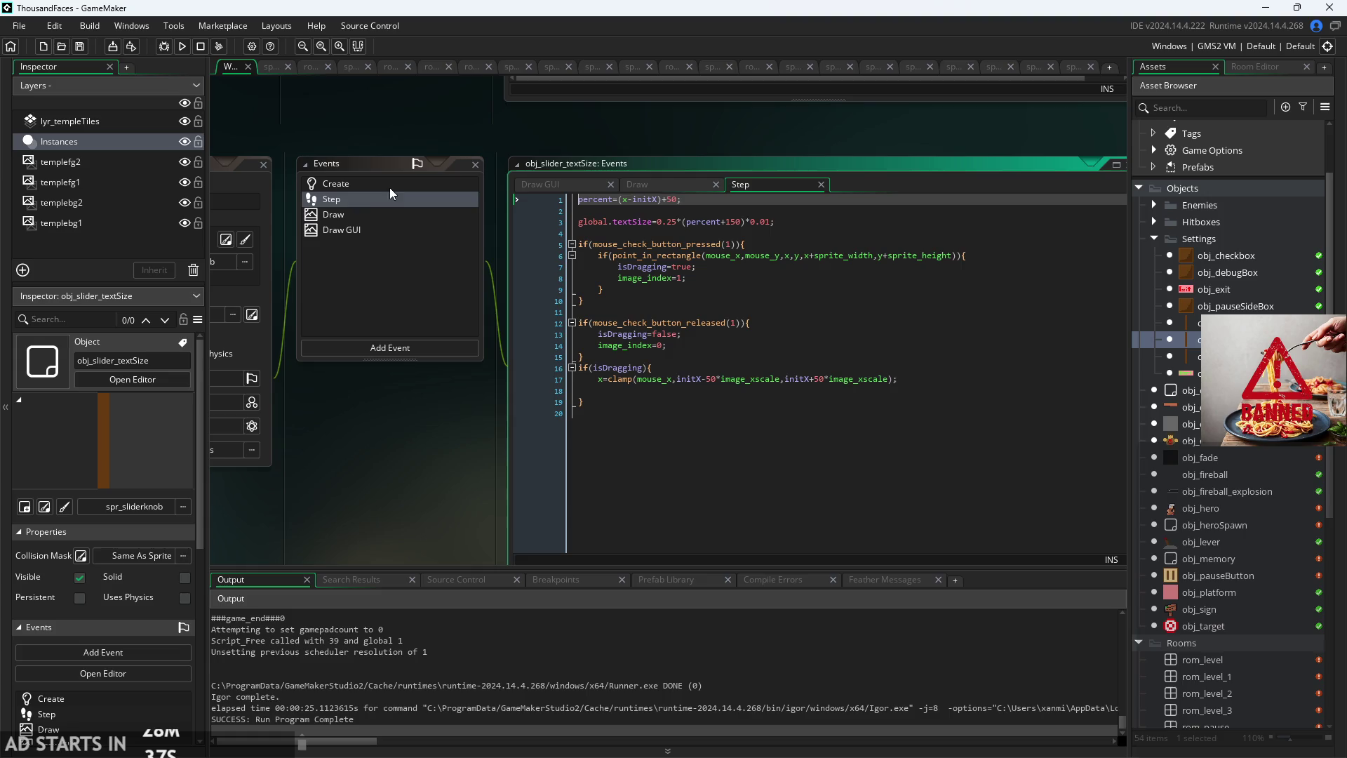
pyautogui.click(393, 208)
pyautogui.click(402, 197)
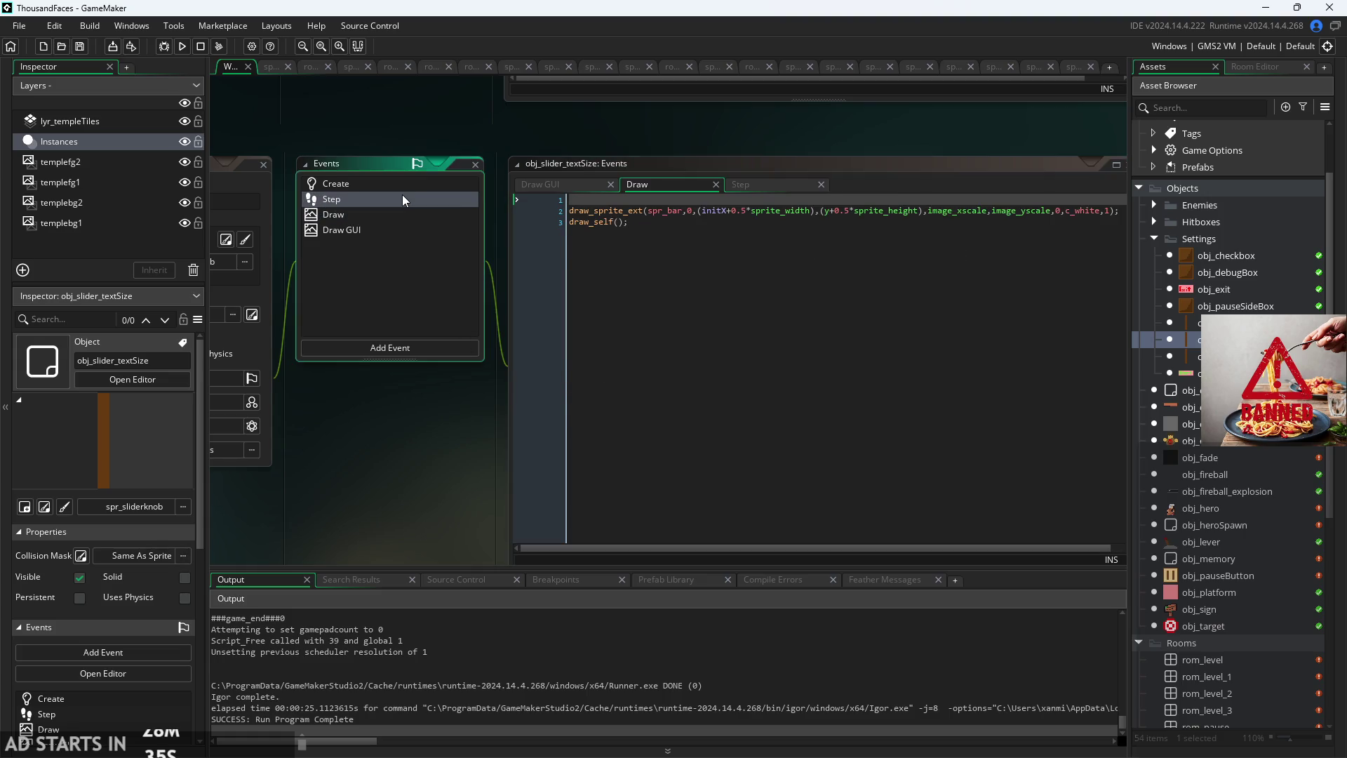
pyautogui.click(410, 184)
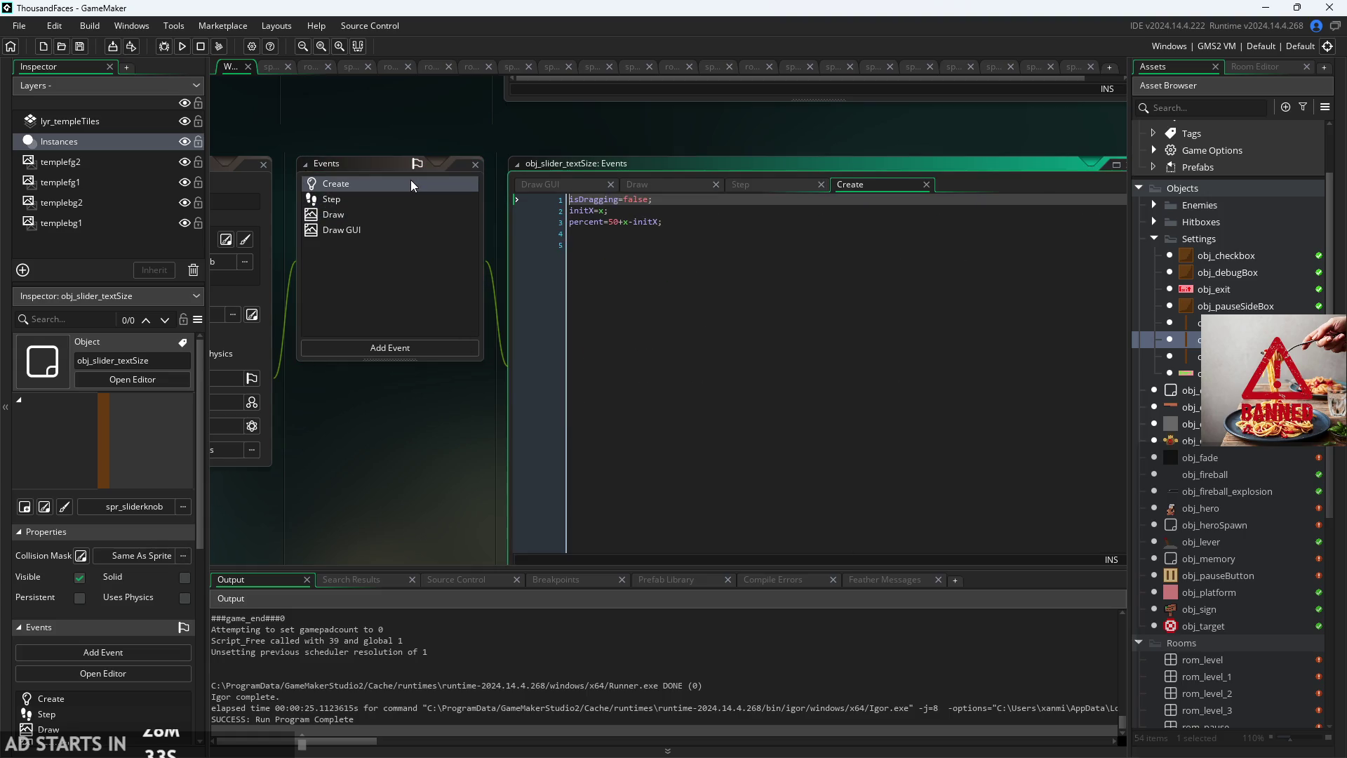
# Step: Open obj_slider_textSpeed and review its Step, Draw and Draw GUI code
pyautogui.doubleClick(1191, 356)
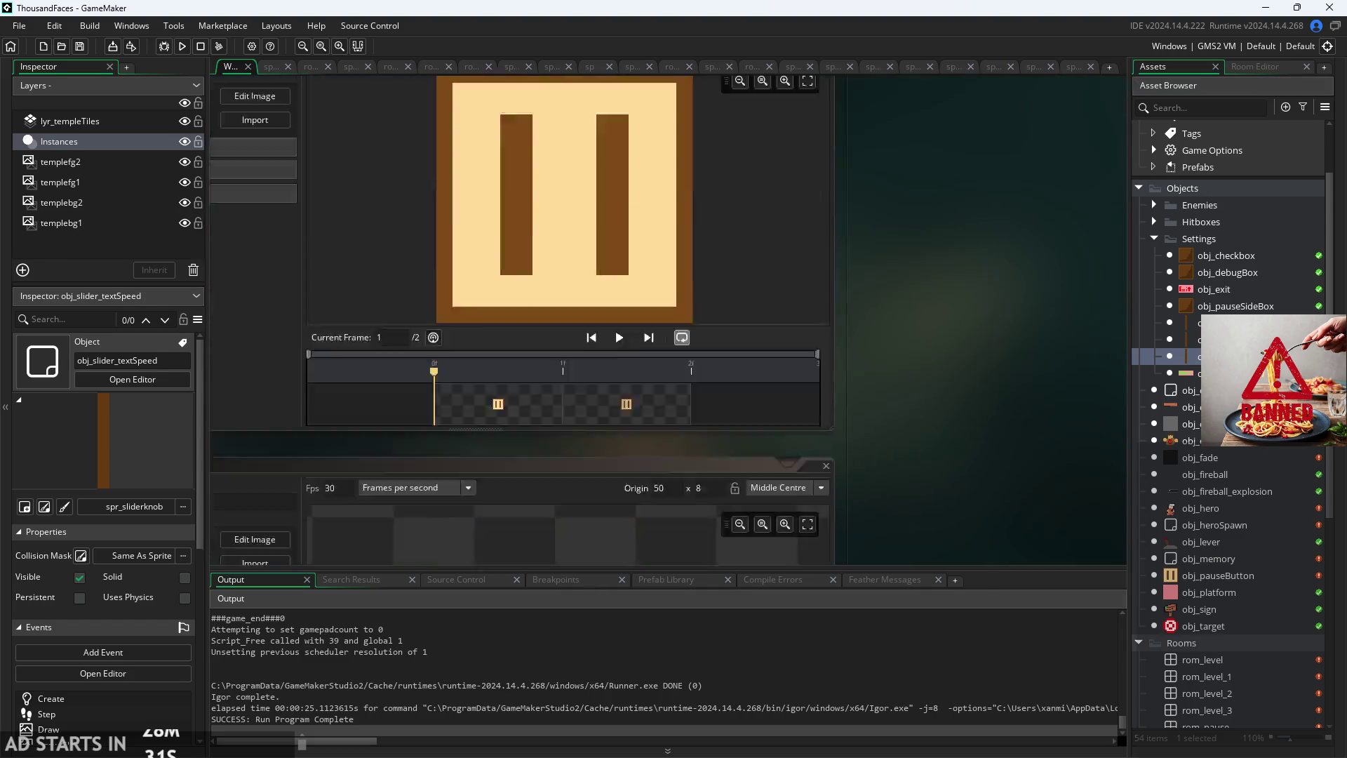
pyautogui.click(528, 193)
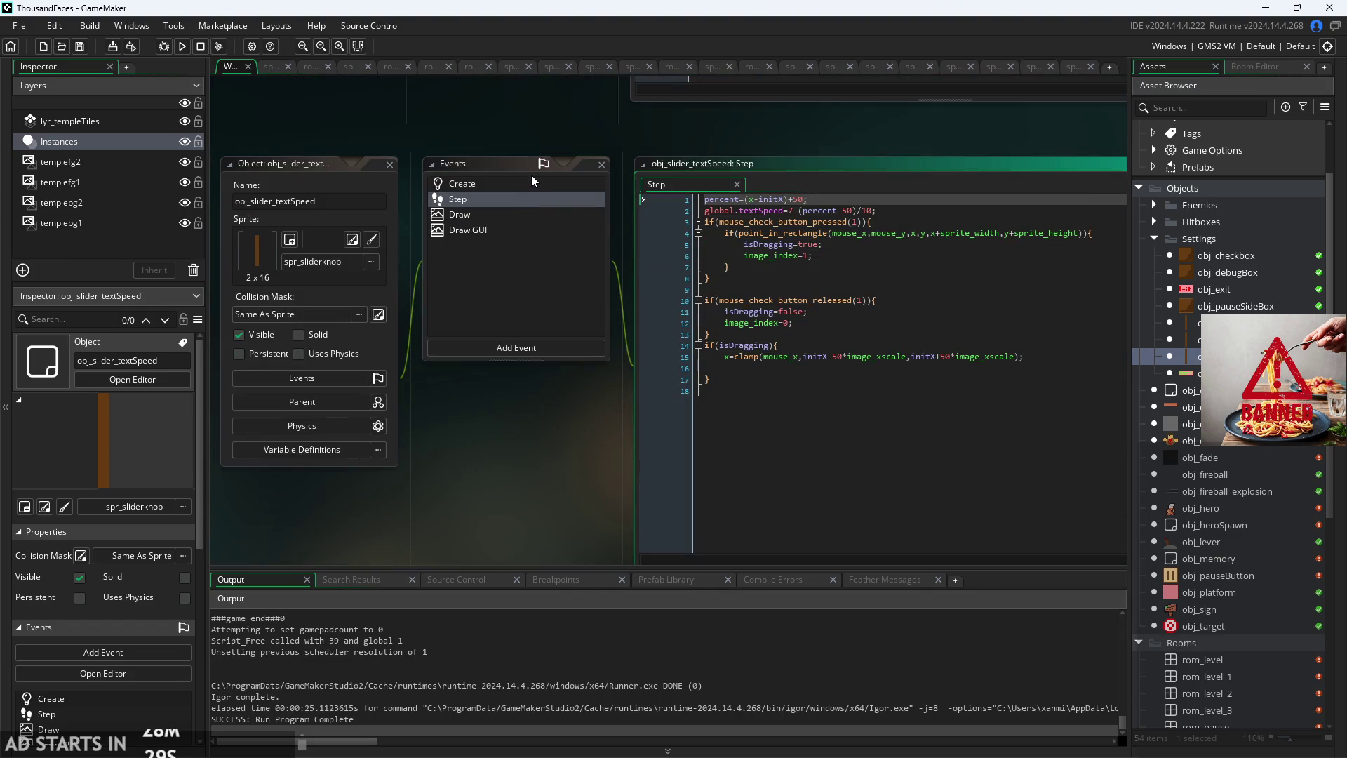
pyautogui.click(534, 213)
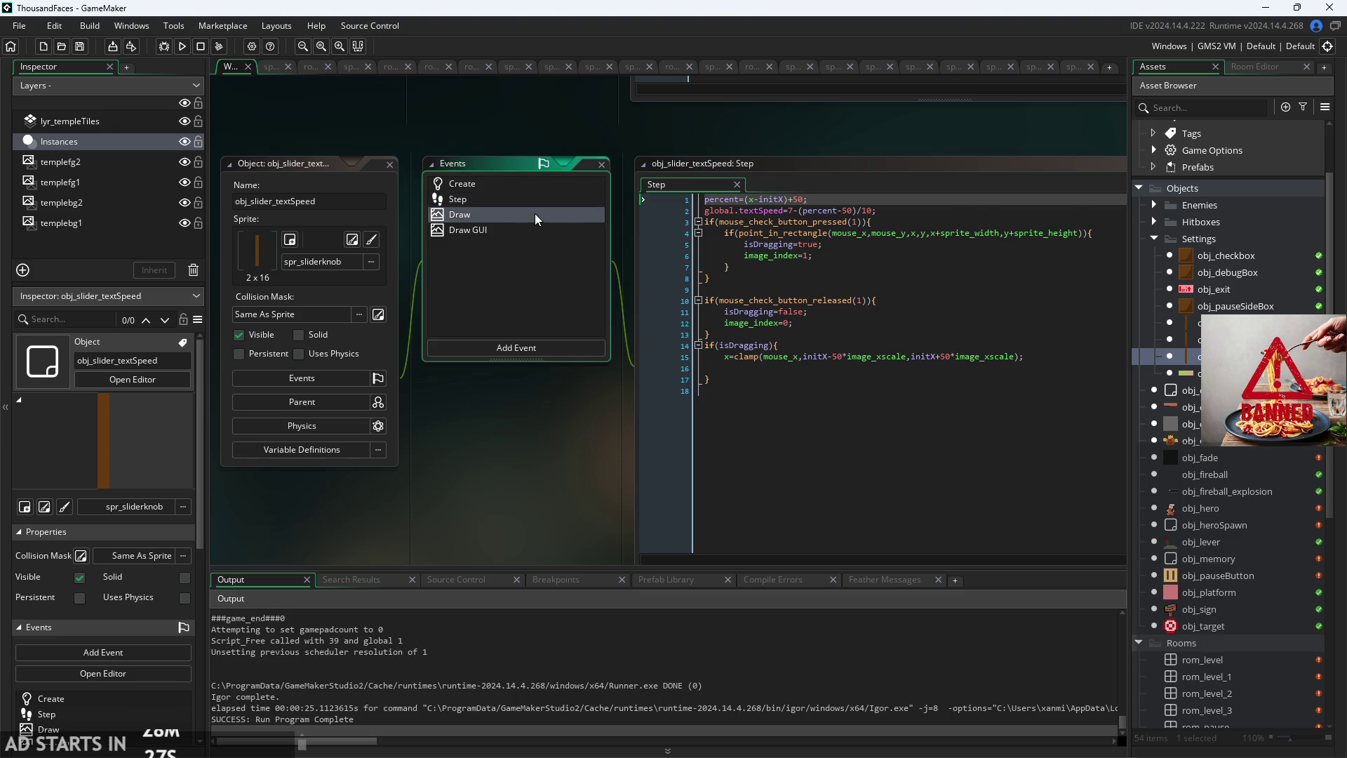
pyautogui.click(536, 229)
pyautogui.click(319, 403)
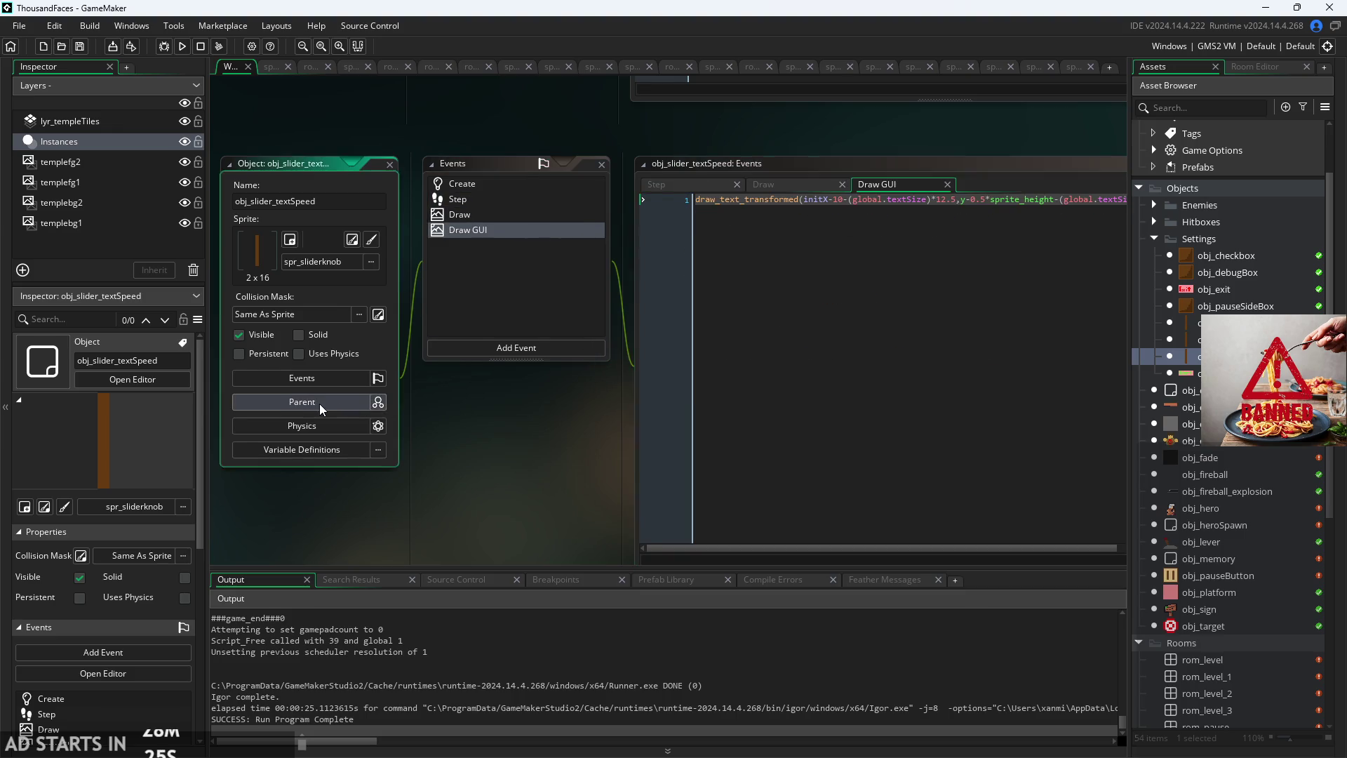
pyautogui.moveTo(319, 406); pyautogui.dragTo(19, 410)
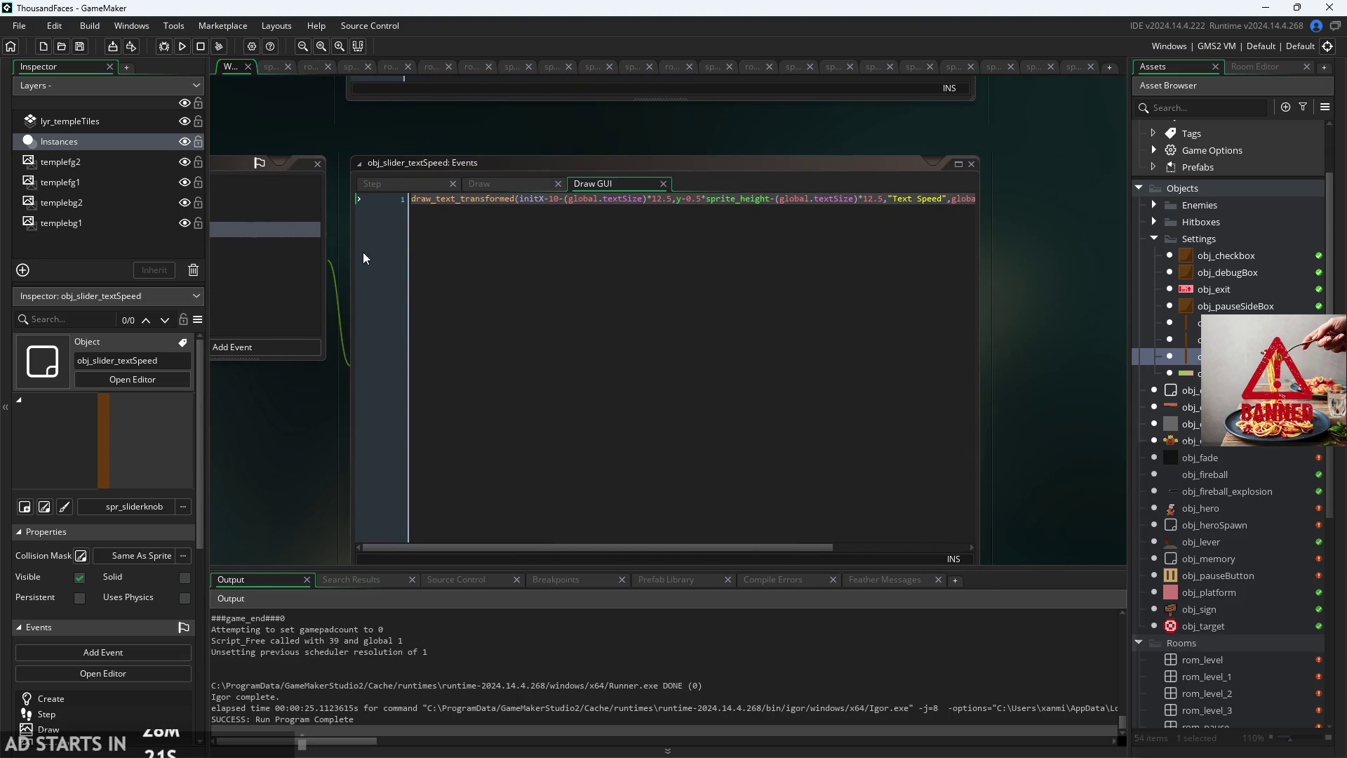
pyautogui.click(496, 186)
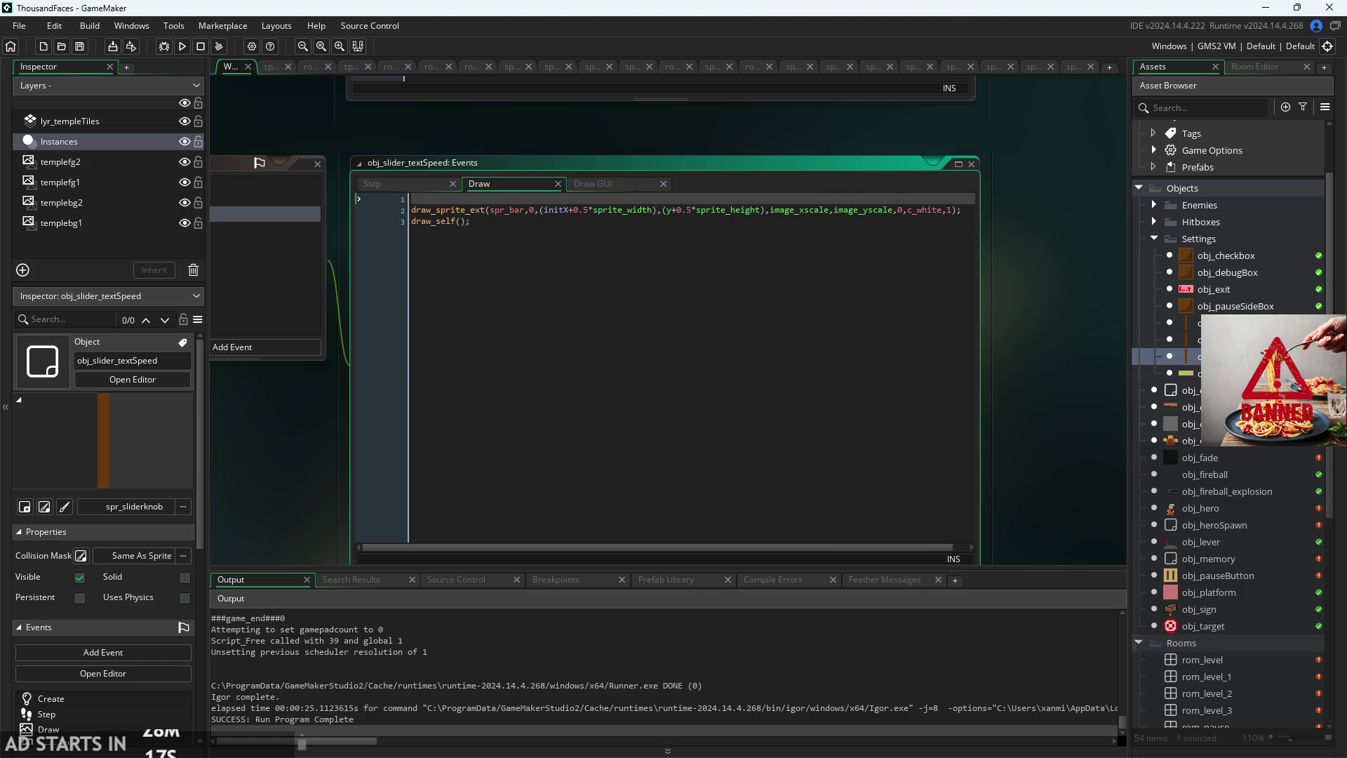
# Step: Open obj_slider's Draw event code, then open obj_controller
pyautogui.doubleClick(1192, 320)
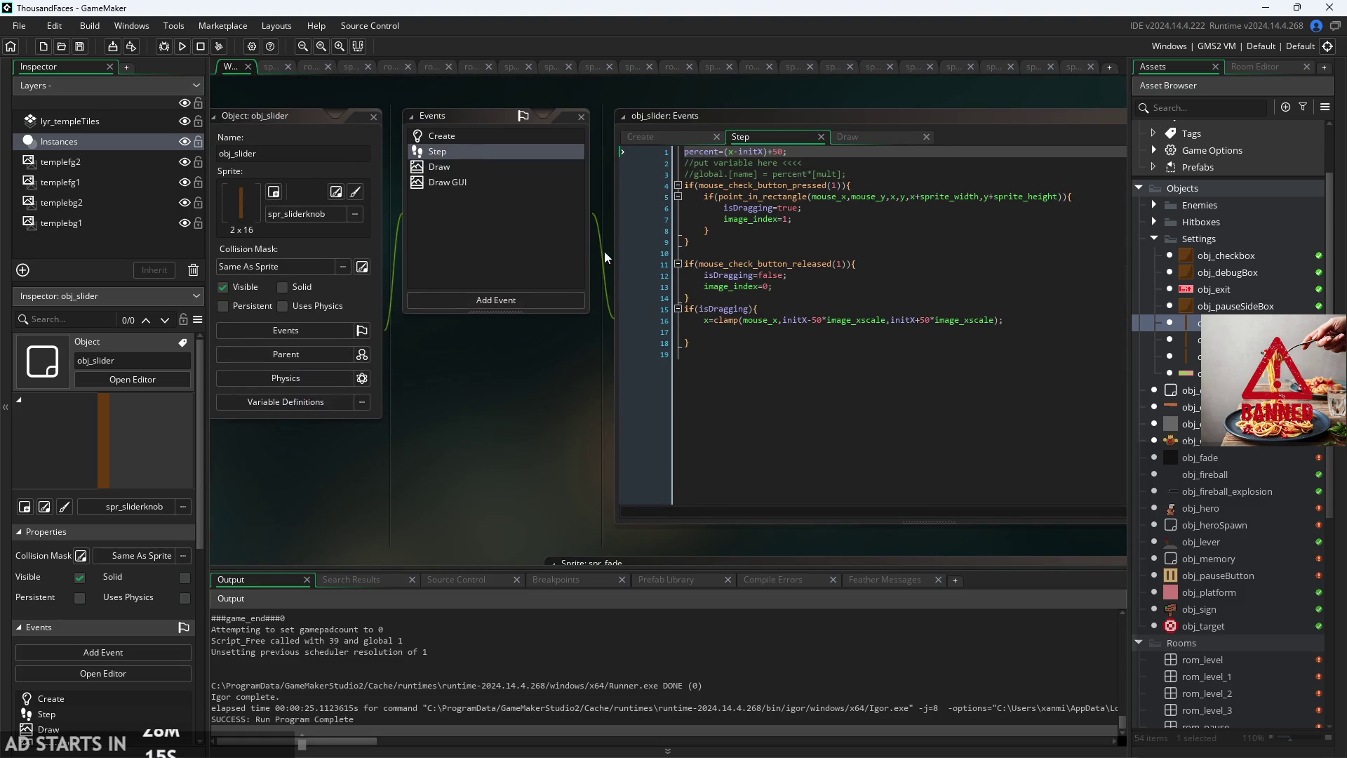
pyautogui.click(553, 181)
pyautogui.click(548, 171)
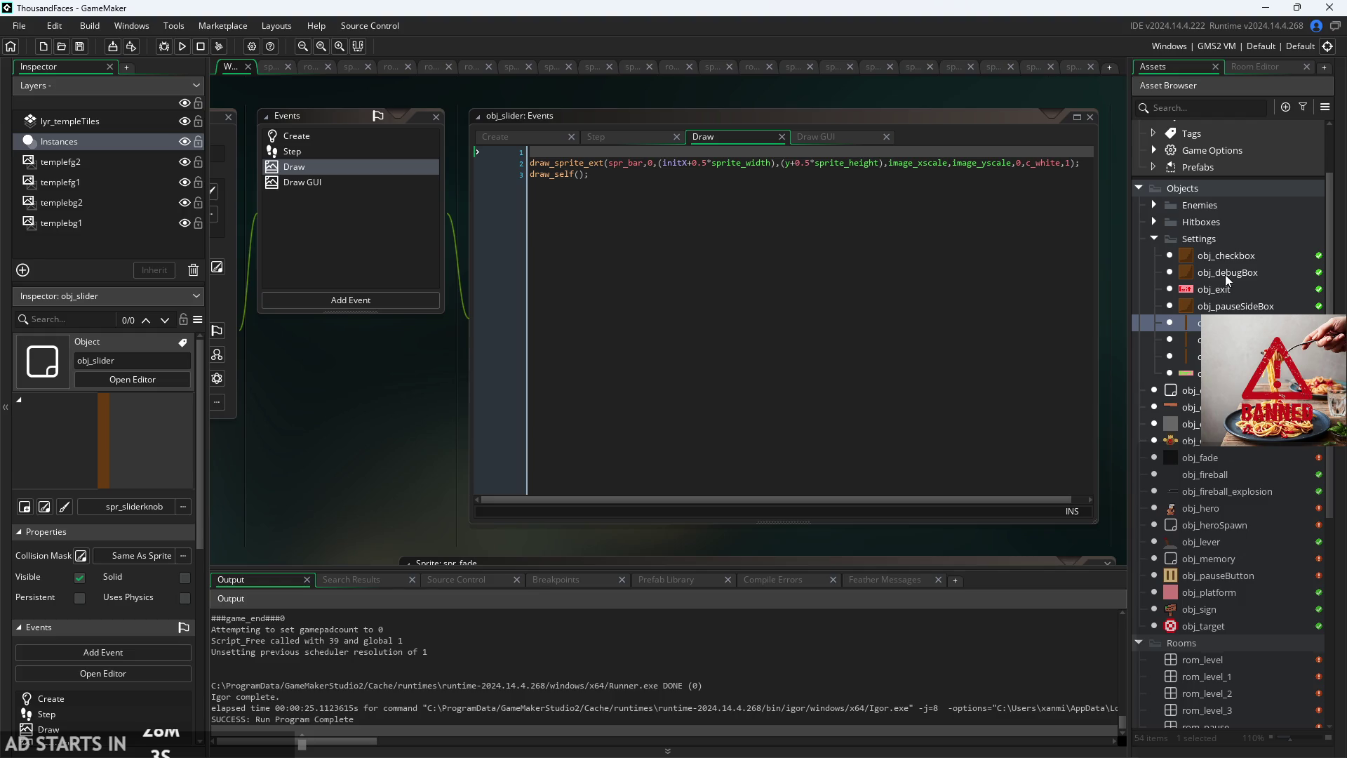
pyautogui.doubleClick(1190, 390)
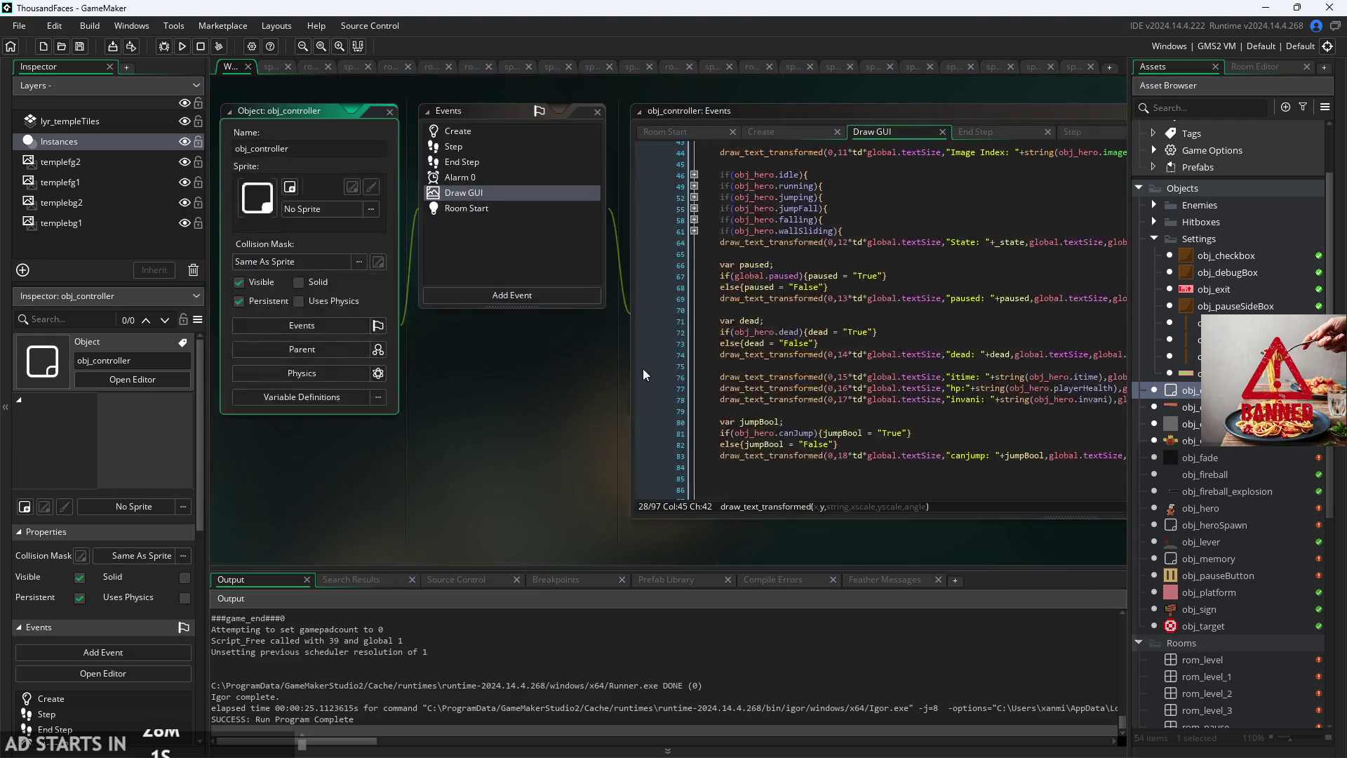
# Step: Inspect the td-scaled _bottom, _left and draw_set_alpha debug lines and shrink the code font
pyautogui.scroll(4, 547, 421)
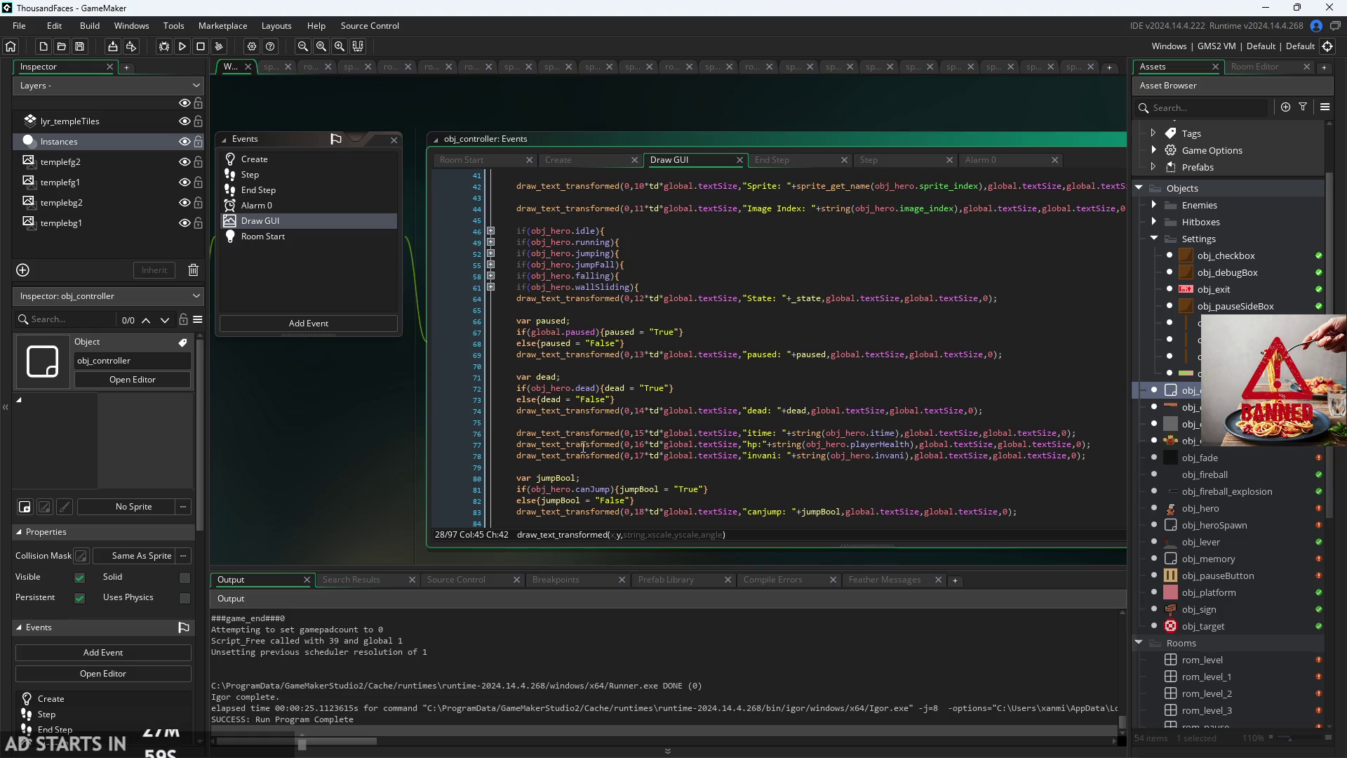
pyautogui.scroll(8, 581, 445)
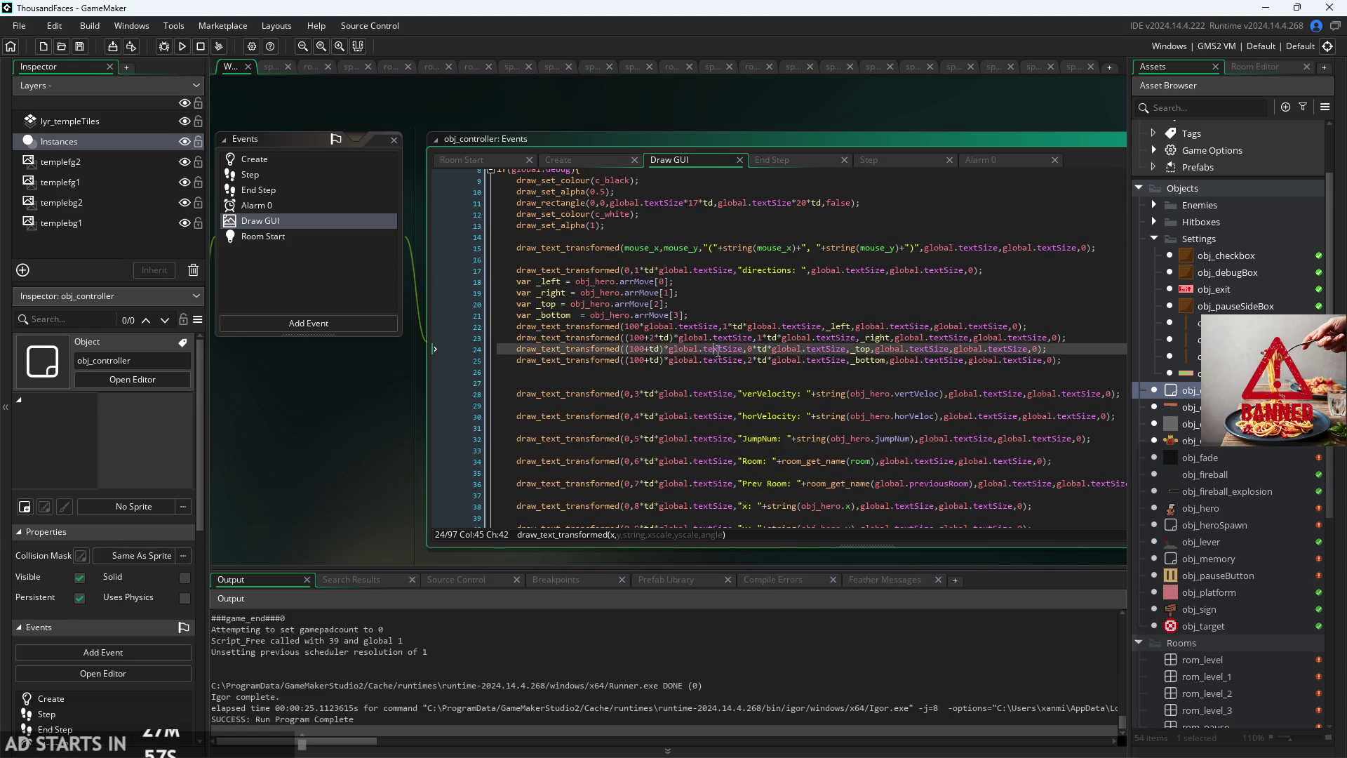
pyautogui.click(622, 360)
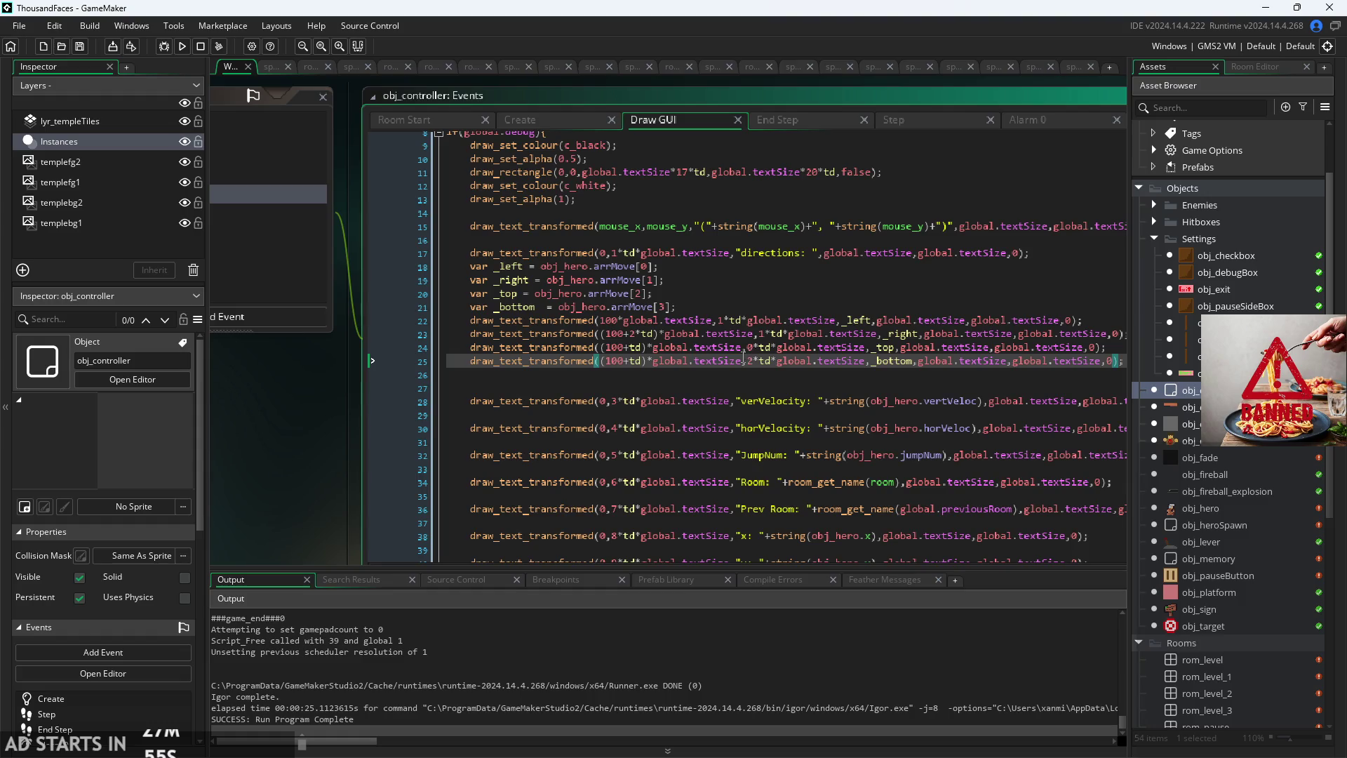
pyautogui.scroll(4, 991, 382)
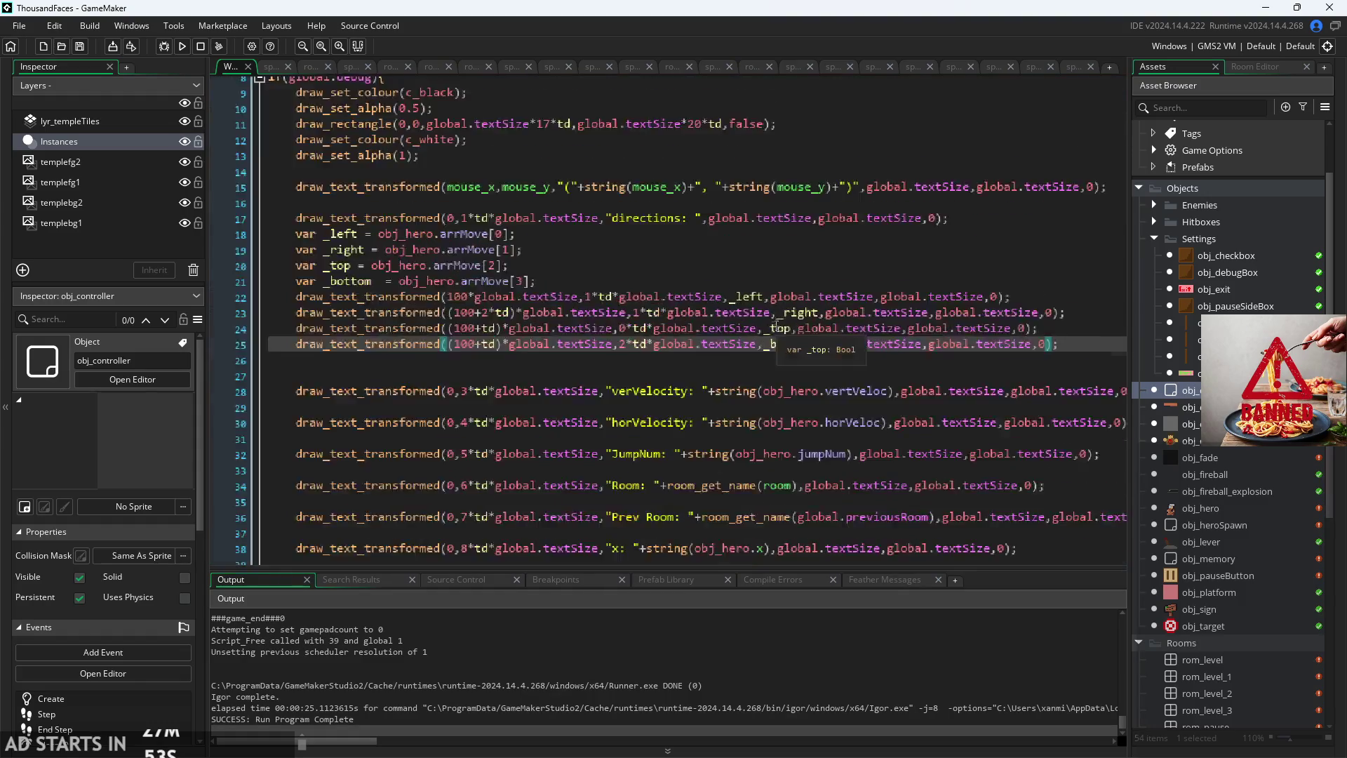
pyautogui.click(449, 346)
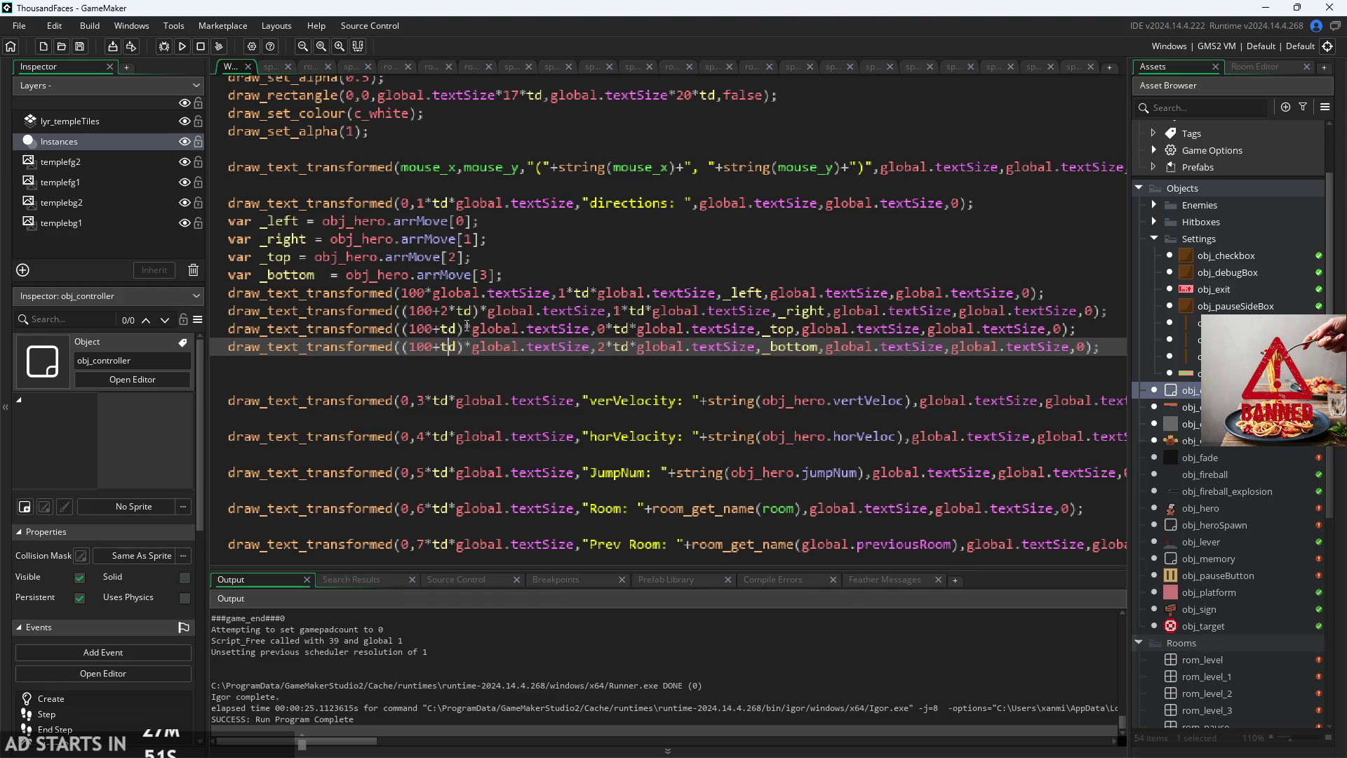
pyautogui.scroll(-2, 407, 251)
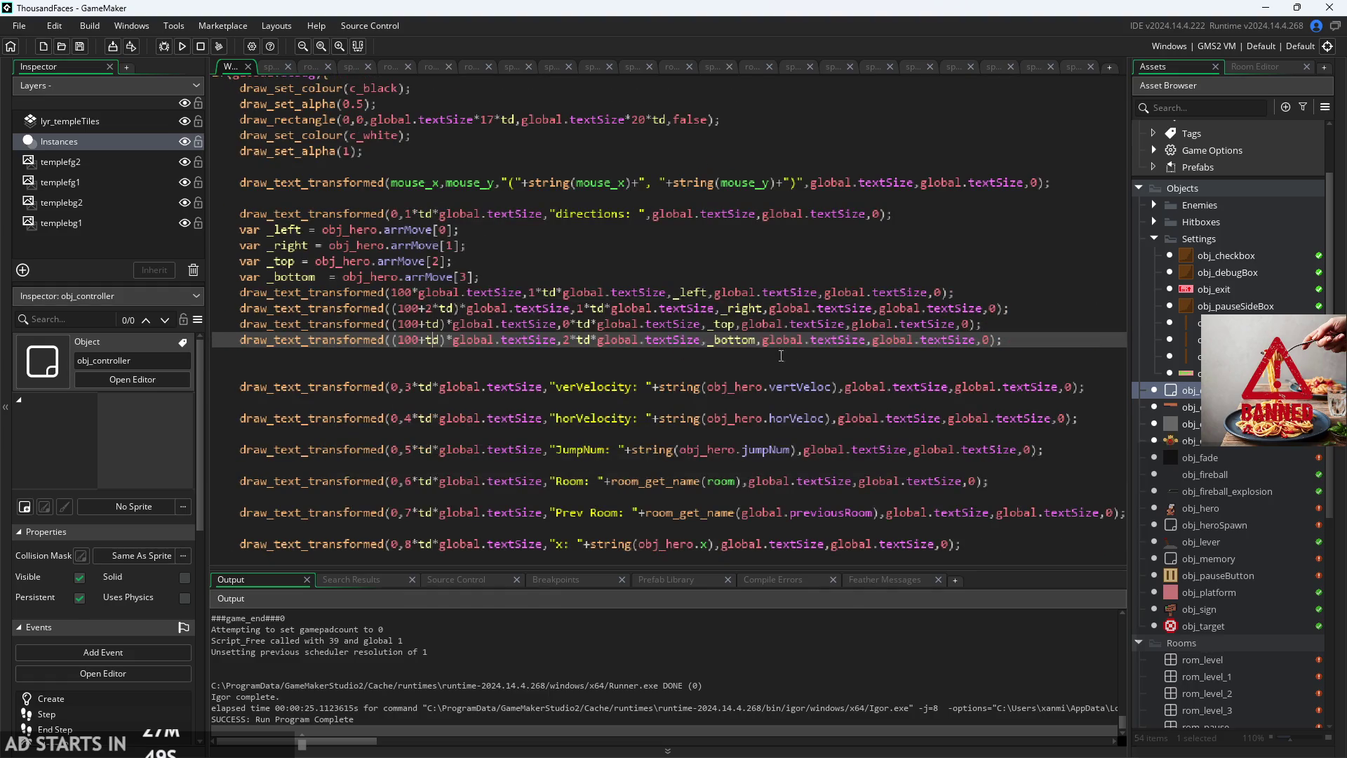
pyautogui.press('Up')
pyautogui.press('Up')
pyautogui.press('Up')
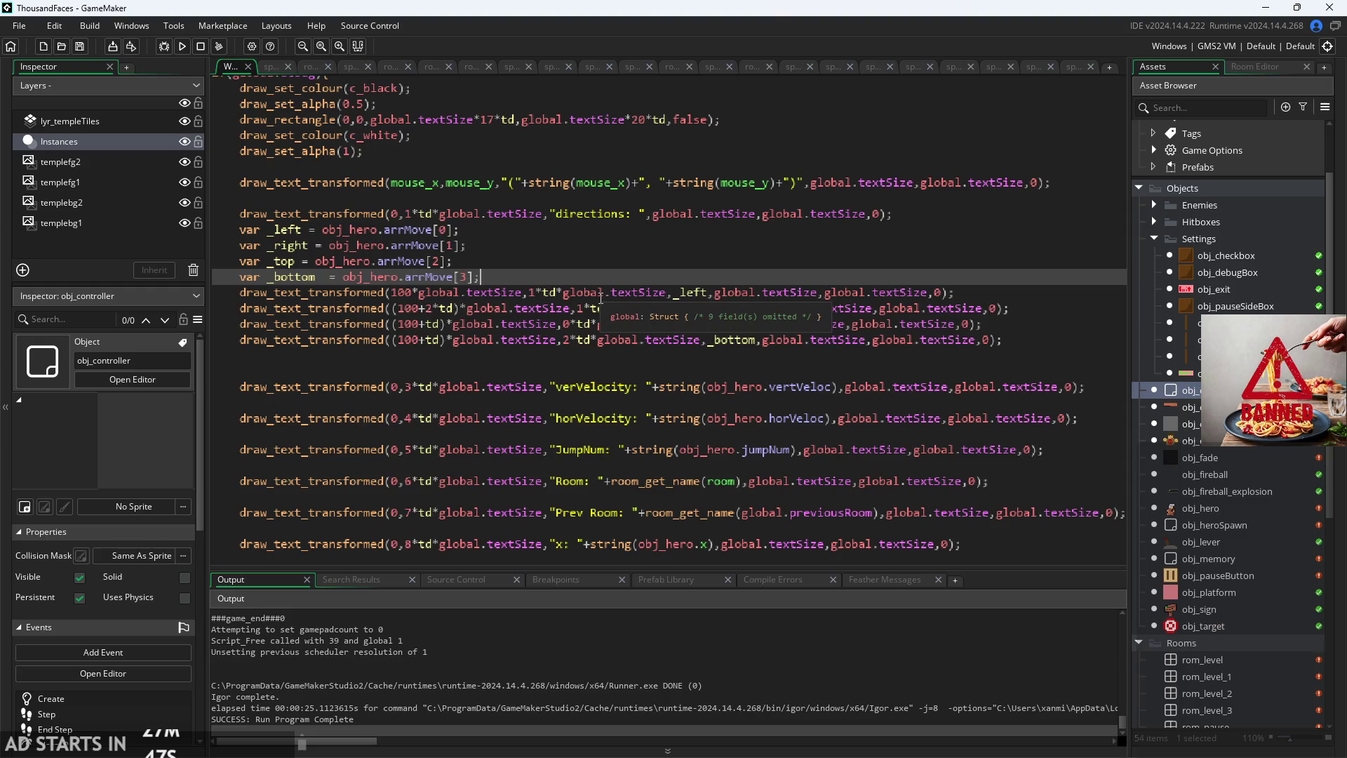
pyautogui.click(708, 295)
pyautogui.scroll(2, 651, 251)
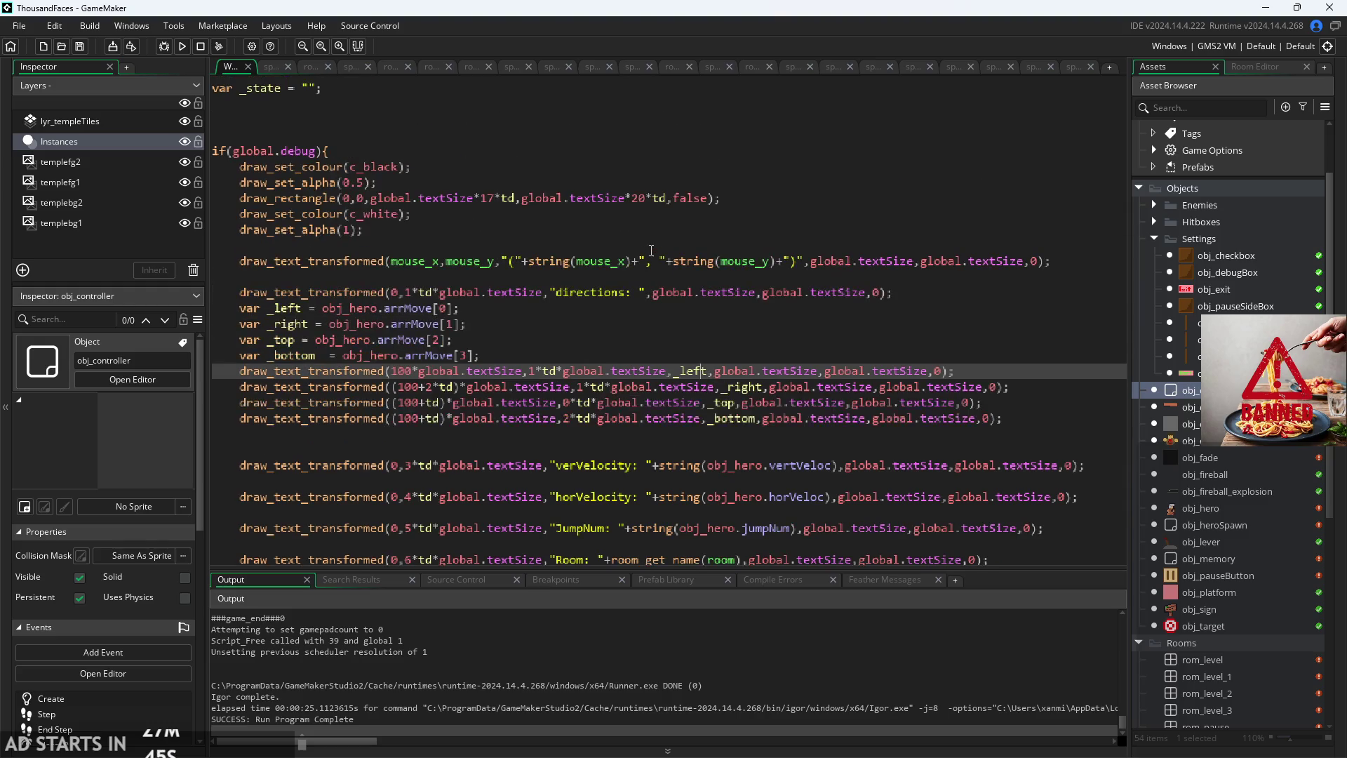
pyautogui.click(538, 224)
pyautogui.scroll(1, 538, 224)
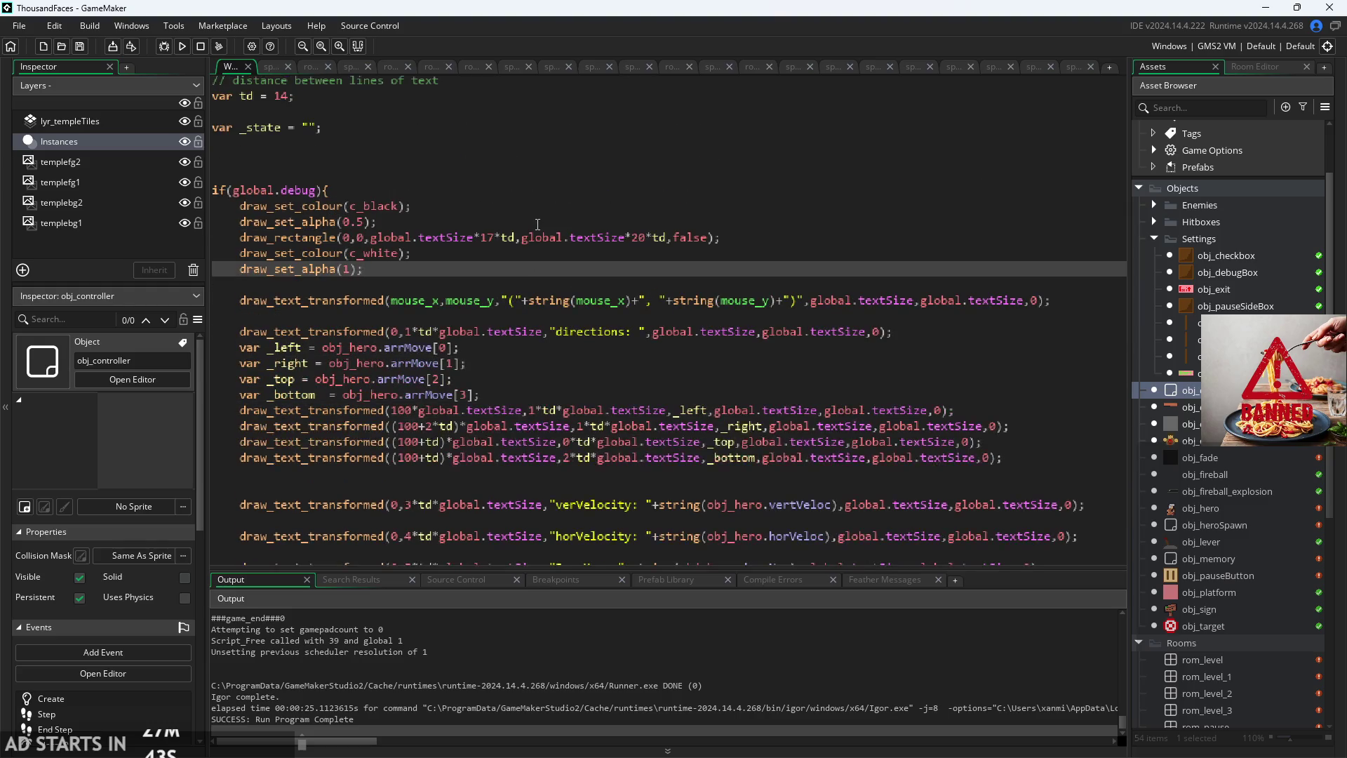
pyautogui.scroll(-15, 581, 234)
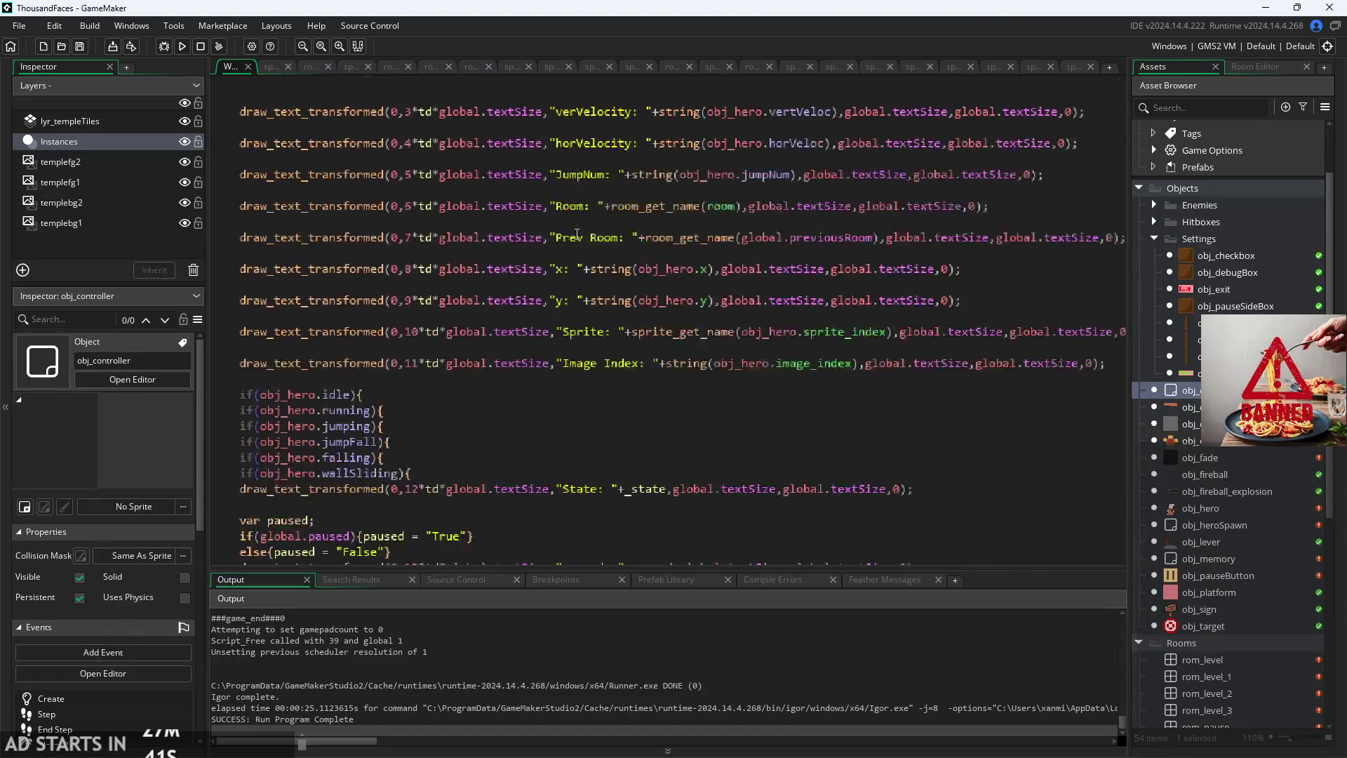
pyautogui.scroll(-5, 577, 233)
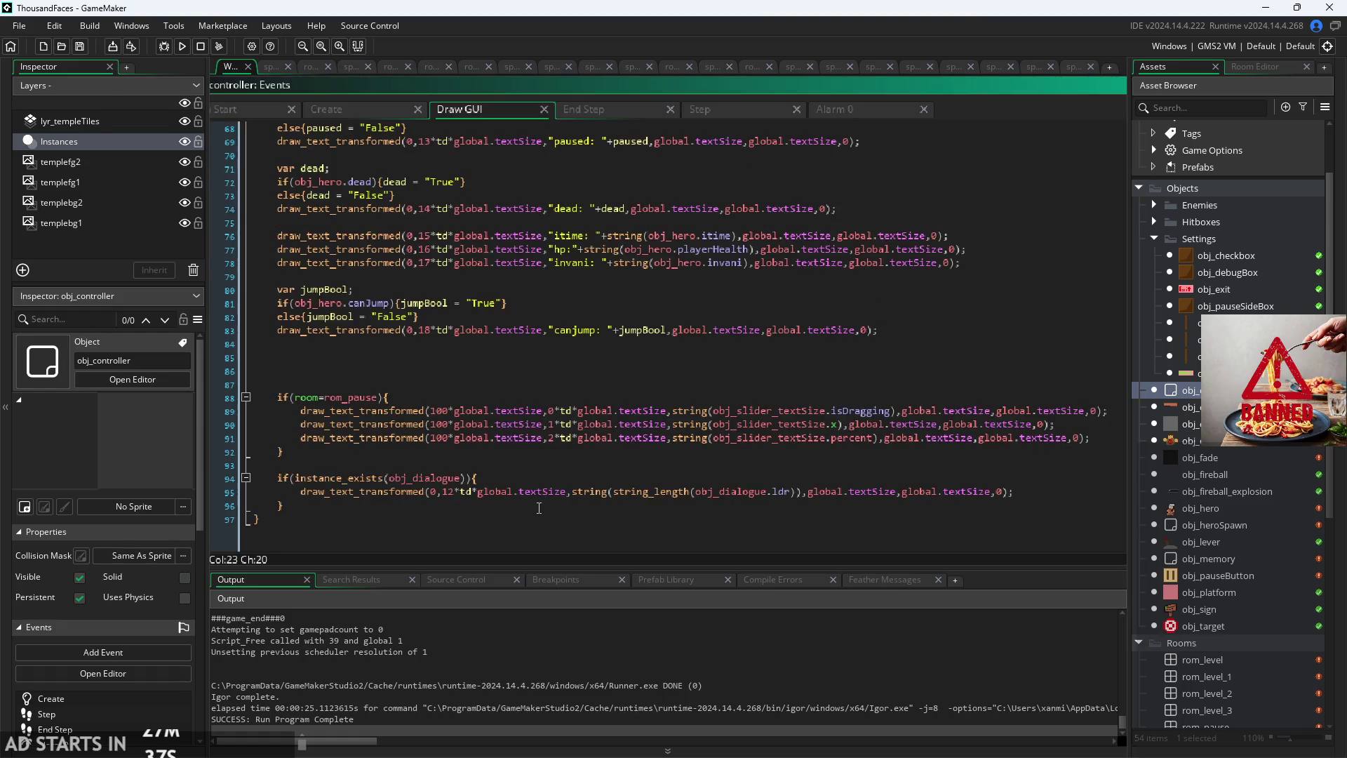
# Step: Select the if(room=rom_pause) slider readout block and comment it out with Ctrl+K
pyautogui.moveTo(1099, 443)
pyautogui.mouseDown()
pyautogui.moveTo(266, 303)
pyautogui.moveTo(103, 397)
pyautogui.mouseUp()
pyautogui.moveTo(284, 452); pyautogui.dragTo(77, 390)
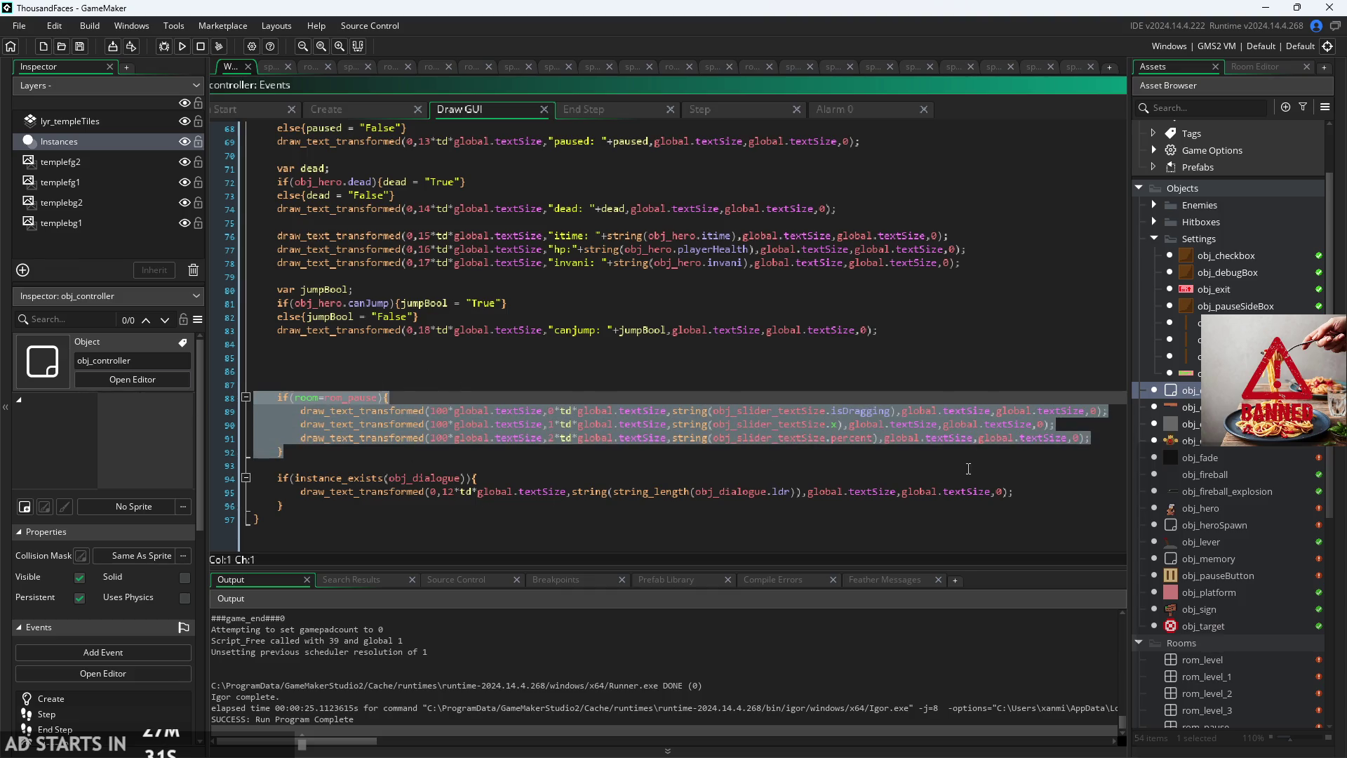
pyautogui.moveTo(1096, 441); pyautogui.dragTo(62, 409)
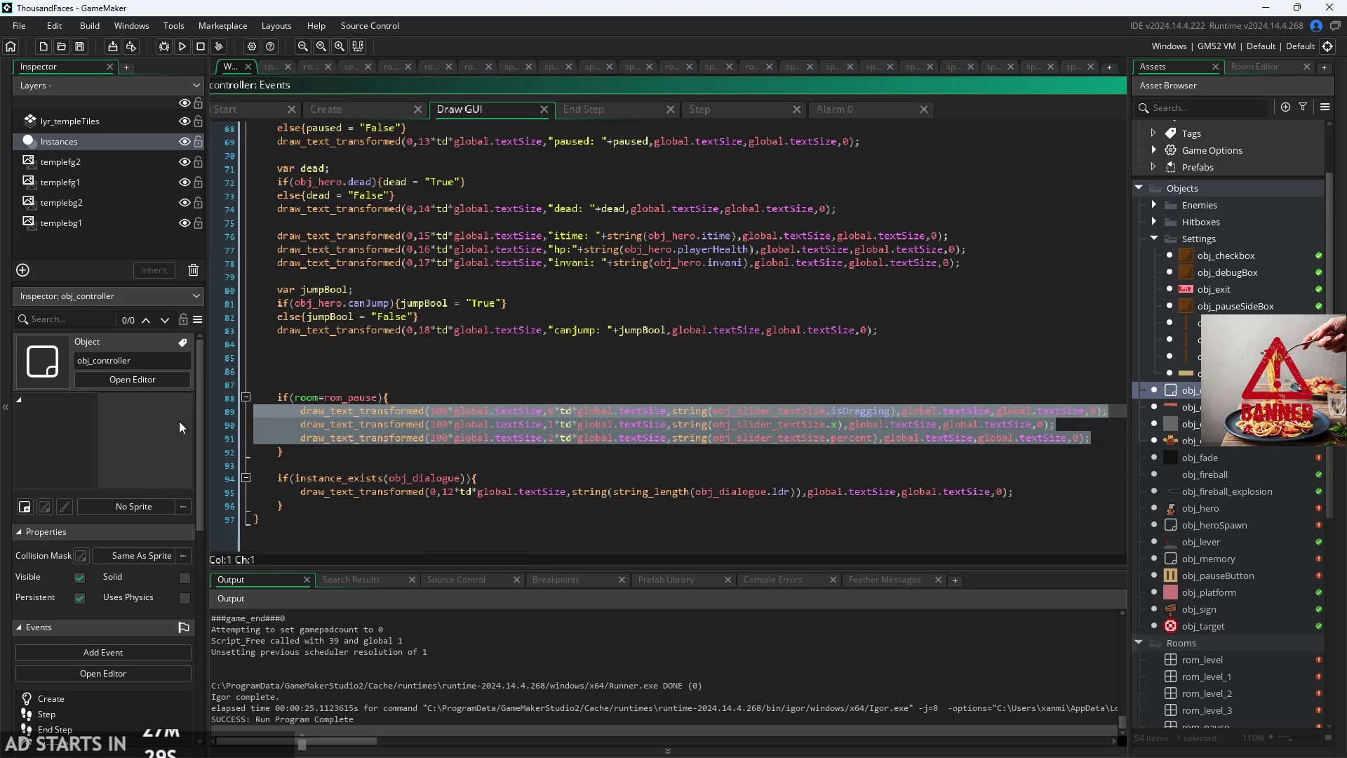
pyautogui.click(331, 383)
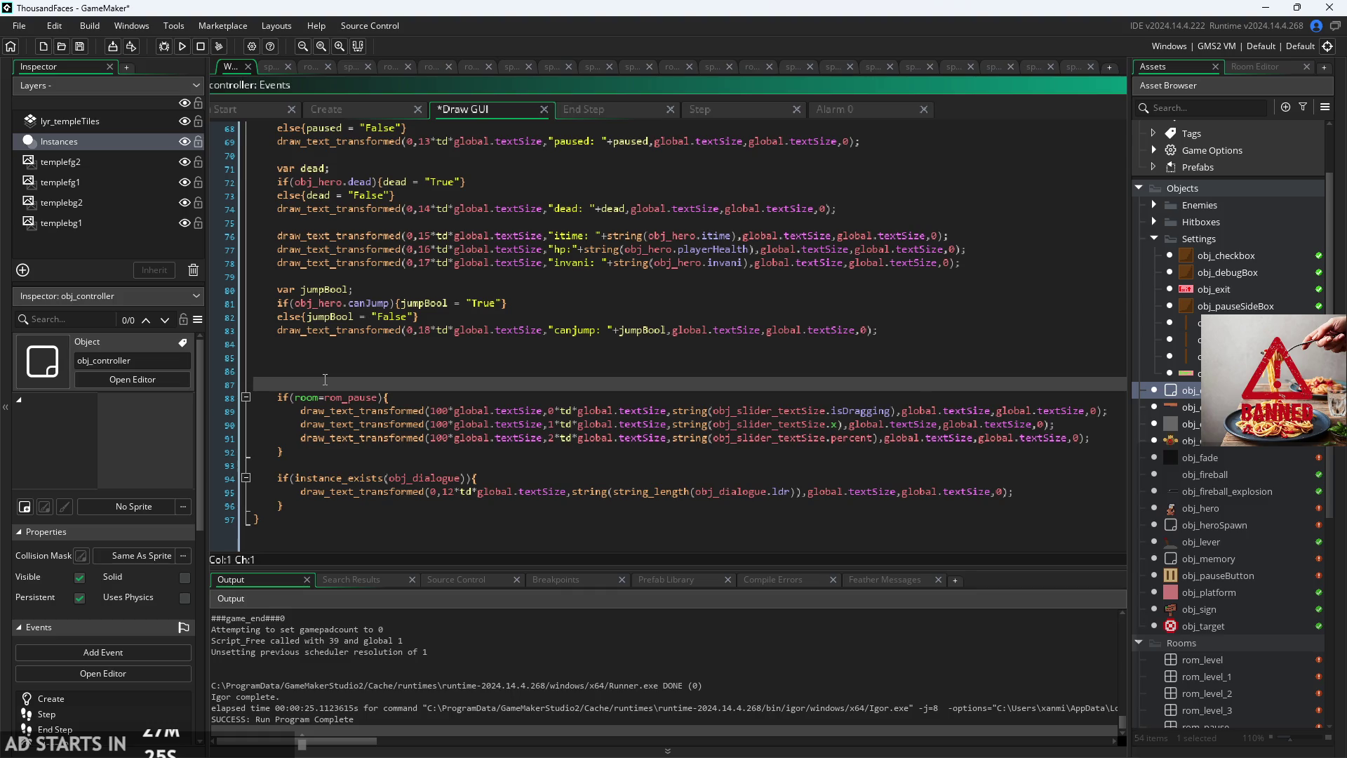
pyautogui.write('/*')
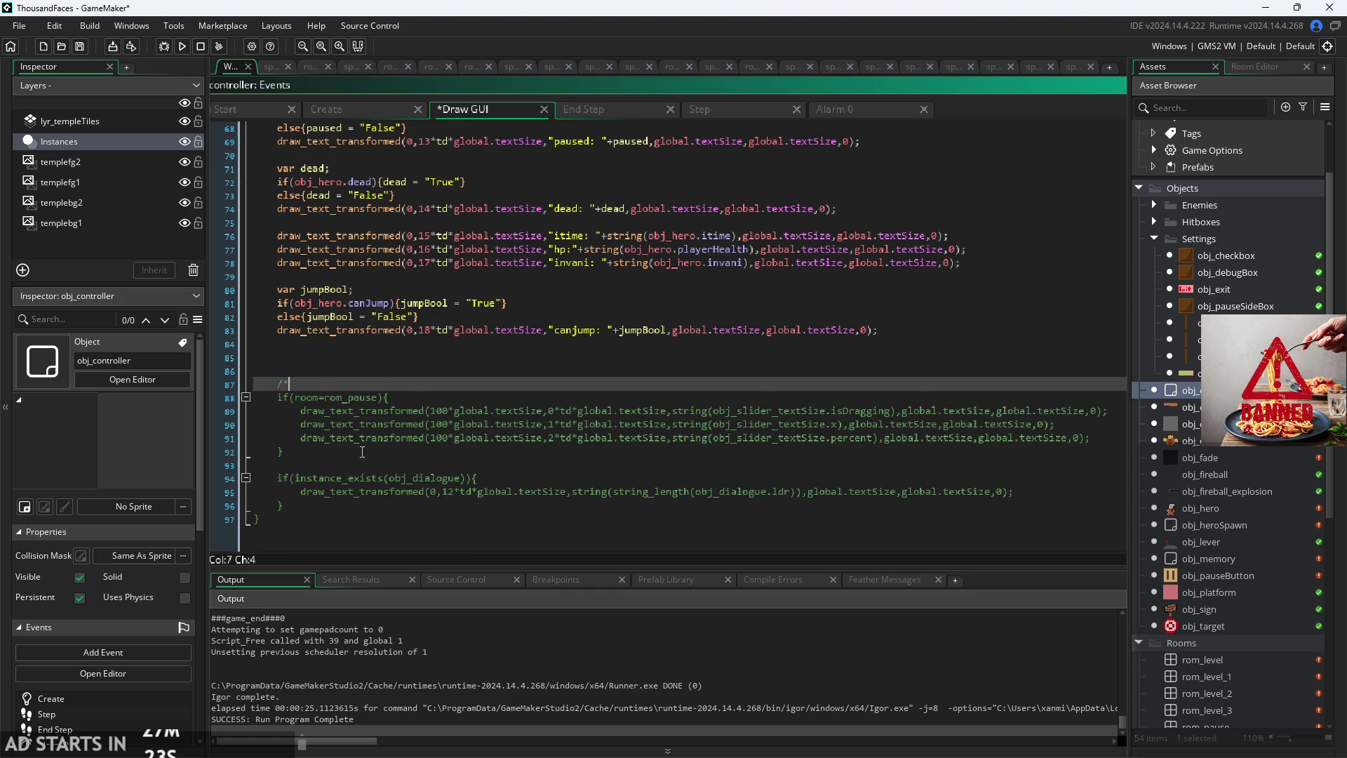
pyautogui.press('BackSpace')
pyautogui.press('BackSpace')
pyautogui.moveTo(369, 454); pyautogui.dragTo(61, 386)
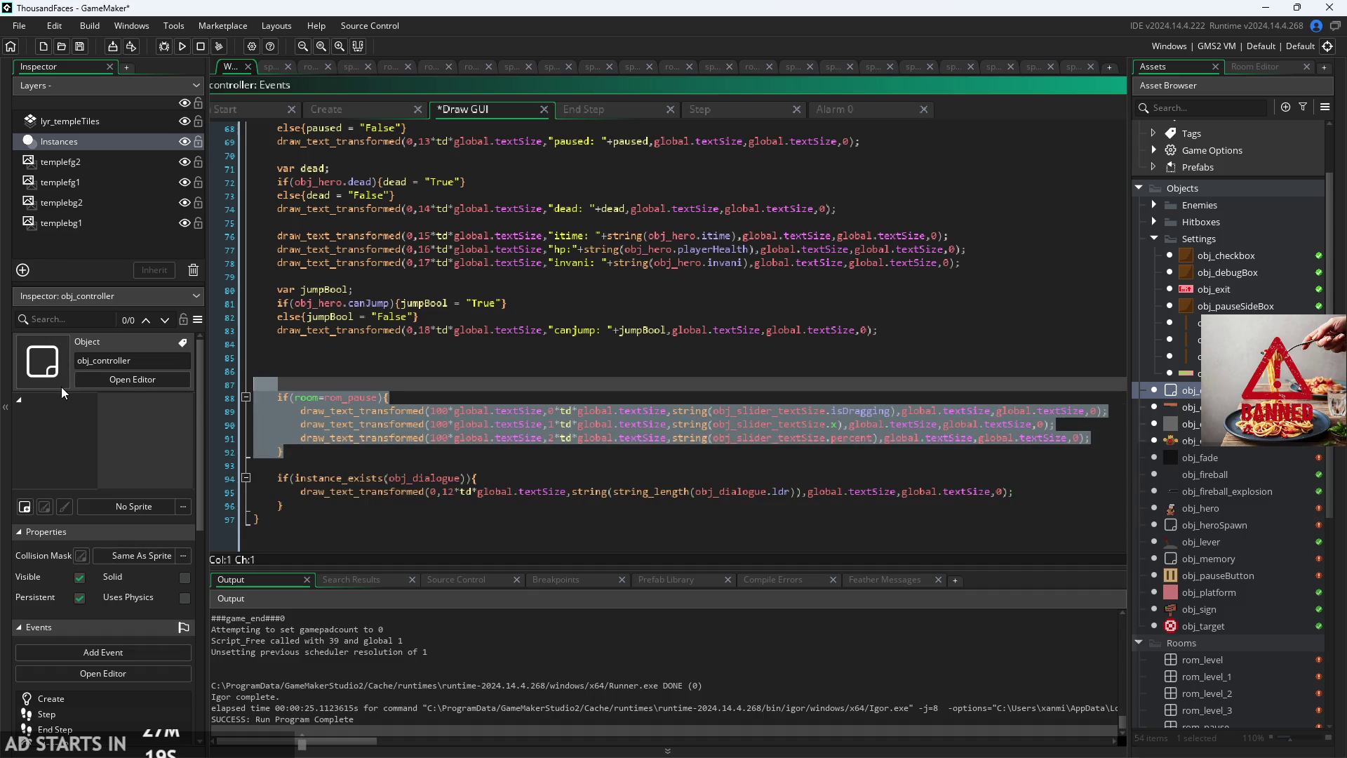
pyautogui.hotkey('ctrl', 'k')
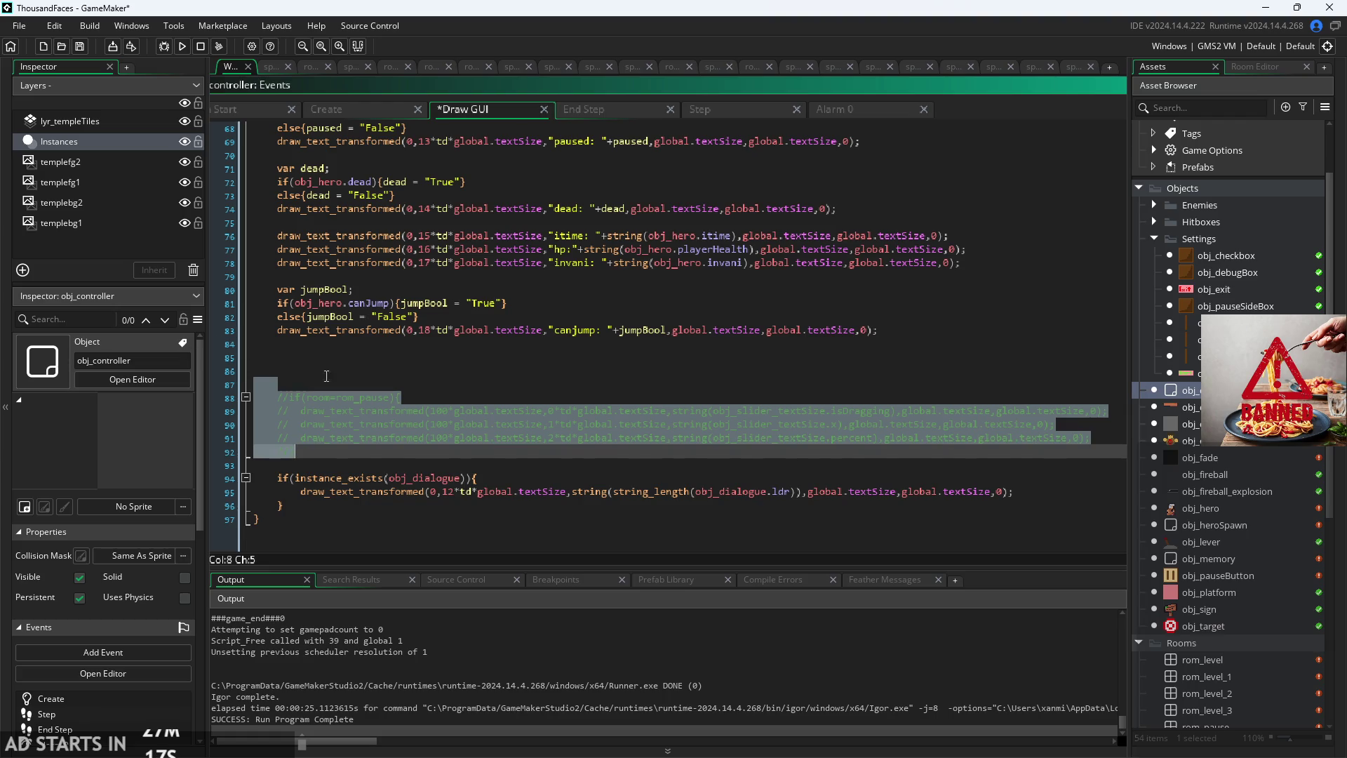
pyautogui.press('Right')
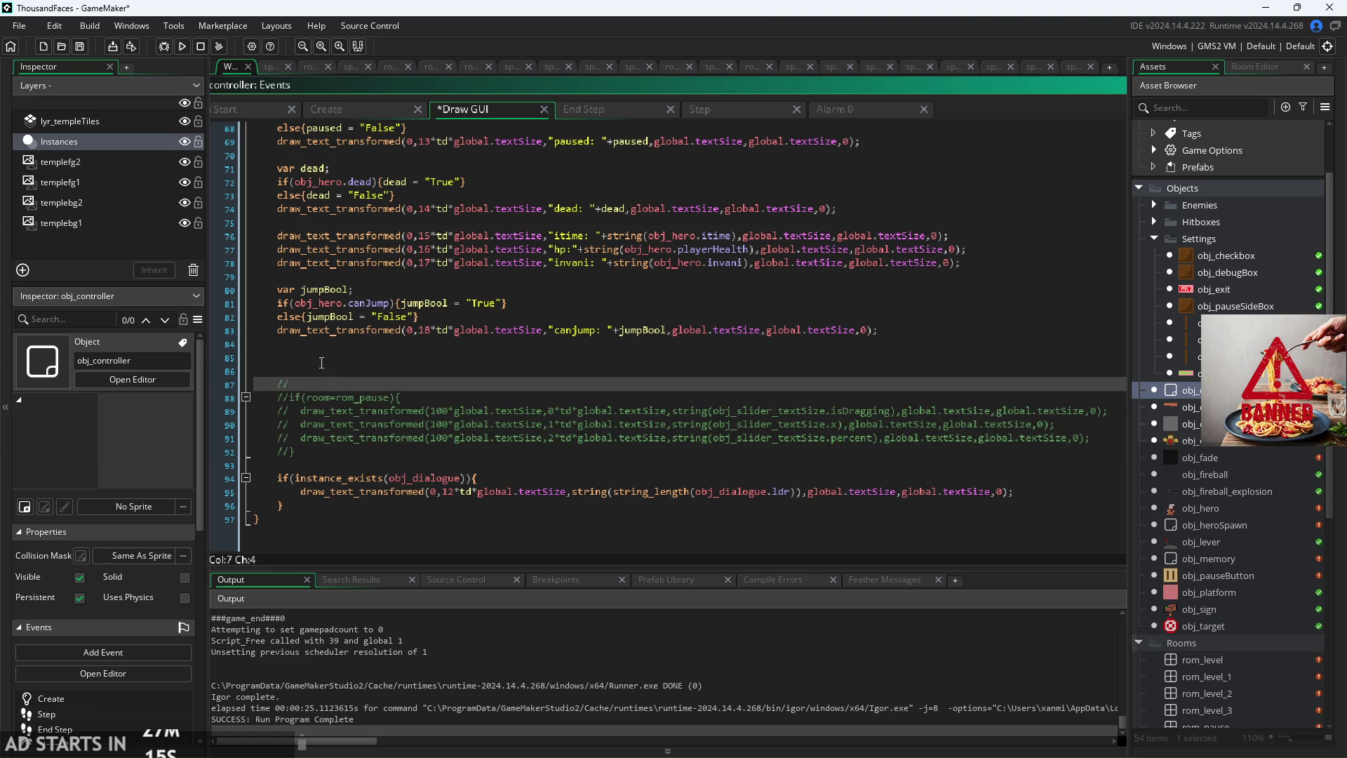
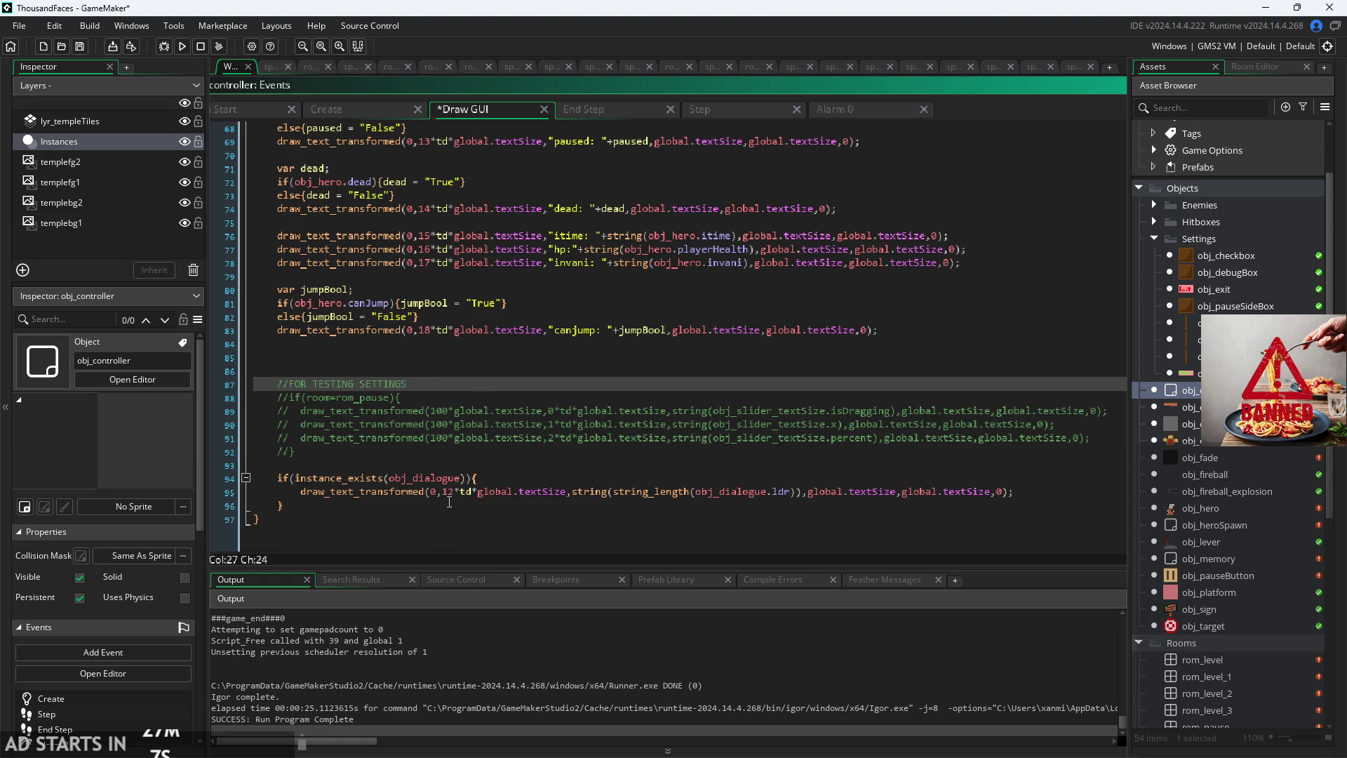
# Step: Move the if(instance_exists(obj_dialogue)) debug block to the empty line after the canjump stat
pyautogui.click(500, 463)
pyautogui.click(512, 477)
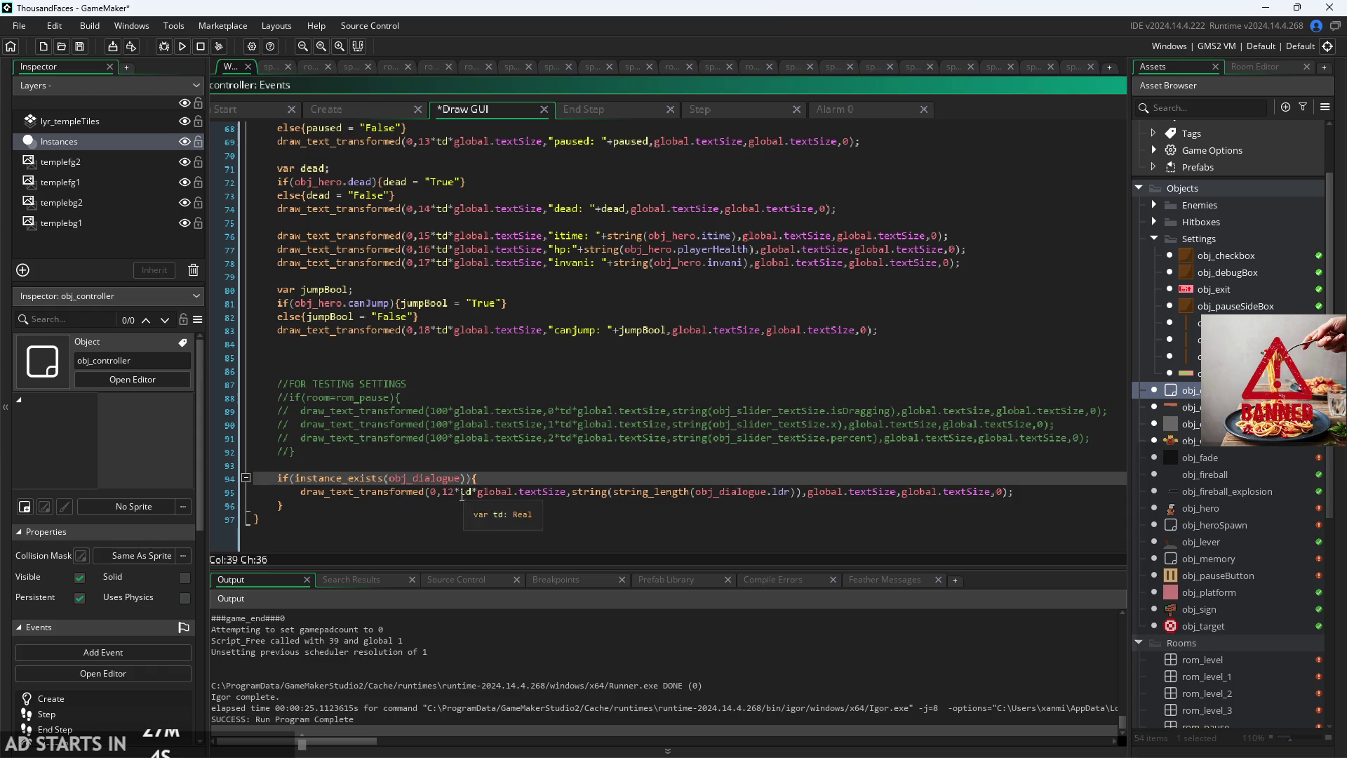
pyautogui.click(459, 493)
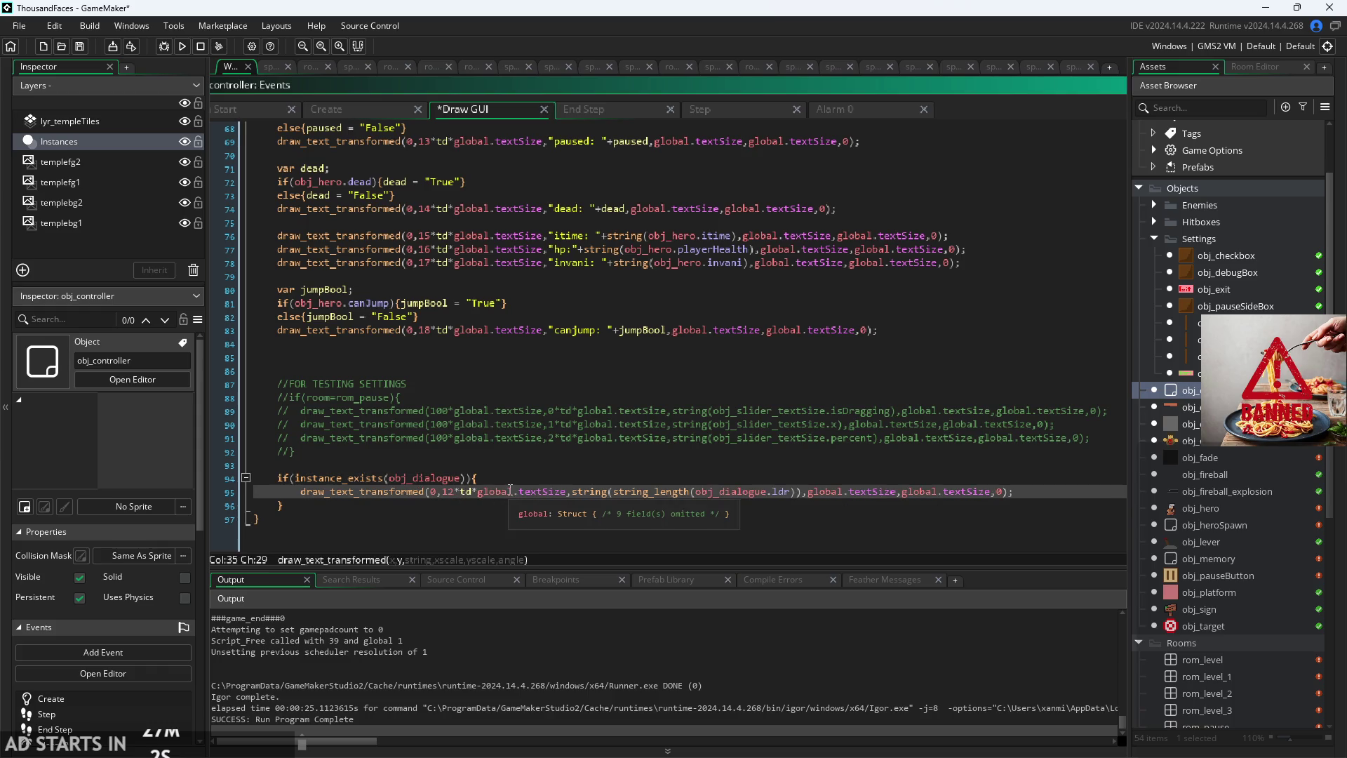
pyautogui.moveTo(286, 507); pyautogui.dragTo(285, 483)
pyautogui.click(364, 374)
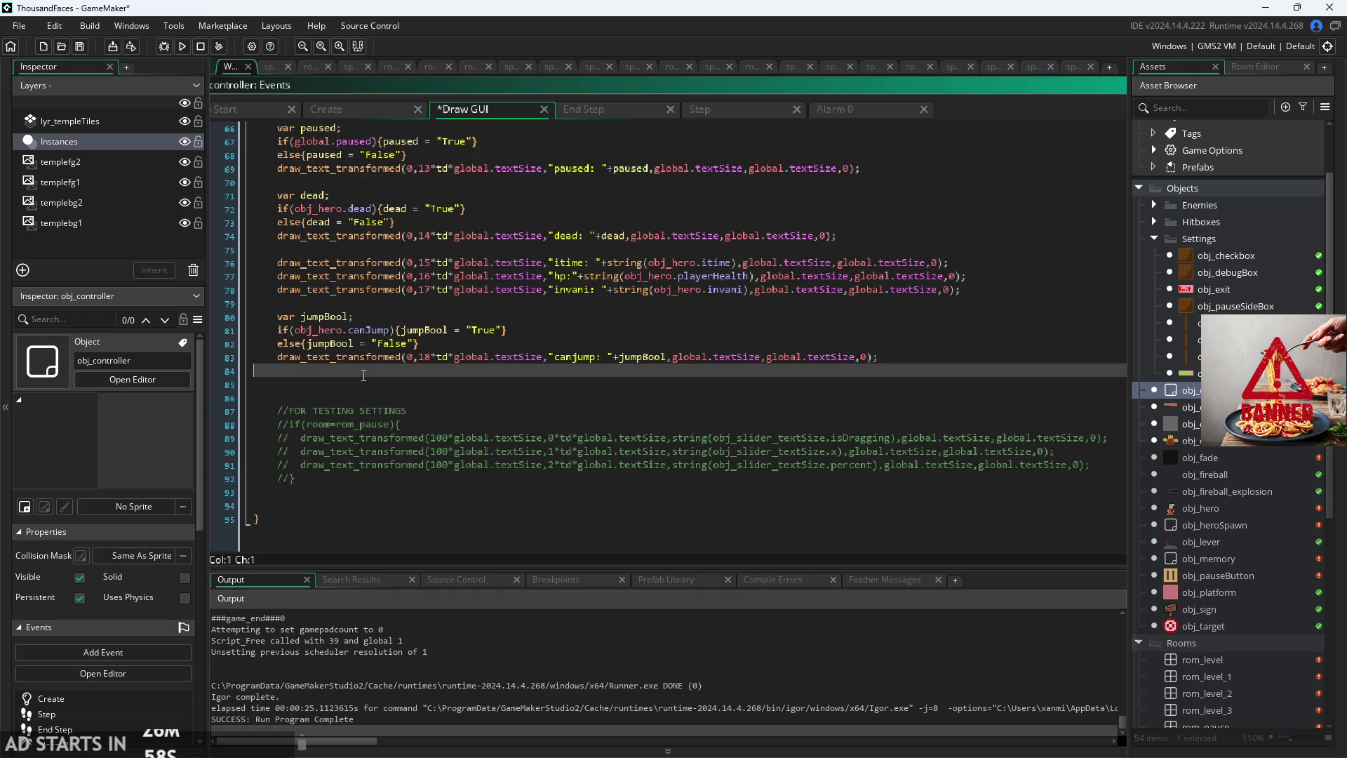
pyautogui.write('if(instance_exists(obj_dialogue)){ \t\tdraw_text_transformed(0,12*td*global.textSize,string(string_length(obj_dialogue.ldr)),global.textSize,global.textSize,0); \t}')
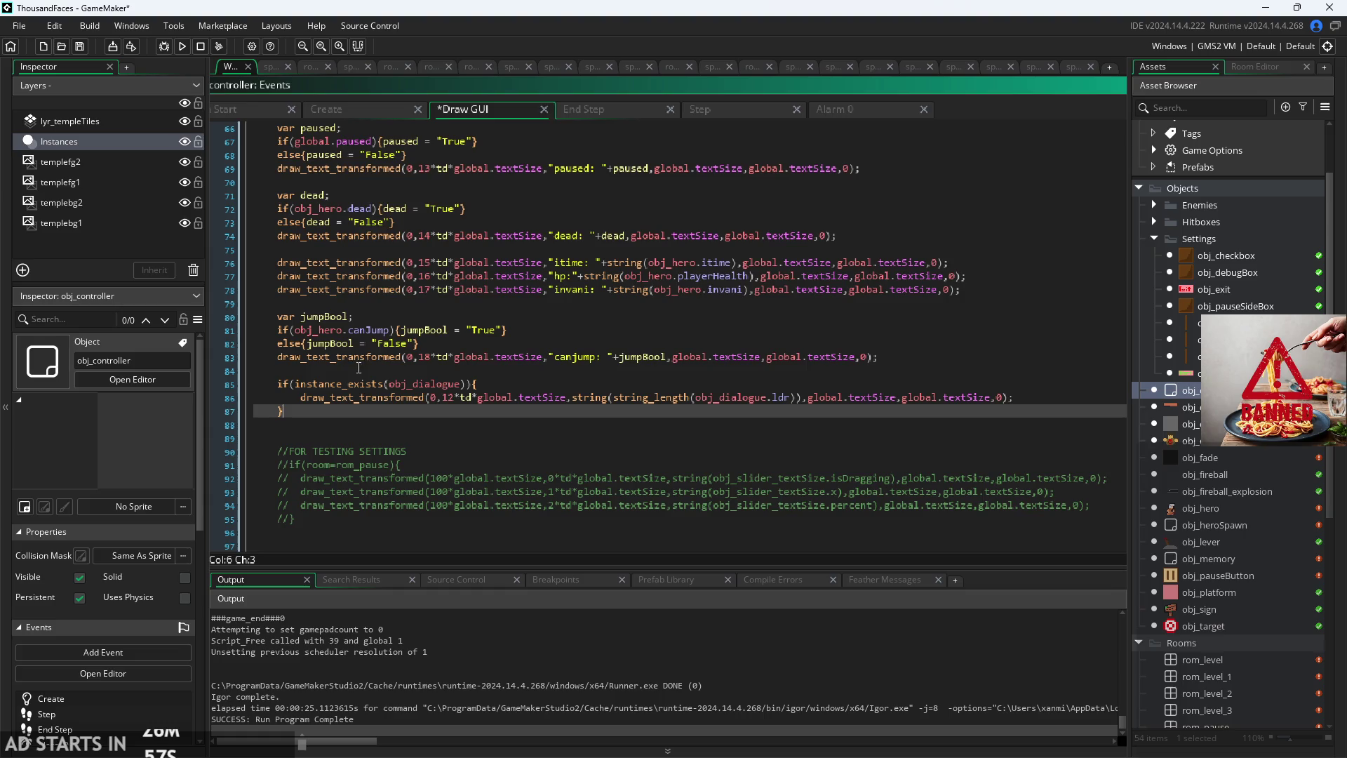
# Step: Change the dialogue readout's draw row from 12 to 19 and run the game
pyautogui.scroll(2, 451, 395)
pyautogui.click(456, 397)
pyautogui.press('BackSpace')
pyautogui.write('9')
pyautogui.scroll(15, 451, 390)
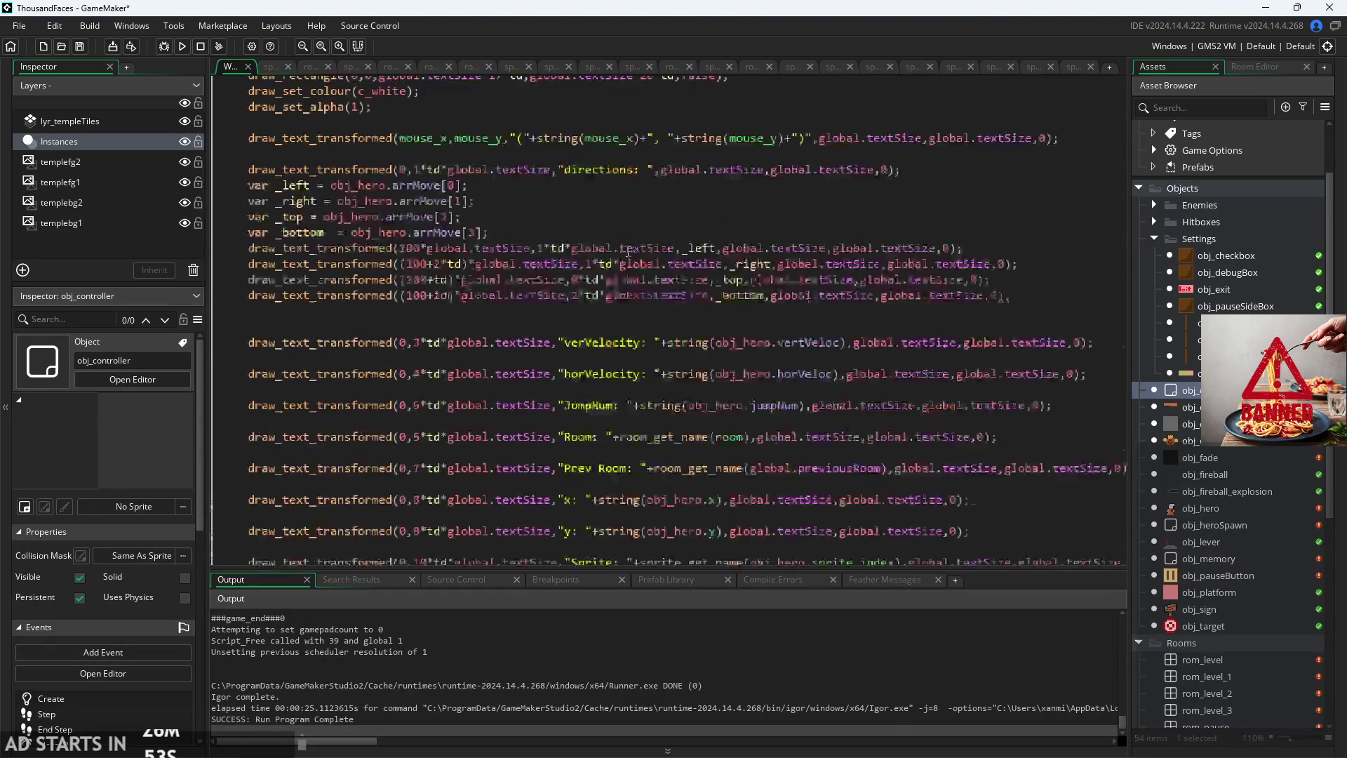
pyautogui.click(655, 240)
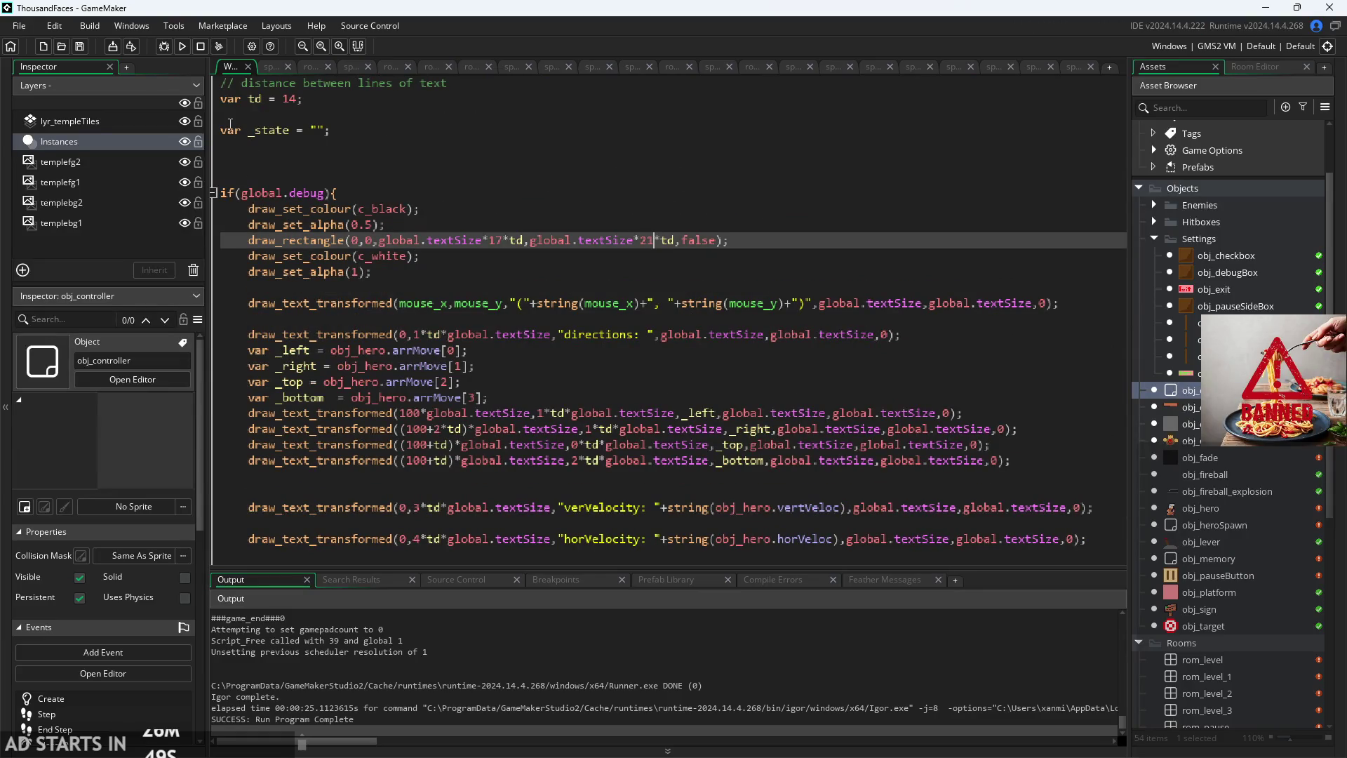
pyautogui.click(177, 50)
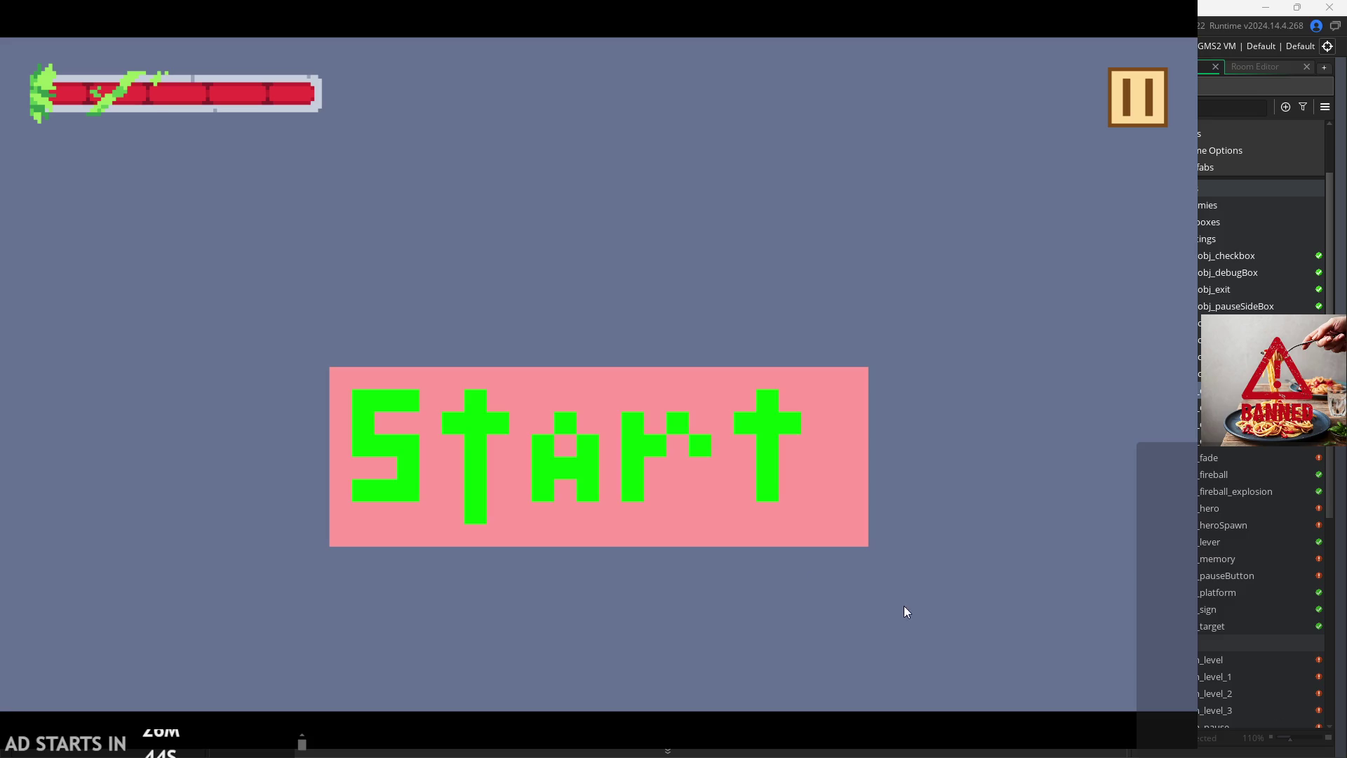
# Step: Start the game, close the sign's dialogue and move the hero around the level
pyautogui.click(525, 419)
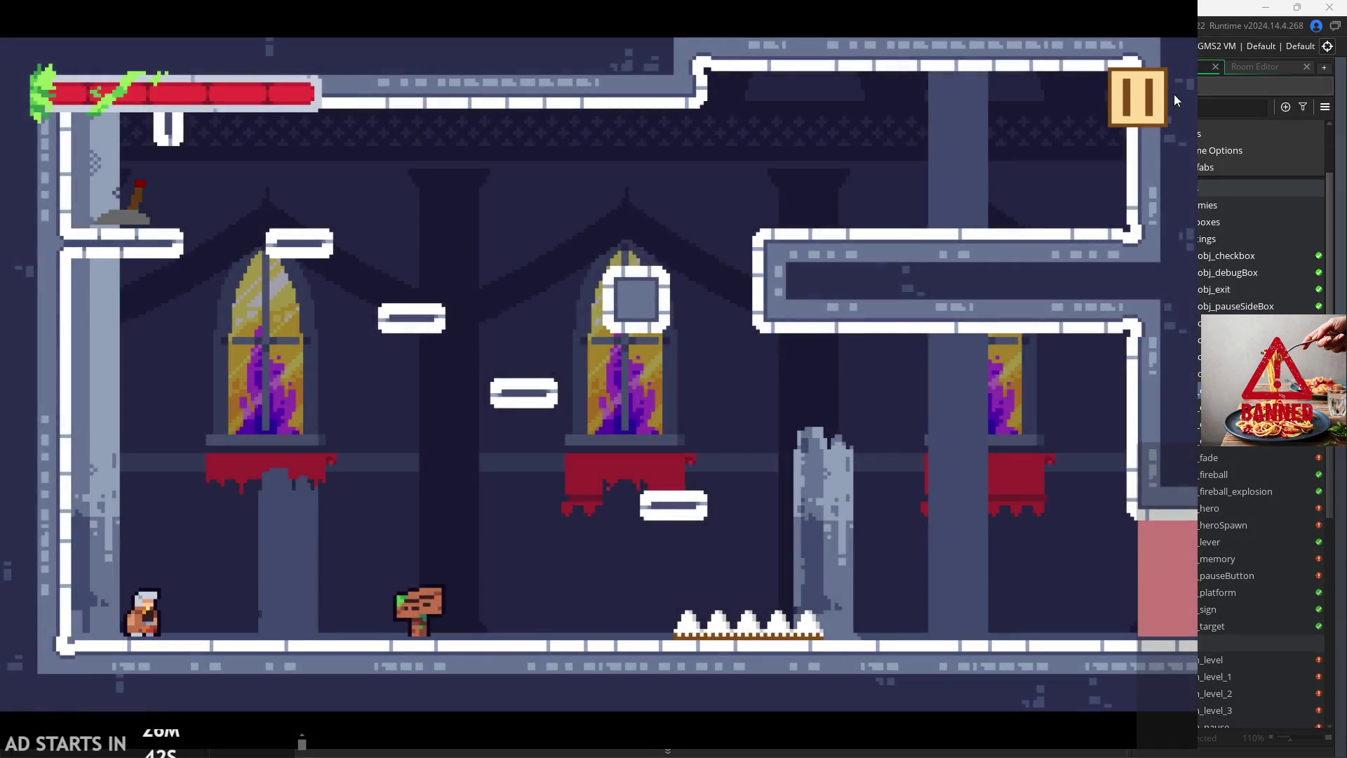
pyautogui.click(1140, 97)
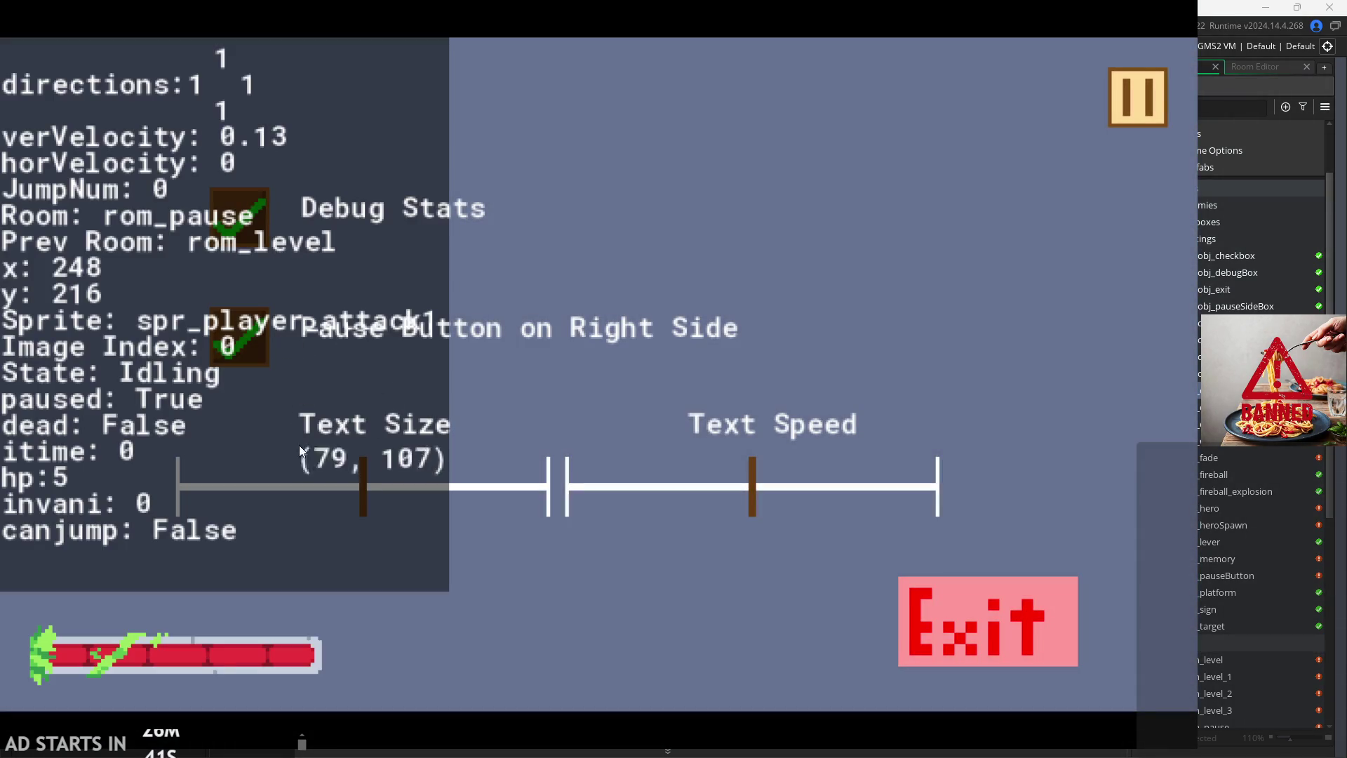
pyautogui.click(1118, 108)
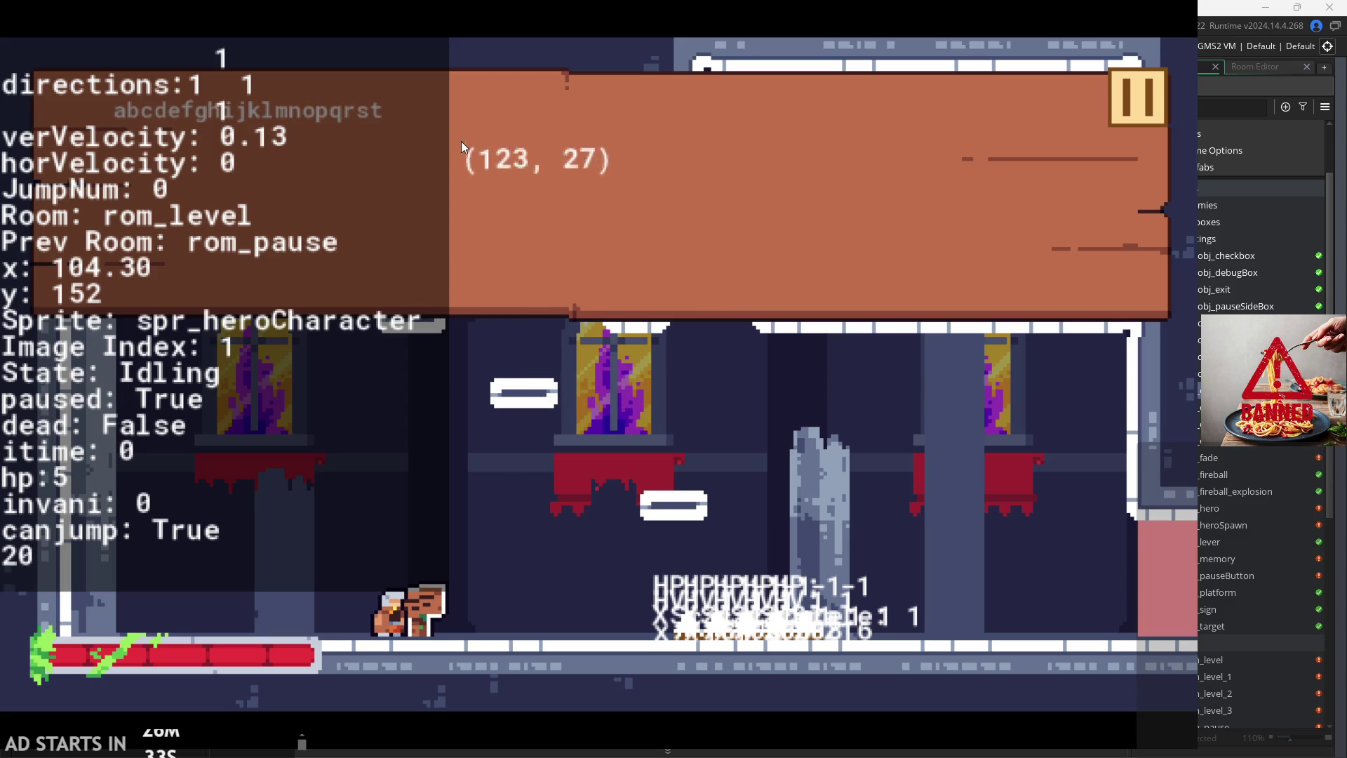
pyautogui.click(708, 196)
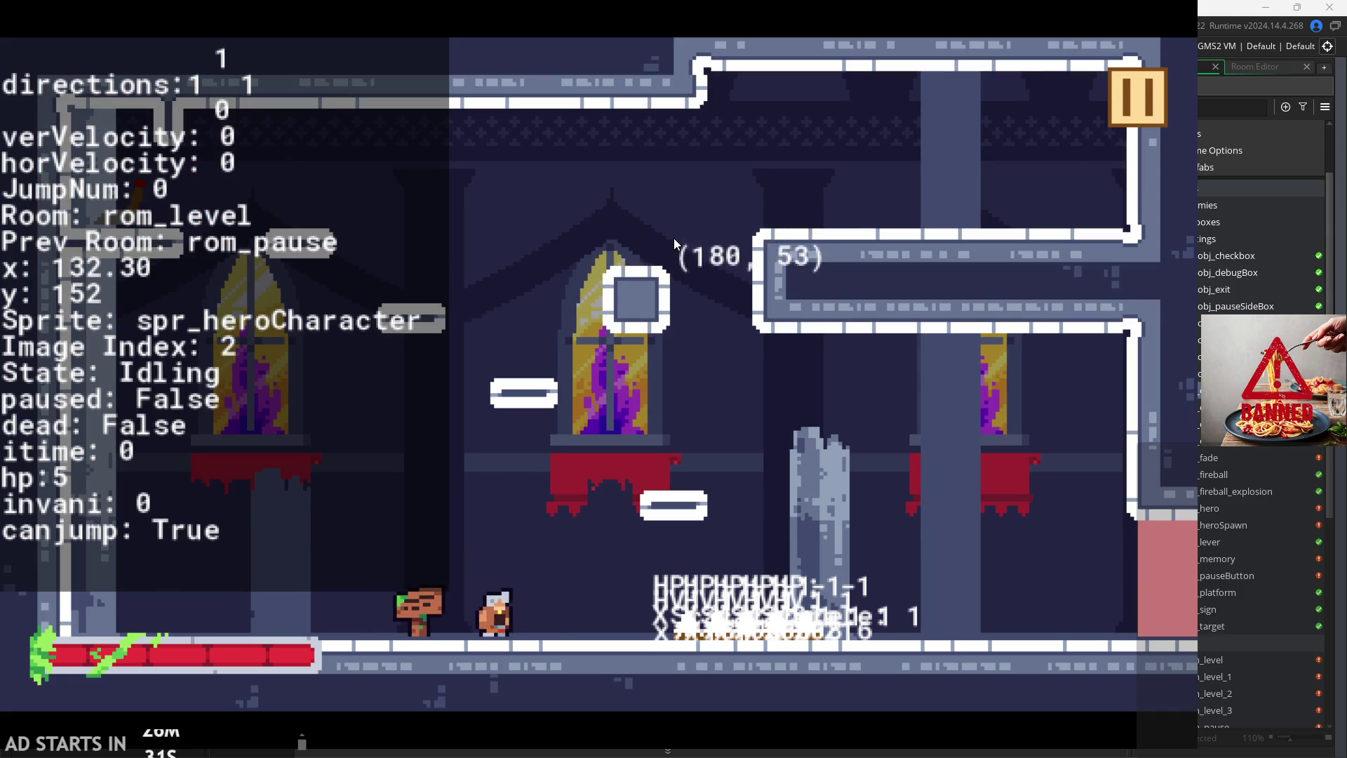
pyautogui.press('space')
pyautogui.press('Left')
pyautogui.press('Right')
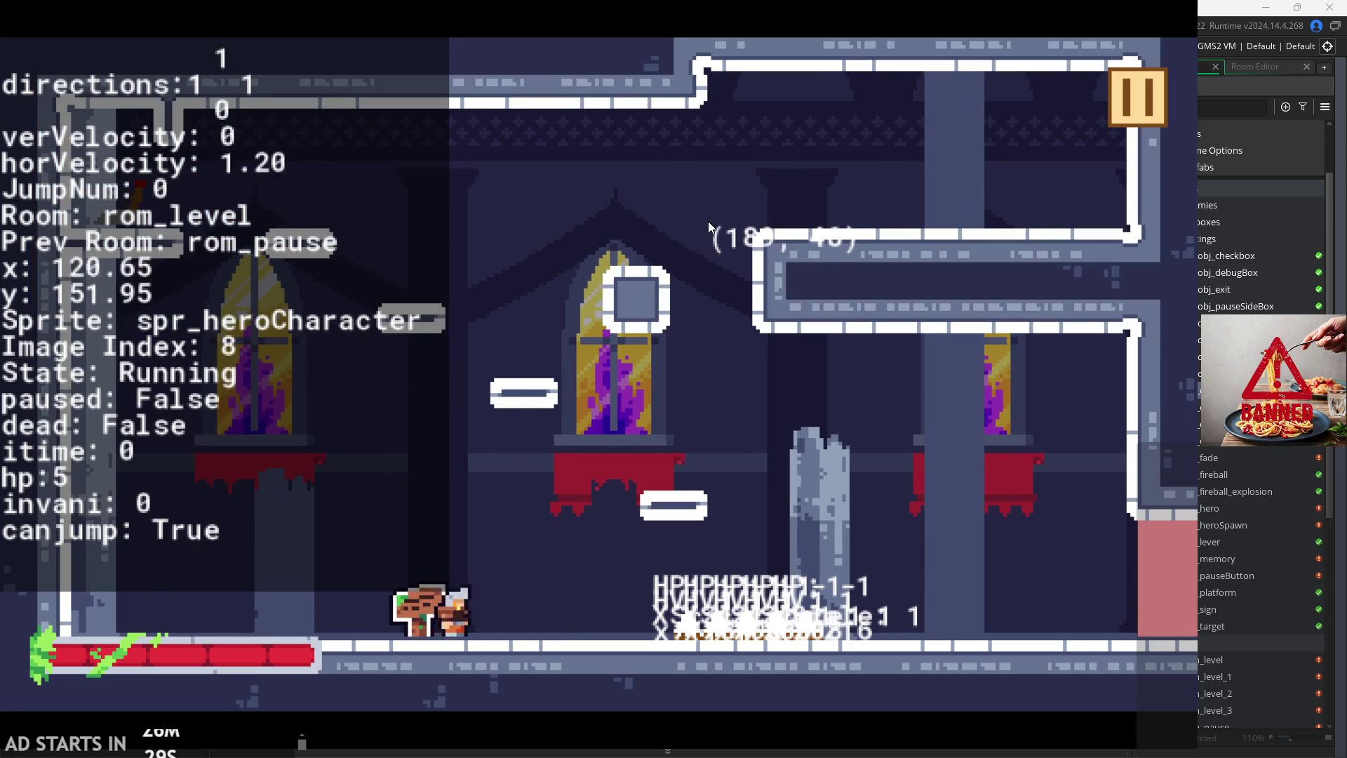
pyautogui.press('space')
pyautogui.press('Left')
# Step: Pause and drag the Text Size slider all the way to its smallest setting
pyautogui.click(1137, 97)
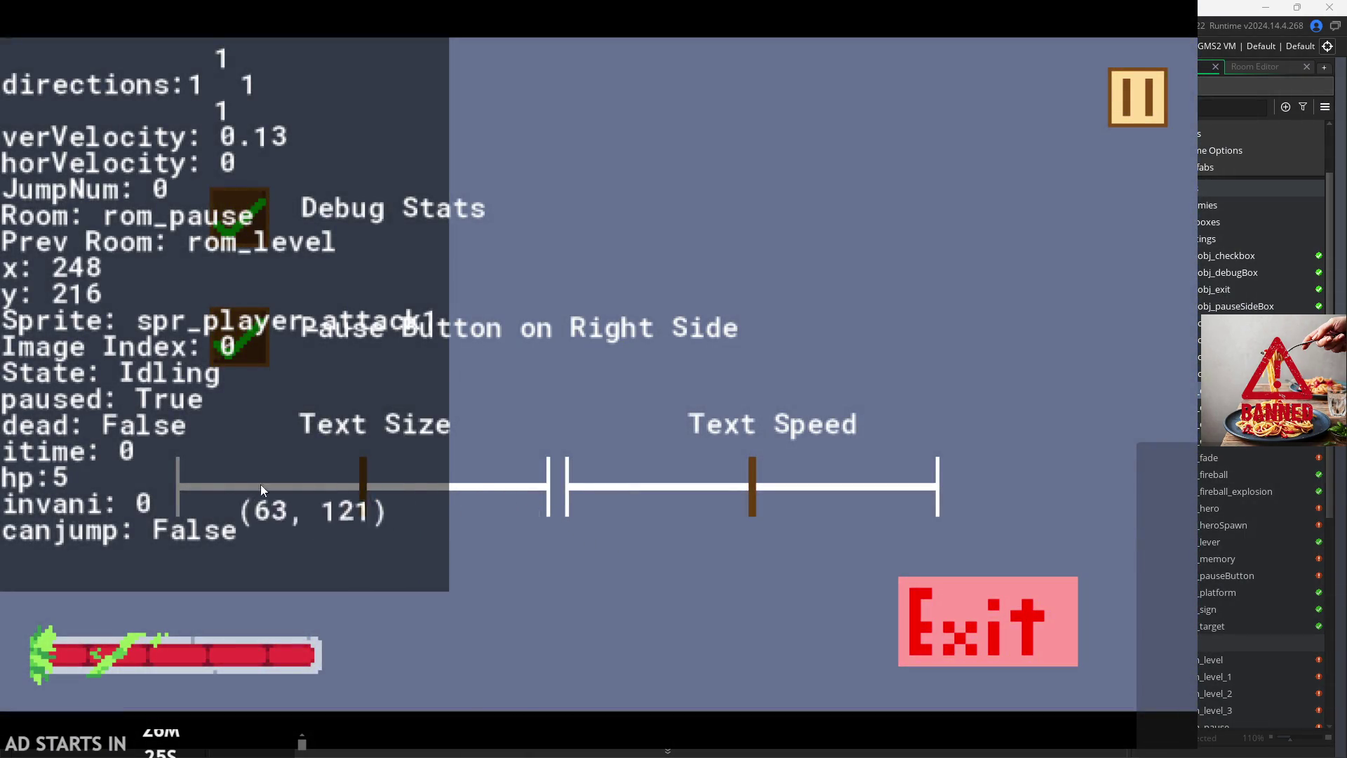
pyautogui.moveTo(364, 483)
pyautogui.mouseDown()
pyautogui.moveTo(126, 475)
pyautogui.moveTo(210, 418)
pyautogui.moveTo(445, 405)
pyautogui.moveTo(937, 414)
pyautogui.moveTo(286, 313)
pyautogui.moveTo(856, 447)
pyautogui.moveTo(763, 481)
pyautogui.mouseUp()
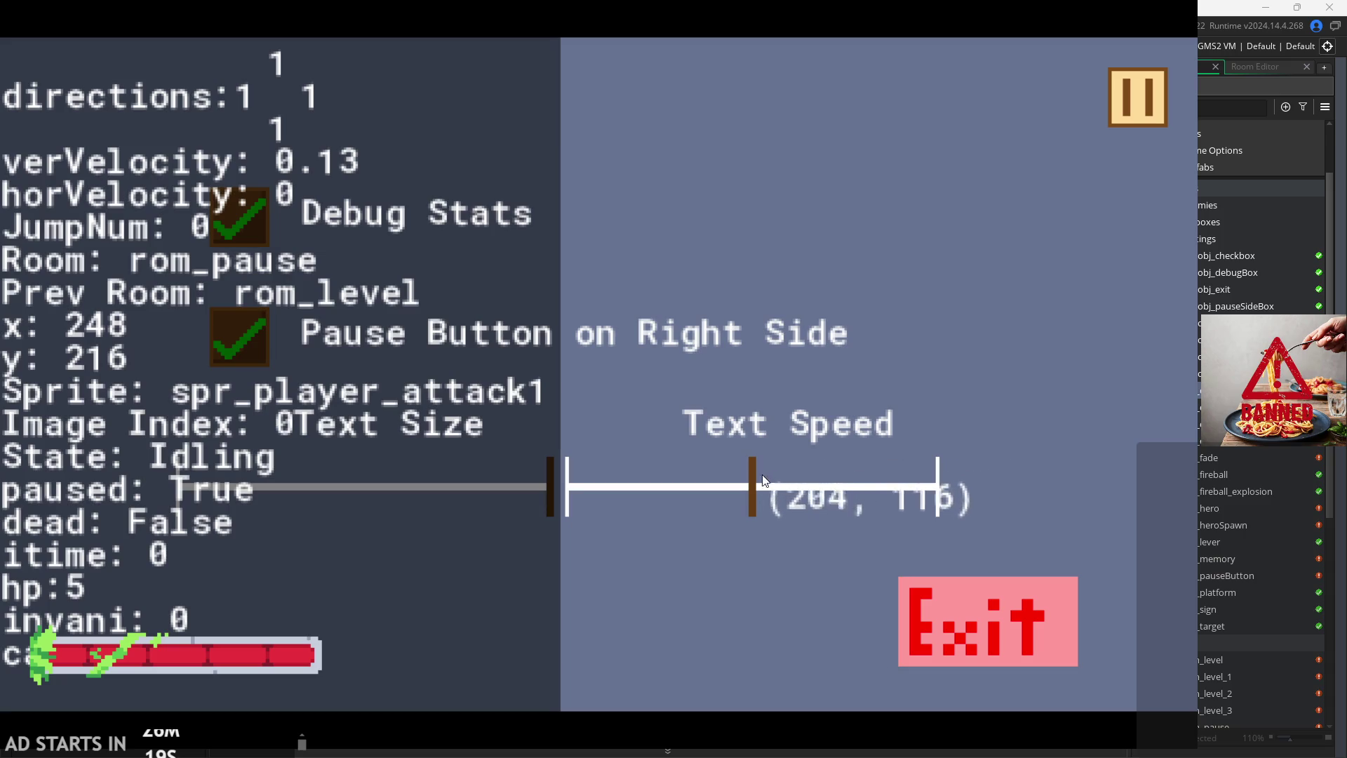
pyautogui.moveTo(550, 591)
pyautogui.mouseDown()
pyautogui.moveTo(491, 611)
pyautogui.moveTo(524, 598)
pyautogui.mouseUp()
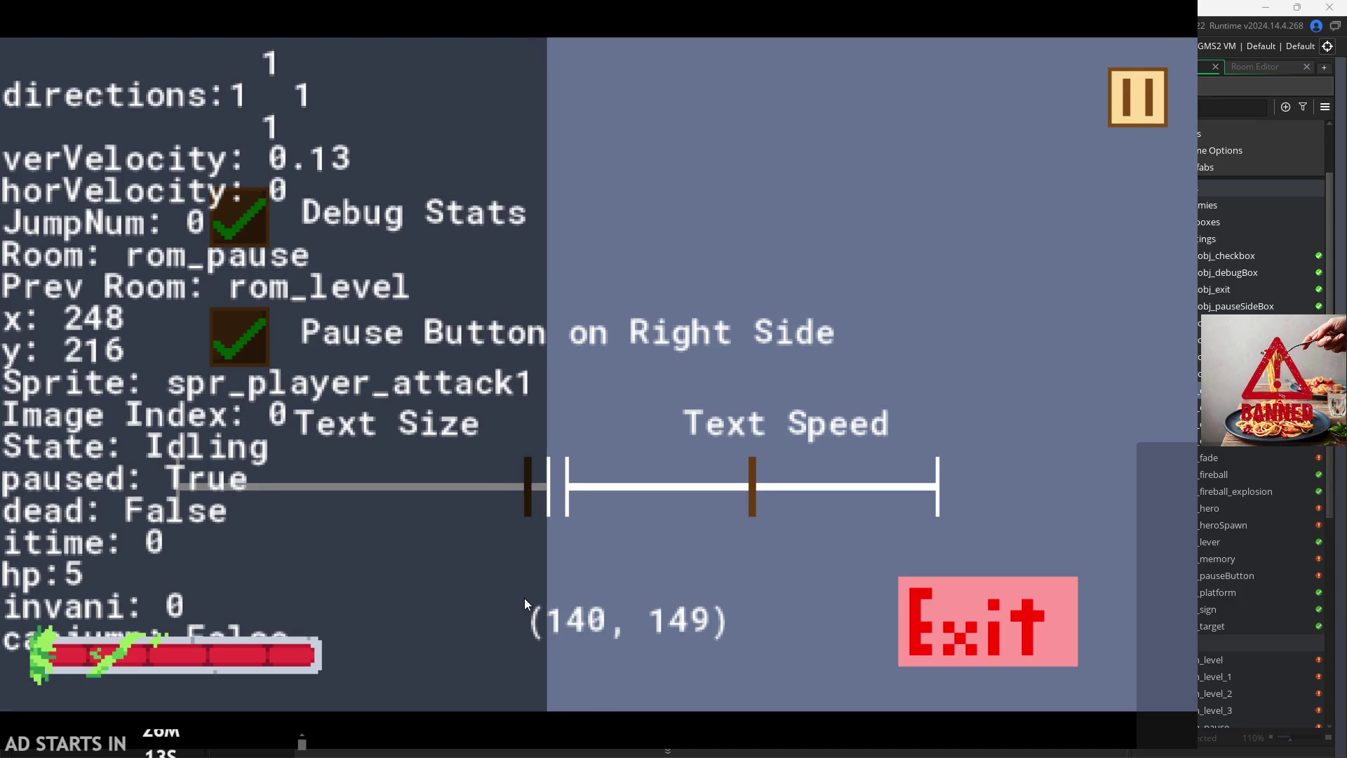
pyautogui.moveTo(524, 598)
pyautogui.mouseDown()
pyautogui.moveTo(592, 608)
pyautogui.moveTo(260, 611)
pyautogui.moveTo(2, 548)
pyautogui.mouseUp()
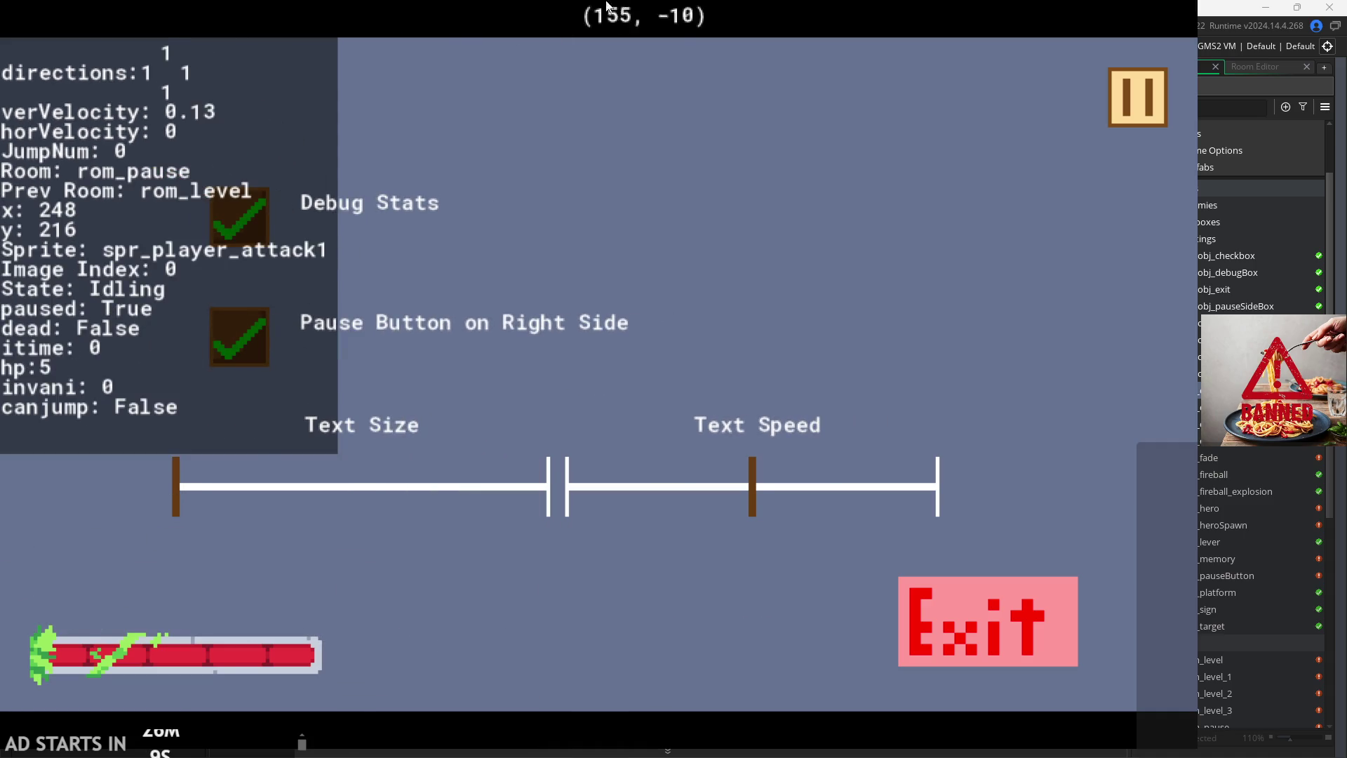
# Step: Resume play and jump the hero across rom_level's platforms, walls and spikes
pyautogui.click(1126, 113)
pyautogui.press('Left')
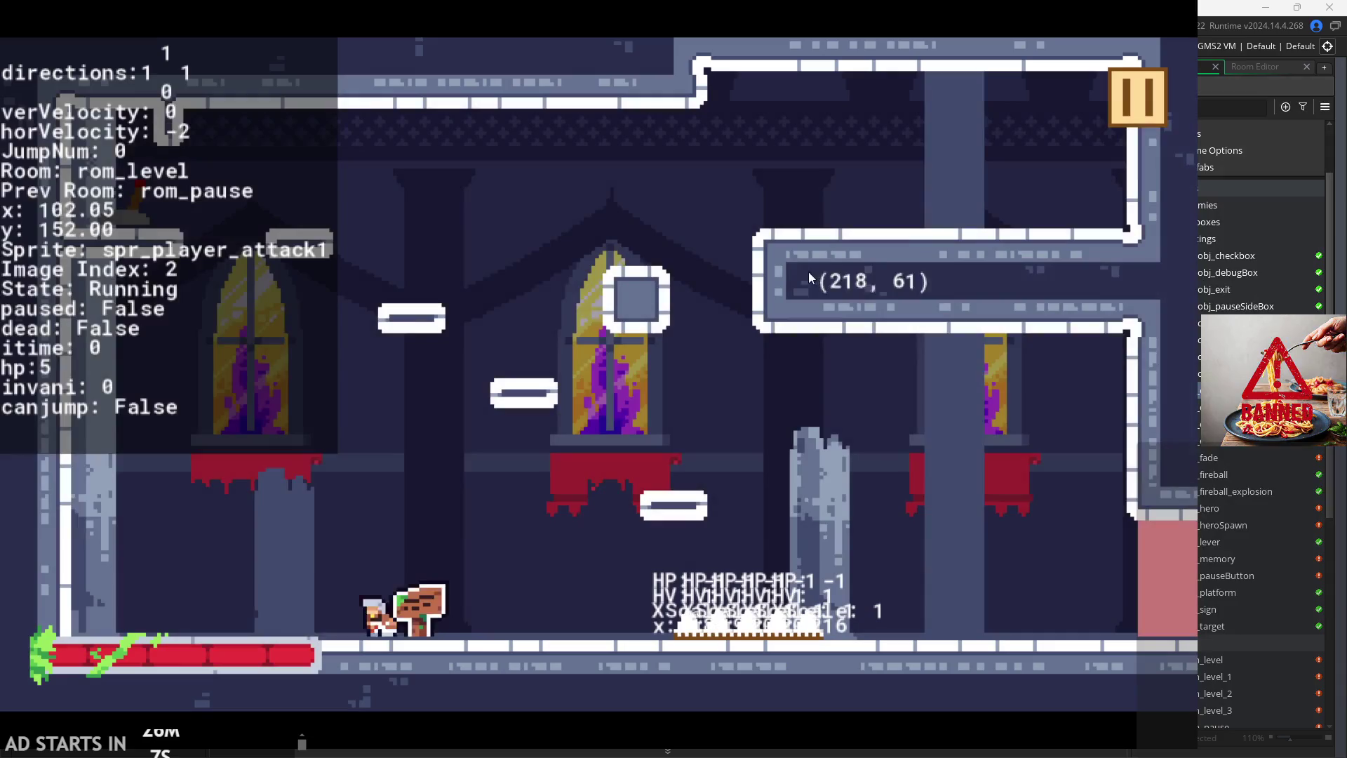
pyautogui.press('Right')
pyautogui.press('space')
pyautogui.press('space')
pyautogui.press('Left')
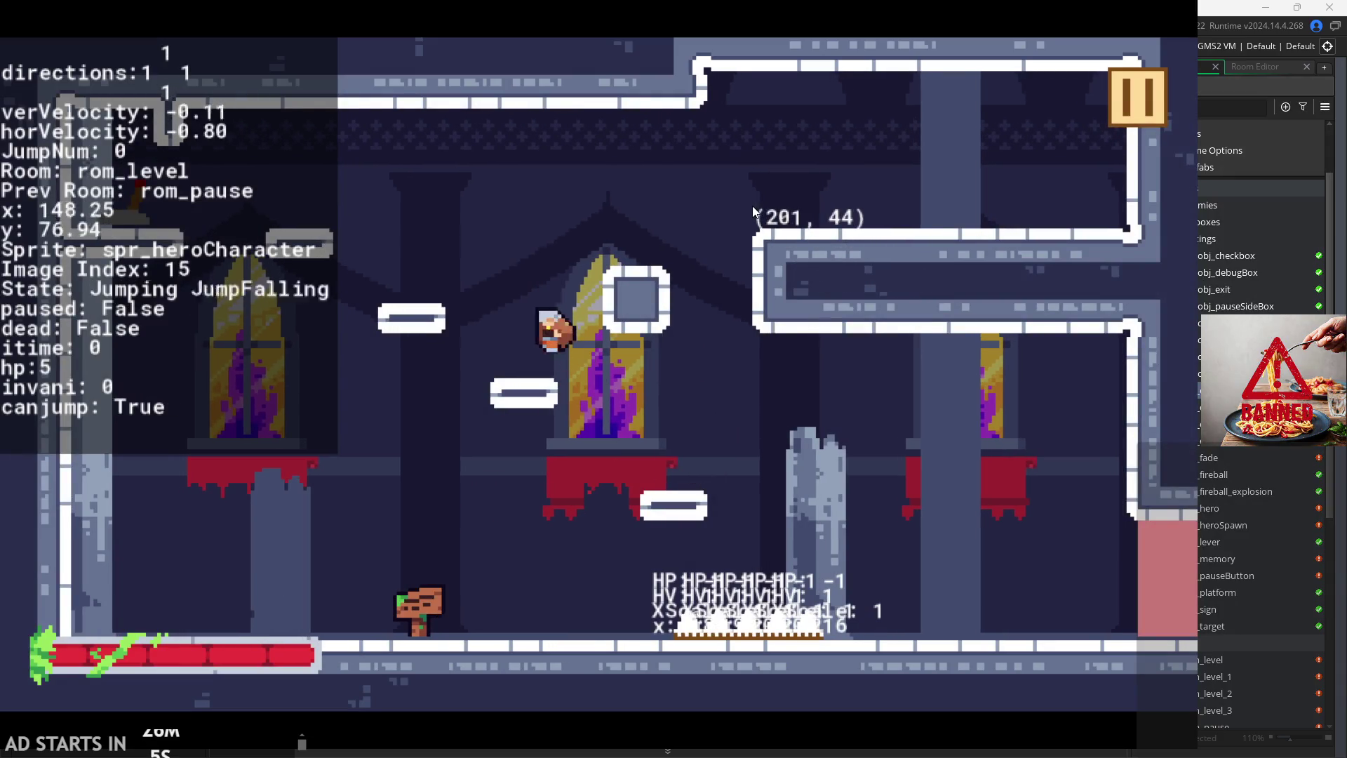
pyautogui.press('Right')
pyautogui.press('Right')
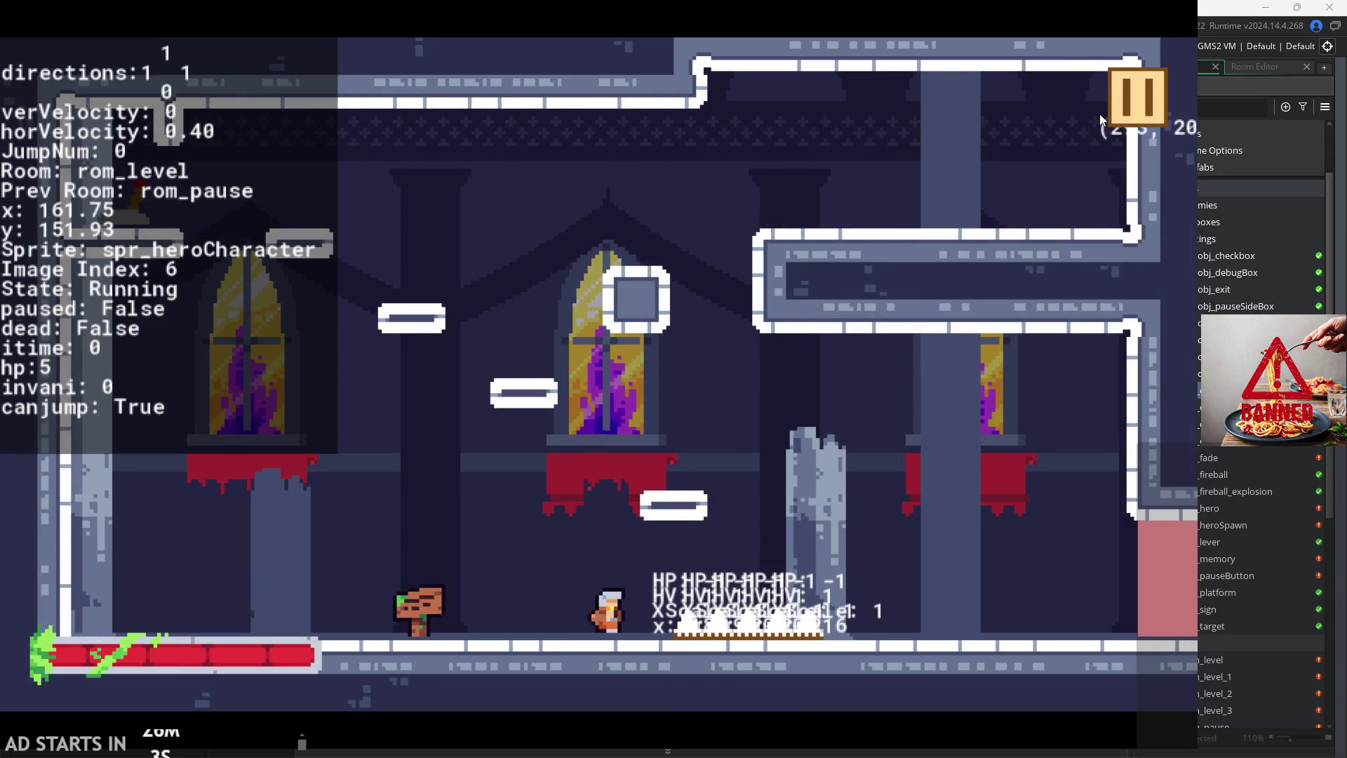
pyautogui.press('Right')
pyautogui.press('space')
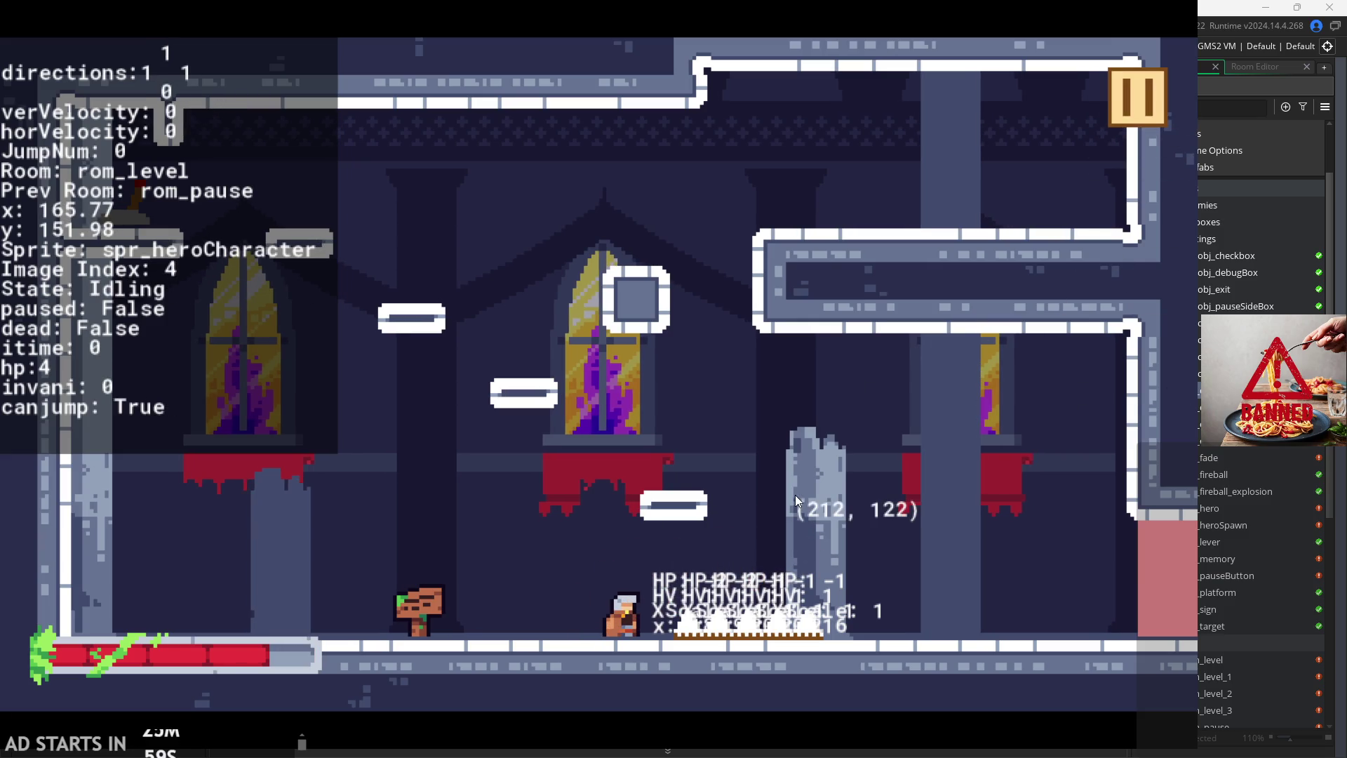
pyautogui.press('Right')
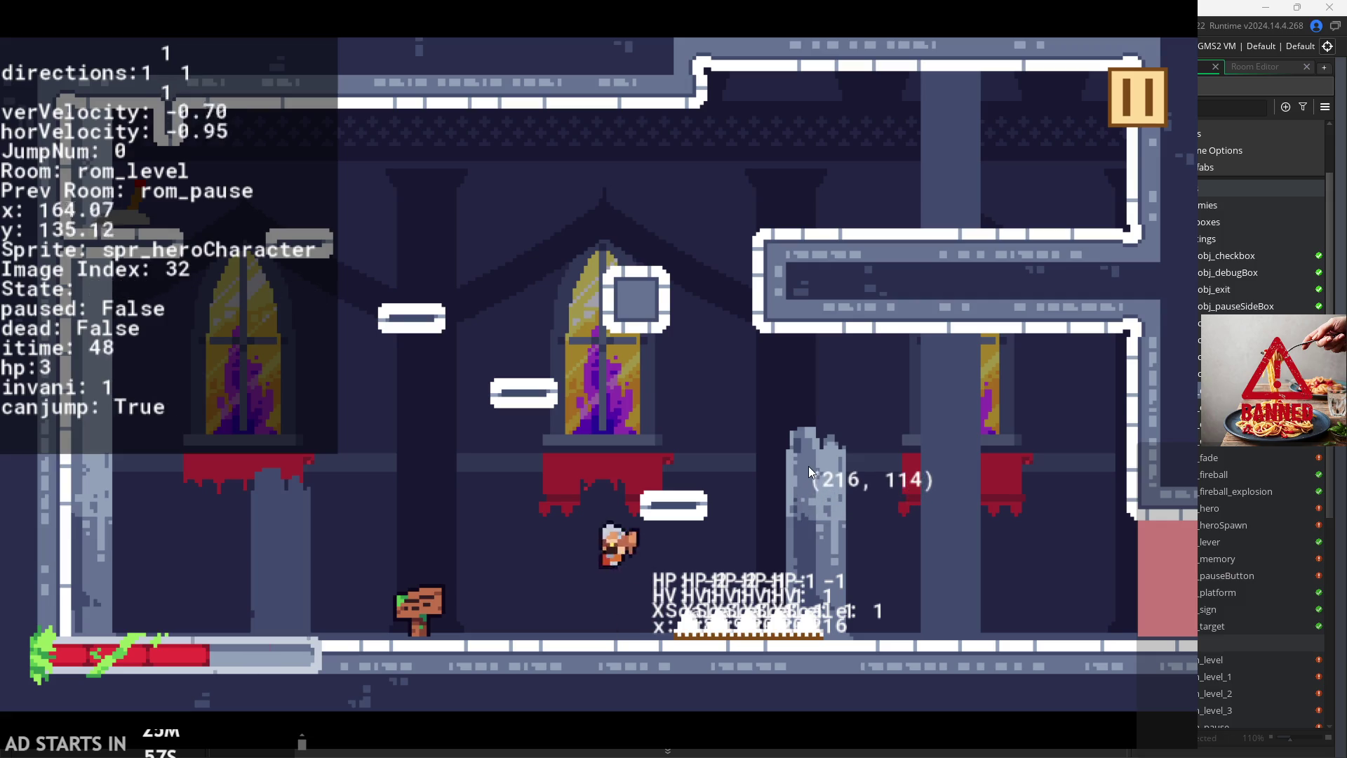
pyautogui.press('Right')
pyautogui.press('space')
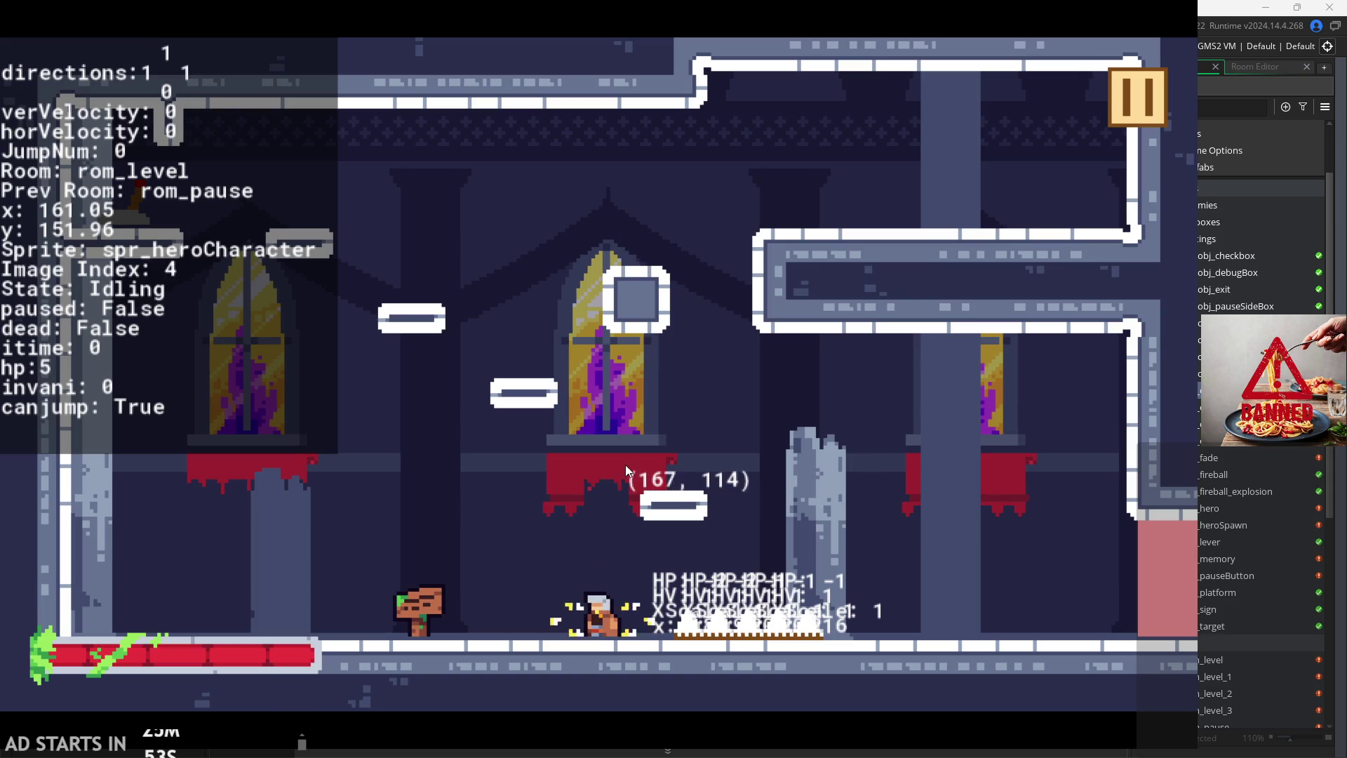
pyautogui.press('Right')
pyautogui.press('space')
pyautogui.press('Left')
pyautogui.press('space')
pyautogui.press('Left')
pyautogui.press('space')
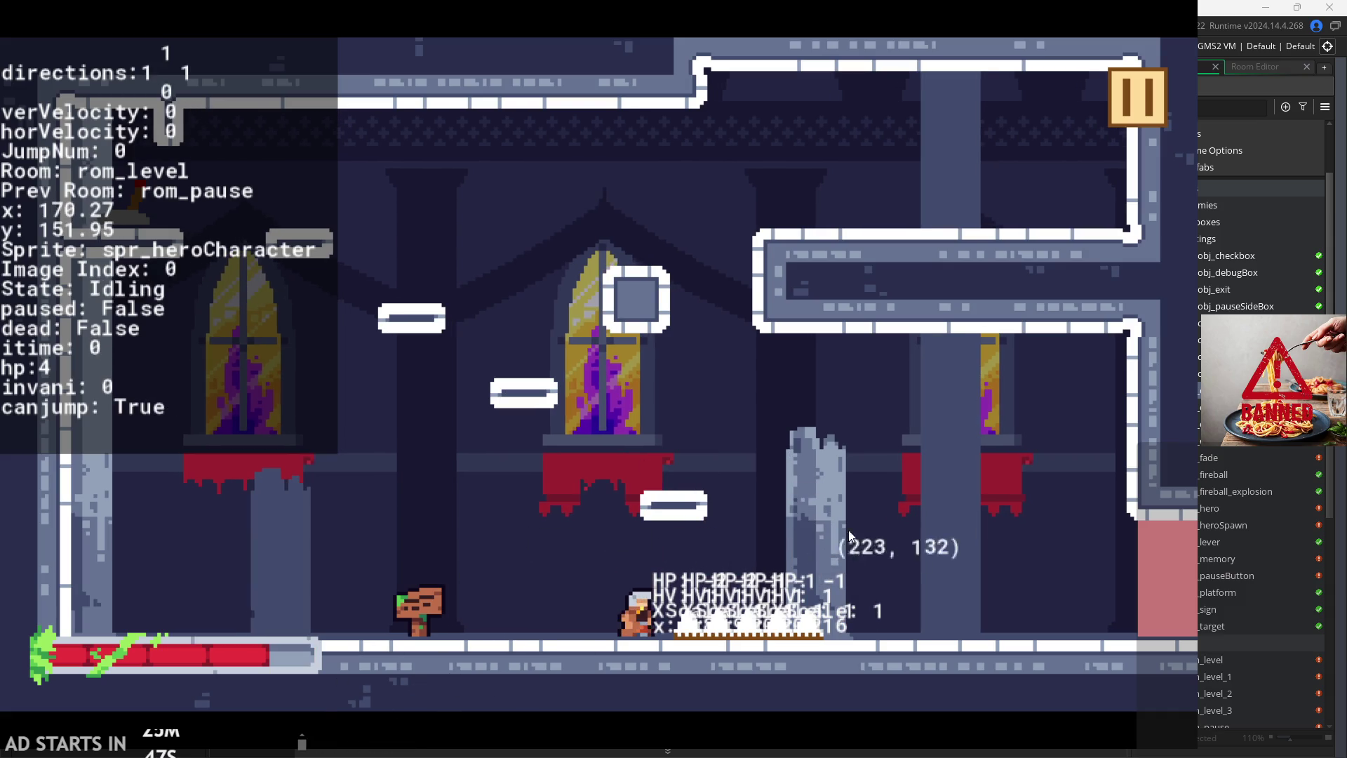
pyautogui.press('Left')
pyautogui.press('space')
pyautogui.press('space')
pyautogui.press('Left')
pyautogui.press('Left')
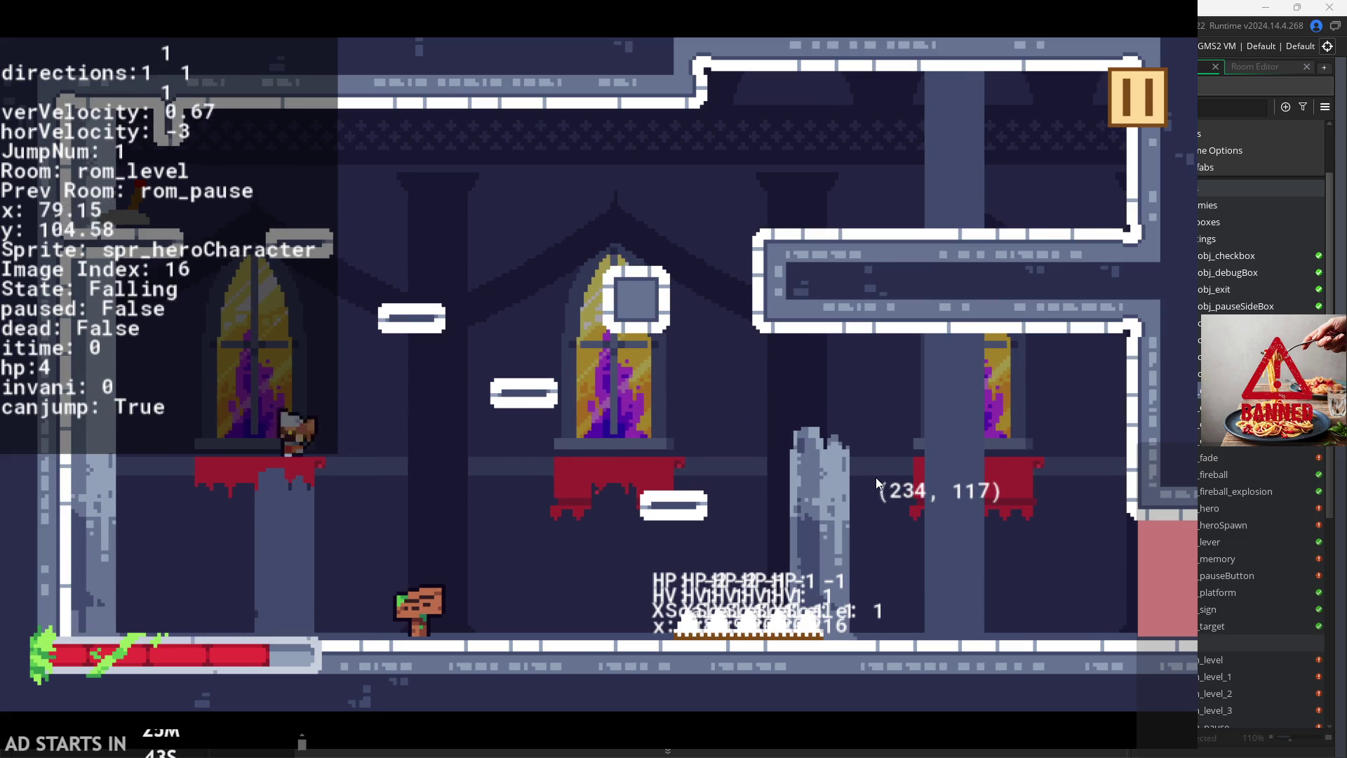
pyautogui.press('Right')
pyautogui.press('space')
pyautogui.press('Left')
pyautogui.press('space')
pyautogui.press('Right')
pyautogui.press('space')
pyautogui.press('Right')
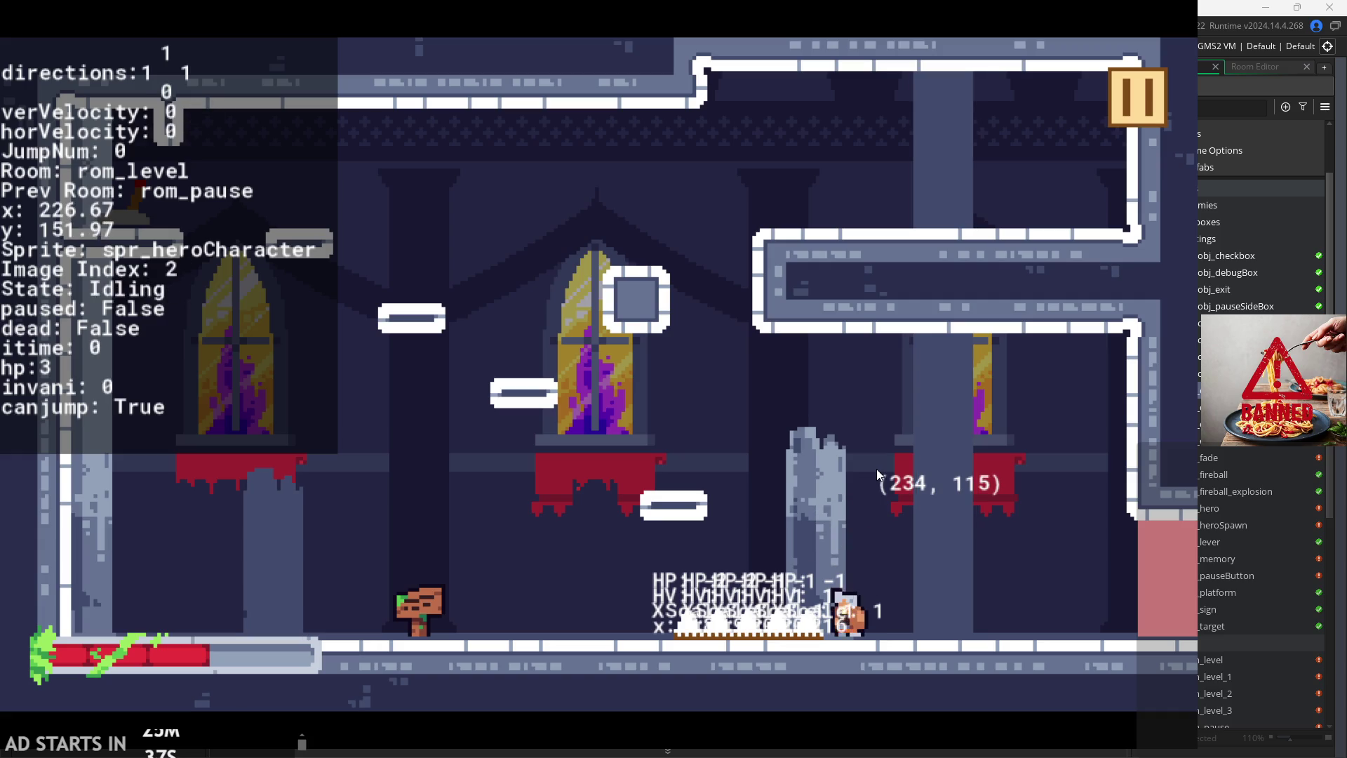
pyautogui.press('Right')
pyautogui.press('space')
pyautogui.press('Right')
pyautogui.press('space')
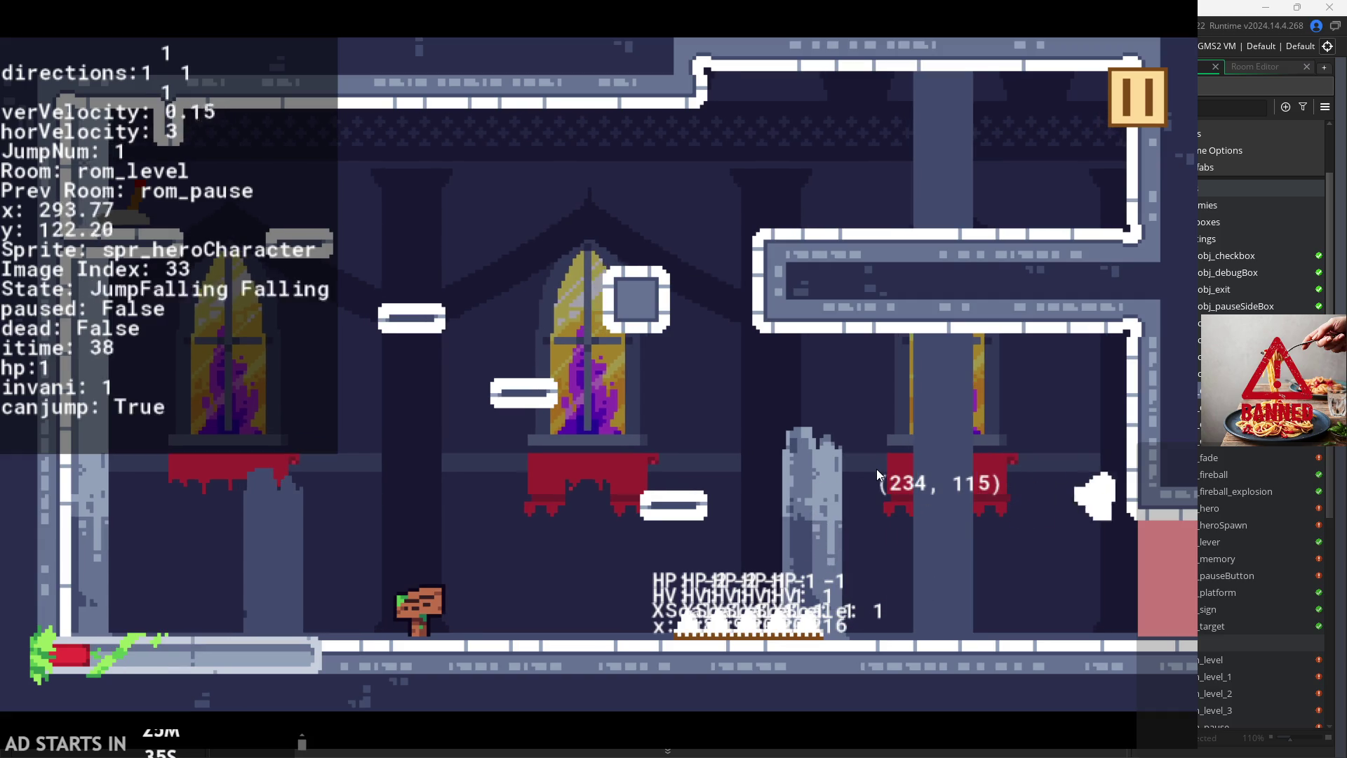
pyautogui.press('space')
pyautogui.press('Left')
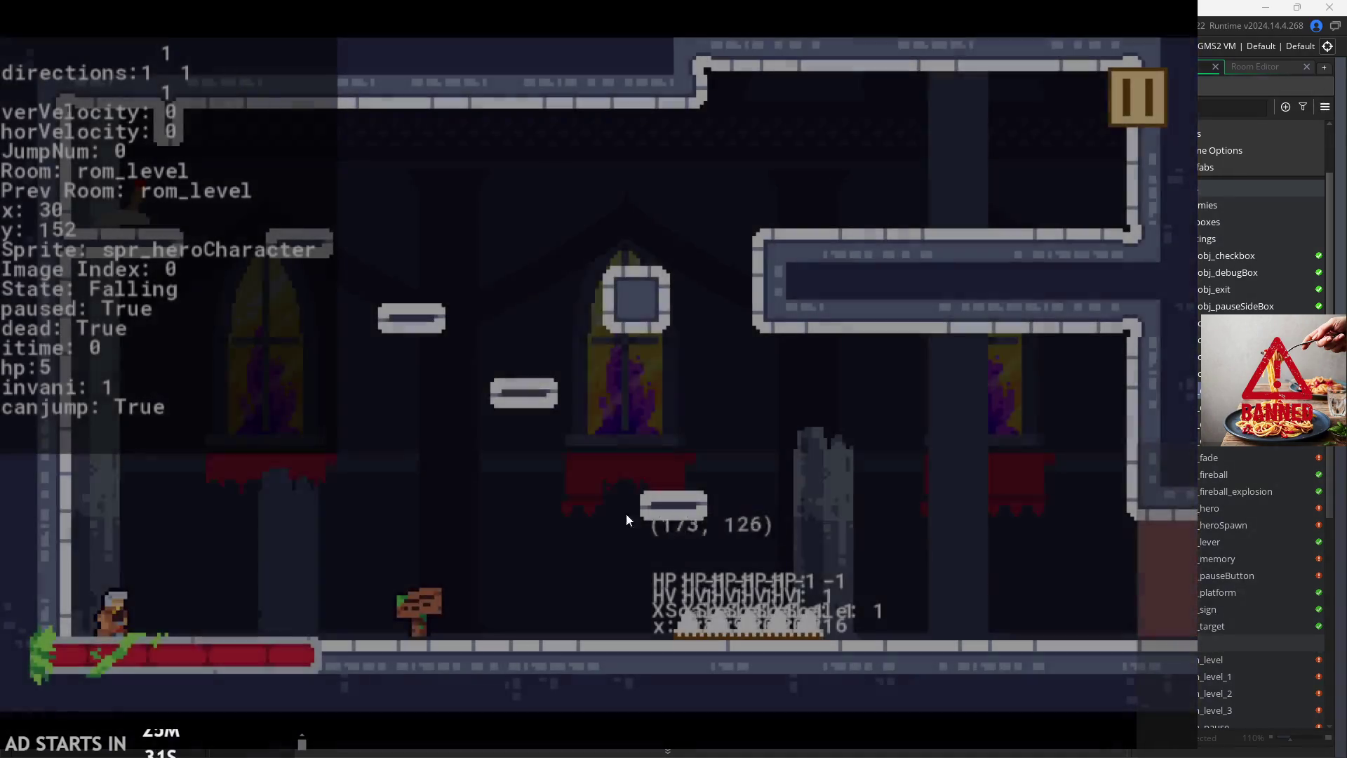
# Step: Run the respawned hero through rom_level's exit into rom_level_1 and on toward rom_level_2
pyautogui.press('Right')
pyautogui.press('space')
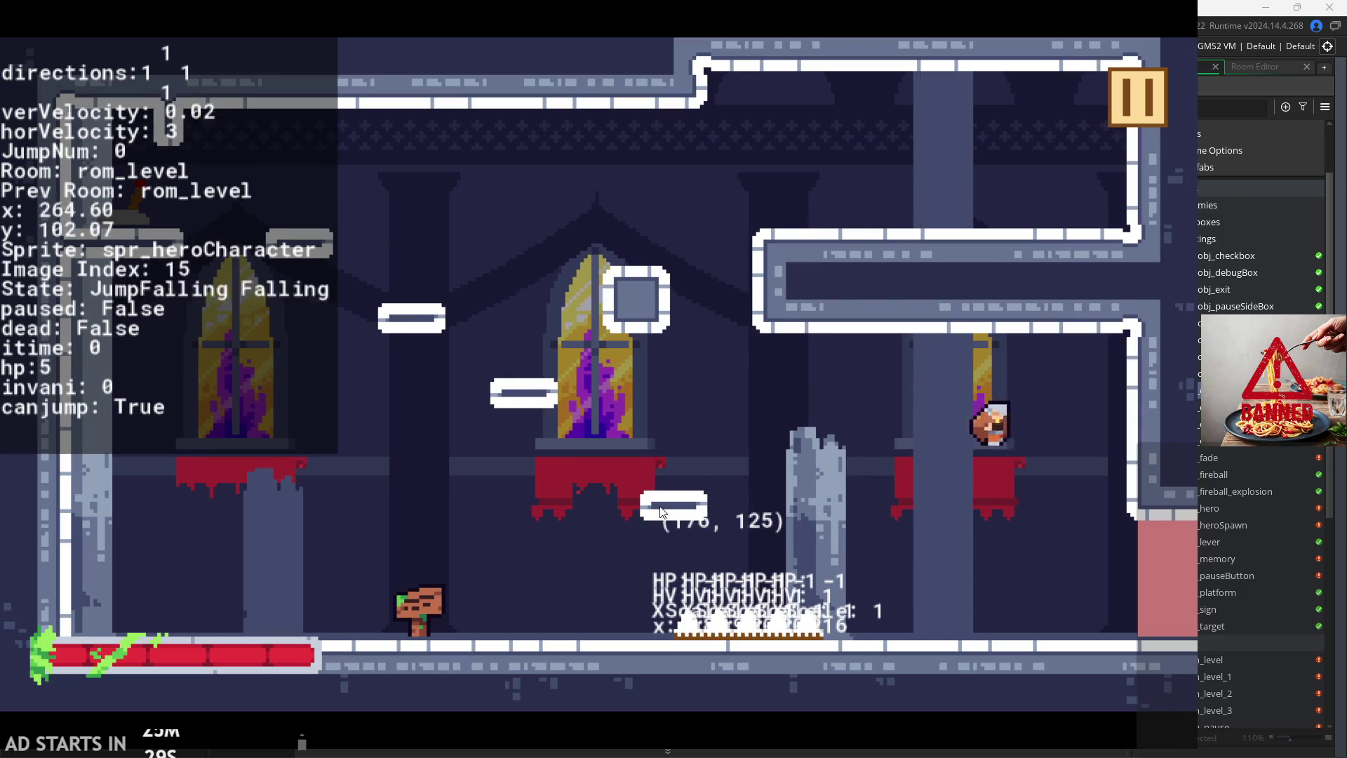
pyautogui.press('space')
pyautogui.press('Left')
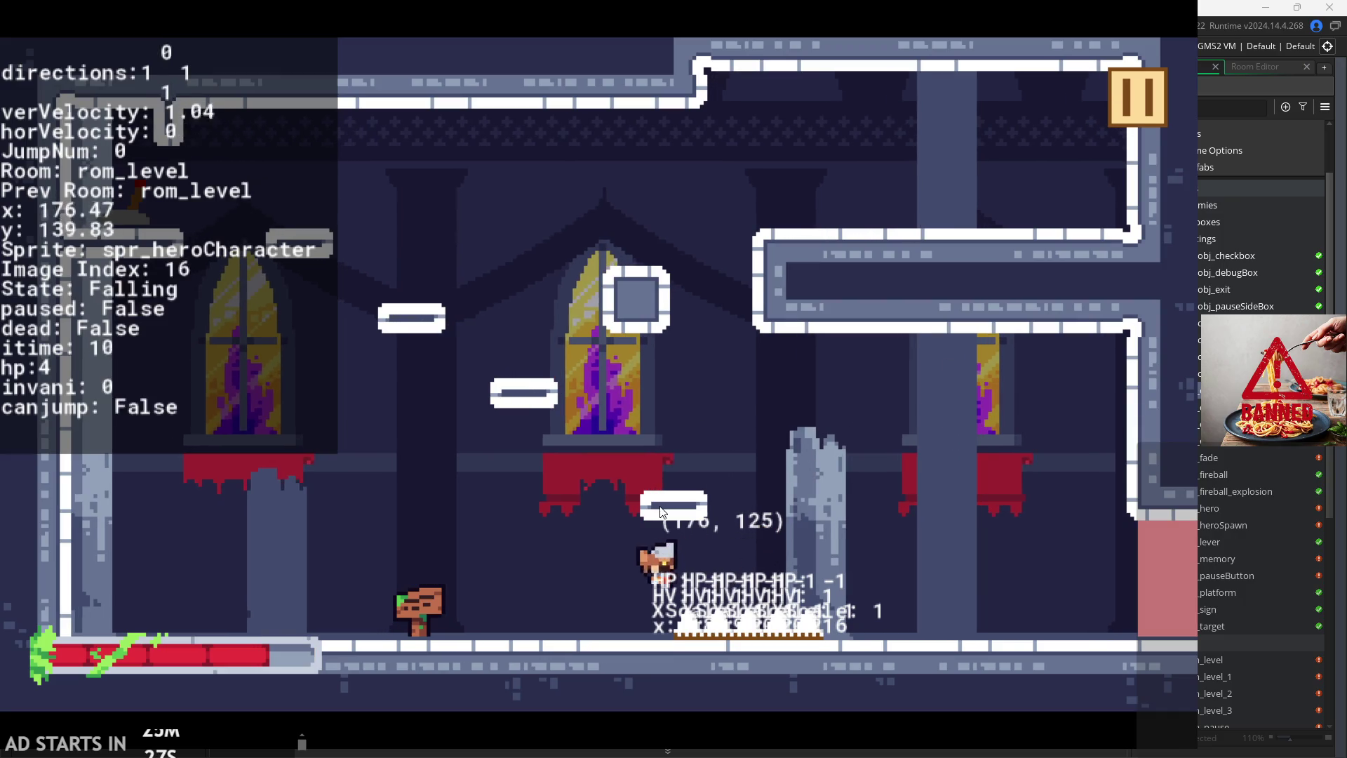
pyautogui.press('Left')
pyautogui.press('Right')
pyautogui.press('space')
pyautogui.press('space')
pyautogui.press('Left')
pyautogui.press('Right')
pyautogui.press('space')
pyautogui.press('space')
pyautogui.press('space')
pyautogui.press('space')
pyautogui.press('space')
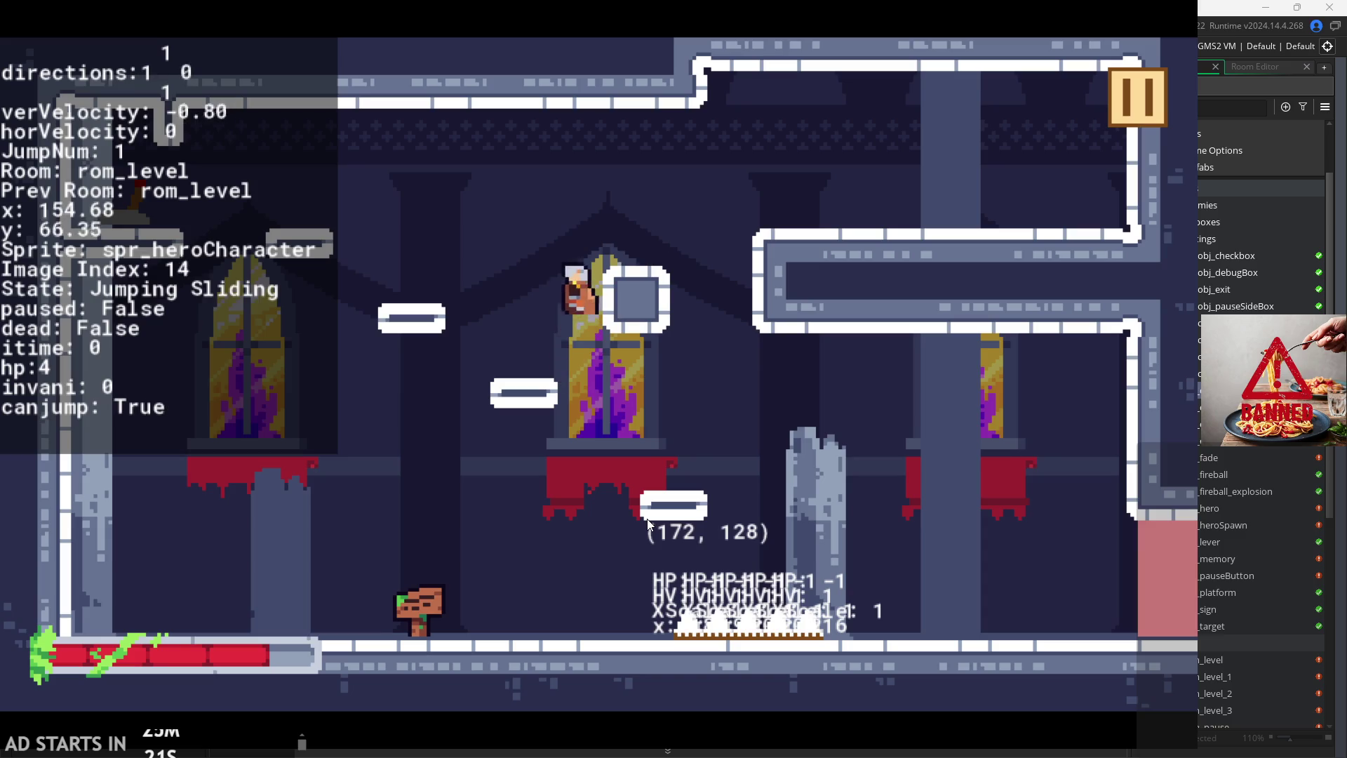
pyautogui.press('Left')
pyautogui.press('Right')
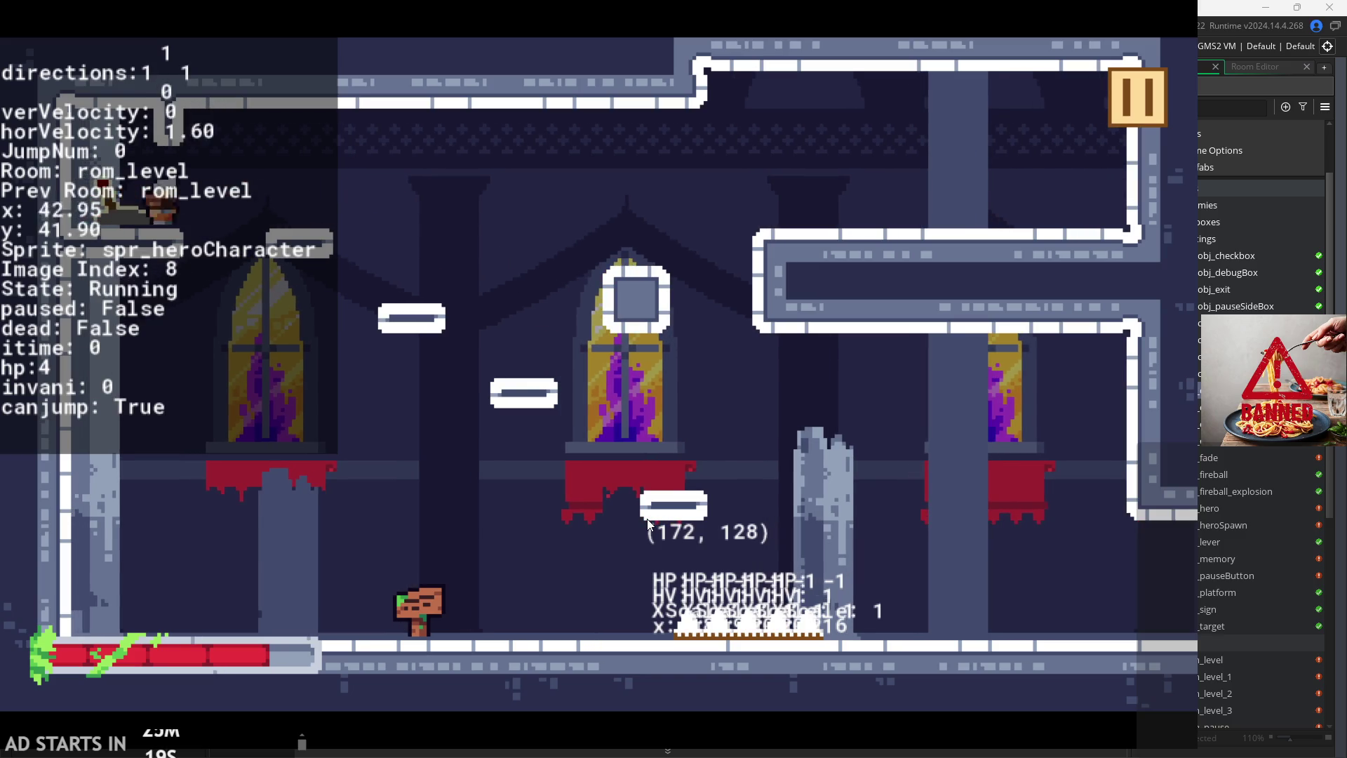
pyautogui.press('space')
pyautogui.press('space')
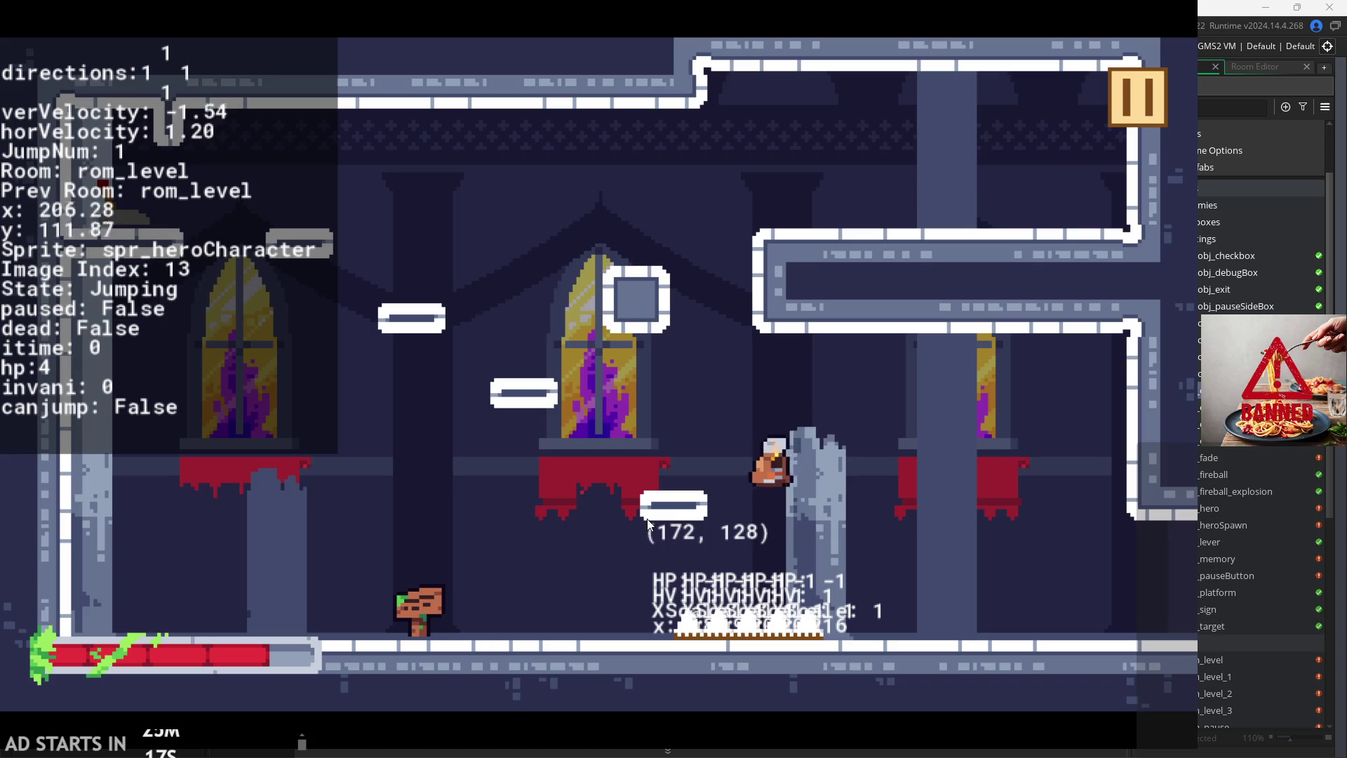
pyautogui.press('Right')
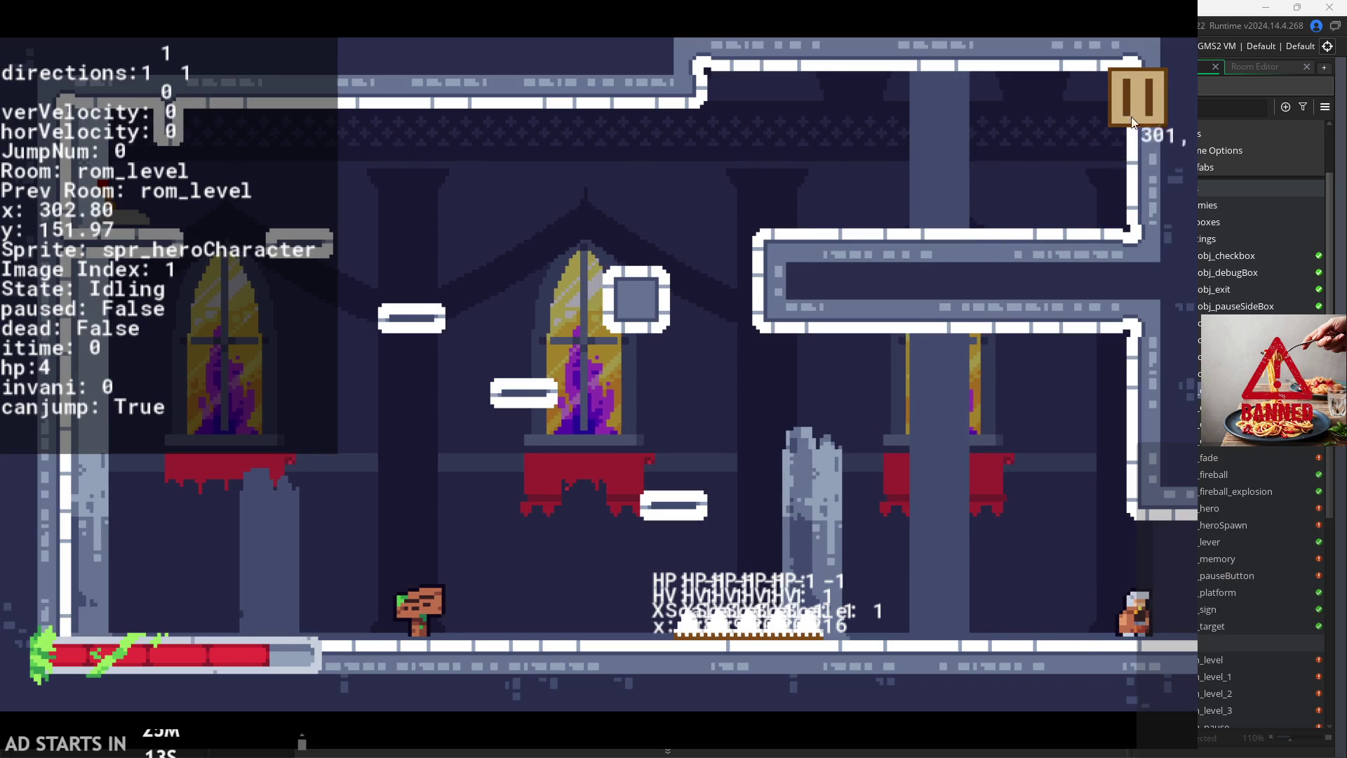
pyautogui.press('Right')
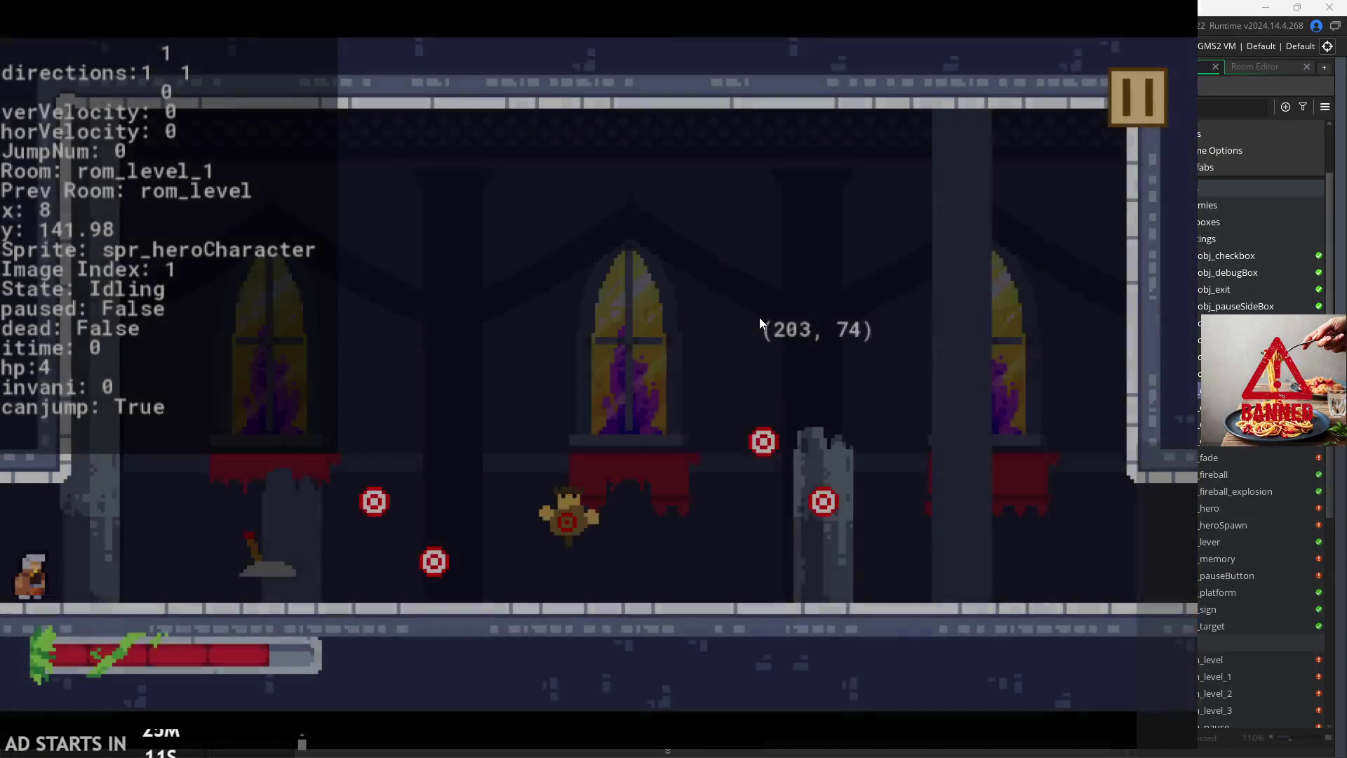
pyautogui.press('space')
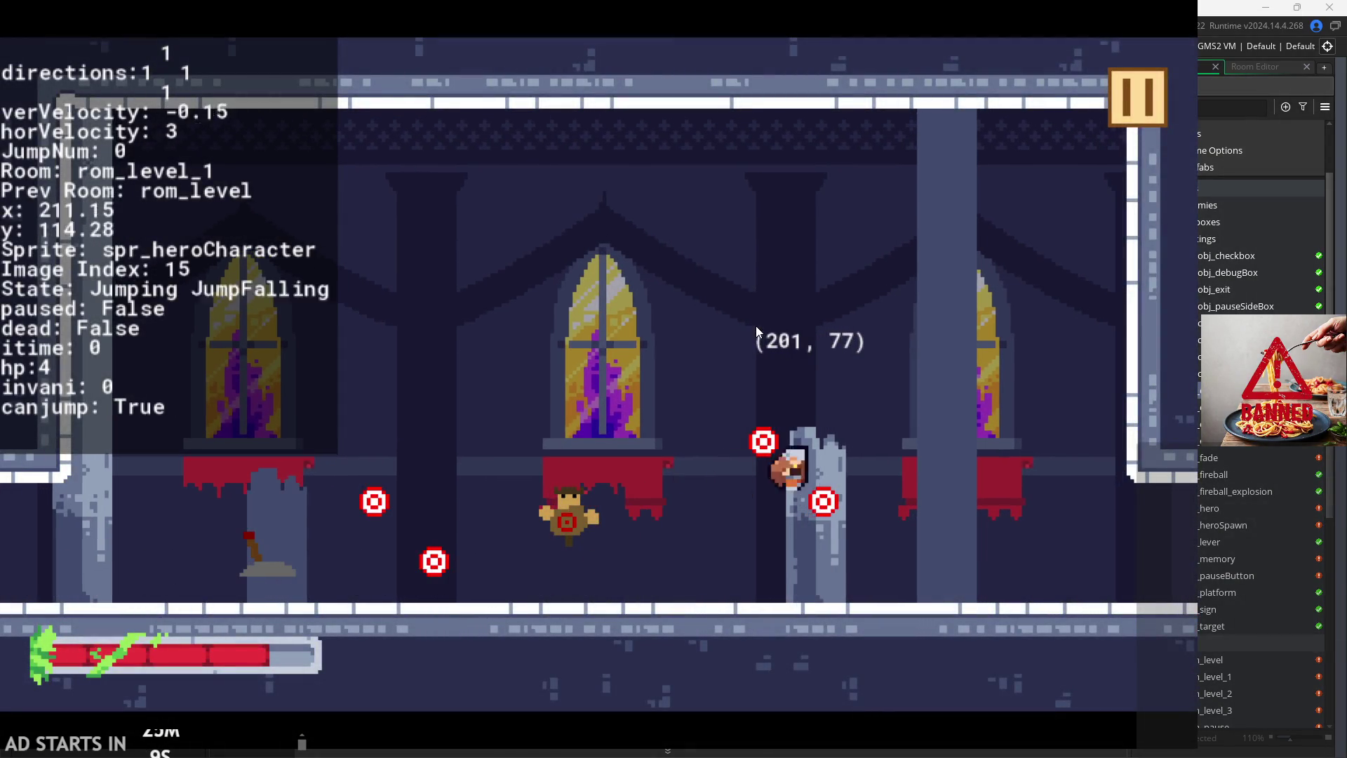
pyautogui.press('Left')
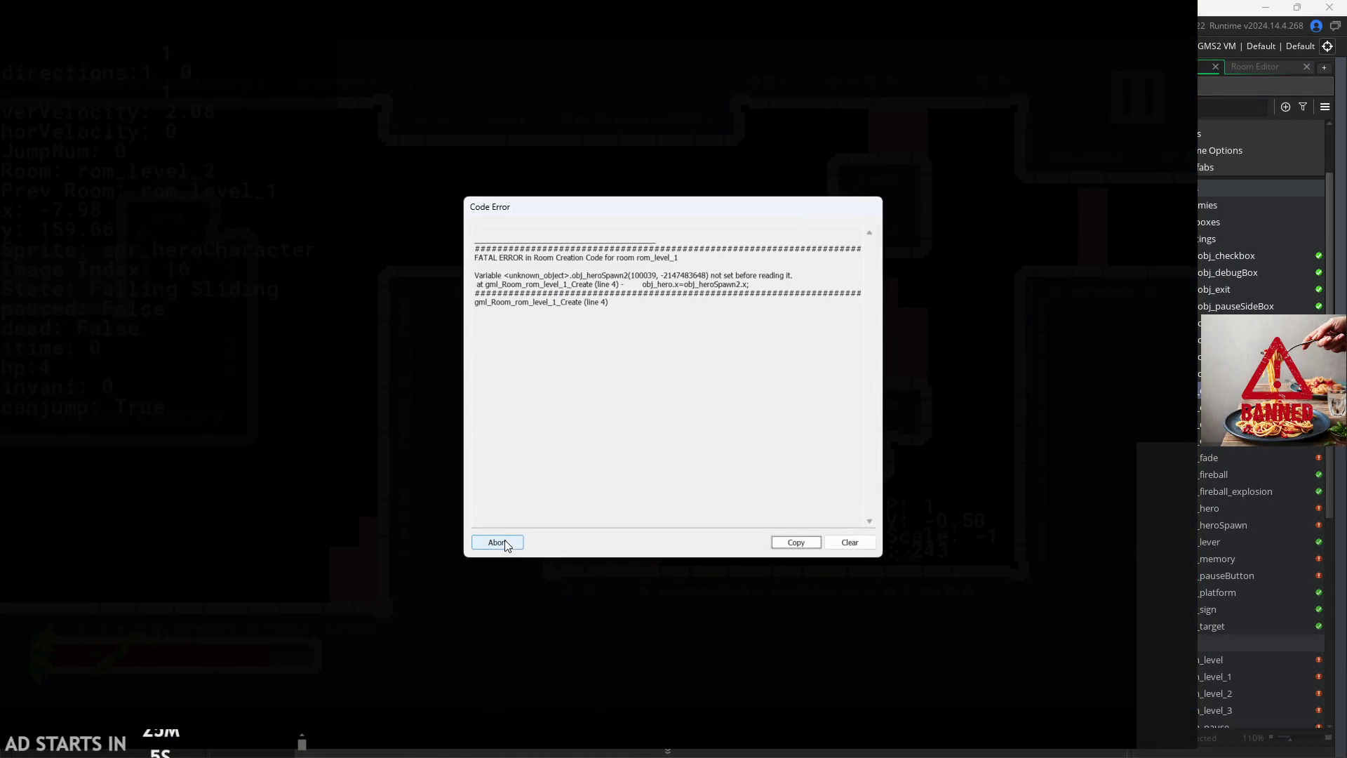
# Step: Abort the crashed game and restore the workspace showing obj_controller's code
pyautogui.click(498, 542)
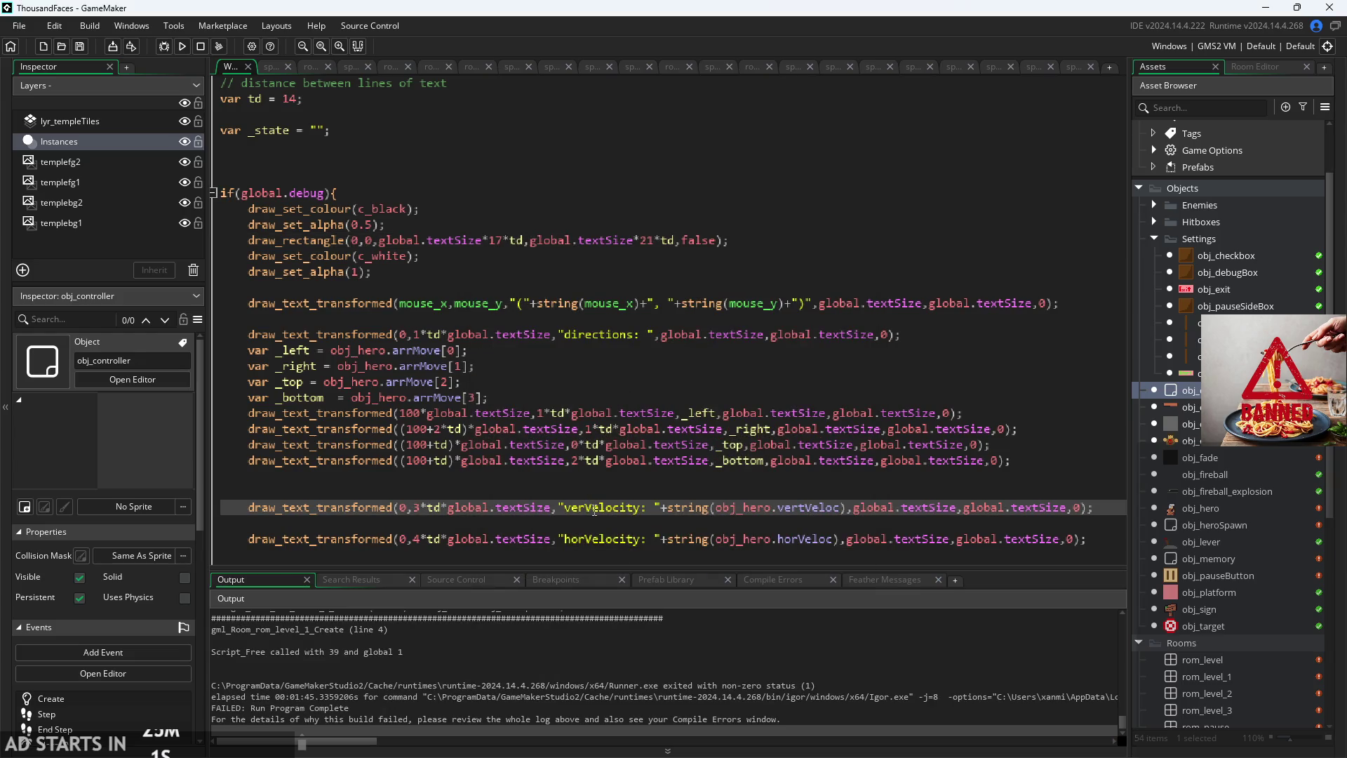
pyautogui.hotkey('alt', 'Return')
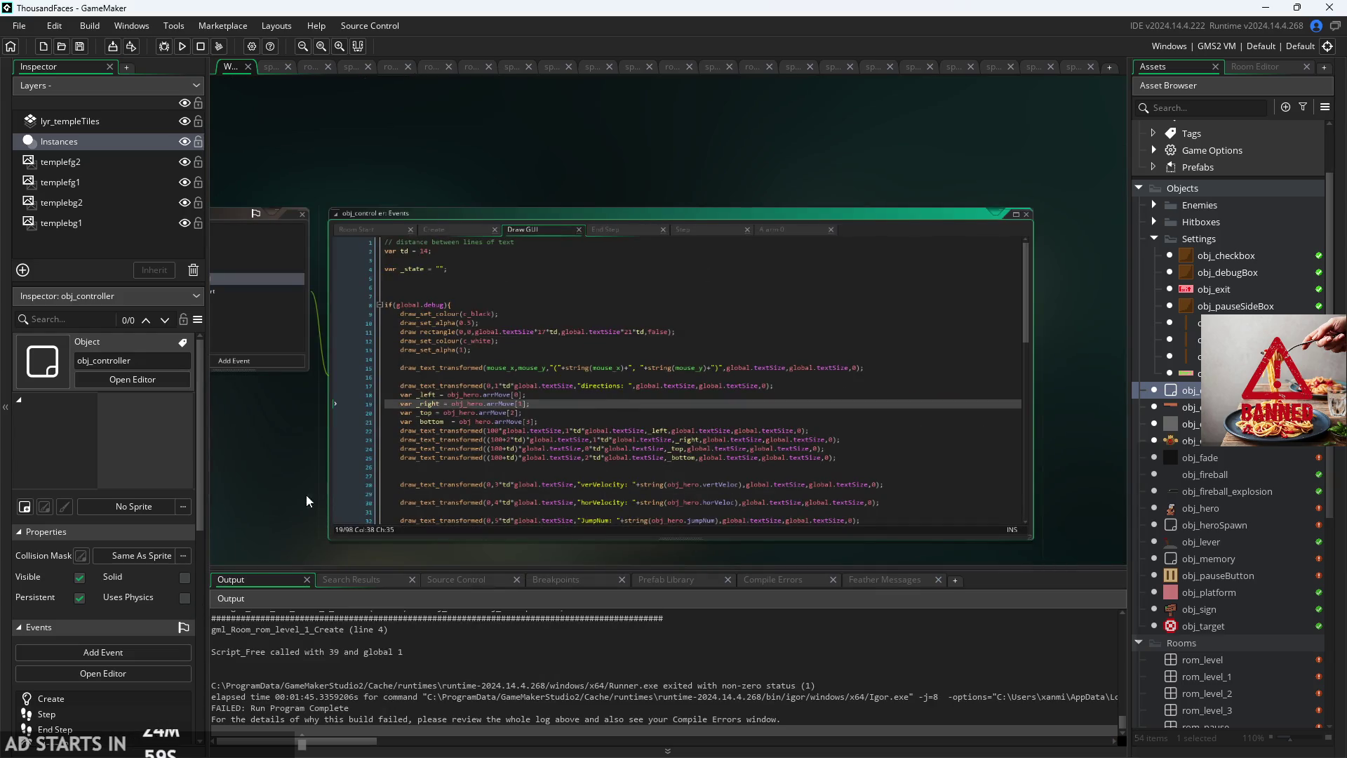
pyautogui.scroll(3, 341, 456)
pyautogui.scroll(-3, 310, 430)
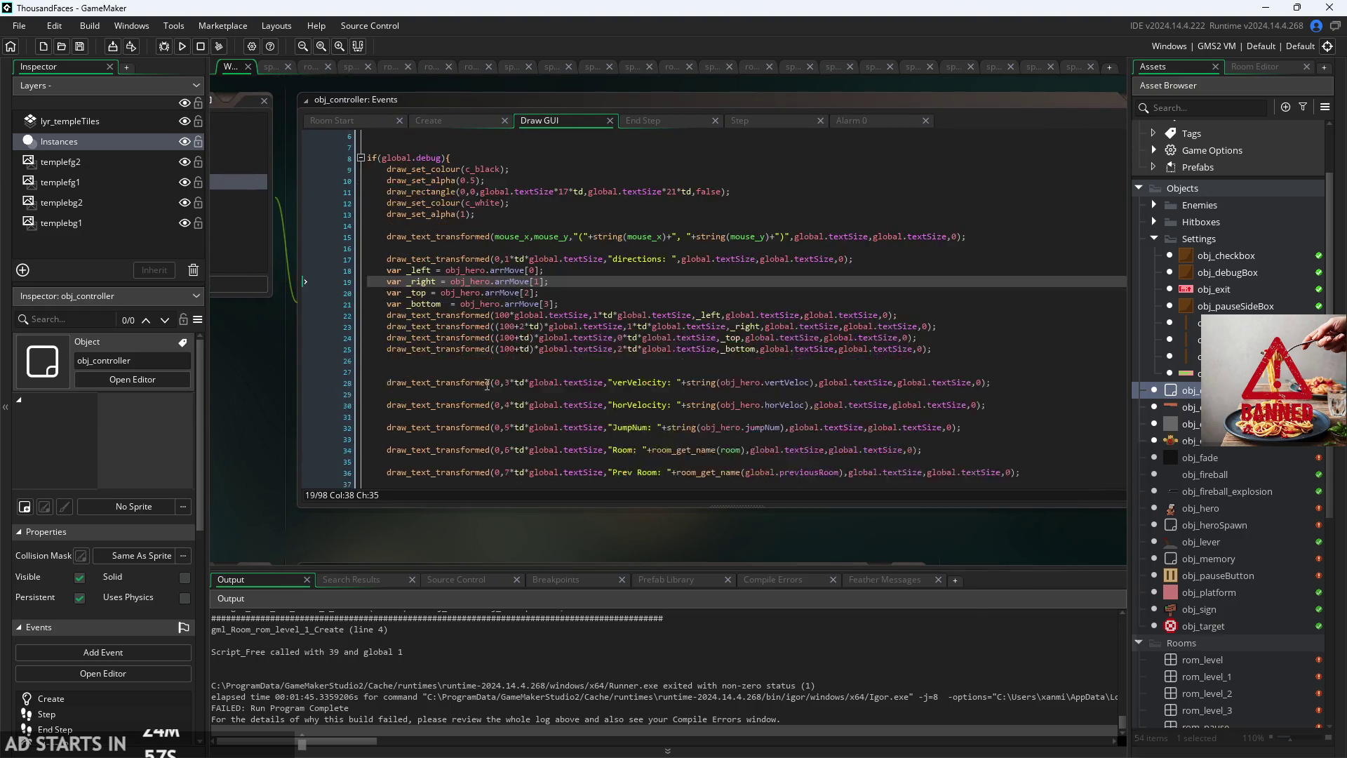
pyautogui.scroll(-6, 717, 429)
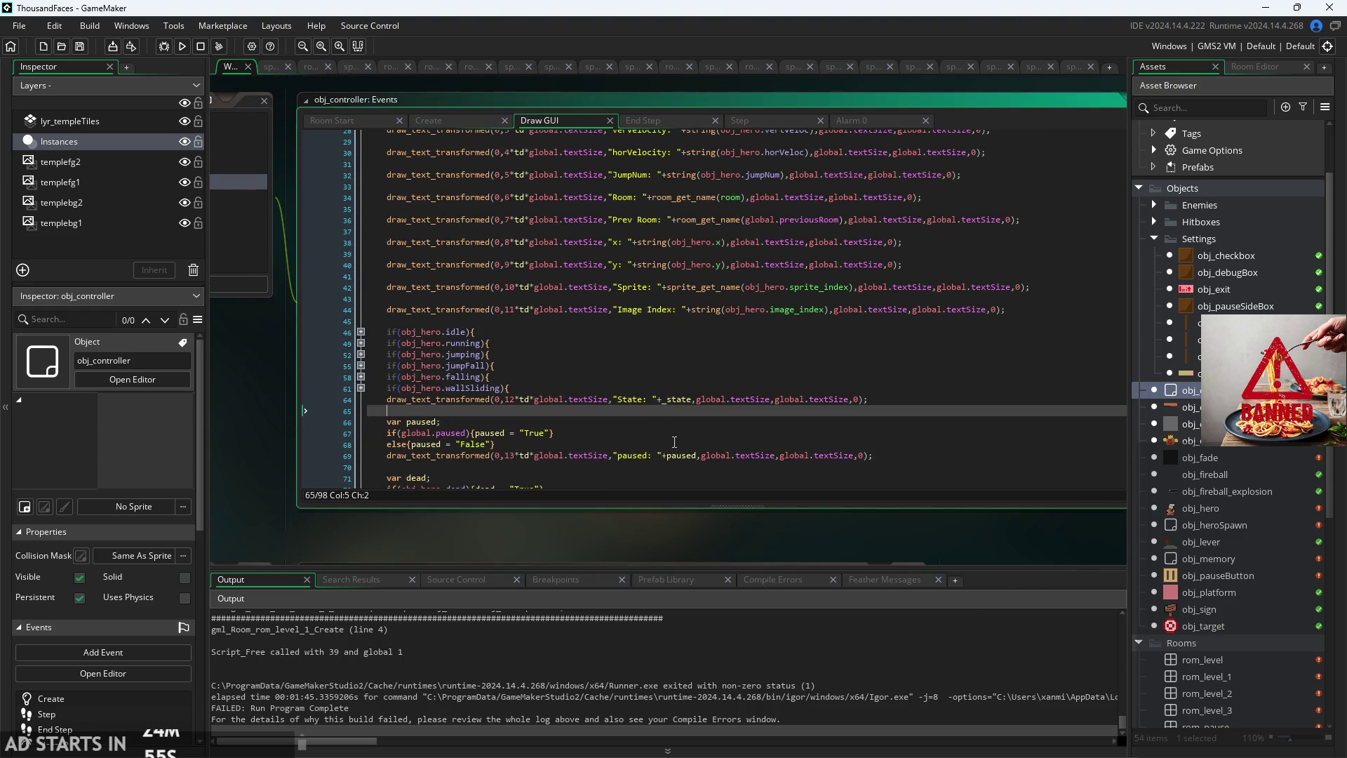
# Step: Review obj_controller's Draw GUI code, folding and unfolding the if(global.debug) block, then open obj_door
pyautogui.click(717, 444)
pyautogui.scroll(2, 747, 424)
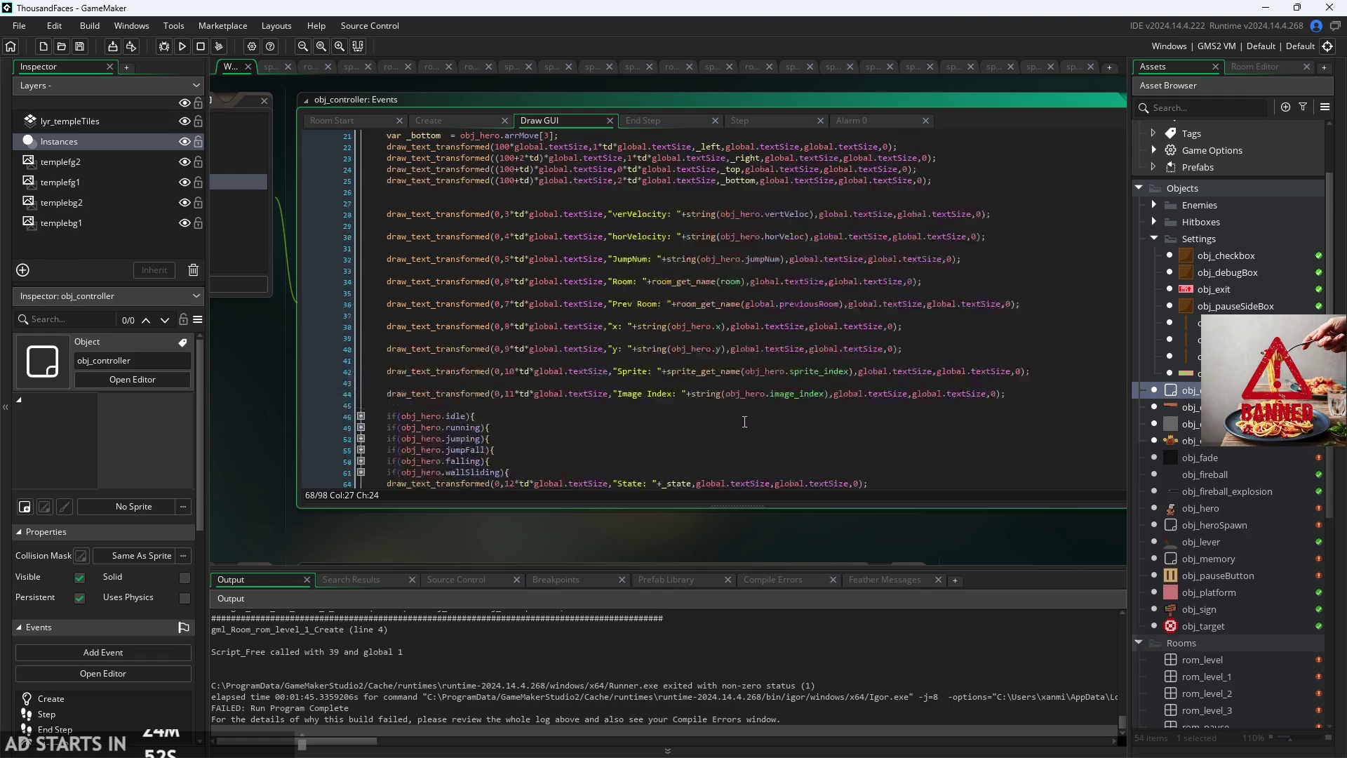
pyautogui.scroll(-2, 742, 423)
pyautogui.scroll(9, 807, 393)
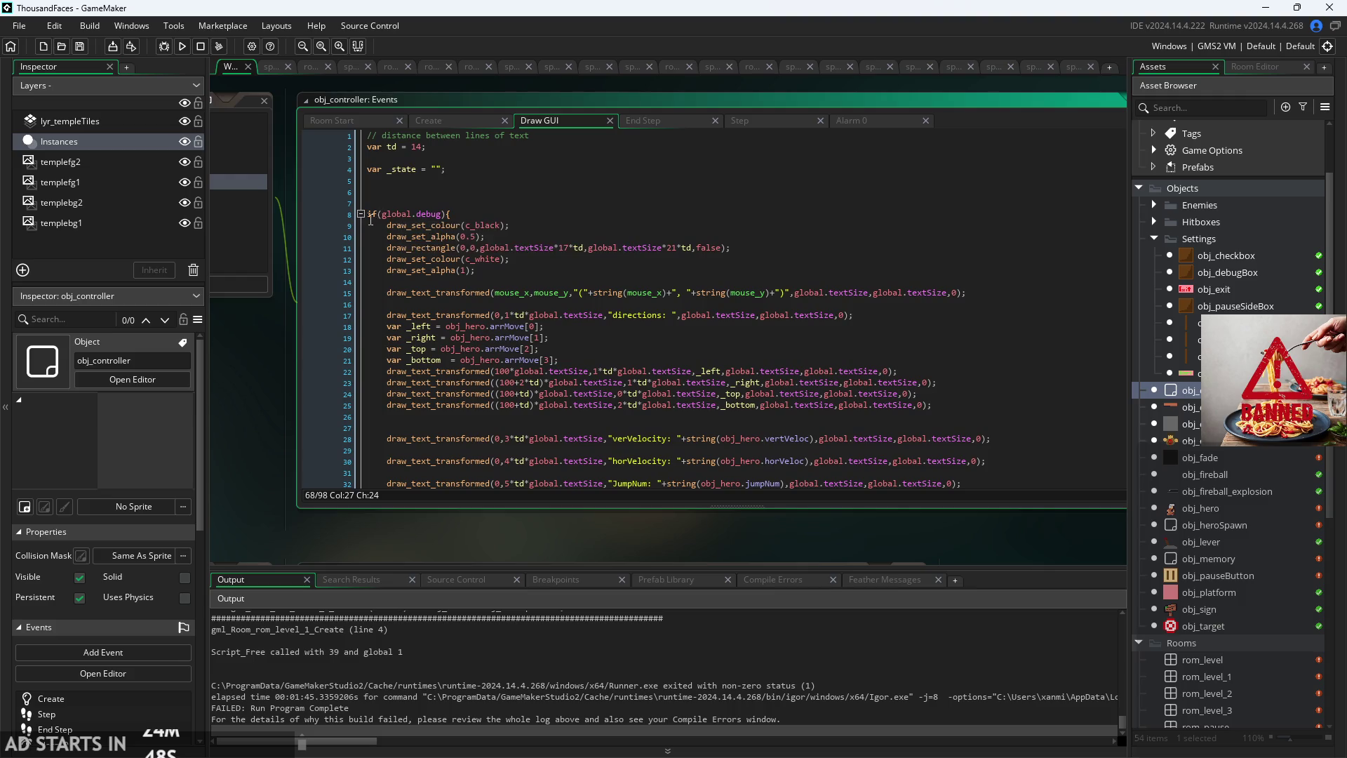
pyautogui.click(361, 213)
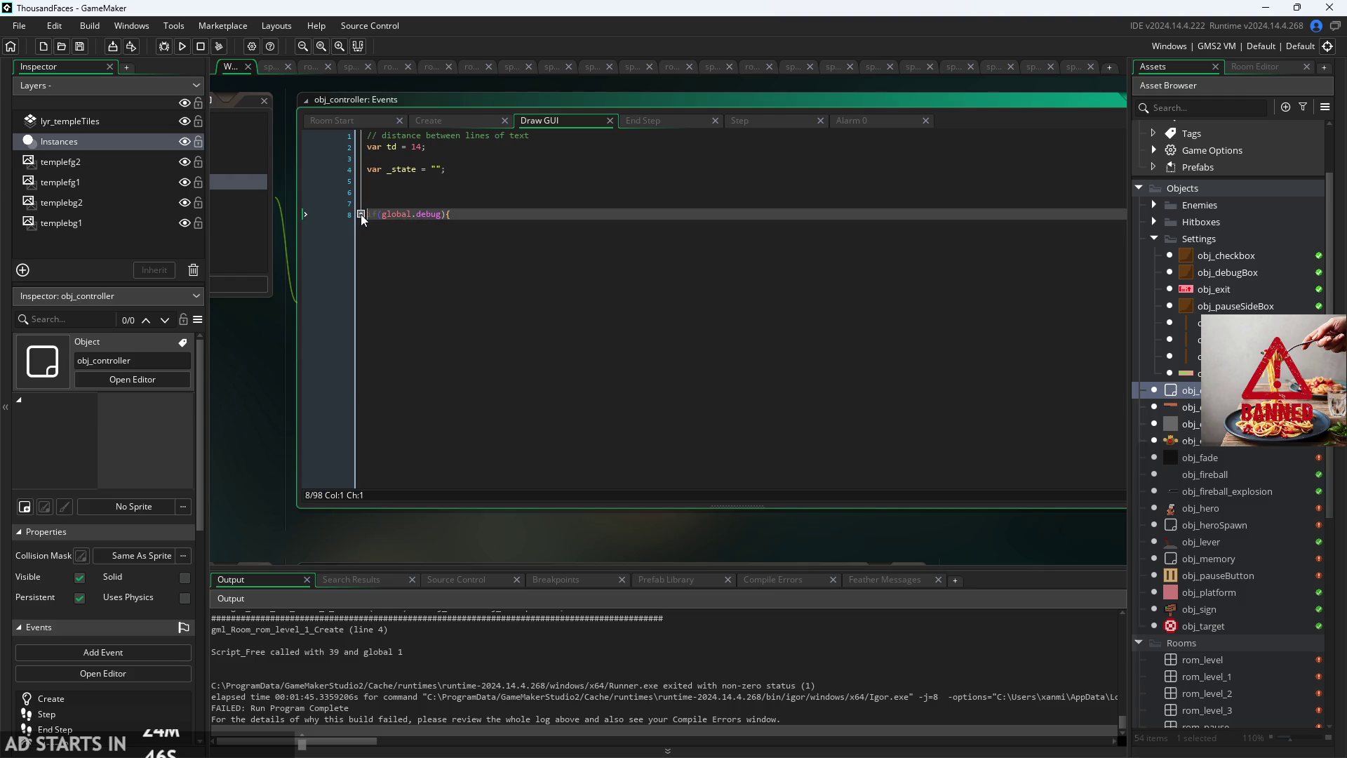
pyautogui.click(361, 214)
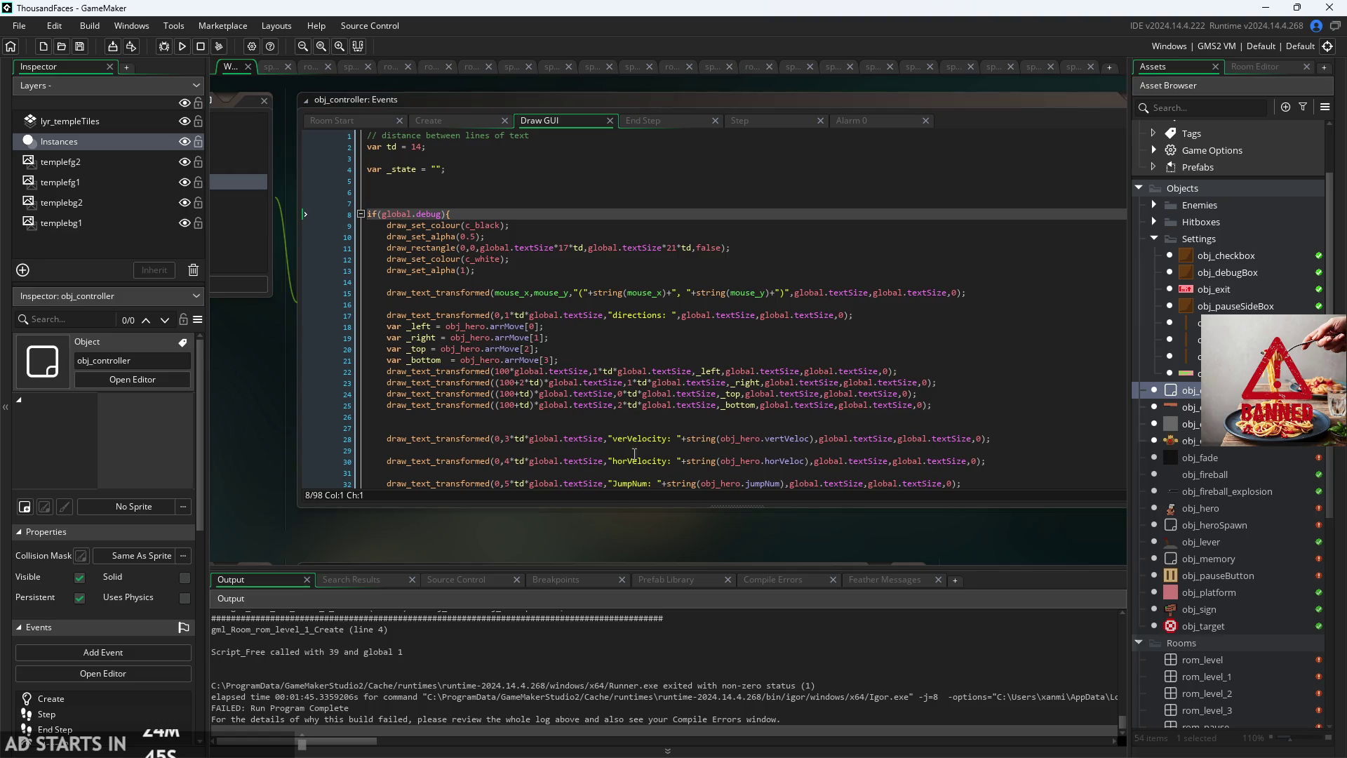
pyautogui.click(1155, 239)
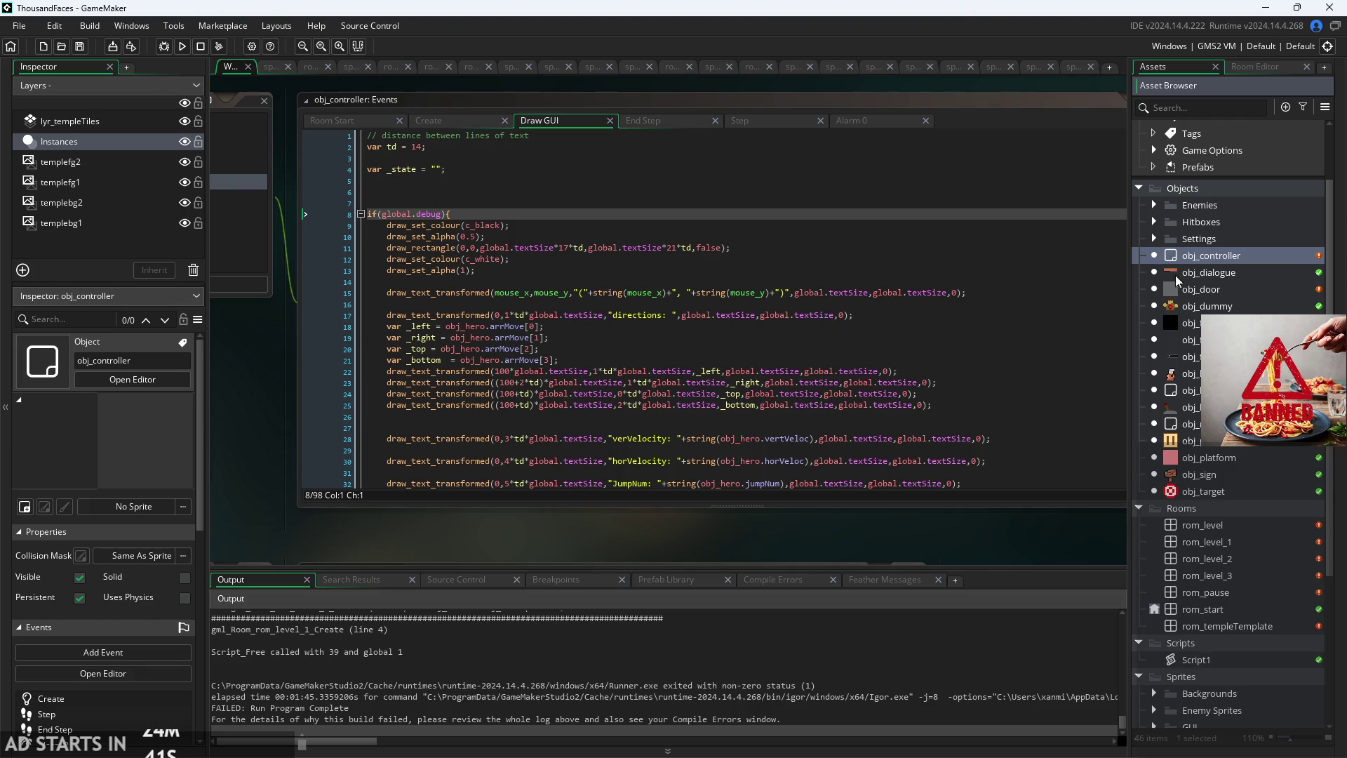
pyautogui.doubleClick(1215, 296)
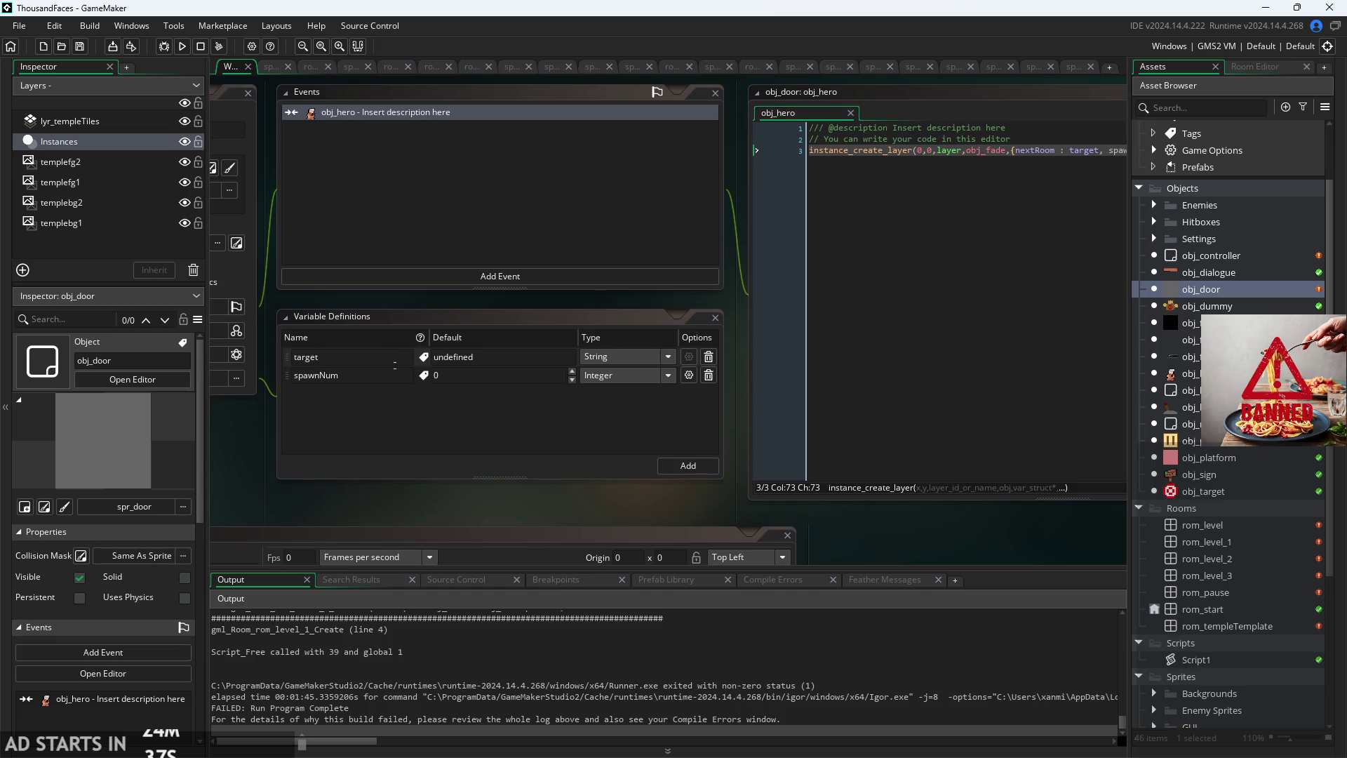
# Step: Bring obj_door's hero collision code into view and locate the spawnNum entry on line 3
pyautogui.click(392, 377)
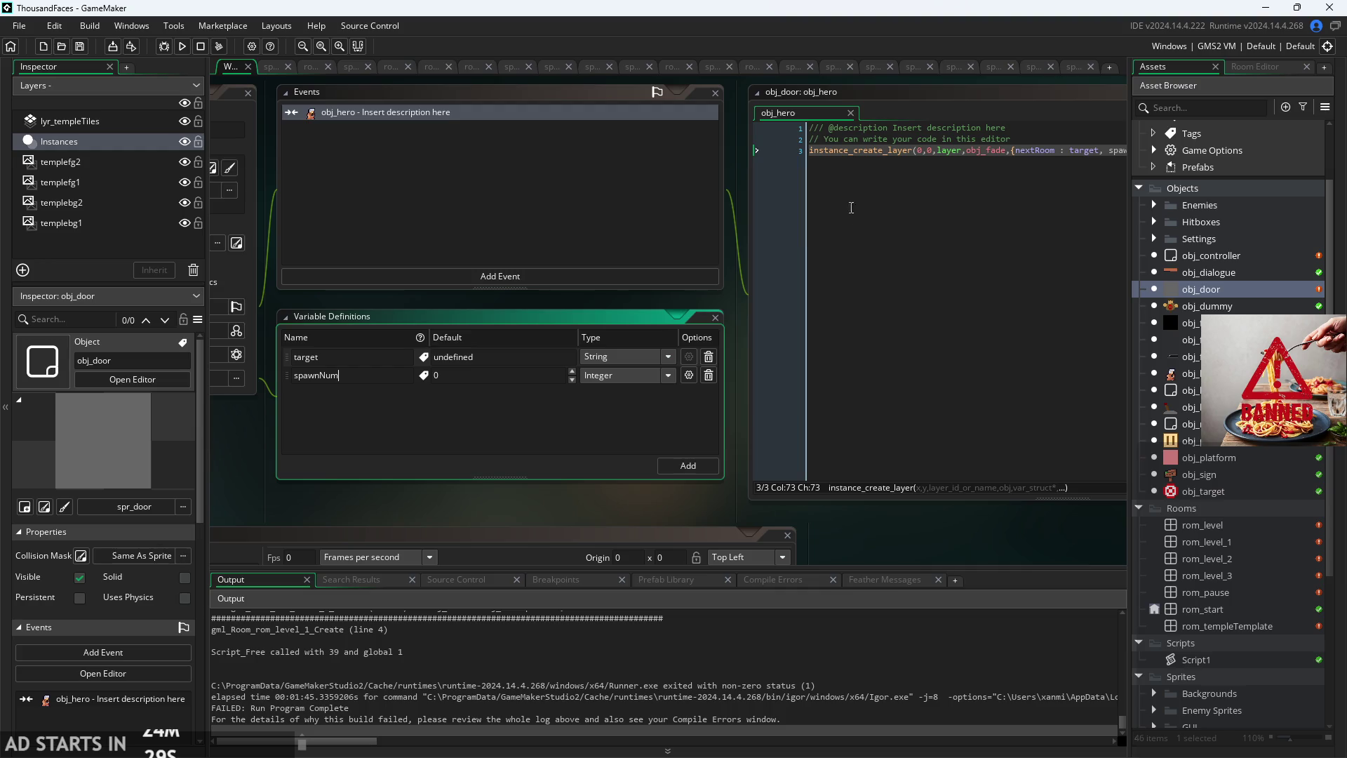
pyautogui.moveTo(752, 277); pyautogui.dragTo(529, 289)
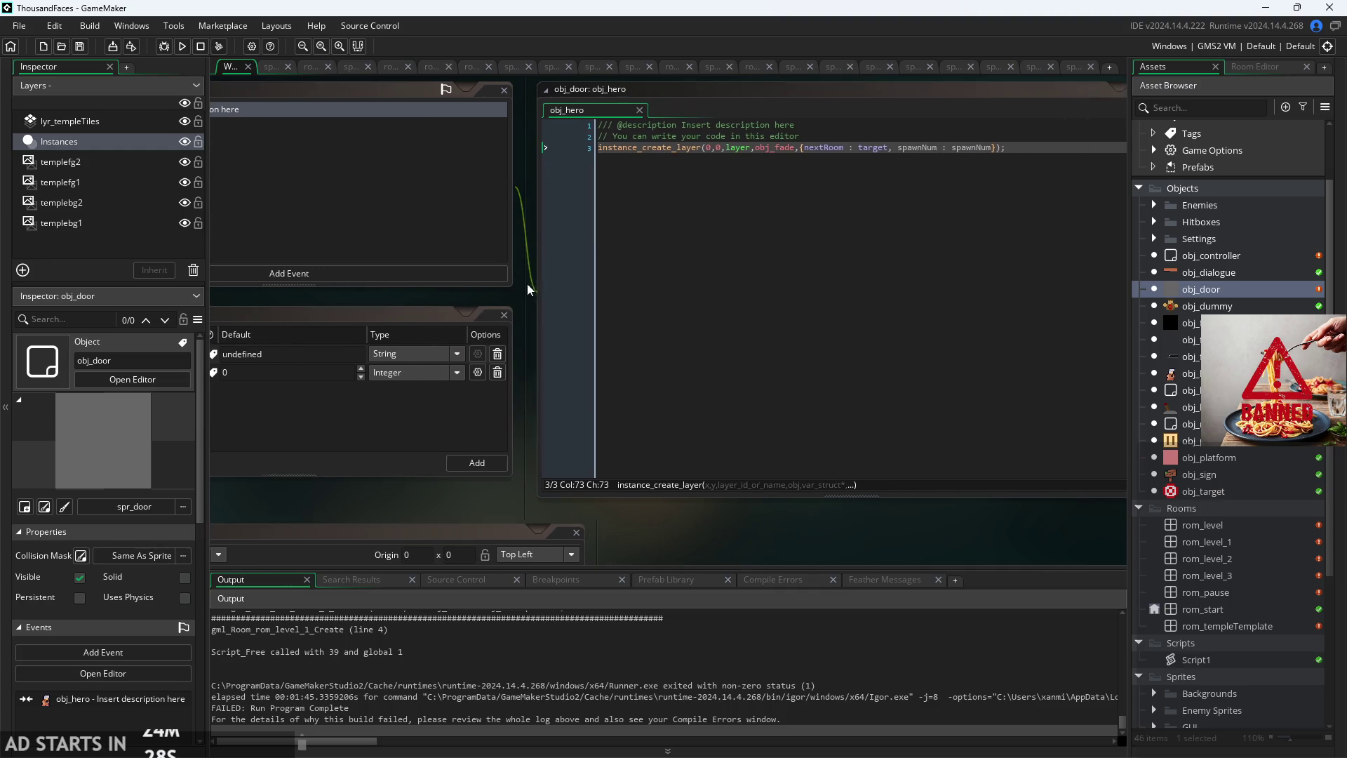
pyautogui.click(937, 153)
pyautogui.click(1020, 155)
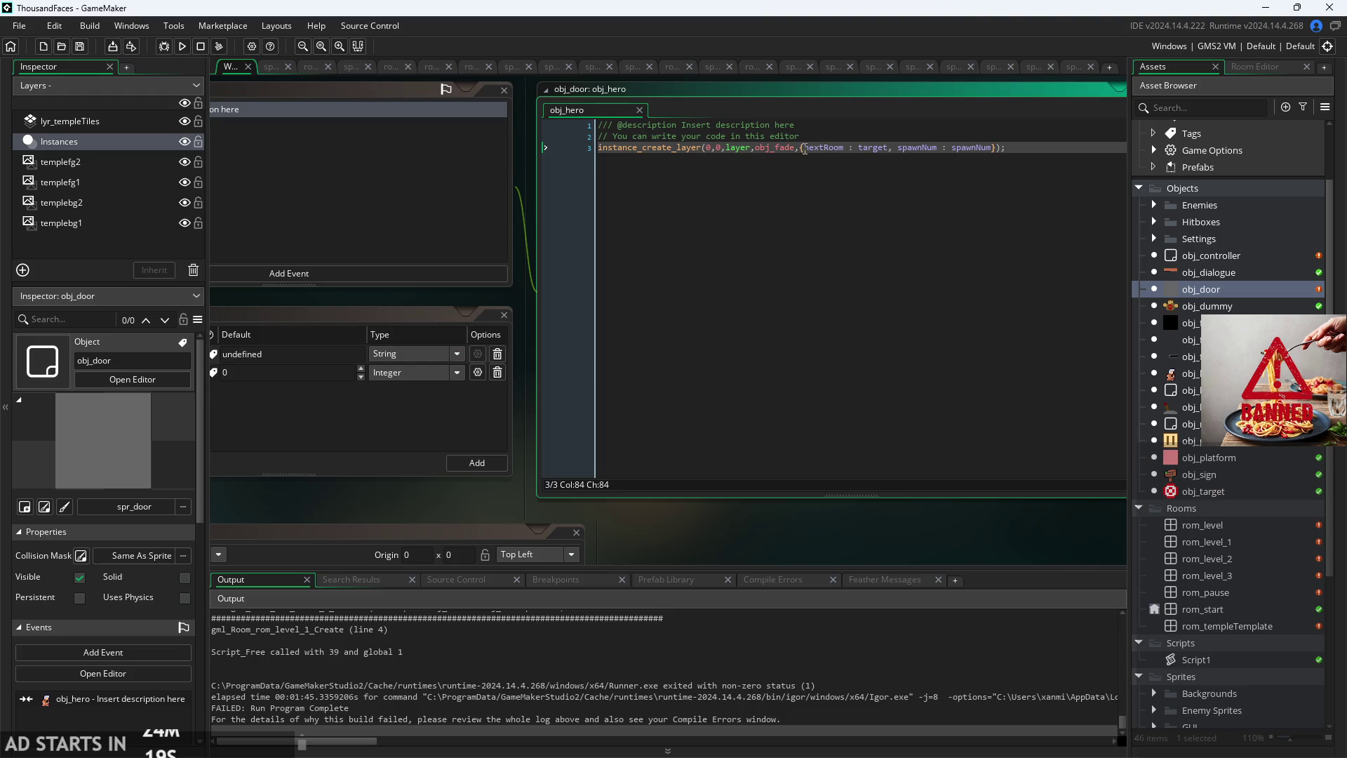
pyautogui.click(920, 147)
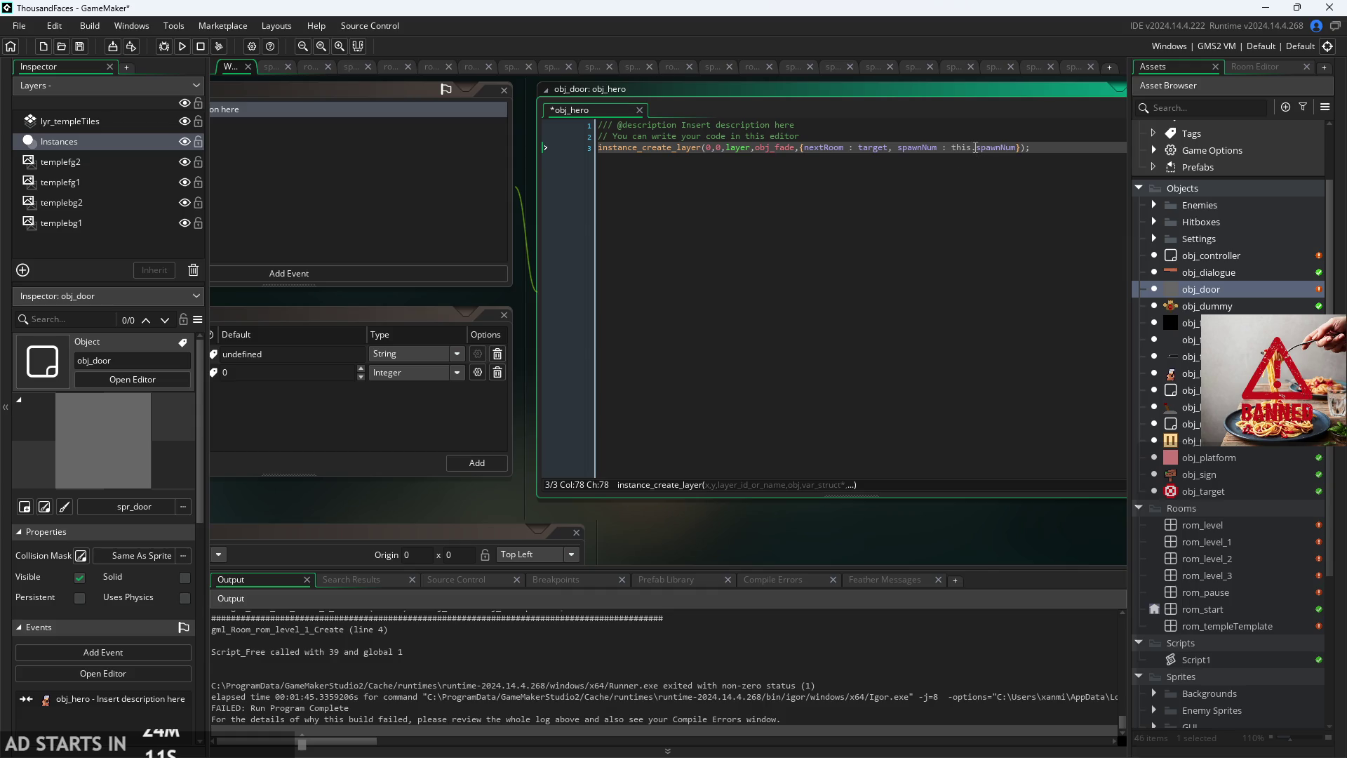
pyautogui.click(1024, 160)
# Step: Change the fade struct's entry to spawnNum : self.spawnNum and save with Ctrl+S
pyautogui.press('Return')
pyautogui.write('this')
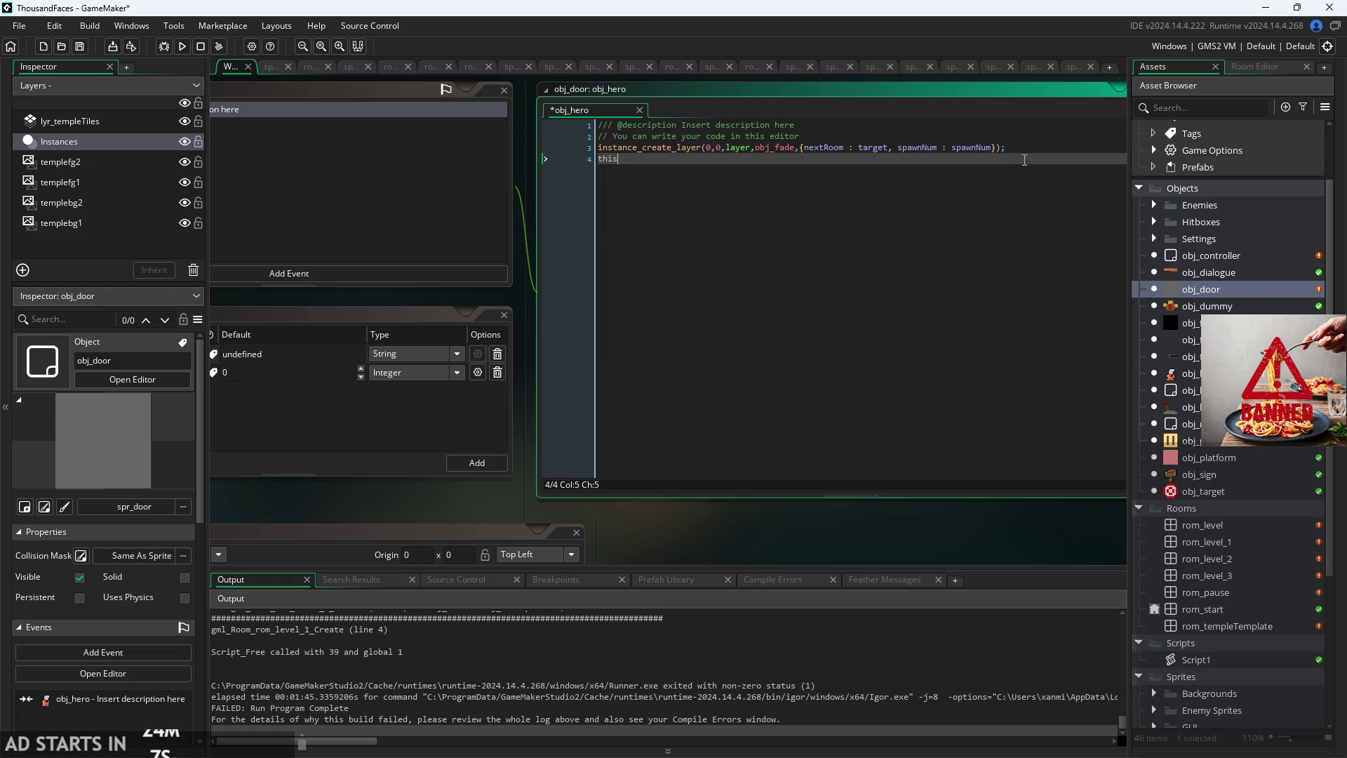
pyautogui.press('BackSpace')
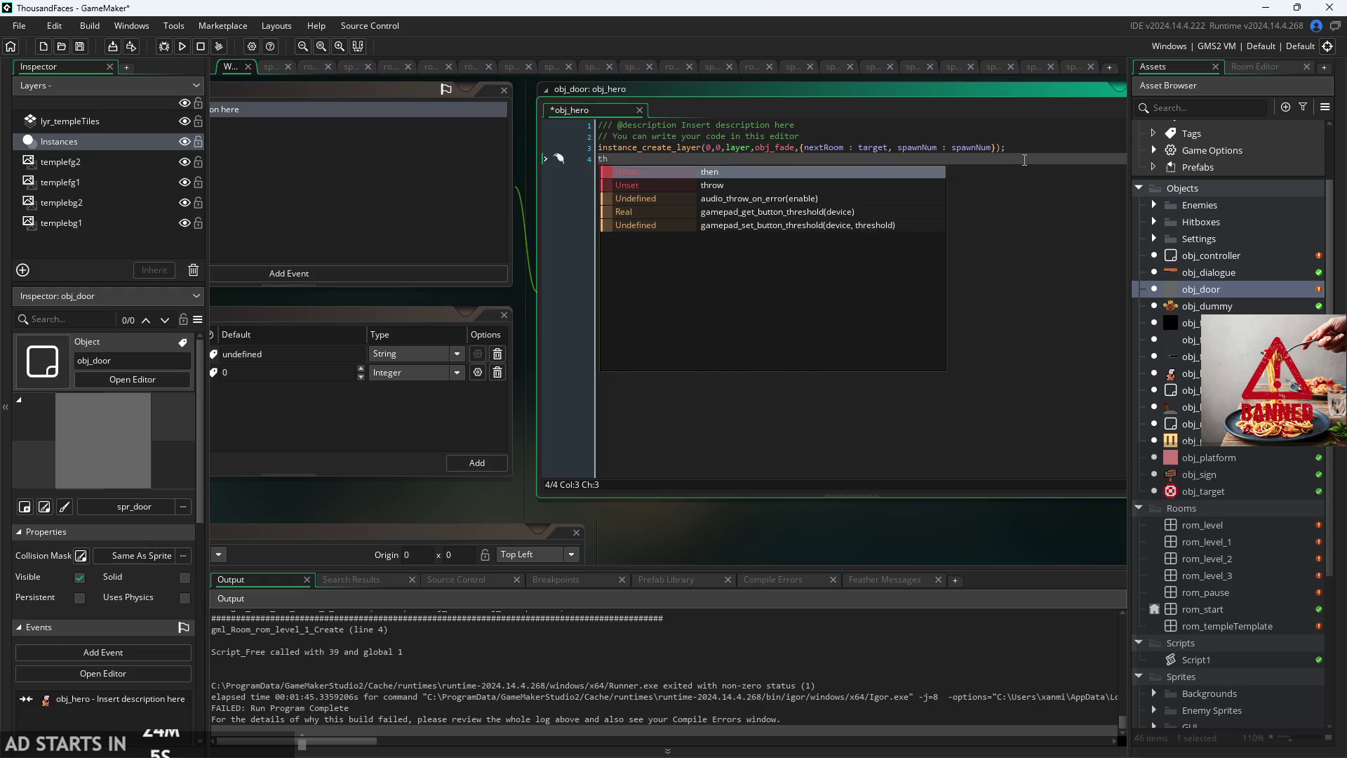
pyautogui.press('BackSpace')
pyautogui.press('BackSpace')
pyautogui.hotkey('ctrl', 'space')
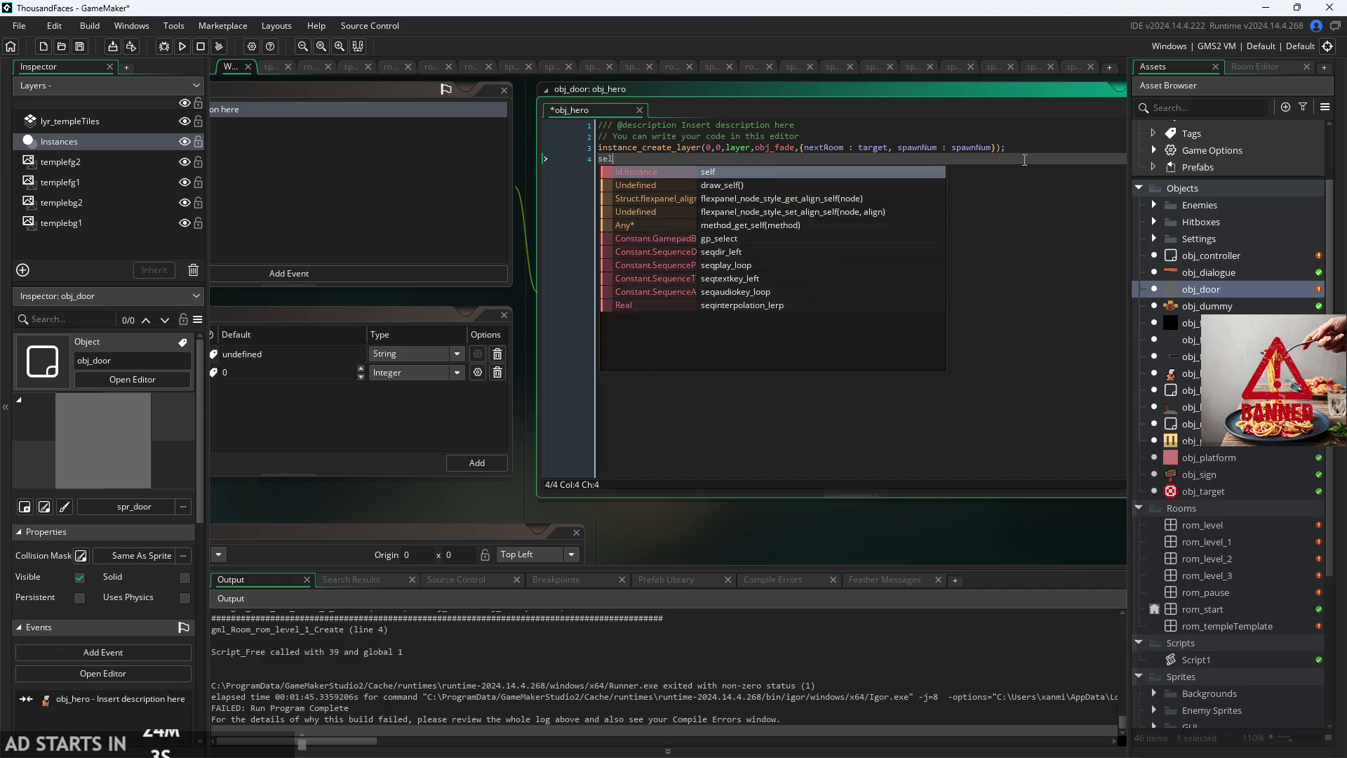
pyautogui.press('BackSpace')
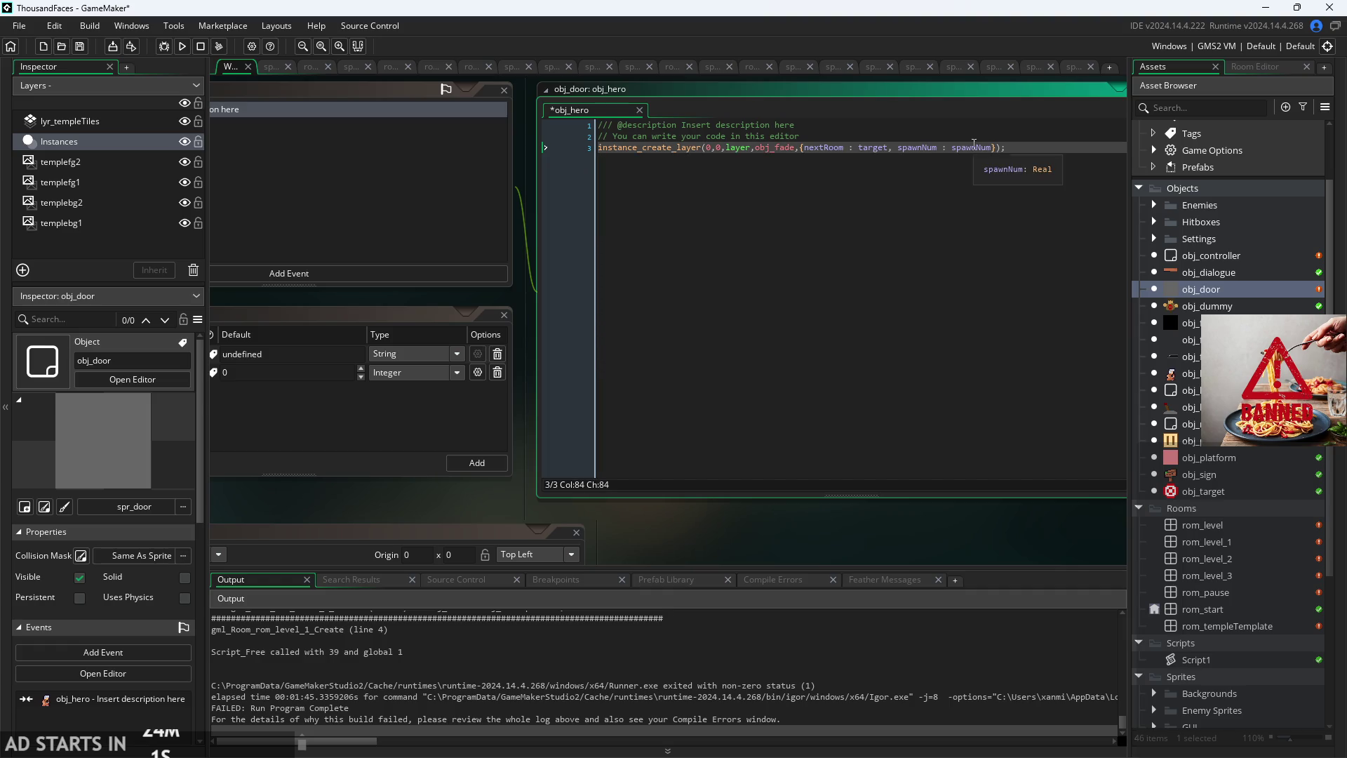
pyautogui.hotkey('ctrl', 'Left')
pyautogui.hotkey('ctrl', 'Left')
pyautogui.write('sel')
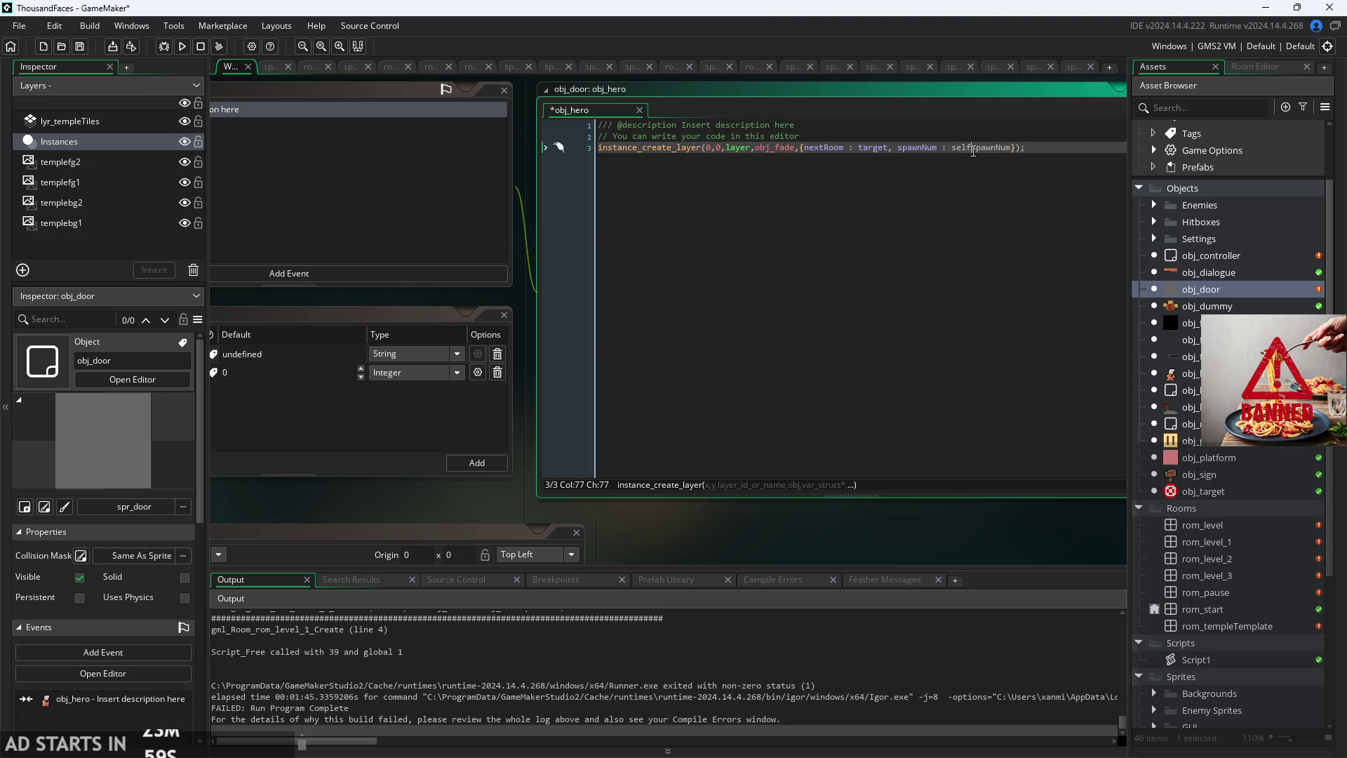
pyautogui.write('.')
pyautogui.hotkey('ctrl', 's')
pyautogui.click(1193, 323)
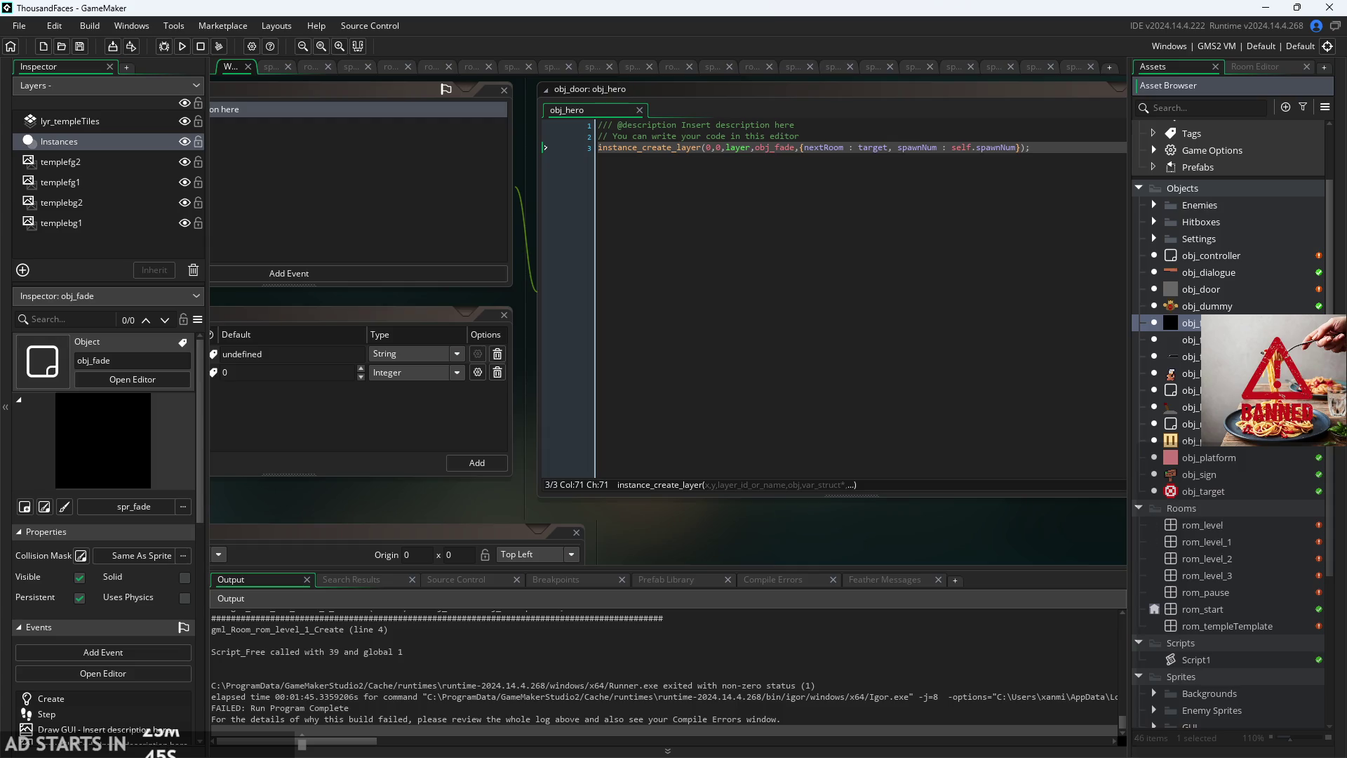
# Step: Open obj_heroSpawn and review its Integer spawnNum variable definition defaulting to 0
pyautogui.doubleClick(1190, 390)
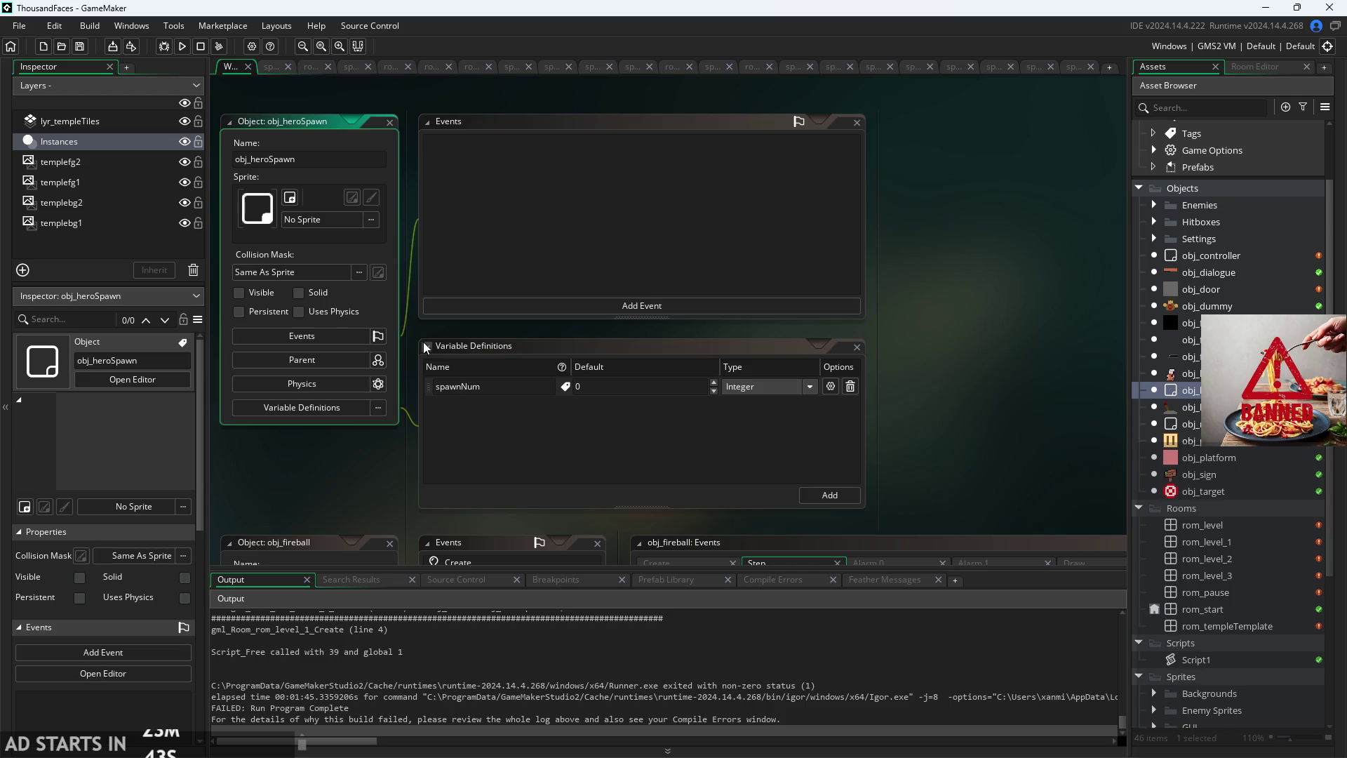
pyautogui.click(646, 386)
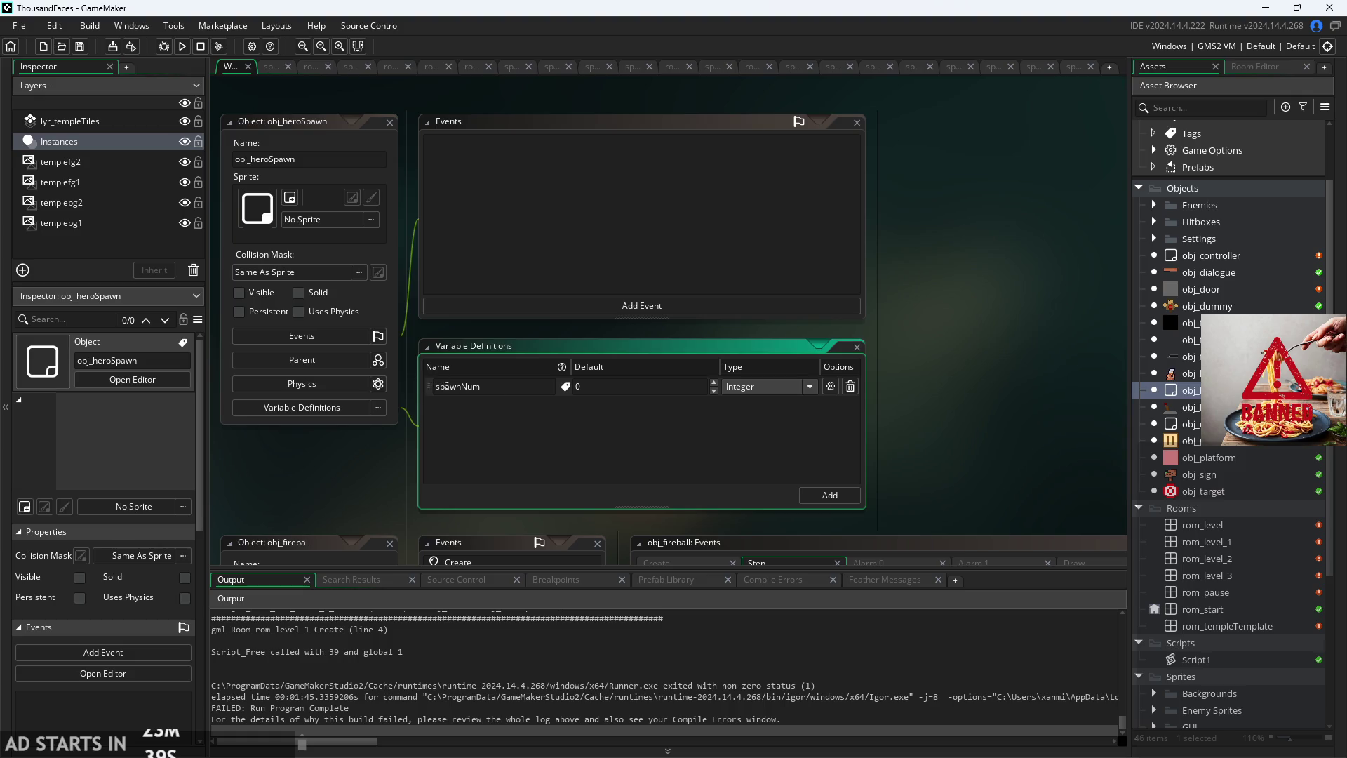
pyautogui.scroll(-2, 820, 432)
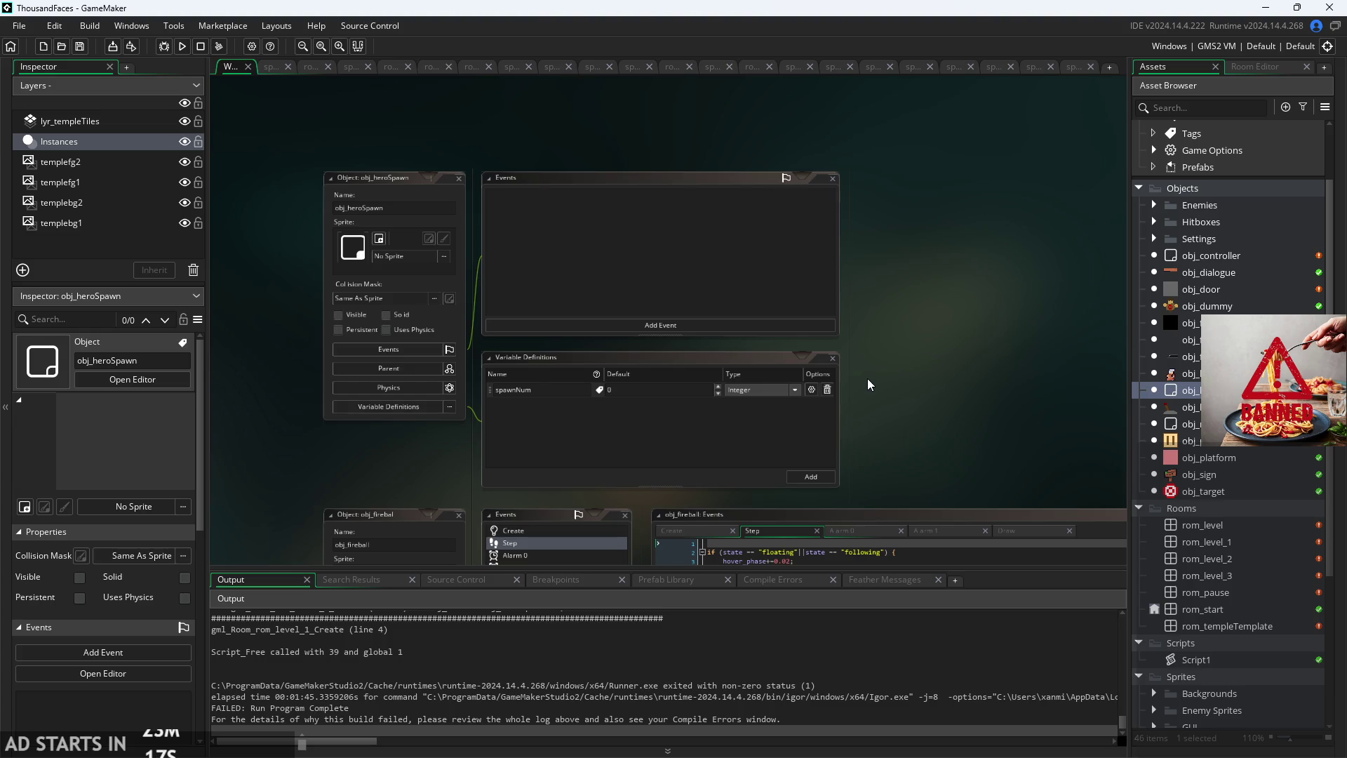
pyautogui.scroll(1, 872, 408)
pyautogui.scroll(2, 870, 407)
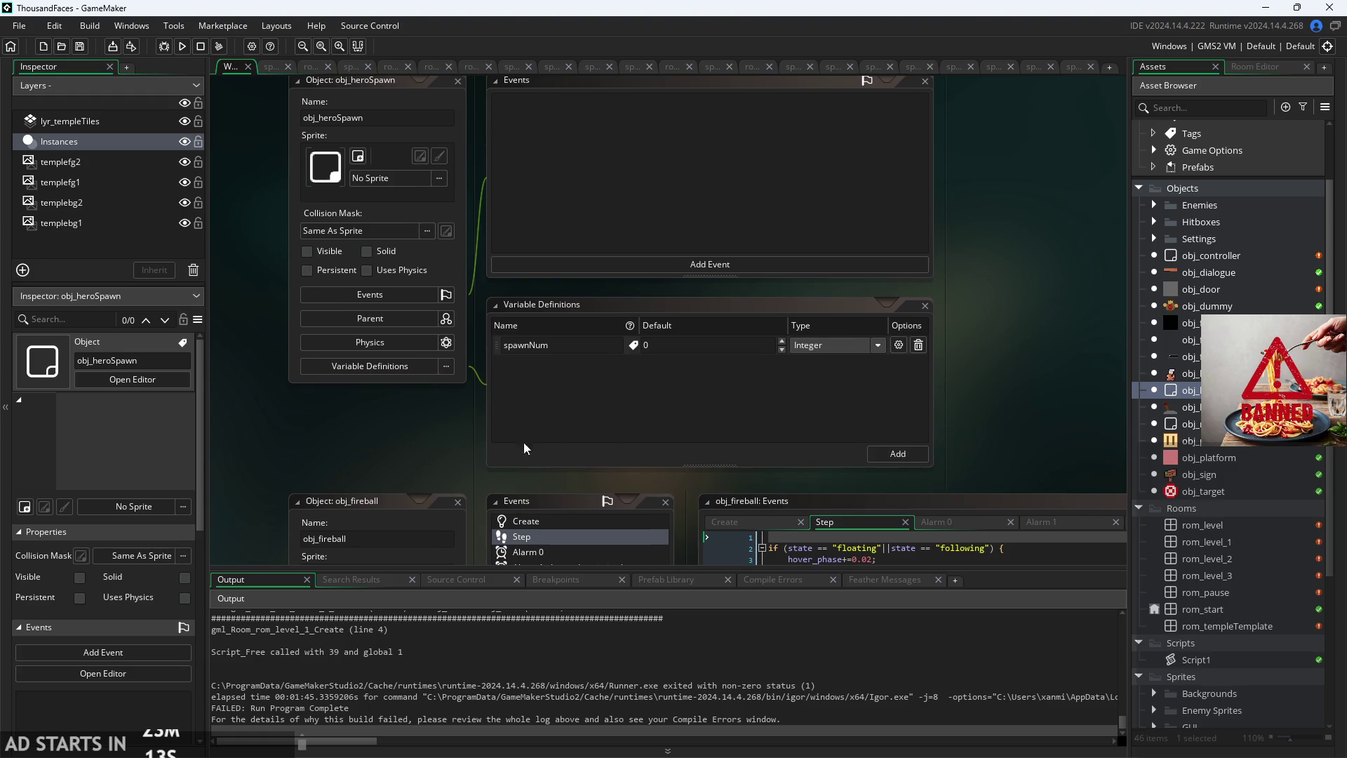
pyautogui.scroll(1, 603, 494)
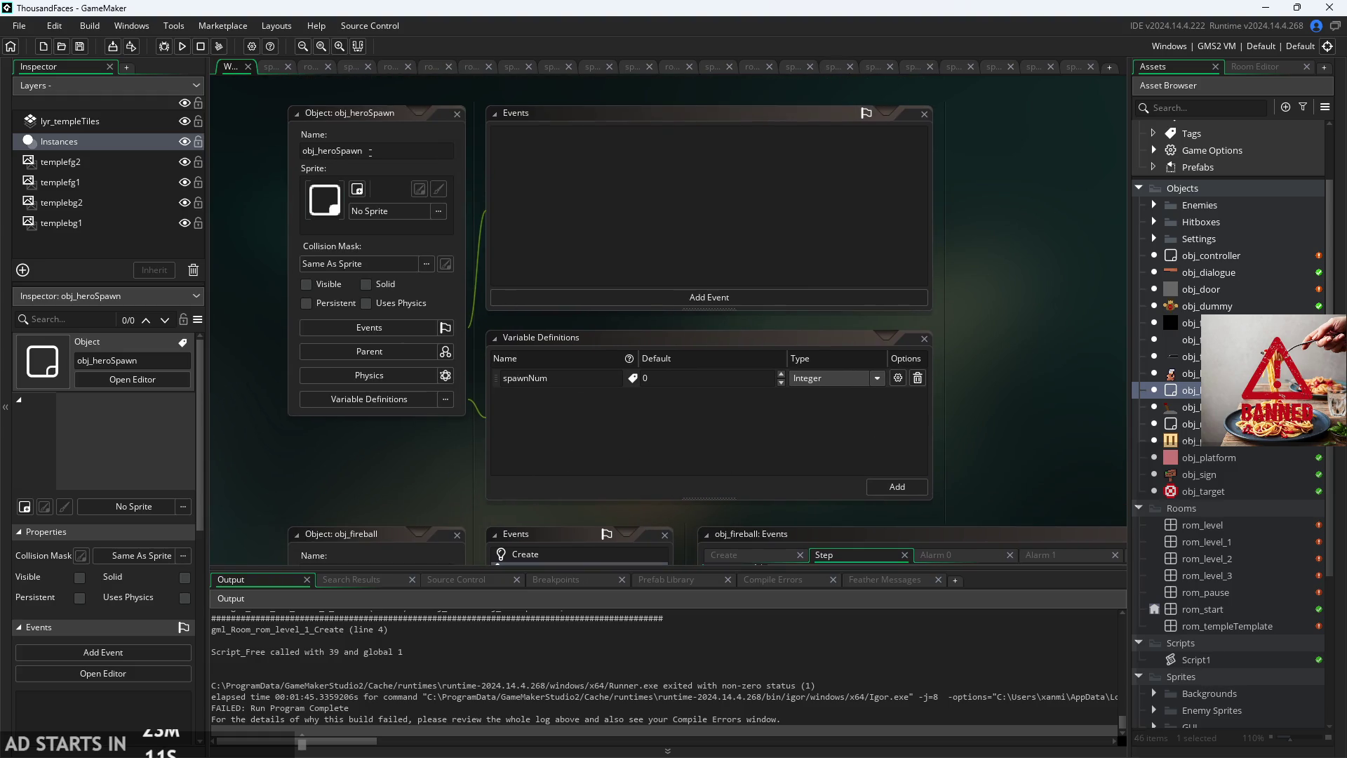
pyautogui.click(642, 399)
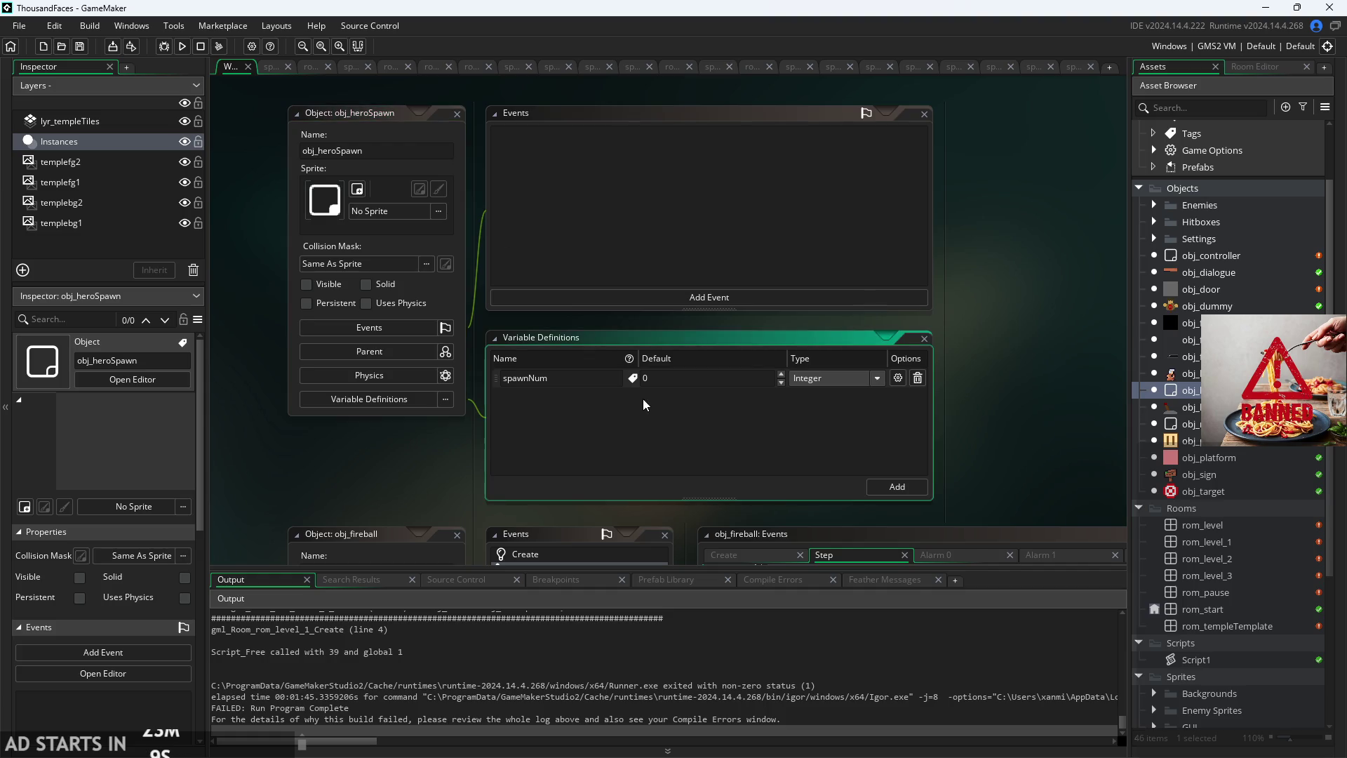
pyautogui.scroll(-1, 610, 405)
pyautogui.scroll(1, 1025, 230)
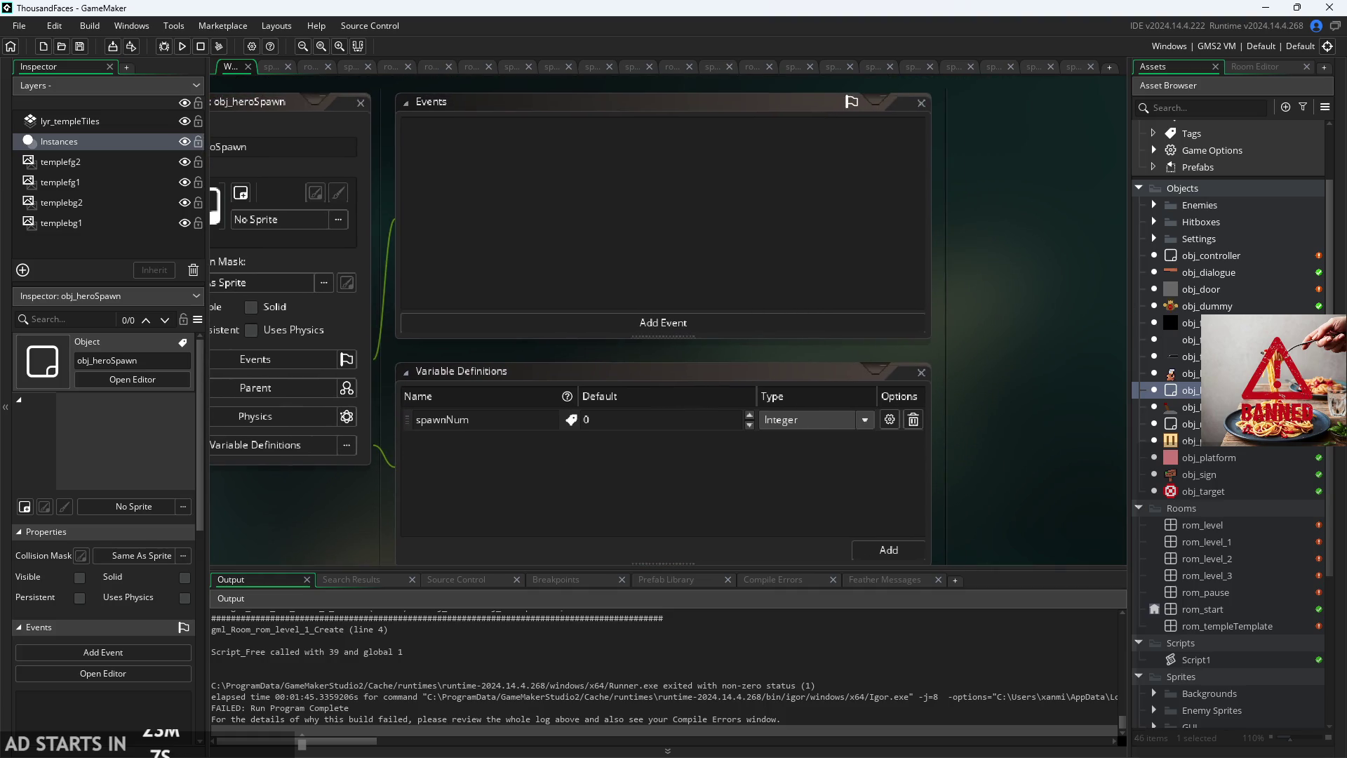
pyautogui.doubleClick(1189, 323)
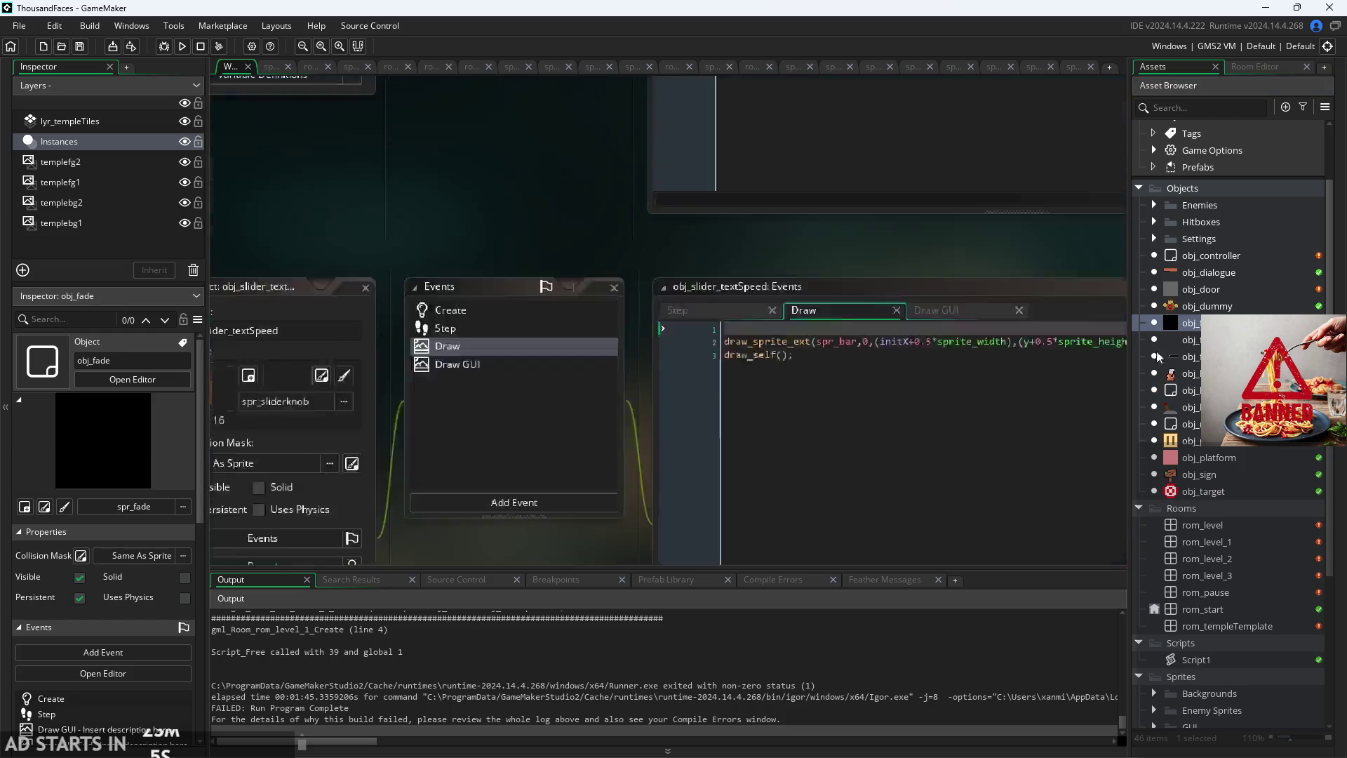
# Step: In obj_fade's Step event, insert blank lines after the fadeout=true; line
pyautogui.moveTo(676, 520); pyautogui.dragTo(447, 484)
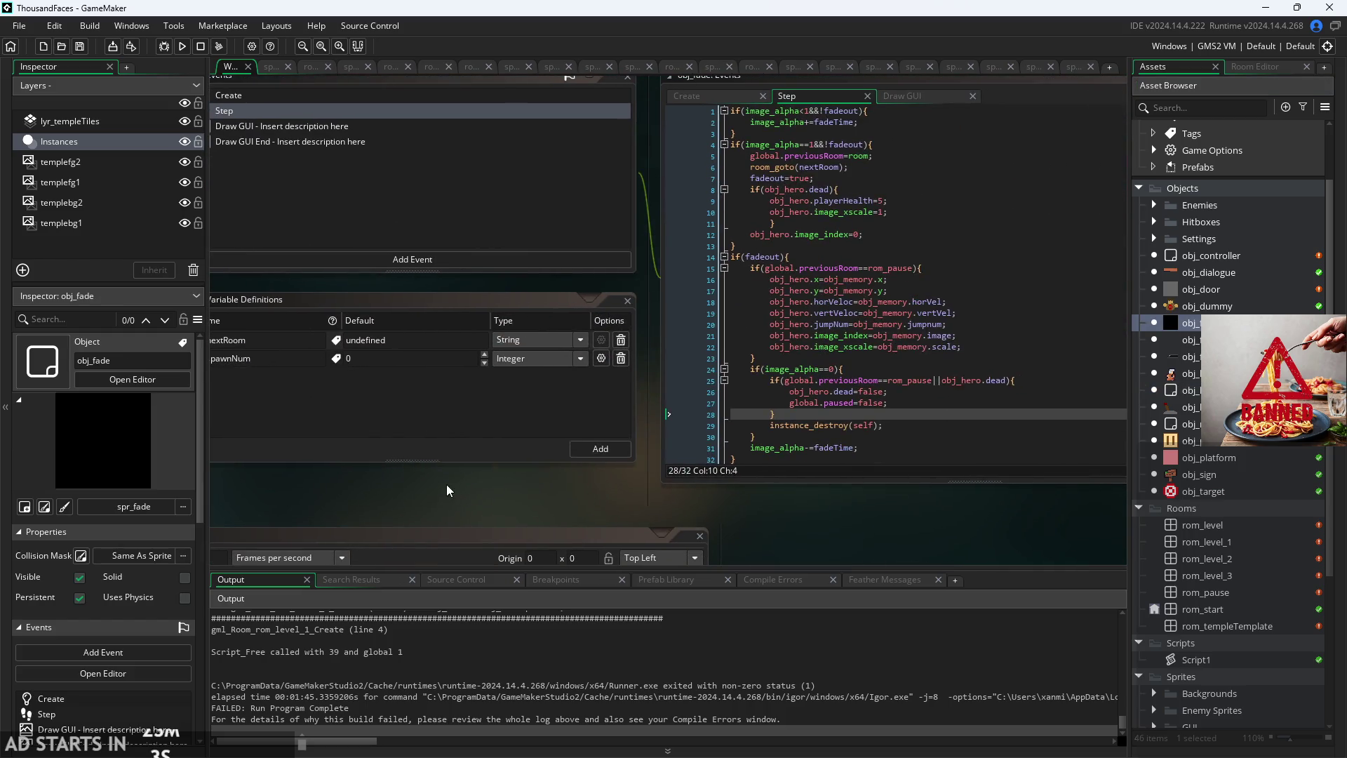
pyautogui.scroll(2, 840, 507)
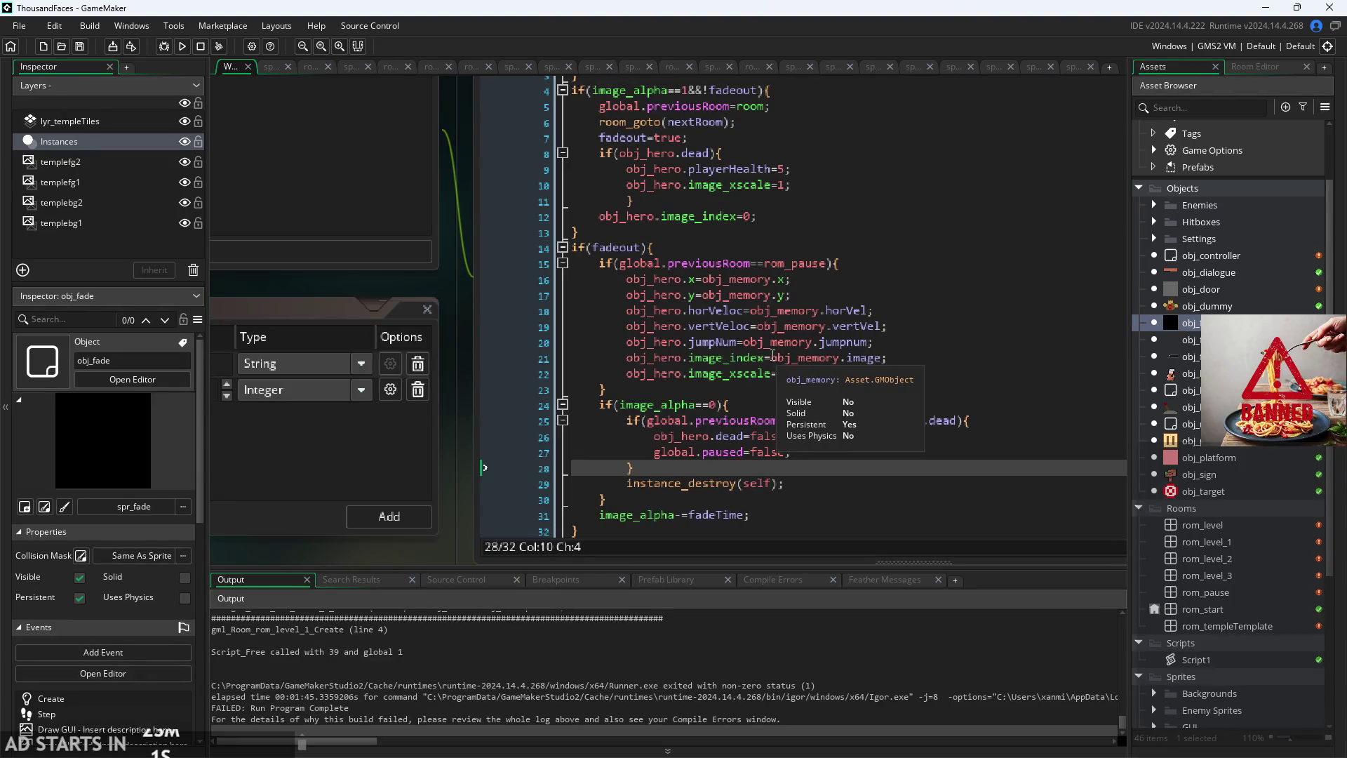
pyautogui.scroll(2, 473, 429)
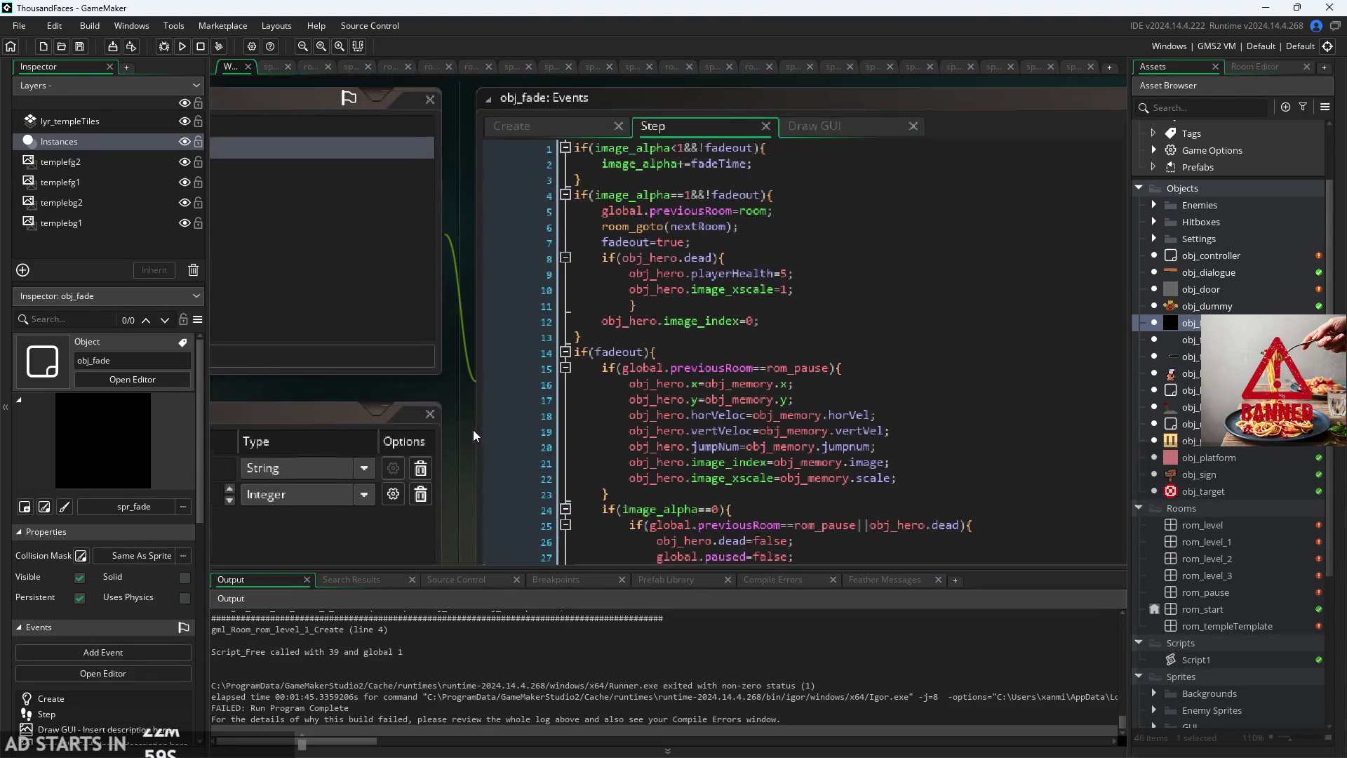
pyautogui.click(791, 249)
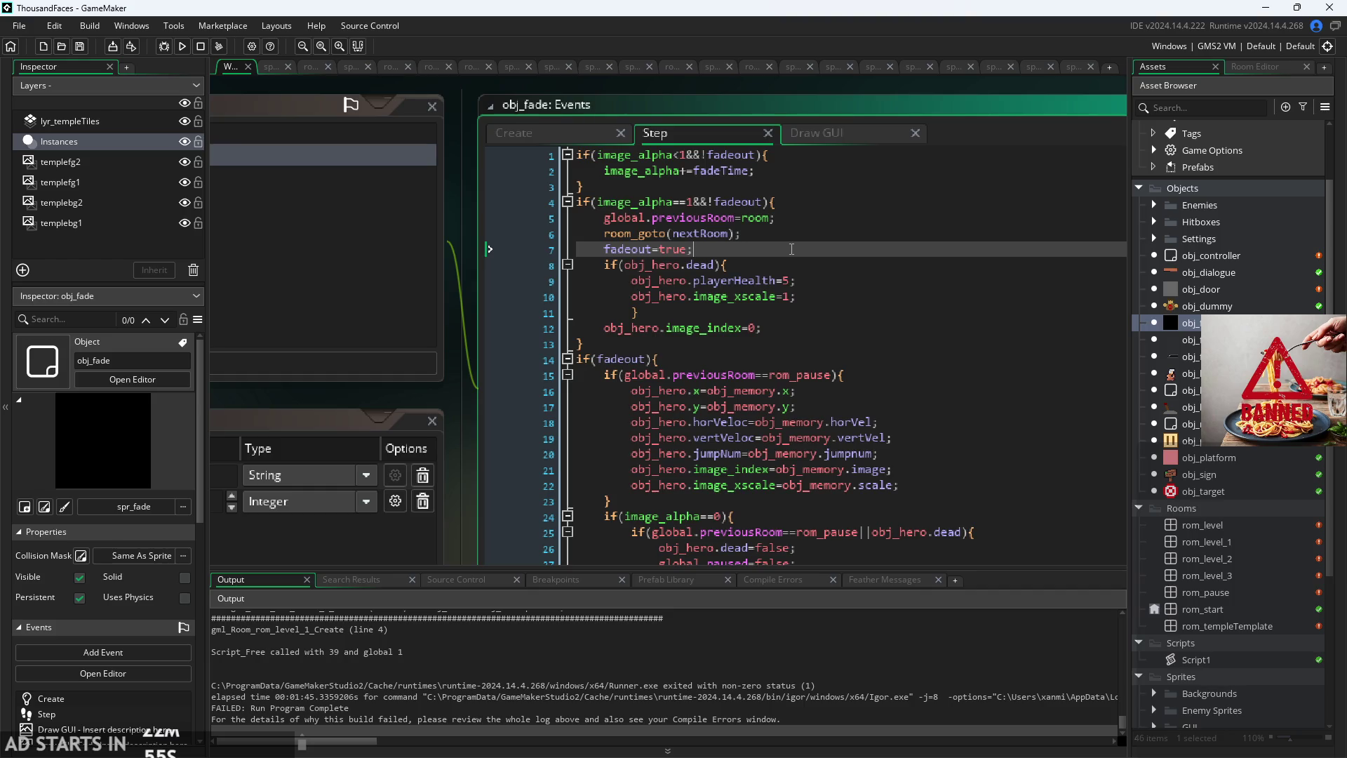
pyautogui.press('Return')
pyautogui.press('Return')
pyautogui.press('Up')
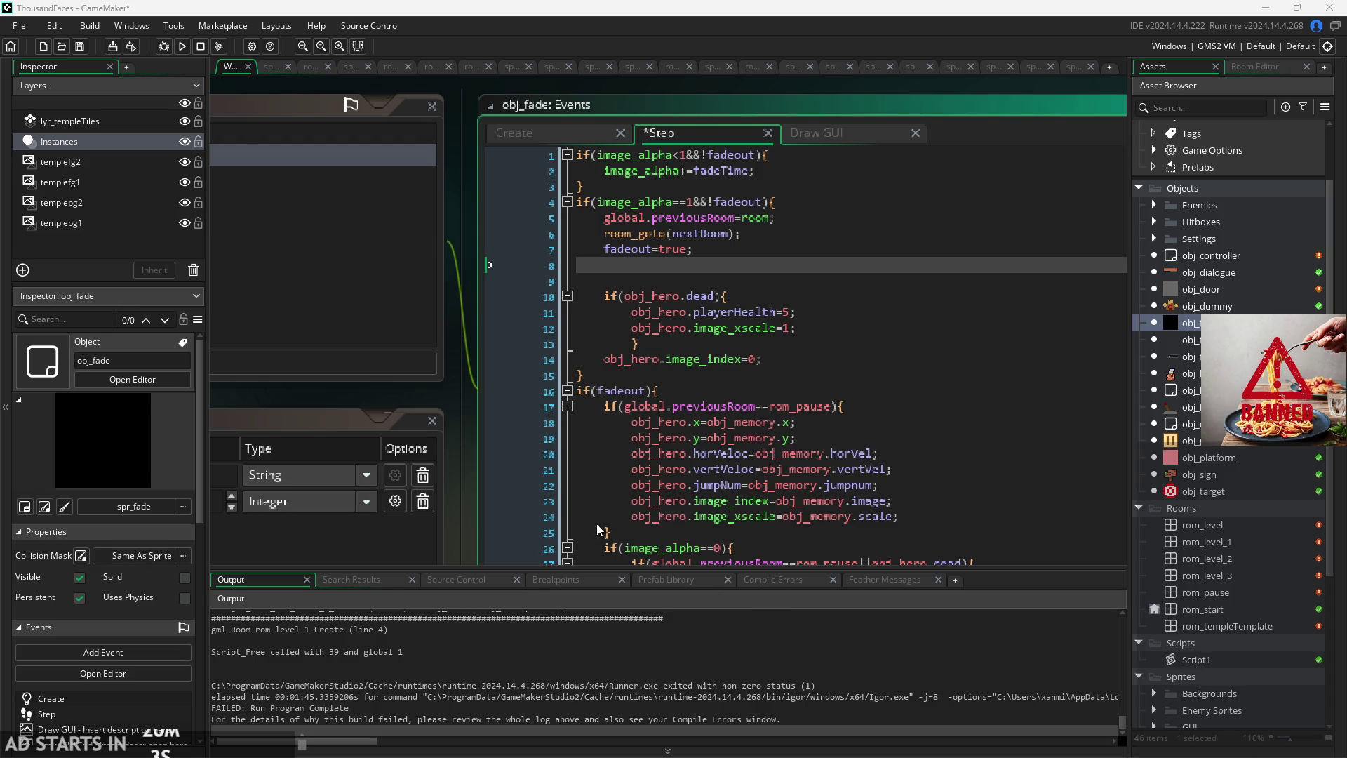
# Step: After fadeout=true;, add a for loop from 0 to instance_number(obj_heroSpawn) with an empty body
pyautogui.scroll(2, 448, 380)
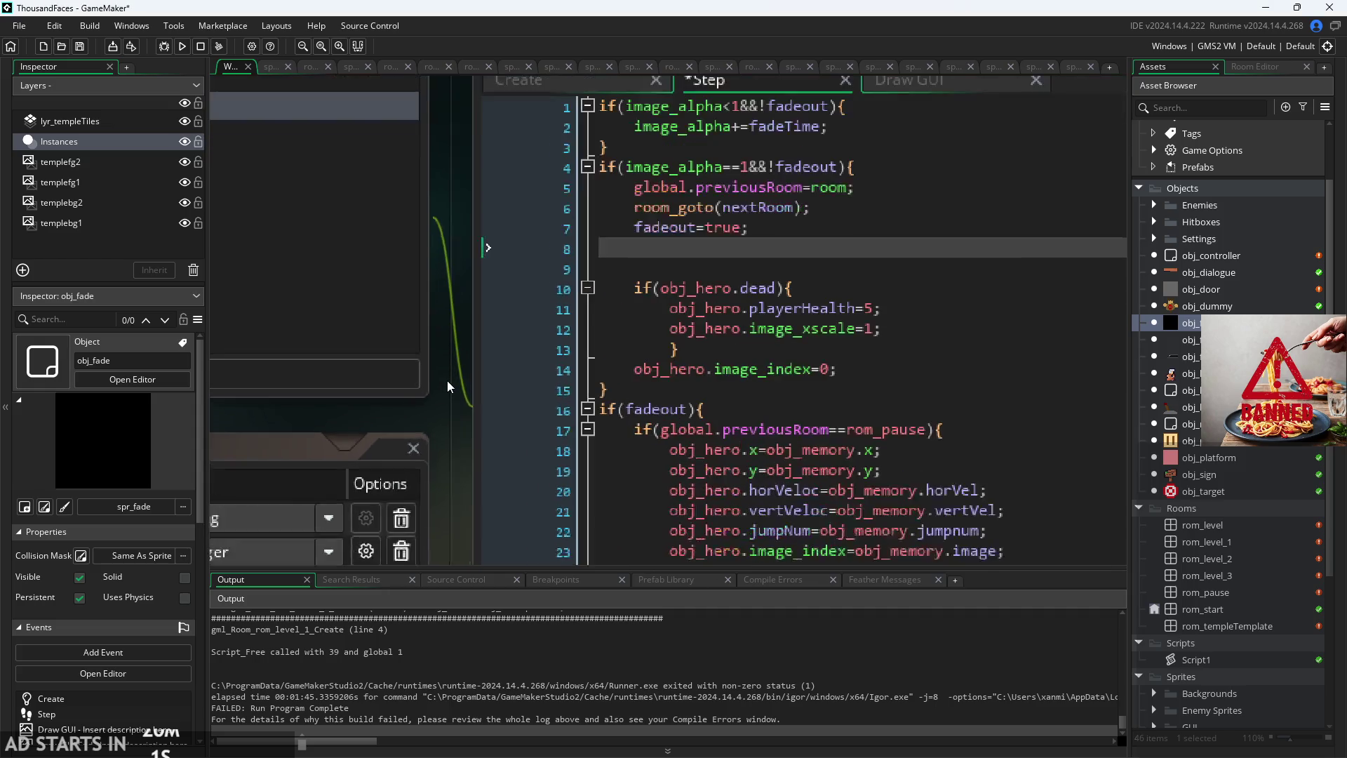
pyautogui.click(704, 276)
pyautogui.scroll(1, 722, 288)
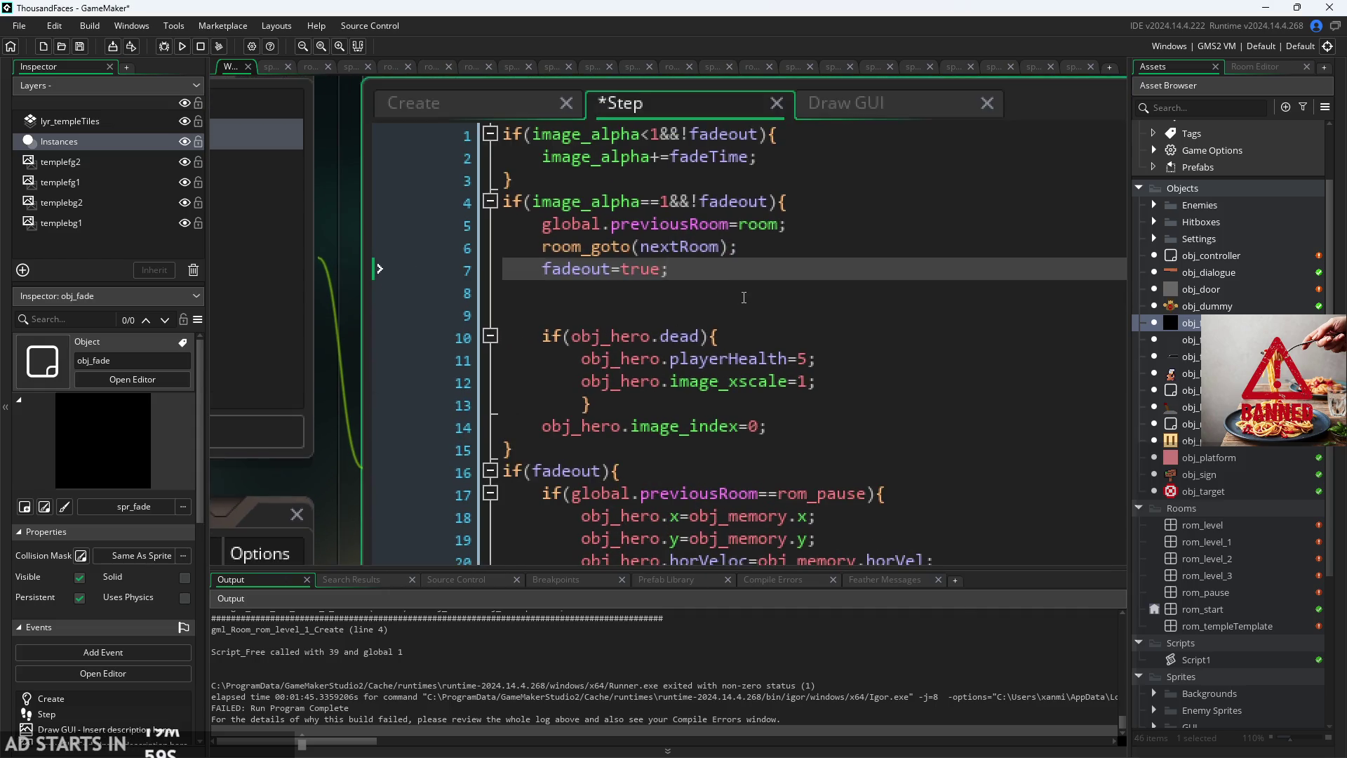
pyautogui.press('Return')
pyautogui.write('for(var i=')
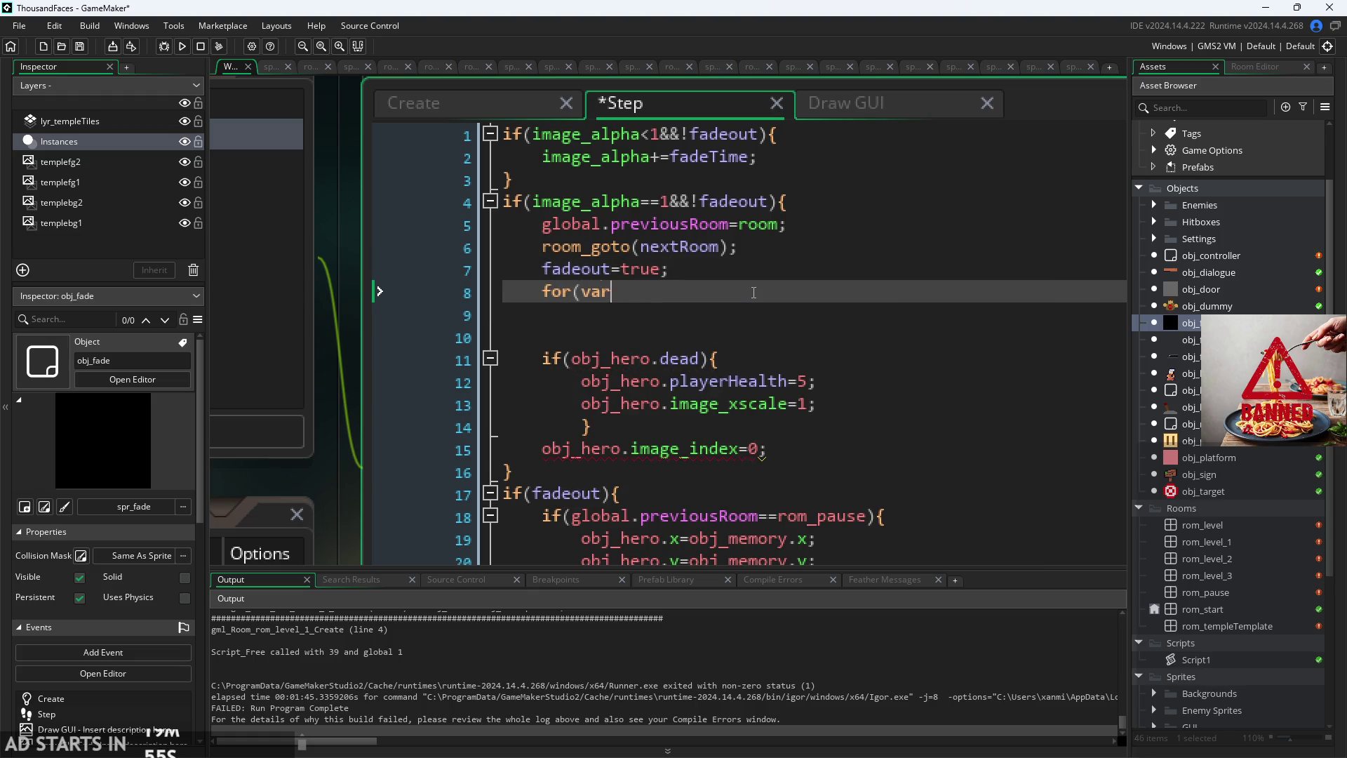
pyautogui.write('0;i<insta')
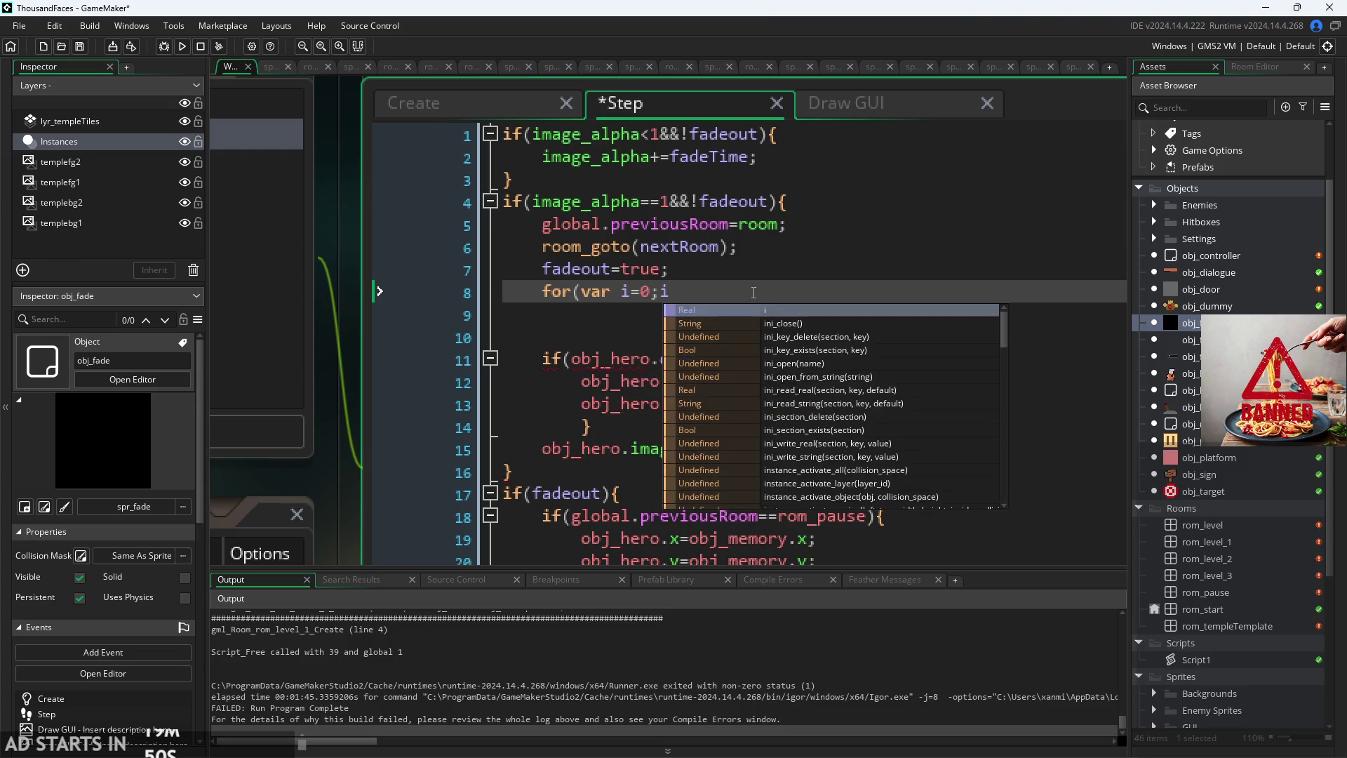
pyautogui.write('nce_nu')
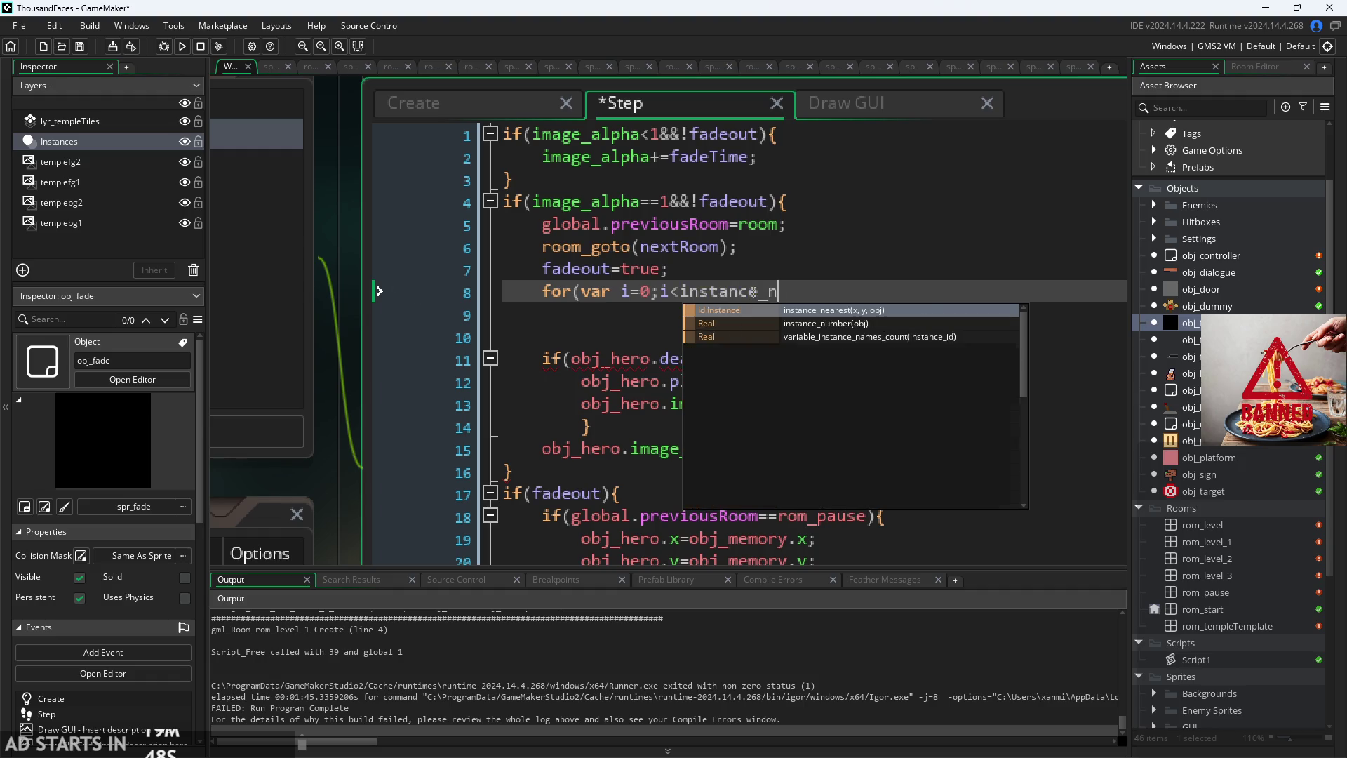
pyautogui.press('Return')
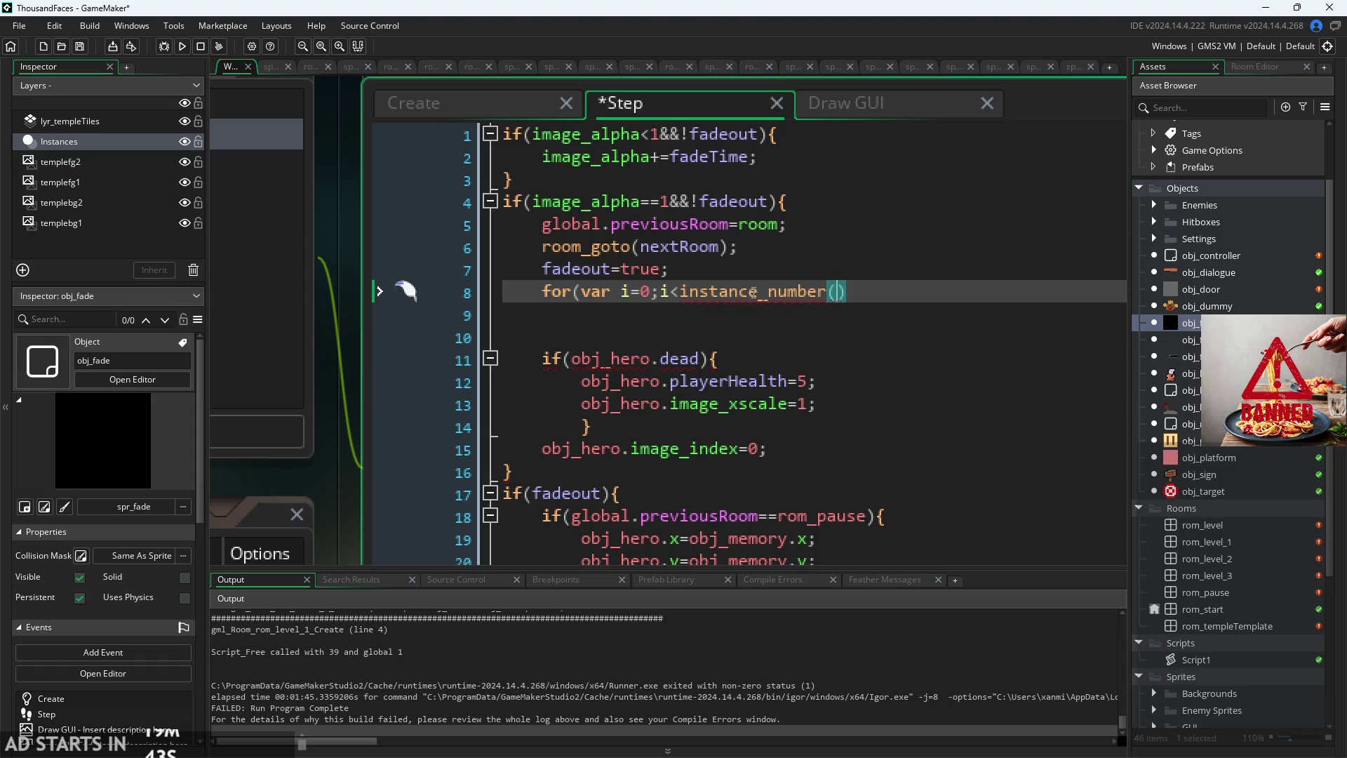
pyautogui.write('obj_')
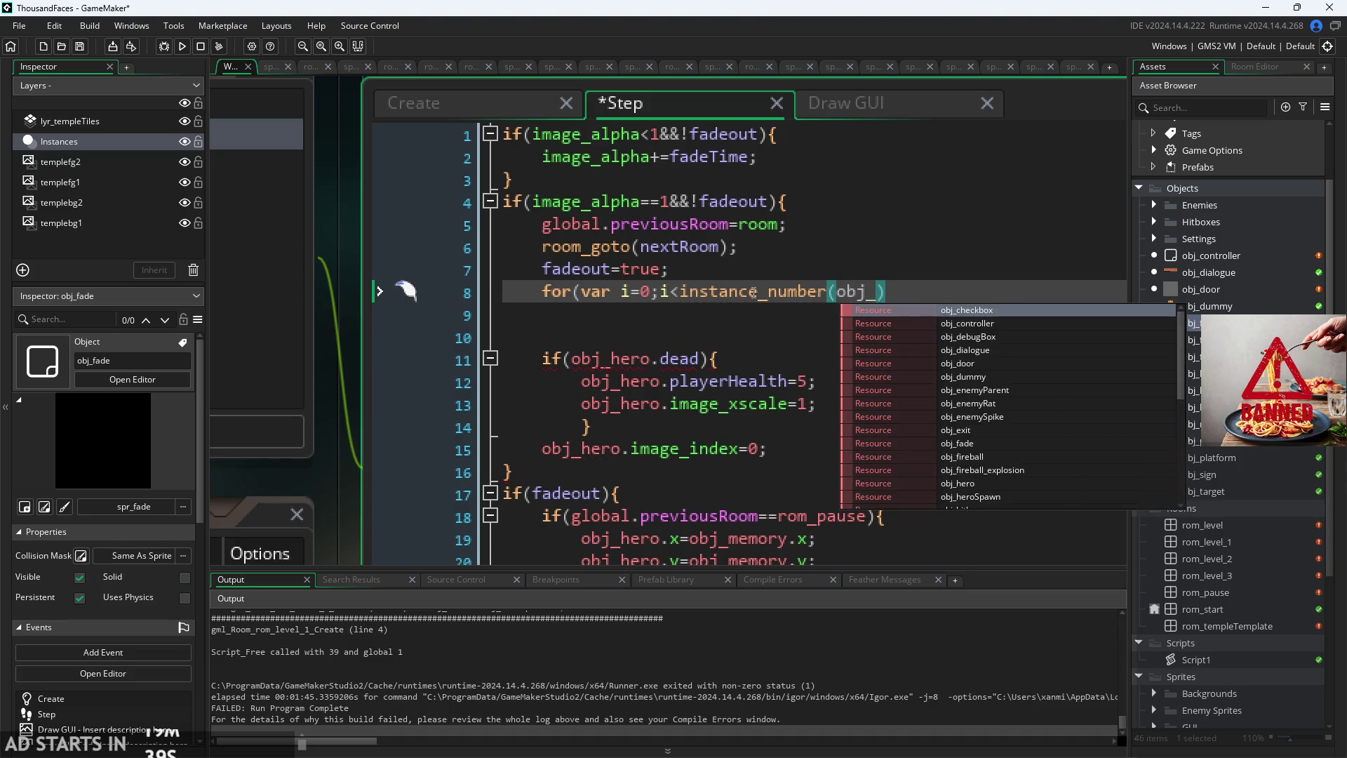
pyautogui.write('sp')
pyautogui.press('BackSpace')
pyautogui.press('BackSpace')
pyautogui.write('heroSpawn')
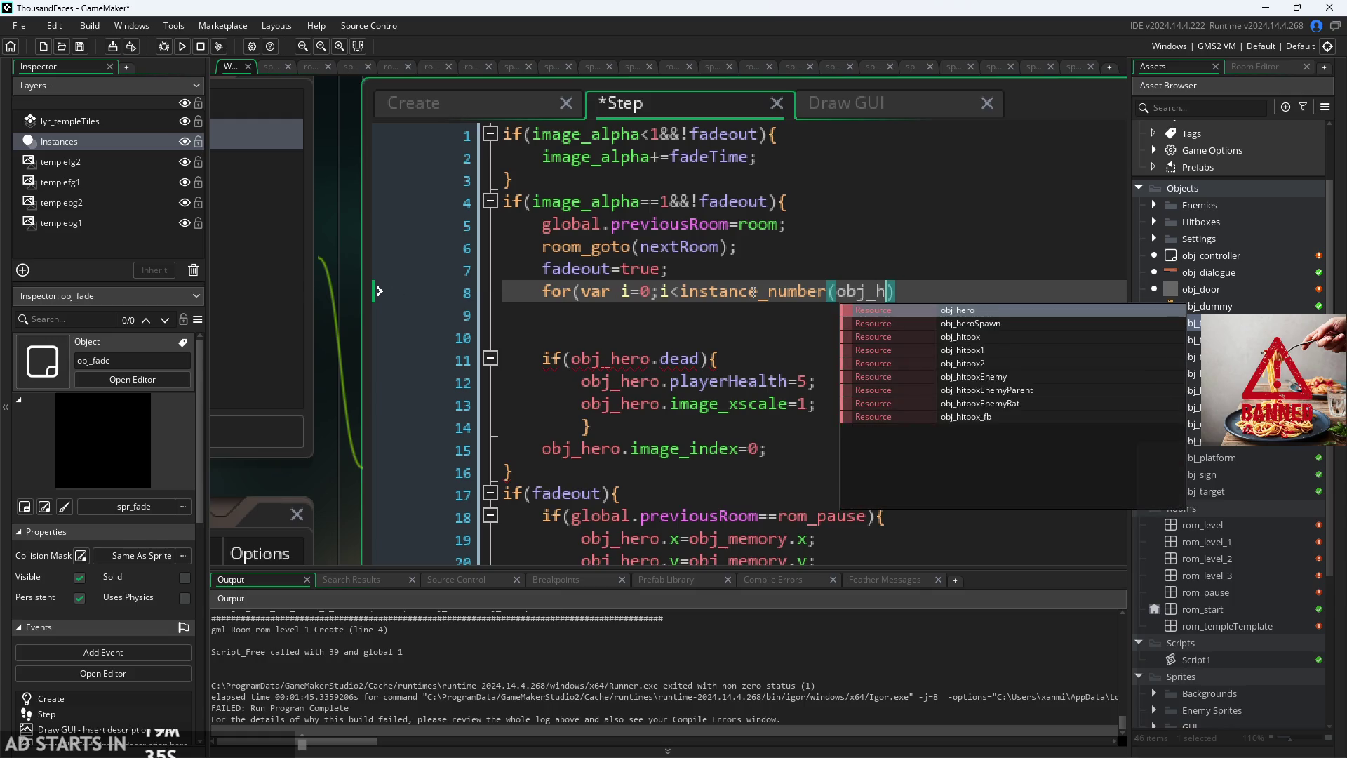
pyautogui.write(')')
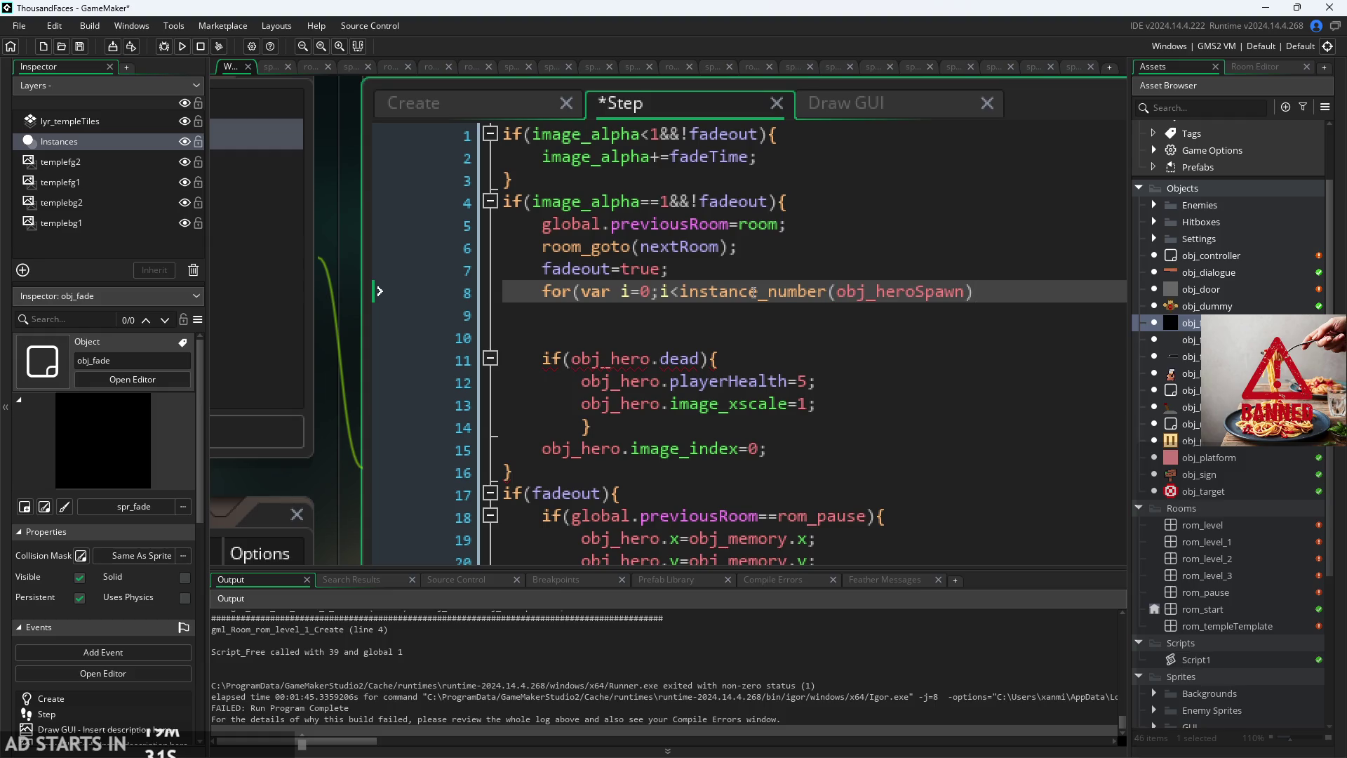
pyautogui.write(';i++){')
pyautogui.press('Return')
pyautogui.press('Return')
pyautogui.write('}')
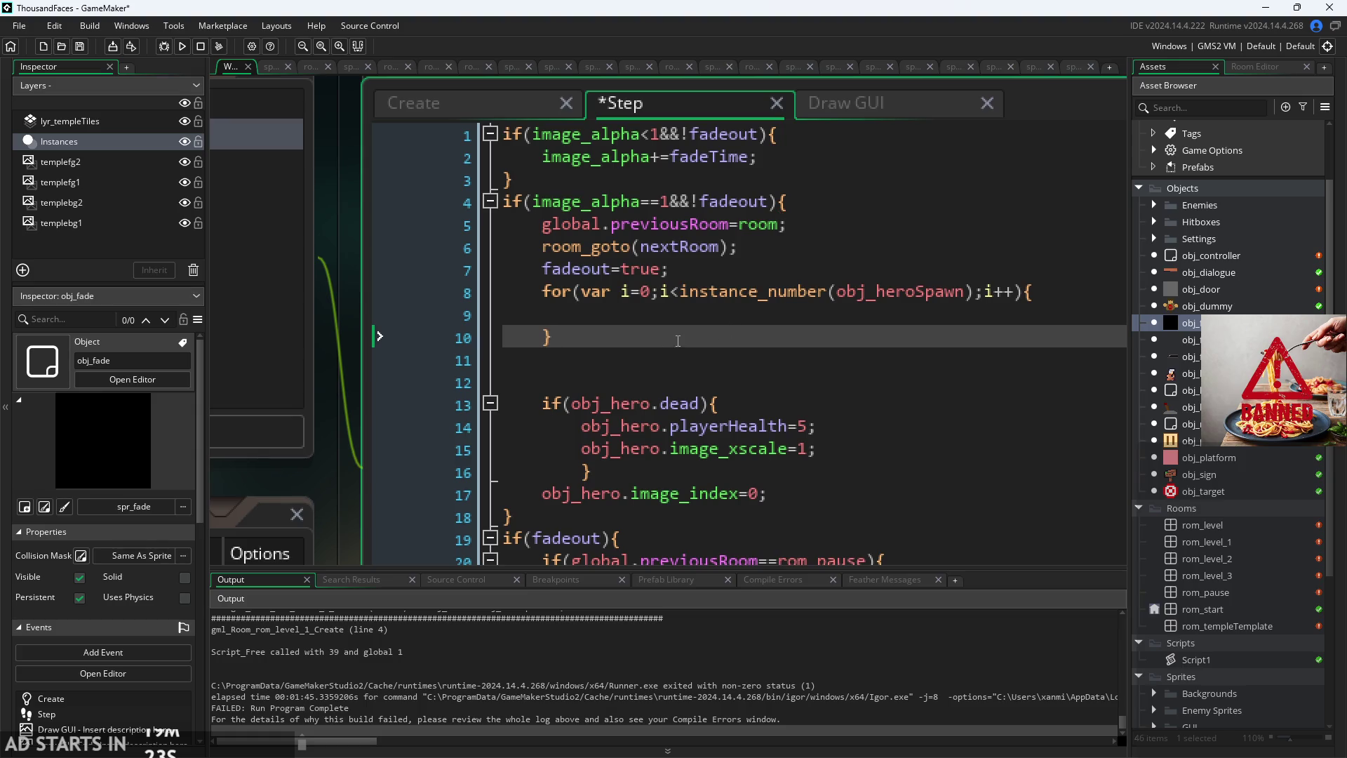
# Step: Inside the loop, begin if(instance_find(obj_heroSpawn,i).spawnNum, glancing at obj_heroSpawn and obj_door
pyautogui.click(766, 314)
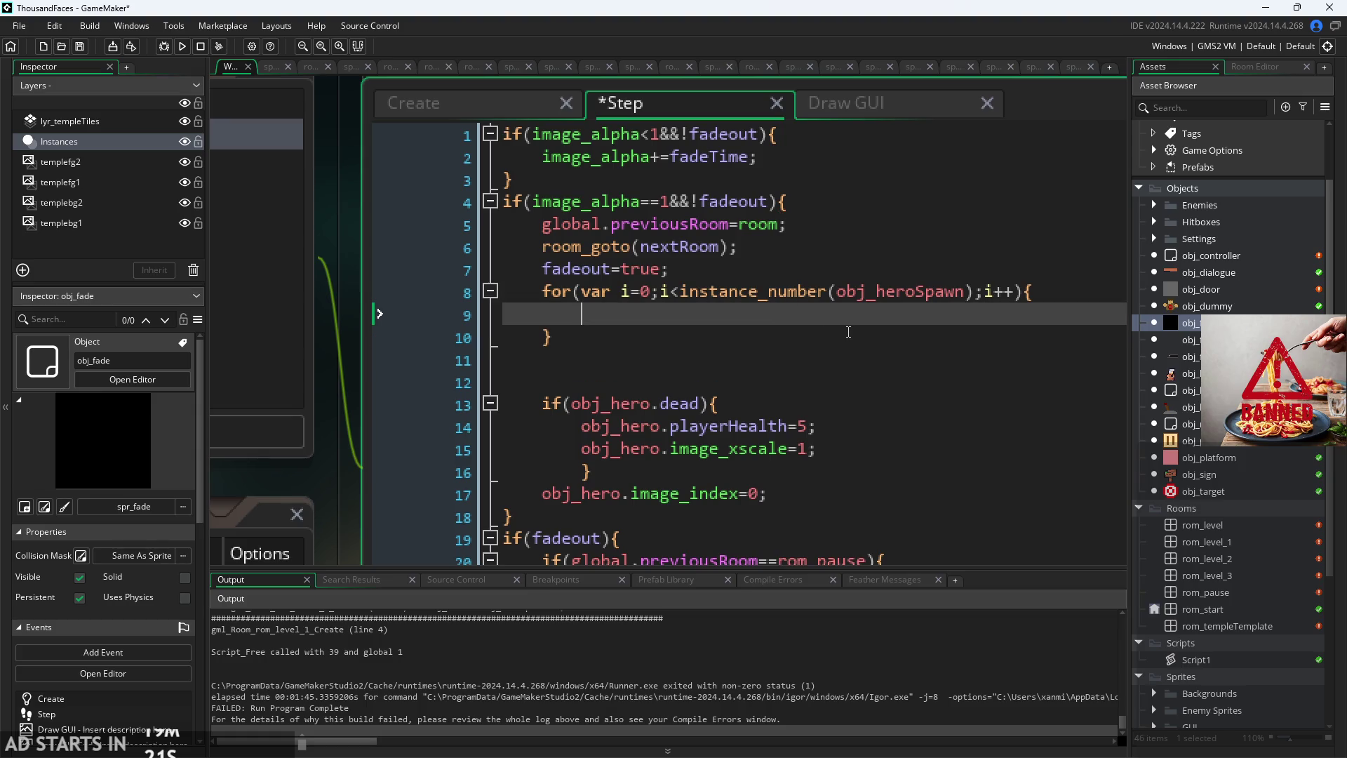
pyautogui.write('if(')
pyautogui.write('instance')
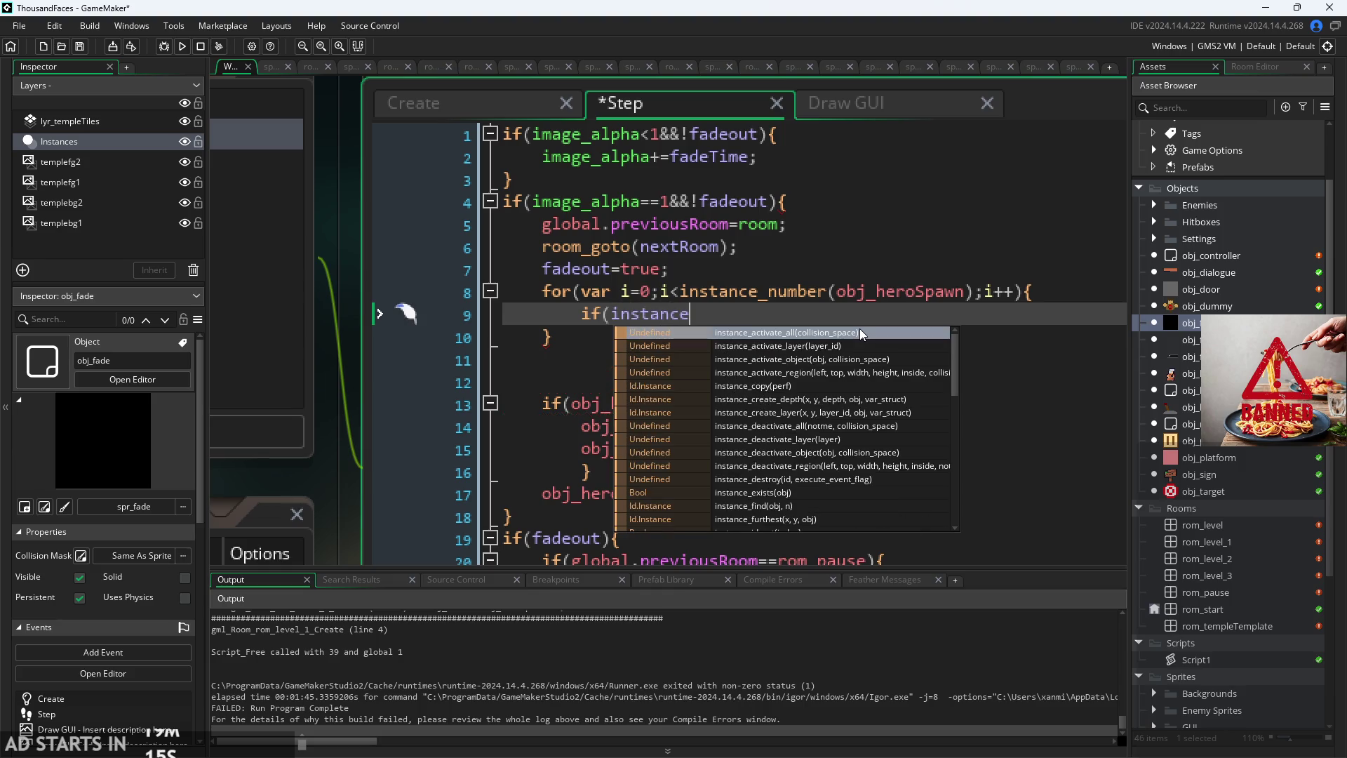
pyautogui.write('_fin')
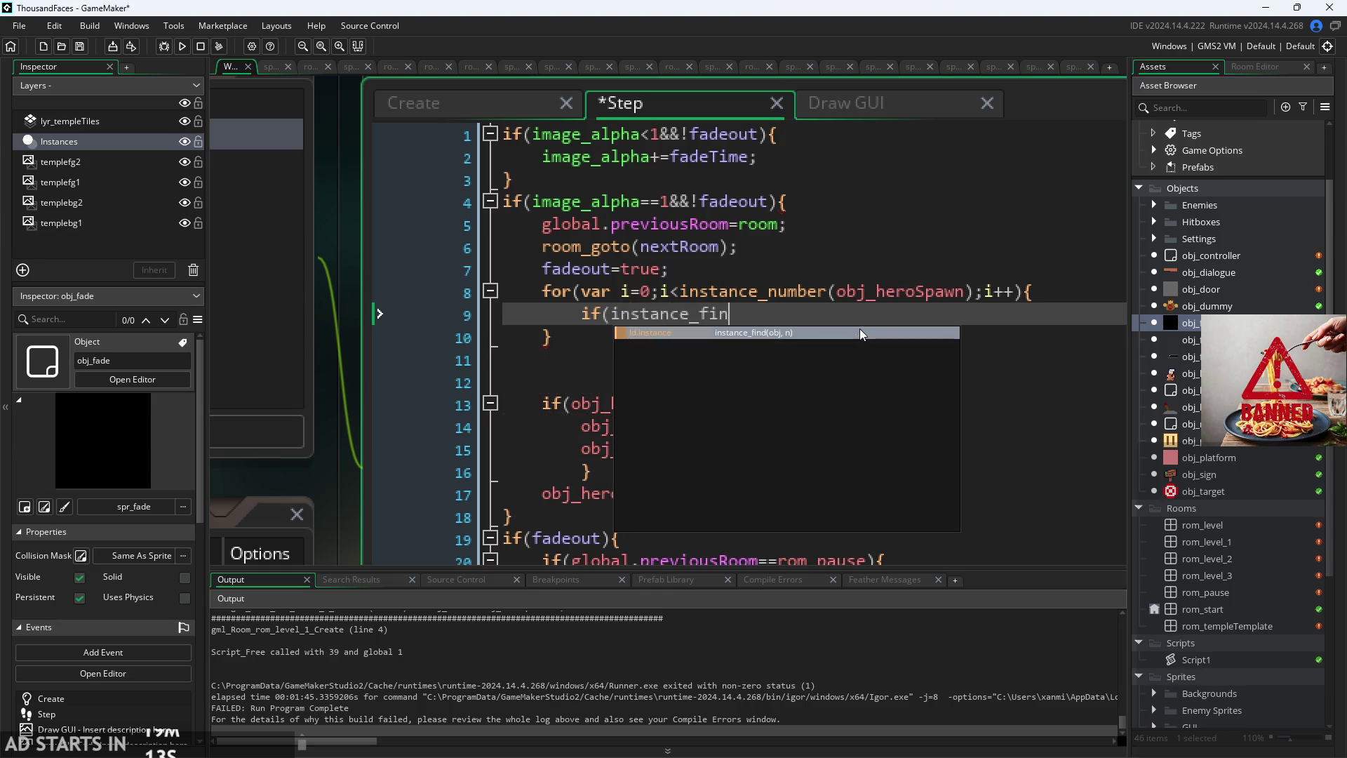
pyautogui.write('d(obj_')
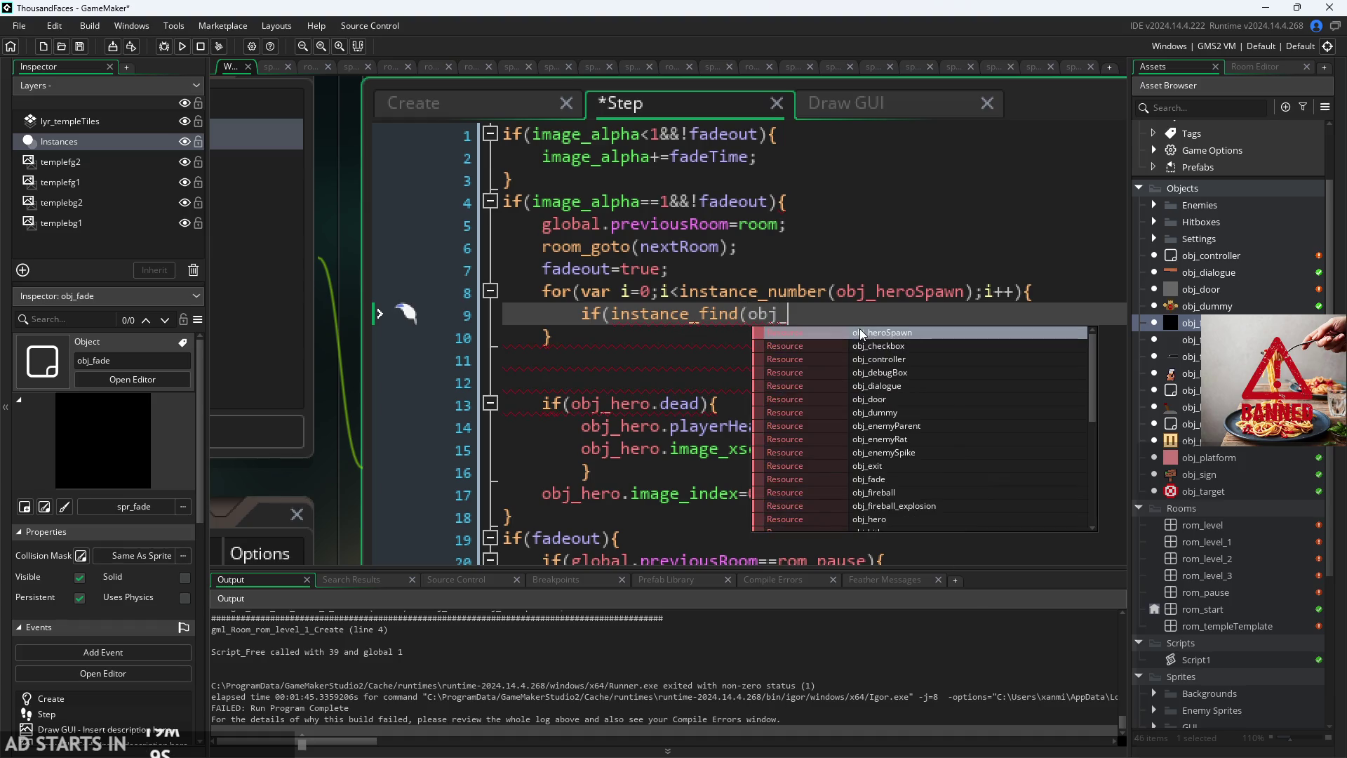
pyautogui.press('Return')
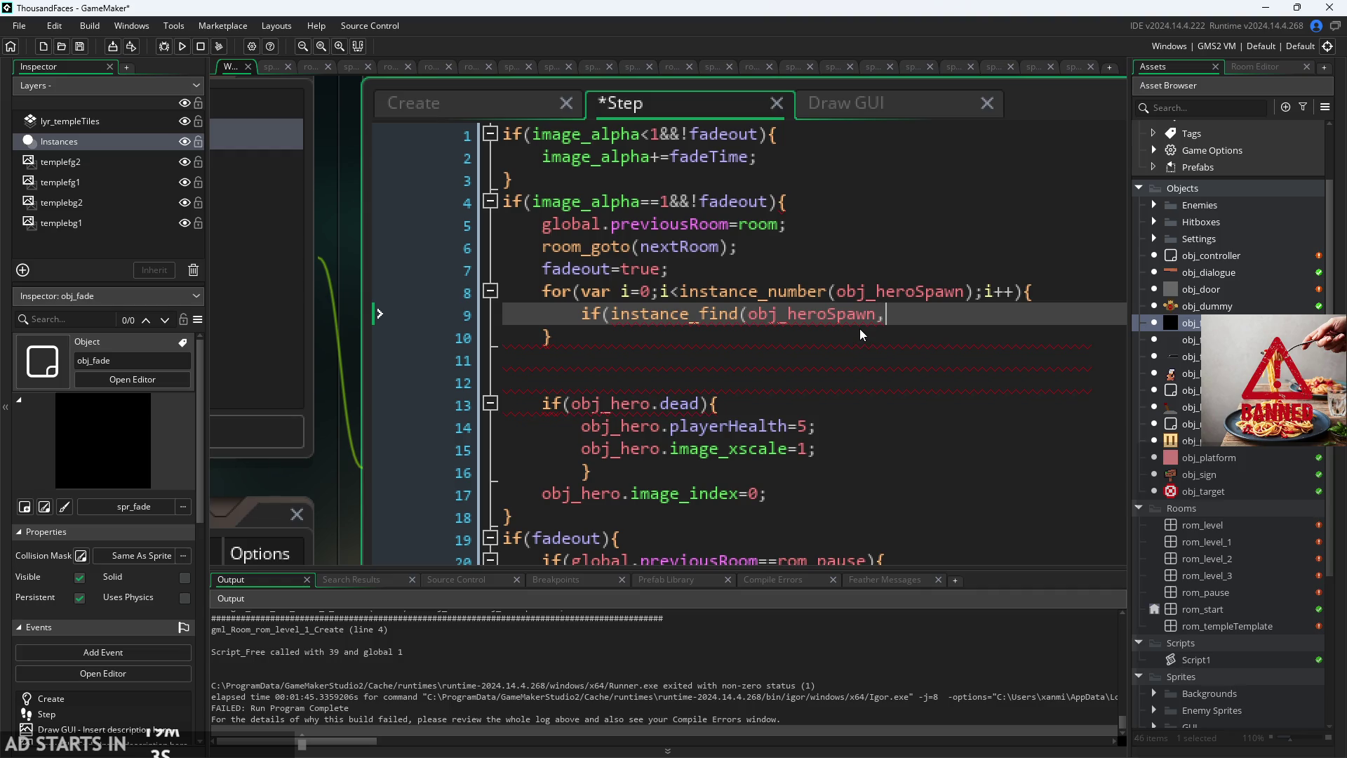
pyautogui.write('i)')
pyautogui.write('.')
pyautogui.write('n')
pyautogui.press('BackSpace')
pyautogui.write('spawnNum')
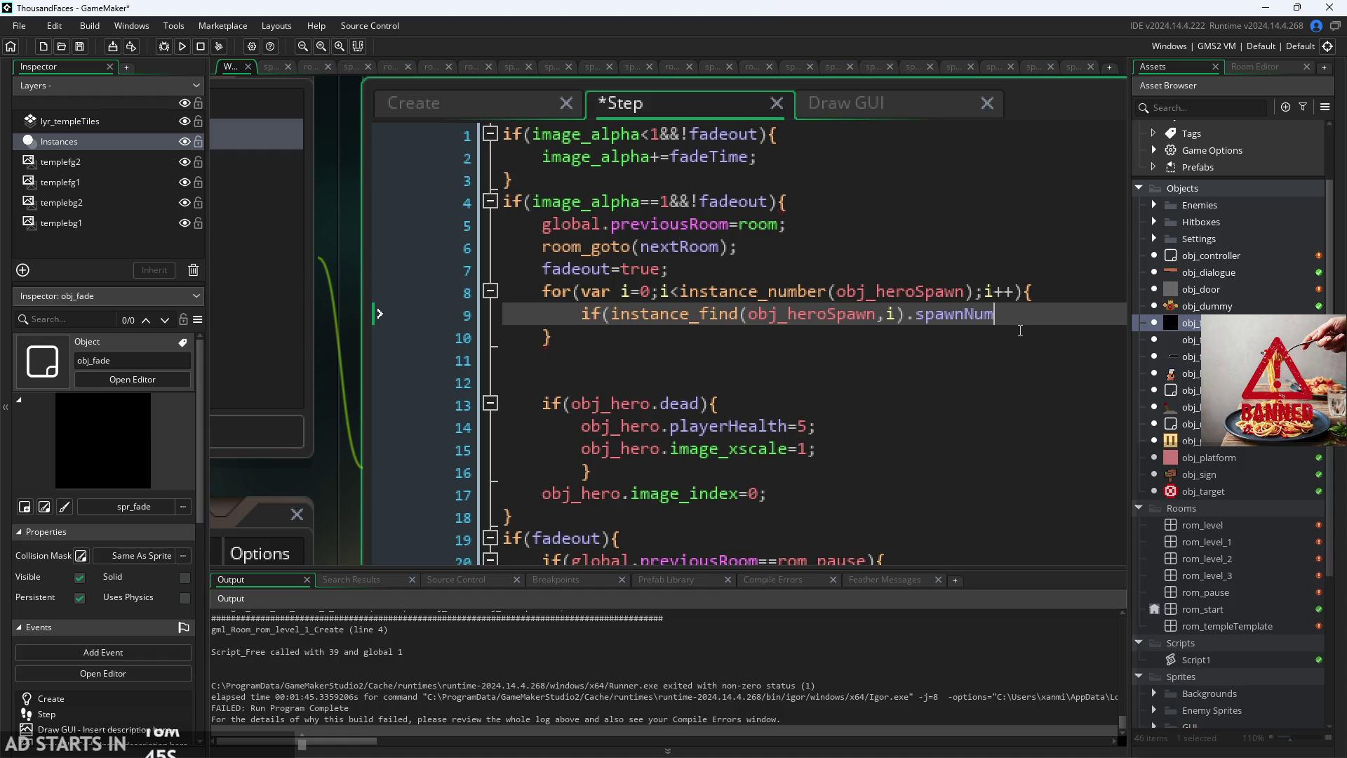
pyautogui.scroll(-1, 1025, 328)
pyautogui.middleClick(968, 316)
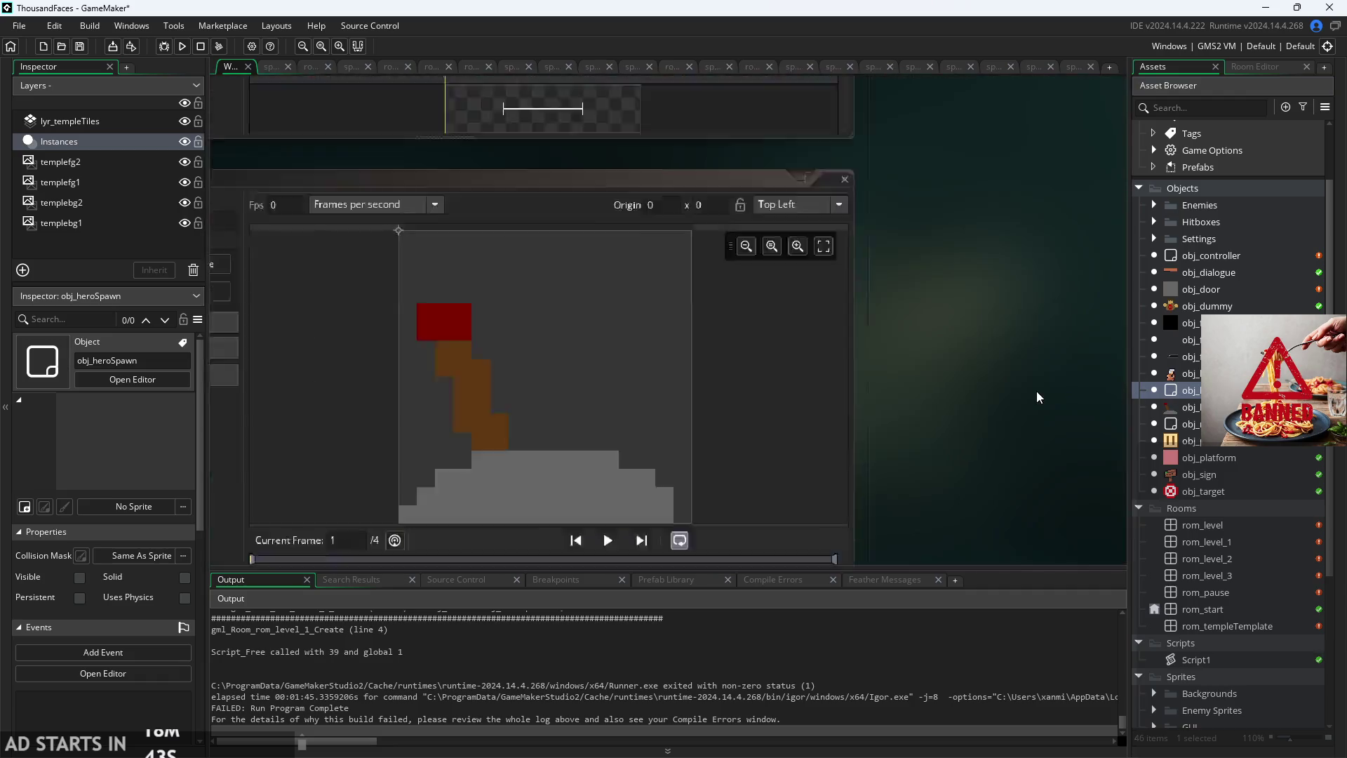
pyautogui.doubleClick(1211, 287)
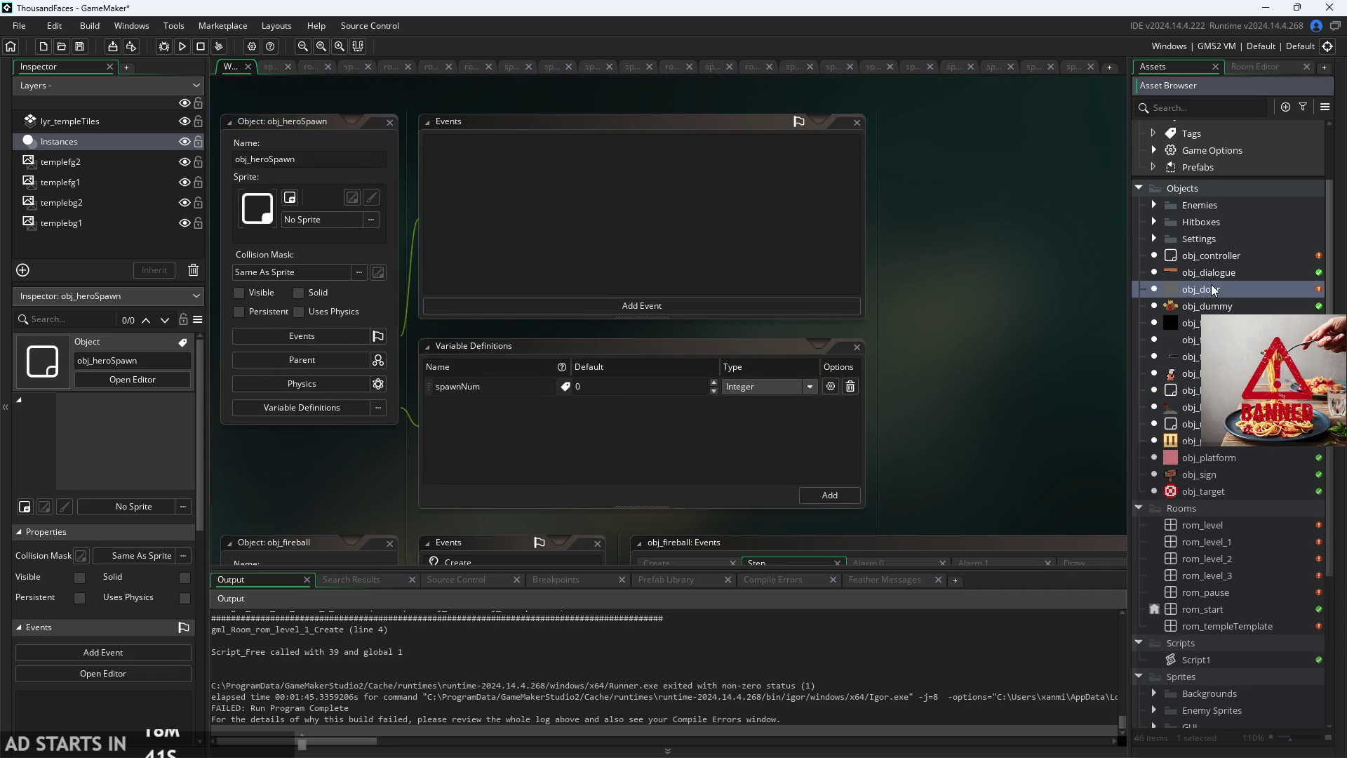
pyautogui.doubleClick(1193, 322)
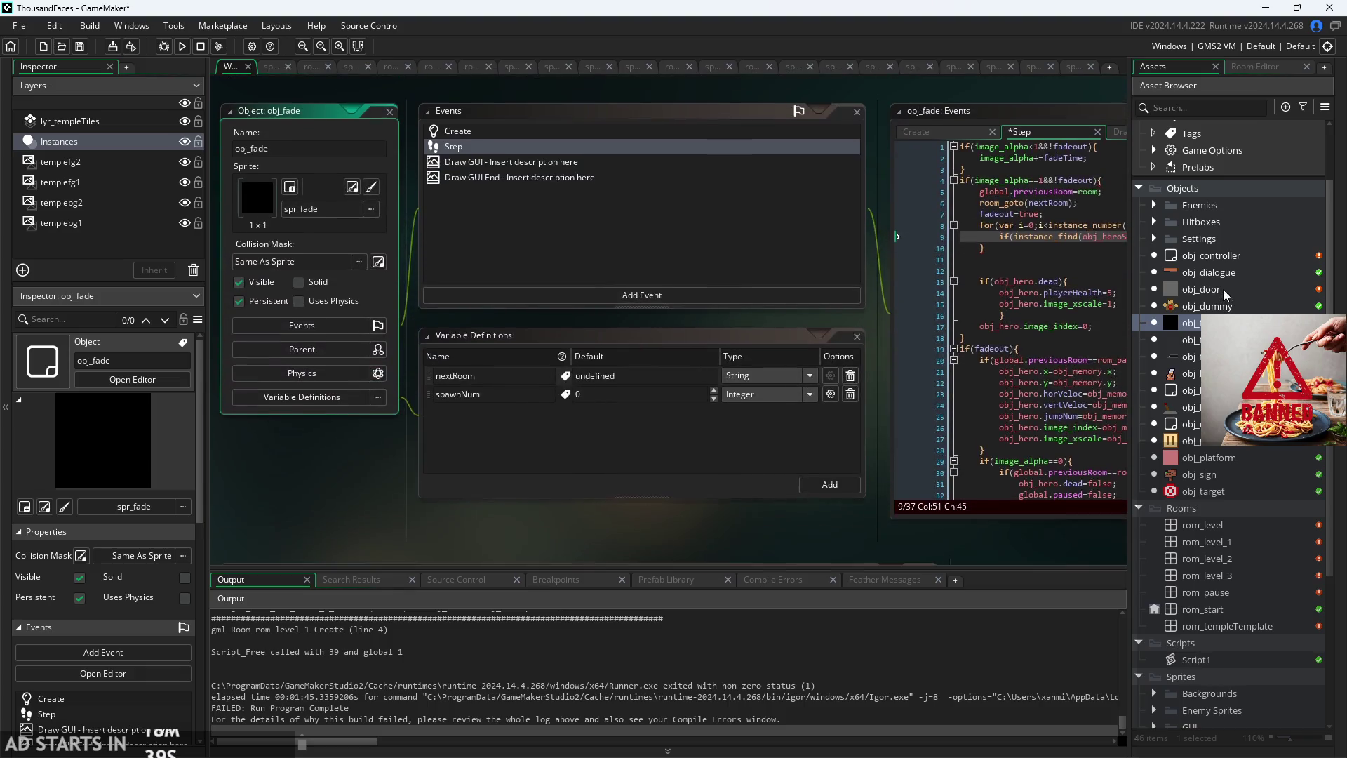
# Step: Complete the condition with ==self.spawnNum){ and start obj_hero.x=spawn inside it
pyautogui.scroll(3, 963, 294)
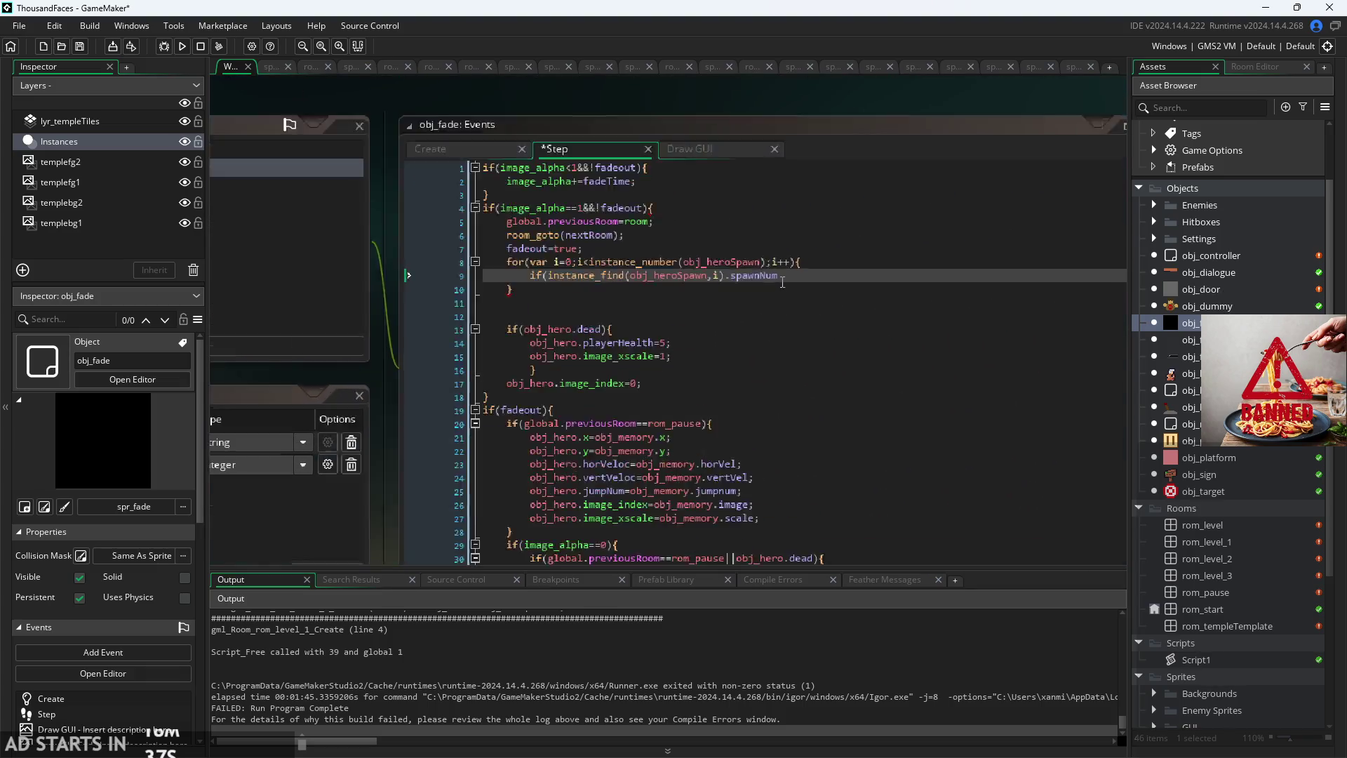
pyautogui.write('==')
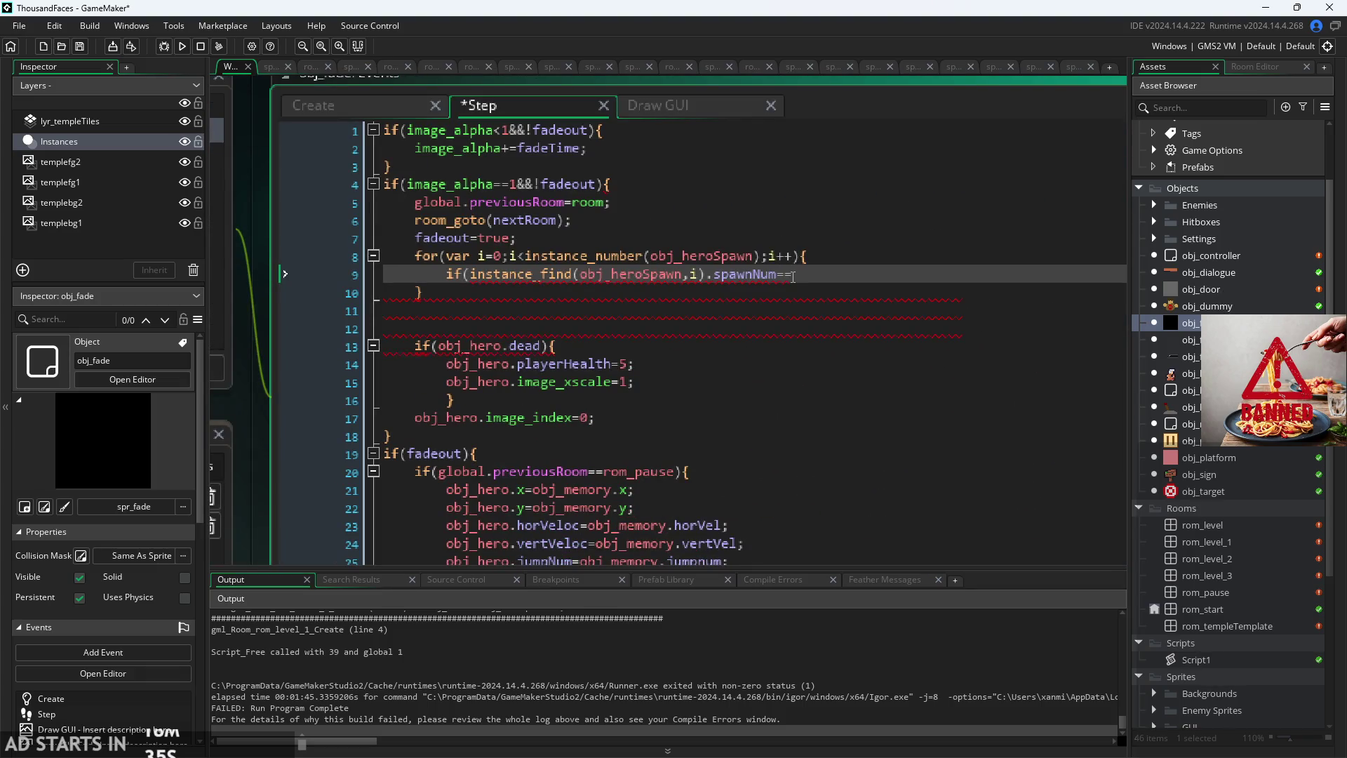
pyautogui.write('self.spawnNum){')
pyautogui.press('Return')
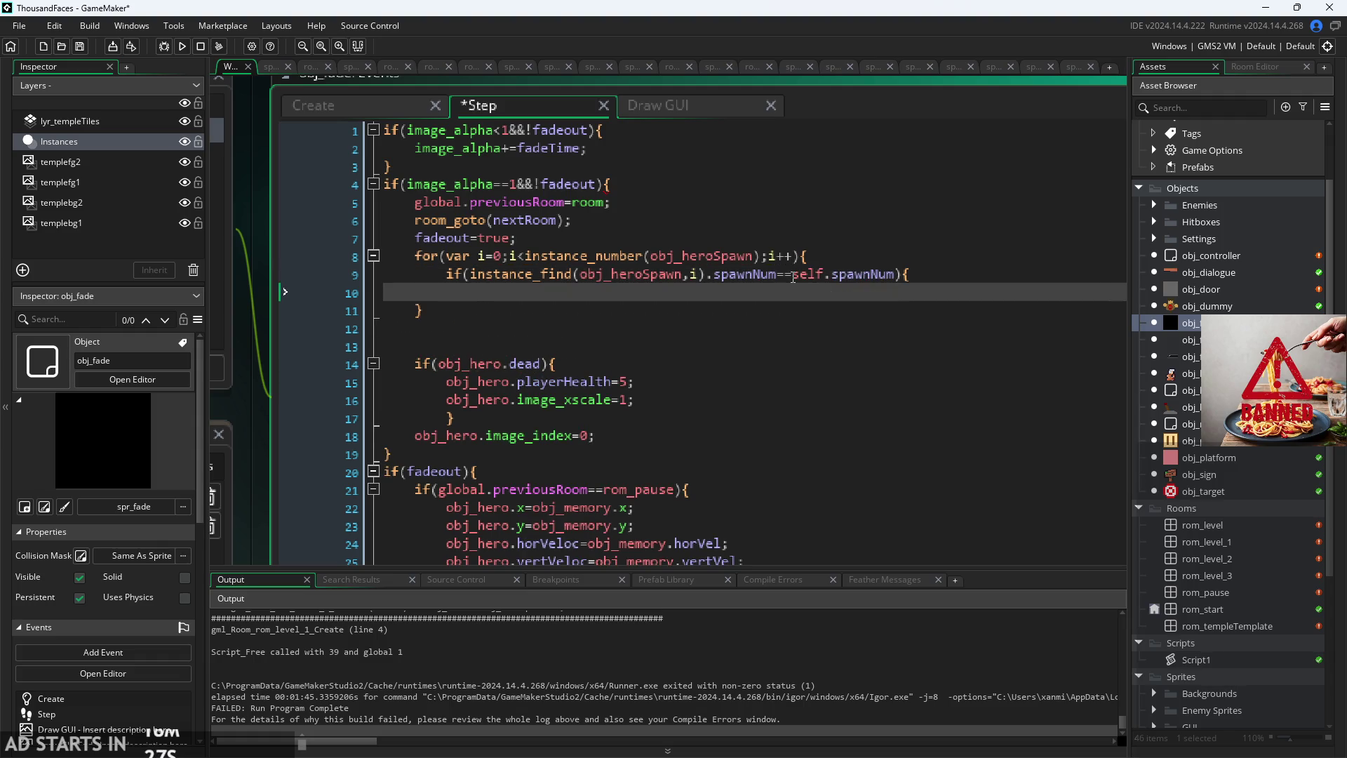
pyautogui.write('obj_hero')
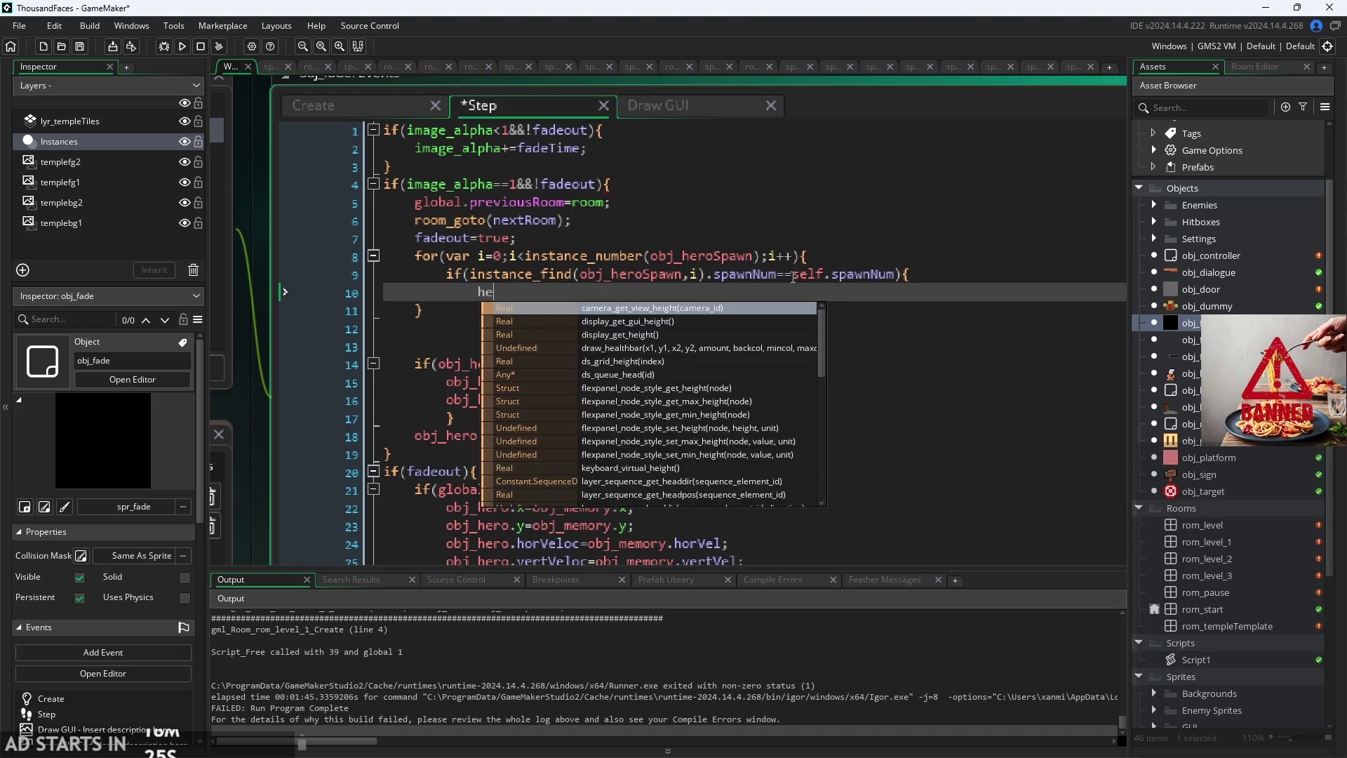
pyautogui.write('.x=')
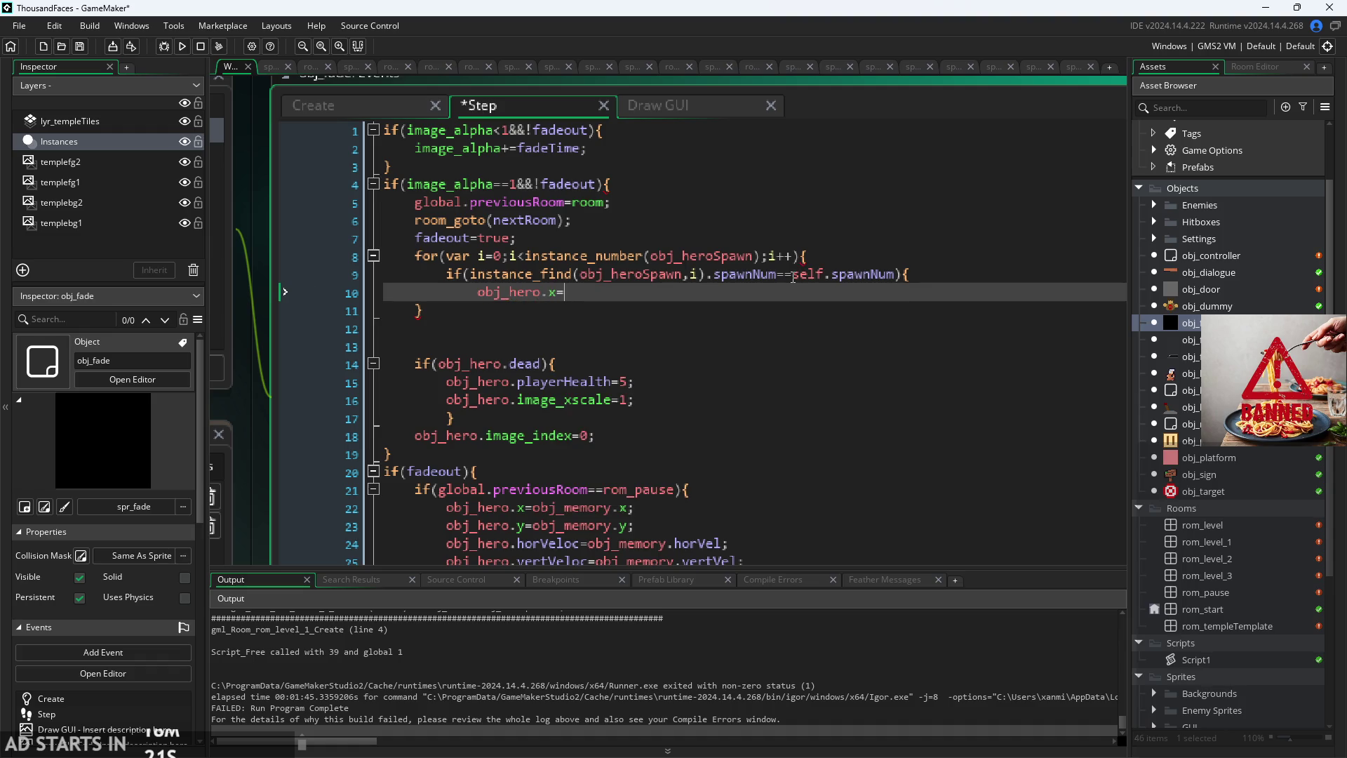
pyautogui.write('spawn')
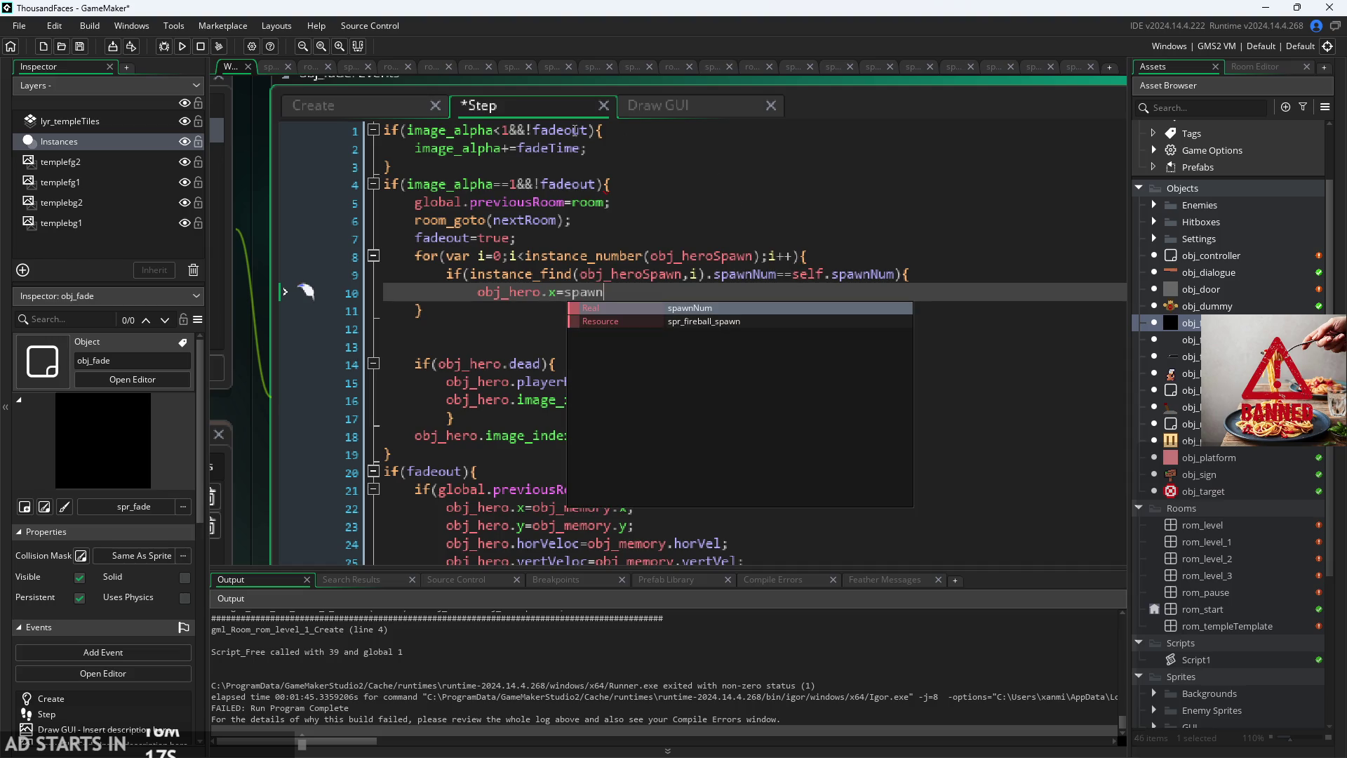
# Step: Wrap the loop with if(spawnNum!=0){ inserted after fadeout=true;
pyautogui.click(522, 237)
pyautogui.press('Return')
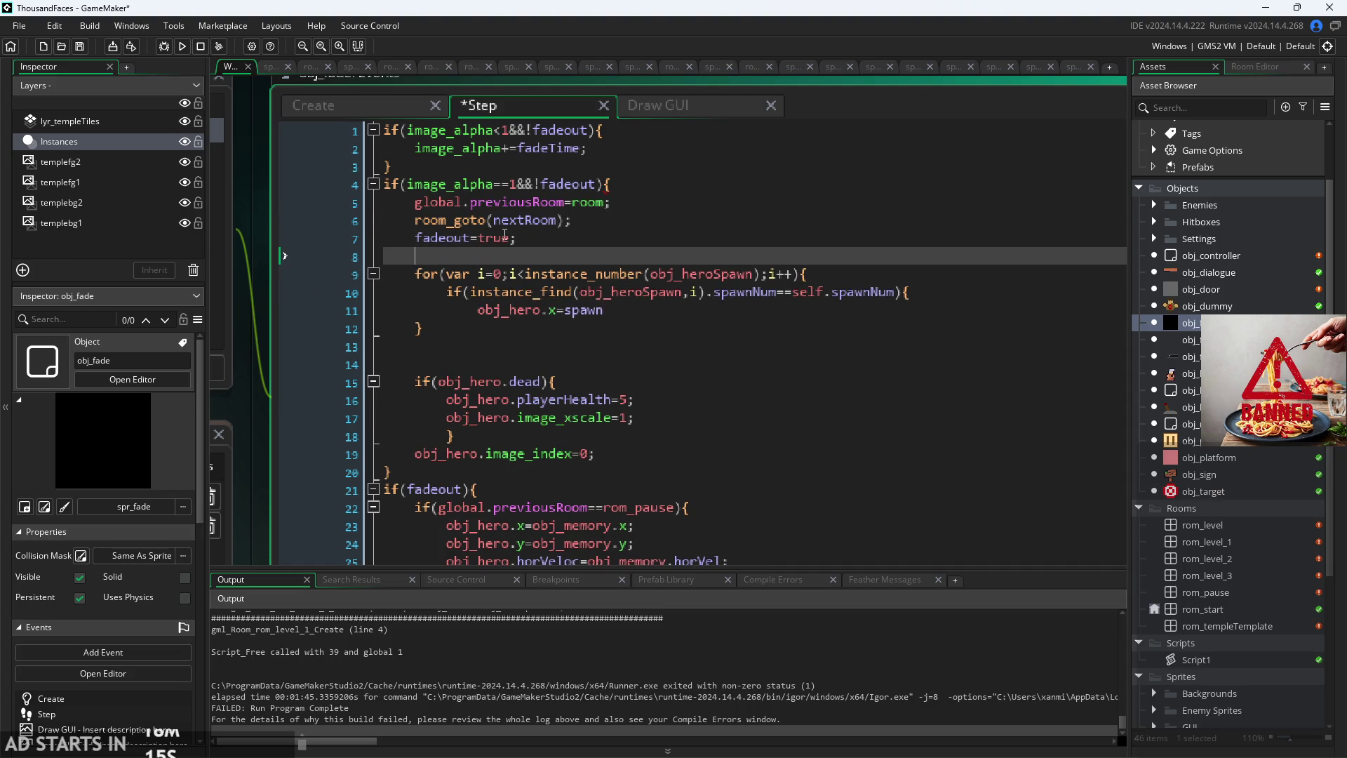
pyautogui.write('if(spawn')
pyautogui.press('Return')
pyautogui.write('!=0')
pyautogui.write('){')
pyautogui.click(481, 334)
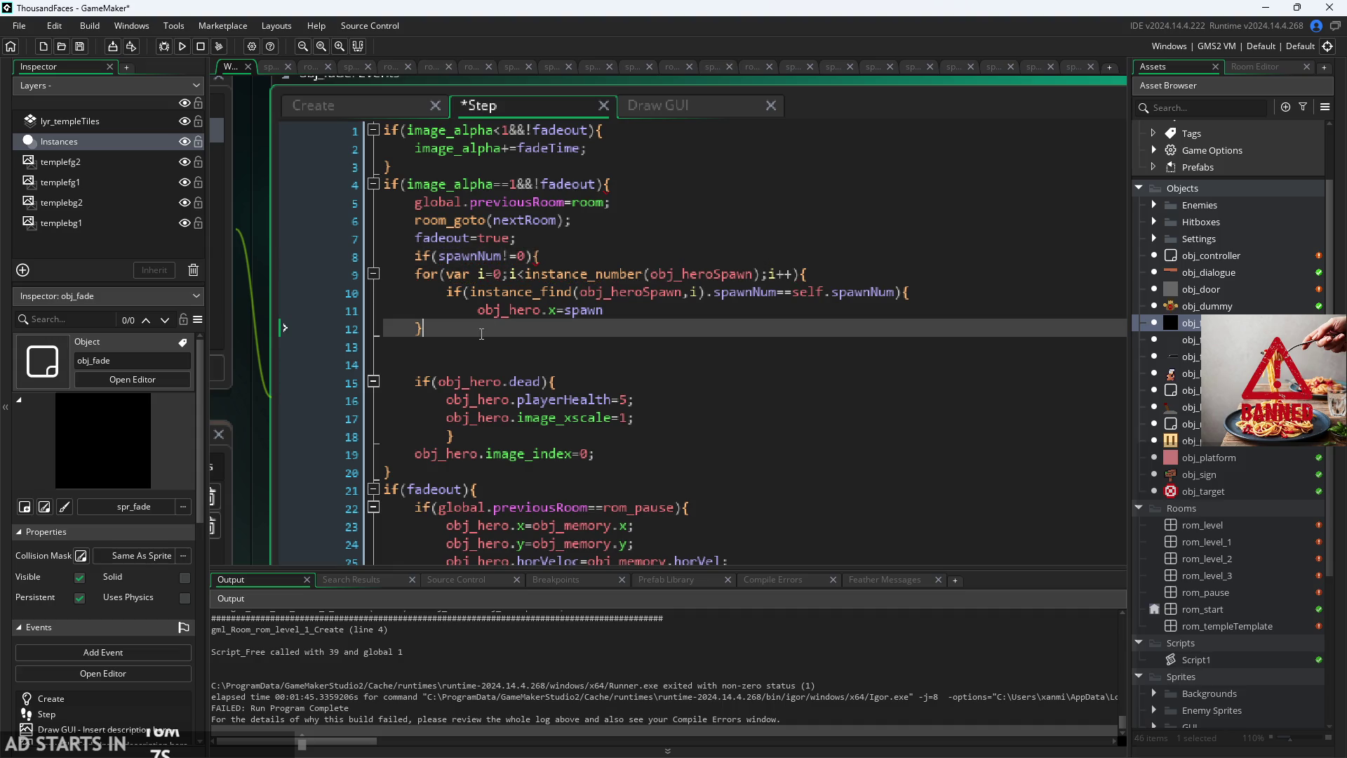
# Step: Close the loop brace and set obj_hero.x to instance_find(obj_heroSpawn,i).x
pyautogui.press('Return')
pyautogui.write('}')
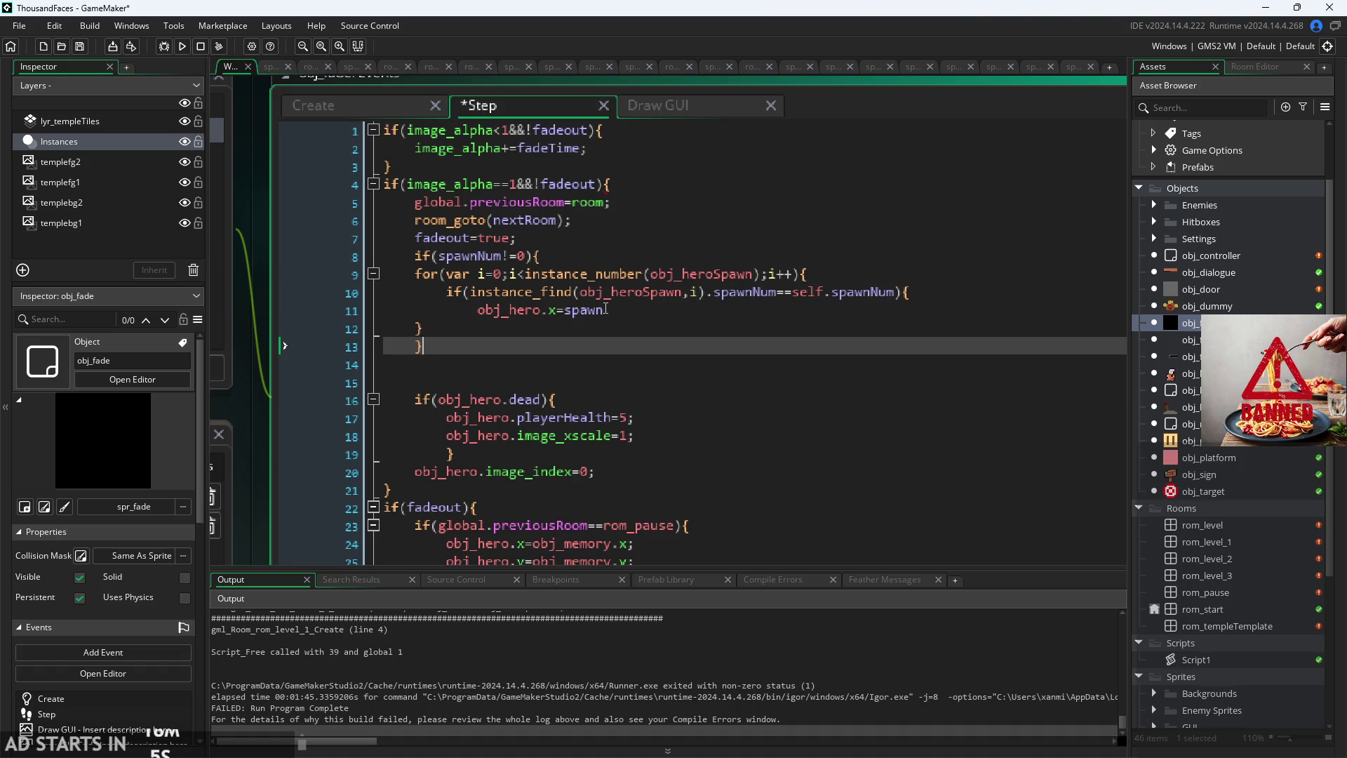
pyautogui.click(614, 312)
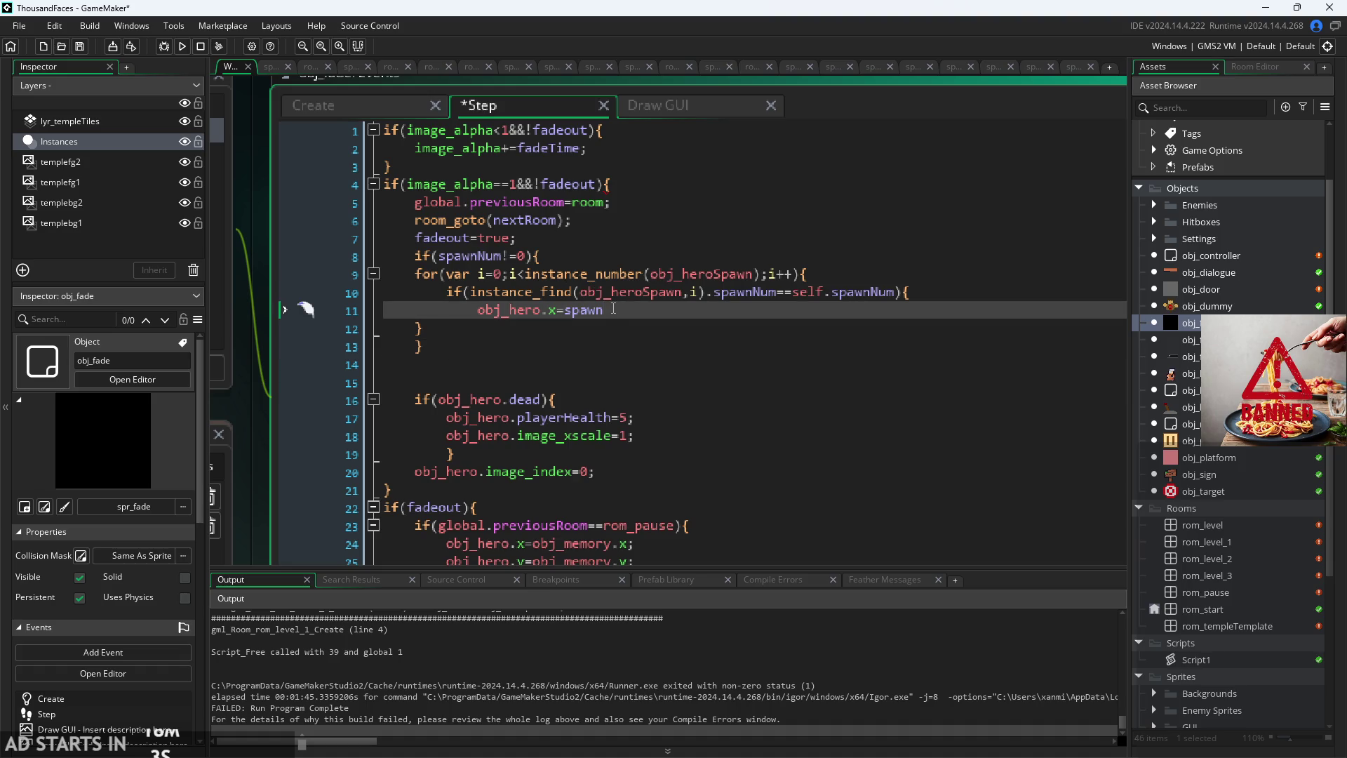
pyautogui.press('BackSpace')
pyautogui.press('BackSpace')
pyautogui.press('BackSpace')
pyautogui.write('o')
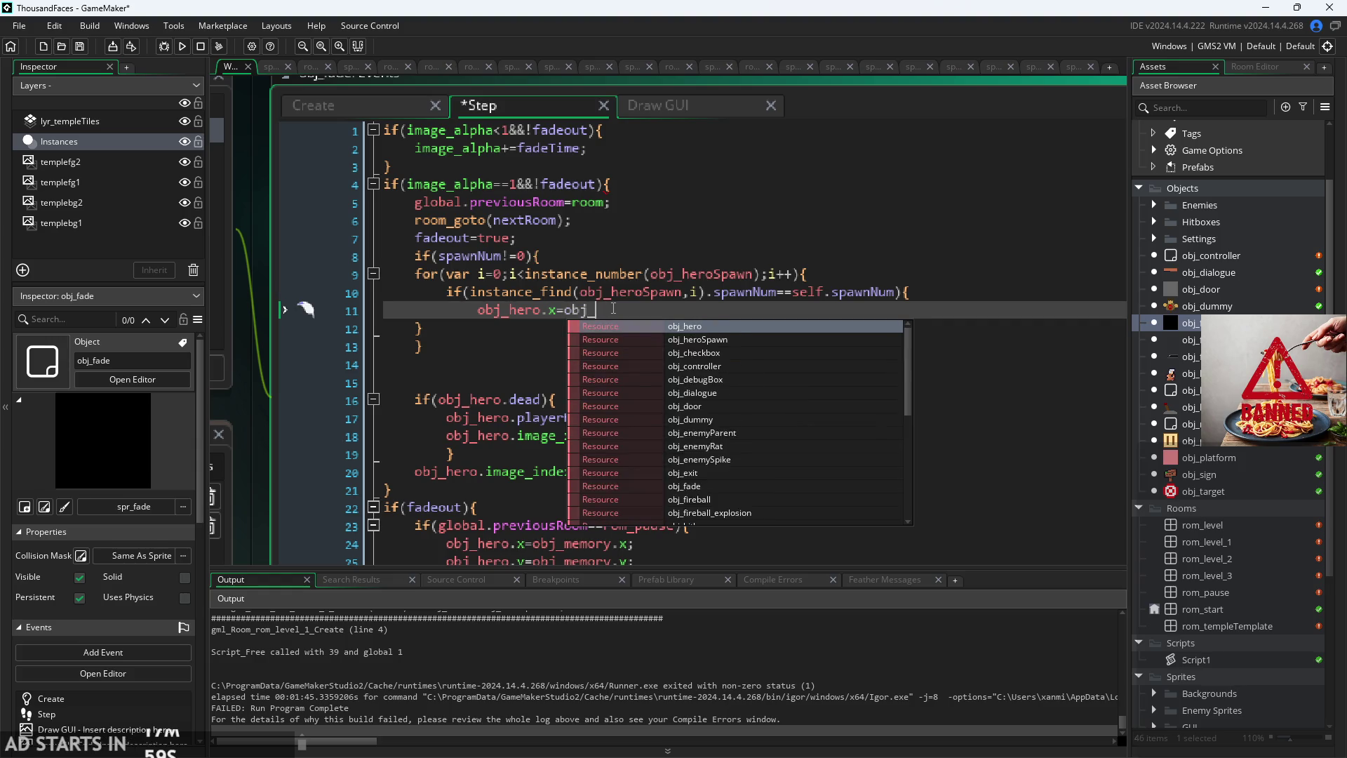
pyautogui.press('BackSpace')
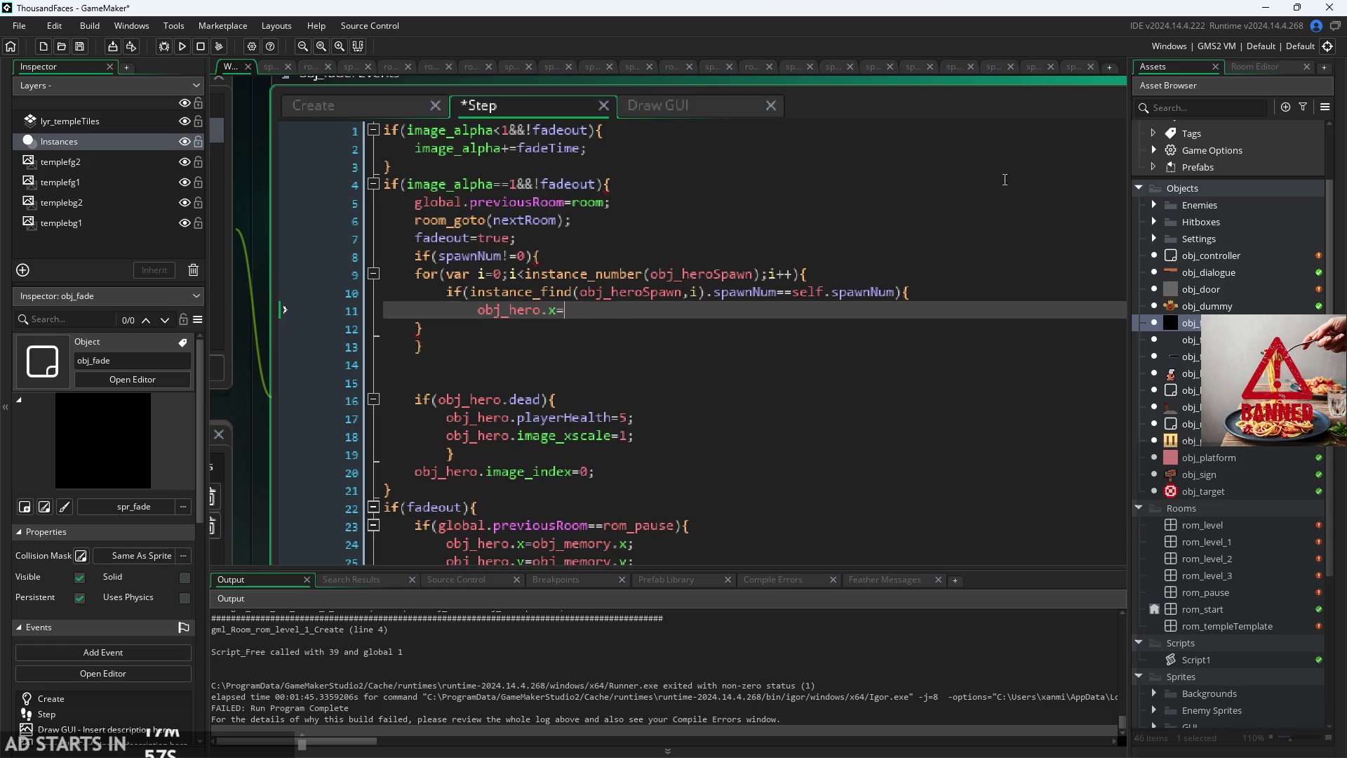
pyautogui.click(964, 291)
pyautogui.click(883, 305)
pyautogui.moveTo(706, 292); pyautogui.dragTo(576, 292)
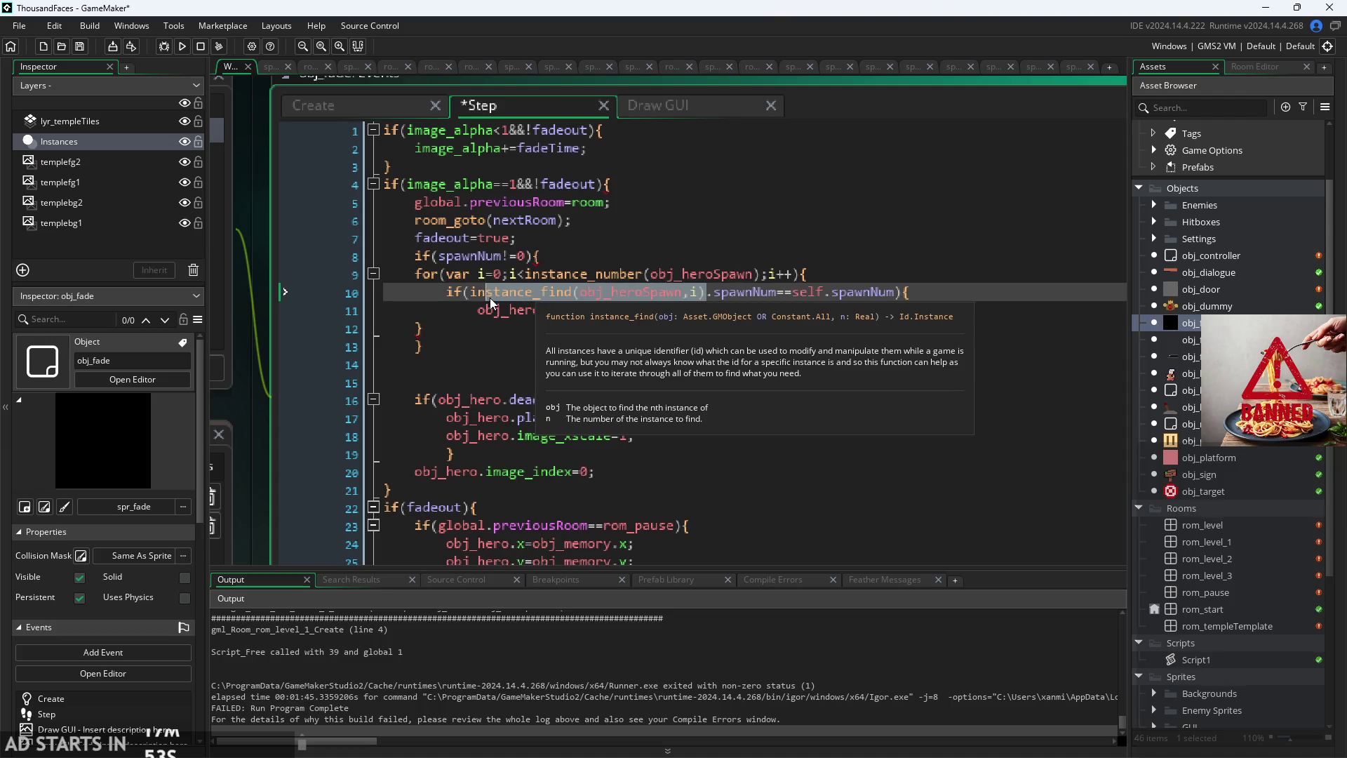
pyautogui.click(647, 309)
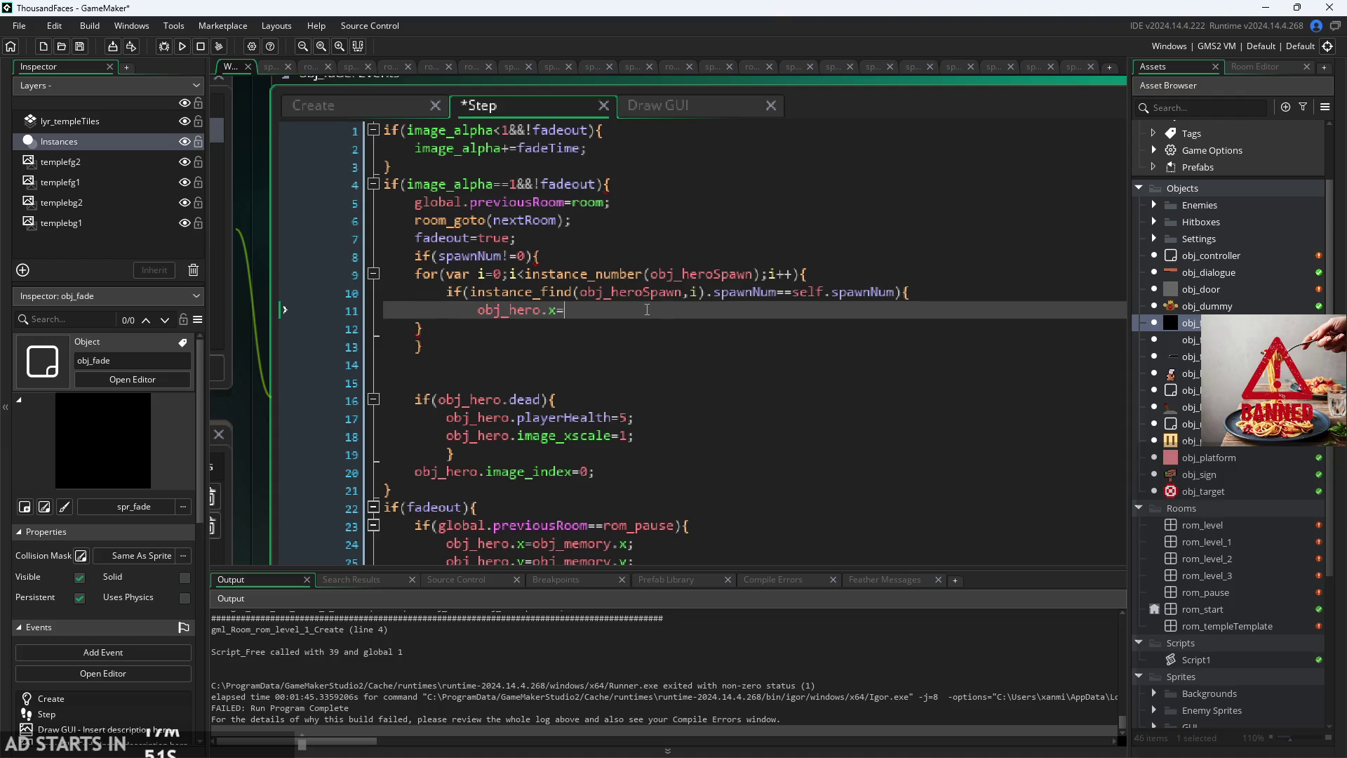
pyautogui.write('instance_find(obj_heroSpawn,i)')
pyautogui.write('.x;')
# Step: Add obj_hero.y=instance_find(obj_heroSpawn,i).y; on the next line
pyautogui.press('Return')
pyautogui.write('obj_hero.y=')
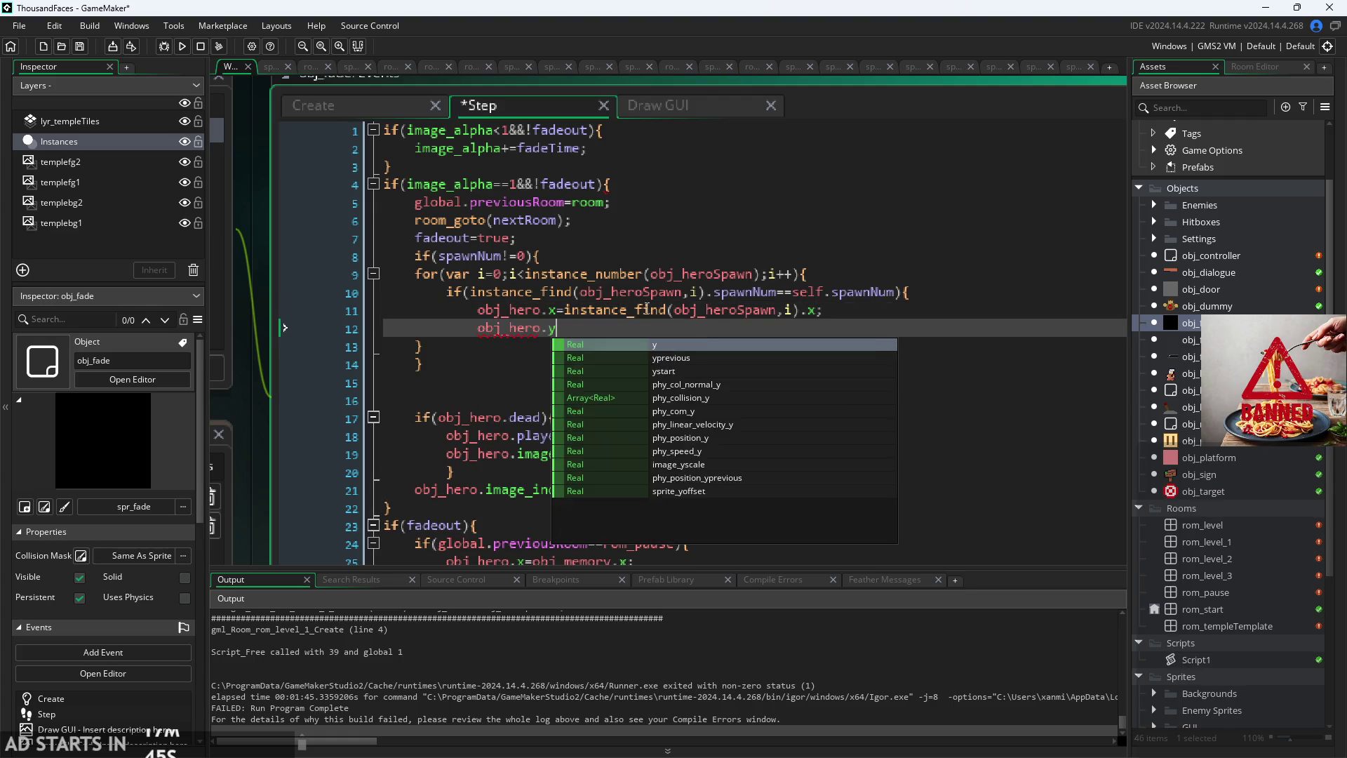
pyautogui.write('instance_find(obj_heroSpawn,i)')
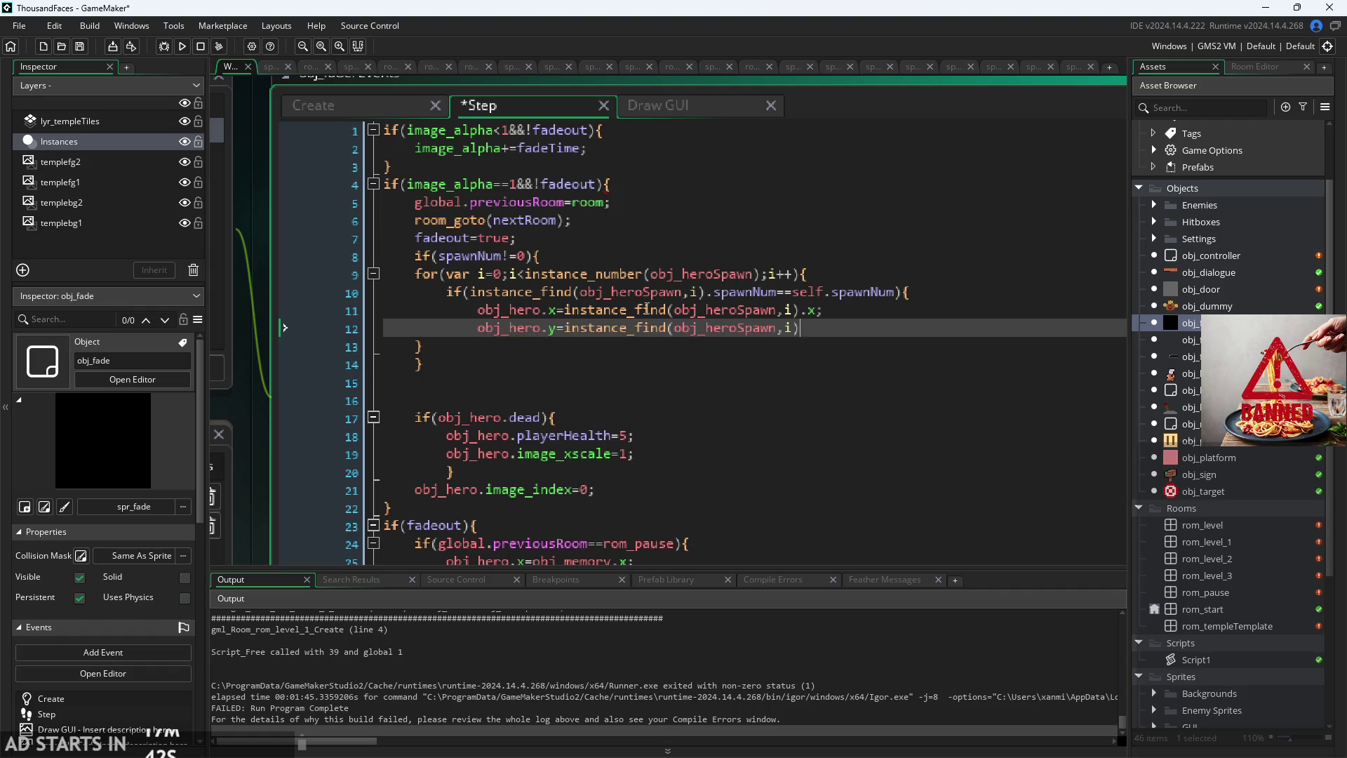
pyautogui.write('.y;')
pyautogui.press('Return')
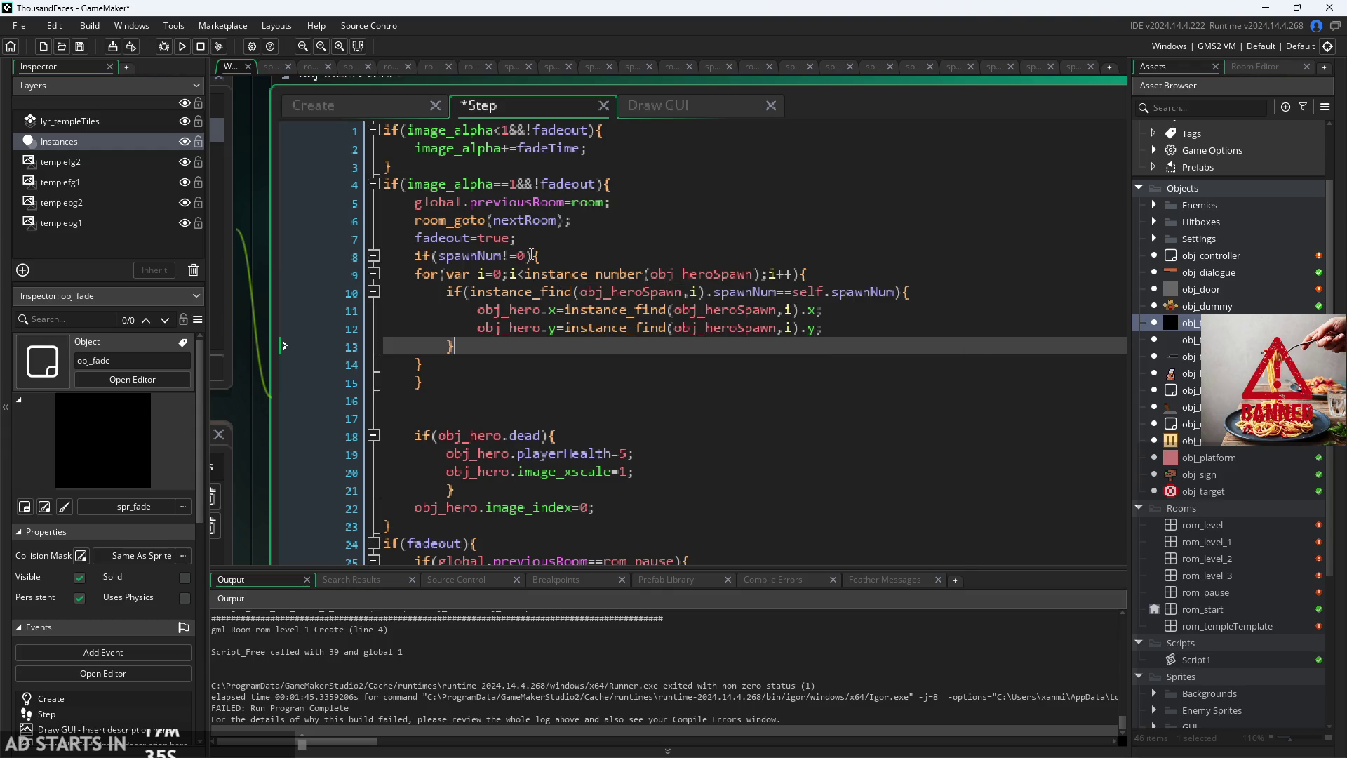
# Step: Remove the extra blank lines below the loop's closing braces
pyautogui.click(531, 255)
pyautogui.click(800, 276)
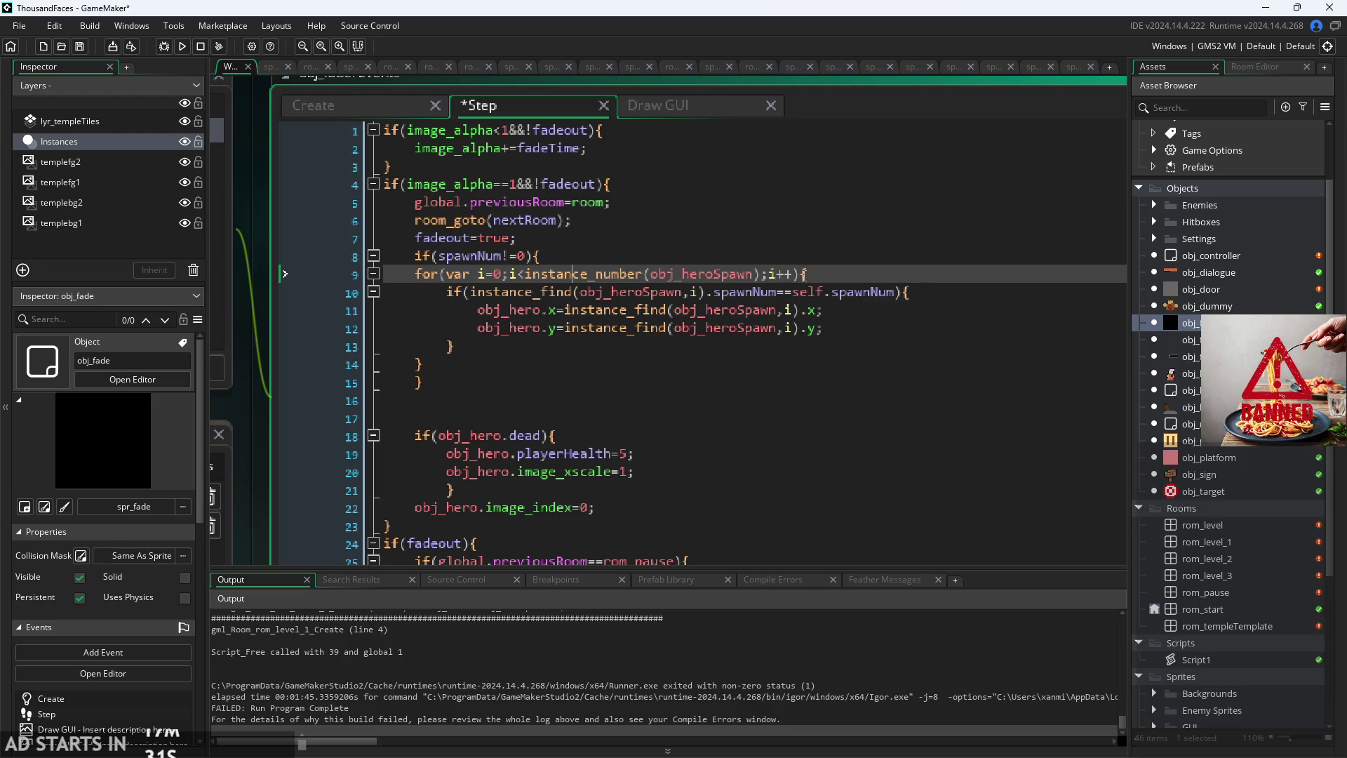
pyautogui.click(745, 328)
pyautogui.click(745, 362)
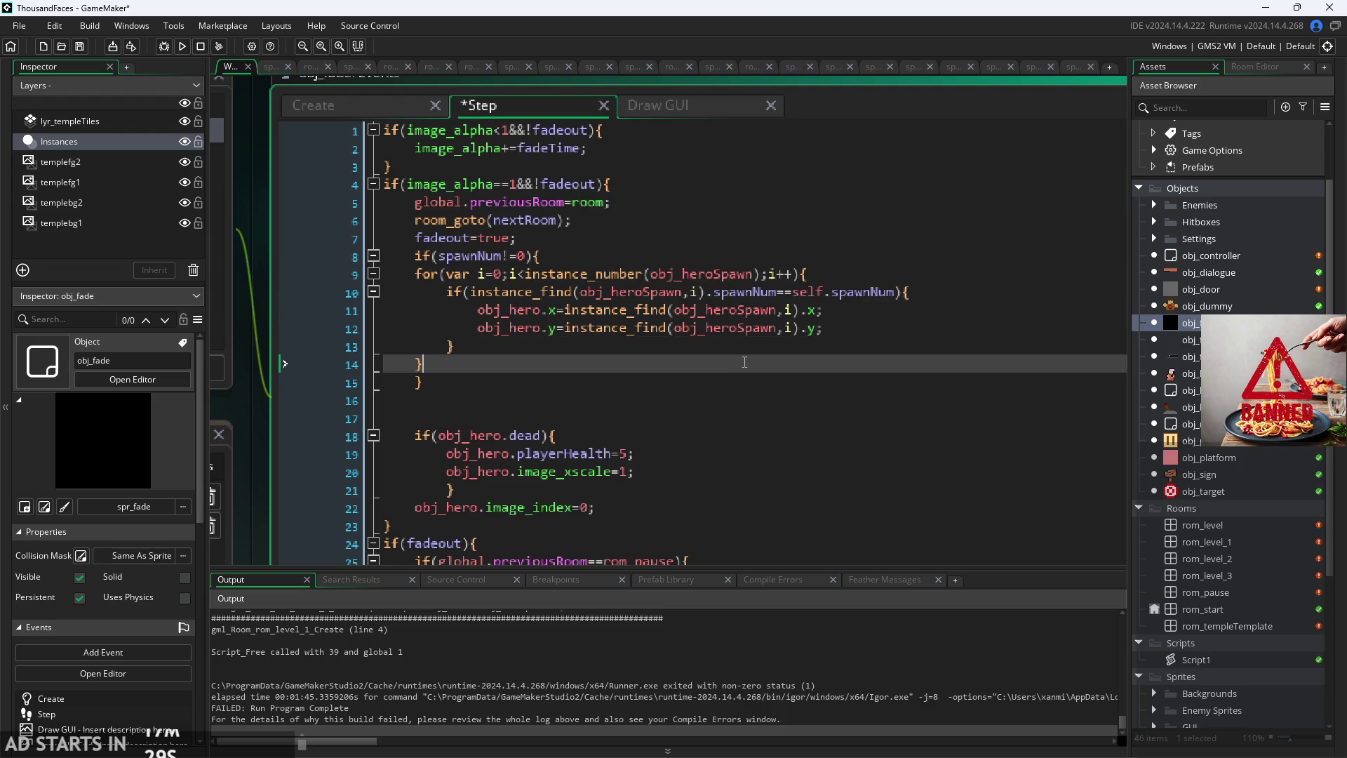
pyautogui.click(635, 407)
pyautogui.press('Down')
pyautogui.press('Up')
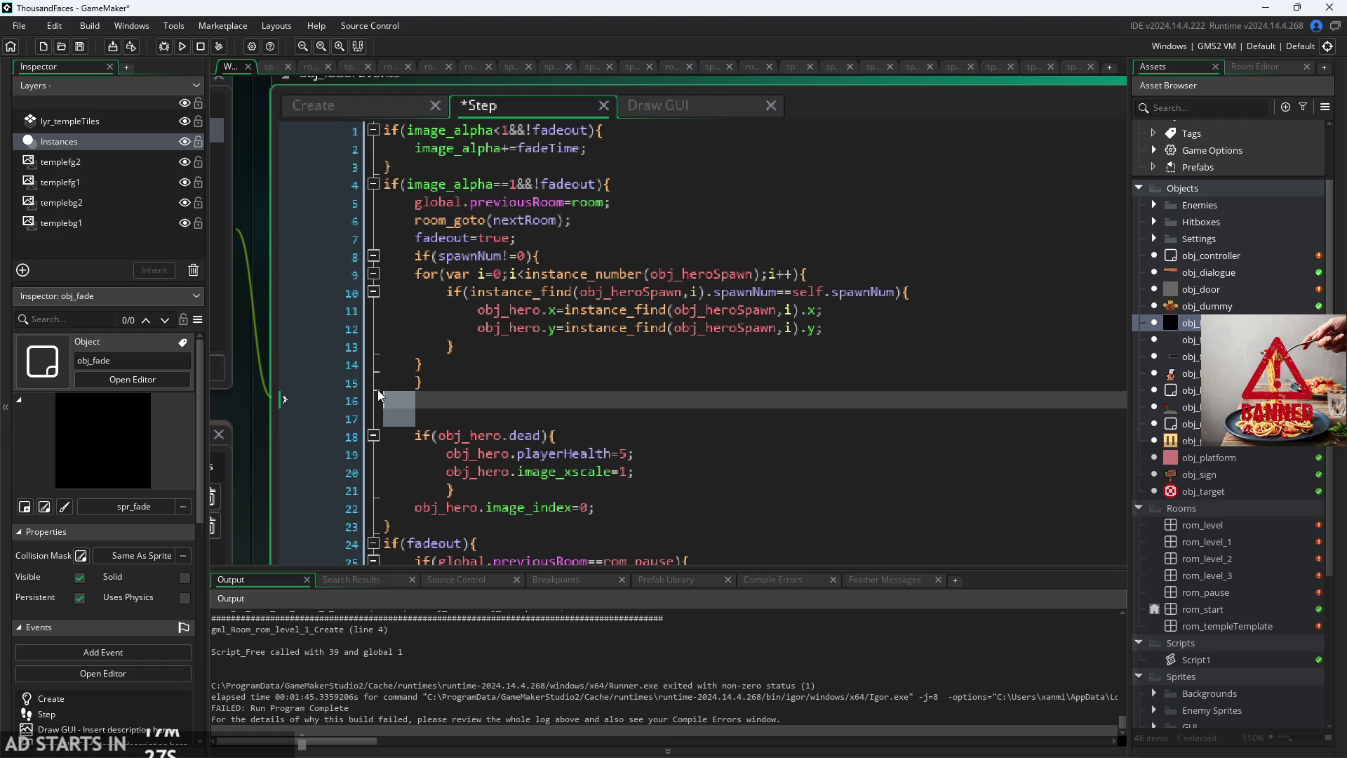
pyautogui.press('Delete')
pyautogui.press('BackSpace')
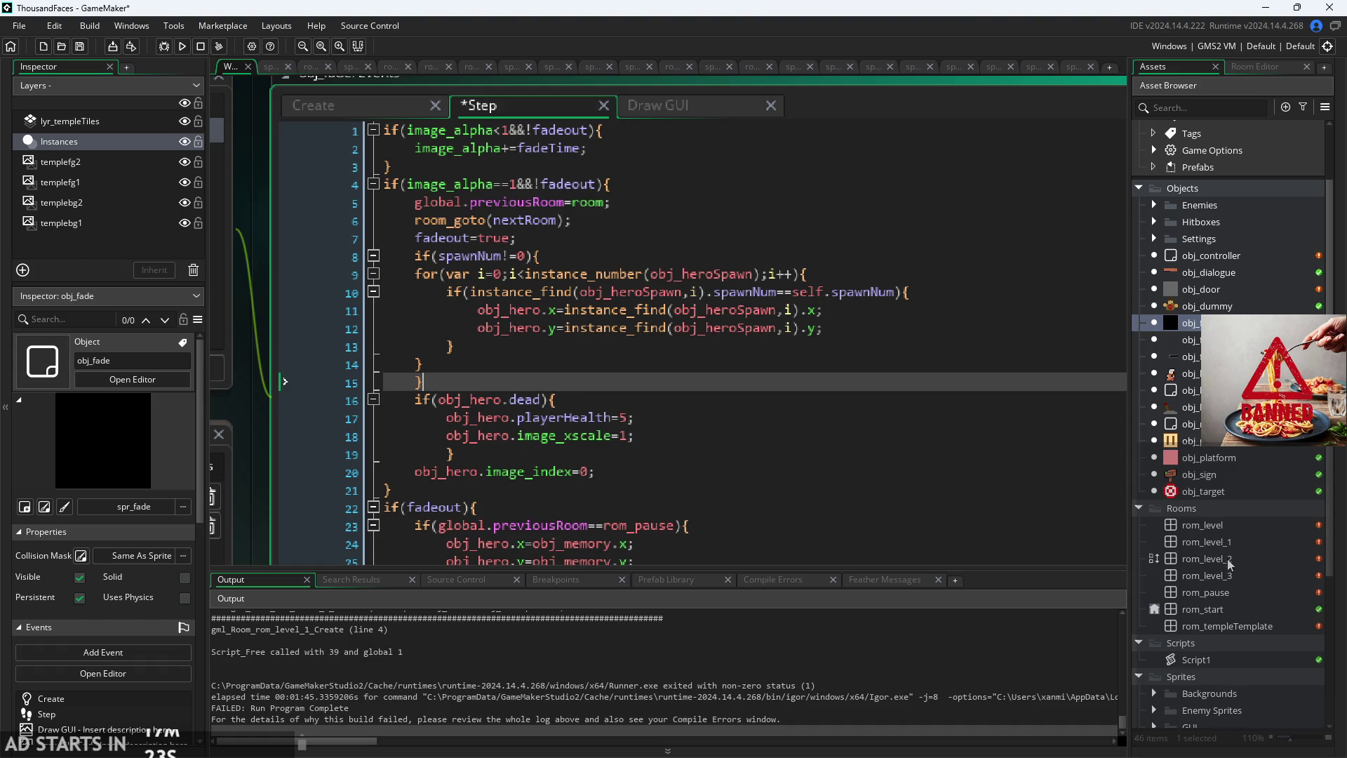
# Step: Open rom_level and select its obj_heroSpawn instance at 31, 145
pyautogui.doubleClick(1221, 526)
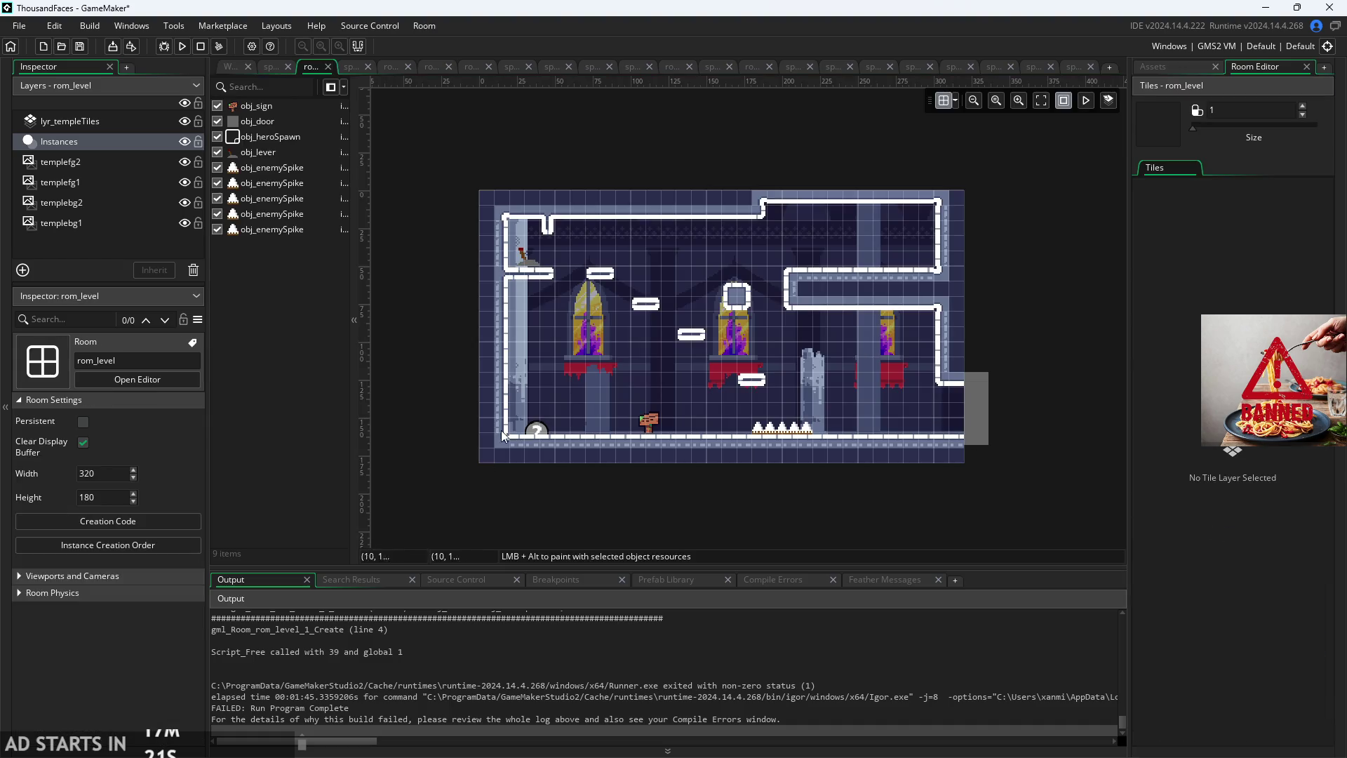
pyautogui.click(542, 422)
pyautogui.moveTo(542, 422); pyautogui.dragTo(544, 422)
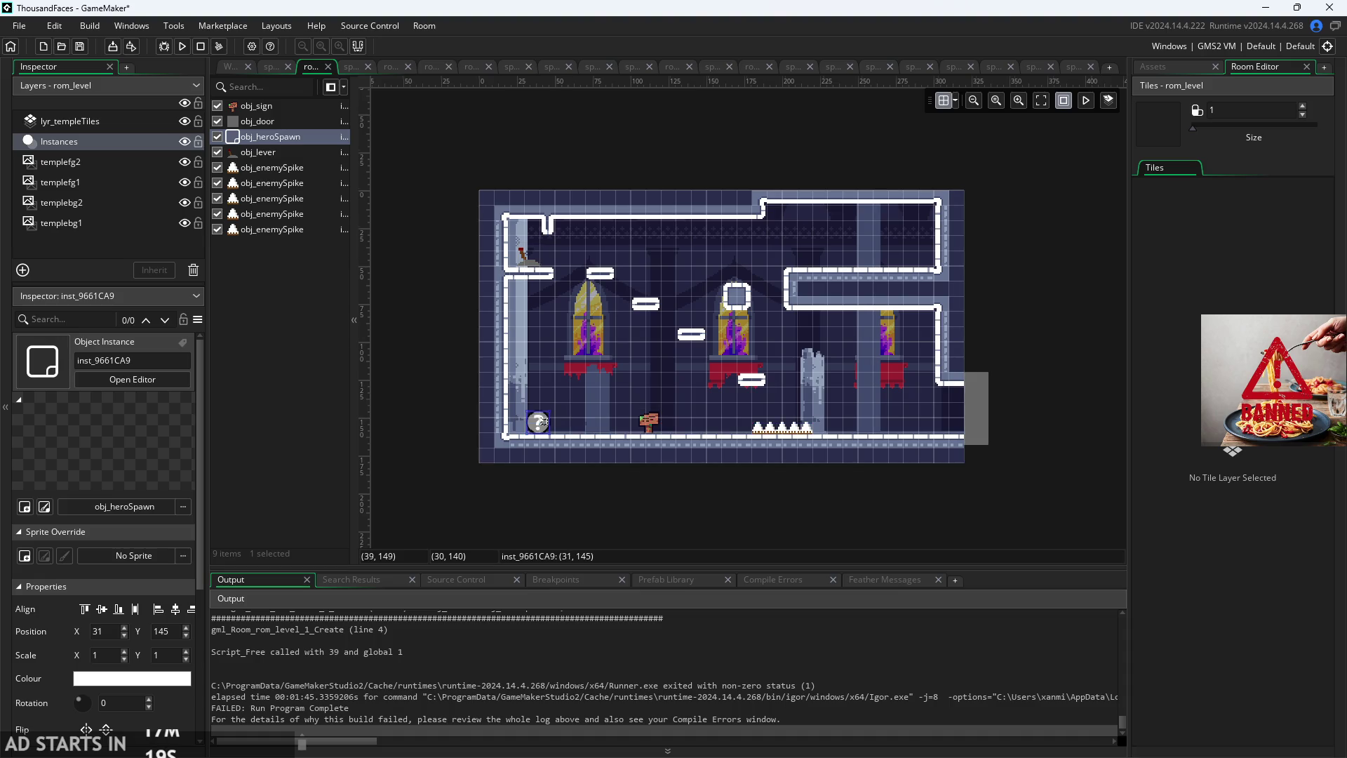
pyautogui.scroll(5, 544, 421)
pyautogui.scroll(-5, 544, 421)
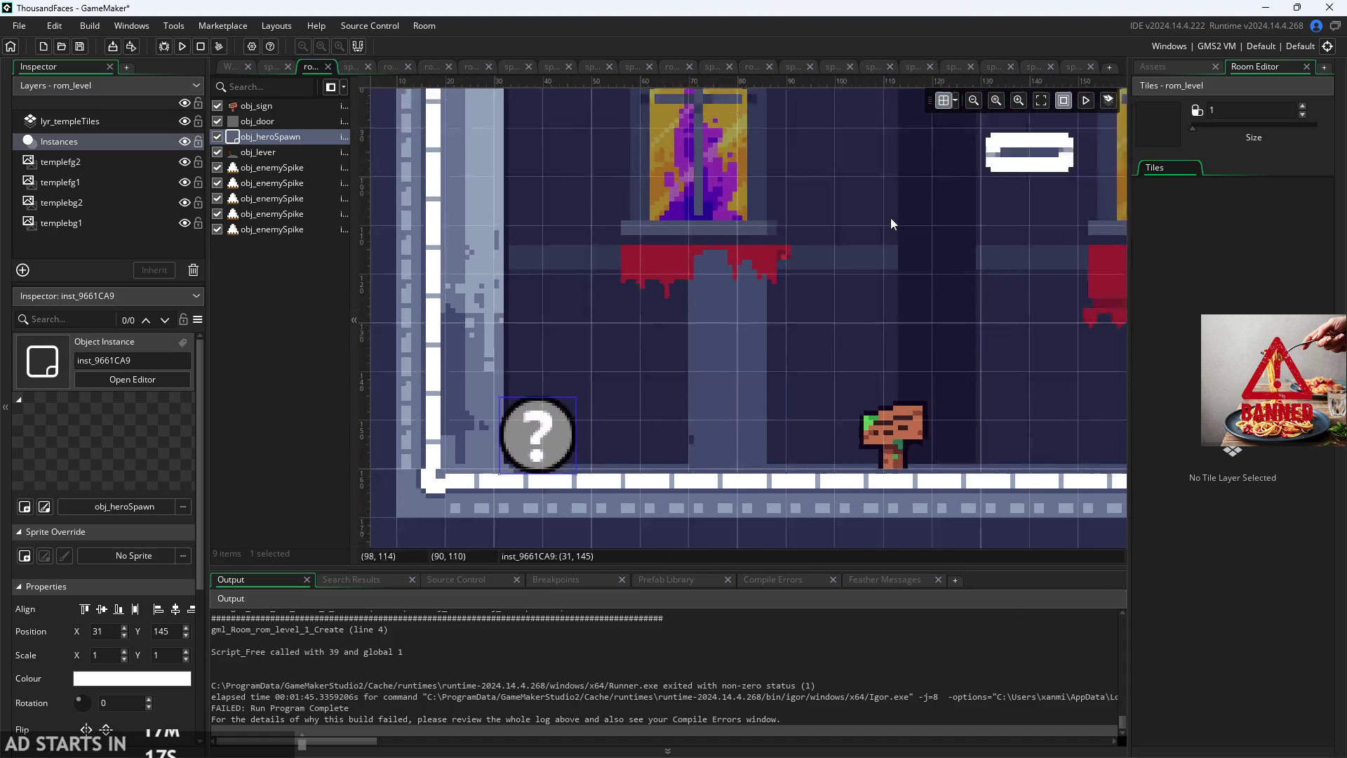
# Step: Browse the HitboxSprites and Settings sprite folders in the asset list
pyautogui.click(1160, 69)
pyautogui.scroll(-5, 1161, 407)
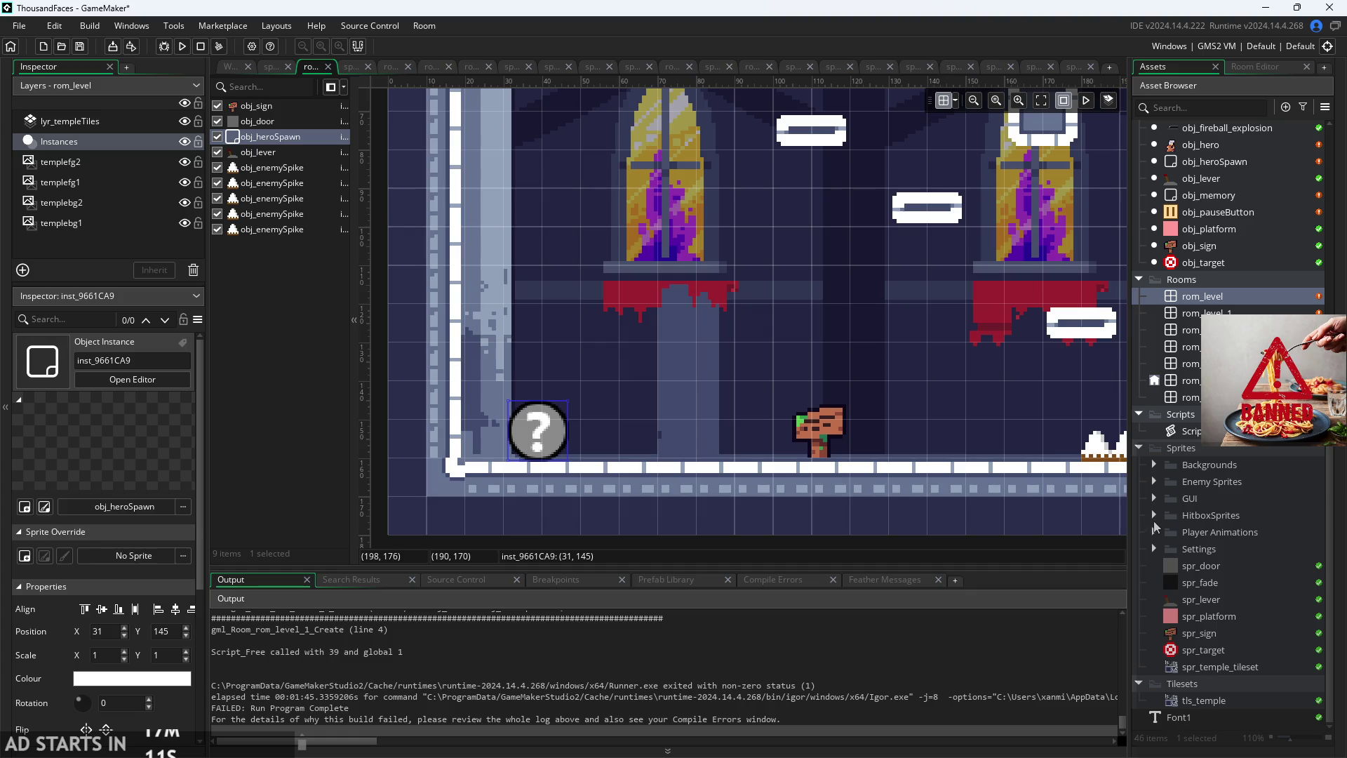
pyautogui.click(1153, 516)
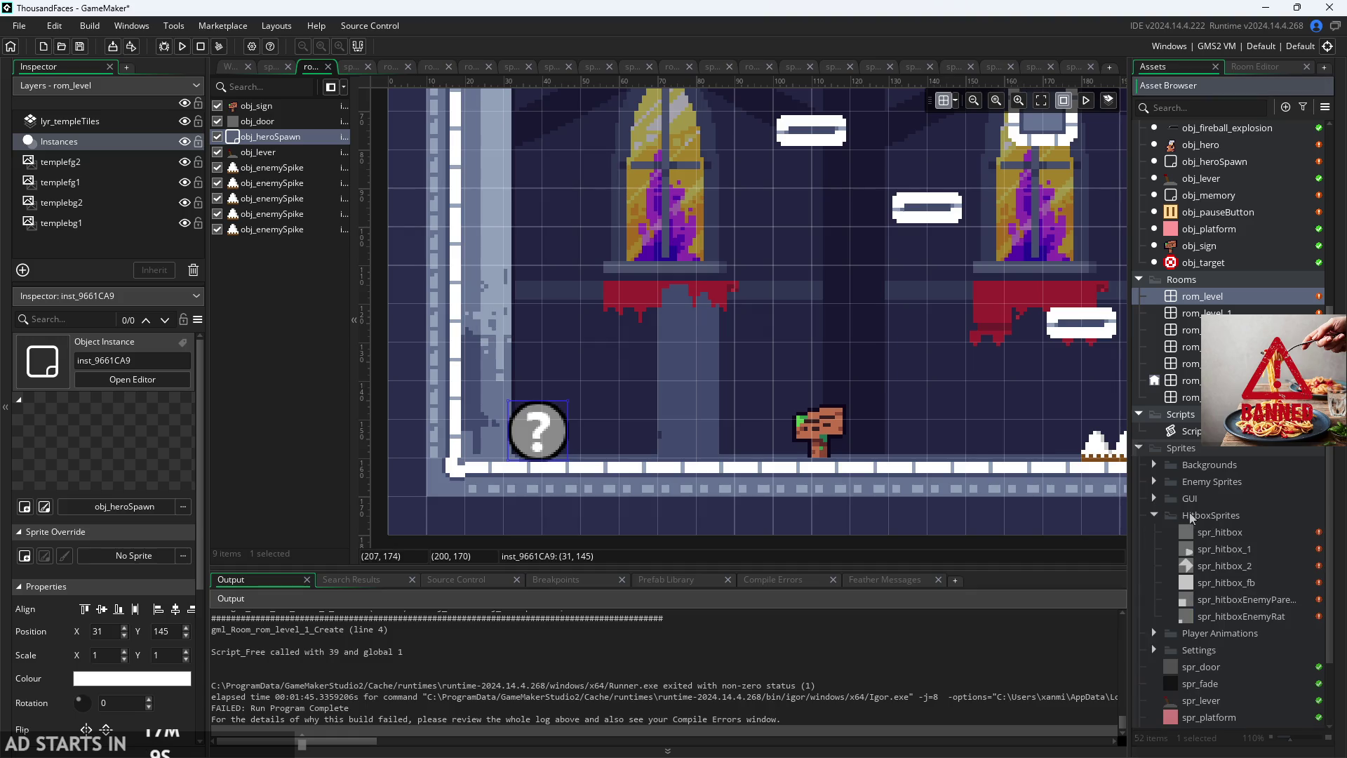
pyautogui.click(1155, 515)
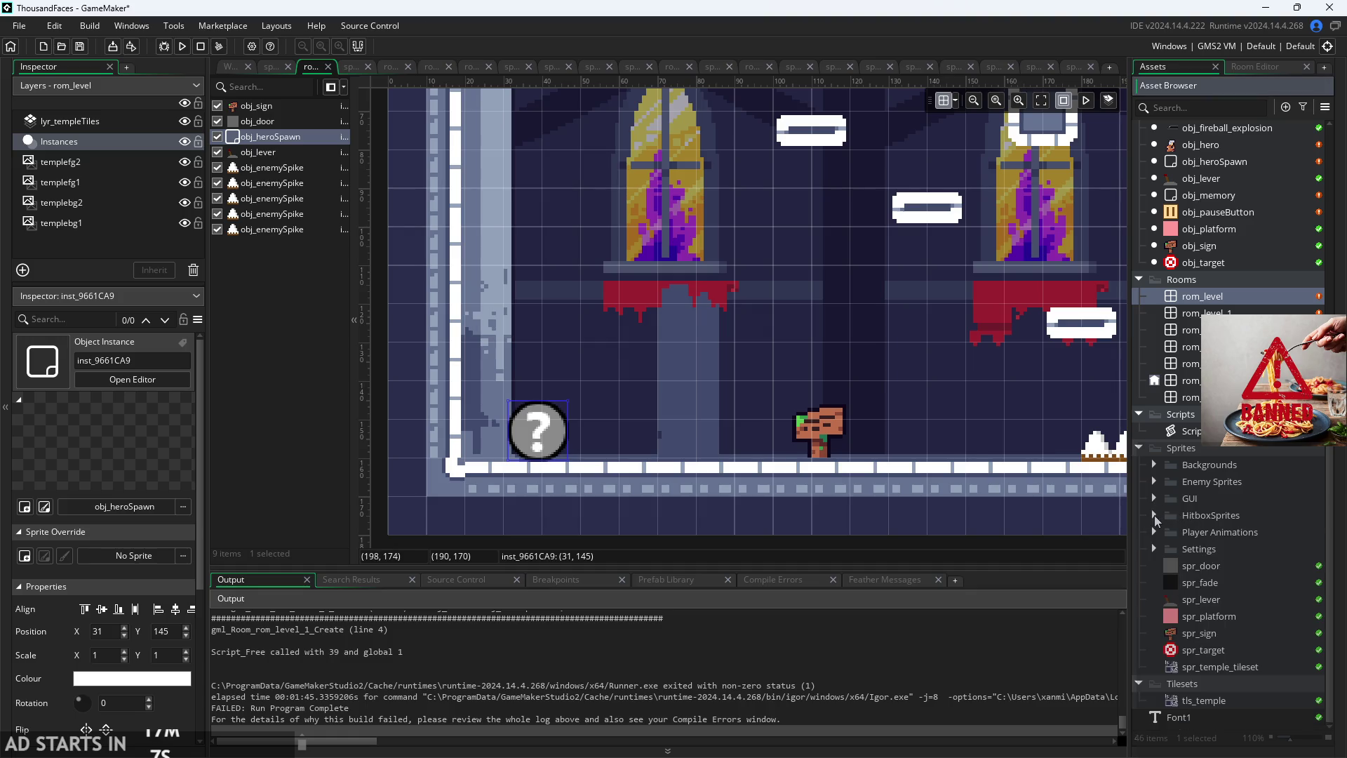
pyautogui.click(1159, 550)
pyautogui.click(1157, 550)
# Step: Create a new sprite in the Sprites folder named spr_spawn
pyautogui.rightClick(1193, 583)
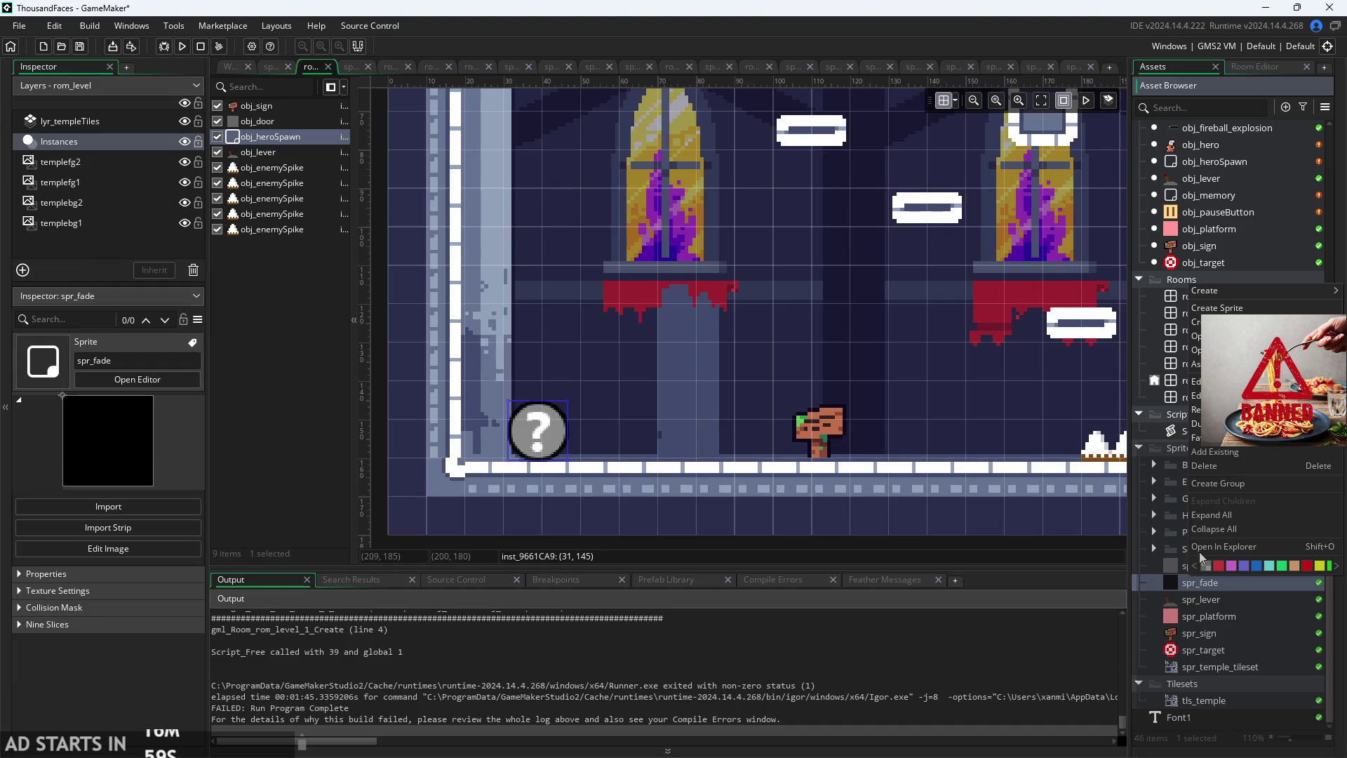
pyautogui.click(1193, 667)
pyautogui.click(1211, 621)
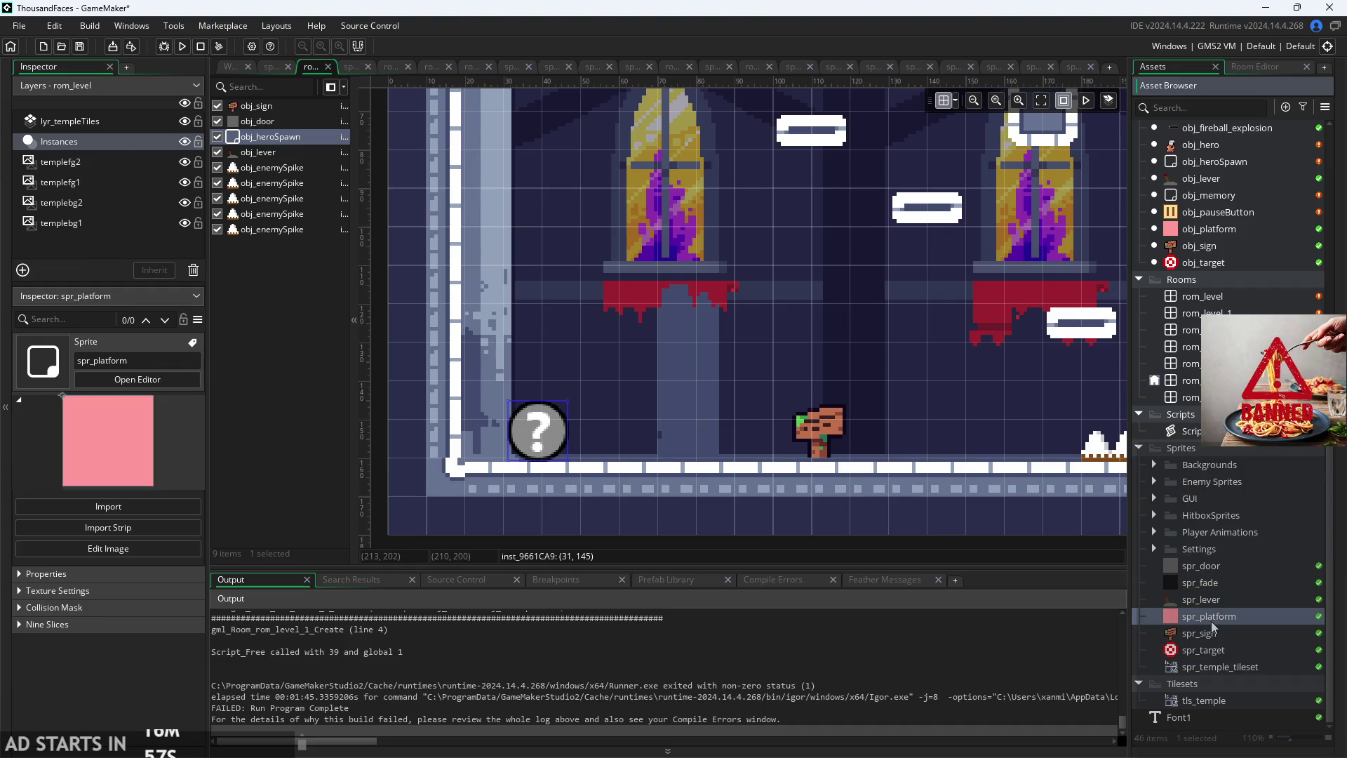
pyautogui.rightClick(1220, 585)
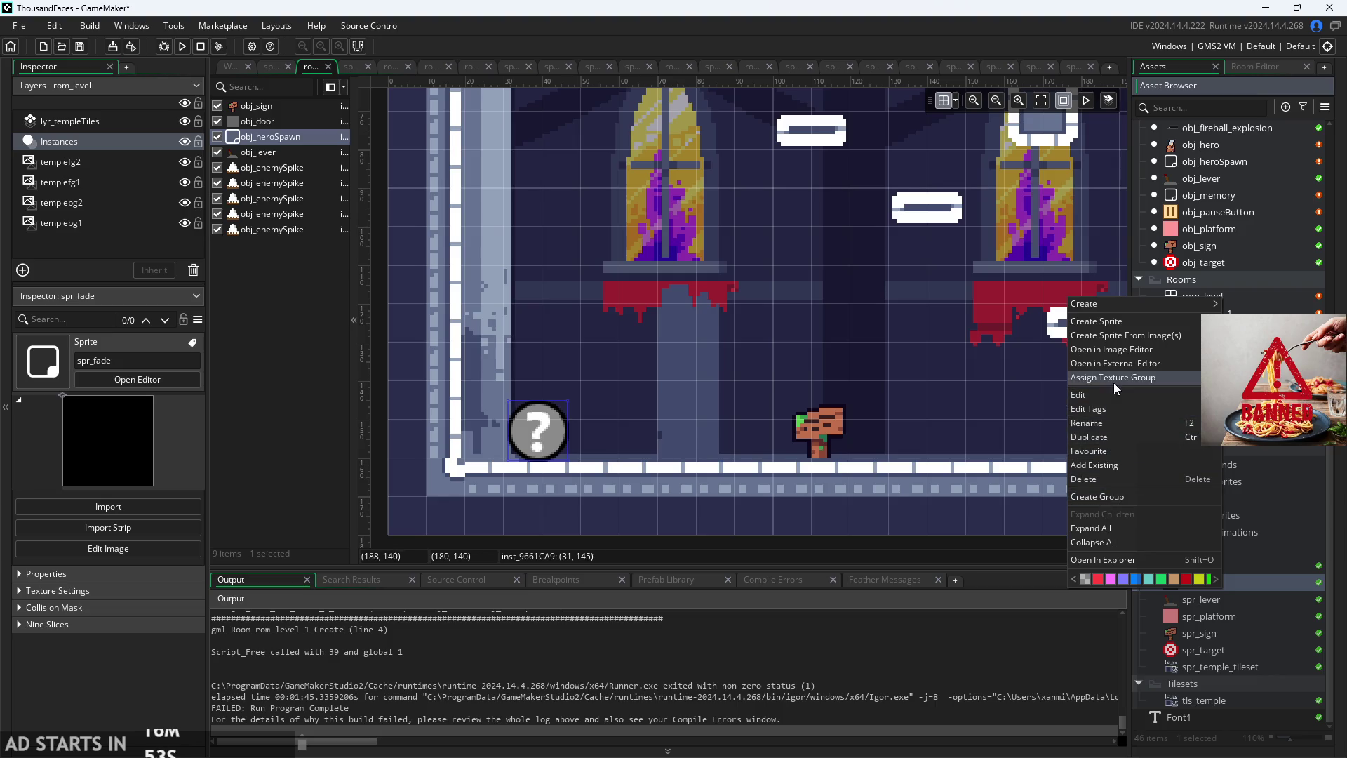
pyautogui.click(1134, 322)
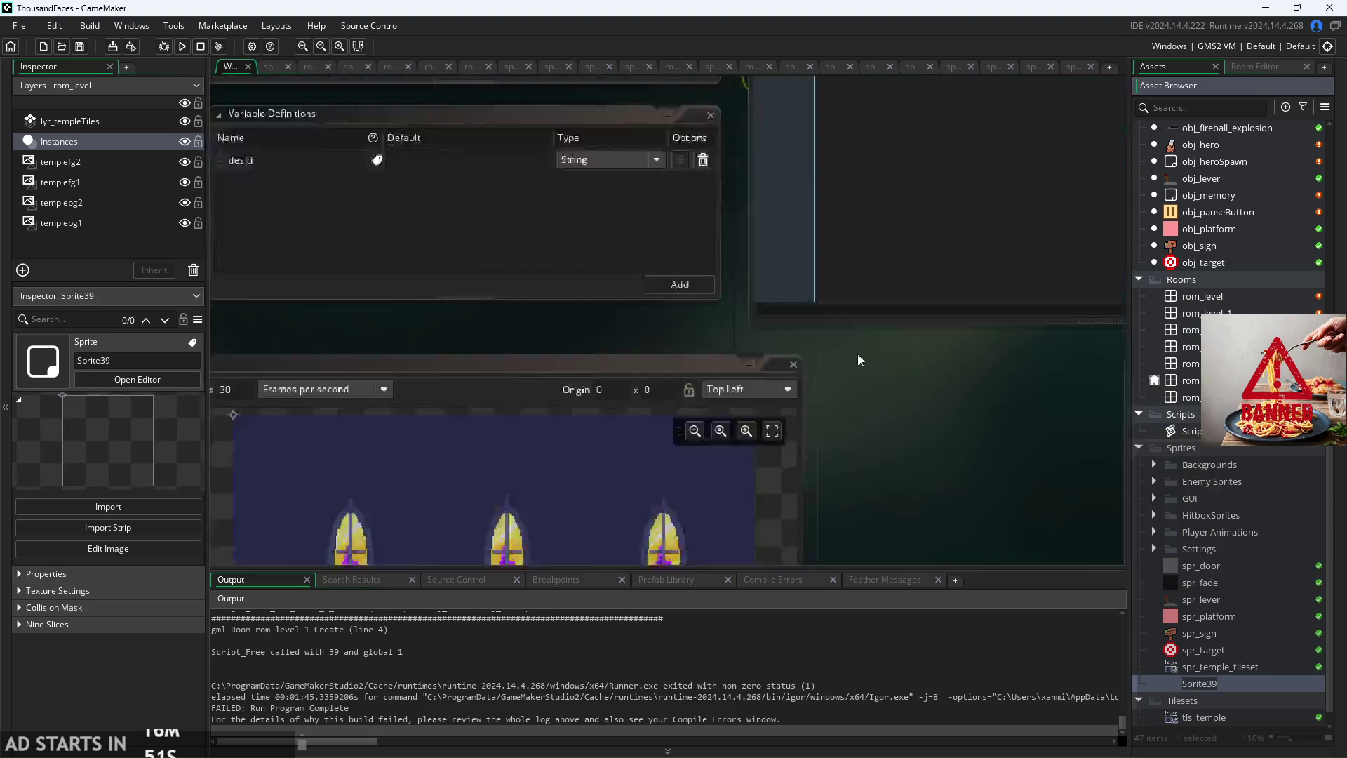
pyautogui.write('spr_spawn')
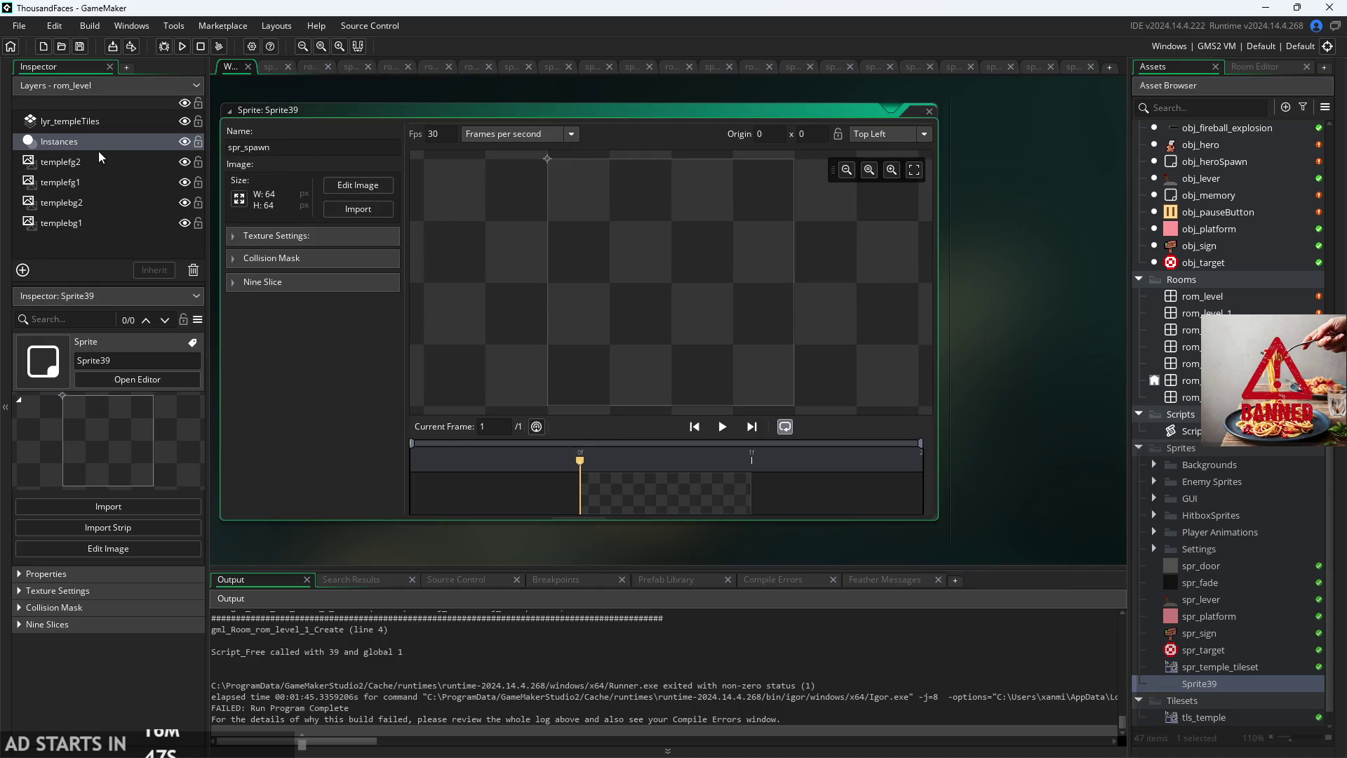
pyautogui.press('Return')
# Step: Resize spr_spawn to 8x8 and open its image for drawing
pyautogui.click(239, 199)
pyautogui.write('8')
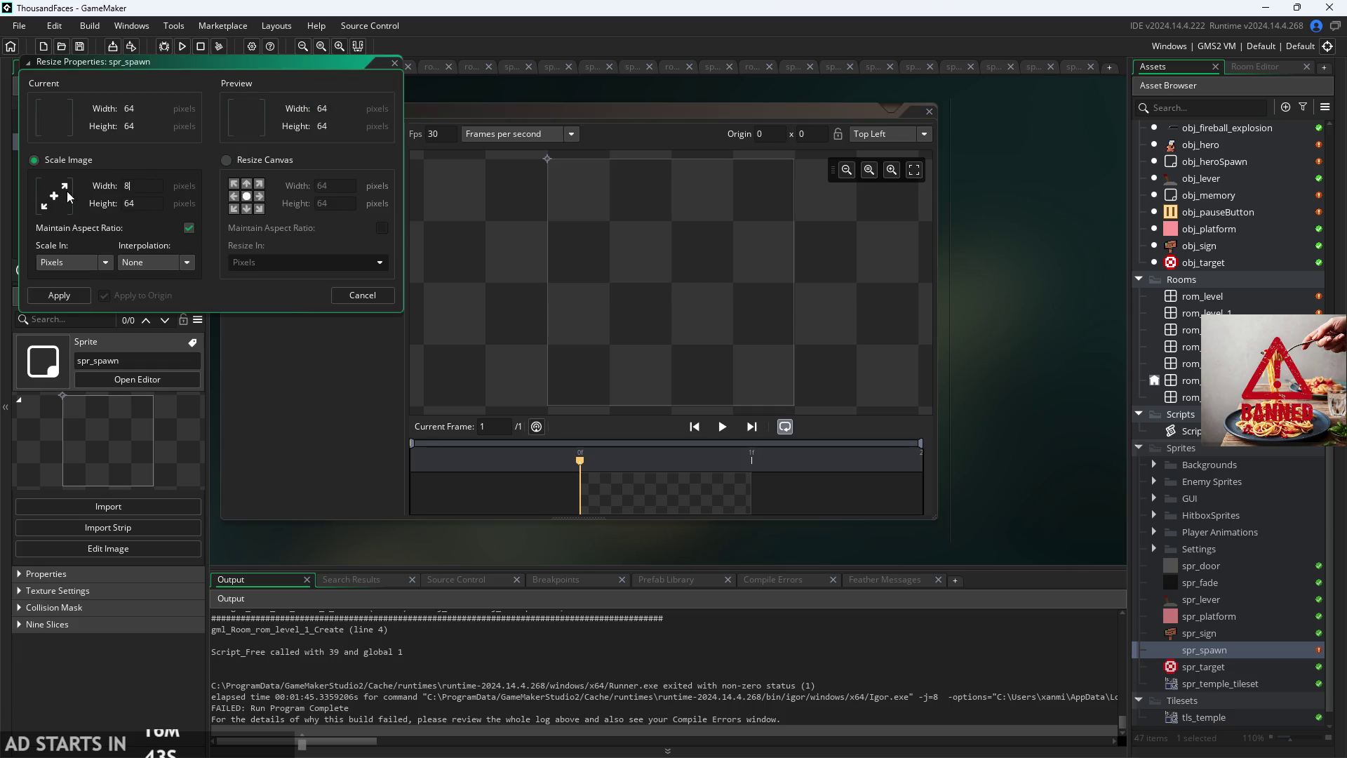
pyautogui.press('Return')
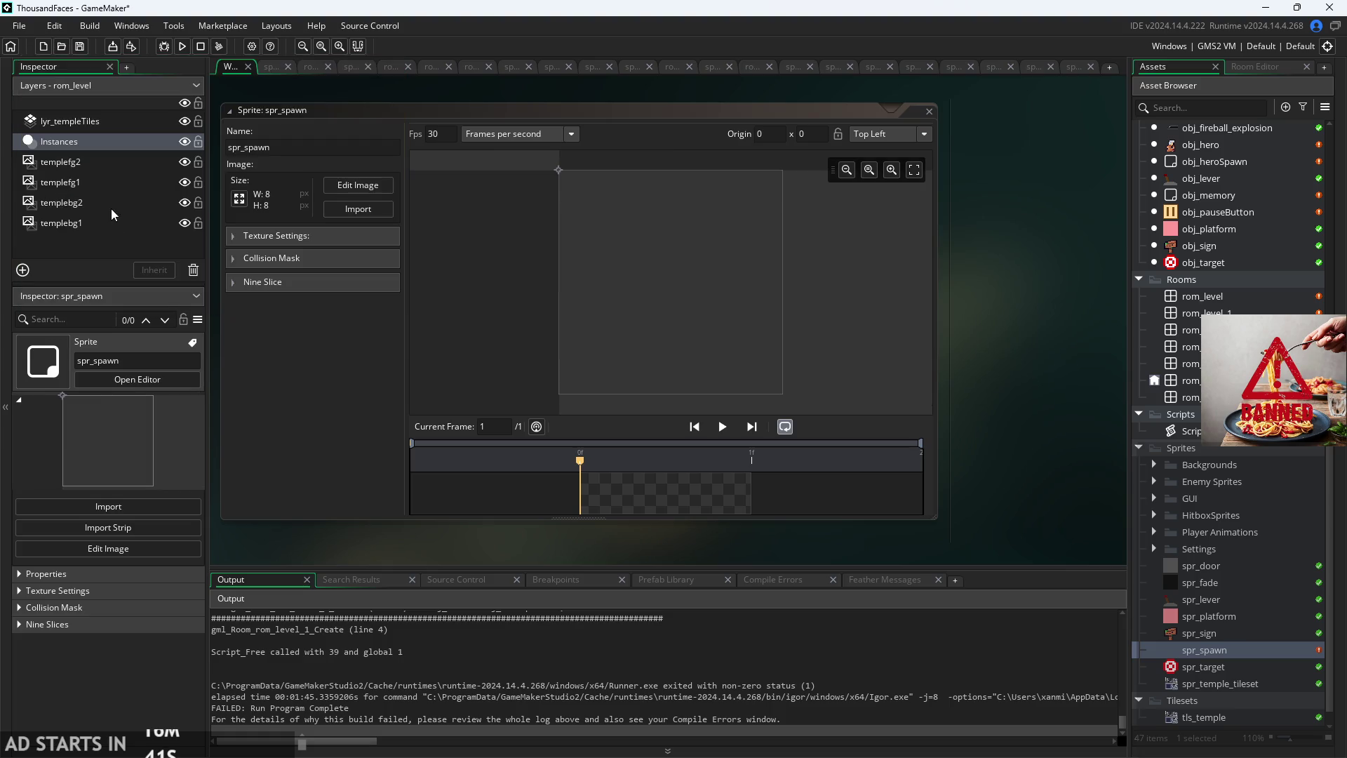
pyautogui.click(358, 187)
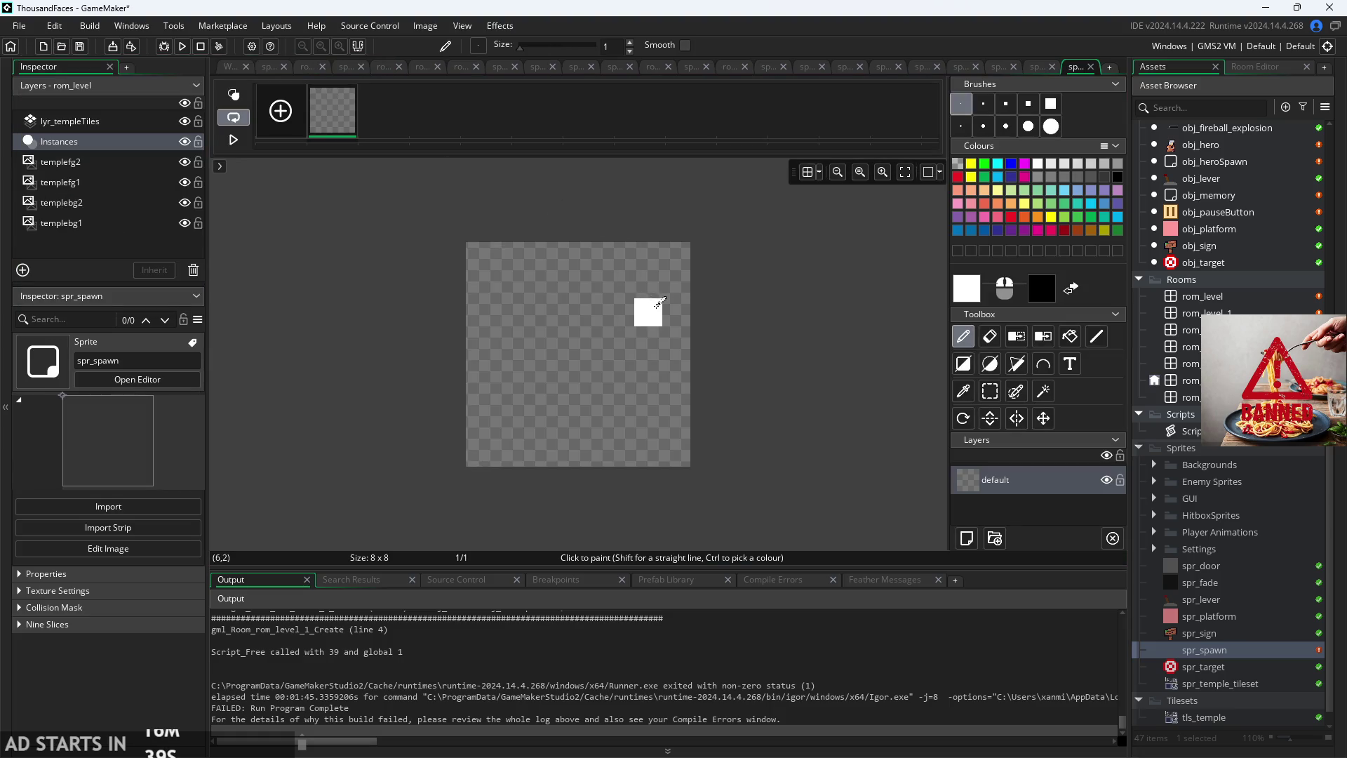
# Step: Drop the text attempt and paint the S's top and middle strokes white with the pencil
pyautogui.click(1068, 364)
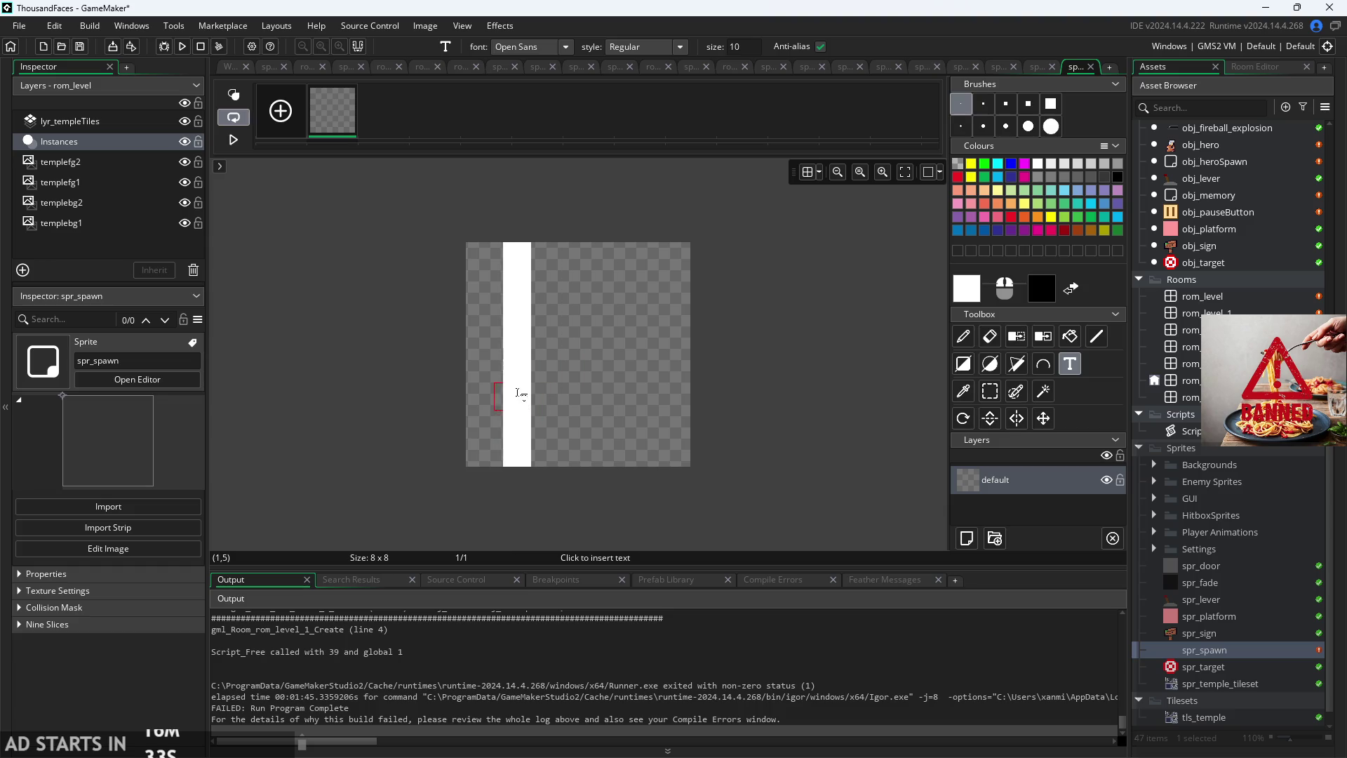
pyautogui.click(503, 368)
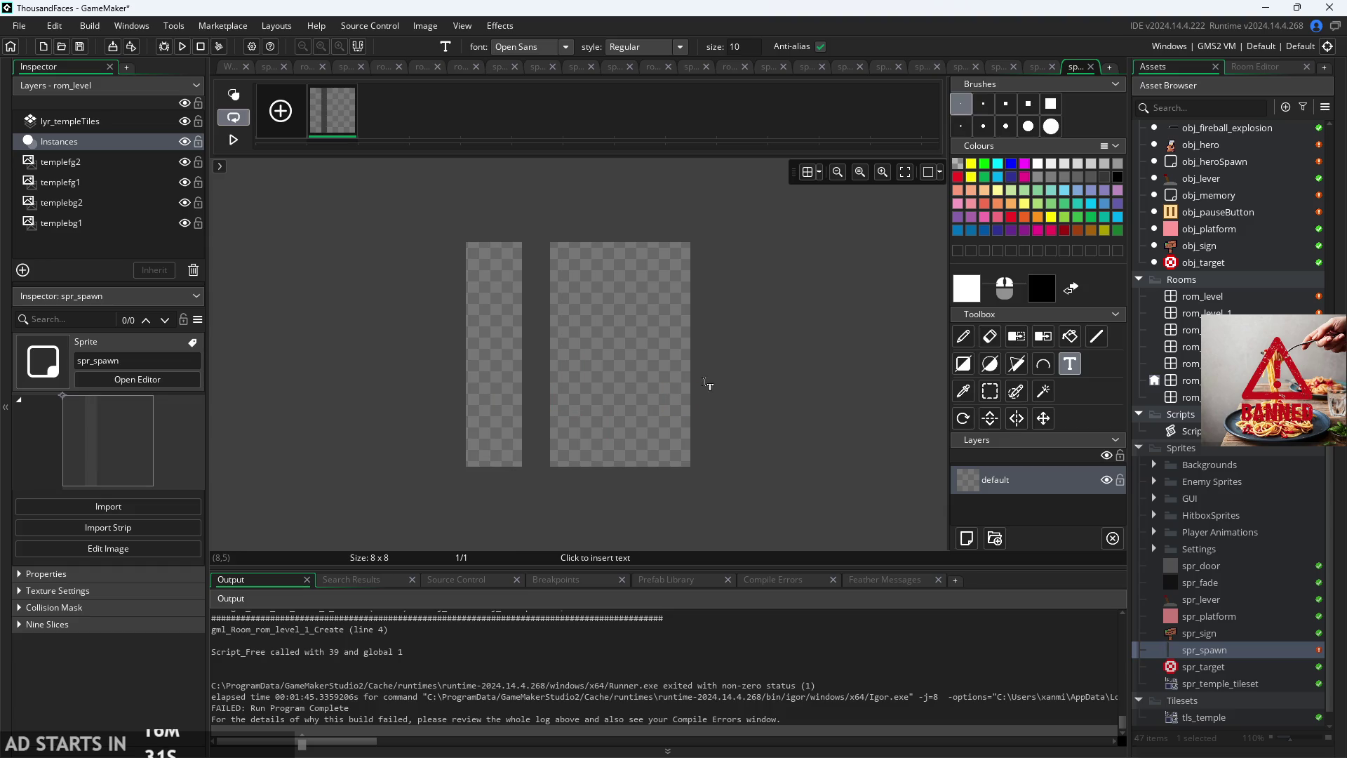
pyautogui.write('S')
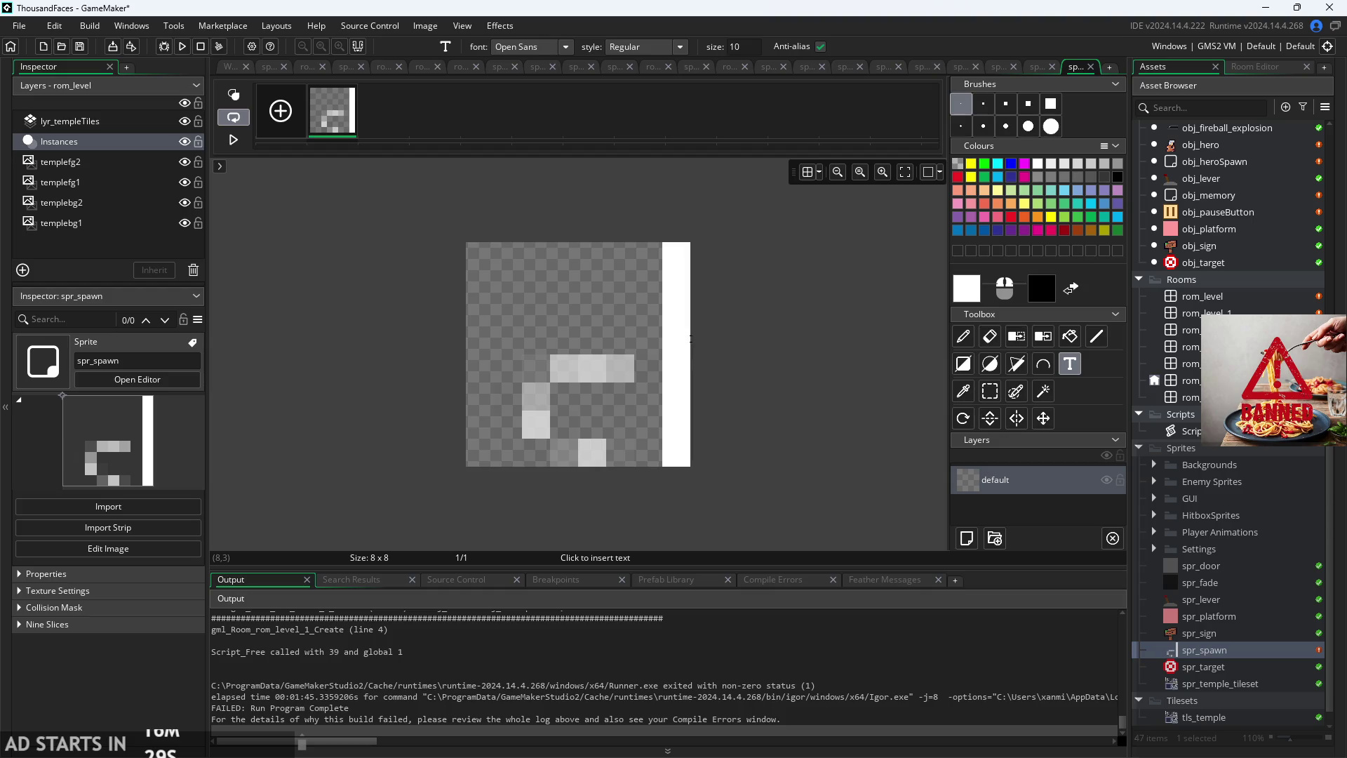
pyautogui.press('BackSpace')
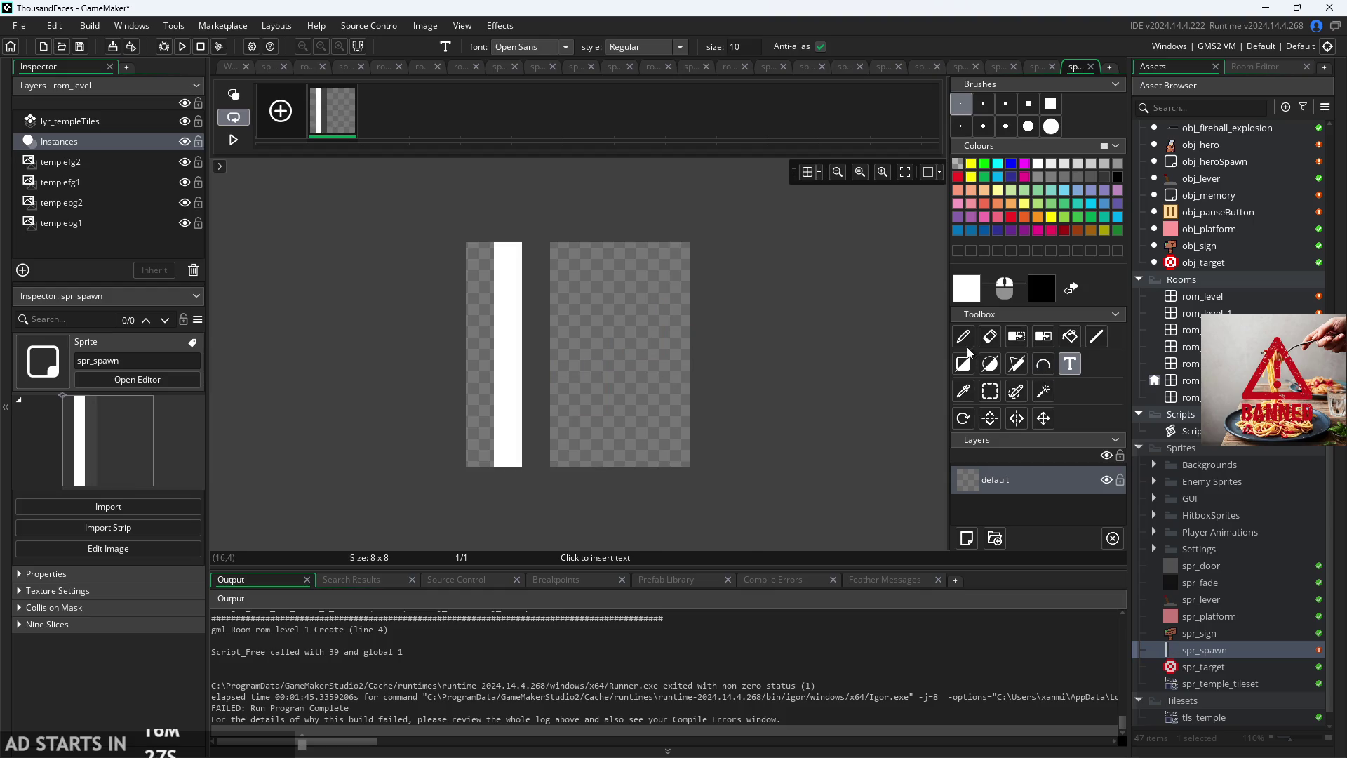
pyautogui.click(967, 340)
pyautogui.click(640, 281)
pyautogui.moveTo(617, 260)
pyautogui.mouseDown()
pyautogui.moveTo(535, 259)
pyautogui.moveTo(505, 283)
pyautogui.moveTo(519, 334)
pyautogui.moveTo(555, 368)
pyautogui.moveTo(538, 367)
pyautogui.moveTo(613, 372)
pyautogui.moveTo(647, 407)
pyautogui.moveTo(647, 428)
pyautogui.moveTo(621, 453)
pyautogui.moveTo(567, 454)
pyautogui.moveTo(517, 427)
pyautogui.mouseUp()
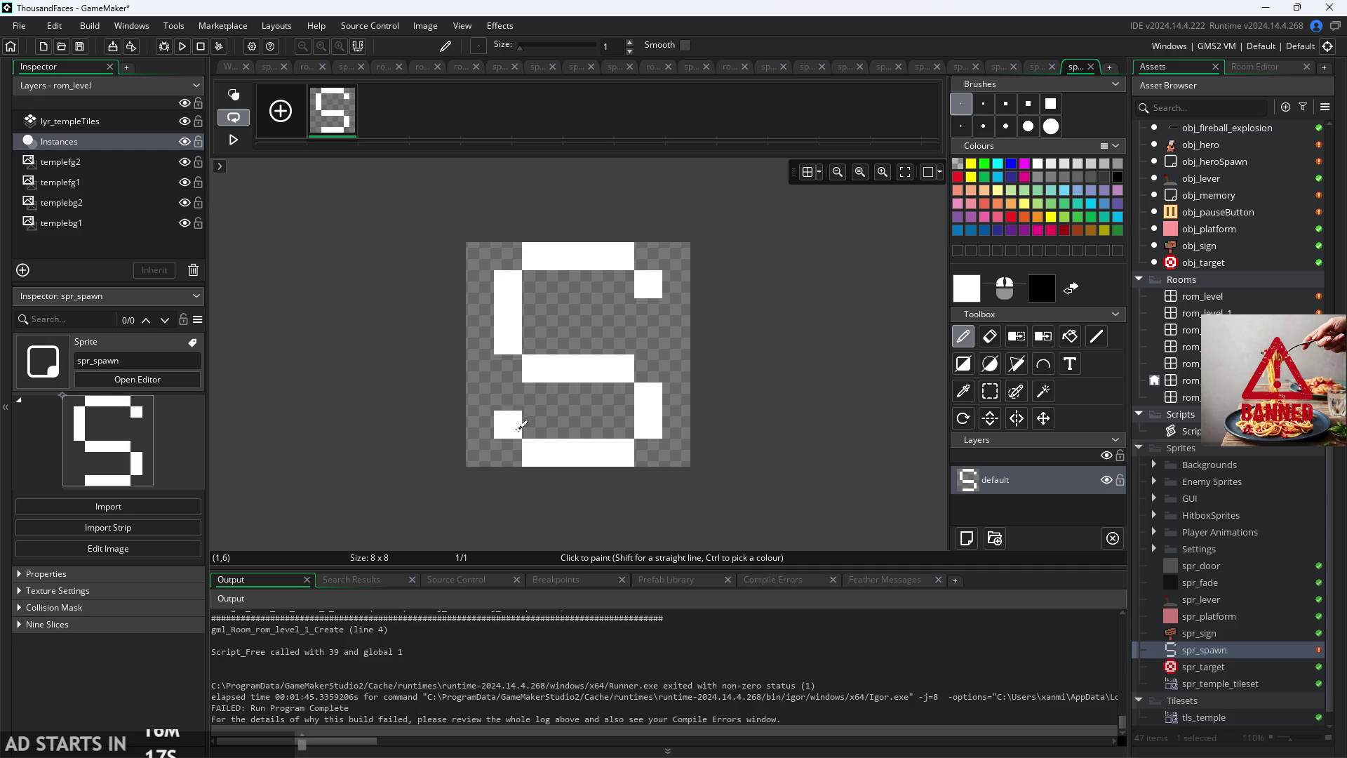
pyautogui.moveTo(548, 349)
pyautogui.mouseDown()
pyautogui.moveTo(614, 337)
pyautogui.moveTo(638, 363)
pyautogui.mouseUp()
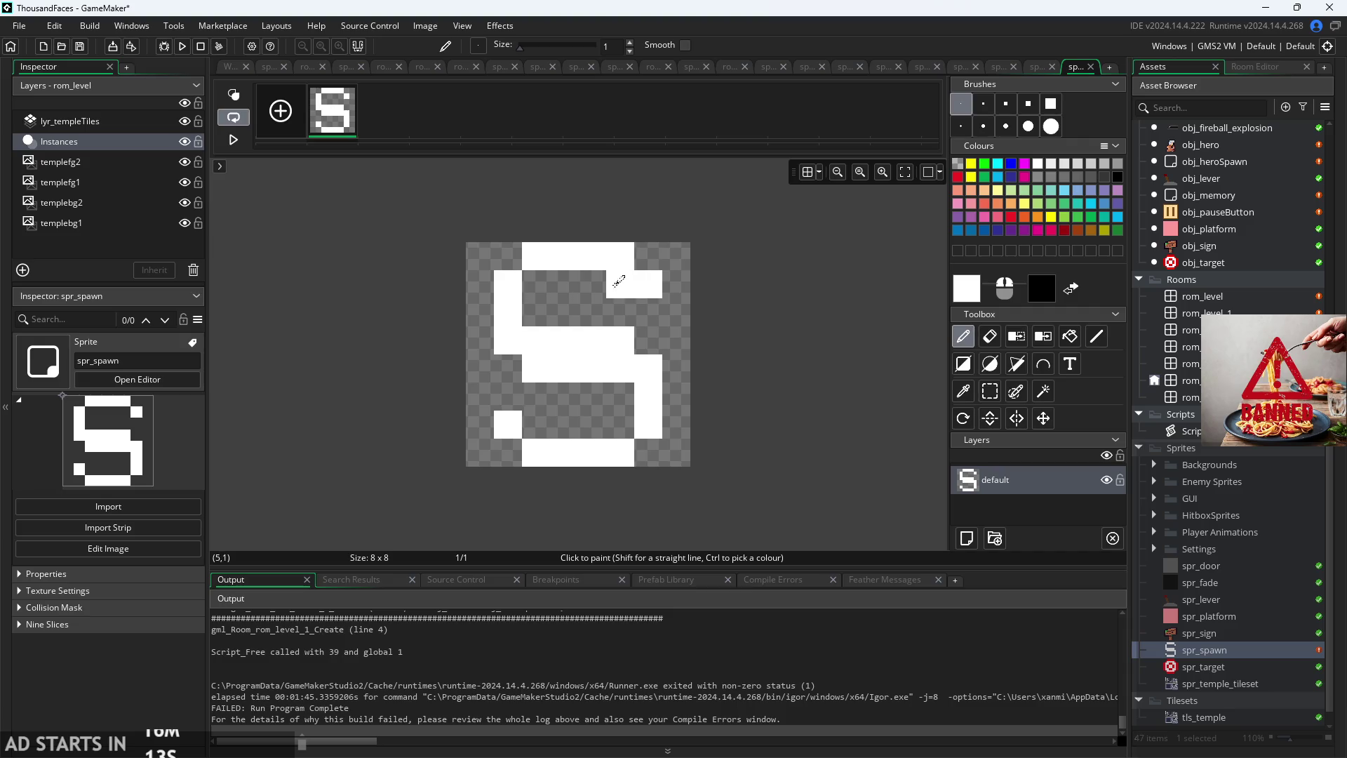
pyautogui.moveTo(537, 365)
pyautogui.mouseDown()
pyautogui.moveTo(617, 360)
pyautogui.moveTo(529, 370)
pyautogui.mouseUp()
# Step: Erase stray pixels and touch up the S shape with individual white pixels
pyautogui.click(990, 336)
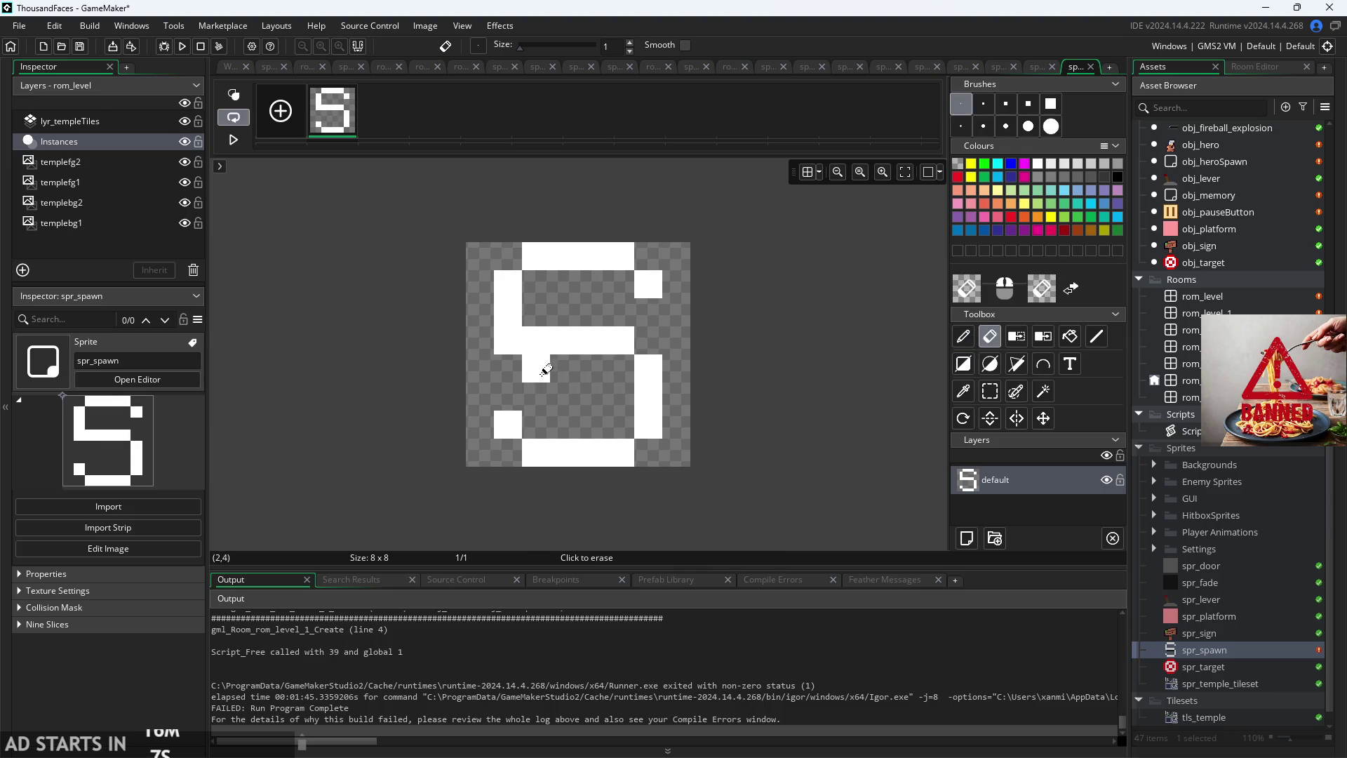
pyautogui.click(511, 338)
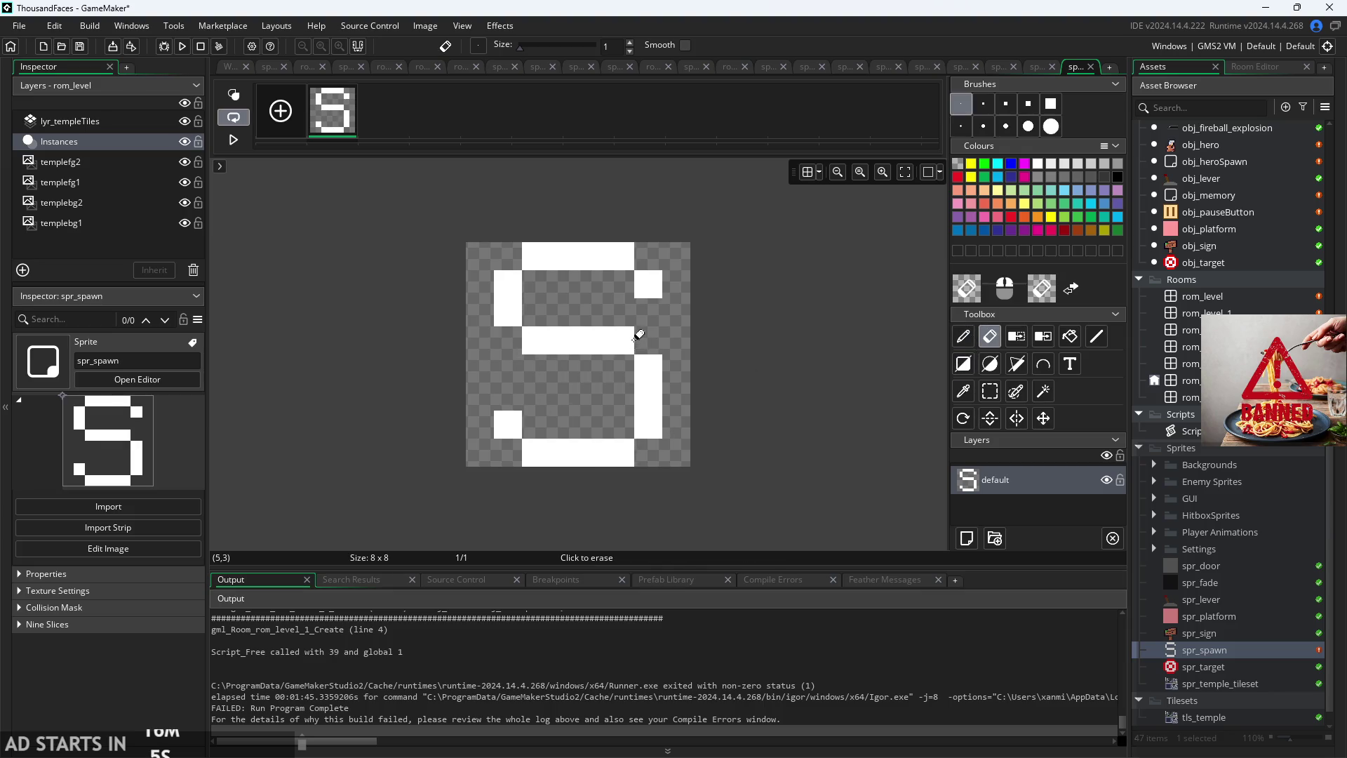
pyautogui.click(964, 336)
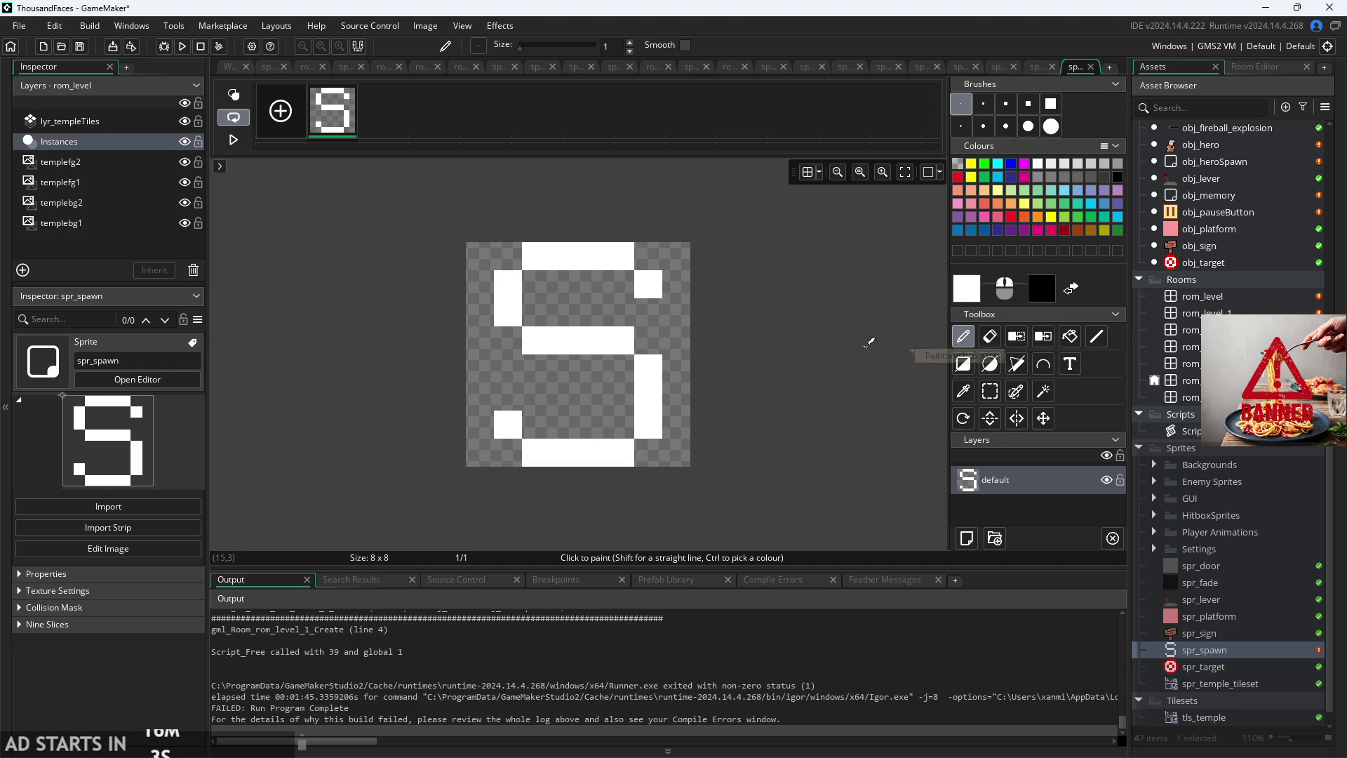
pyautogui.click(540, 307)
pyautogui.click(621, 367)
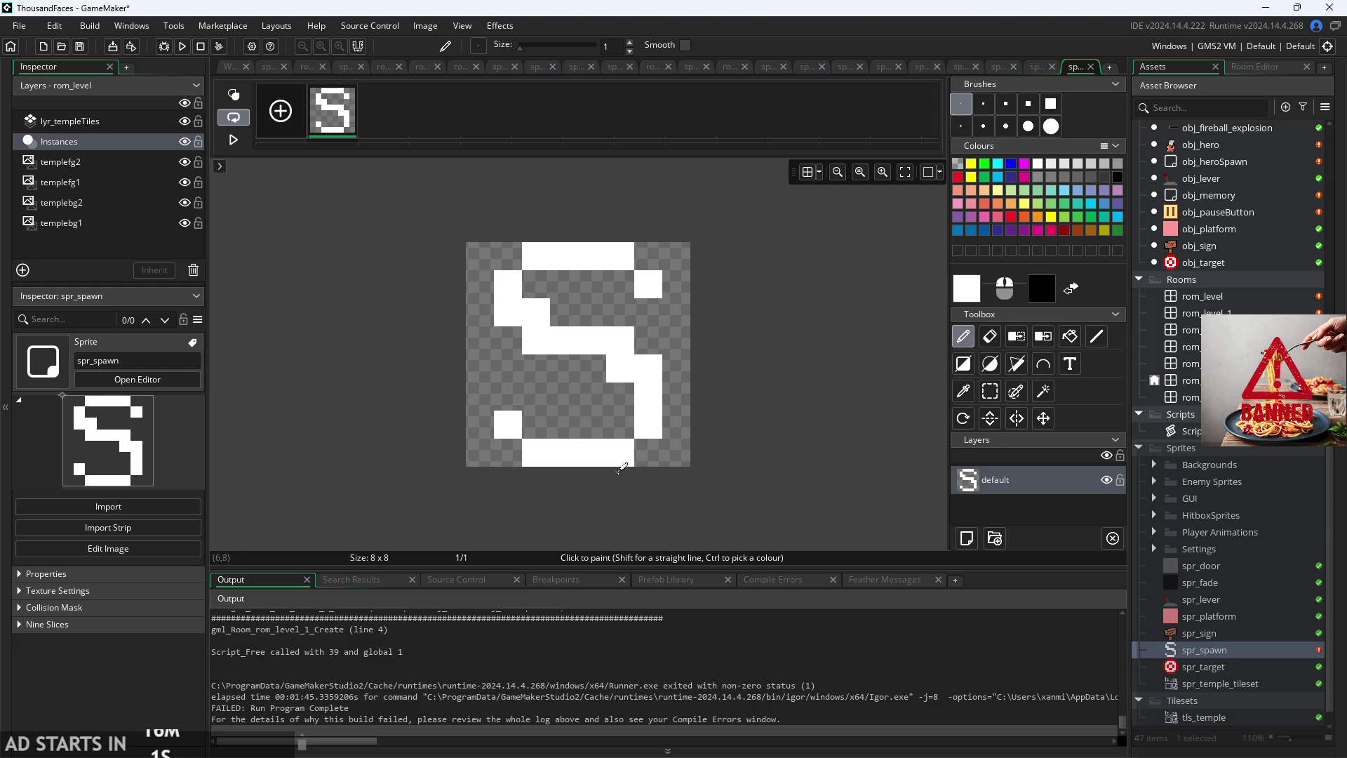
pyautogui.click(538, 427)
pyautogui.click(507, 396)
pyautogui.click(621, 283)
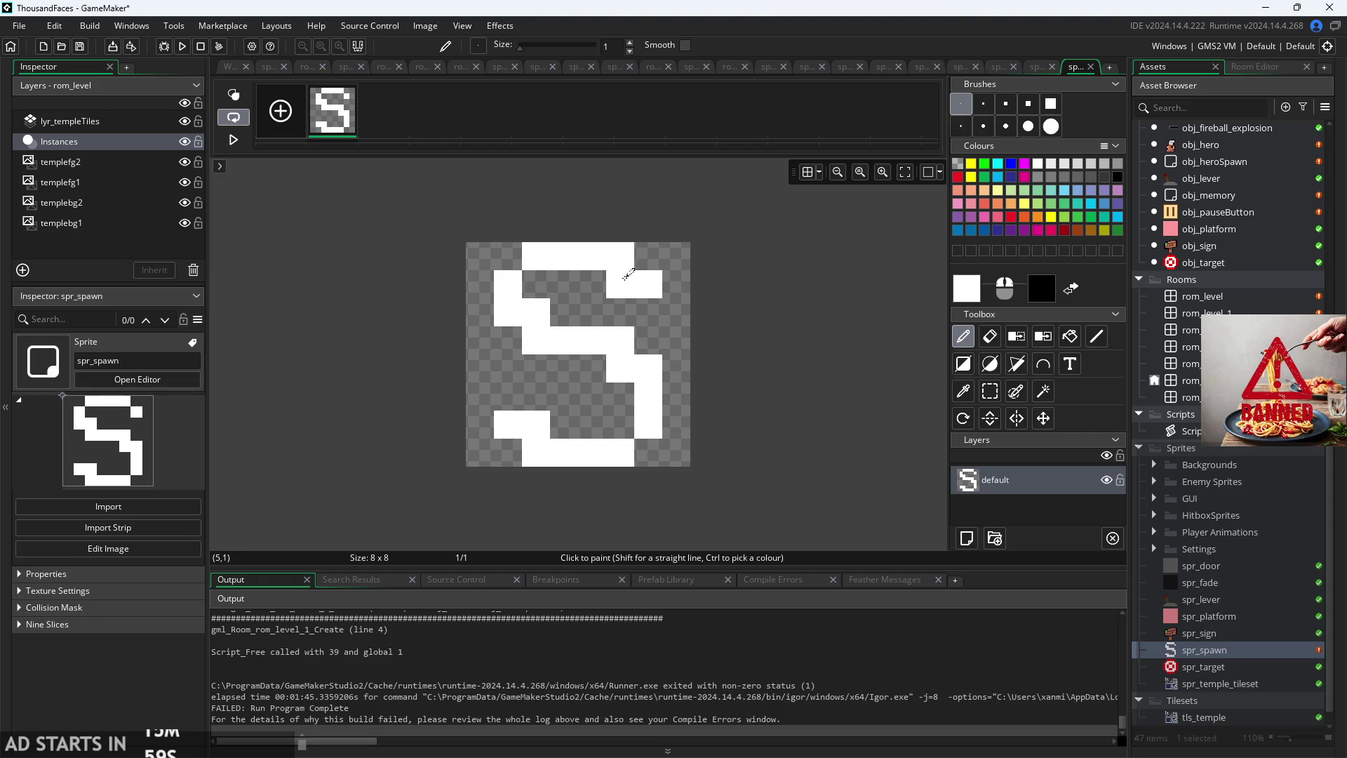
pyautogui.click(620, 424)
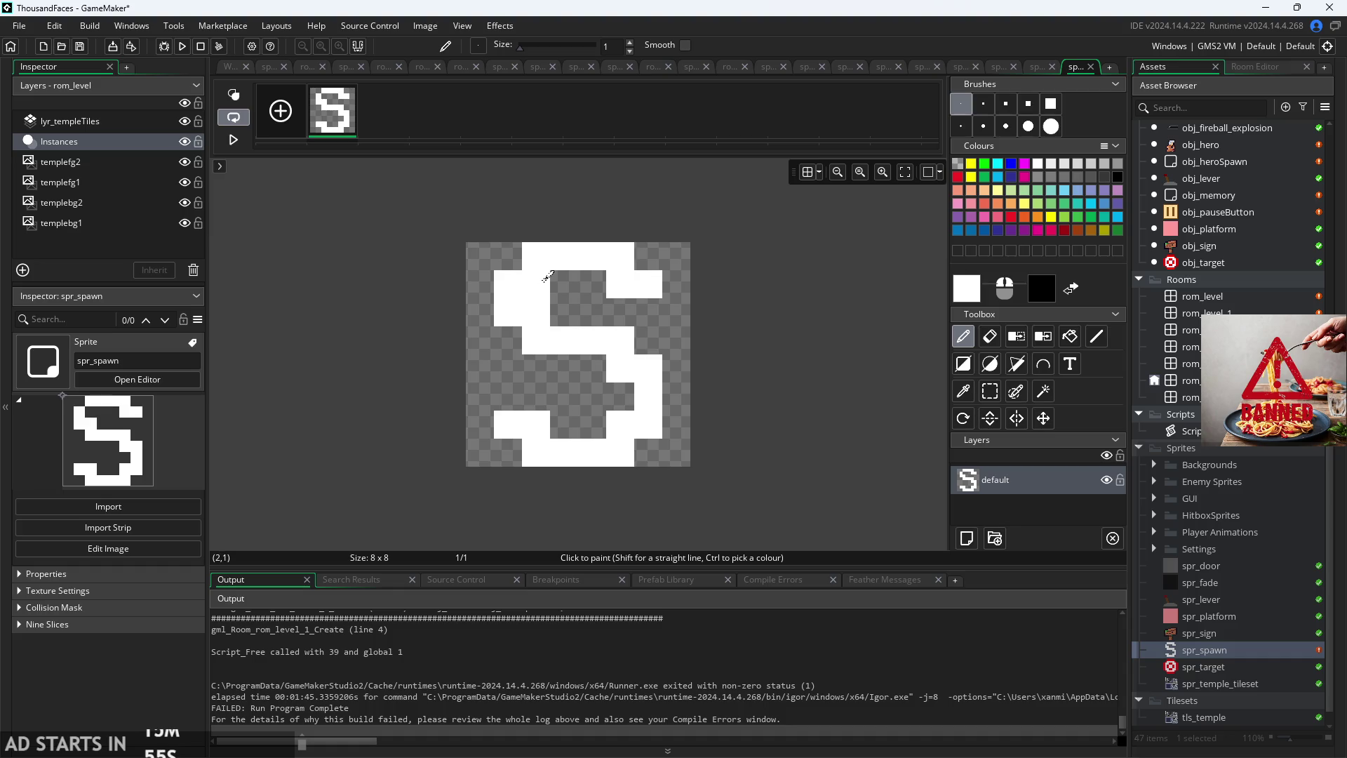
pyautogui.click(547, 279)
# Step: Blacken the edge columns and corners, then flood-fill the remaining background black
pyautogui.moveTo(467, 261); pyautogui.dragTo(468, 453)
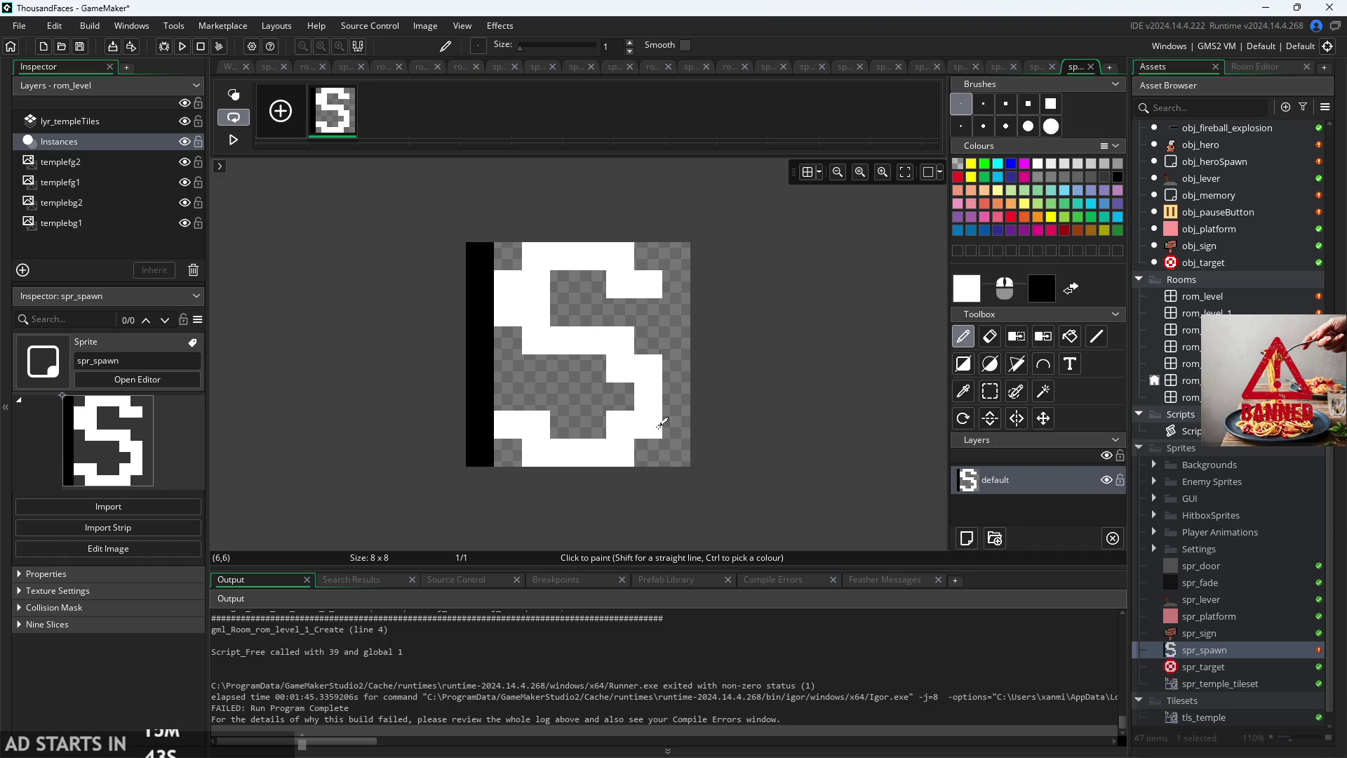
pyautogui.moveTo(675, 453); pyautogui.dragTo(679, 254)
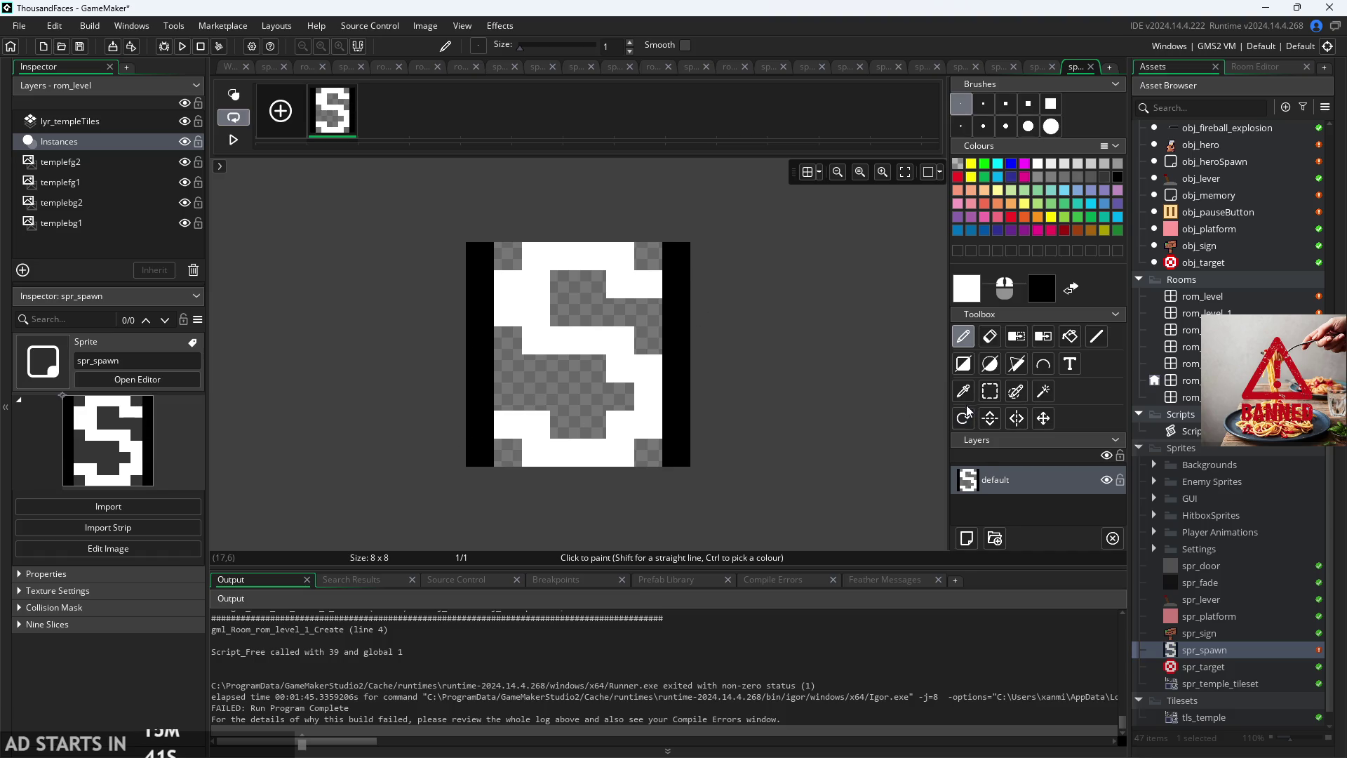
pyautogui.click(648, 256)
pyautogui.click(509, 256)
pyautogui.click(470, 428)
pyautogui.click(508, 453)
pyautogui.click(648, 452)
pyautogui.click(1070, 336)
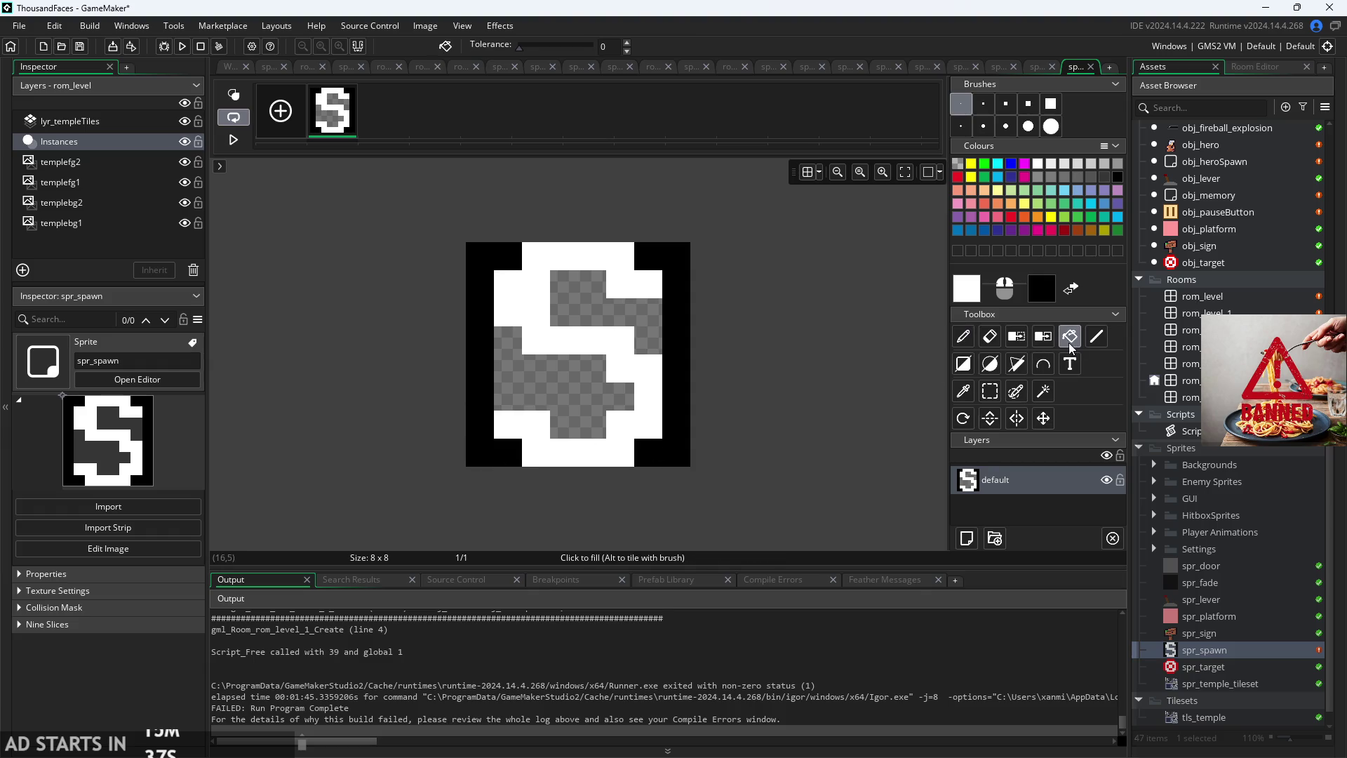
pyautogui.click(617, 302)
pyautogui.click(527, 391)
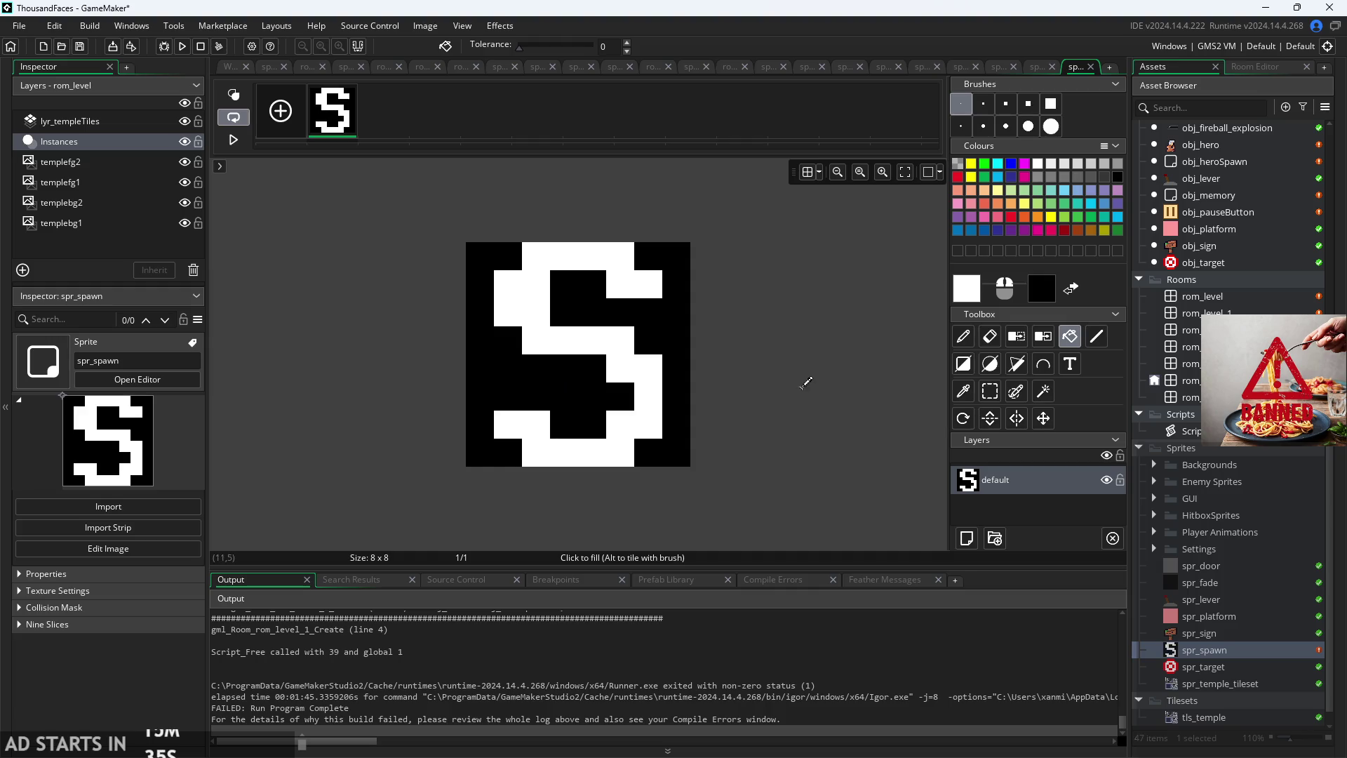
pyautogui.click(230, 68)
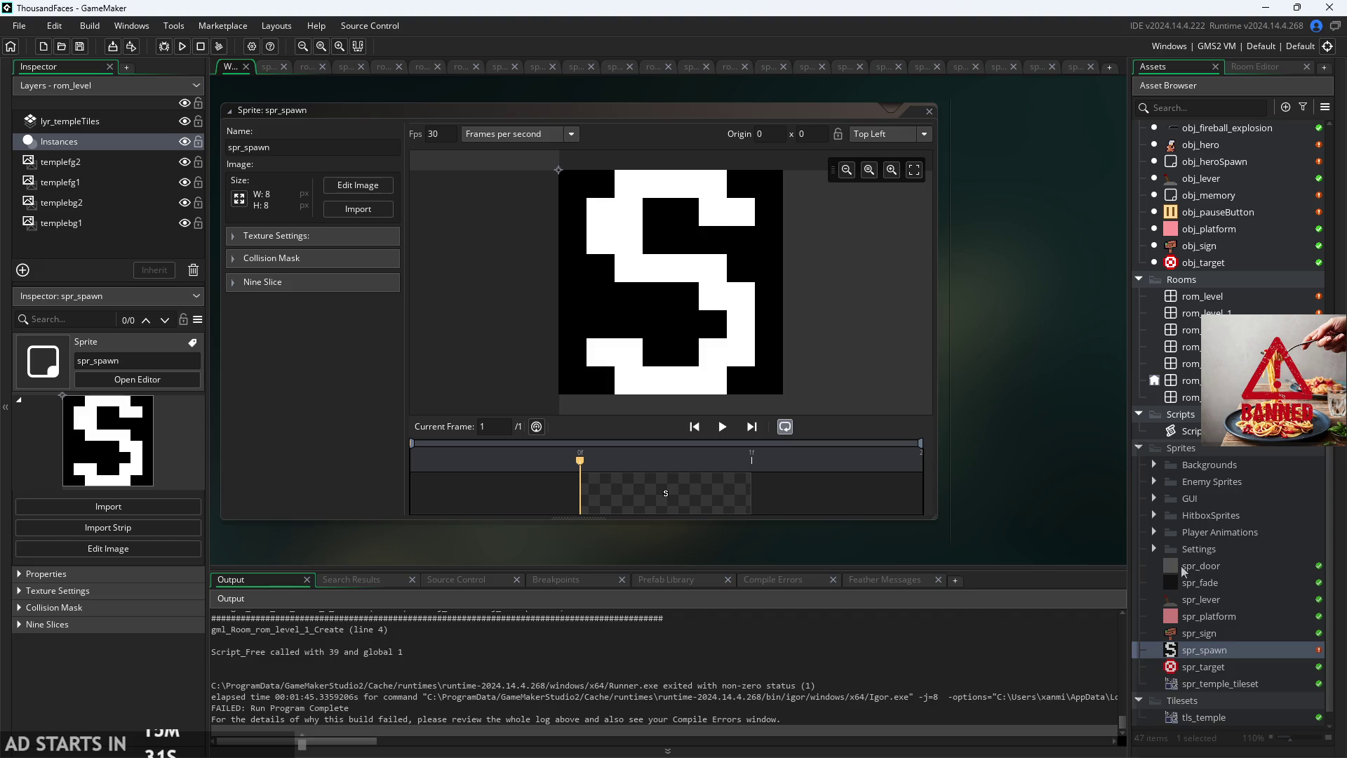
# Step: Set spr_spawn's origin to Middle Centre and check spr_heroCharacter's size
pyautogui.click(890, 137)
pyautogui.click(902, 210)
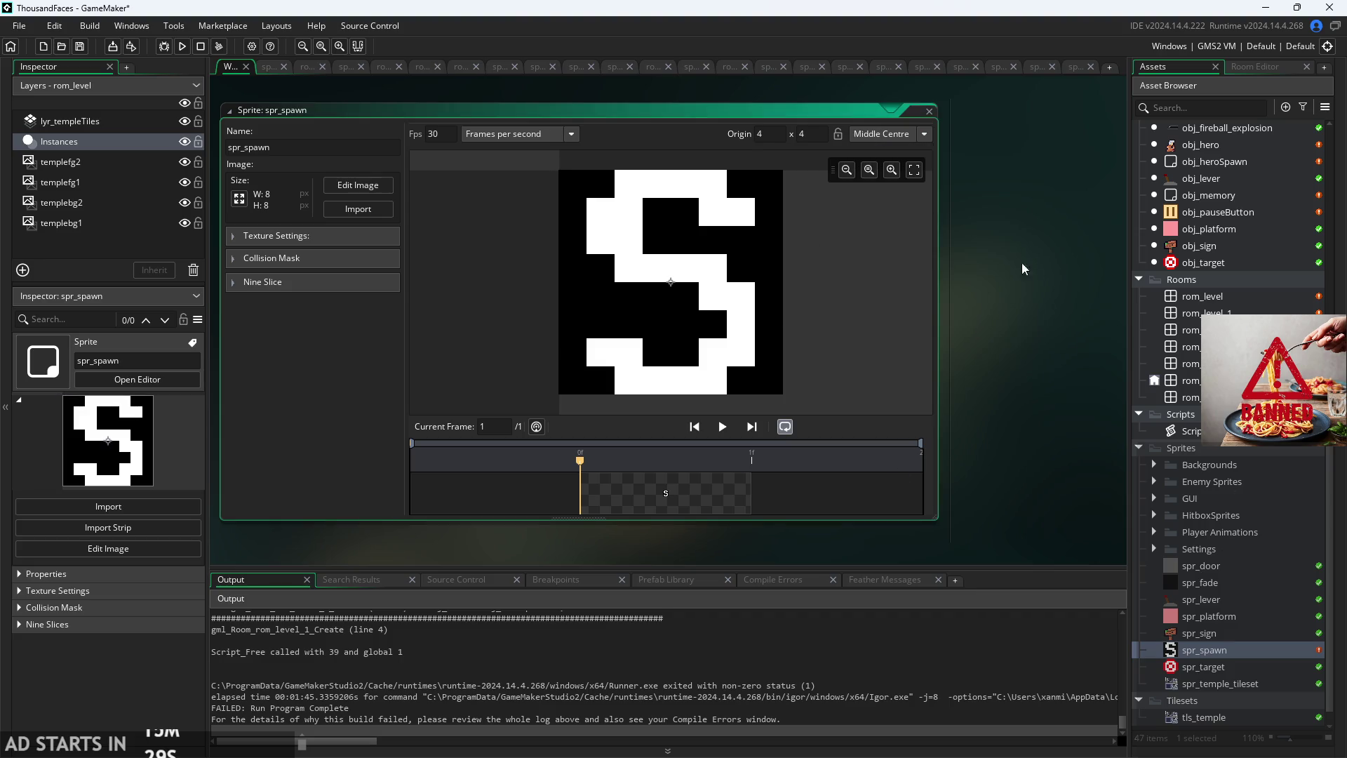
pyautogui.scroll(-1, 1237, 646)
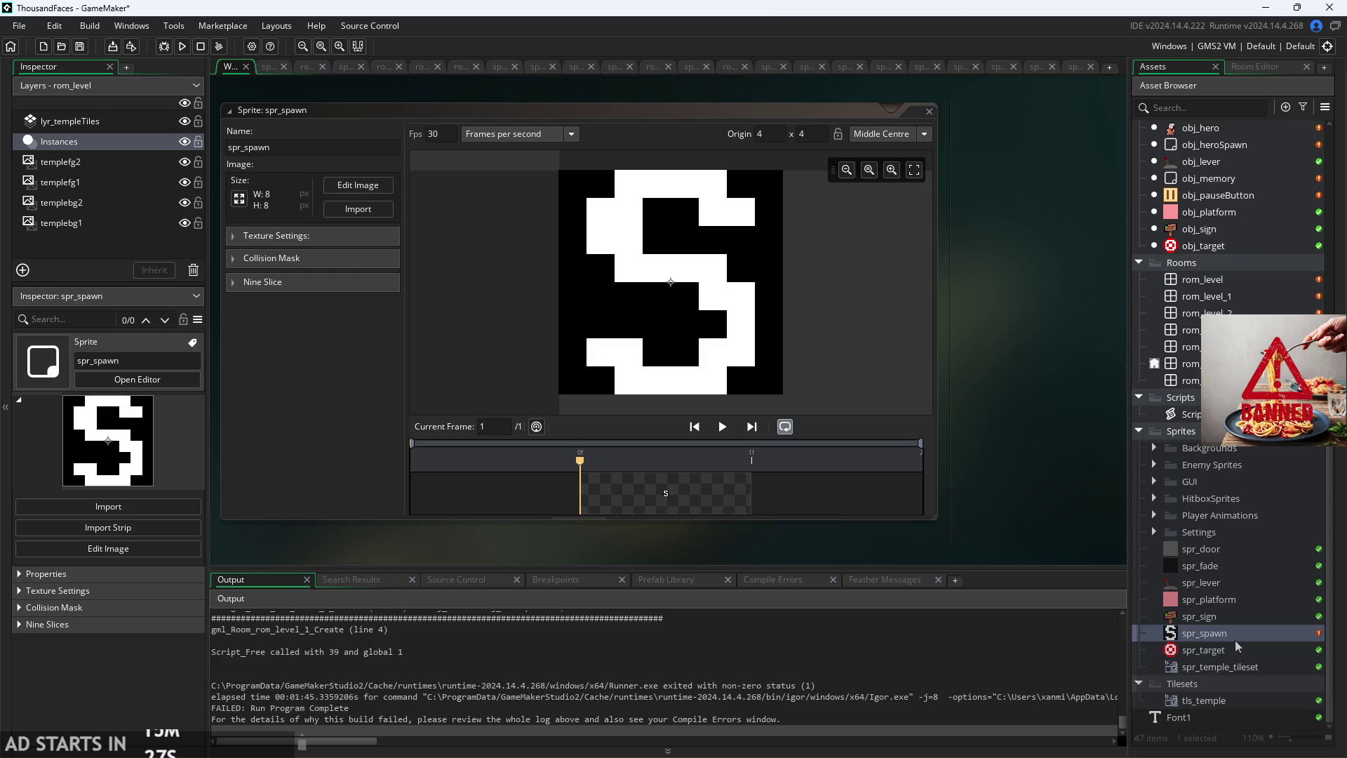
pyautogui.click(1154, 515)
pyautogui.doubleClick(1232, 619)
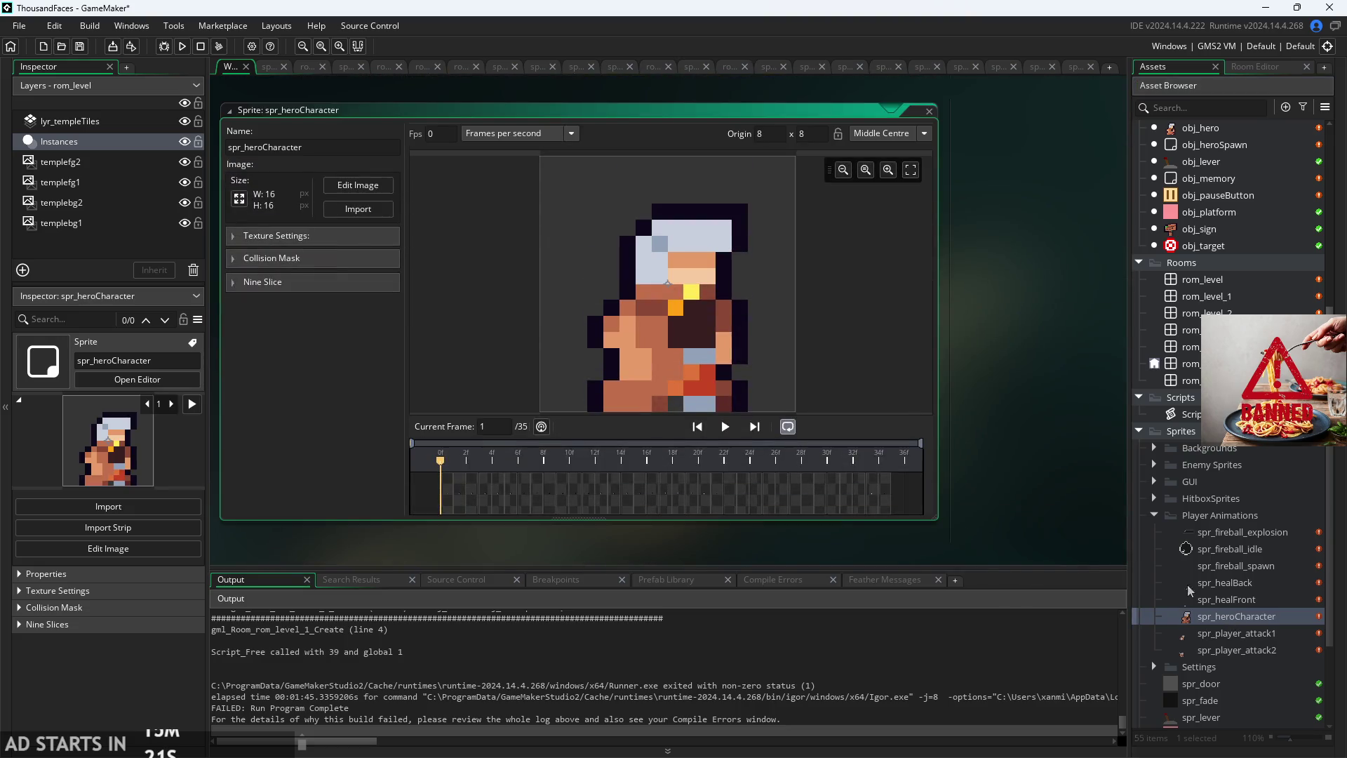
pyautogui.click(1154, 515)
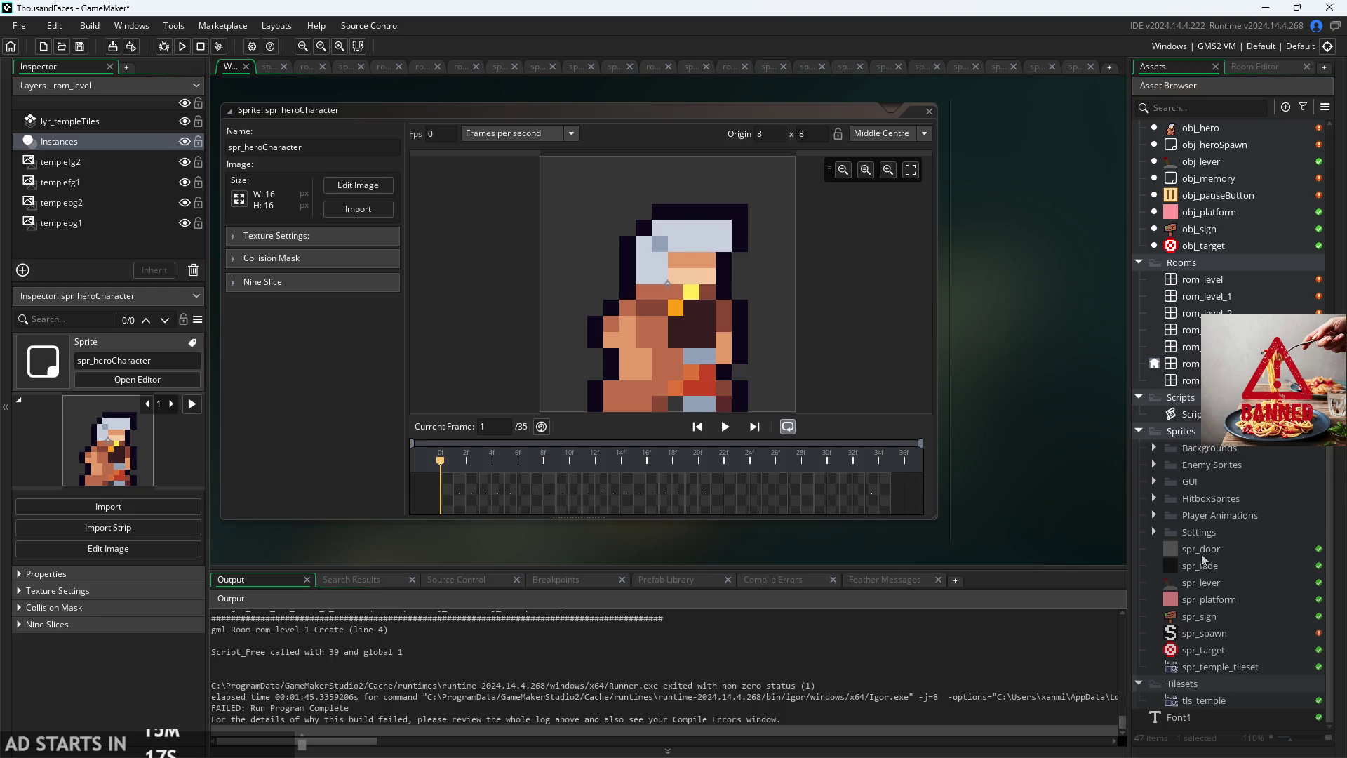
# Step: Scale spr_spawn to 16x16 to match the hero sprite
pyautogui.doubleClick(1204, 633)
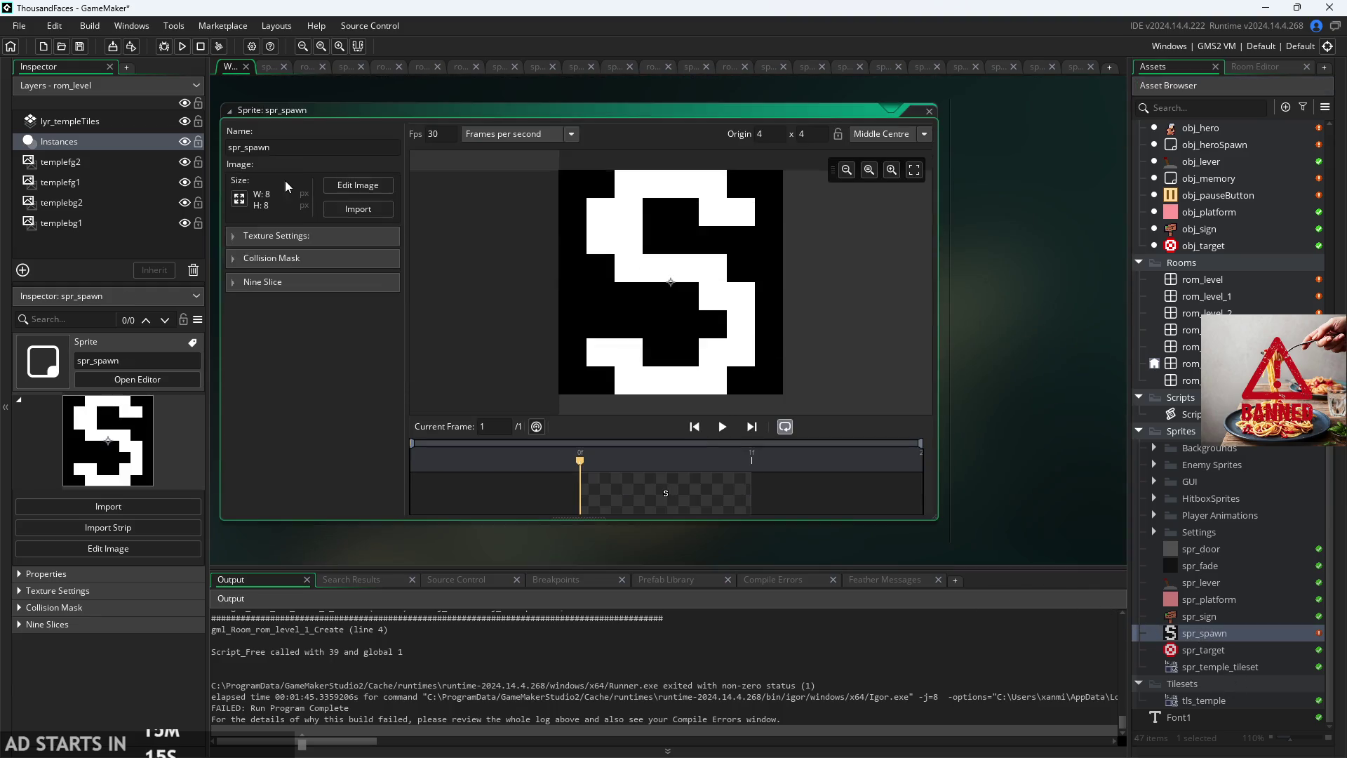
pyautogui.click(240, 199)
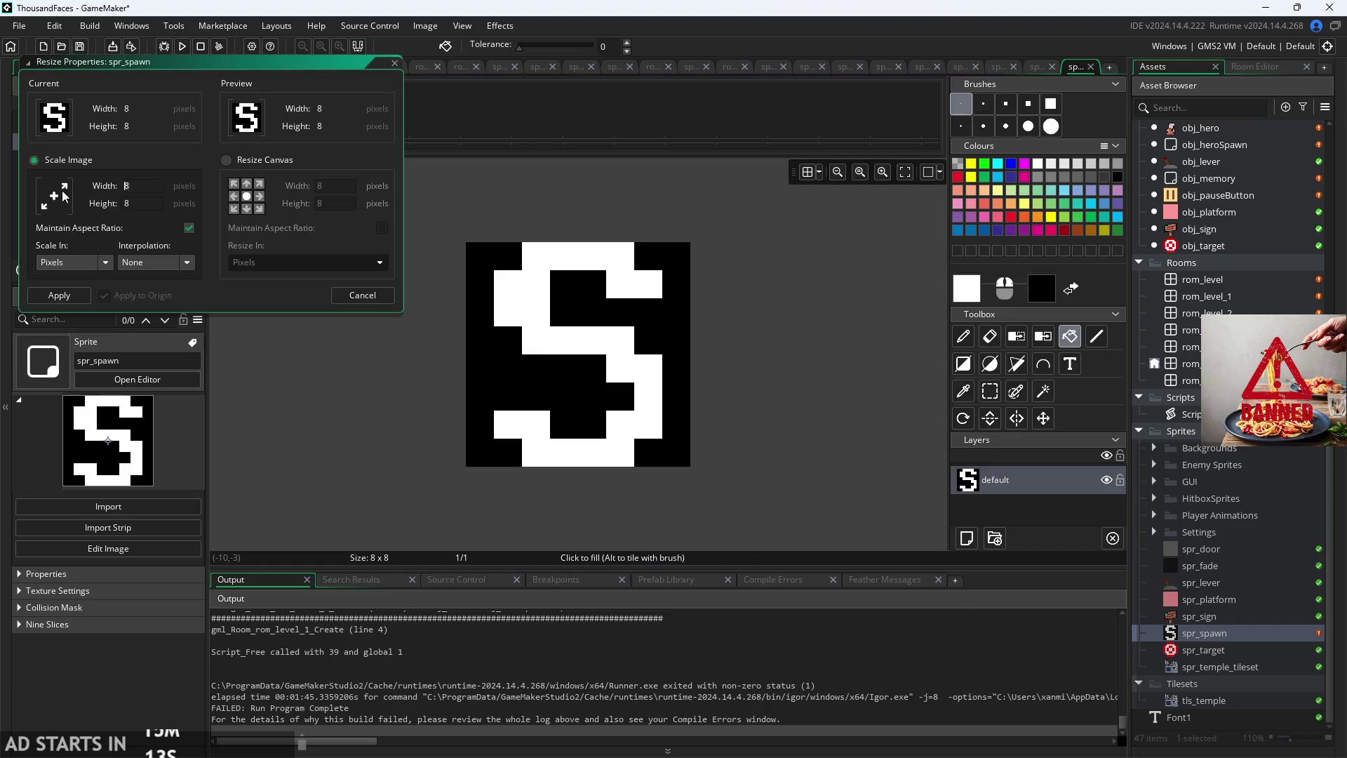
pyautogui.press('Return')
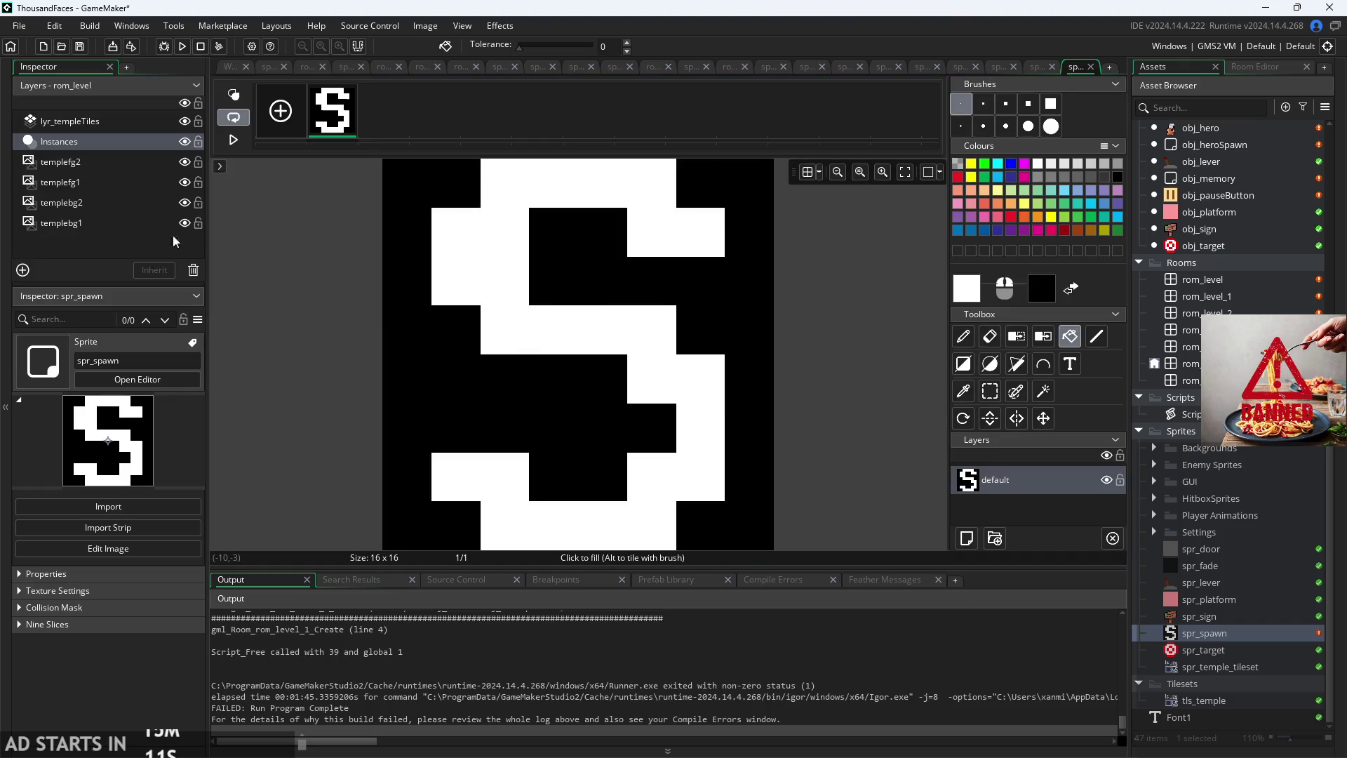
pyautogui.scroll(-1, 349, 313)
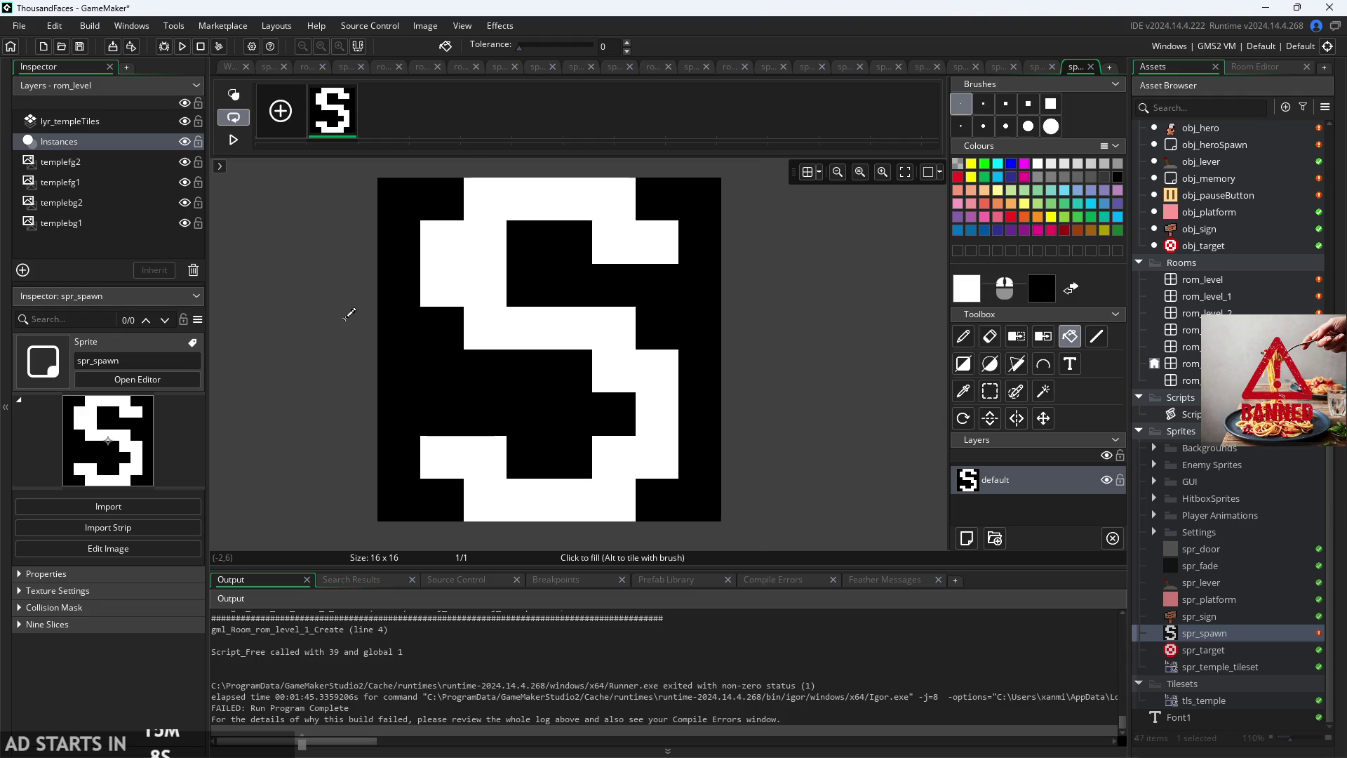
pyautogui.scroll(-2, 496, 274)
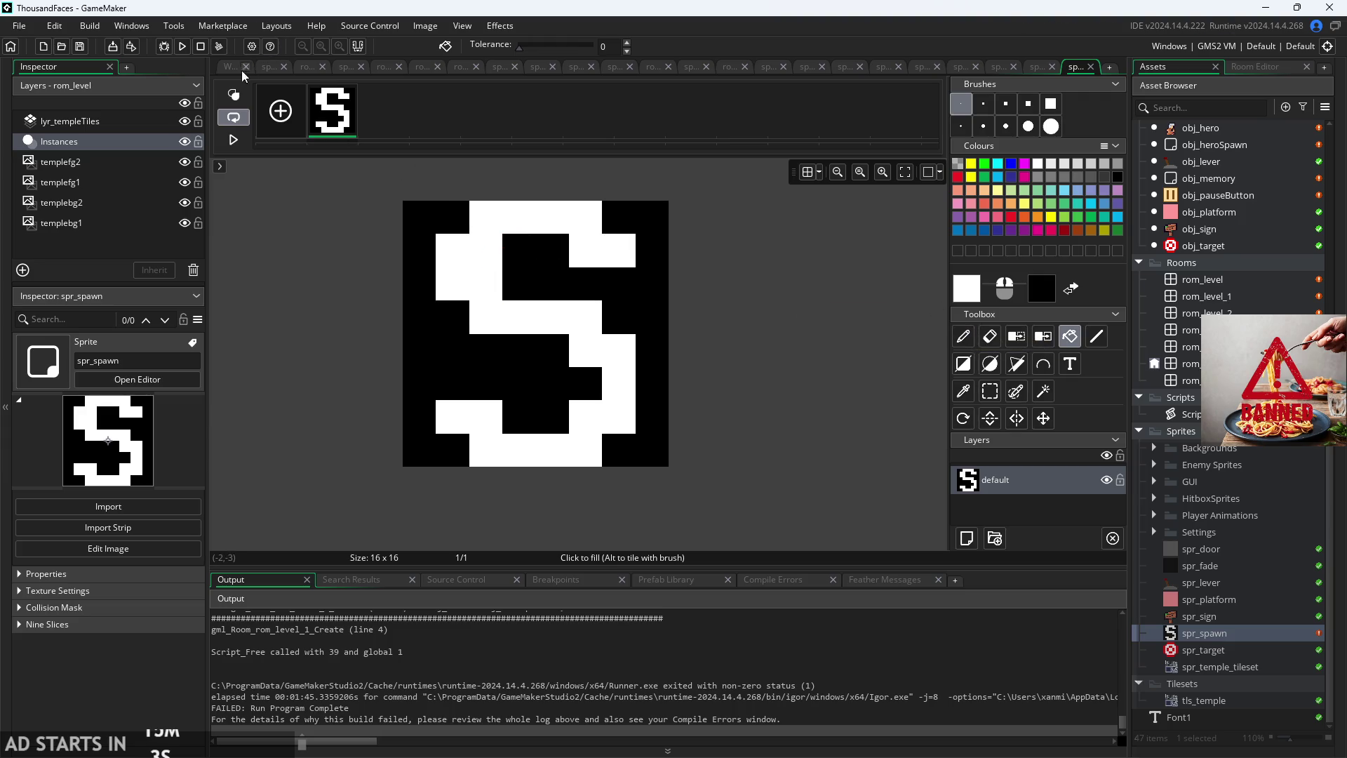
pyautogui.click(228, 67)
pyautogui.scroll(3, 1169, 410)
pyautogui.scroll(3, 1193, 388)
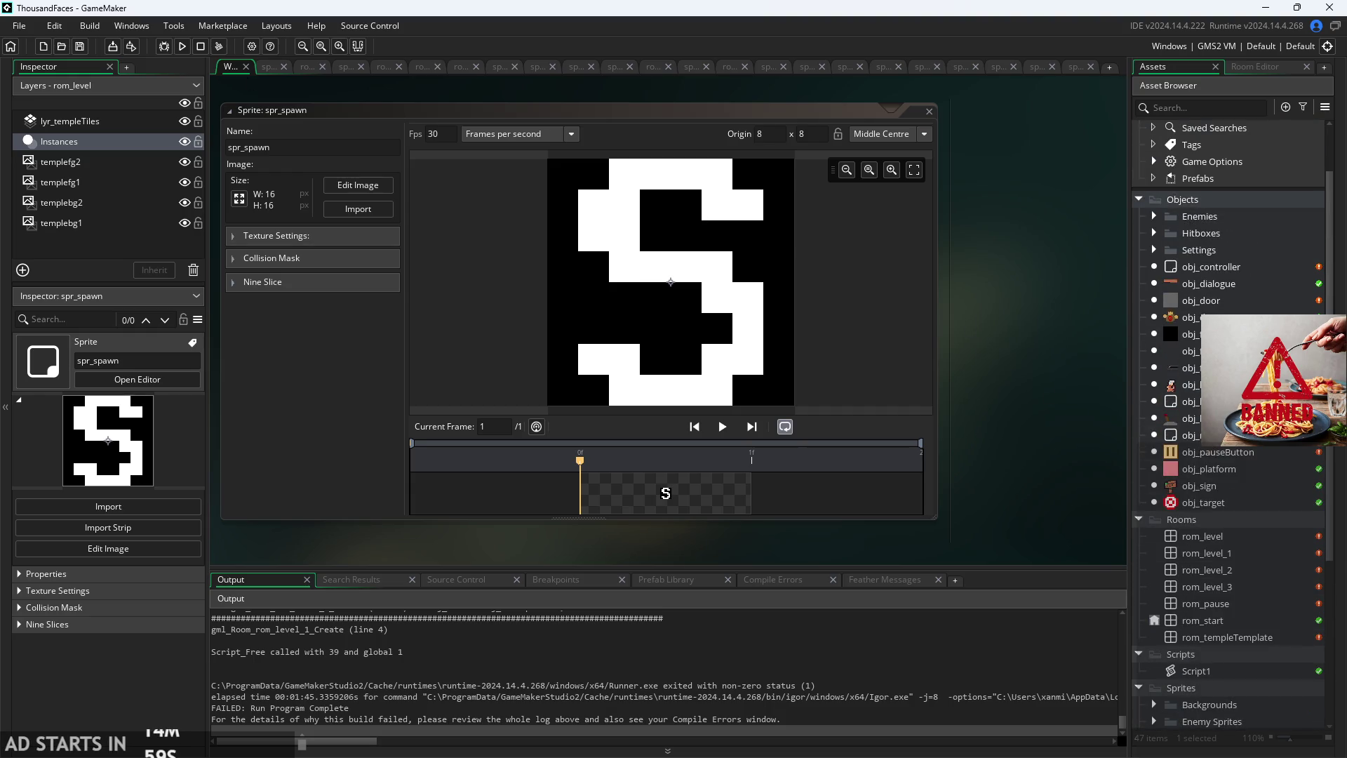
# Step: Assign spr_spawn as obj_heroSpawn's sprite
pyautogui.doubleClick(1190, 401)
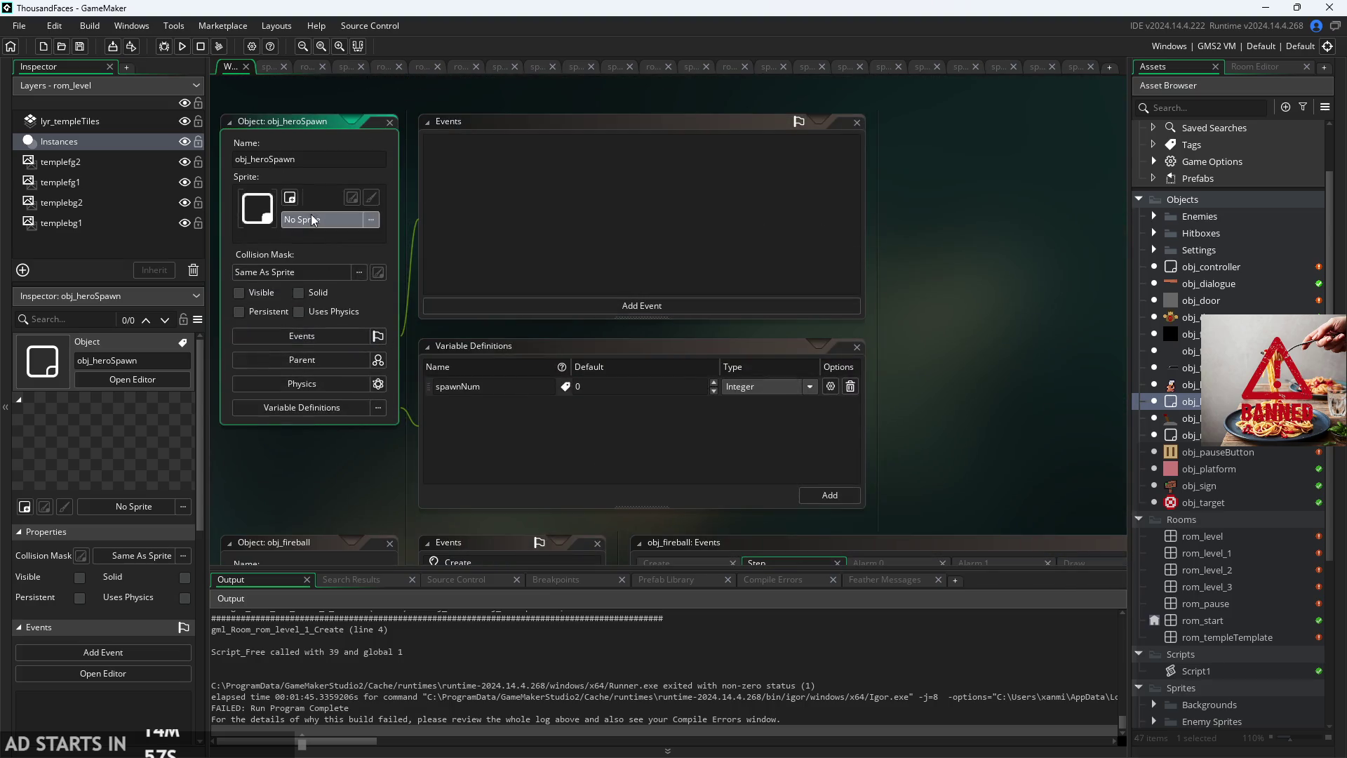
pyautogui.click(313, 219)
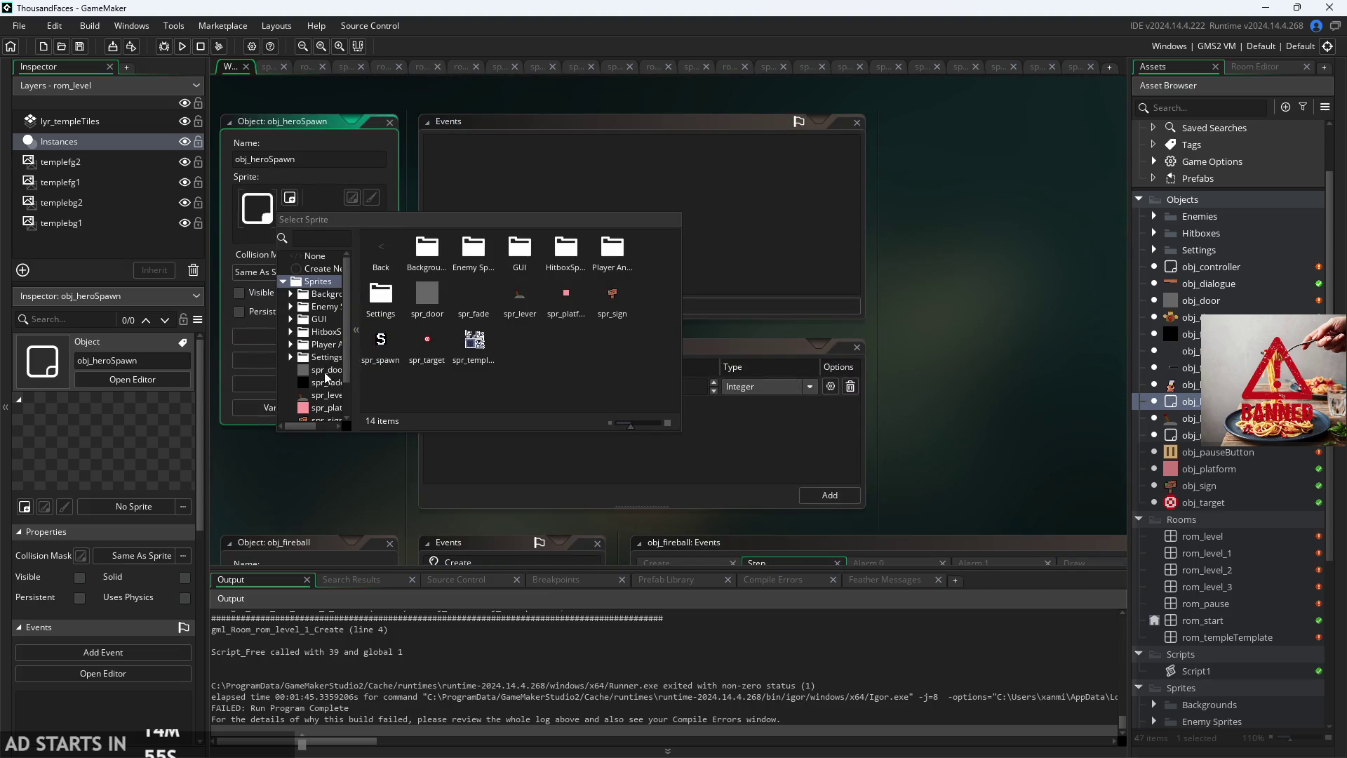
pyautogui.scroll(-2, 327, 381)
pyautogui.click(328, 390)
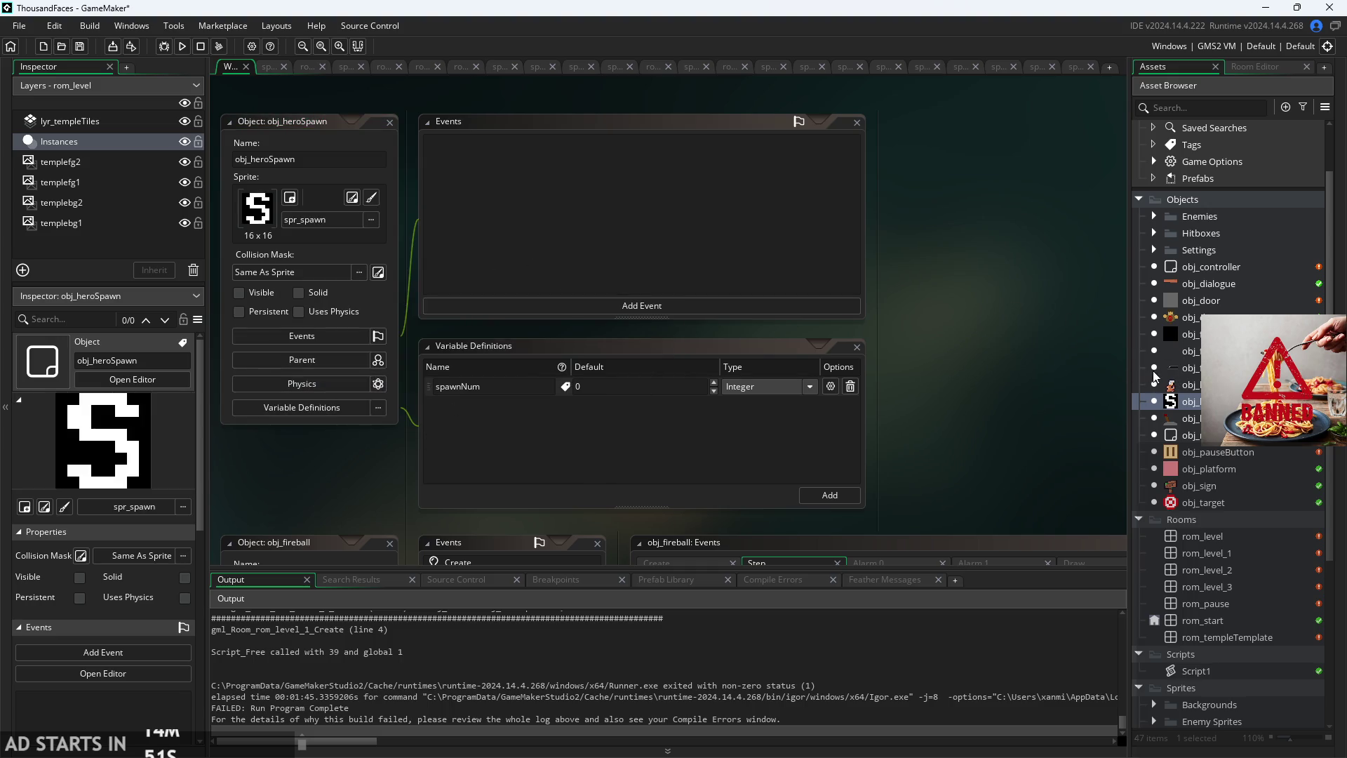
# Step: In rom_level, move the spawn point to 48, 153 and set its spawnNum to 1
pyautogui.doubleClick(1245, 539)
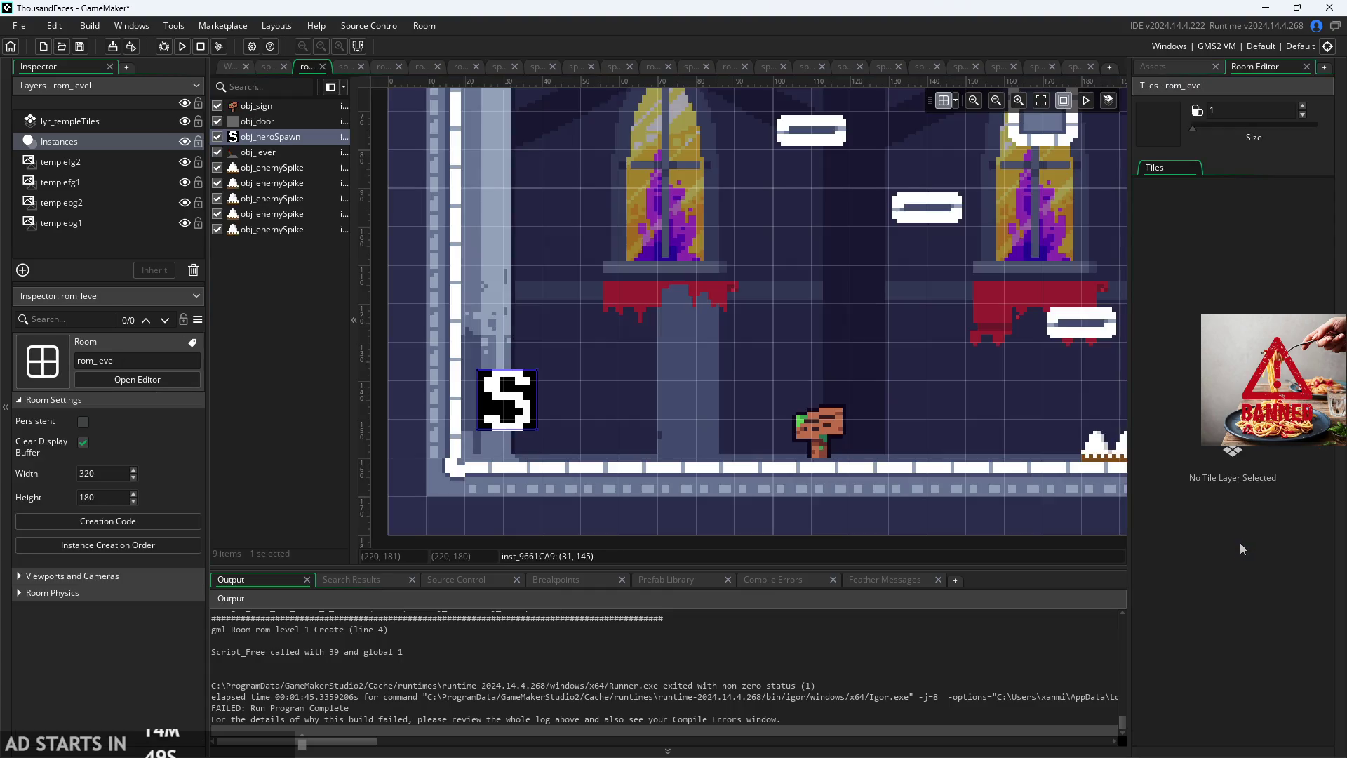
pyautogui.moveTo(511, 414)
pyautogui.mouseDown()
pyautogui.moveTo(579, 411)
pyautogui.moveTo(561, 444)
pyautogui.moveTo(618, 430)
pyautogui.moveTo(621, 445)
pyautogui.moveTo(658, 411)
pyautogui.mouseUp()
pyautogui.scroll(5, 572, 446)
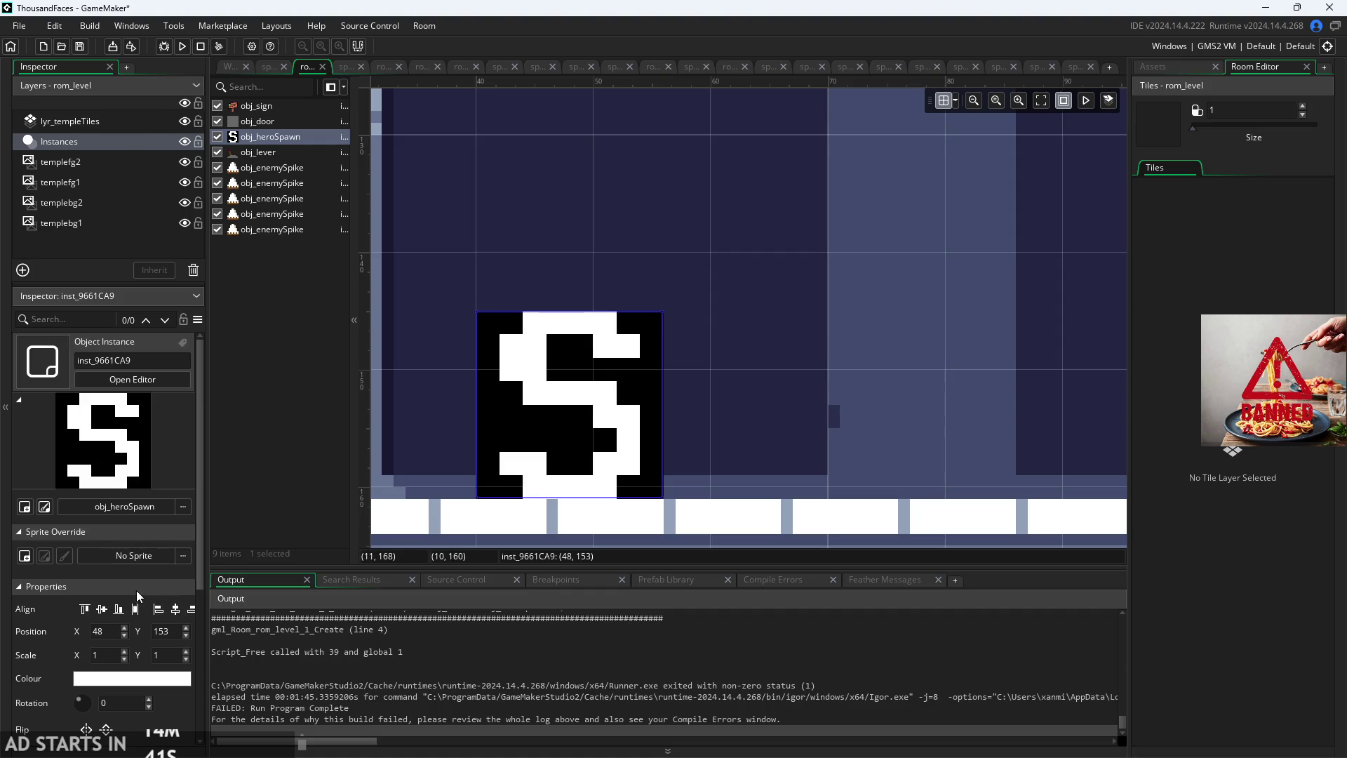
pyautogui.scroll(-3, 162, 593)
pyautogui.click(184, 716)
pyautogui.write('1')
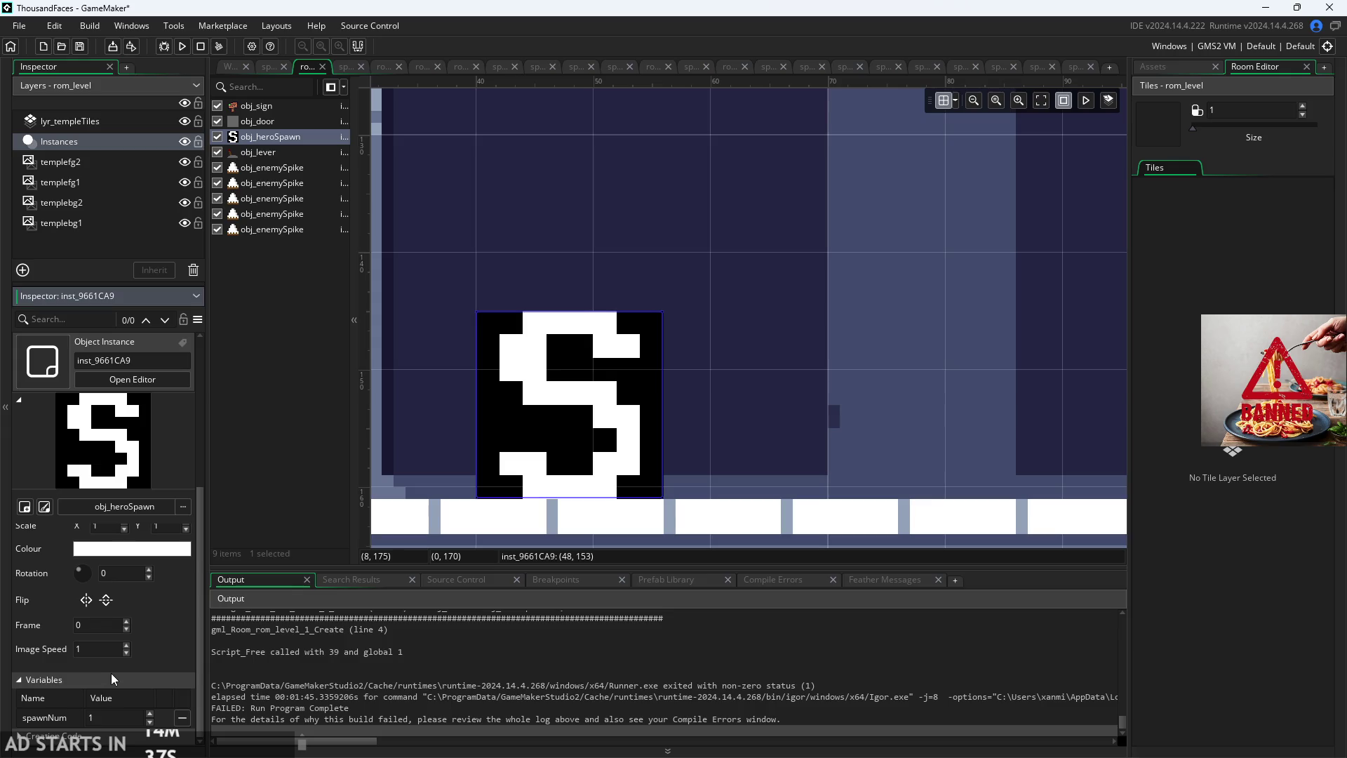
pyautogui.click(21, 679)
pyautogui.scroll(-1, 787, 410)
pyautogui.scroll(-3, 787, 410)
# Step: Open obj_start's Left Pressed code from the Settings objects folder
pyautogui.click(1175, 66)
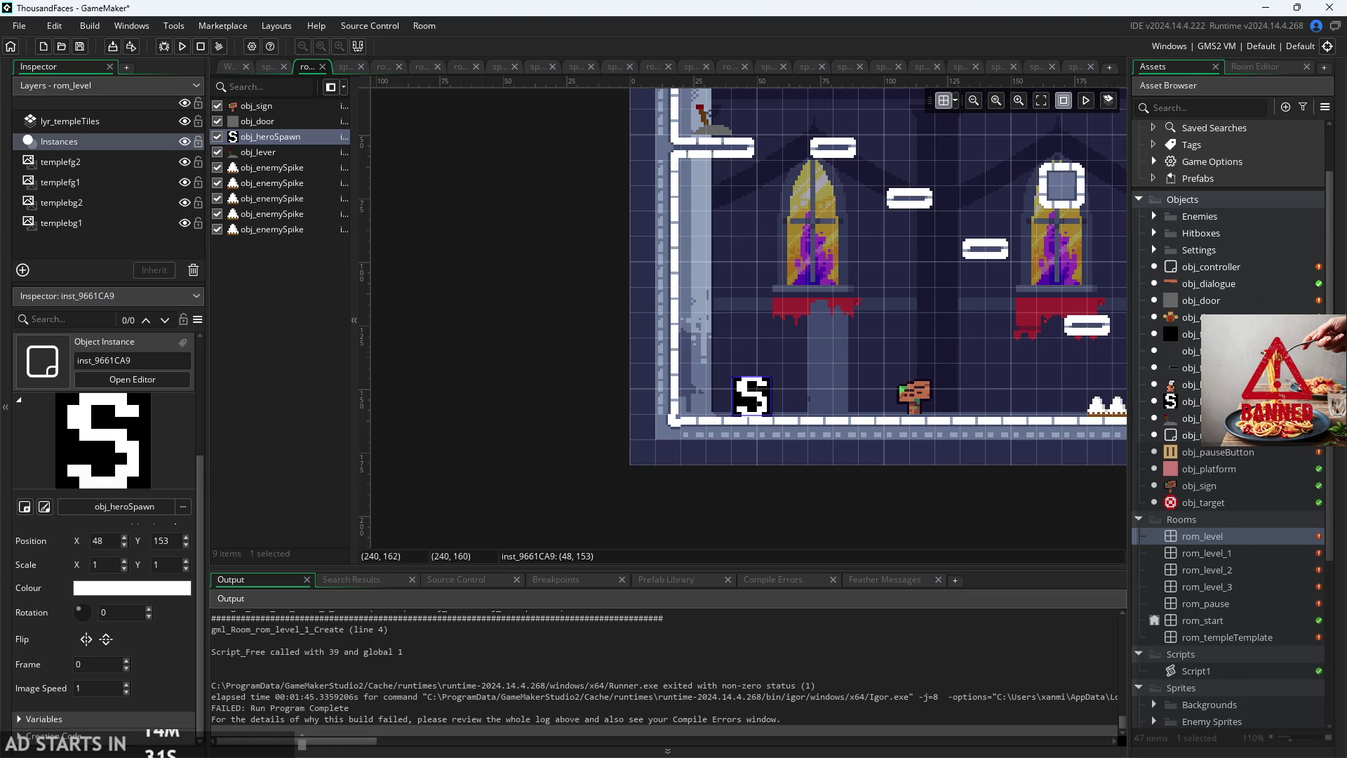
pyautogui.click(1155, 318)
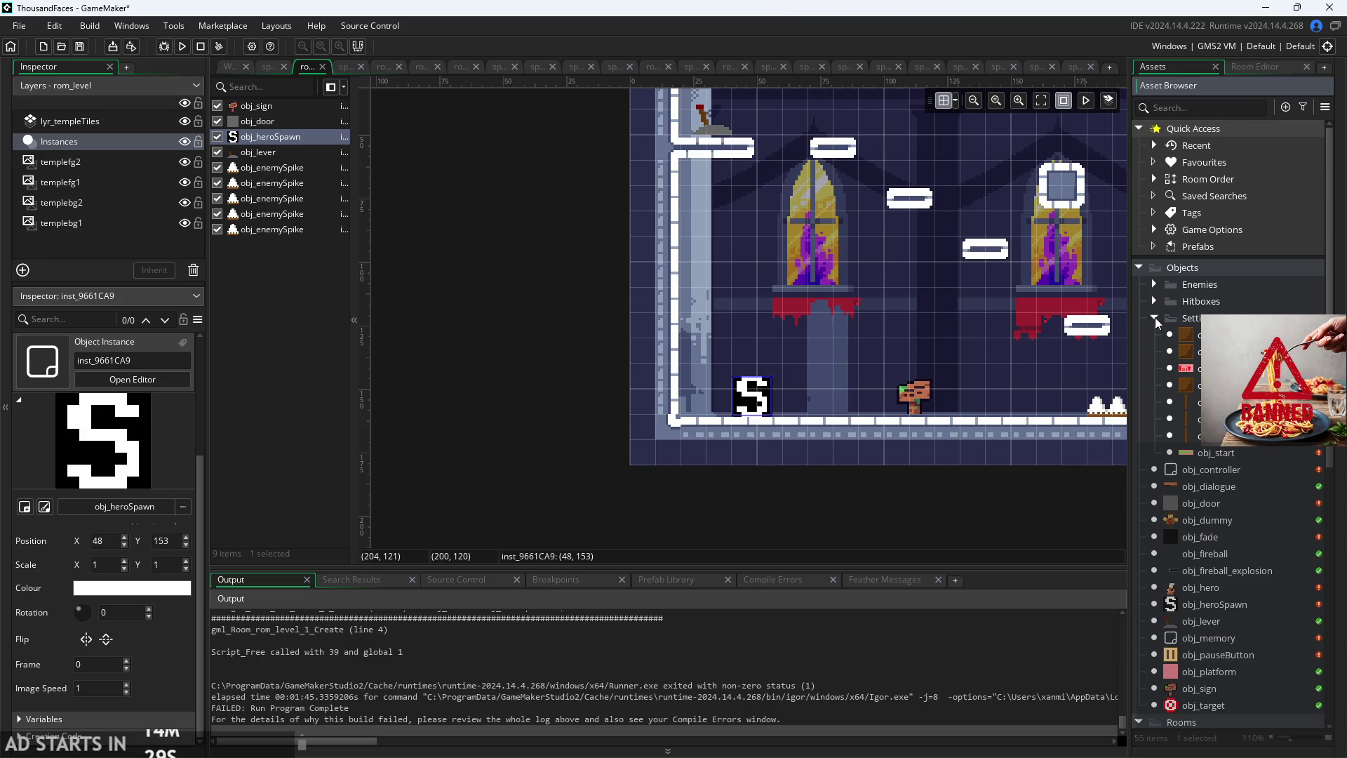
pyautogui.click(1211, 456)
pyautogui.click(1211, 456)
pyautogui.doubleClick(1283, 455)
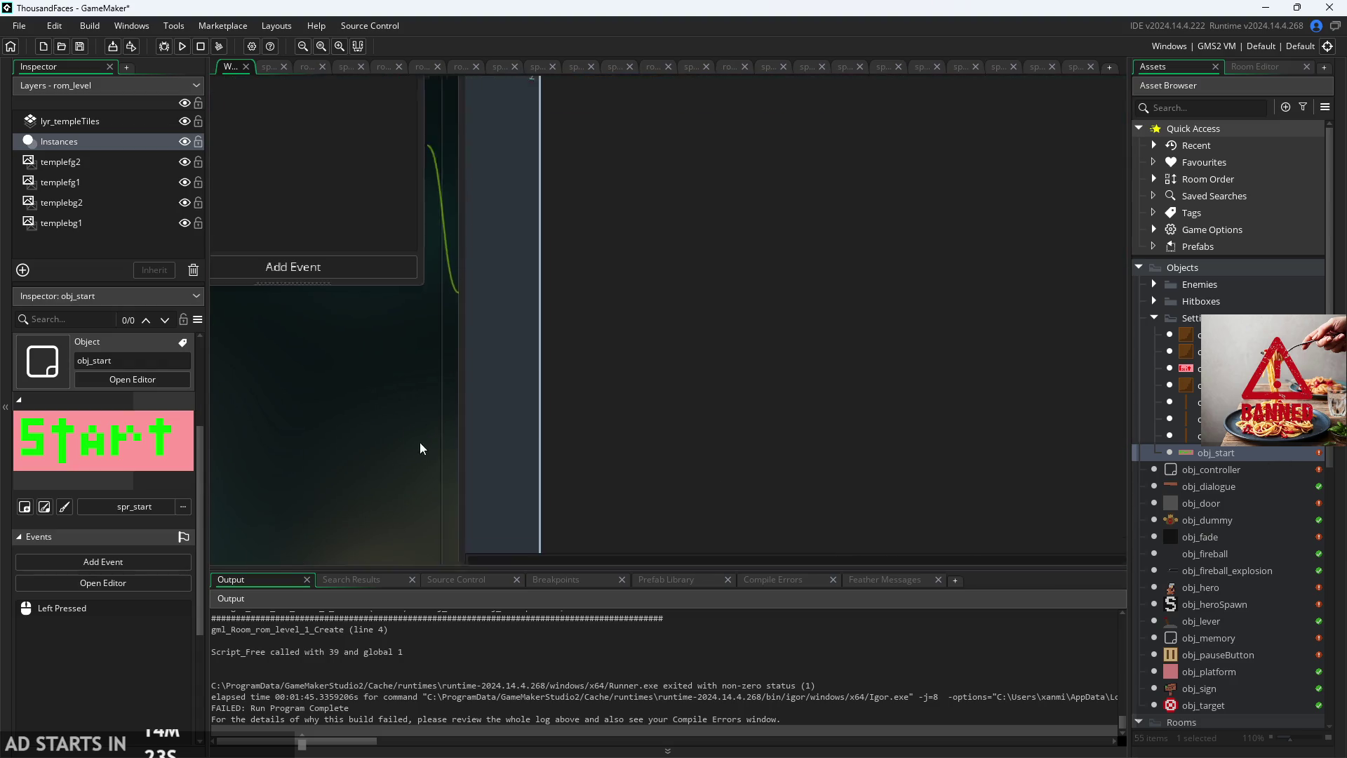
# Step: Add ', spawnNum : 1' to obj_start's room-change call, then open rom_level
pyautogui.click(887, 177)
pyautogui.write(', spawnNum : 1});')
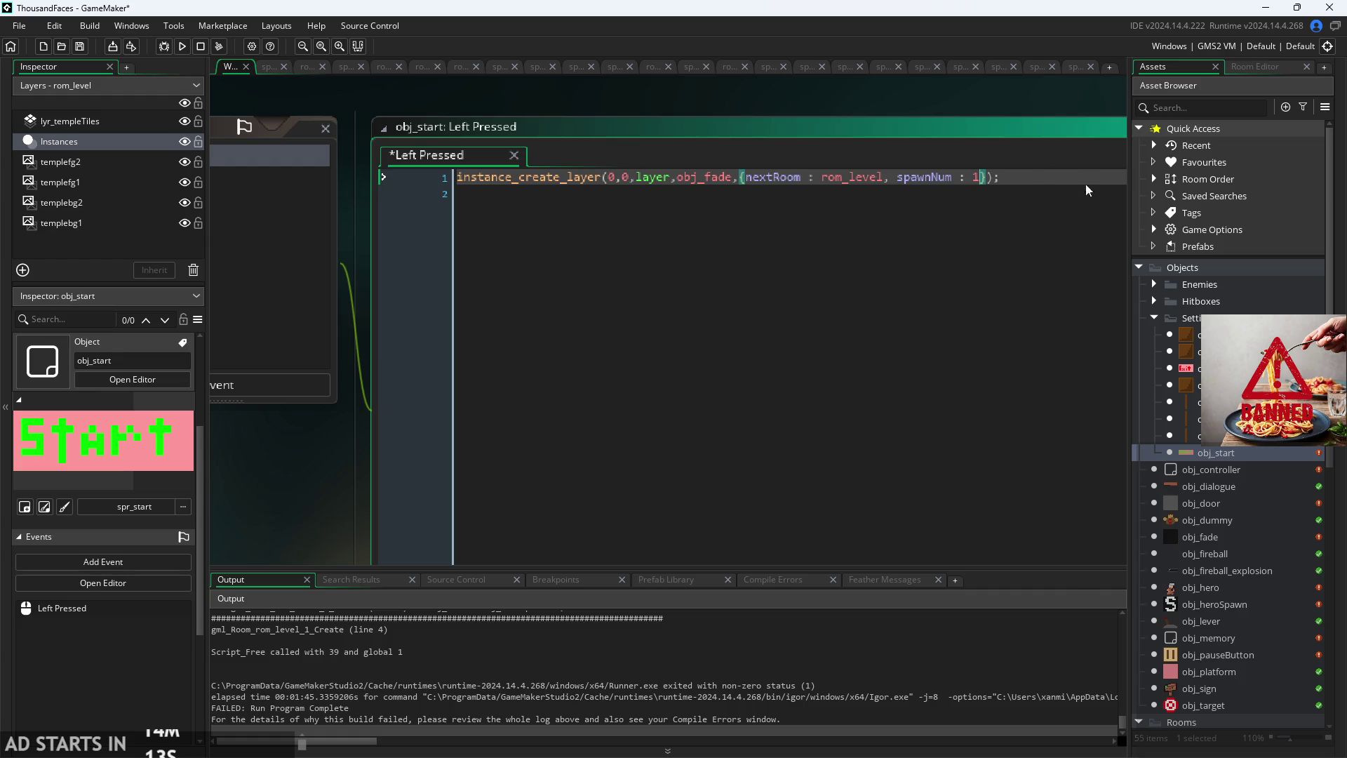
pyautogui.scroll(-2, 1222, 520)
pyautogui.scroll(-2, 1225, 533)
pyautogui.click(1228, 570)
pyautogui.doubleClick(1228, 571)
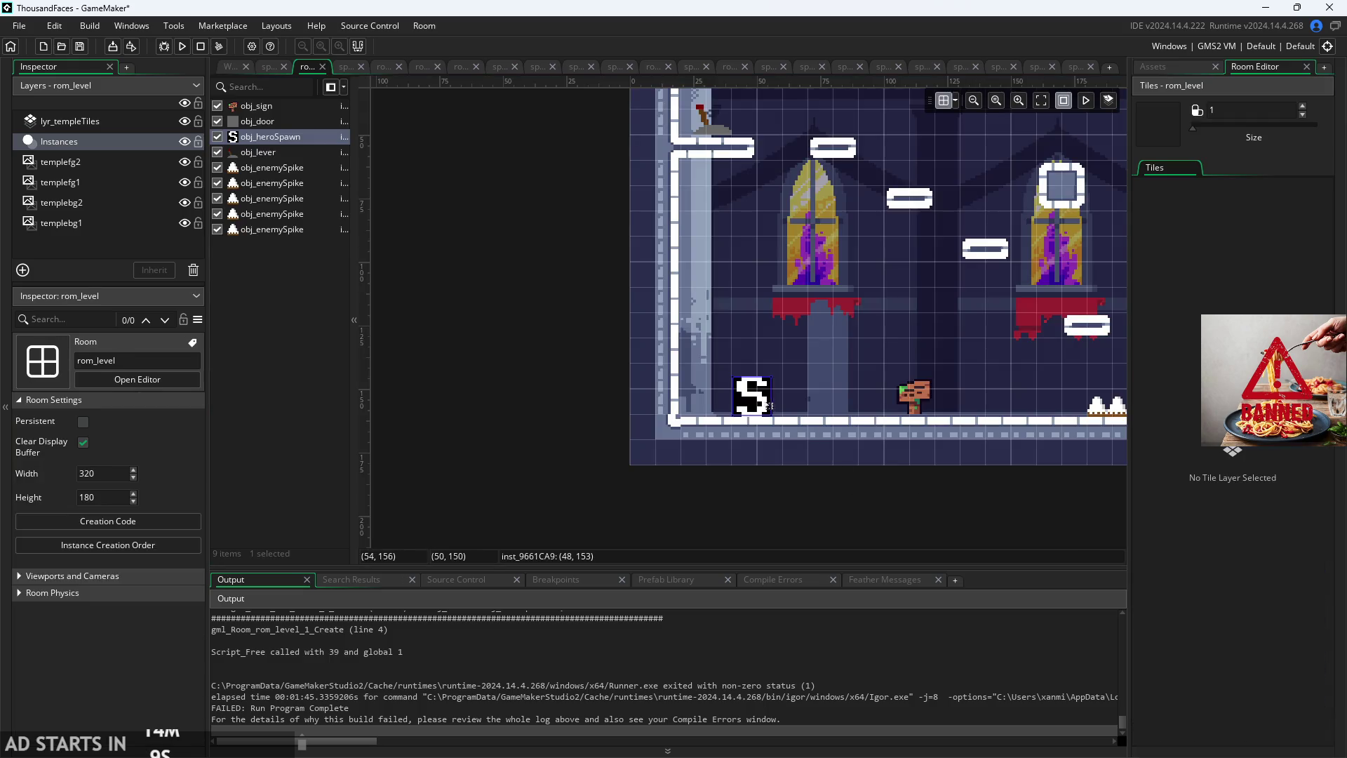
# Step: Select the existing hero spawn point and view its variables
pyautogui.click(766, 405)
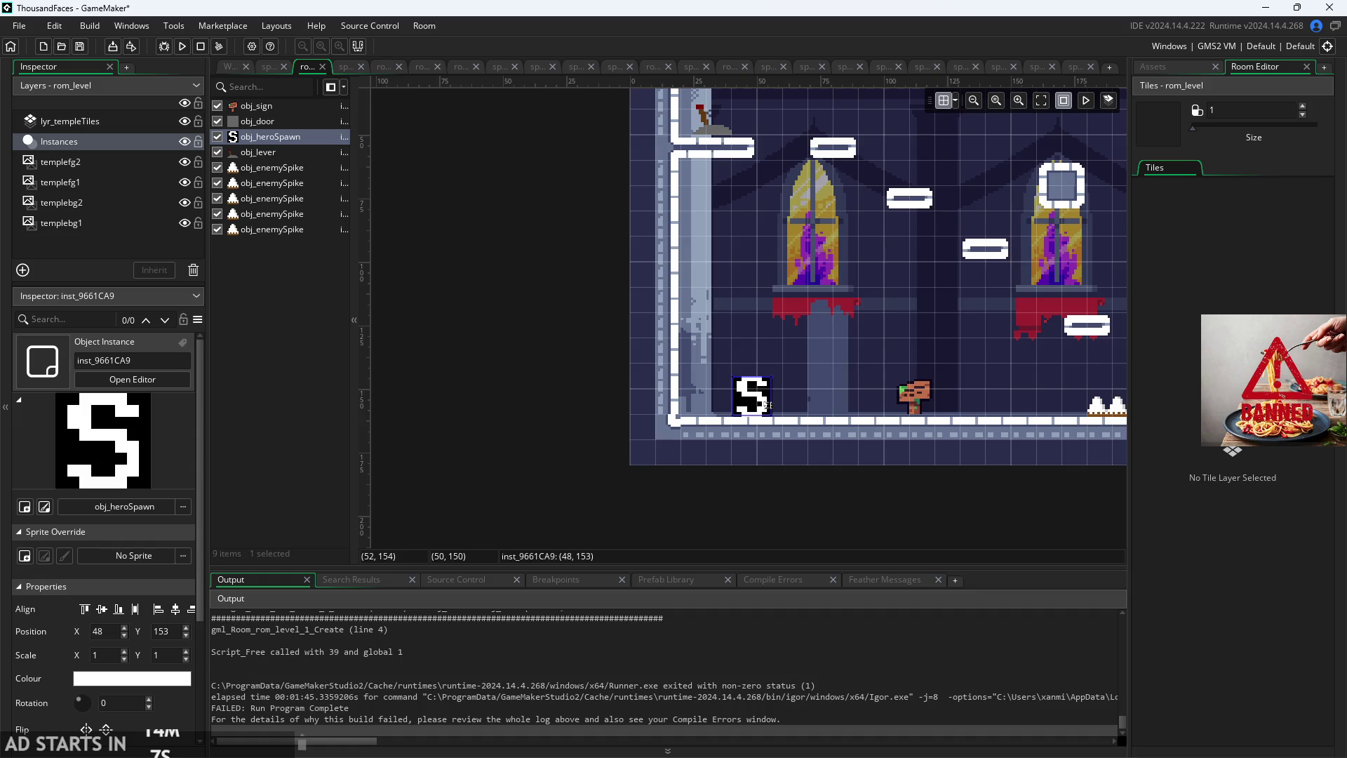
pyautogui.scroll(-2, 135, 621)
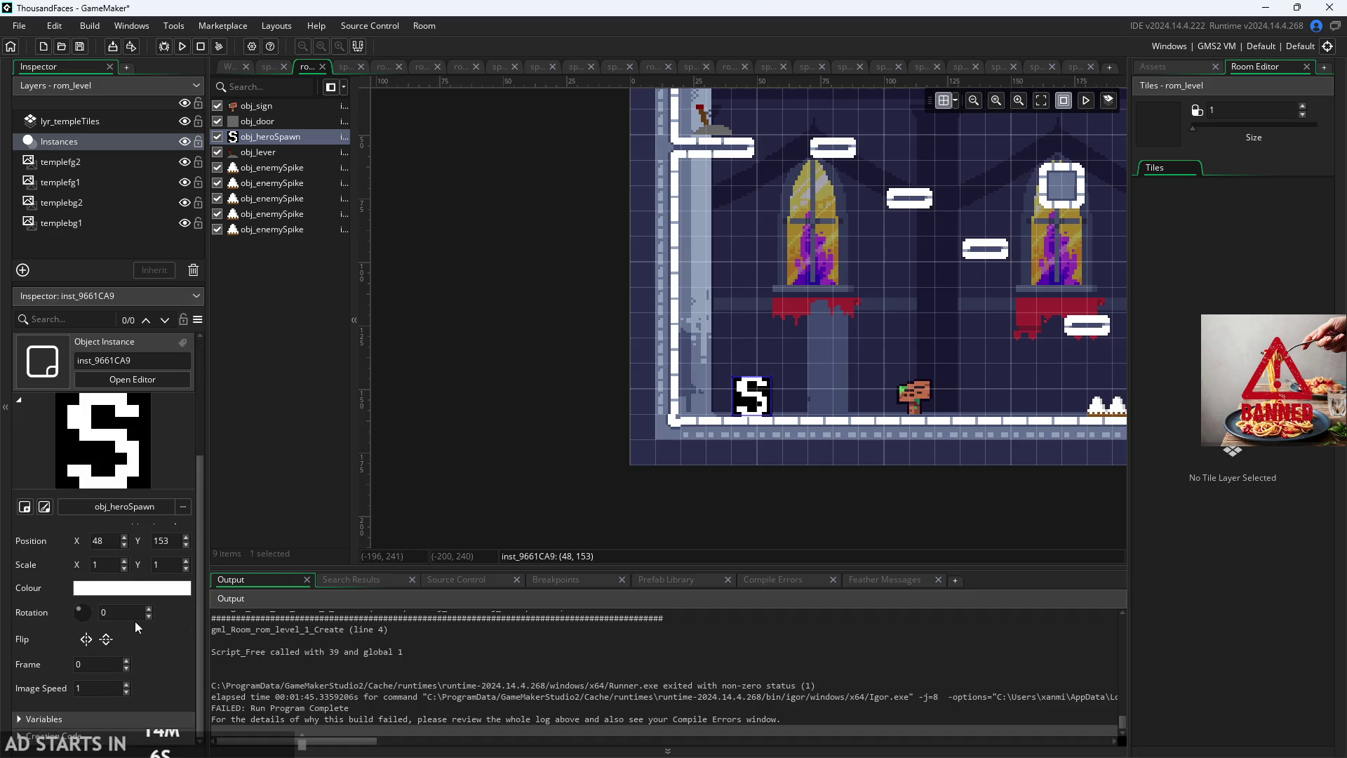
pyautogui.click(23, 719)
pyautogui.scroll(1, 188, 654)
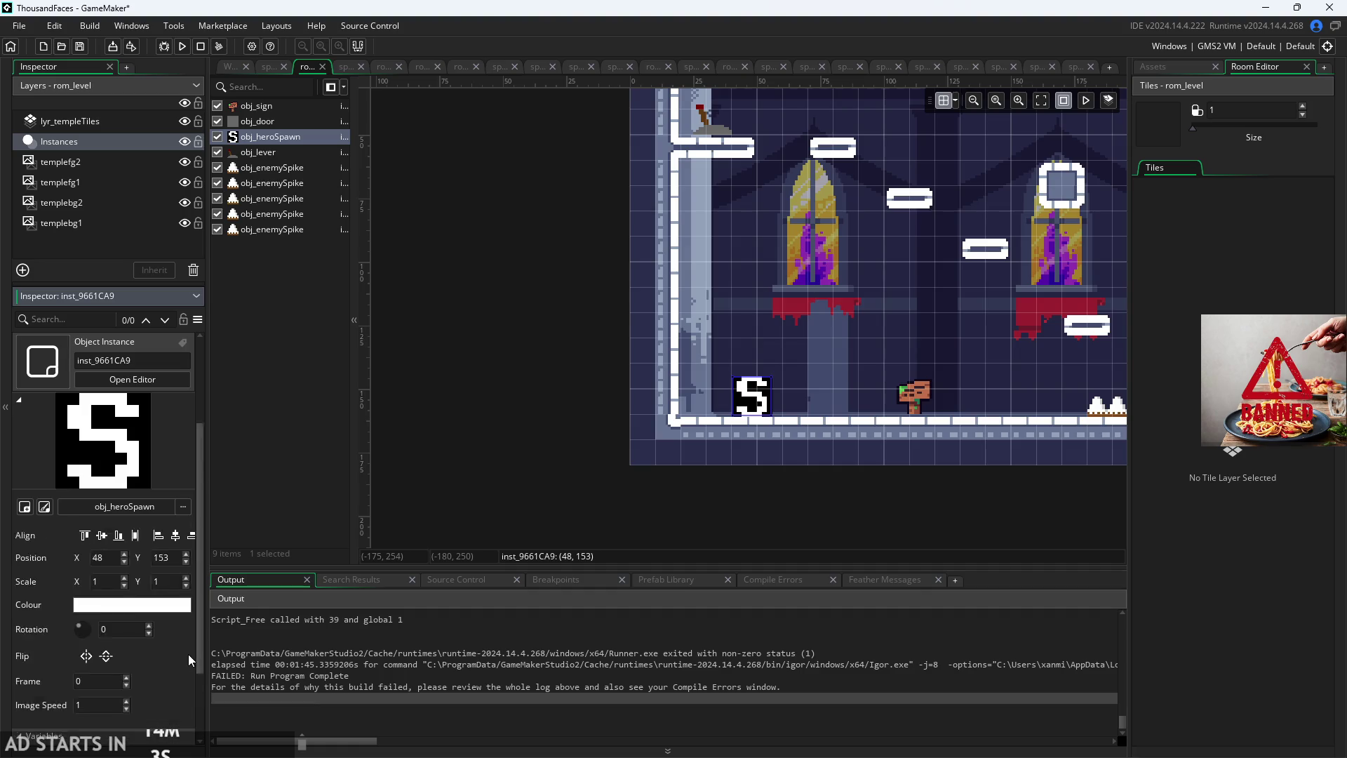
pyautogui.scroll(2, 188, 654)
pyautogui.click(512, 414)
pyautogui.moveTo(748, 492); pyautogui.dragTo(423, 463)
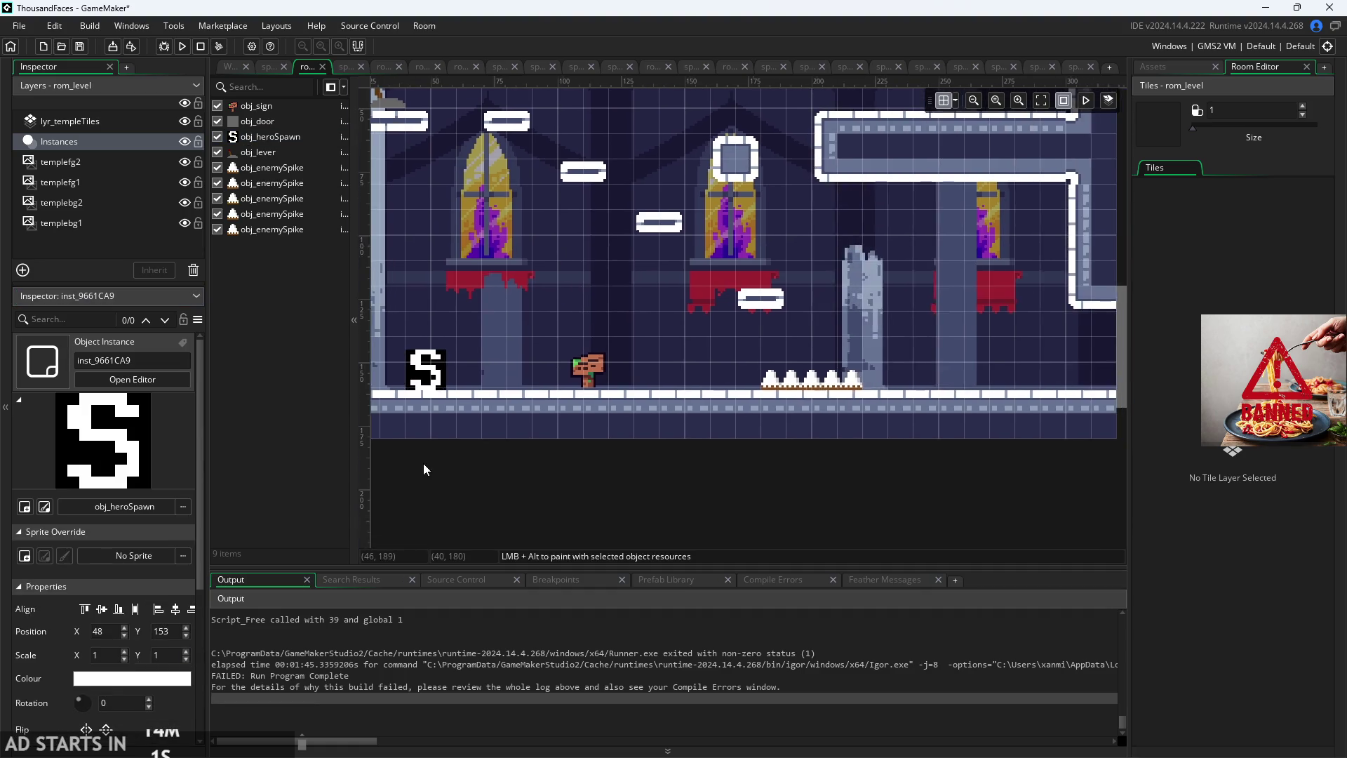
pyautogui.scroll(-2, 682, 470)
pyautogui.click(520, 425)
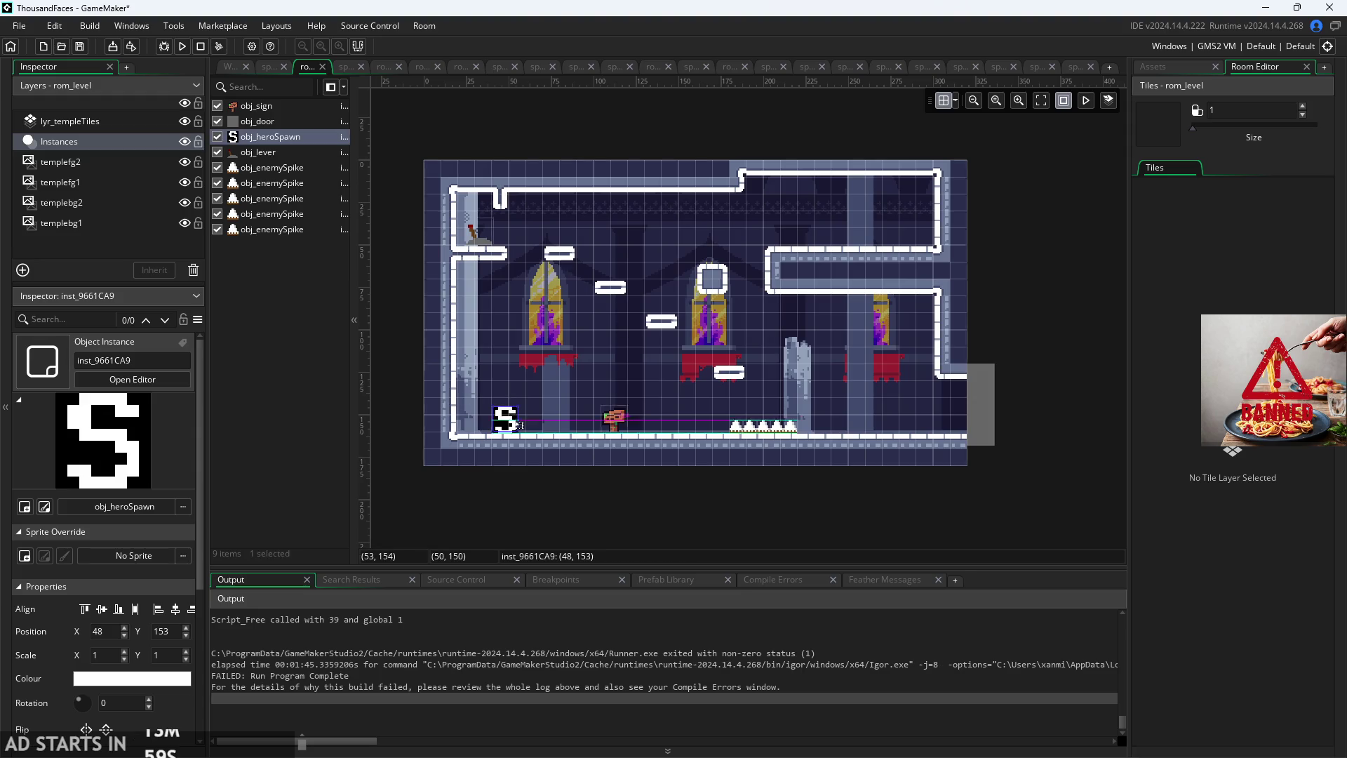
# Step: Duplicate the hero spawn point and move the copy to the room's right end
pyautogui.hotkey('ctrl', 'c')
pyautogui.hotkey('ctrl', 'v')
pyautogui.moveTo(525, 442); pyautogui.dragTo(968, 431)
pyautogui.scroll(3, 943, 428)
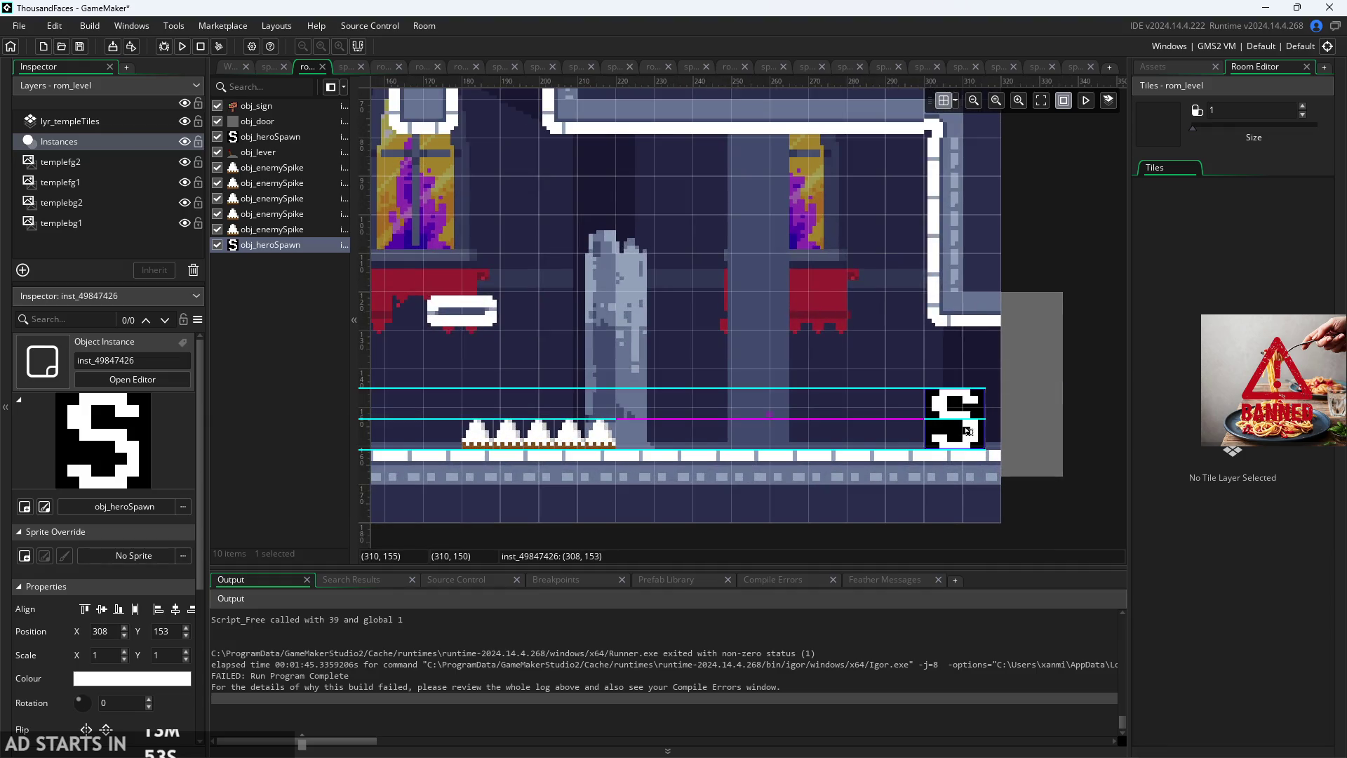
pyautogui.scroll(-3, 157, 604)
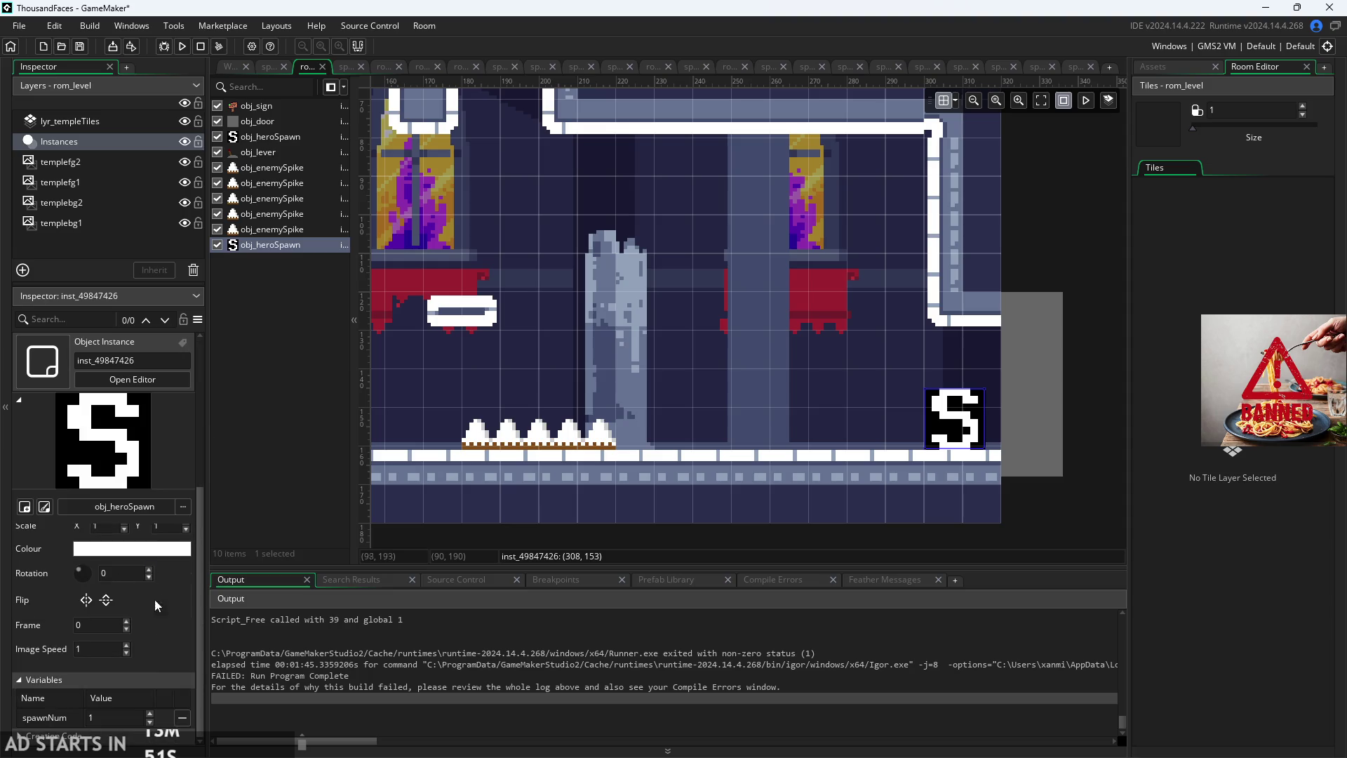
# Step: Set the duplicate spawn point's spawnNum to 2
pyautogui.click(106, 717)
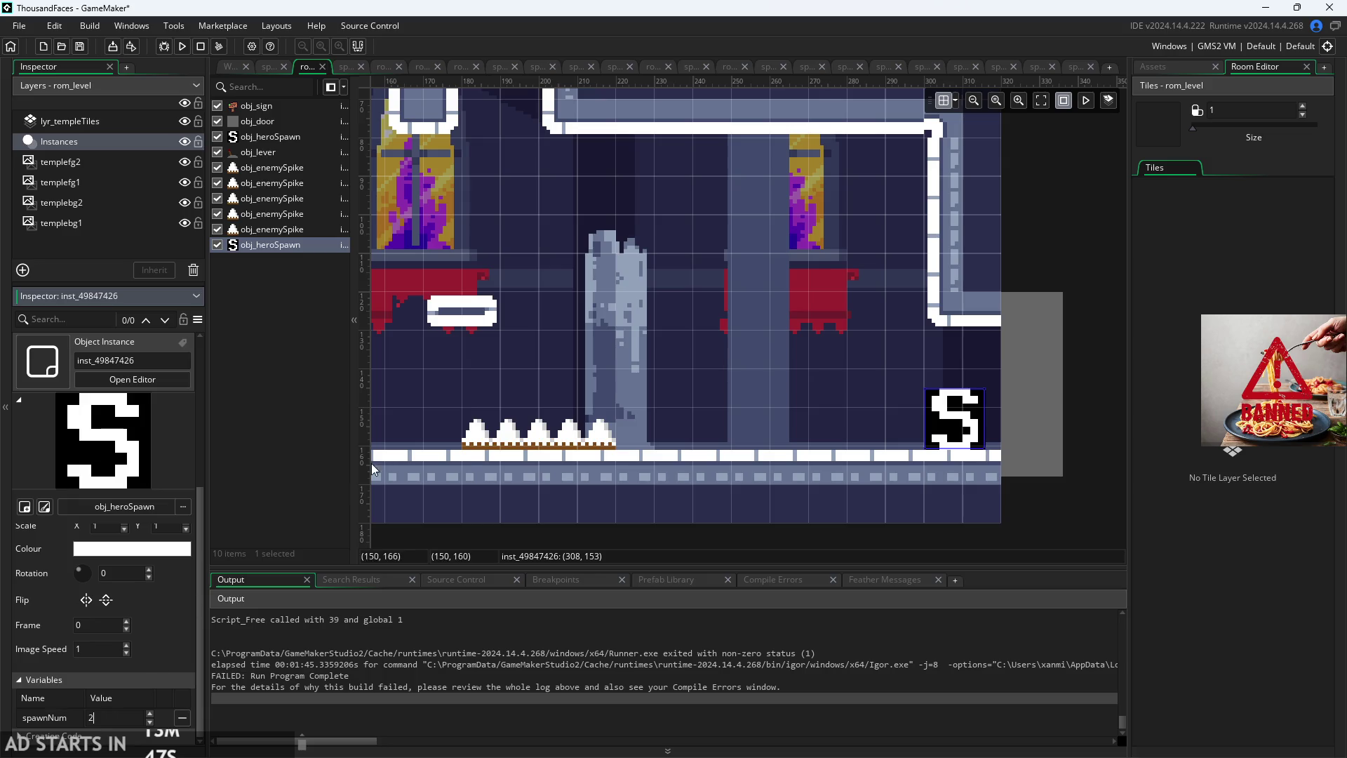
pyautogui.click(489, 450)
pyautogui.scroll(-3, 502, 486)
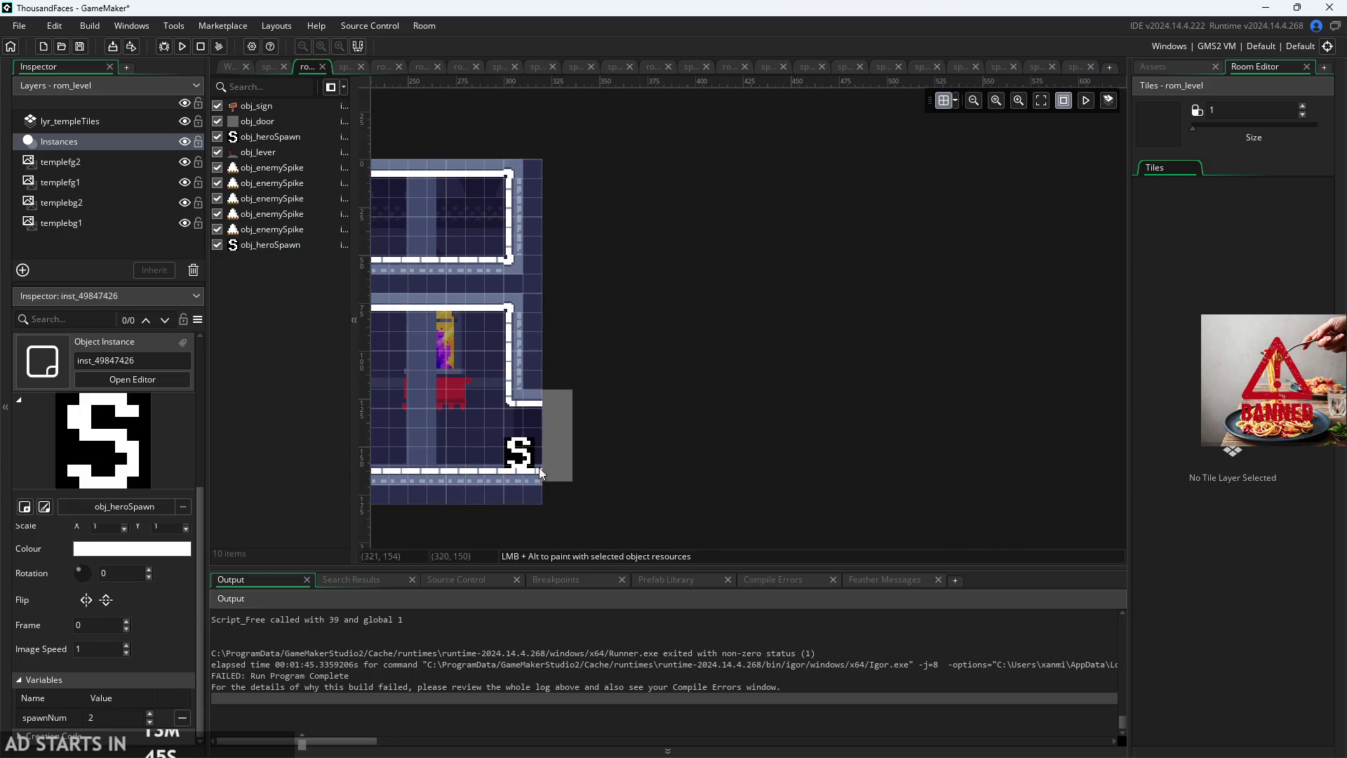
pyautogui.scroll(1, 540, 473)
pyautogui.scroll(-1, 540, 473)
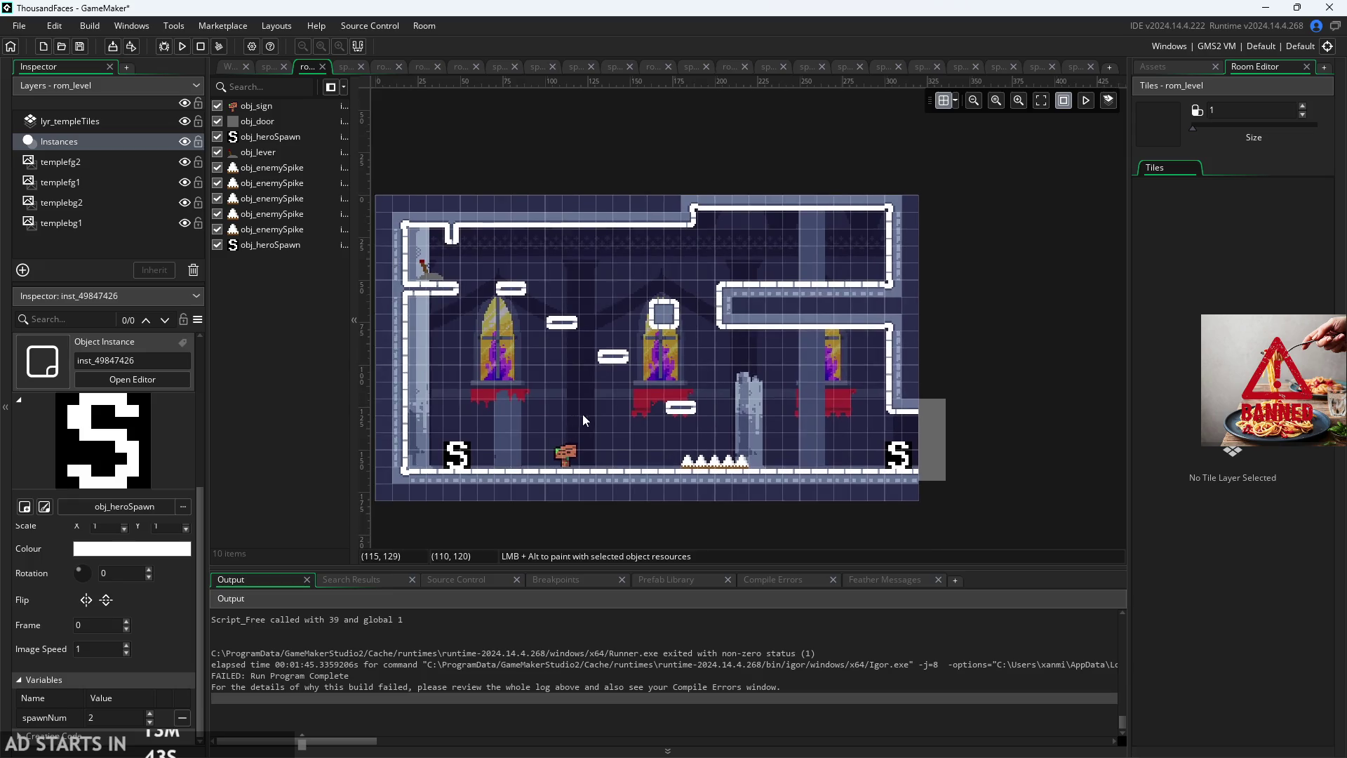
pyautogui.scroll(-1, 583, 414)
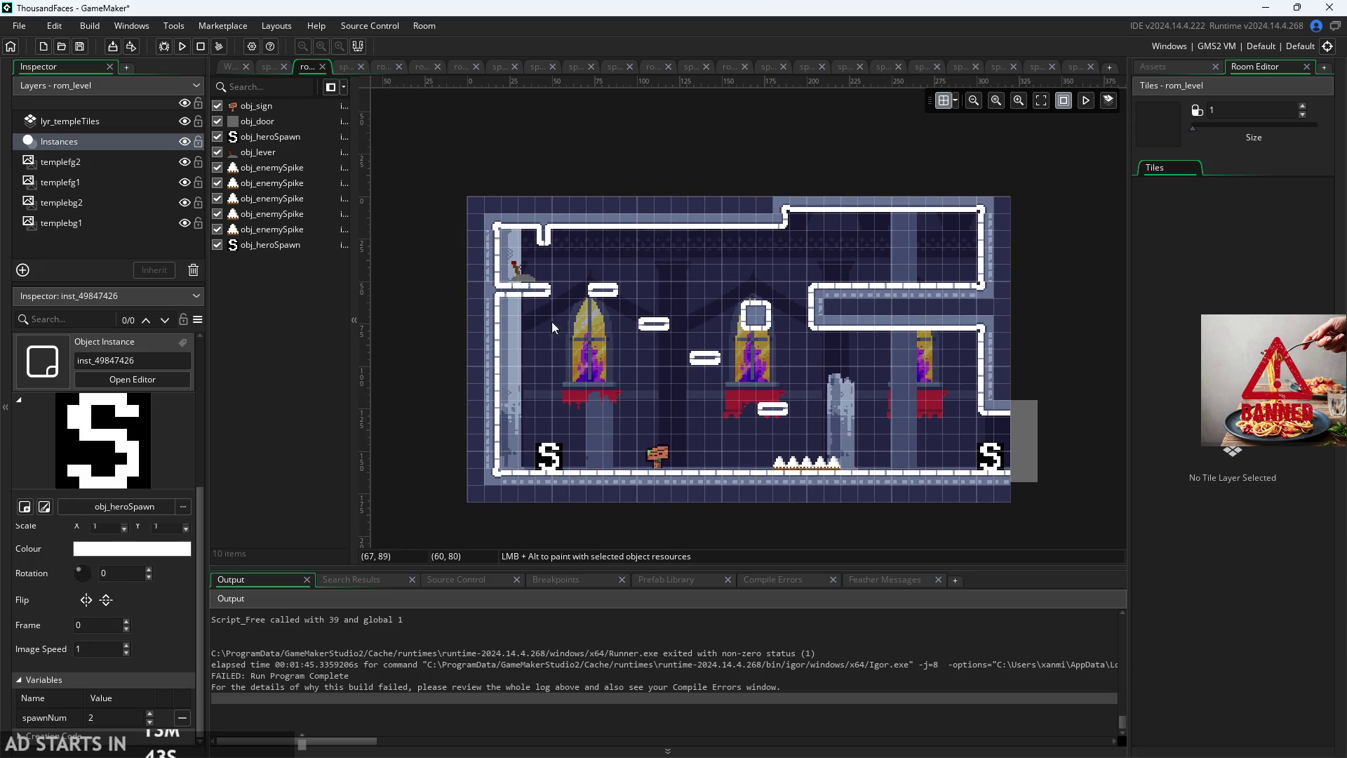
# Step: Check the new spawn point's creation code, then save and run the game
pyautogui.click(19, 682)
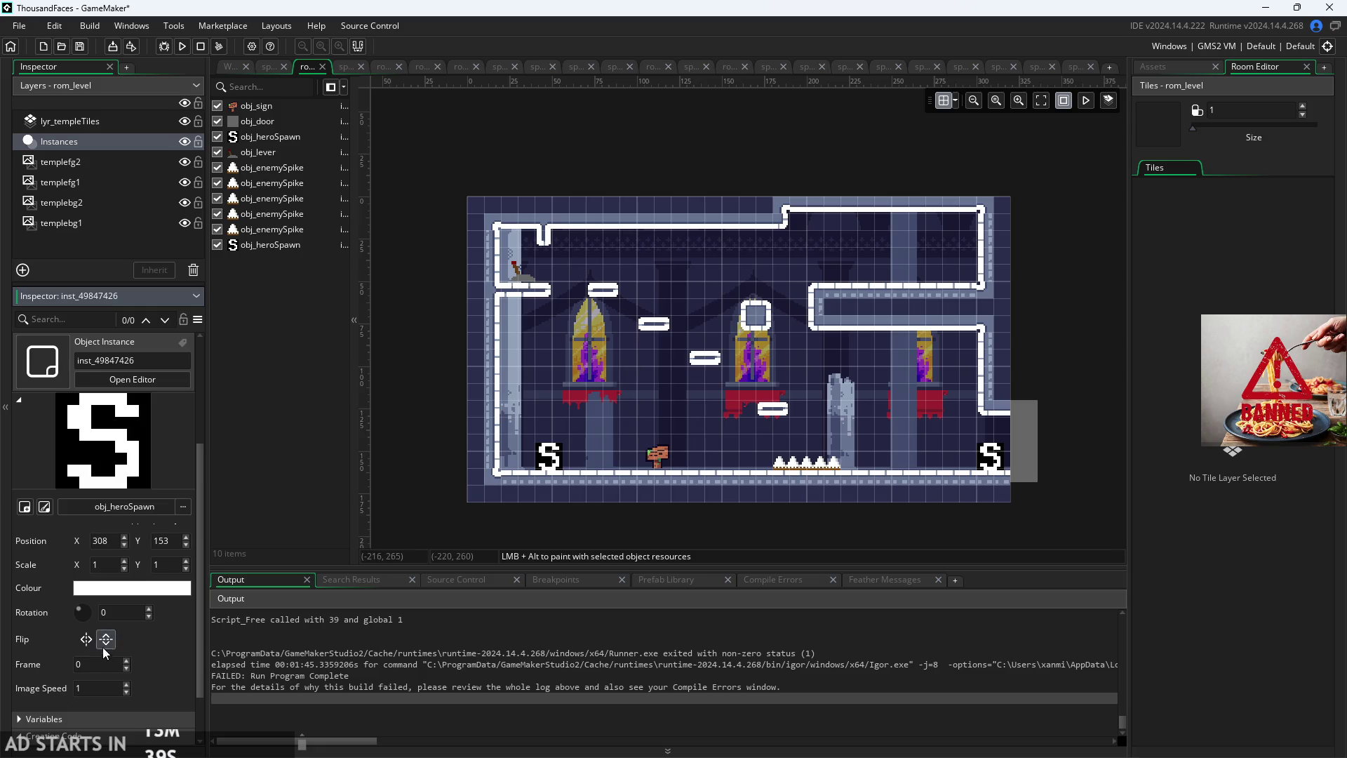
pyautogui.scroll(-1, 141, 674)
pyautogui.click(107, 730)
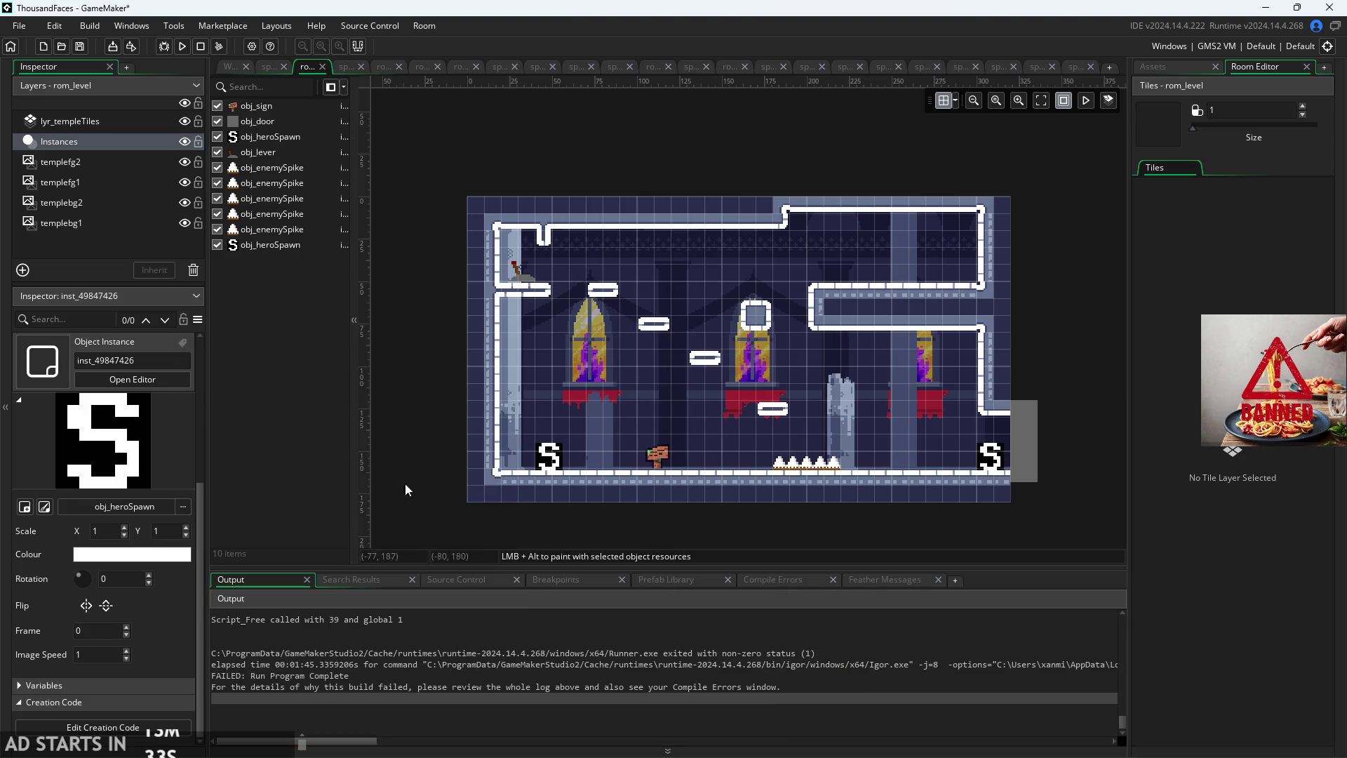
pyautogui.click(20, 702)
pyautogui.click(393, 440)
pyautogui.hotkey('ctrl', 's')
pyautogui.click(182, 46)
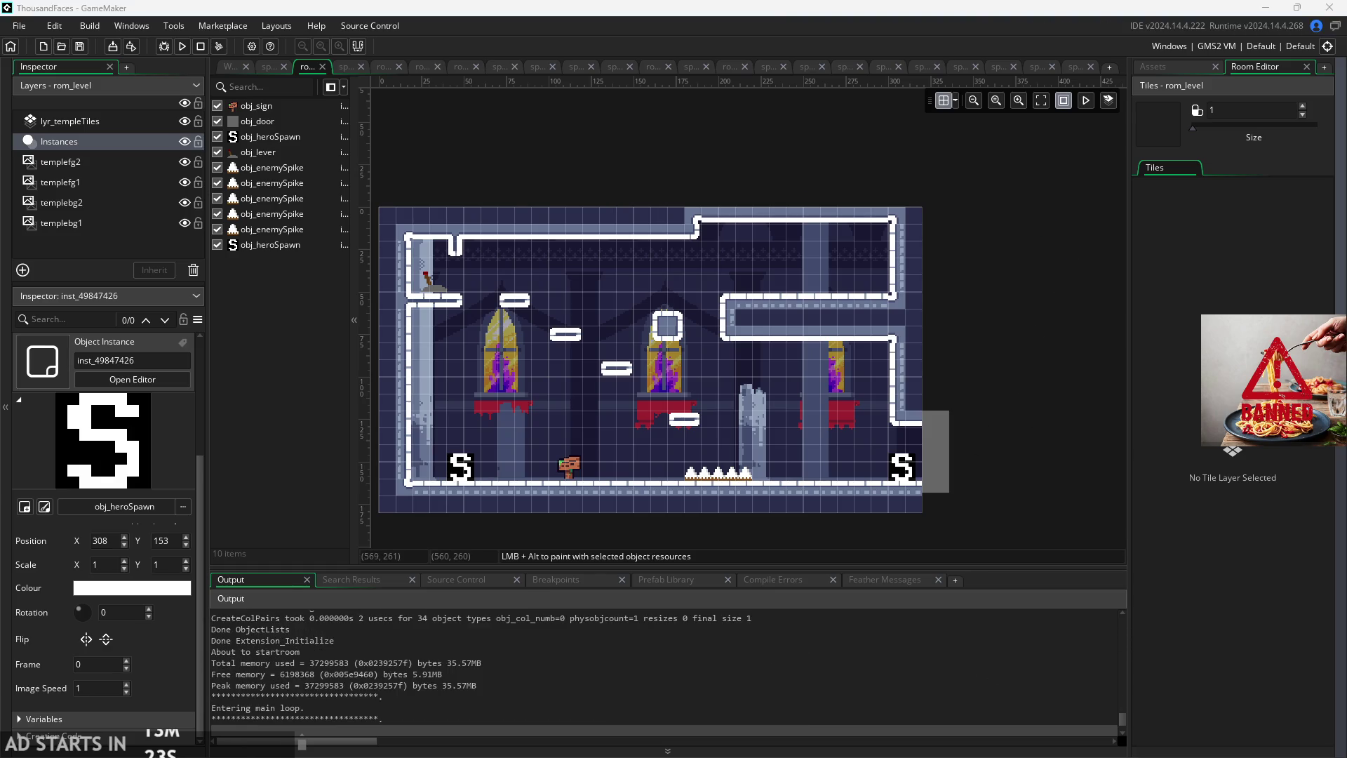
pyautogui.click(945, 449)
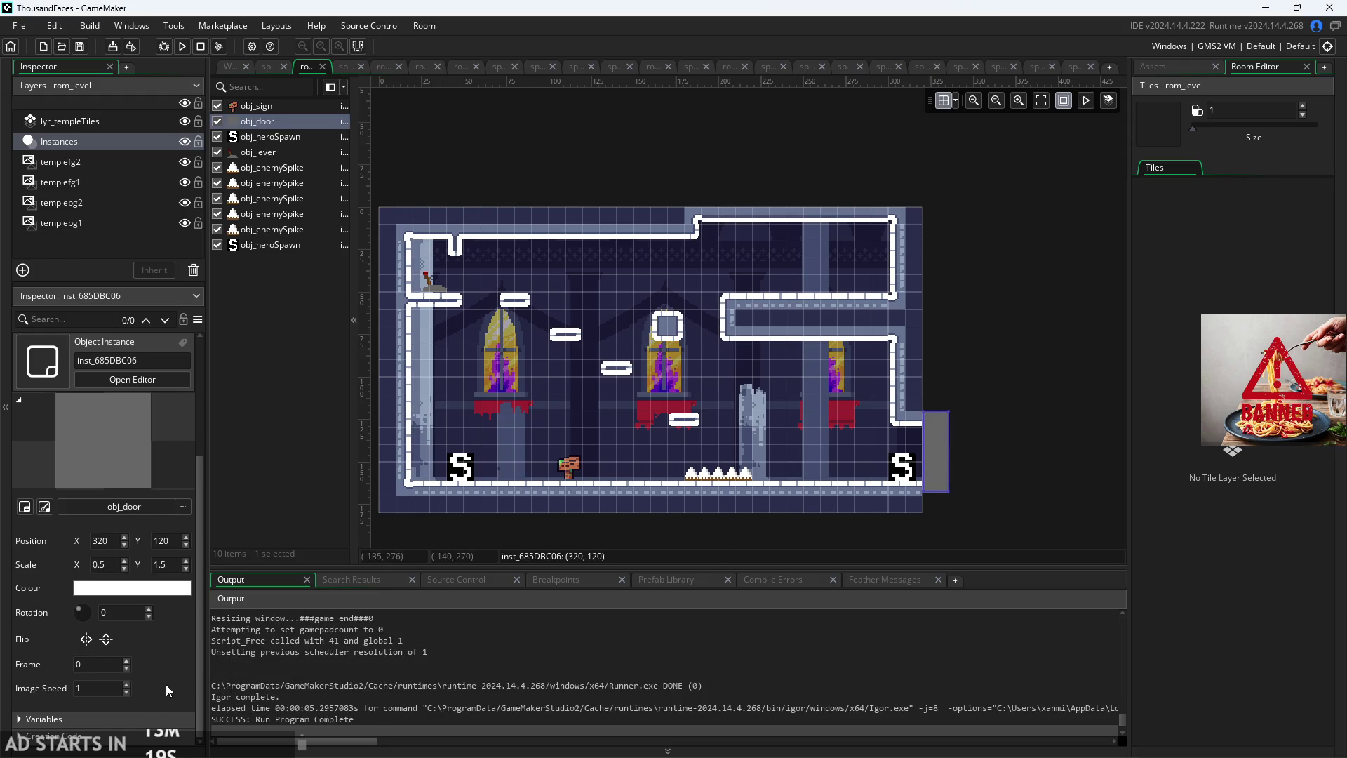
# Step: Expand the right-edge door's Variables and set its spawnNum to 1
pyautogui.click(21, 719)
pyautogui.scroll(-2, 105, 716)
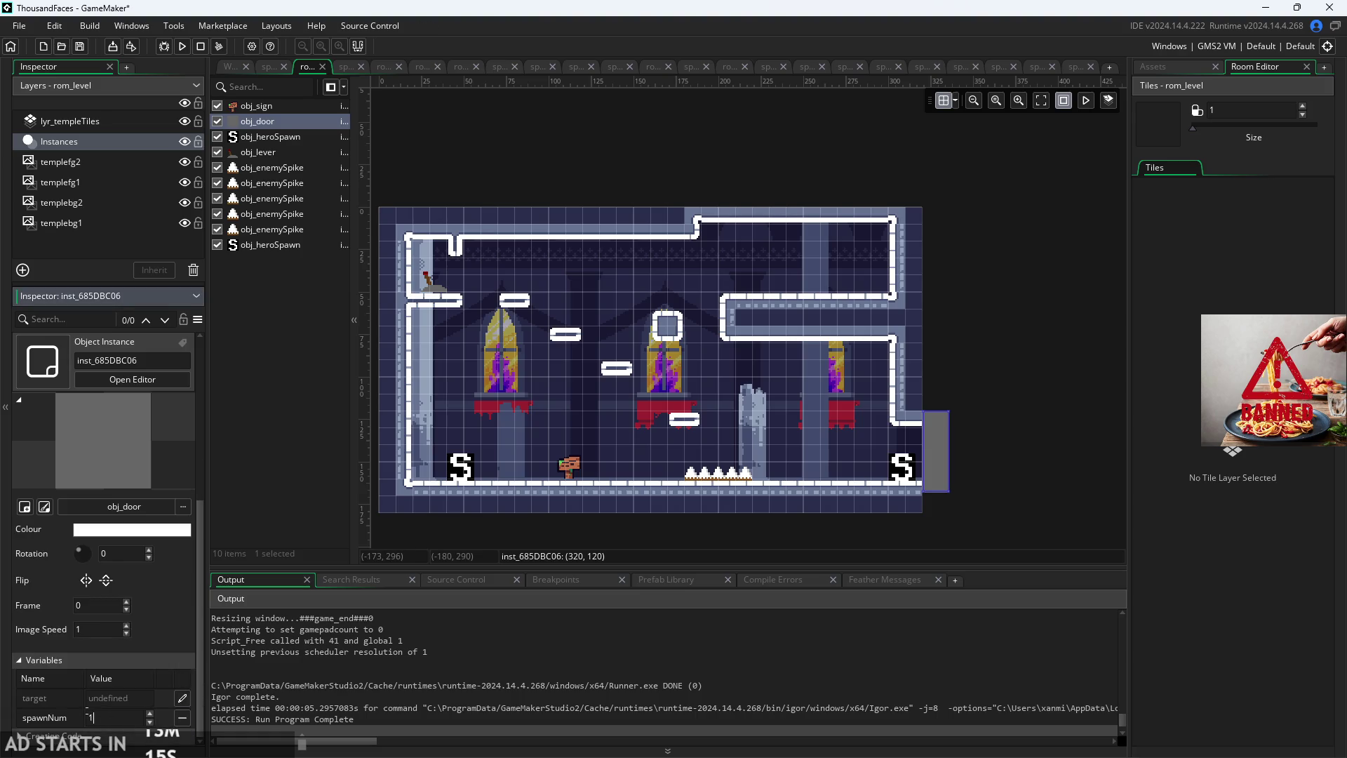
pyautogui.click(105, 718)
pyautogui.click(224, 70)
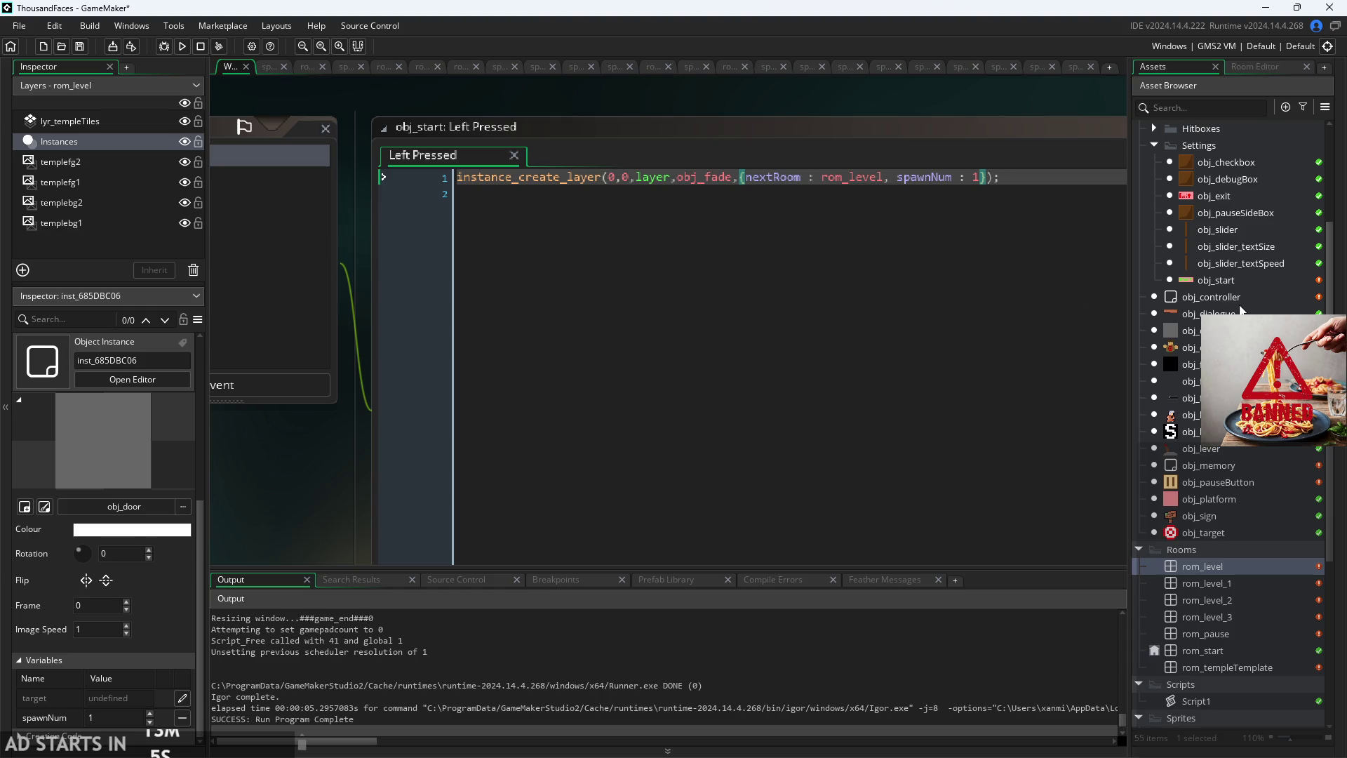
# Step: Open obj_door and change its target variable's type to Asset
pyautogui.doubleClick(1179, 331)
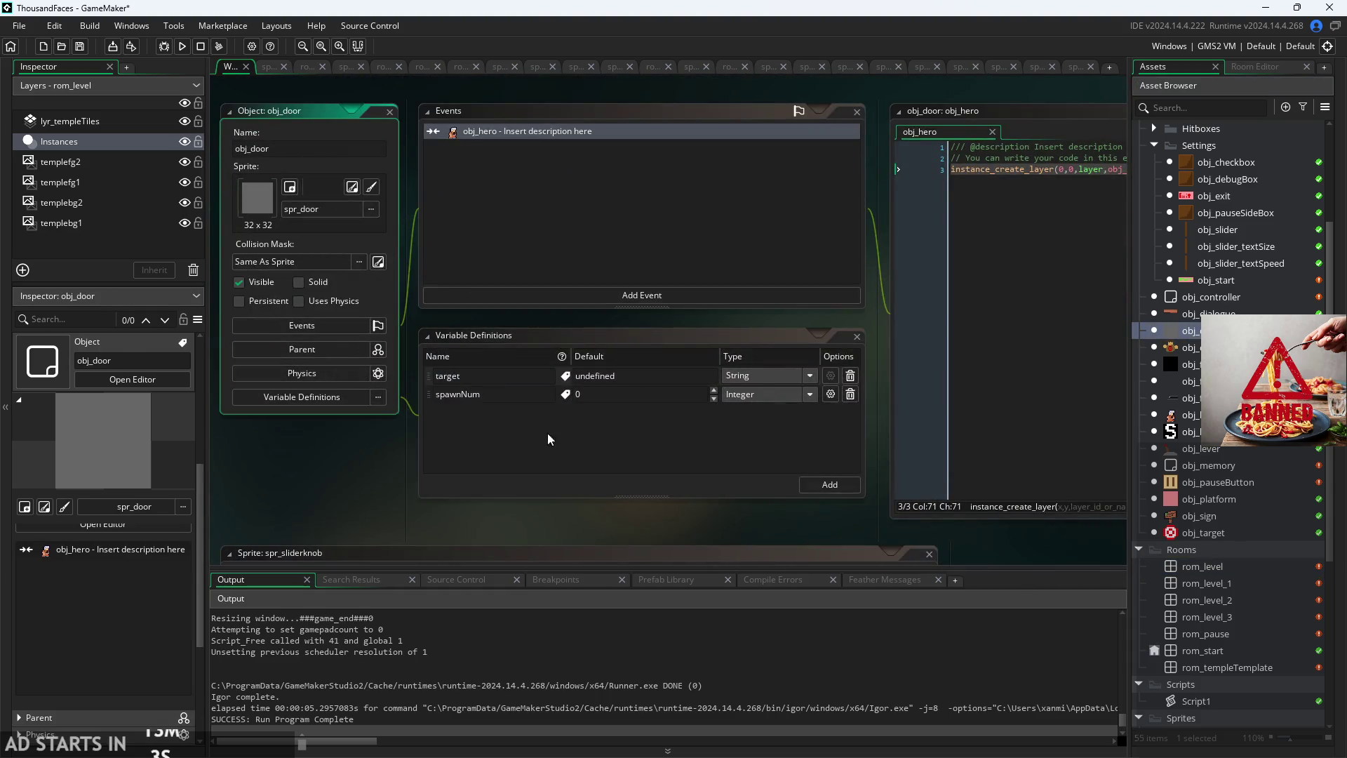
pyautogui.click(758, 374)
pyautogui.click(753, 458)
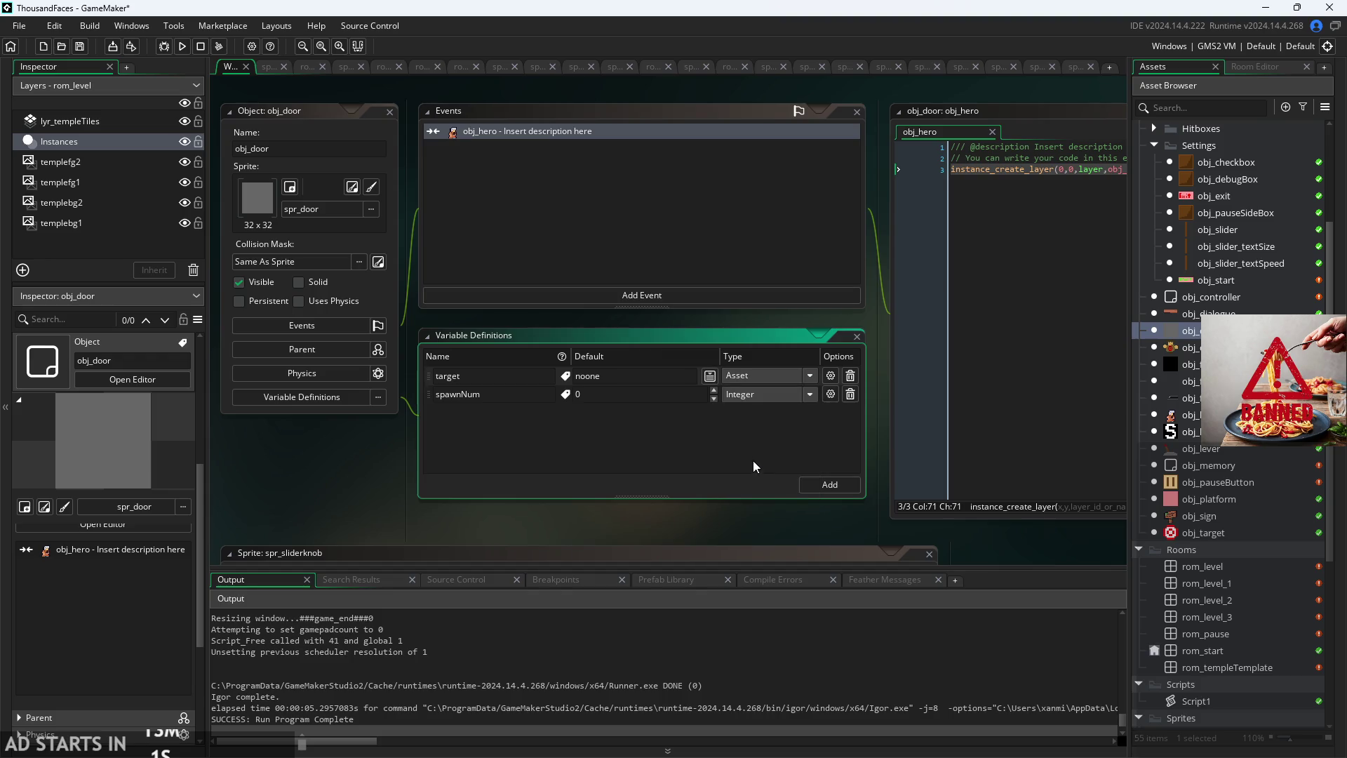
pyautogui.click(710, 376)
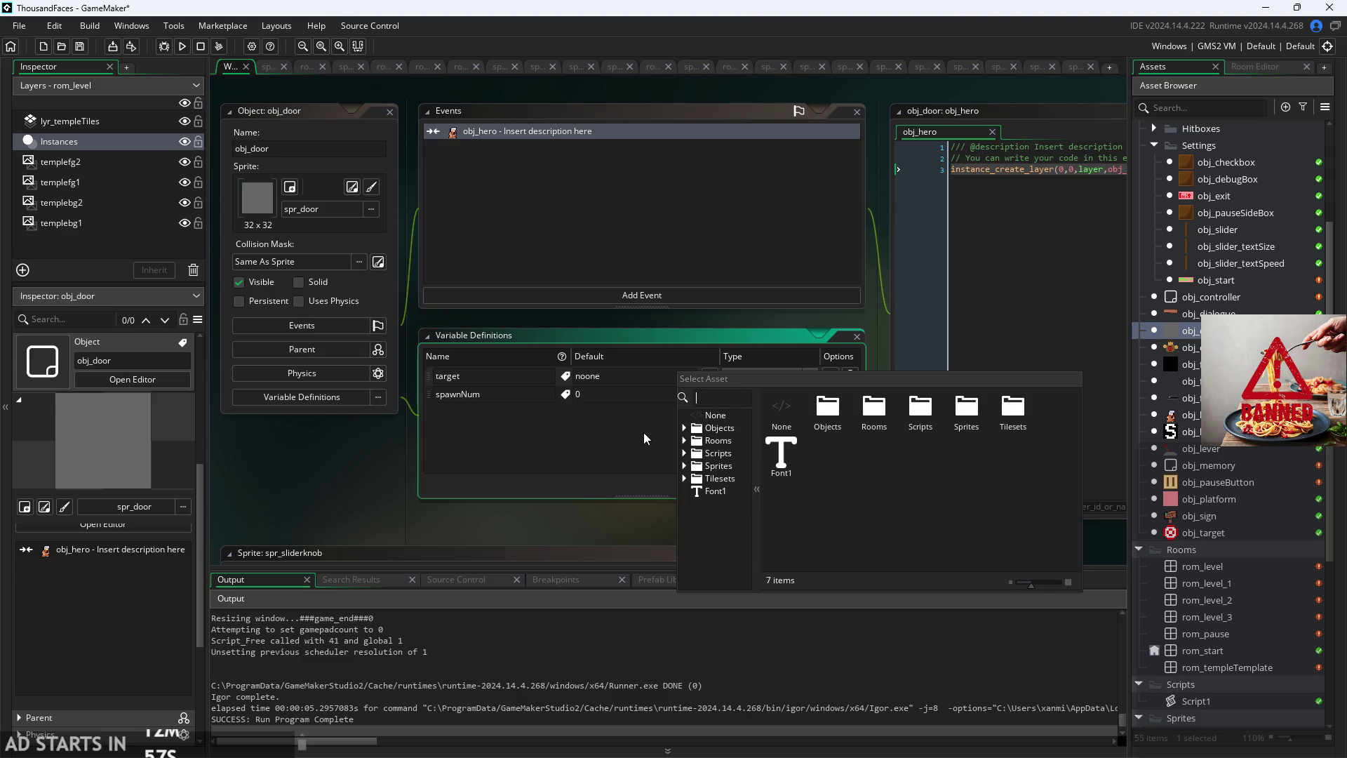
pyautogui.click(621, 480)
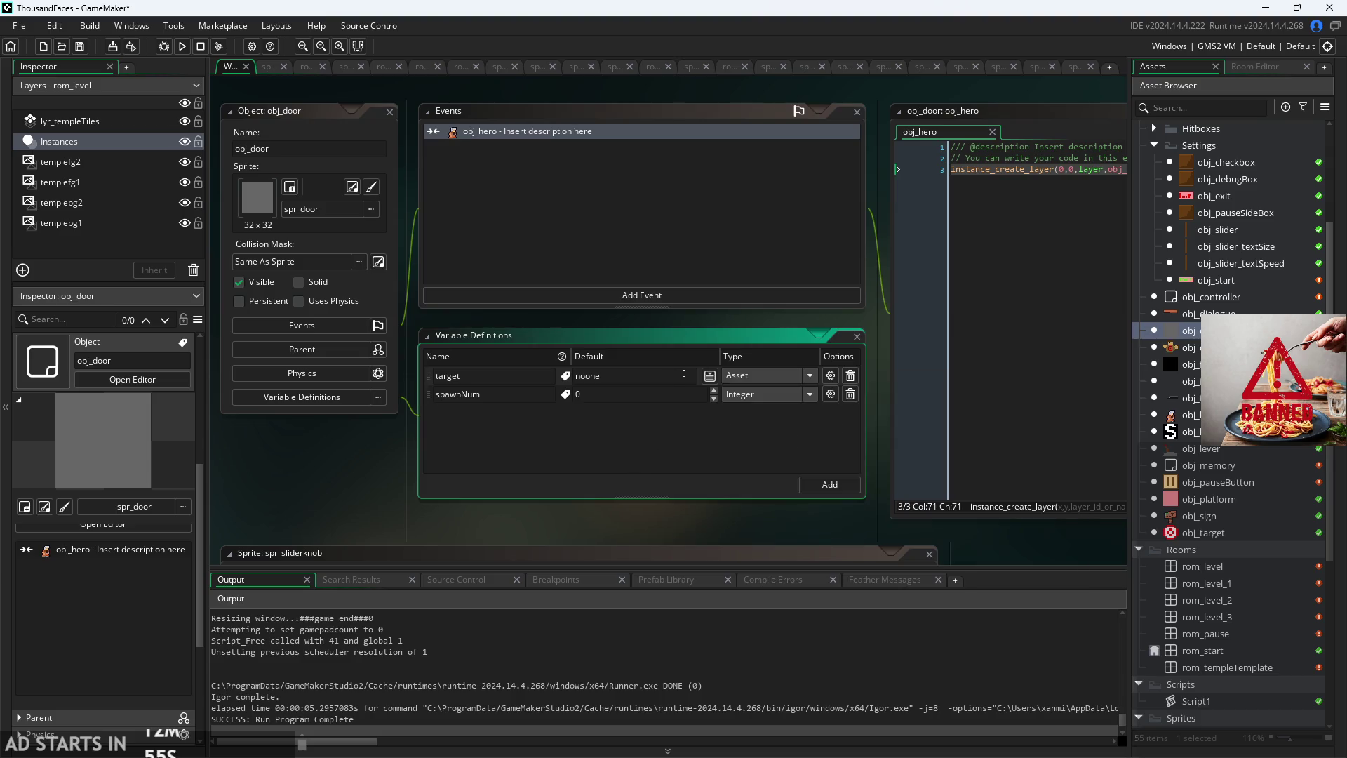
# Step: Set target's default value to noone, then reopen the rom_level room
pyautogui.write('rom')
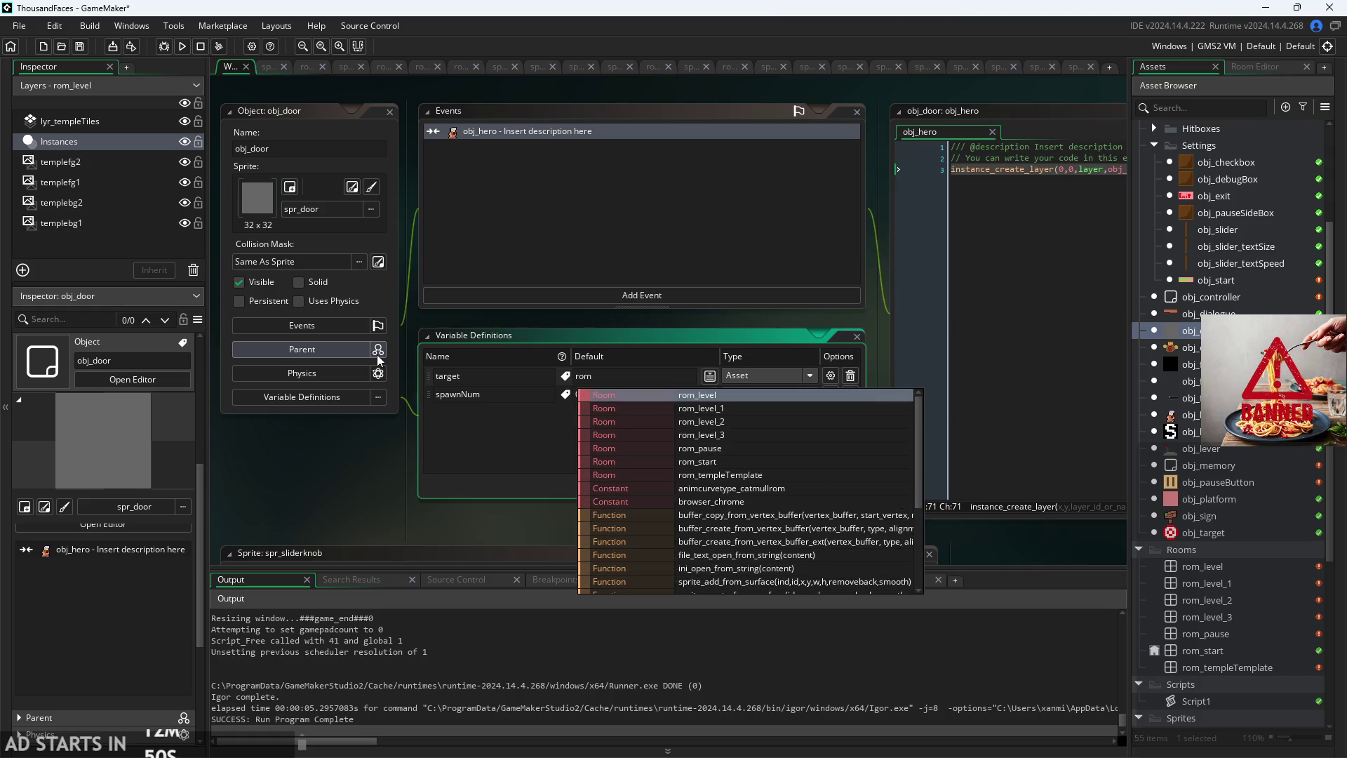
pyautogui.write('_')
pyautogui.press('Escape')
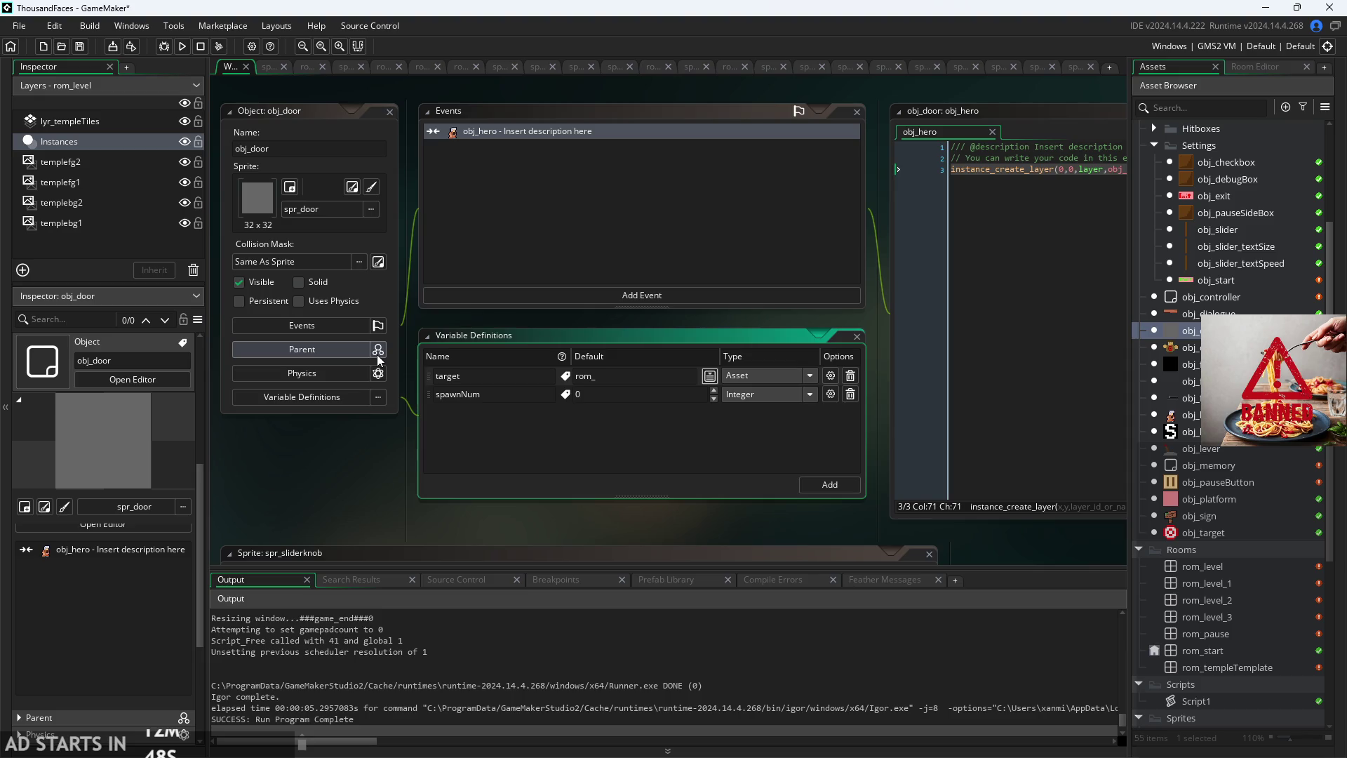
pyautogui.doubleClick(583, 376)
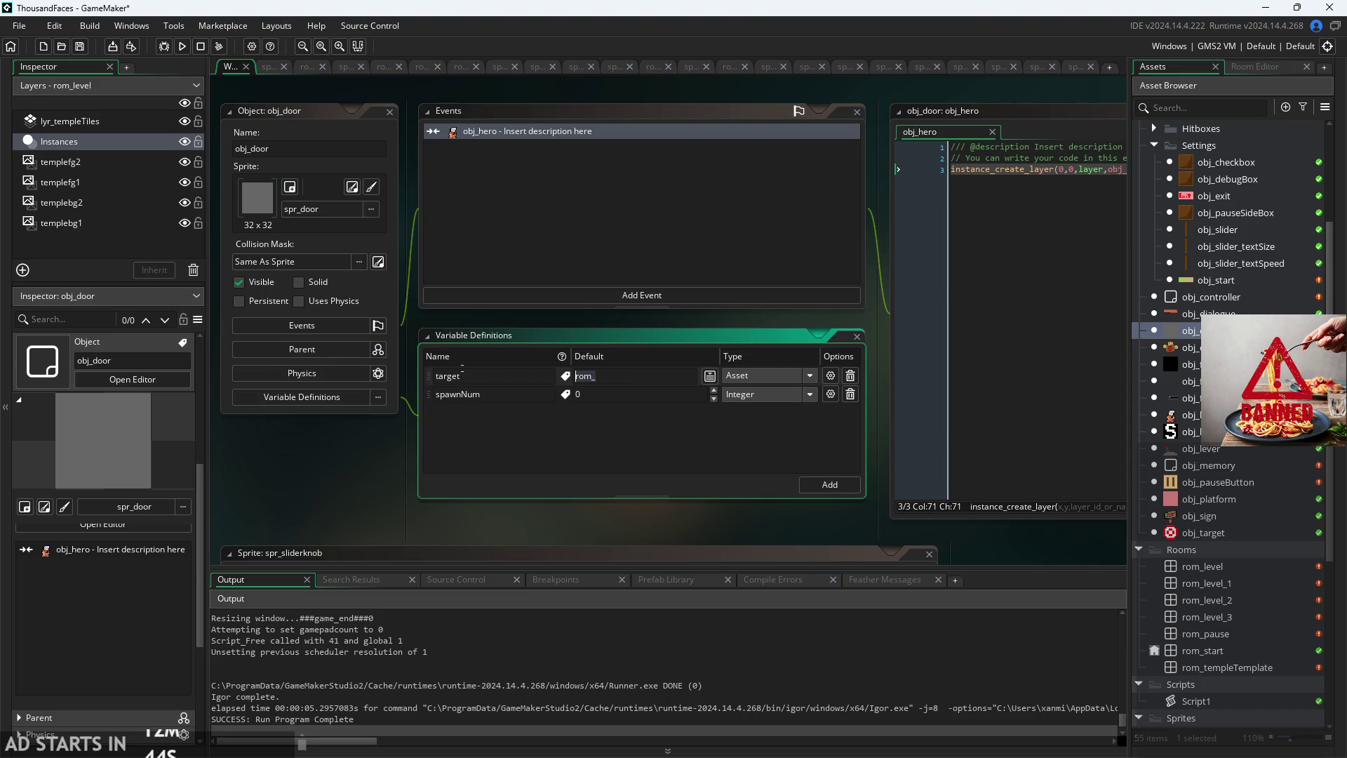
pyautogui.press('BackSpace')
pyautogui.write('n')
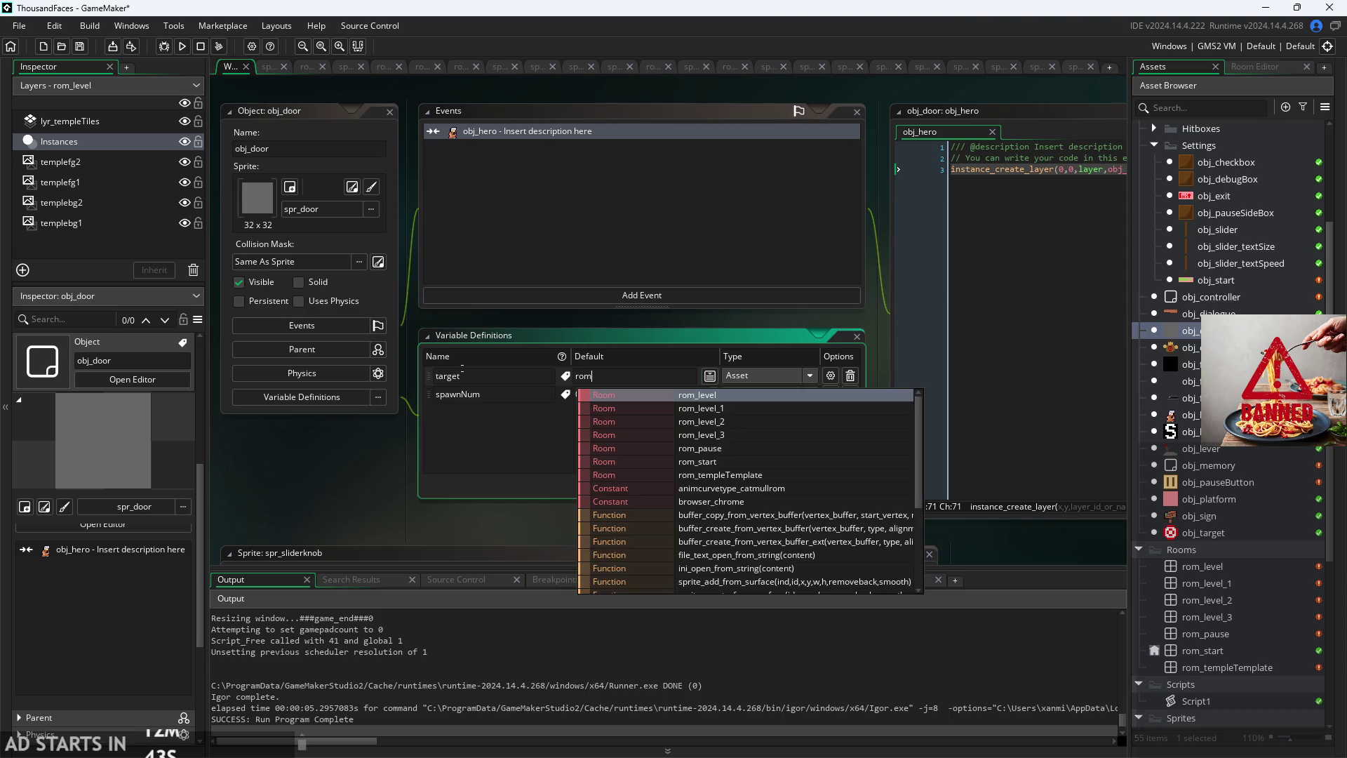
pyautogui.press('Escape')
pyautogui.write('oone')
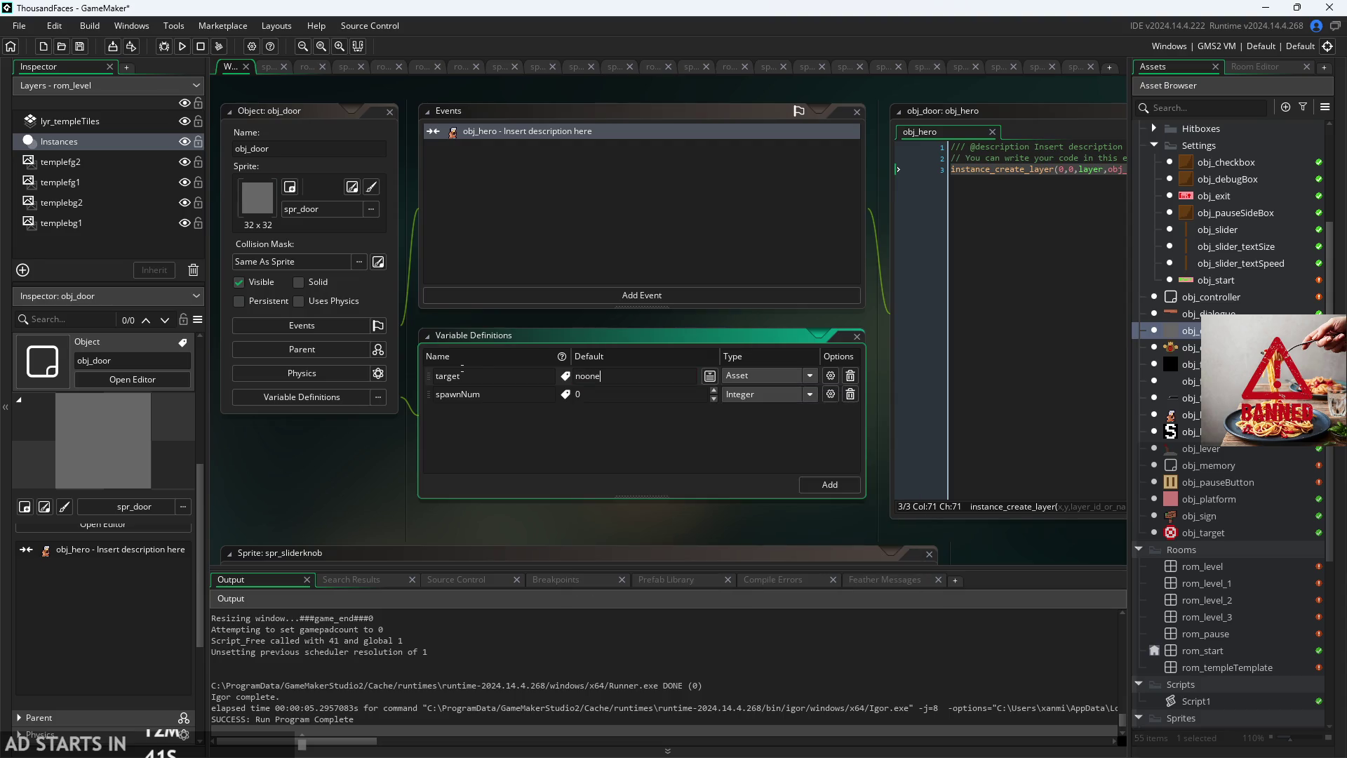
pyautogui.click(695, 510)
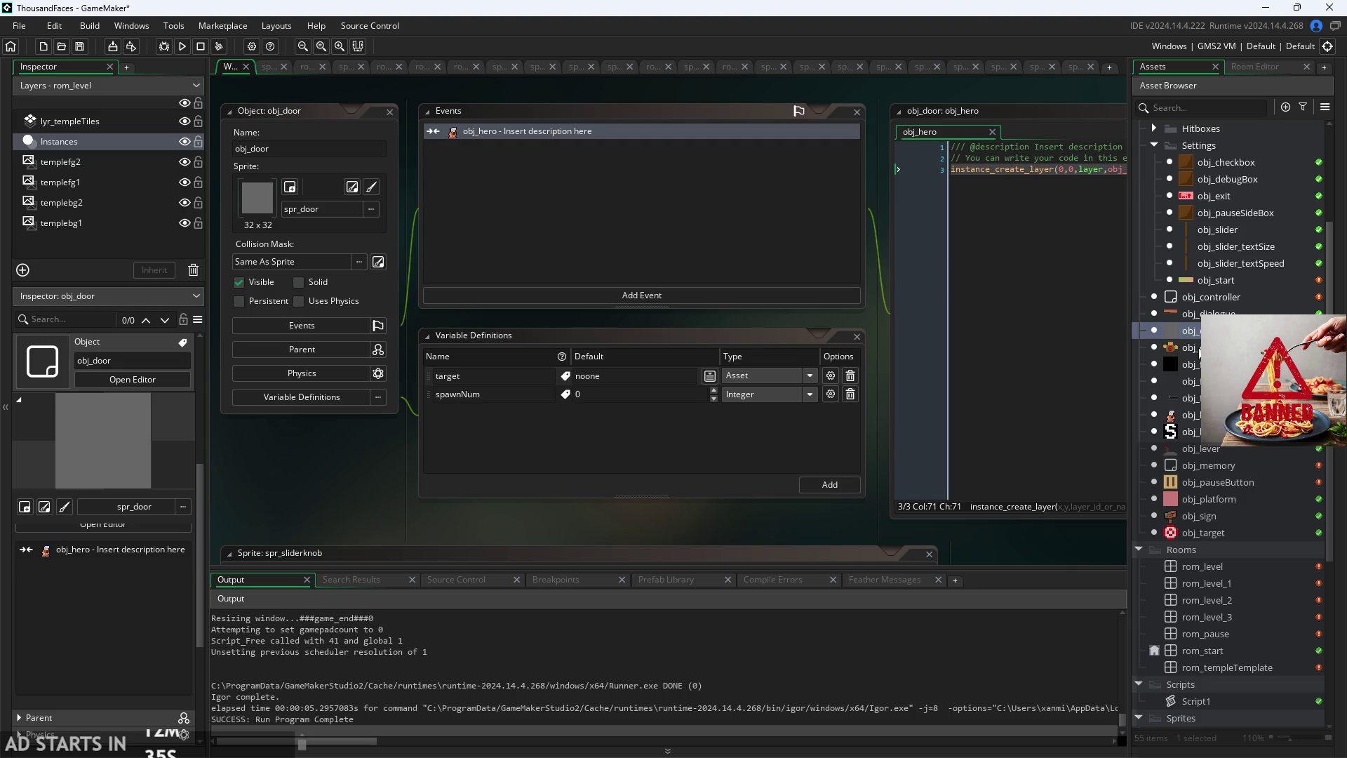
pyautogui.doubleClick(1202, 568)
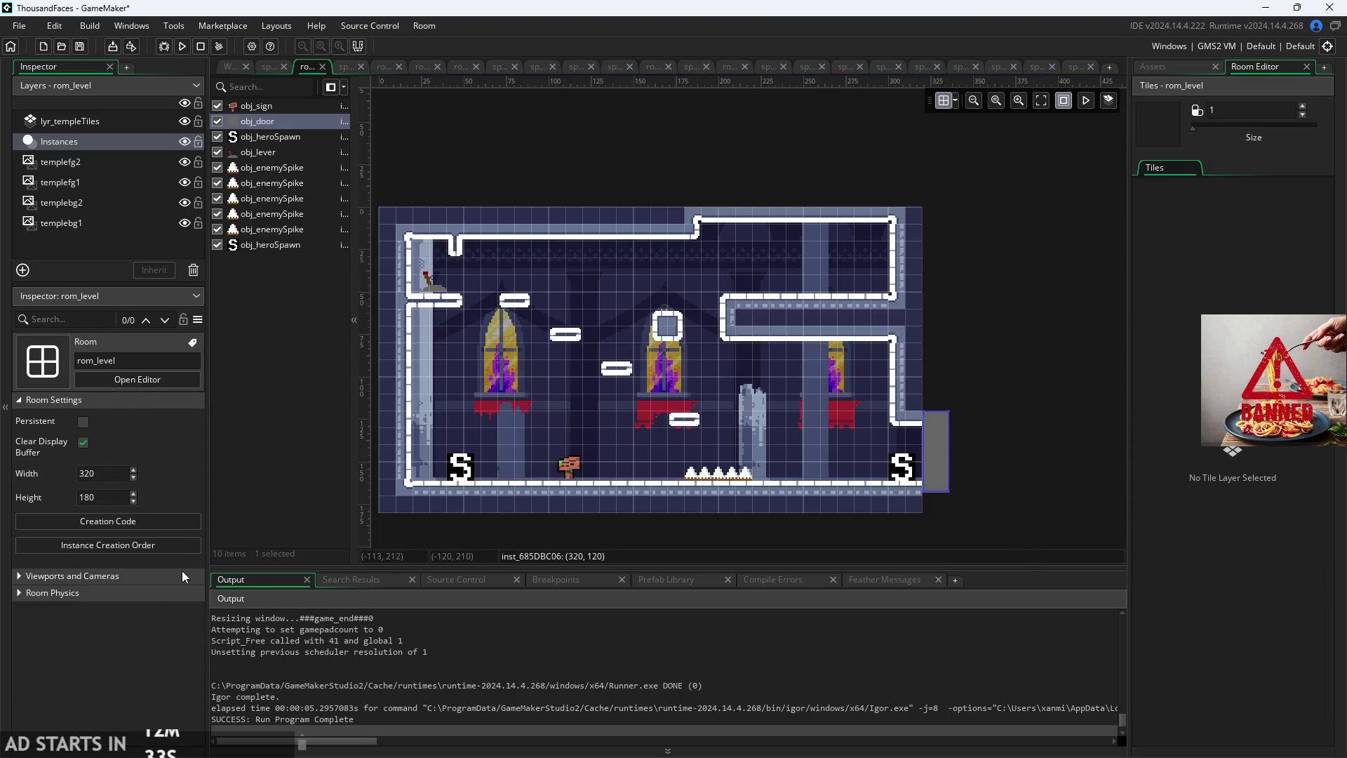
# Step: Delete the target assignment from the rom_level door's creation code
pyautogui.doubleClick(935, 459)
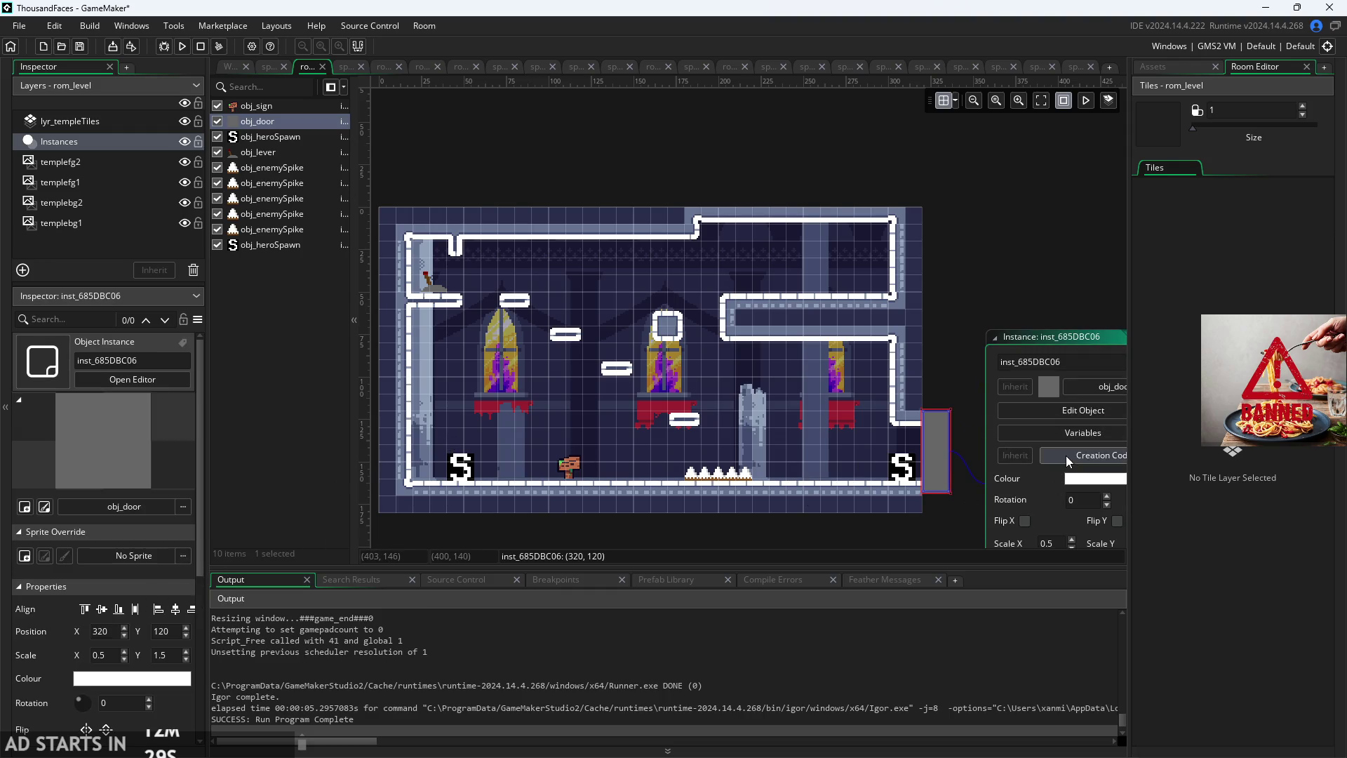
pyautogui.click(1049, 441)
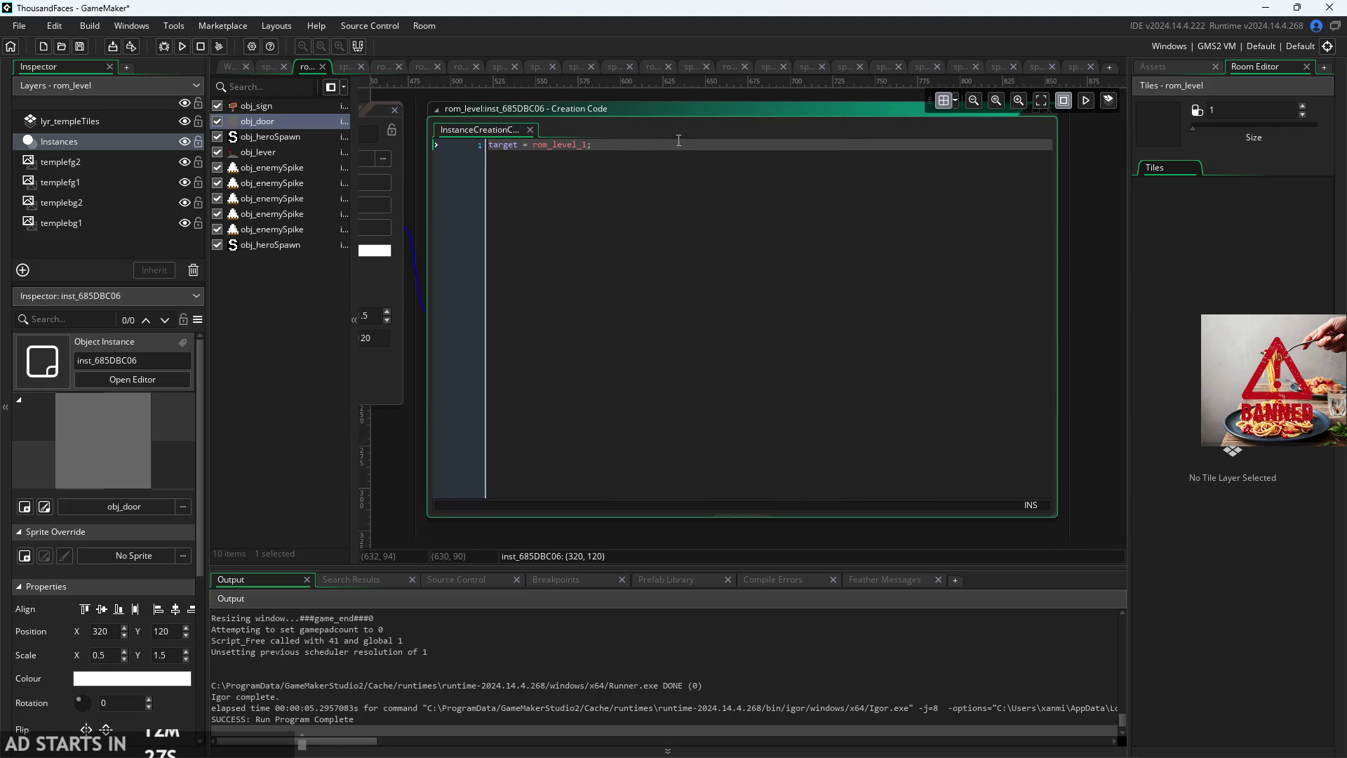
pyautogui.press('BackSpace')
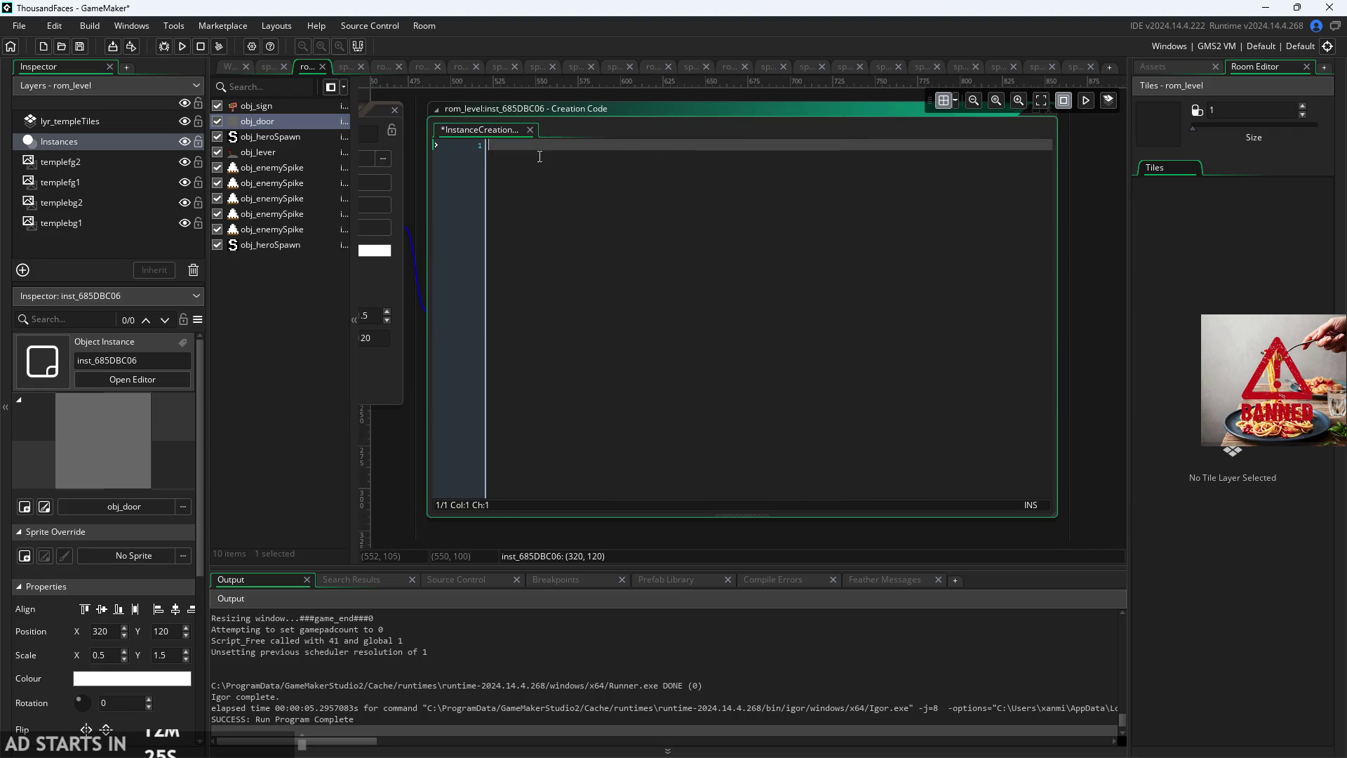
pyautogui.click(530, 130)
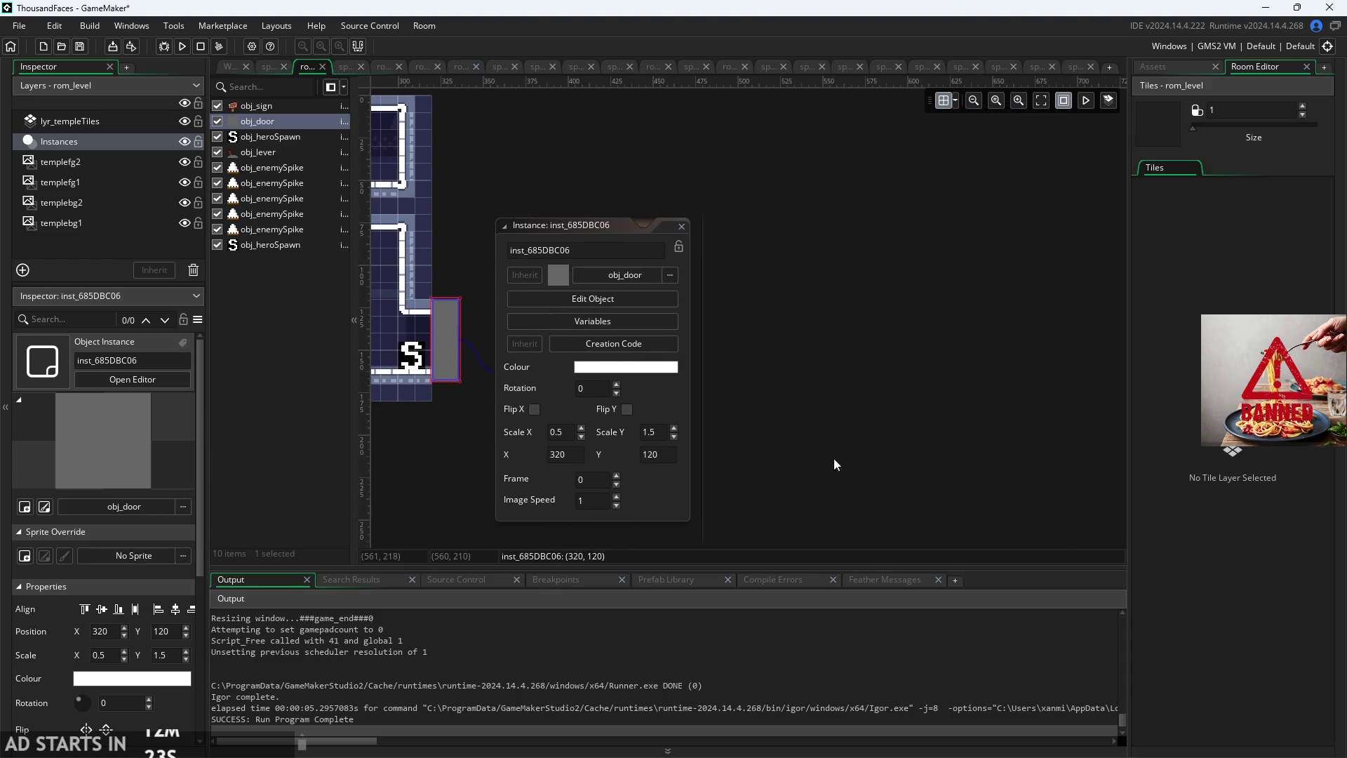
pyautogui.click(725, 403)
pyautogui.click(683, 227)
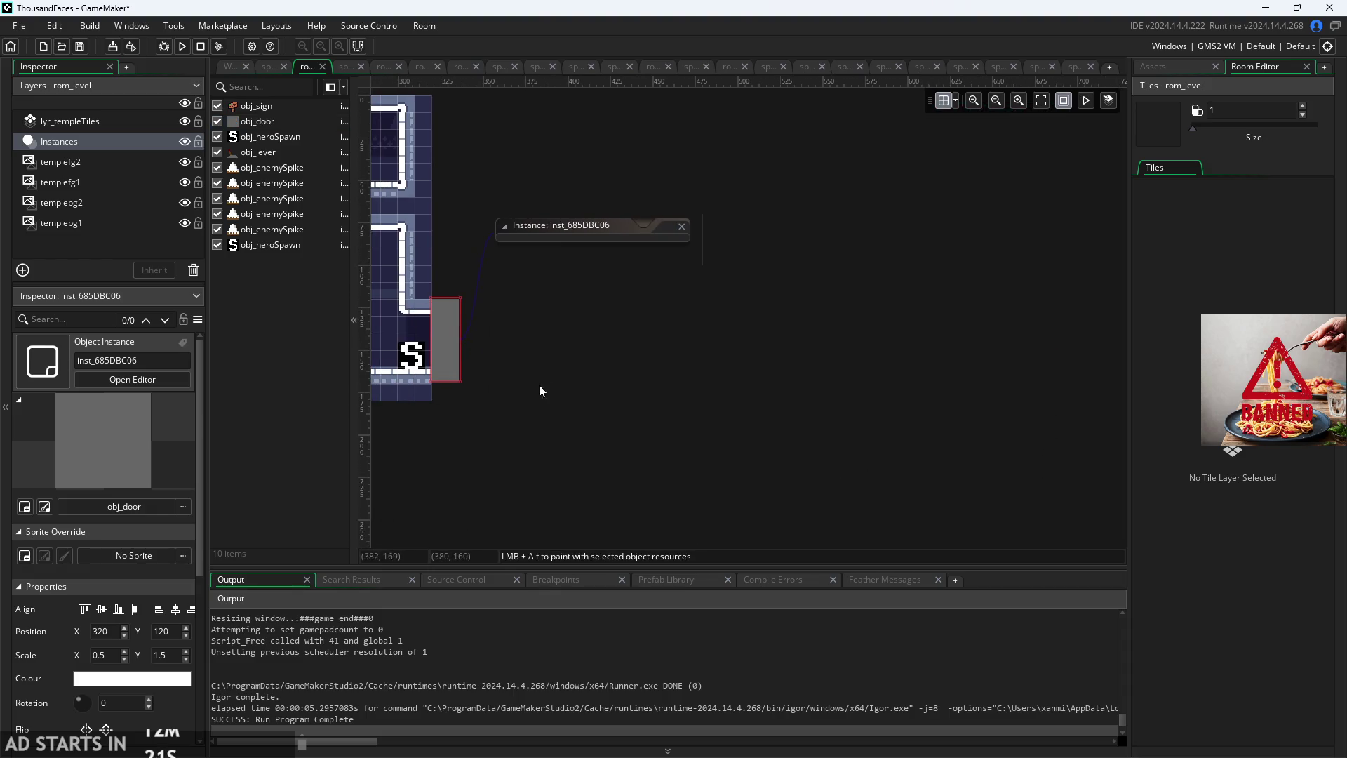
pyautogui.moveTo(539, 385); pyautogui.dragTo(663, 355)
pyautogui.scroll(-3, 147, 456)
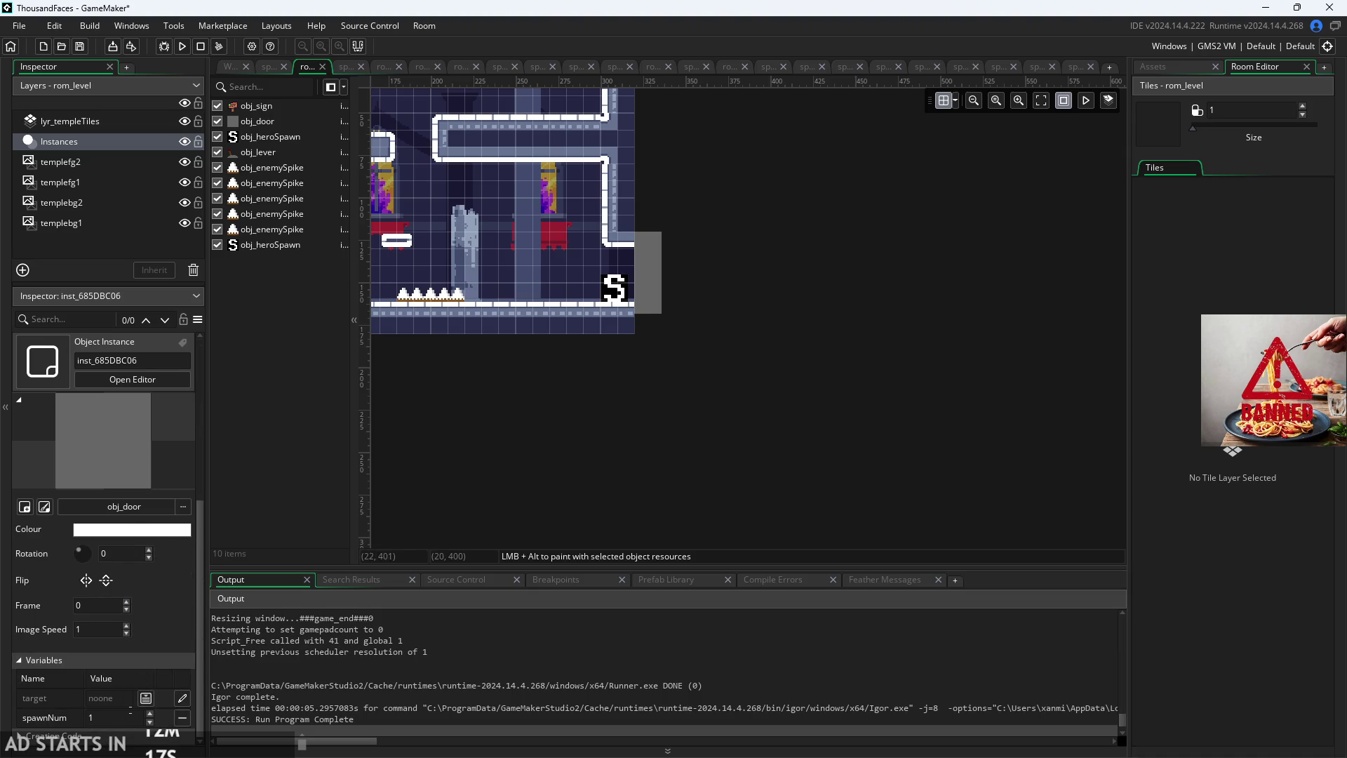
# Step: Set the door's target variable to rom_level_1 through the asset picker
pyautogui.click(146, 699)
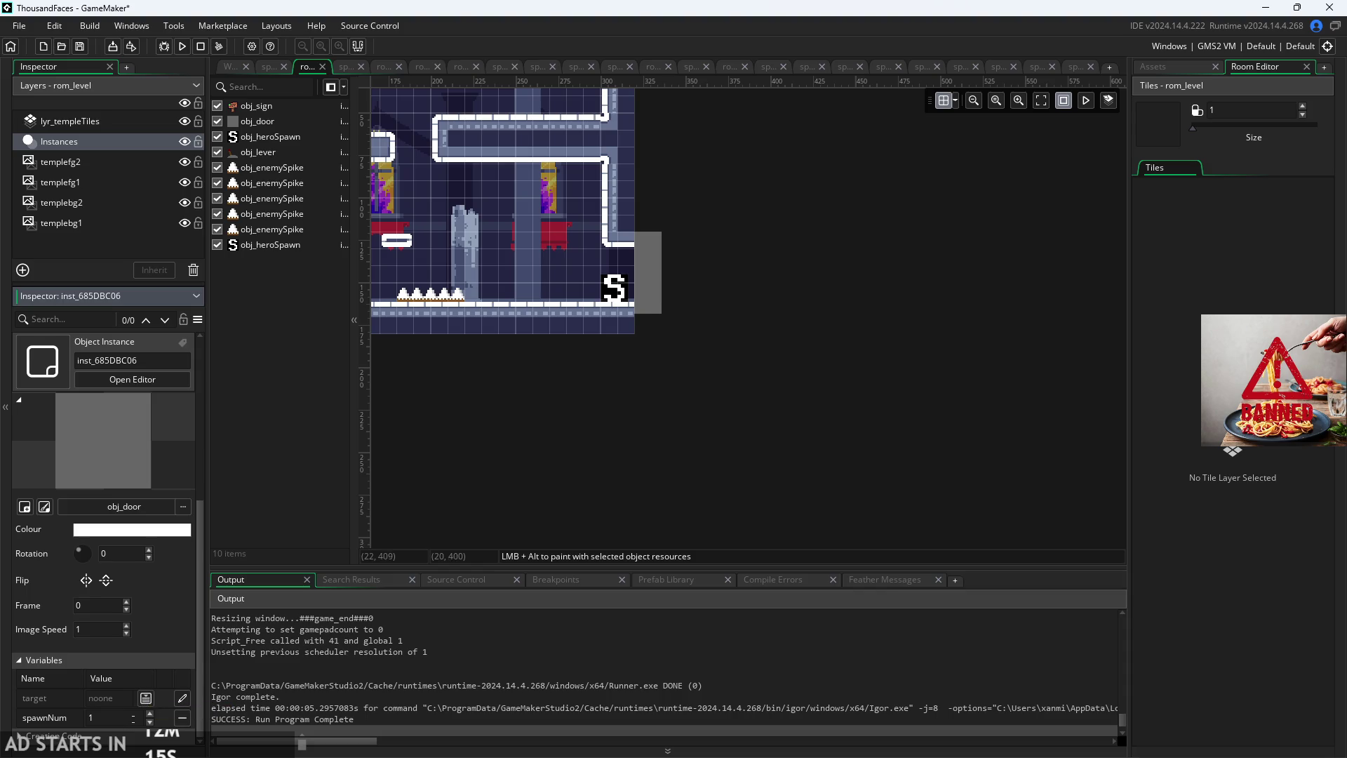
pyautogui.click(146, 699)
pyautogui.click(120, 545)
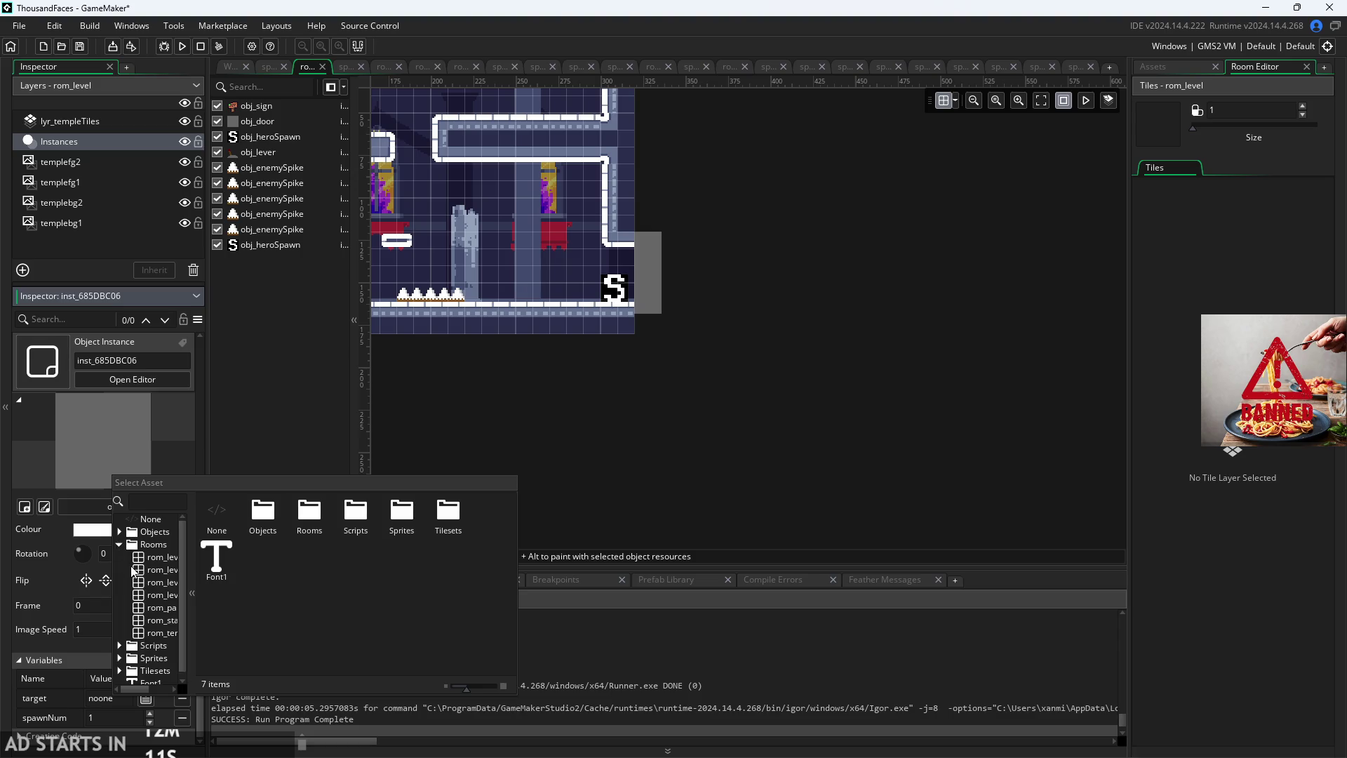
pyautogui.doubleClick(155, 571)
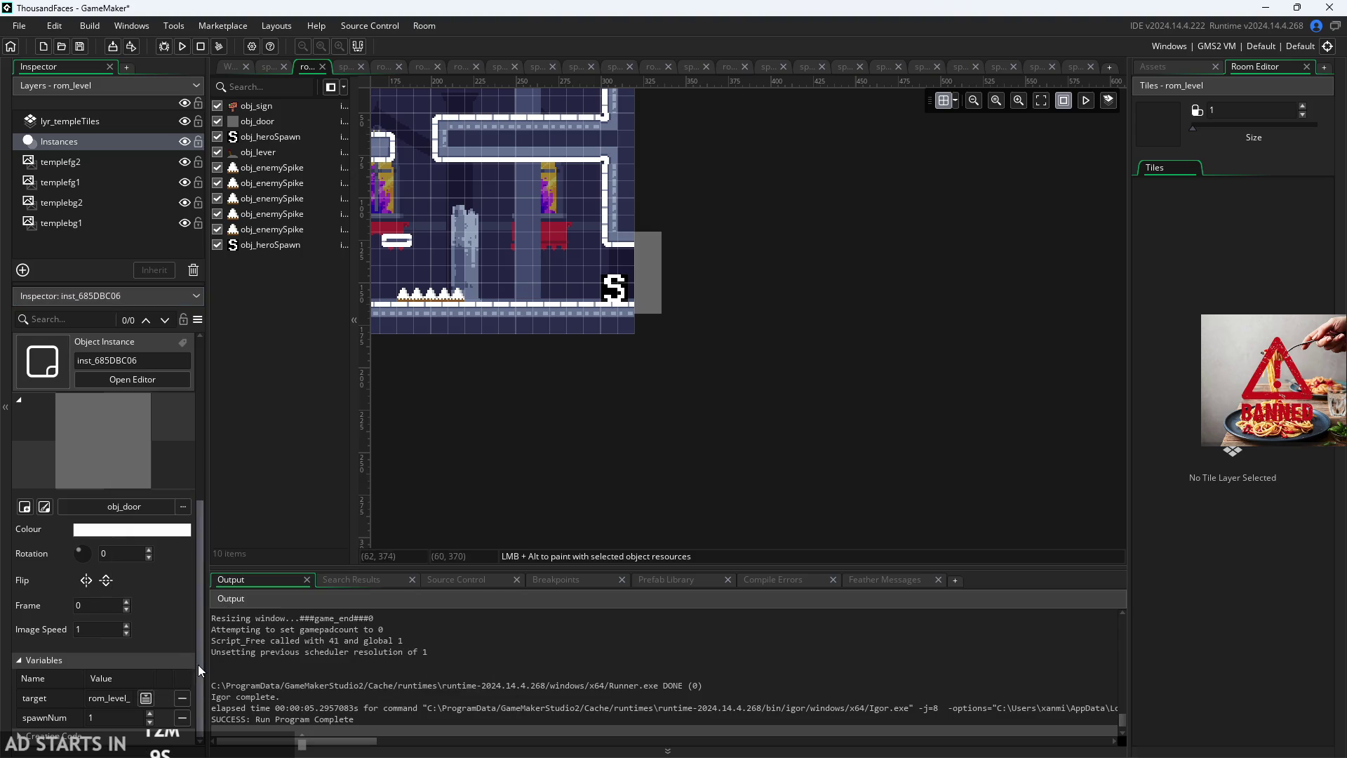
pyautogui.click(156, 697)
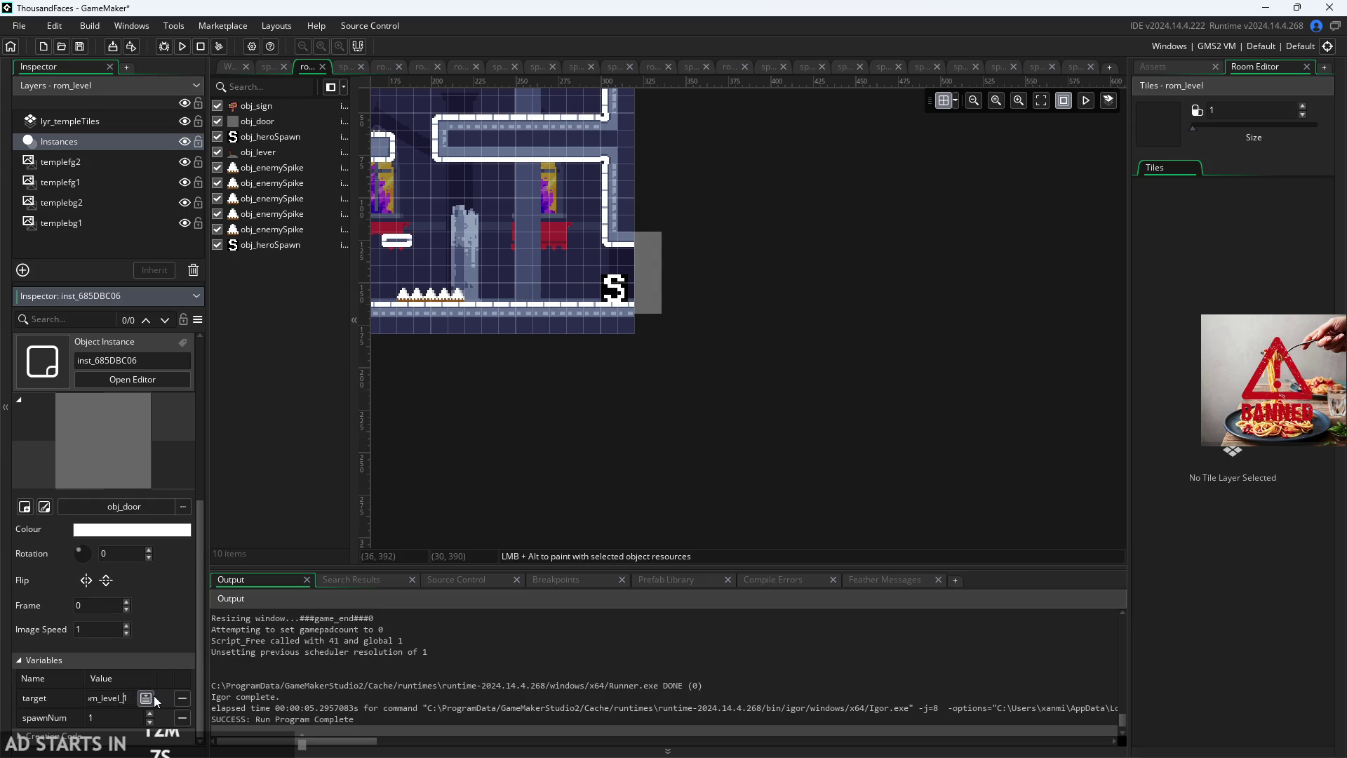
pyautogui.click(449, 480)
pyautogui.hscroll(-2, 463, 487)
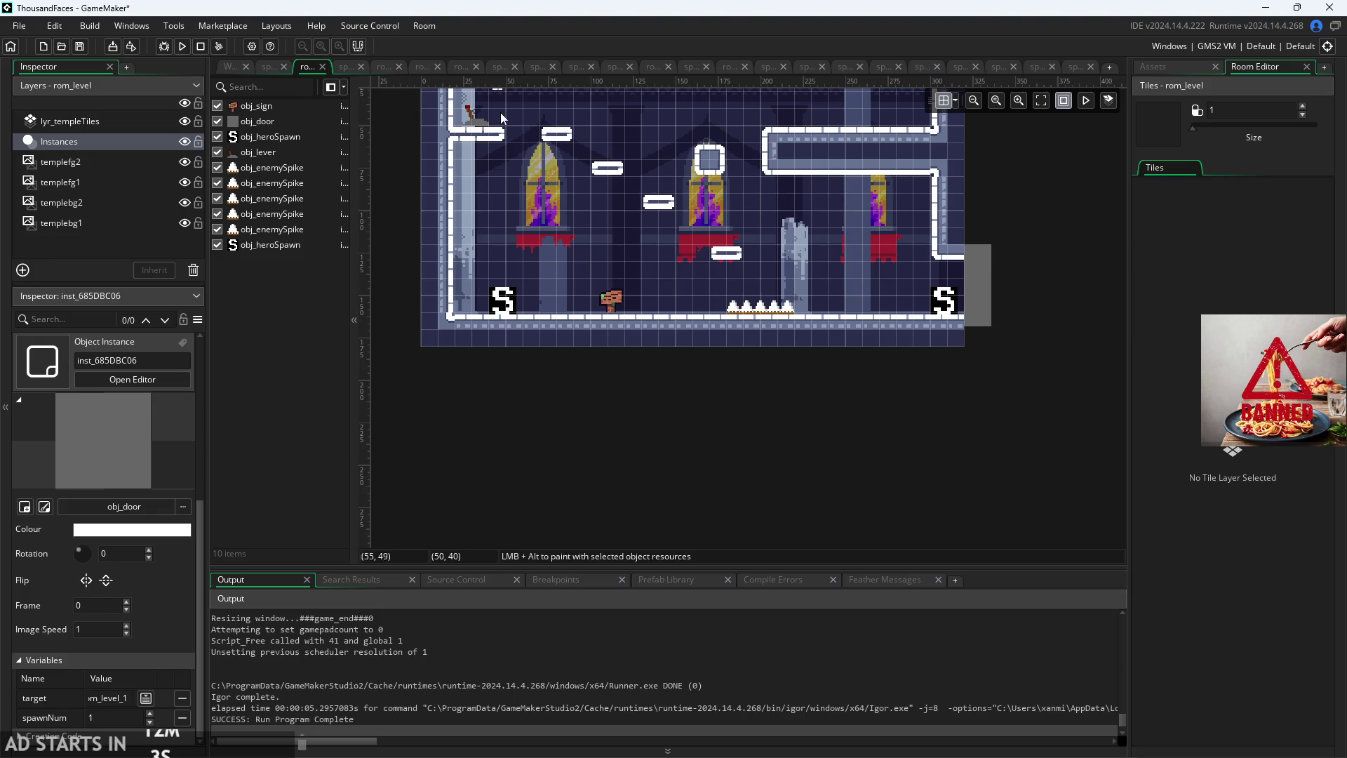
pyautogui.click(230, 67)
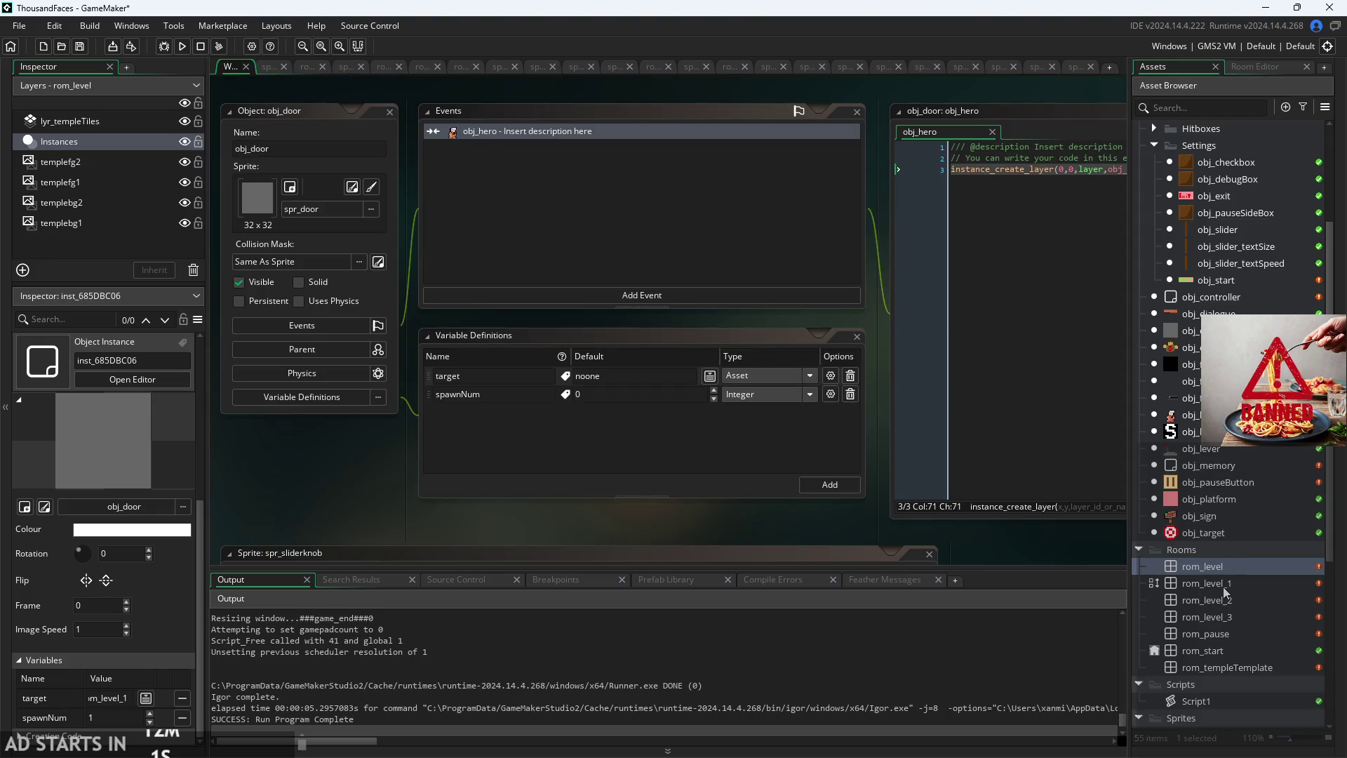
# Step: Open rom_level_1 and place its hero spawn point on the left floor at (16, 143)
pyautogui.doubleClick(1223, 588)
pyautogui.scroll(3, 579, 410)
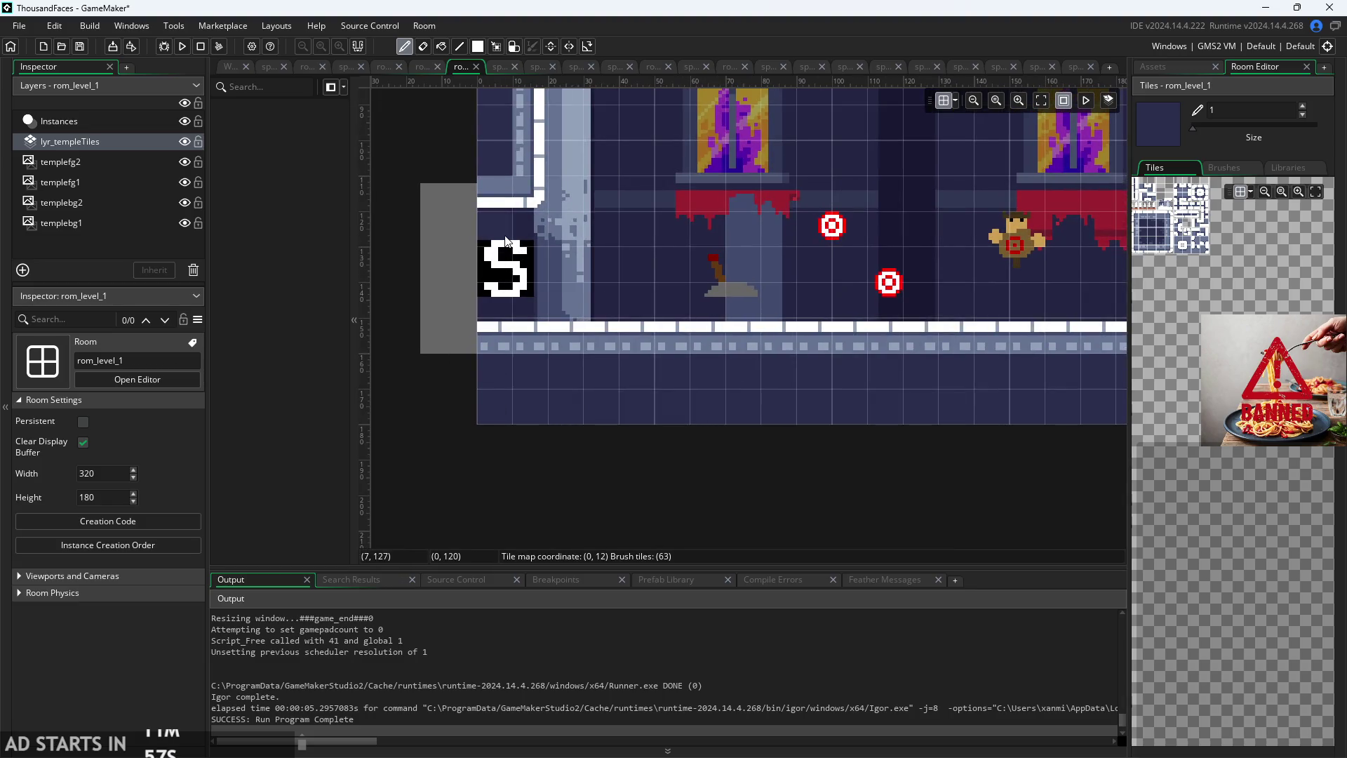
pyautogui.click(101, 122)
pyautogui.moveTo(508, 274)
pyautogui.mouseDown()
pyautogui.moveTo(542, 300)
pyautogui.moveTo(606, 269)
pyautogui.mouseUp()
pyautogui.scroll(3, 543, 300)
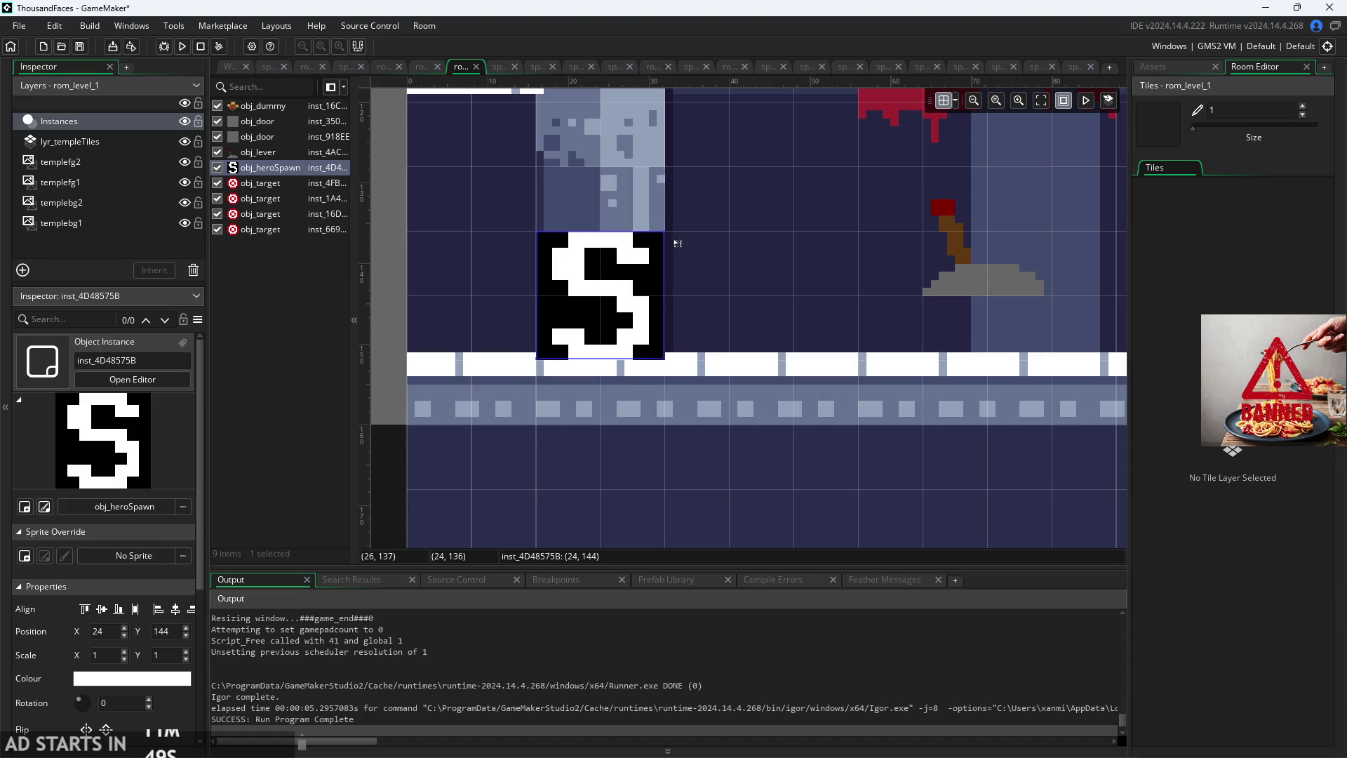
pyautogui.click(956, 102)
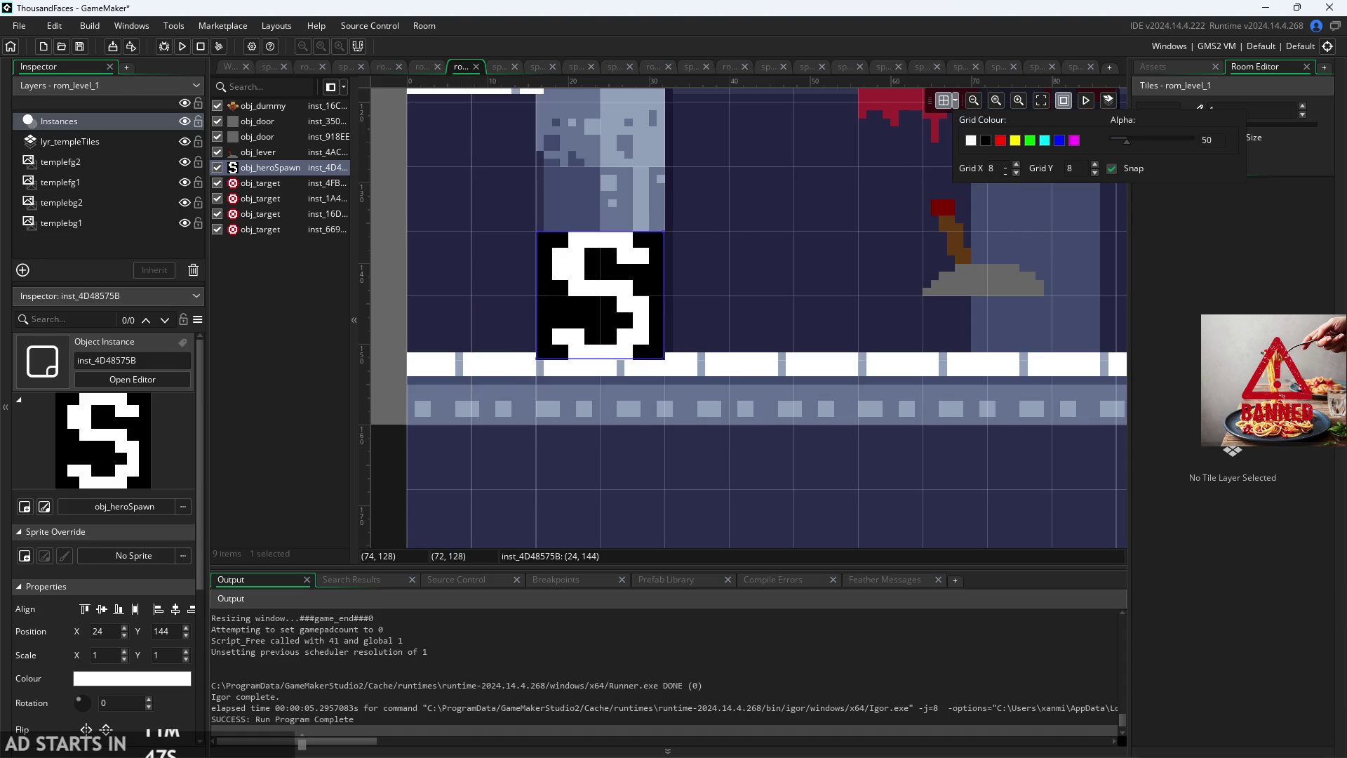
pyautogui.click(1112, 169)
pyautogui.moveTo(640, 300)
pyautogui.mouseDown()
pyautogui.moveTo(668, 310)
pyautogui.moveTo(654, 309)
pyautogui.mouseUp()
pyautogui.scroll(-2, 738, 320)
pyautogui.click(664, 291)
# Step: Set the rom_level_1 hero spawn point's spawnNum to 1
pyautogui.scroll(2, 653, 298)
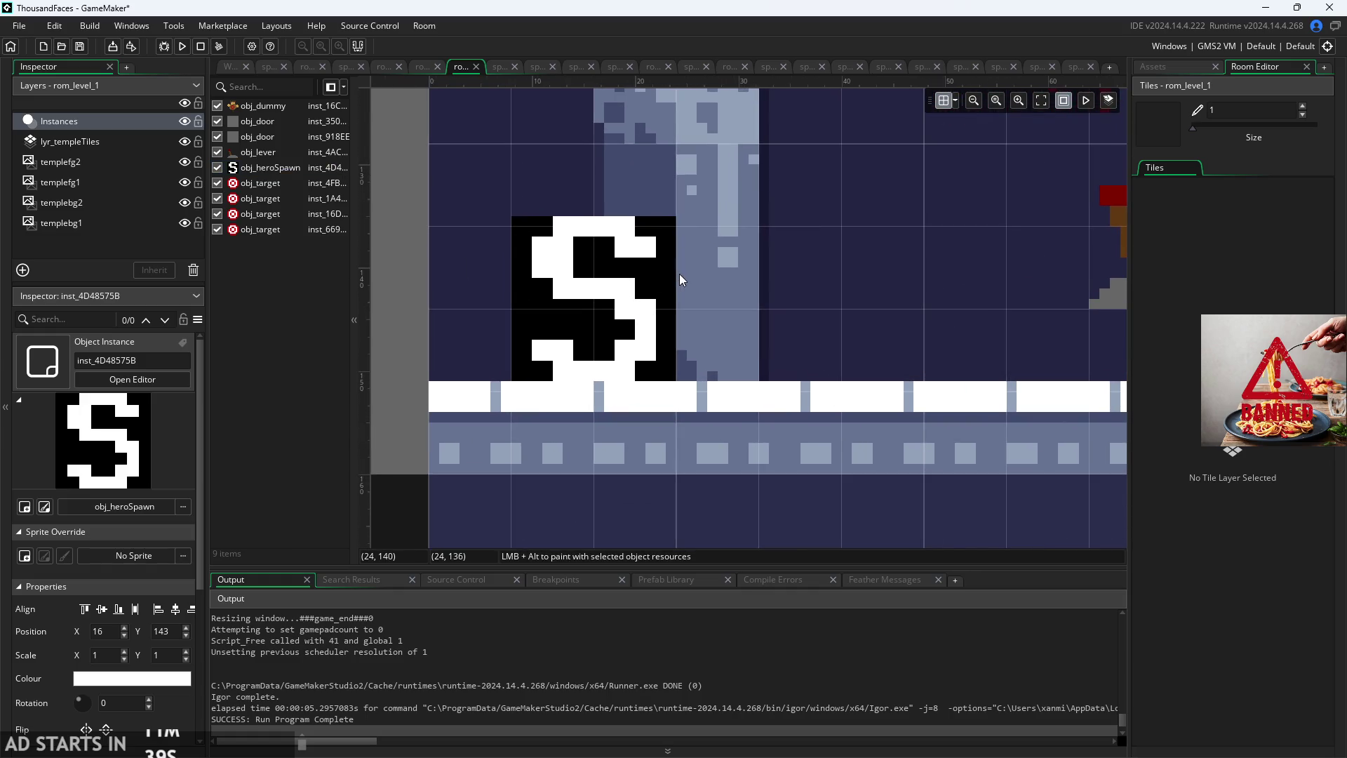
pyautogui.scroll(-1, 704, 315)
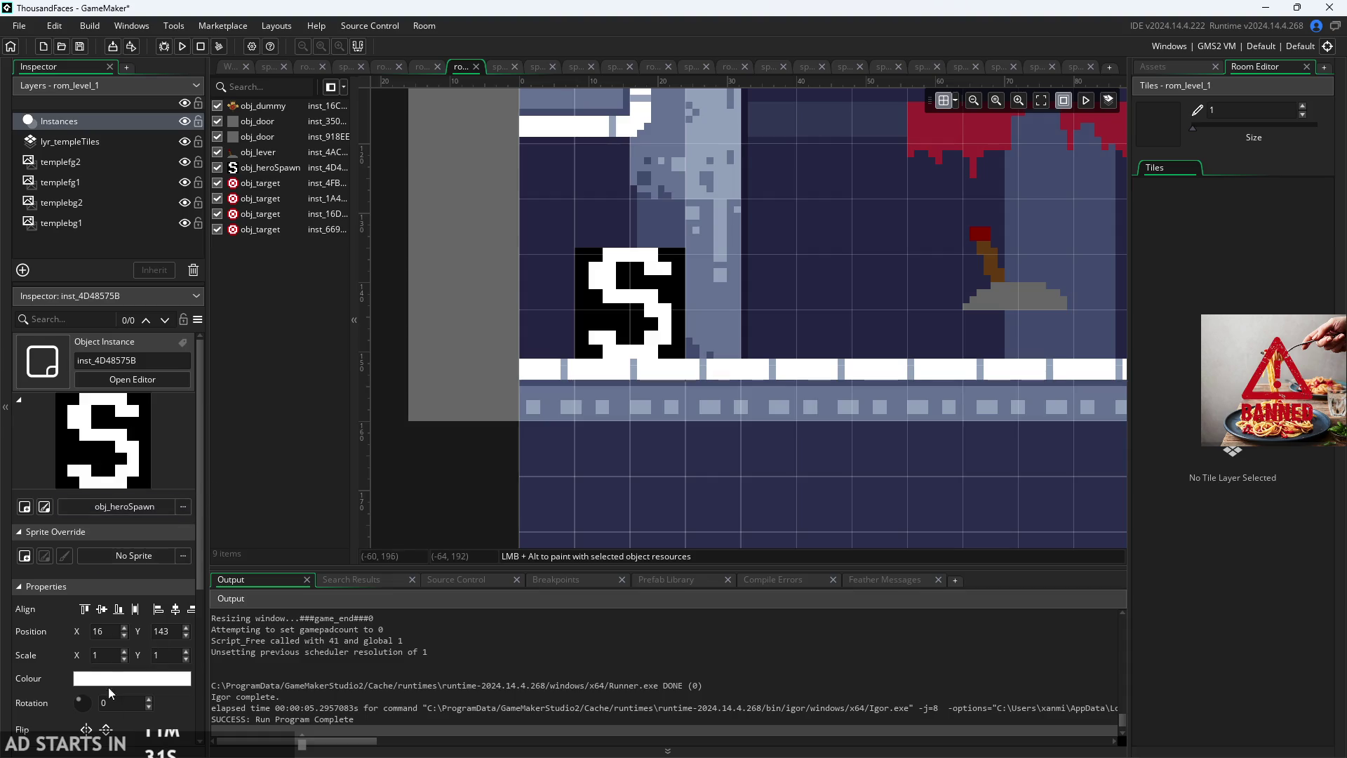
pyautogui.scroll(-3, 148, 712)
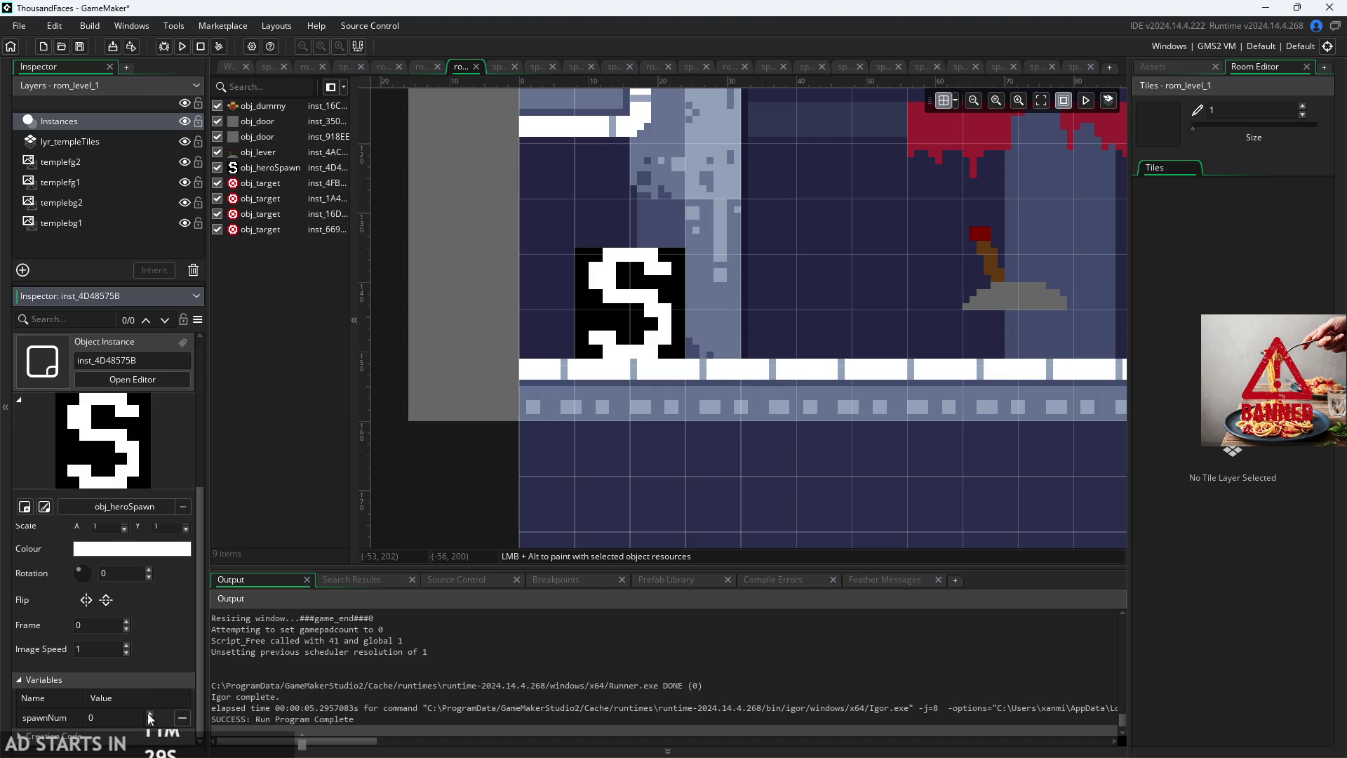
pyautogui.write('1')
pyautogui.click(446, 476)
# Step: Override the rom_level_1 door's target and set it to rom_level
pyautogui.scroll(-2, 435, 435)
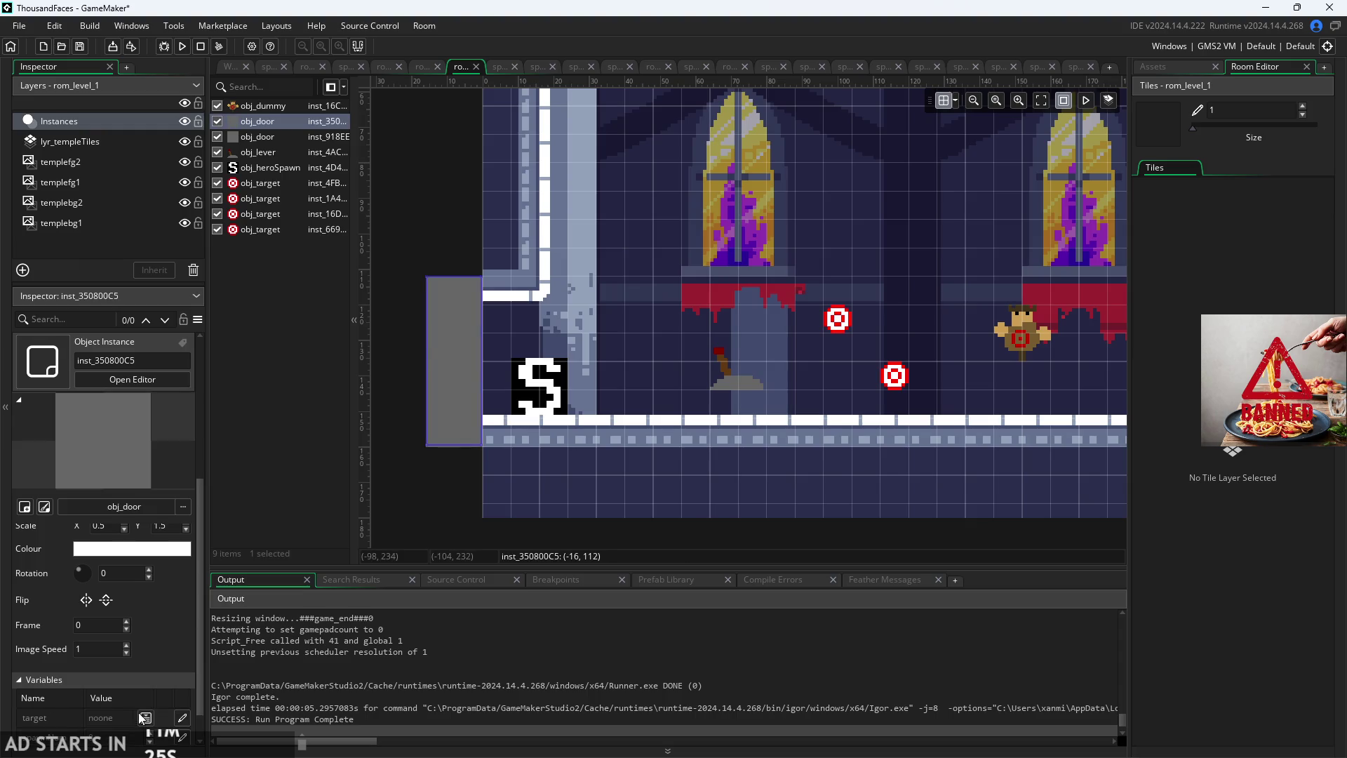
pyautogui.scroll(-1, 140, 701)
pyautogui.click(182, 698)
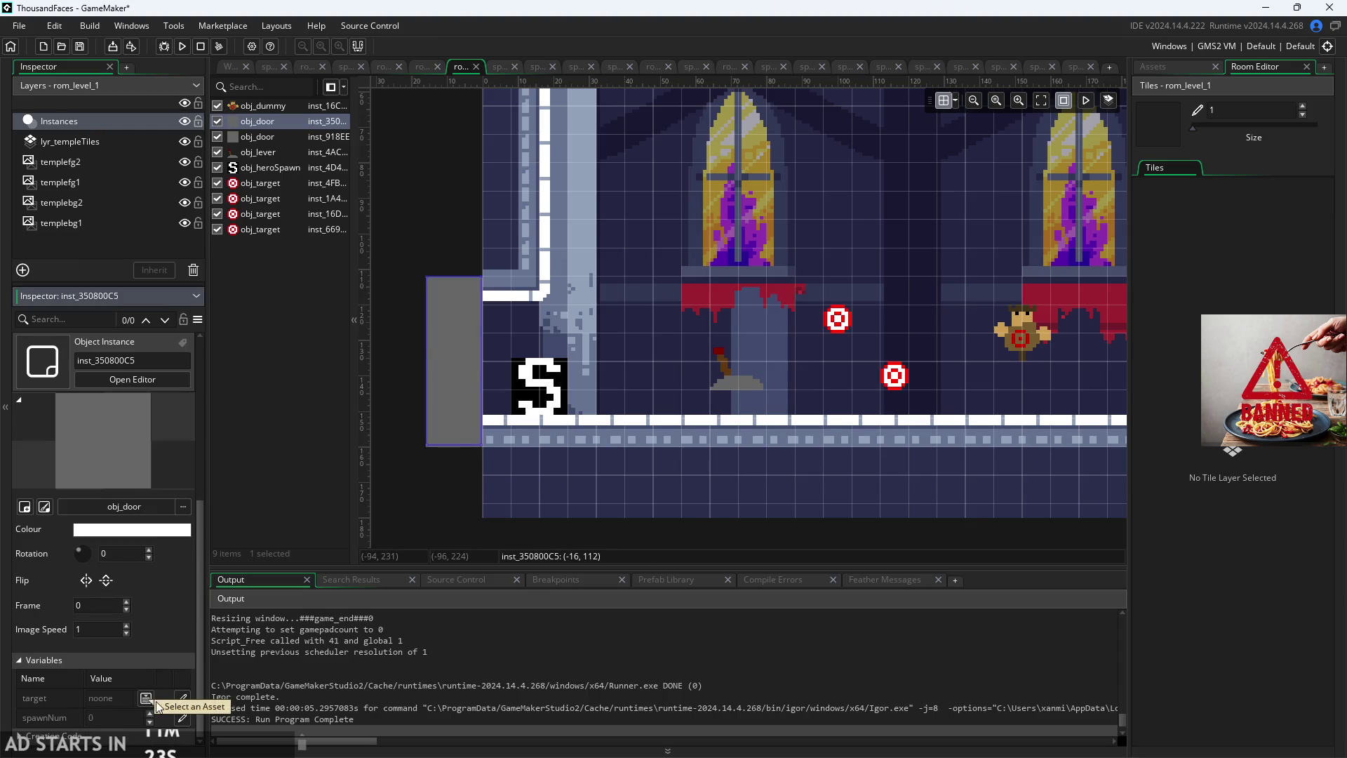
pyautogui.click(146, 698)
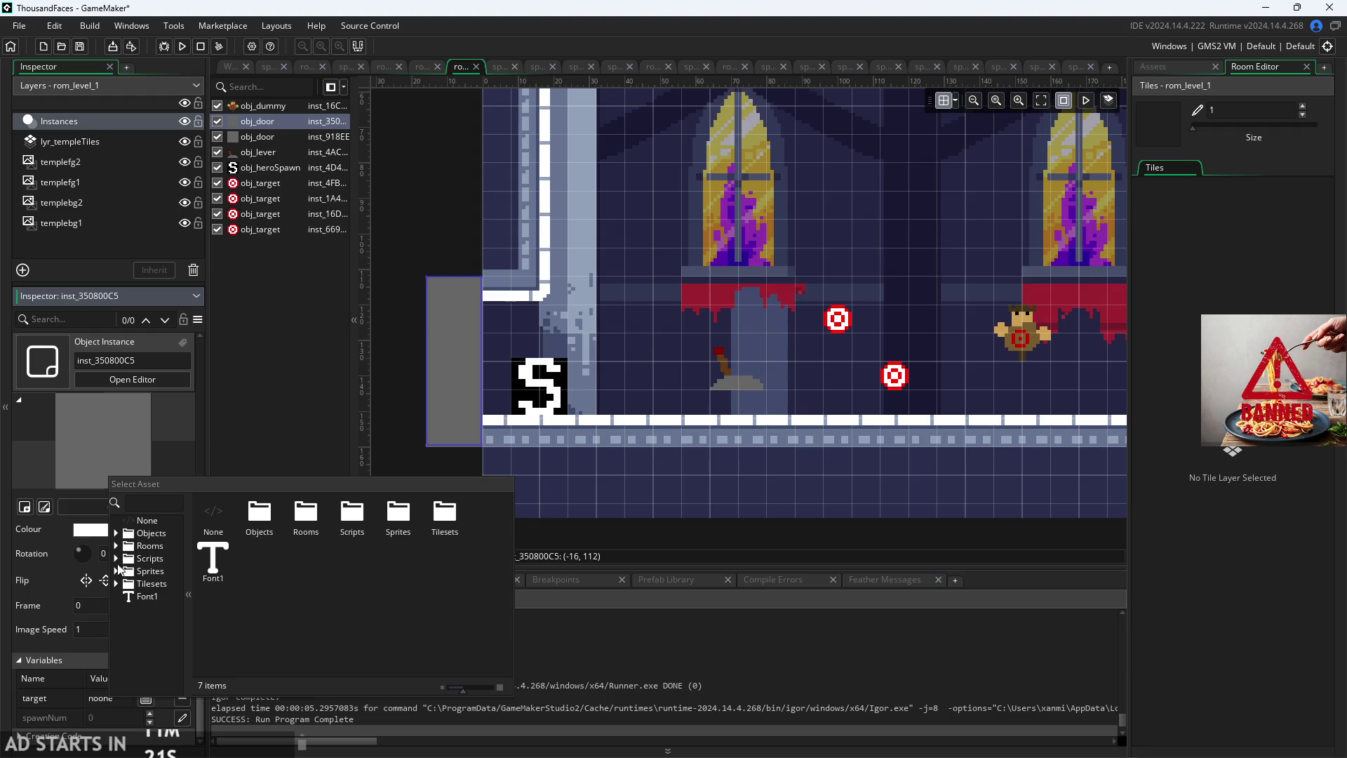
pyautogui.click(116, 546)
pyautogui.doubleClick(141, 561)
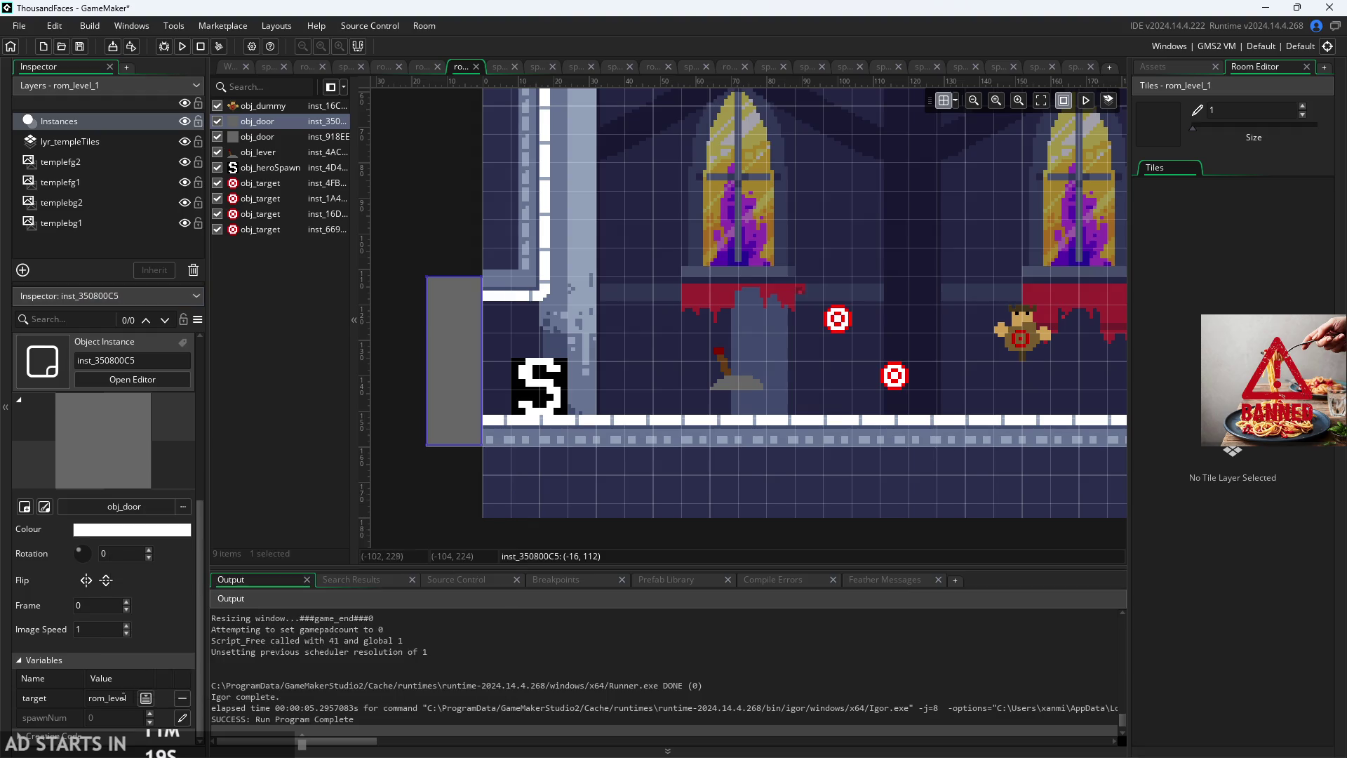
# Step: Set the door's spawnNum to 2 and return to the rom_level room
pyautogui.click(182, 717)
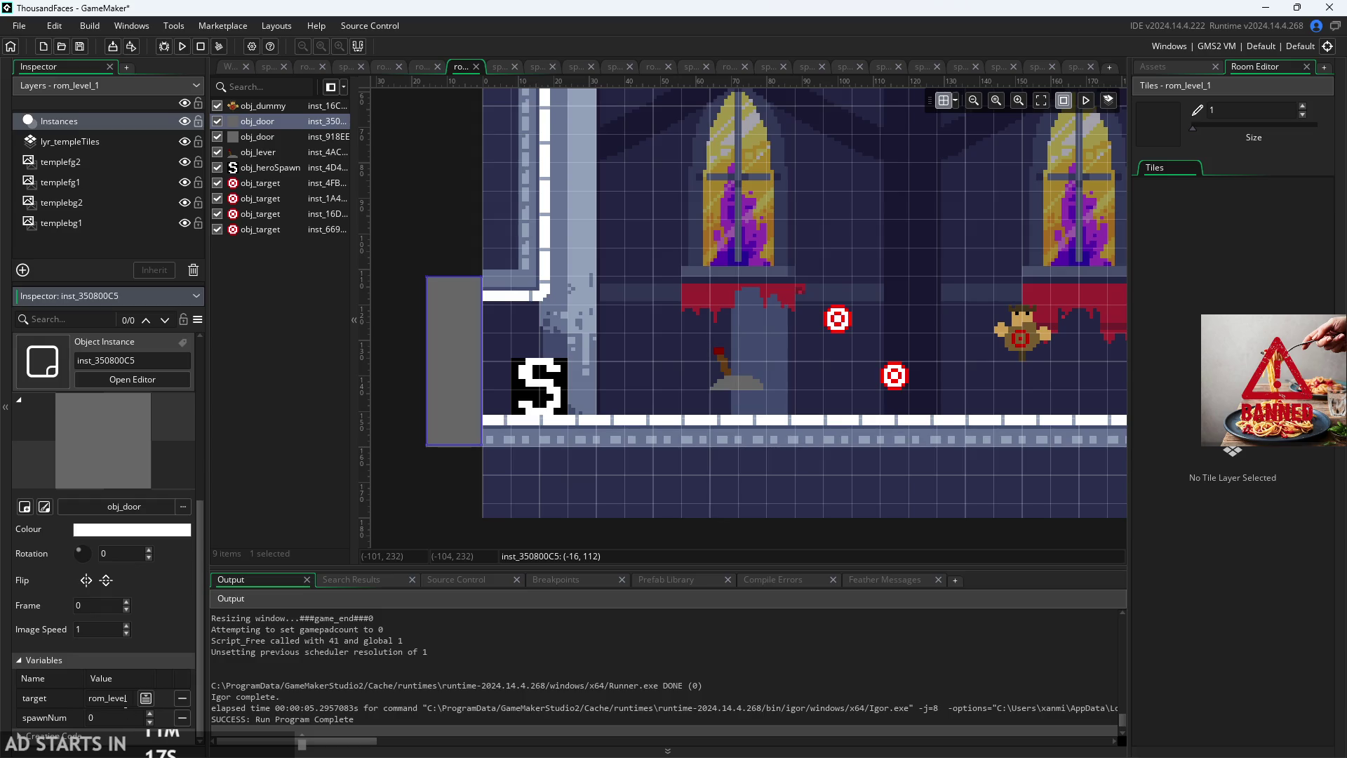
pyautogui.write('2')
pyautogui.click(257, 431)
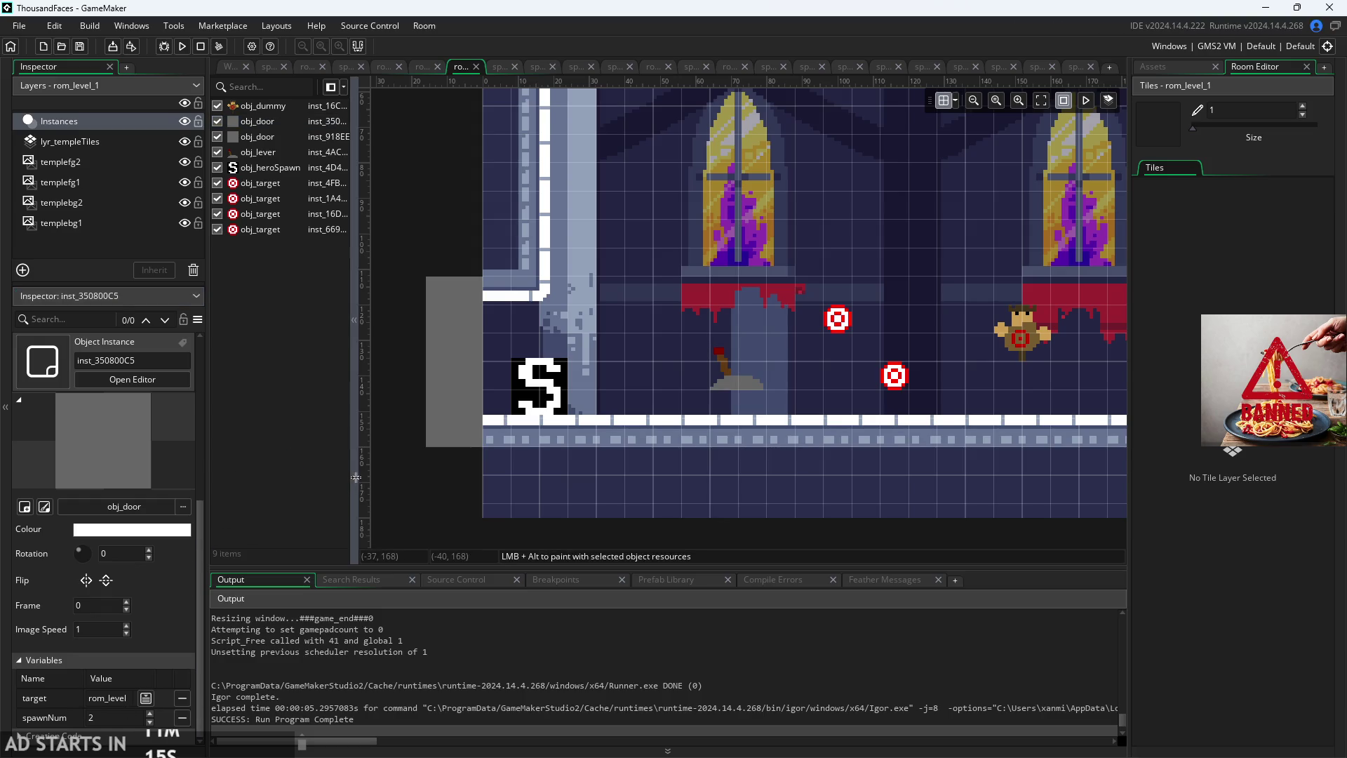
pyautogui.scroll(-2, 405, 486)
pyautogui.scroll(-1, 405, 486)
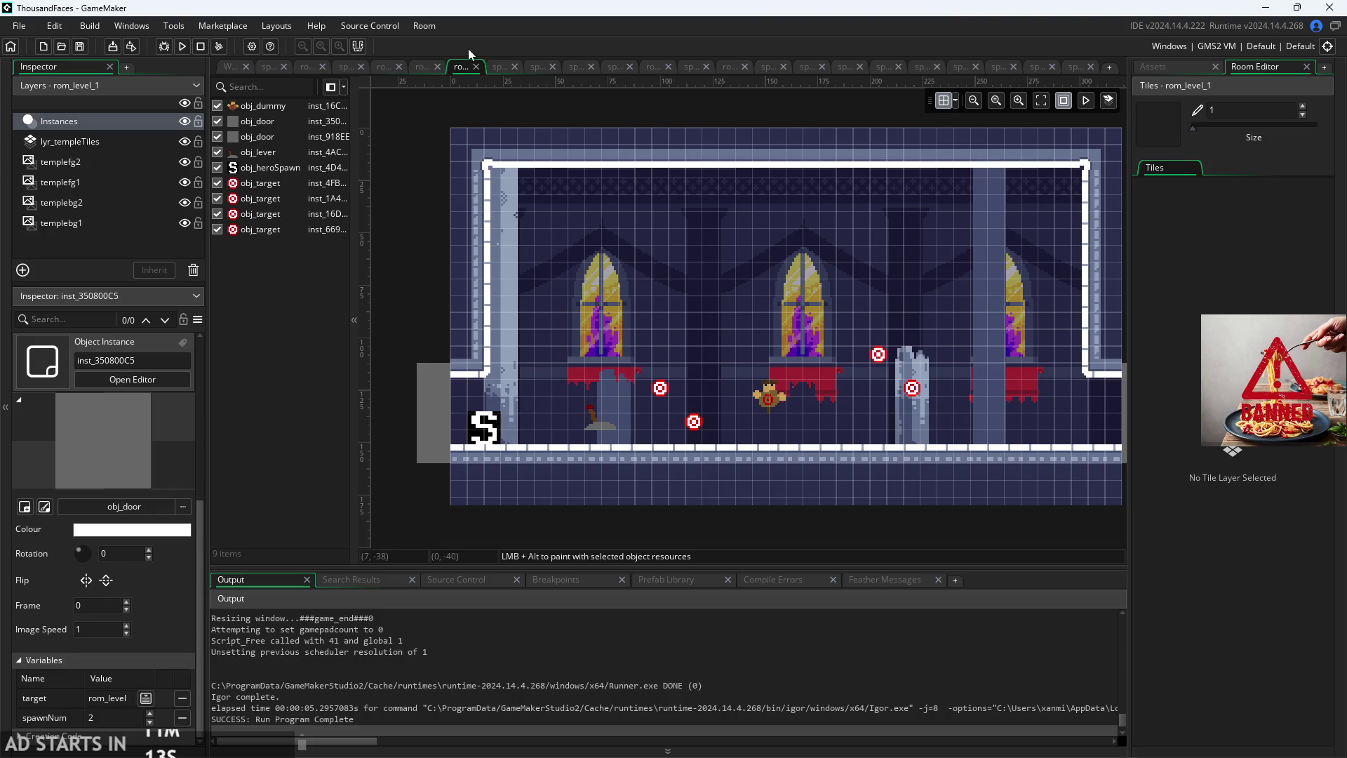
pyautogui.click(300, 66)
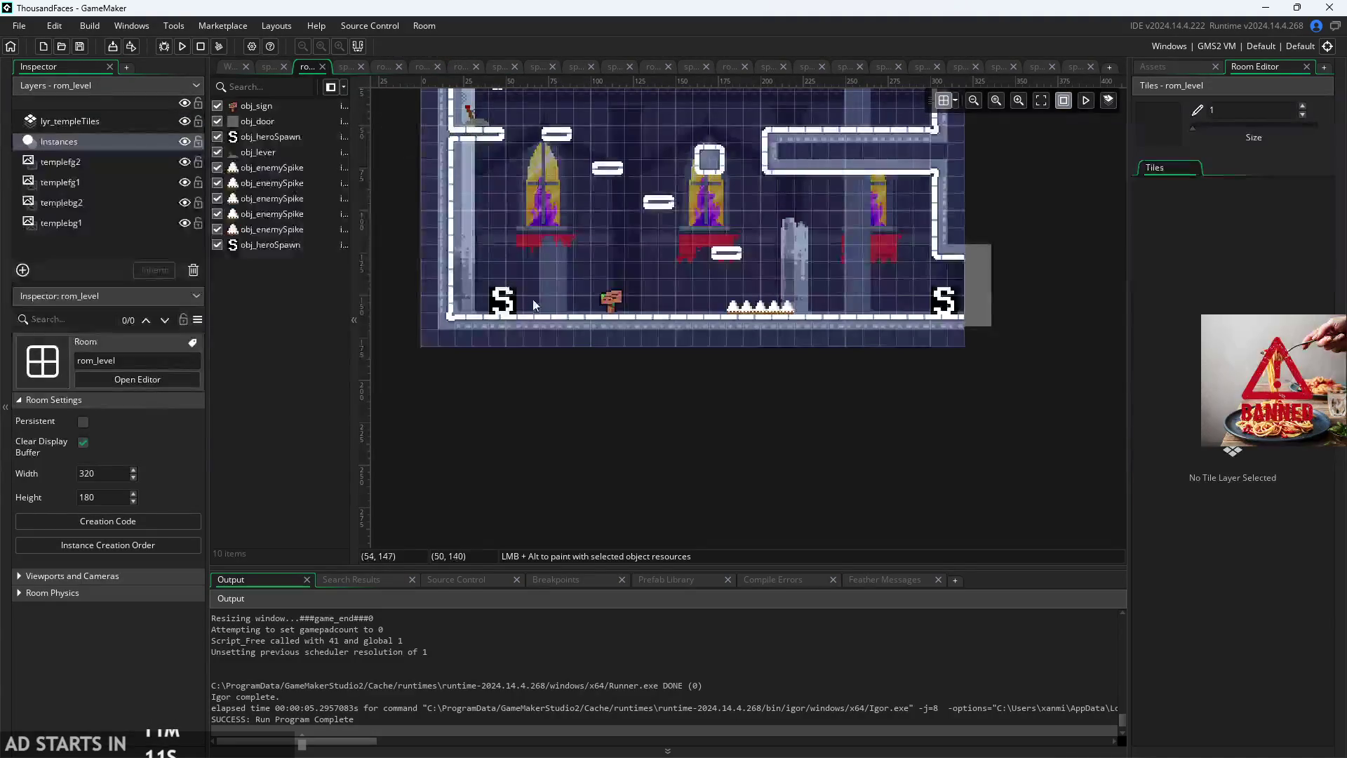
# Step: Confirm the right hero spawn point has spawnNum 2, then run the game
pyautogui.click(943, 301)
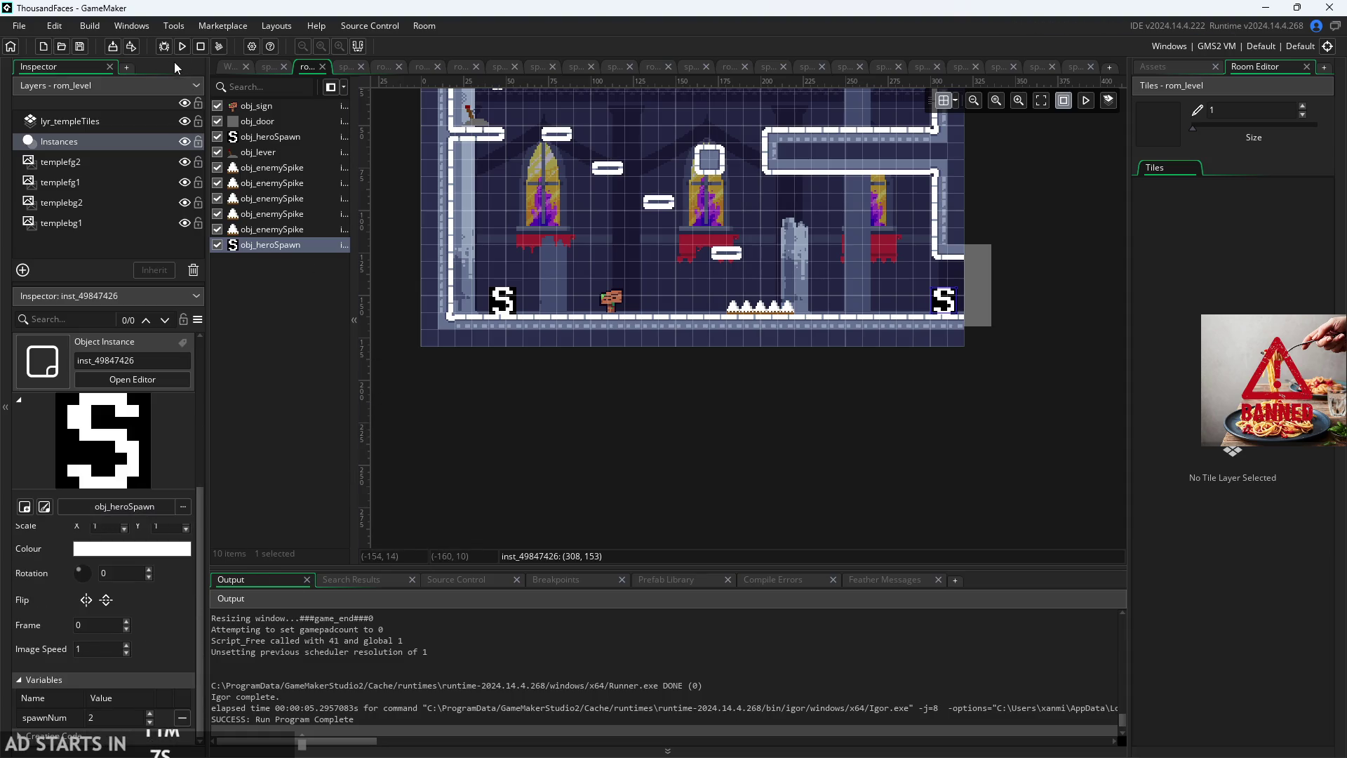
pyautogui.click(188, 44)
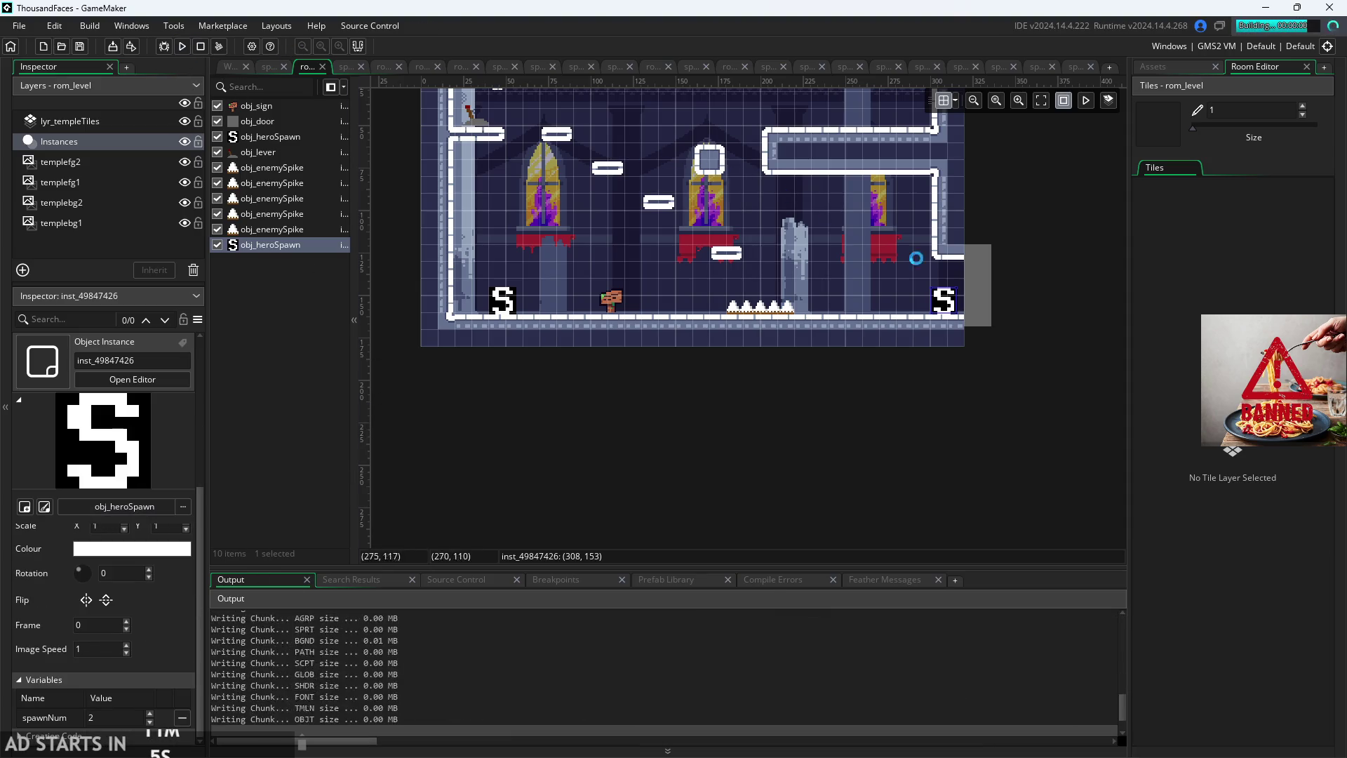
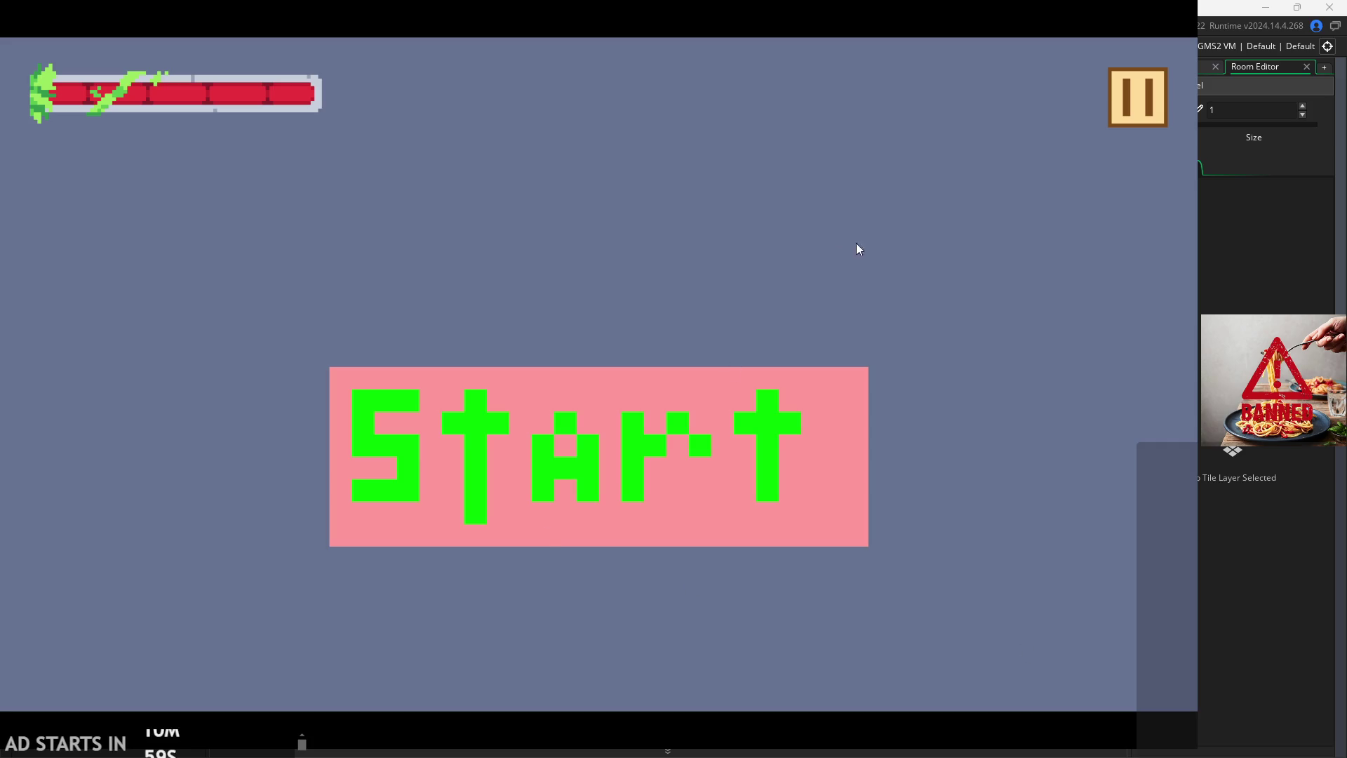
# Step: Start the game and climb the hero via the red ledge to the top-left lever ledge
pyautogui.click(764, 409)
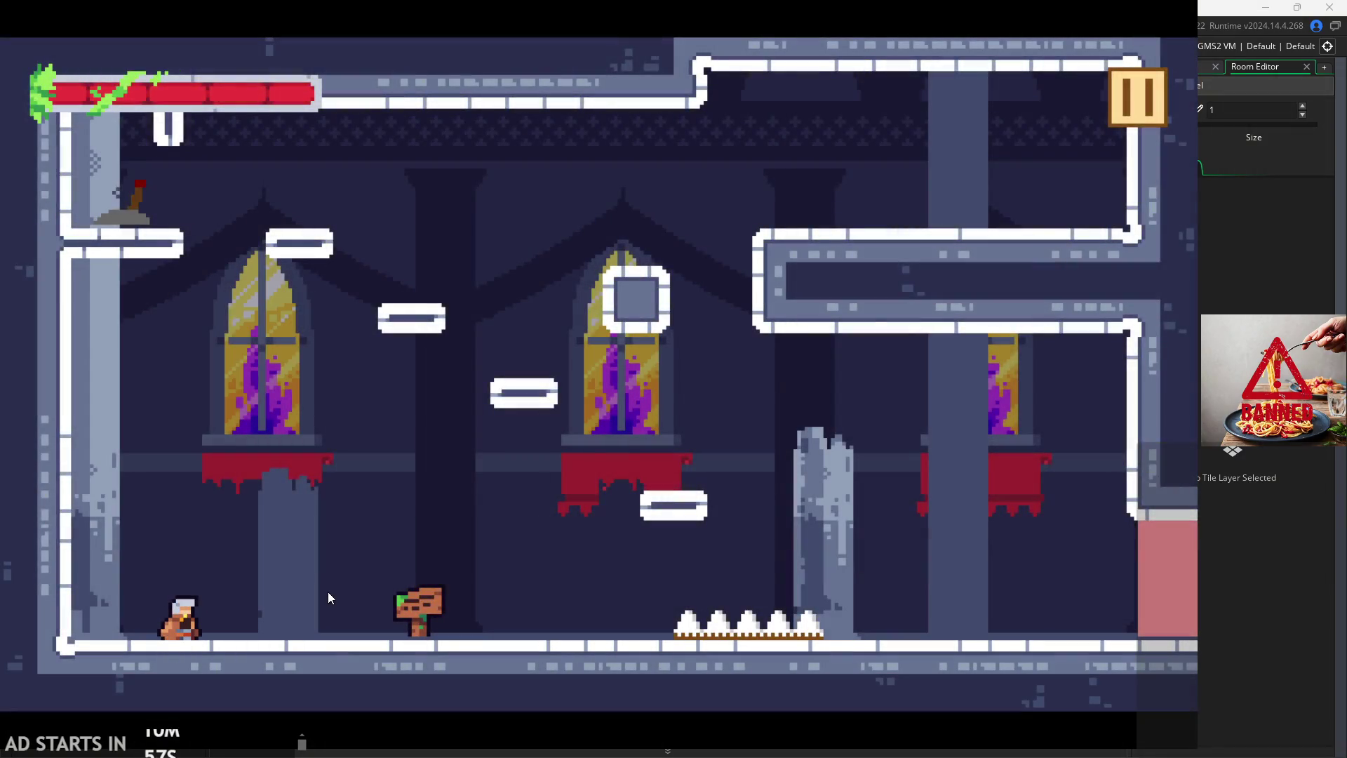
pyautogui.press('Right')
pyautogui.press('space')
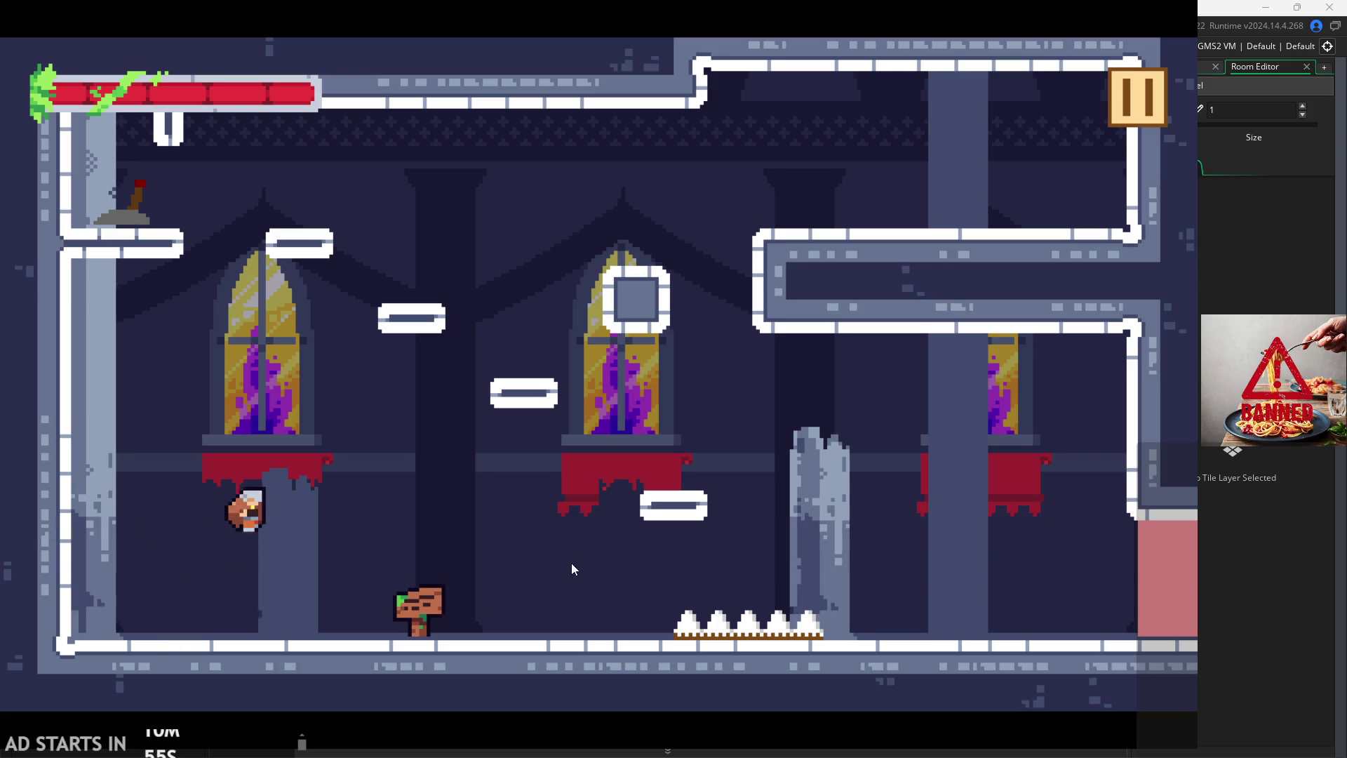
pyautogui.press('Left')
pyautogui.press('Right')
pyautogui.press('space')
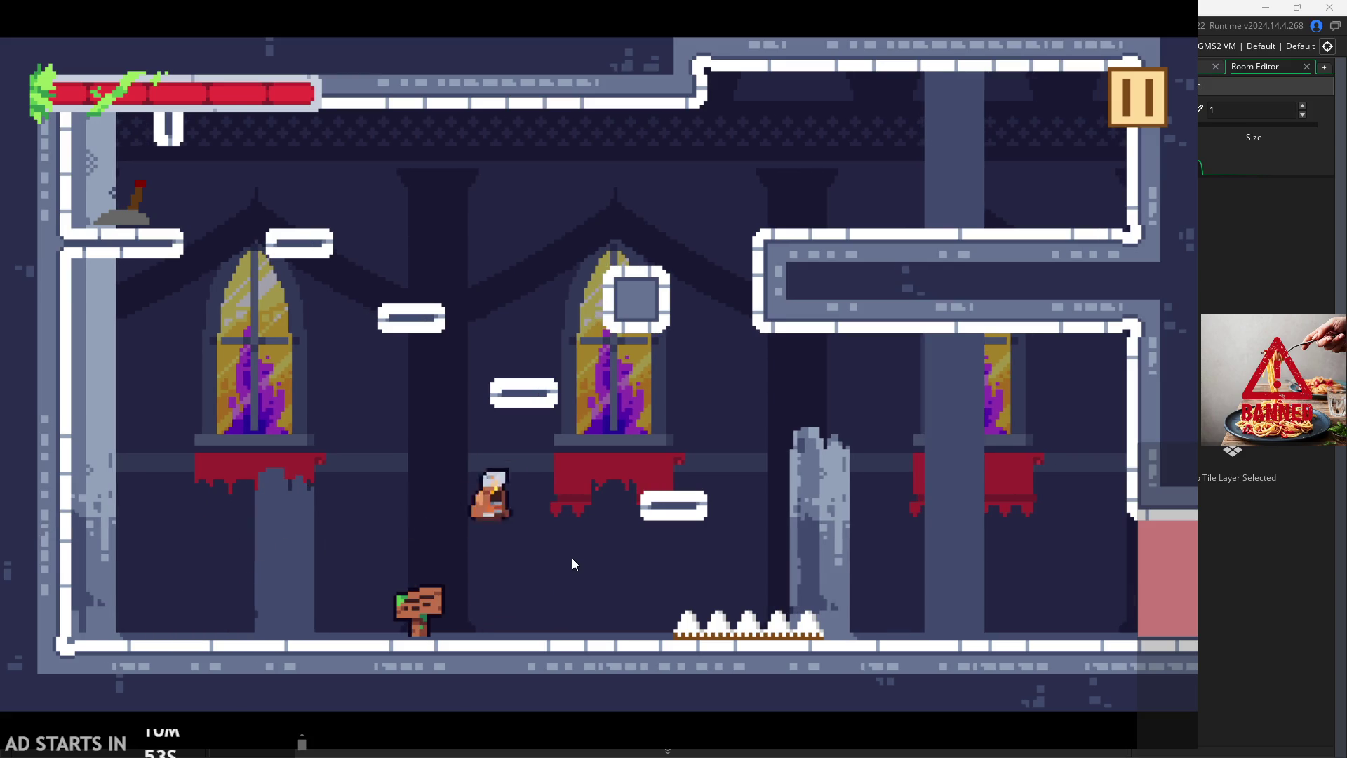
pyautogui.press('Left')
pyautogui.press('space')
pyautogui.press('Right')
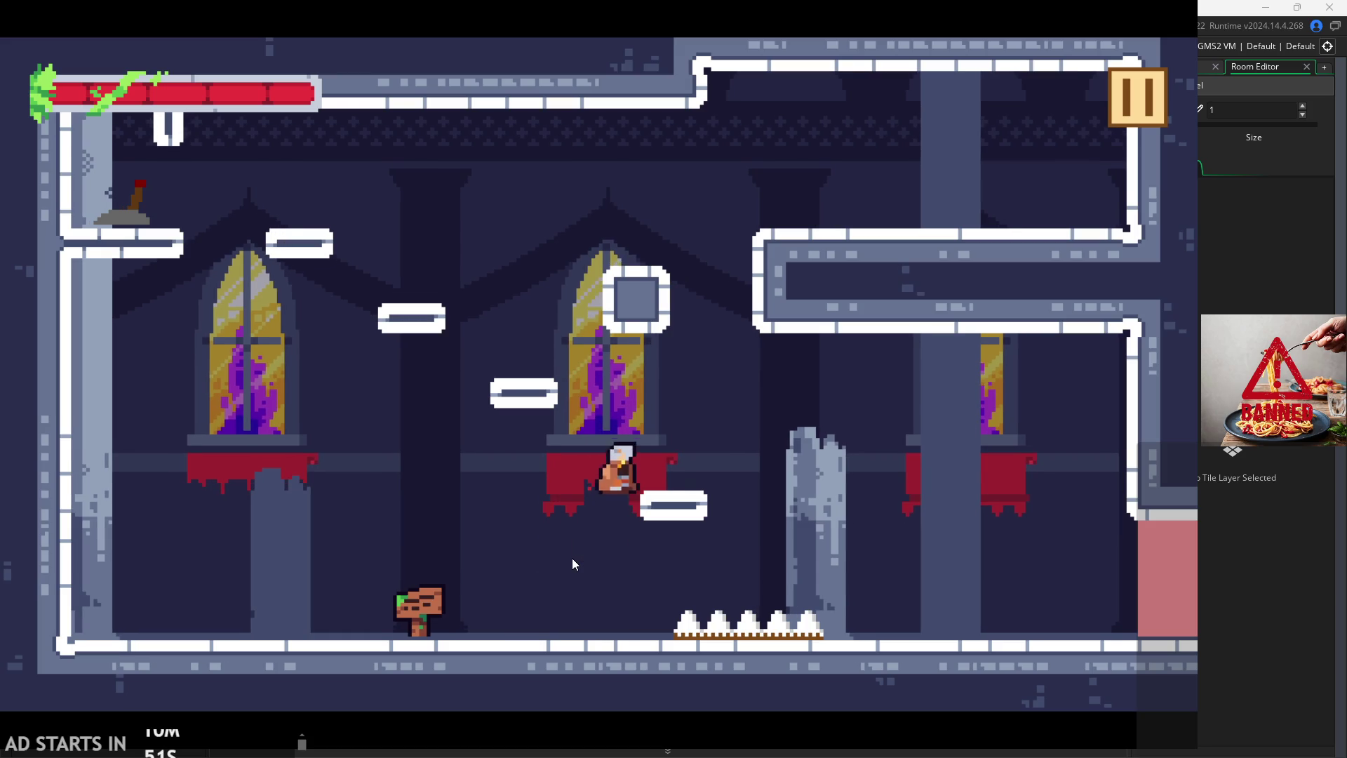
pyautogui.press('space')
pyautogui.press('Left')
pyautogui.press('space')
pyautogui.press('Left')
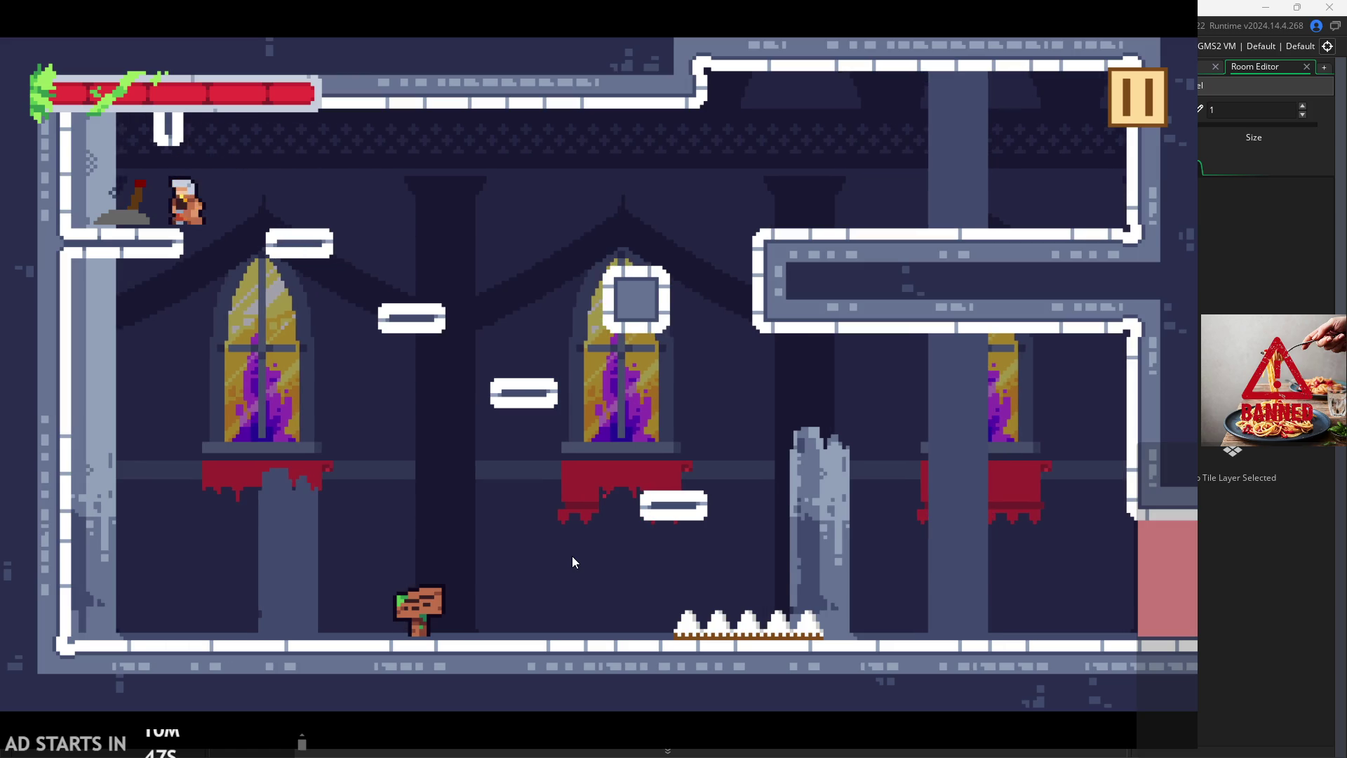
# Step: Flip the lever, cross the platforms past the spikes into the next room, then return left
pyautogui.press('Right')
pyautogui.press('space')
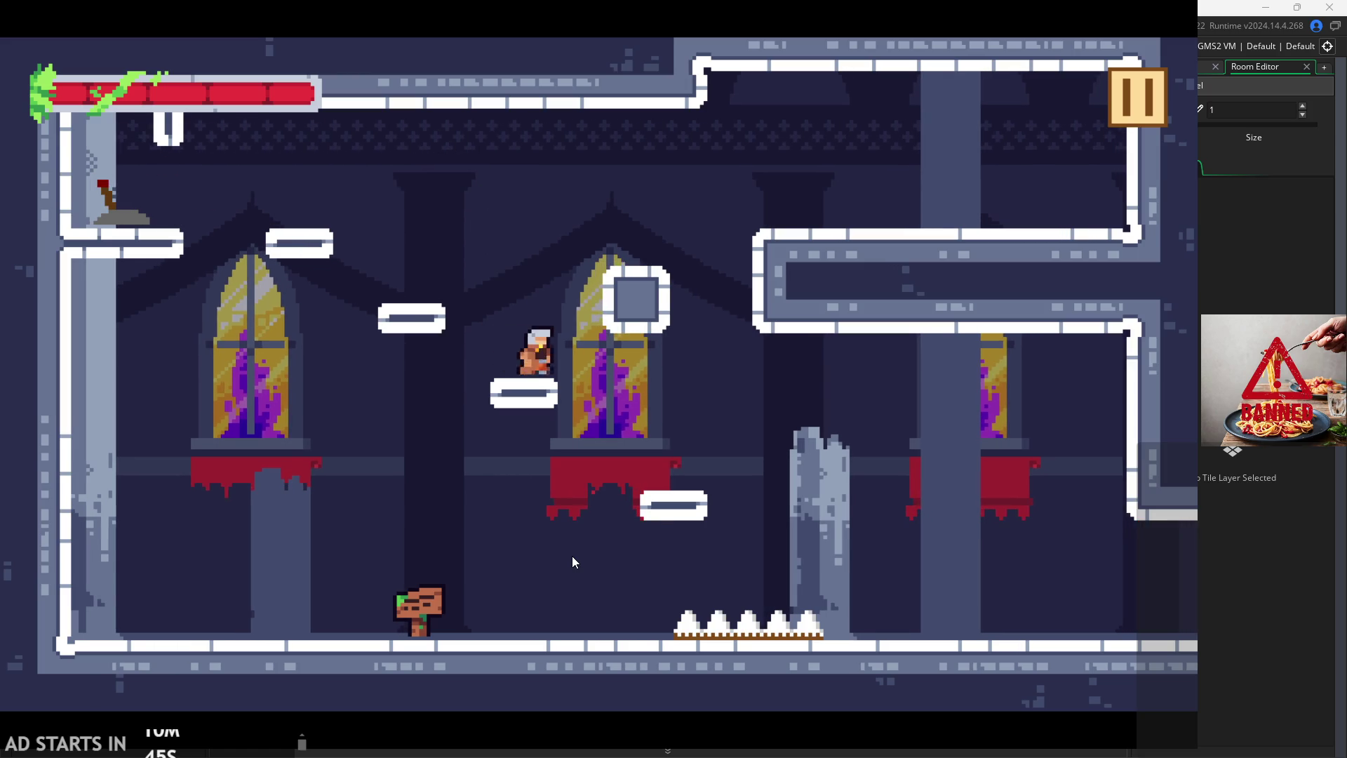
pyautogui.press('space')
pyautogui.press('Right')
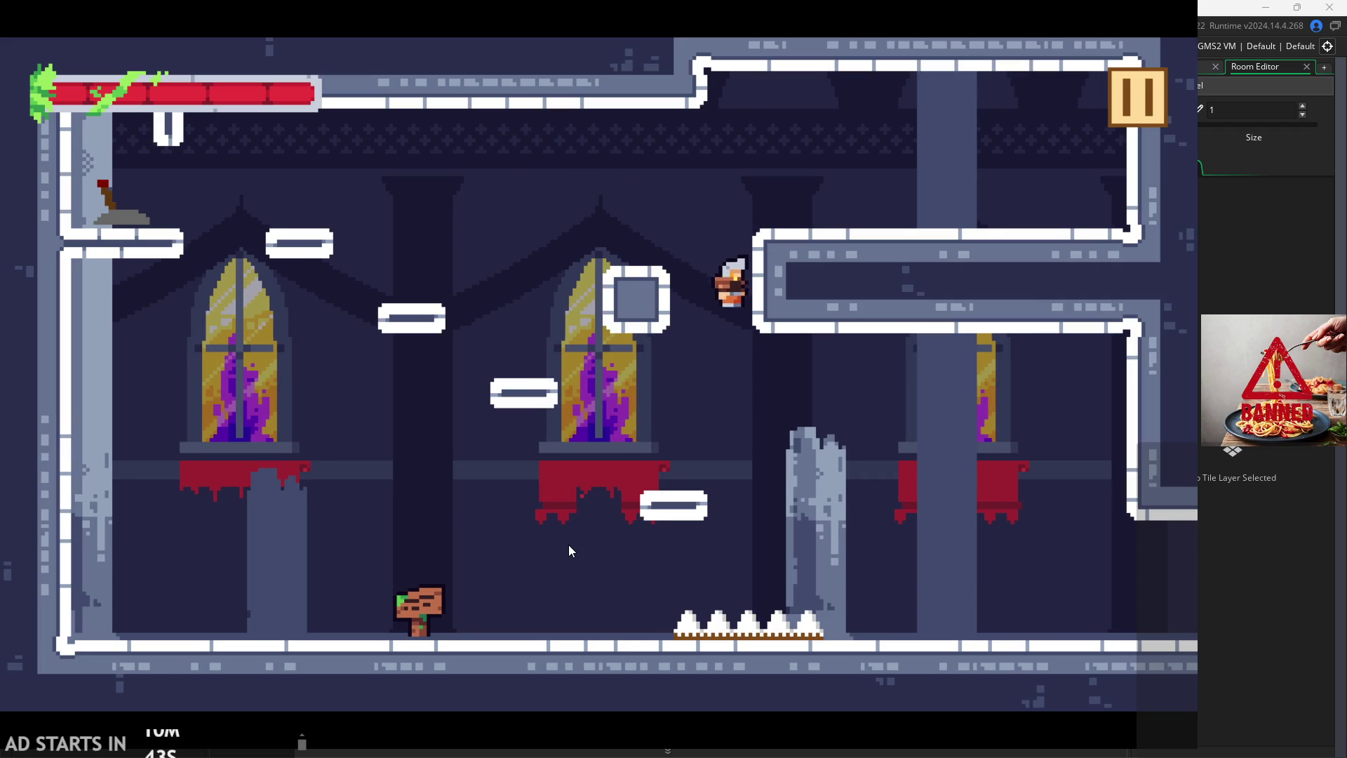
pyautogui.press('Right')
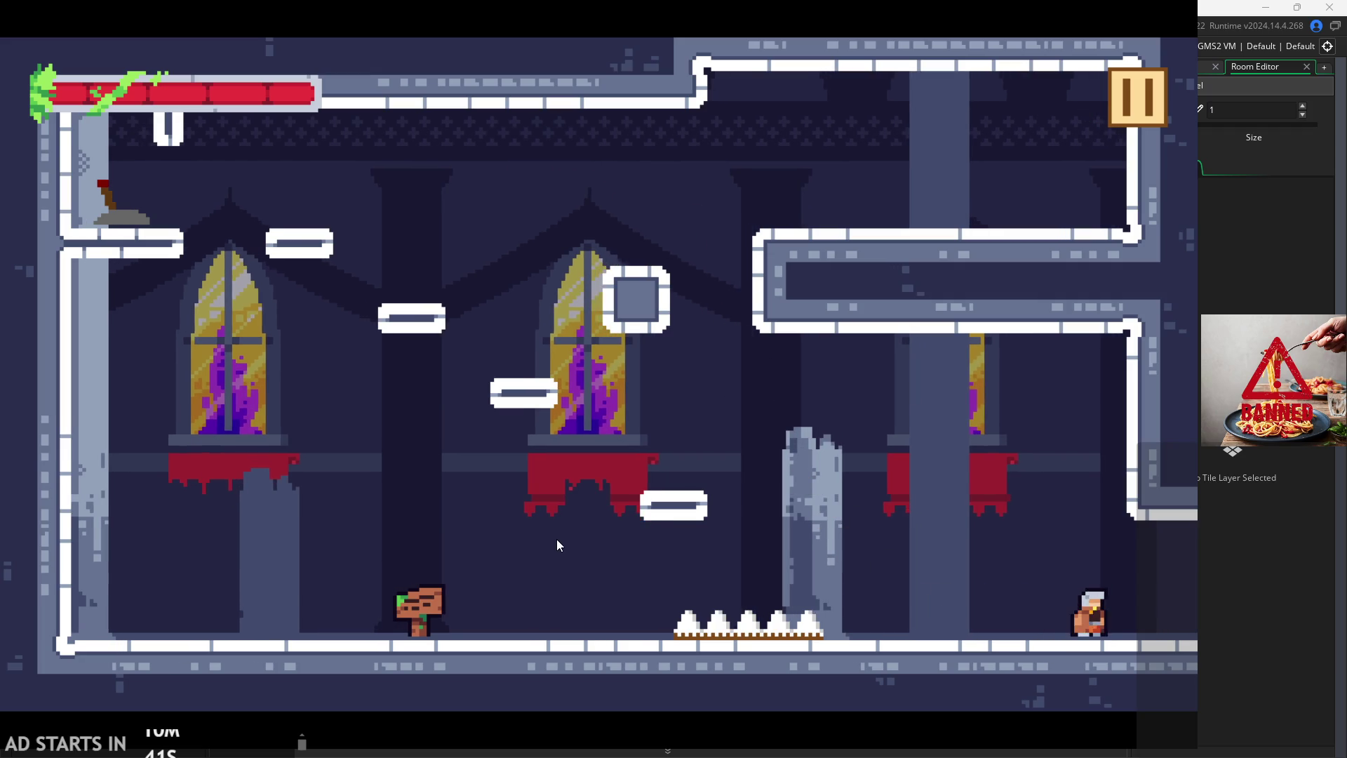
pyautogui.press('Right')
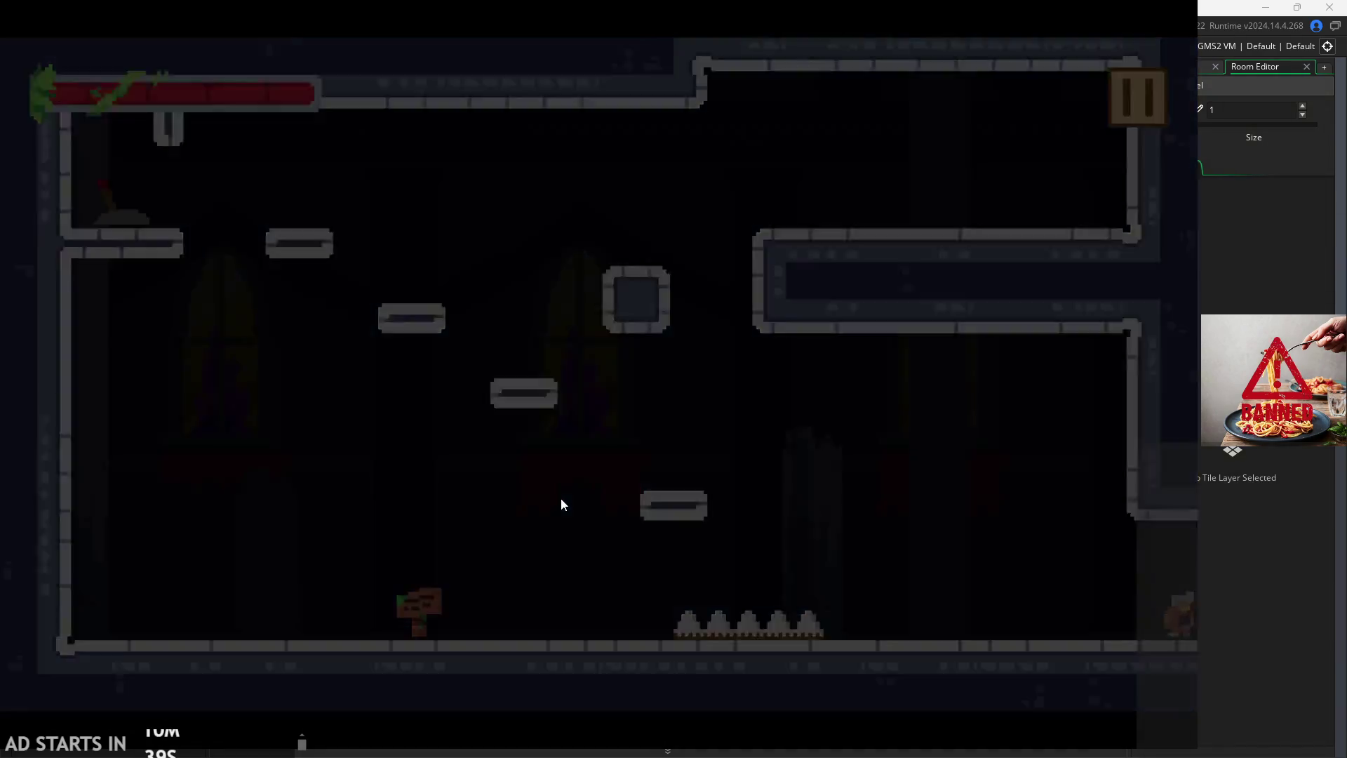
pyautogui.press('x')
pyautogui.press('z')
pyautogui.press('Left')
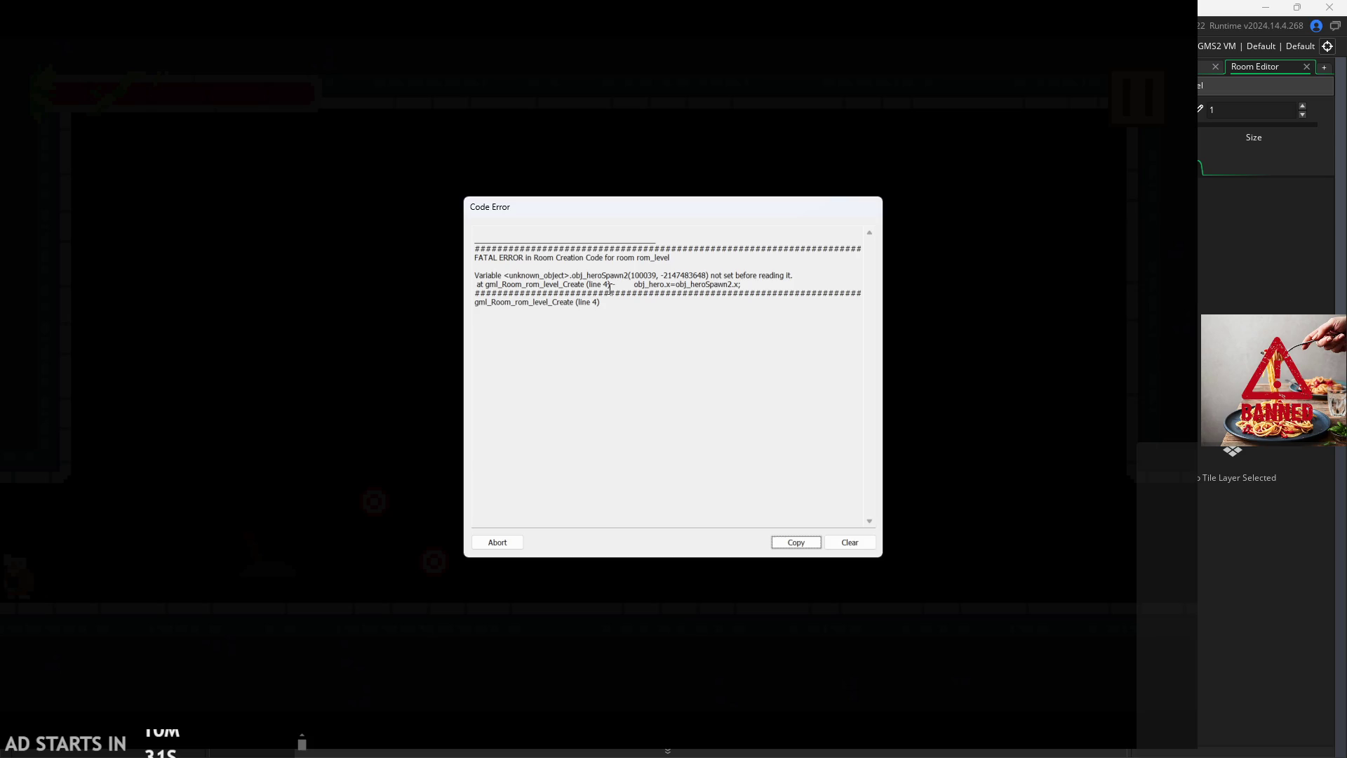
# Step: Inspect the obj_heroSpawn2 error message and abort the crashed game
pyautogui.click(581, 277)
pyautogui.moveTo(567, 276); pyautogui.dragTo(558, 277)
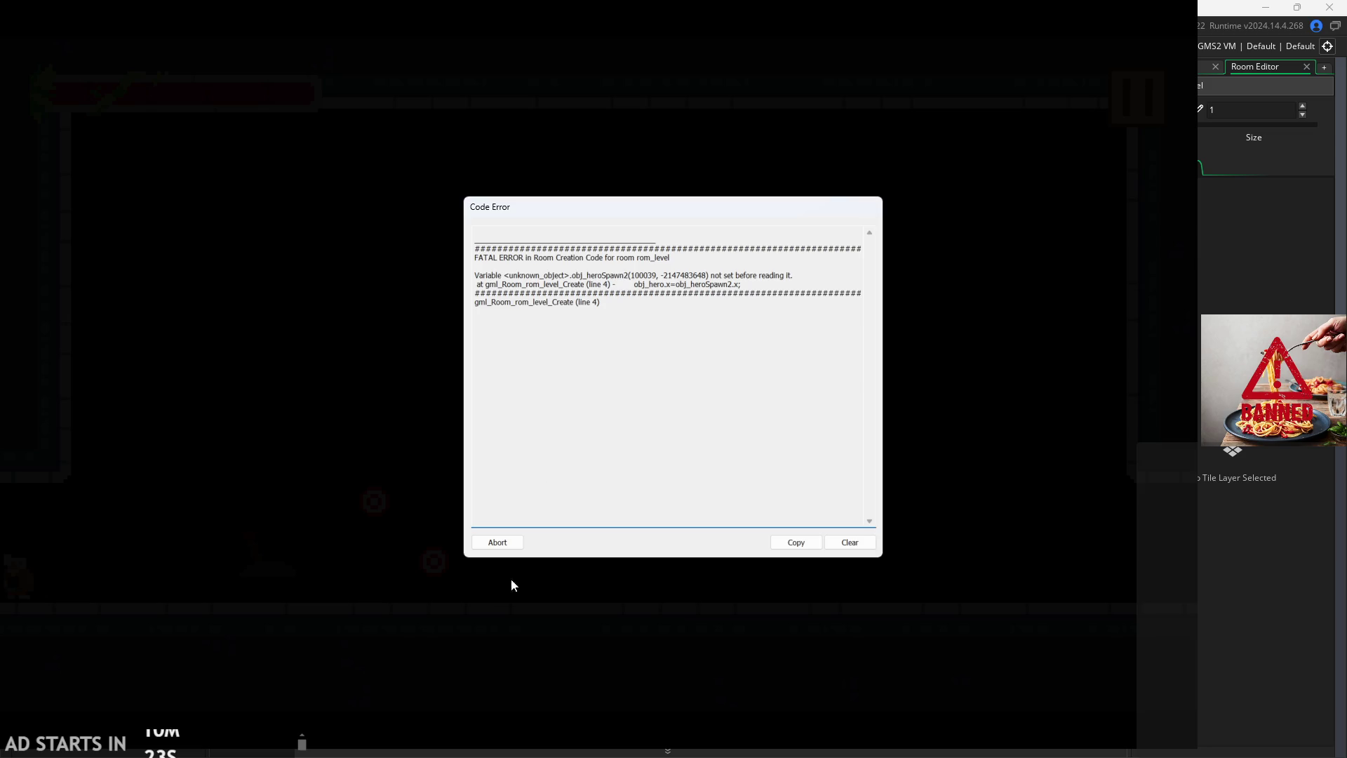
pyautogui.click(504, 547)
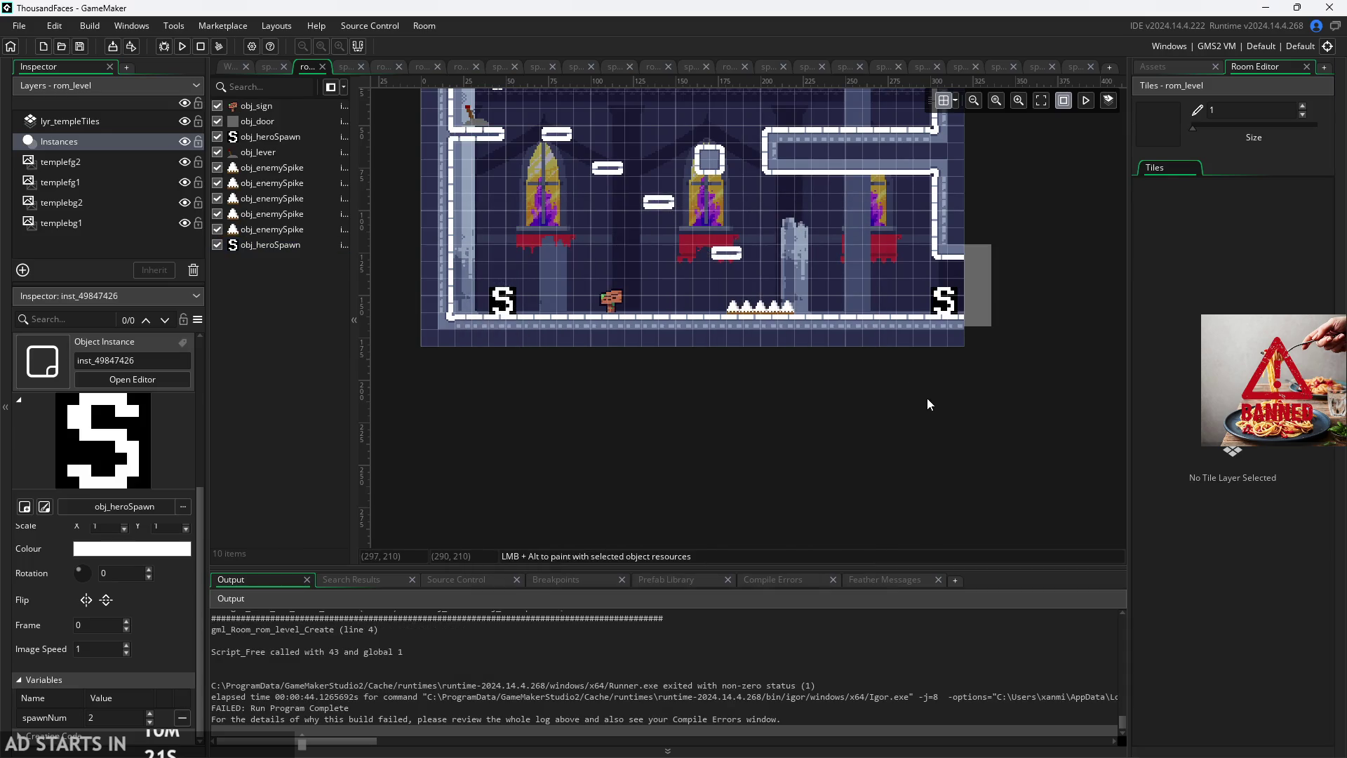
# Step: Look over the hero sprite and the rom_pause and rom_start rooms
pyautogui.scroll(2, 807, 449)
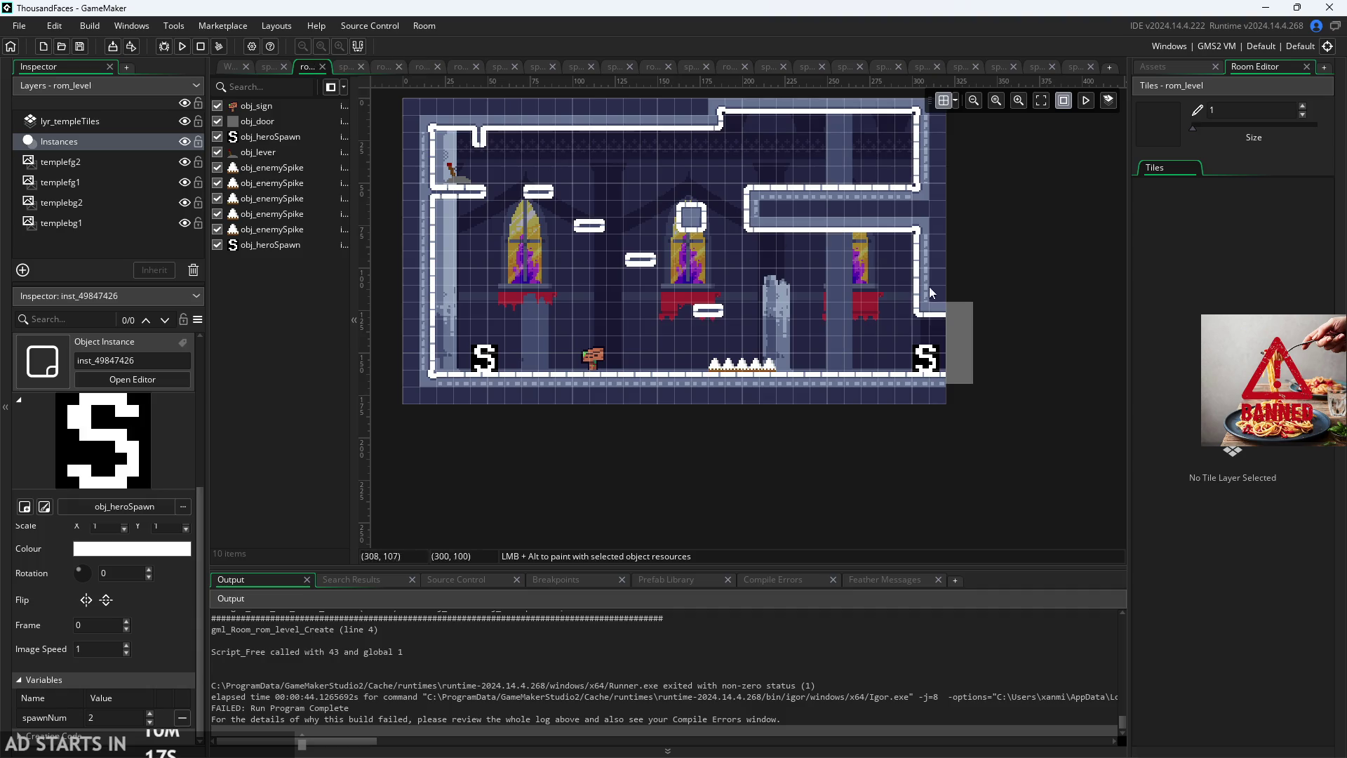
pyautogui.click(346, 68)
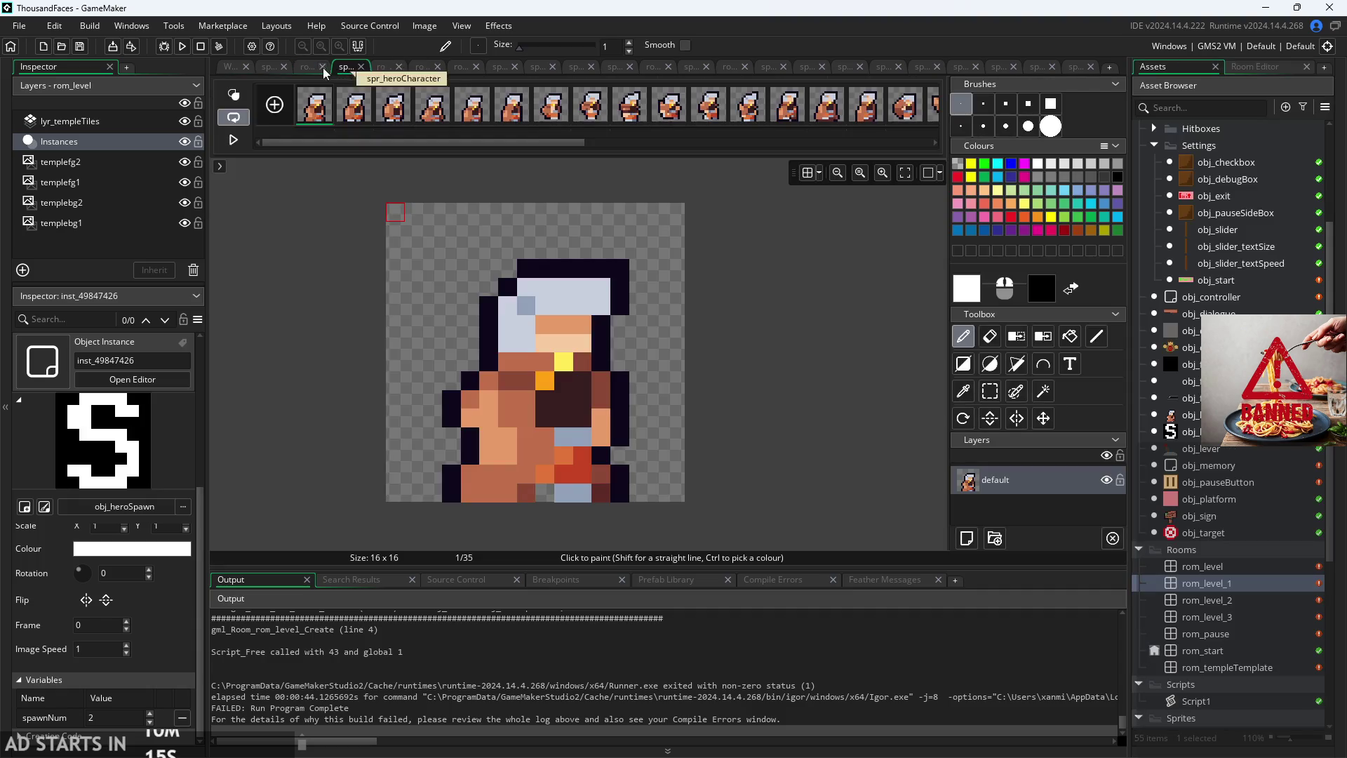
pyautogui.click(402, 70)
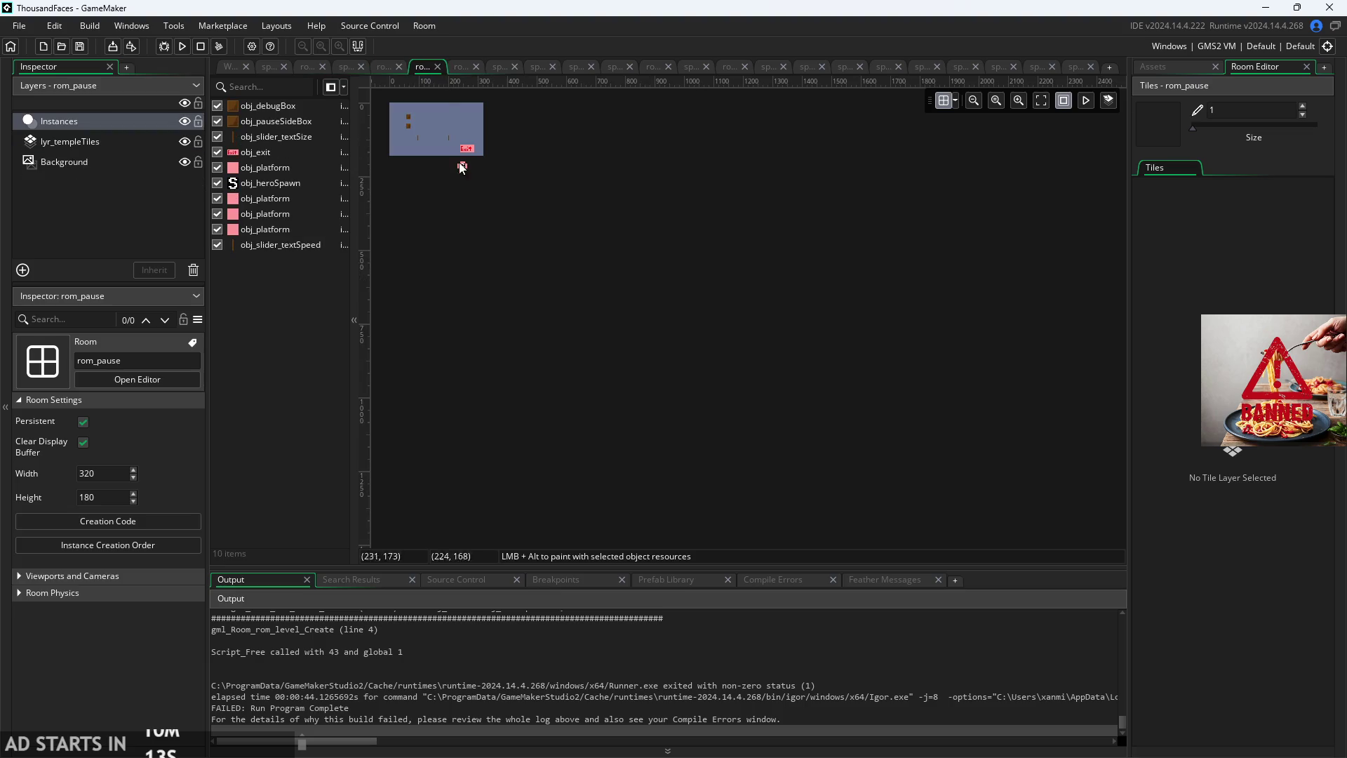
pyautogui.click(390, 70)
pyautogui.scroll(-5, 743, 287)
pyautogui.scroll(-5, 655, 314)
pyautogui.scroll(4, 615, 292)
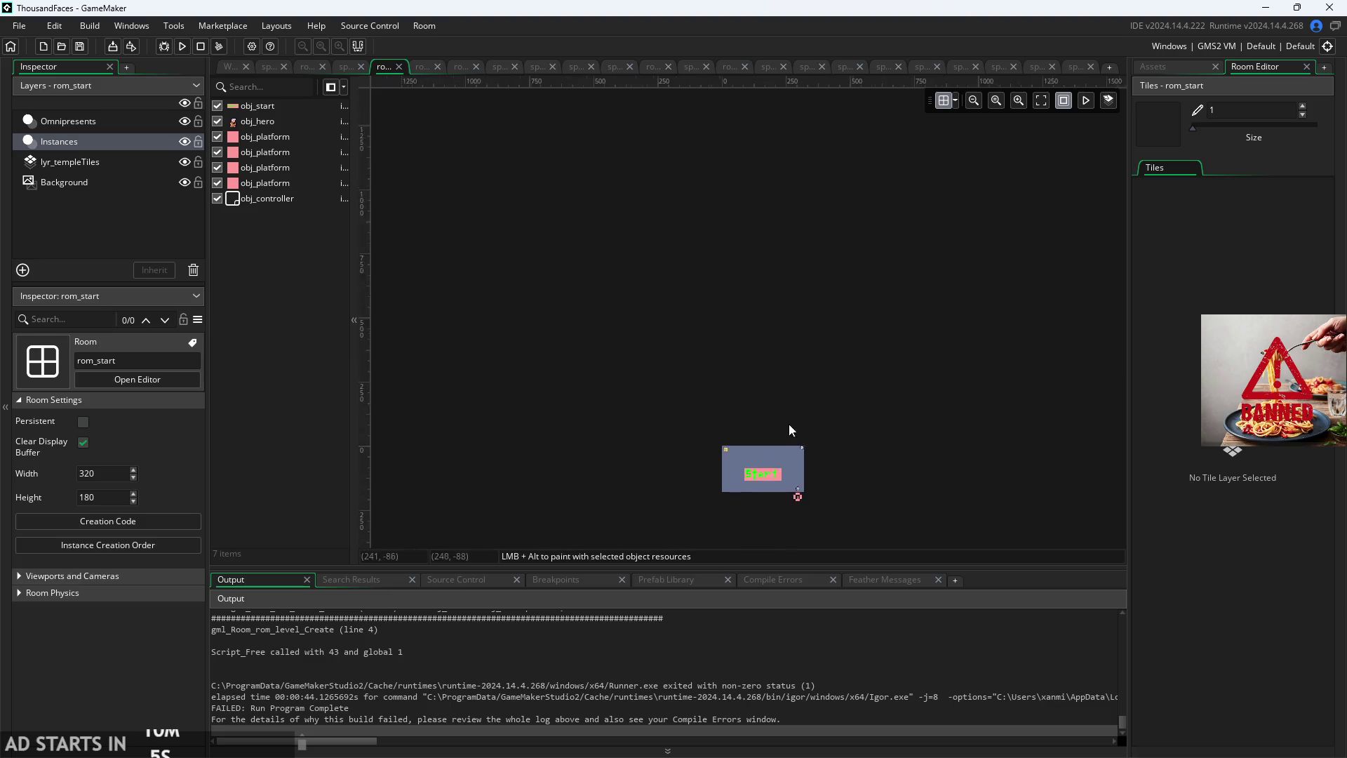
pyautogui.moveTo(788, 423); pyautogui.dragTo(777, 254)
pyautogui.scroll(3, 778, 254)
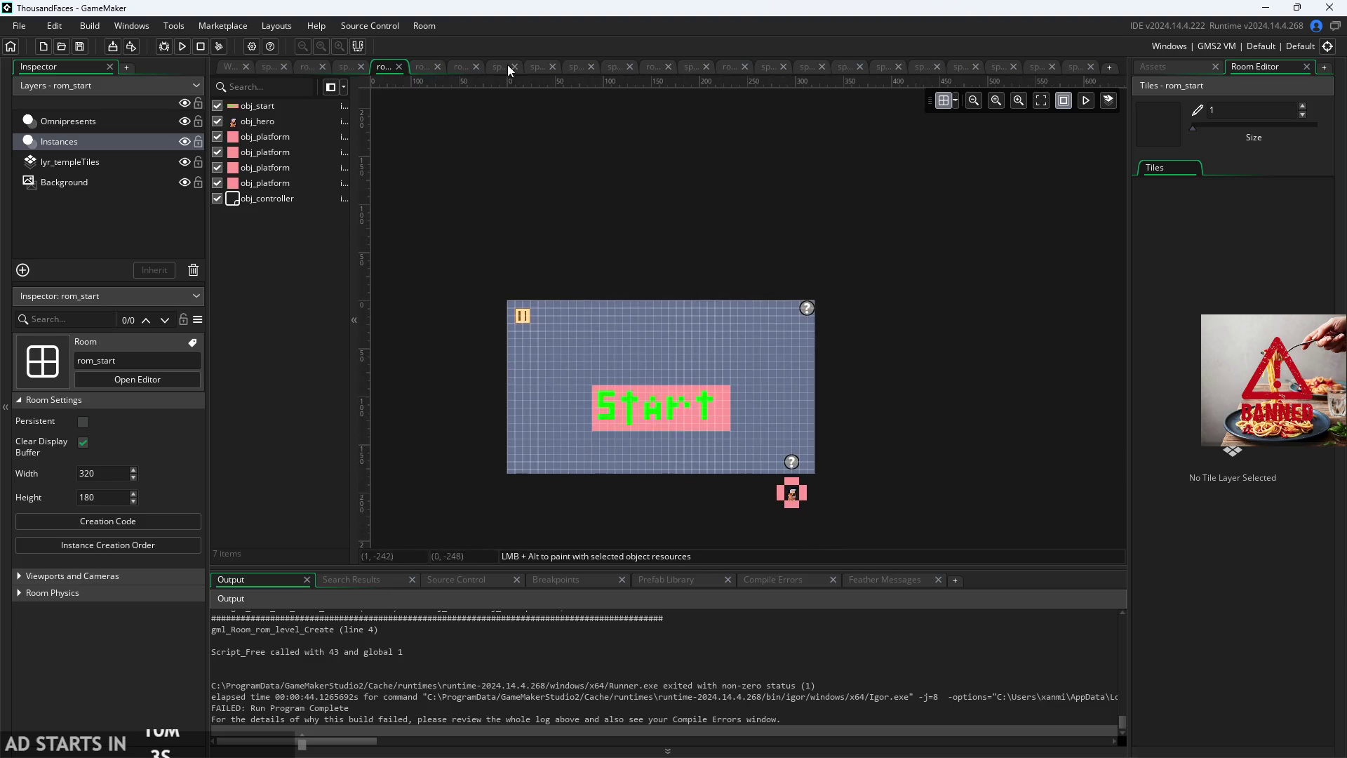
# Step: In rom_level_1, select the left-edge door and open its creation code showing target = rom_level
pyautogui.click(461, 66)
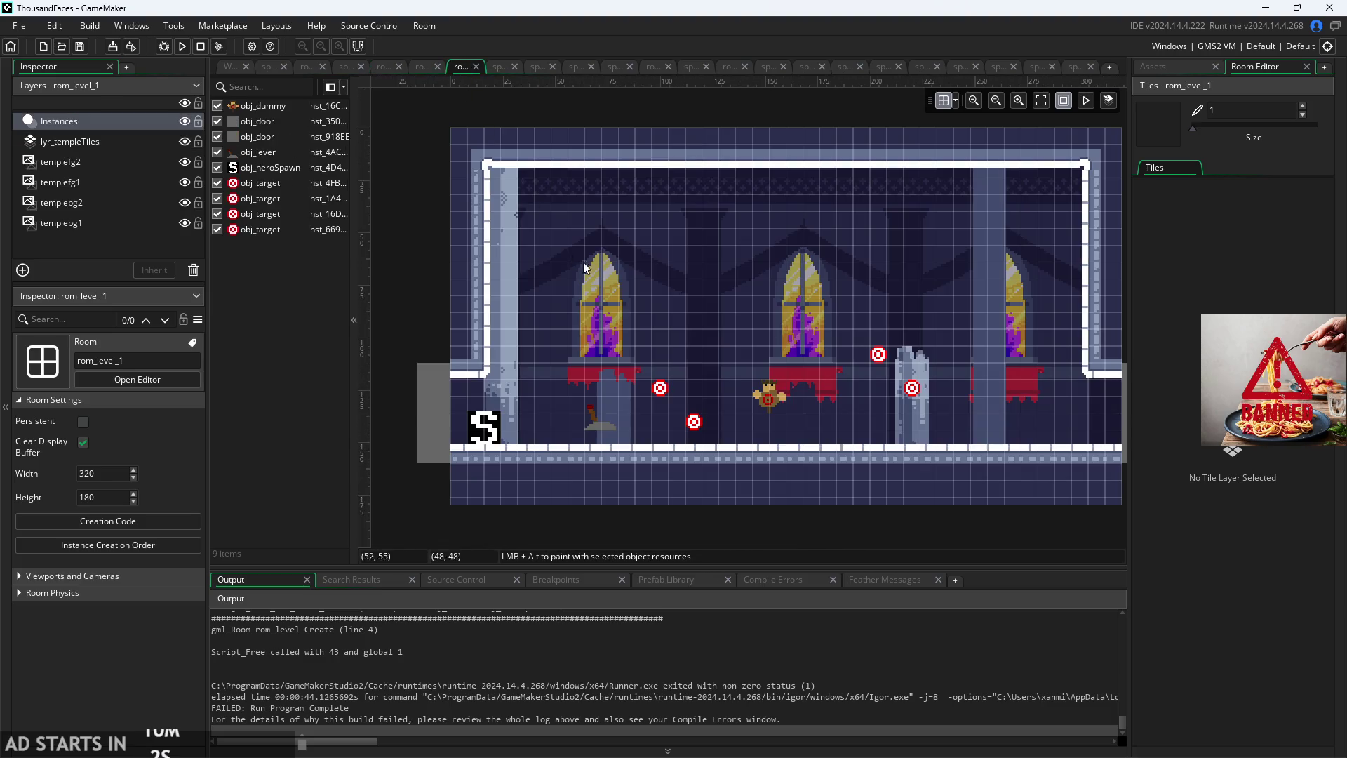
pyautogui.click(429, 411)
pyautogui.scroll(-4, 96, 581)
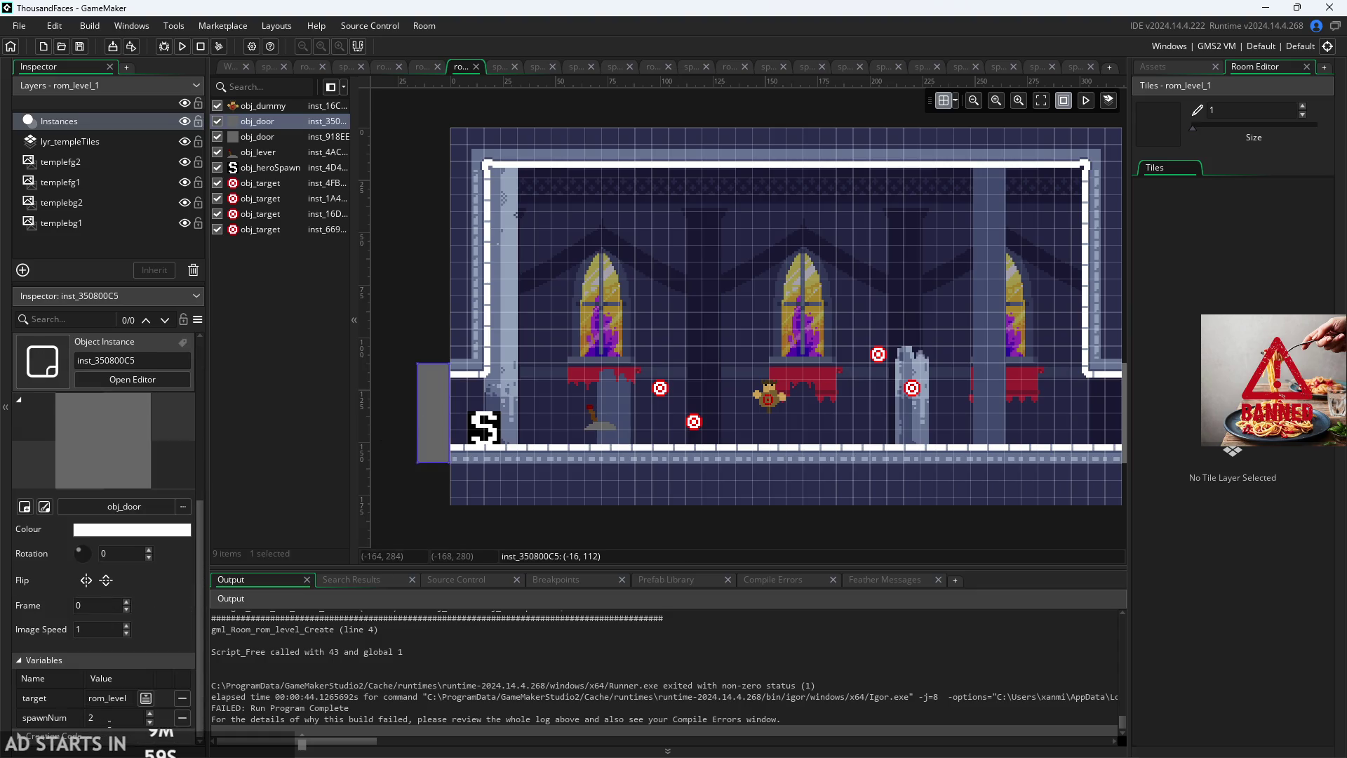
pyautogui.scroll(-2, 111, 616)
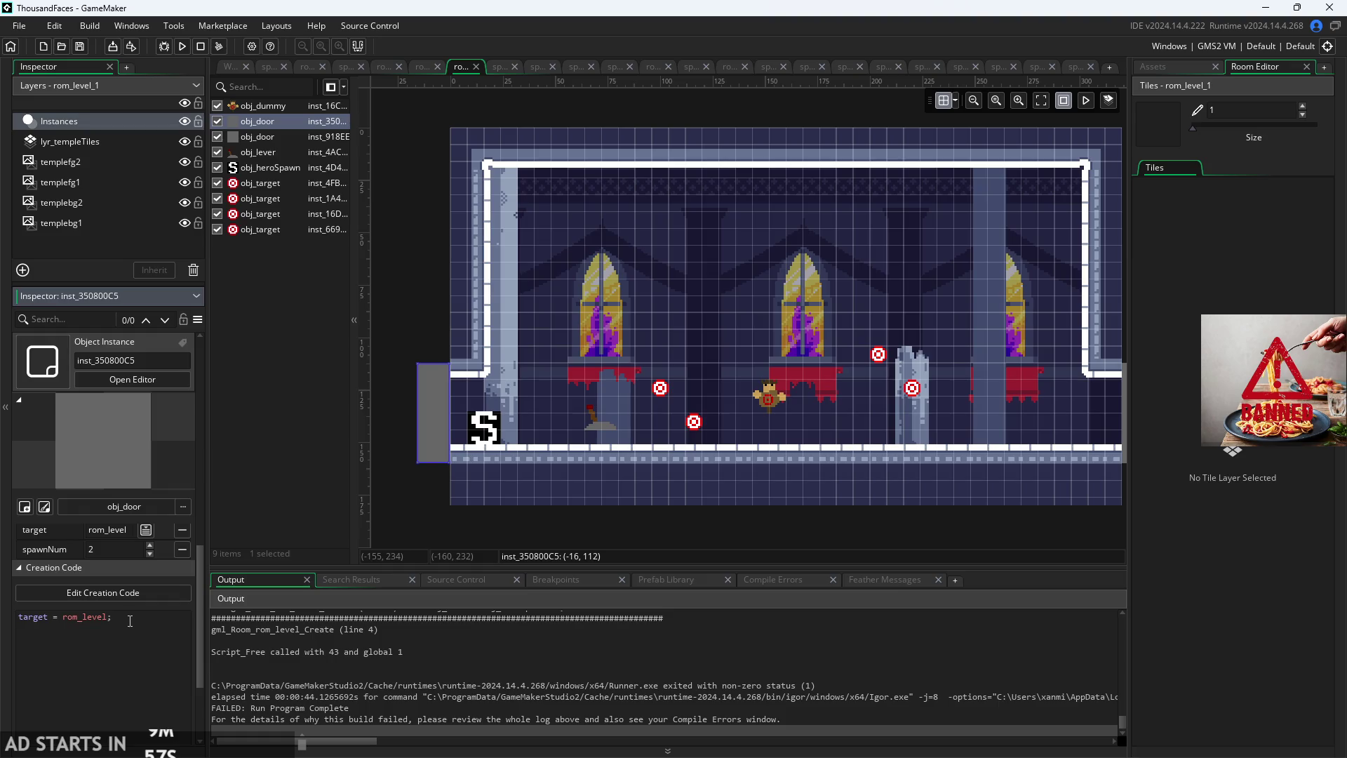
pyautogui.click(125, 594)
# Step: Delete the door's target = rom_level line, close its editor, and show rom_level_1's 320×180 room settings
pyautogui.hotkey('ctrl', 'a')
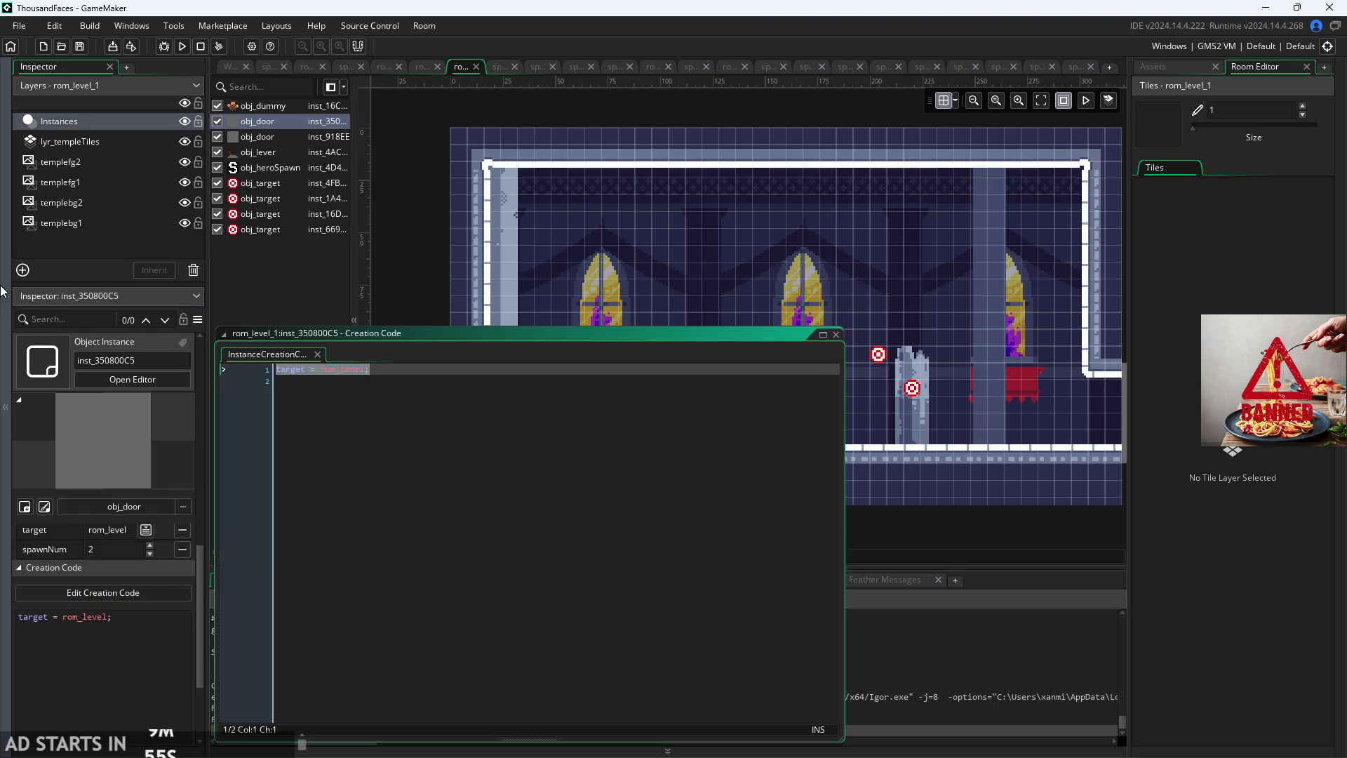
pyautogui.press('BackSpace')
pyautogui.click(429, 294)
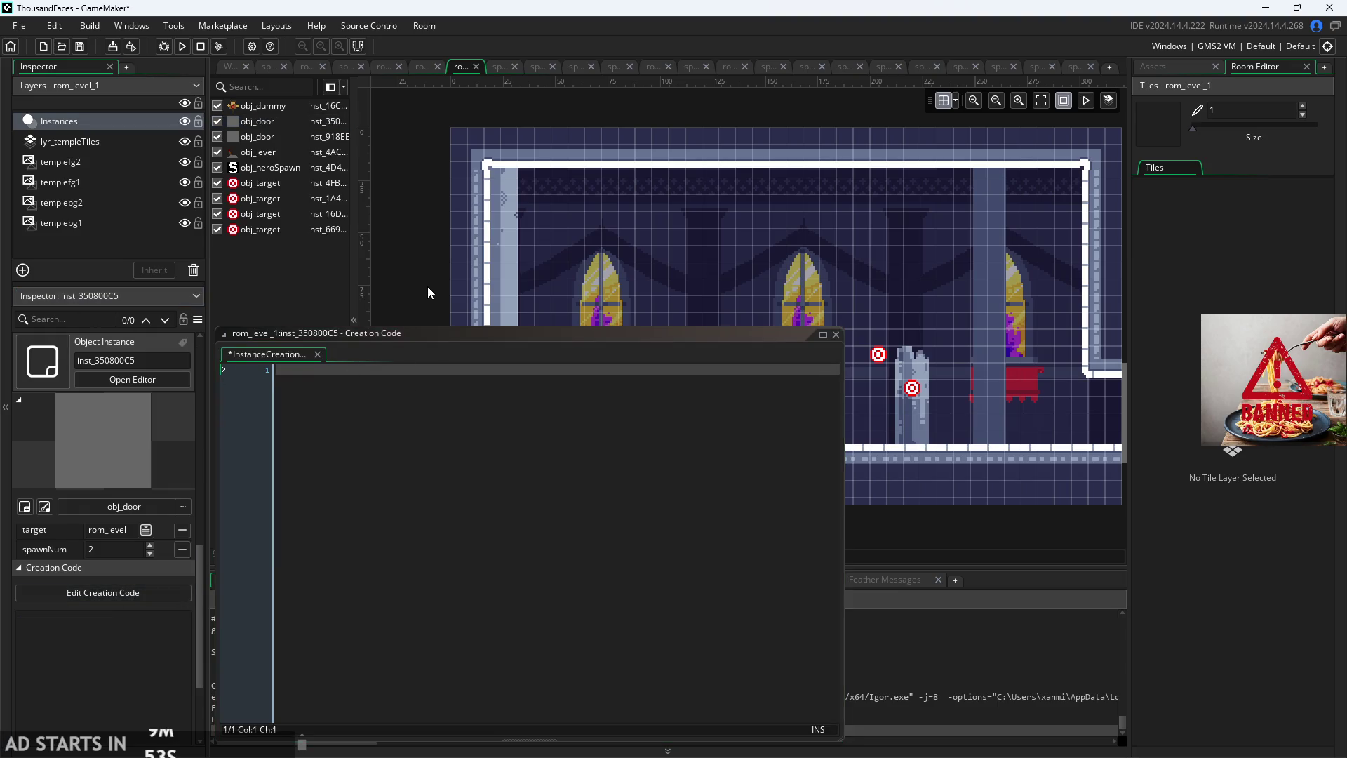
pyautogui.click(317, 354)
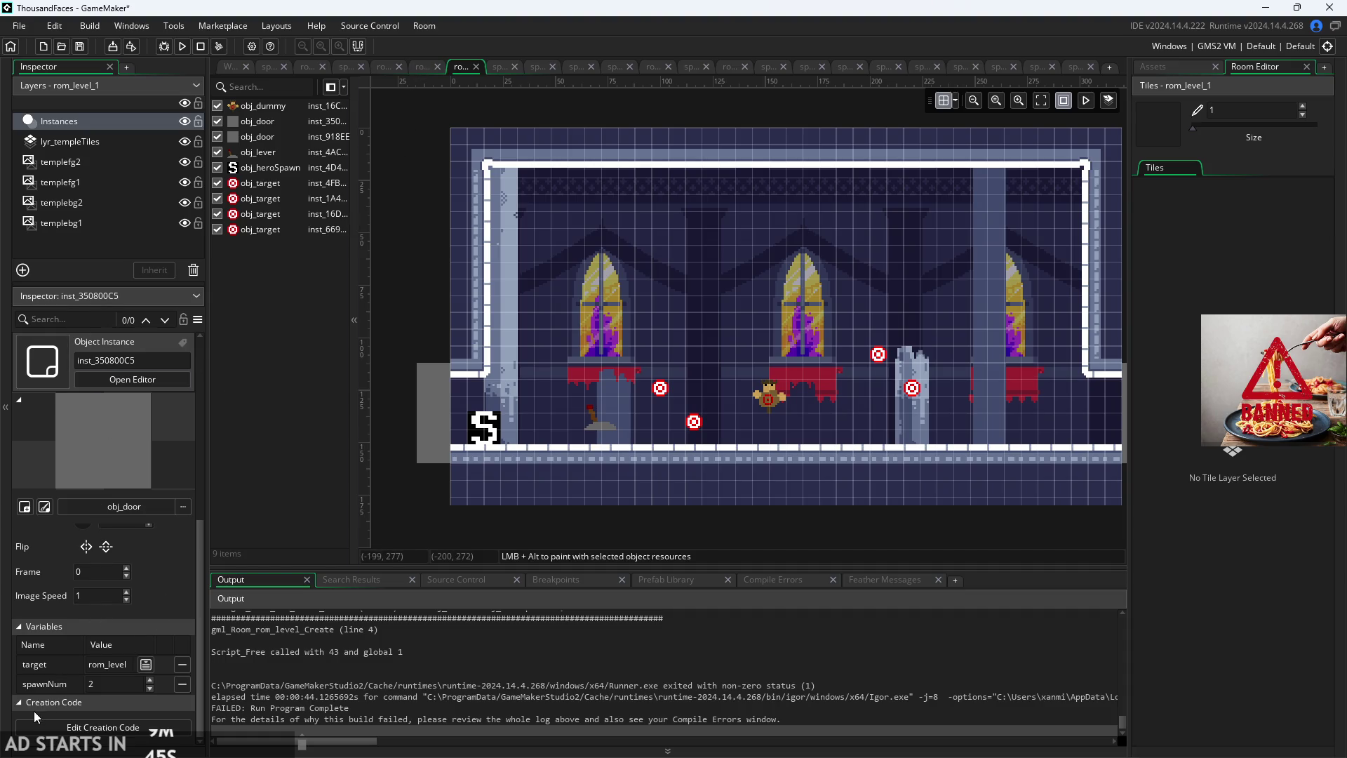
pyautogui.click(14, 706)
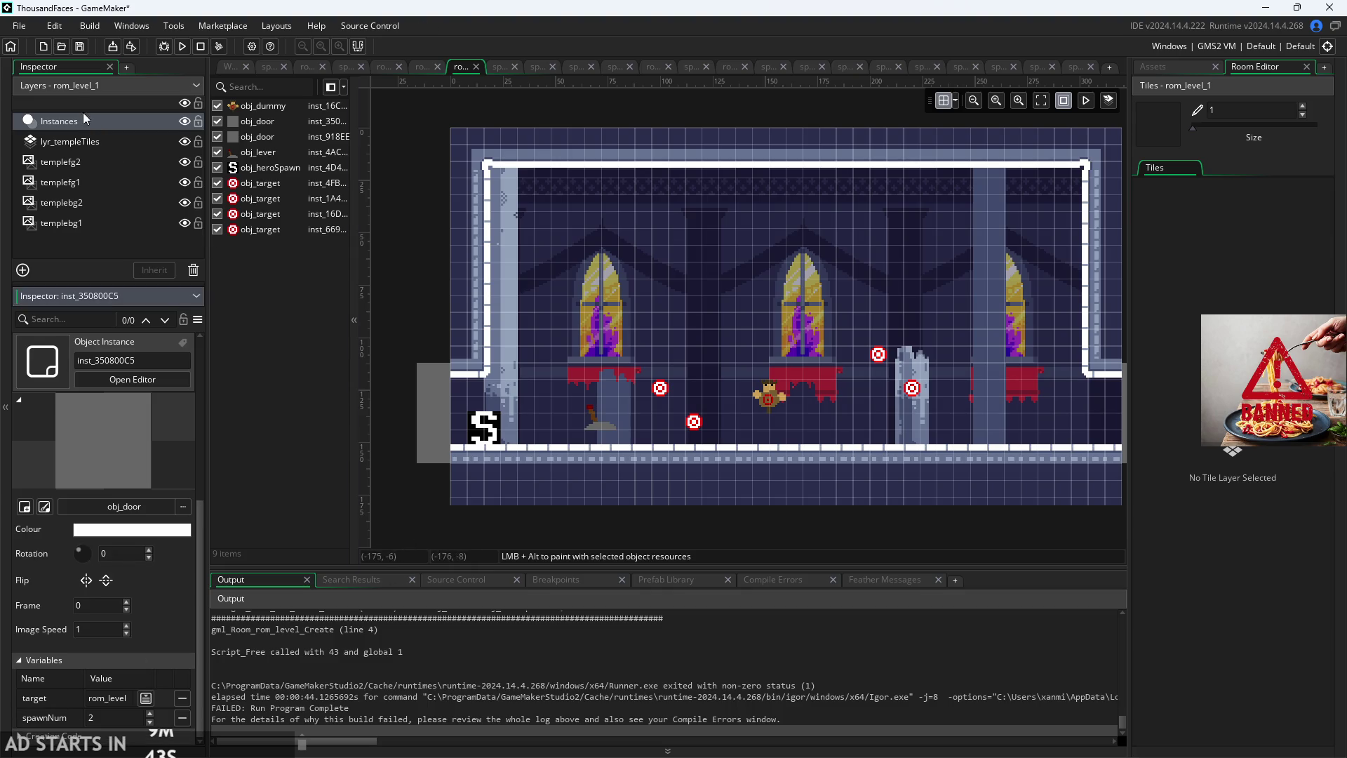
pyautogui.click(70, 90)
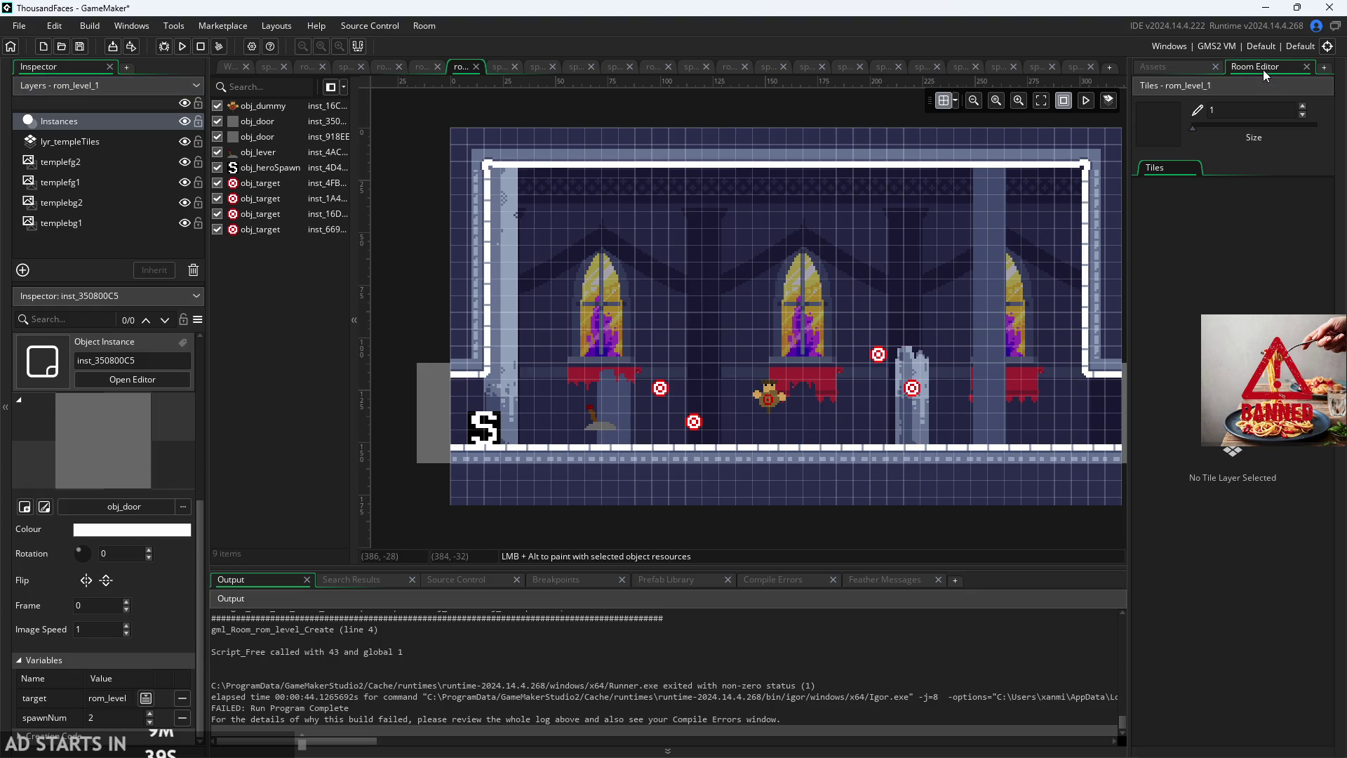
pyautogui.click(461, 69)
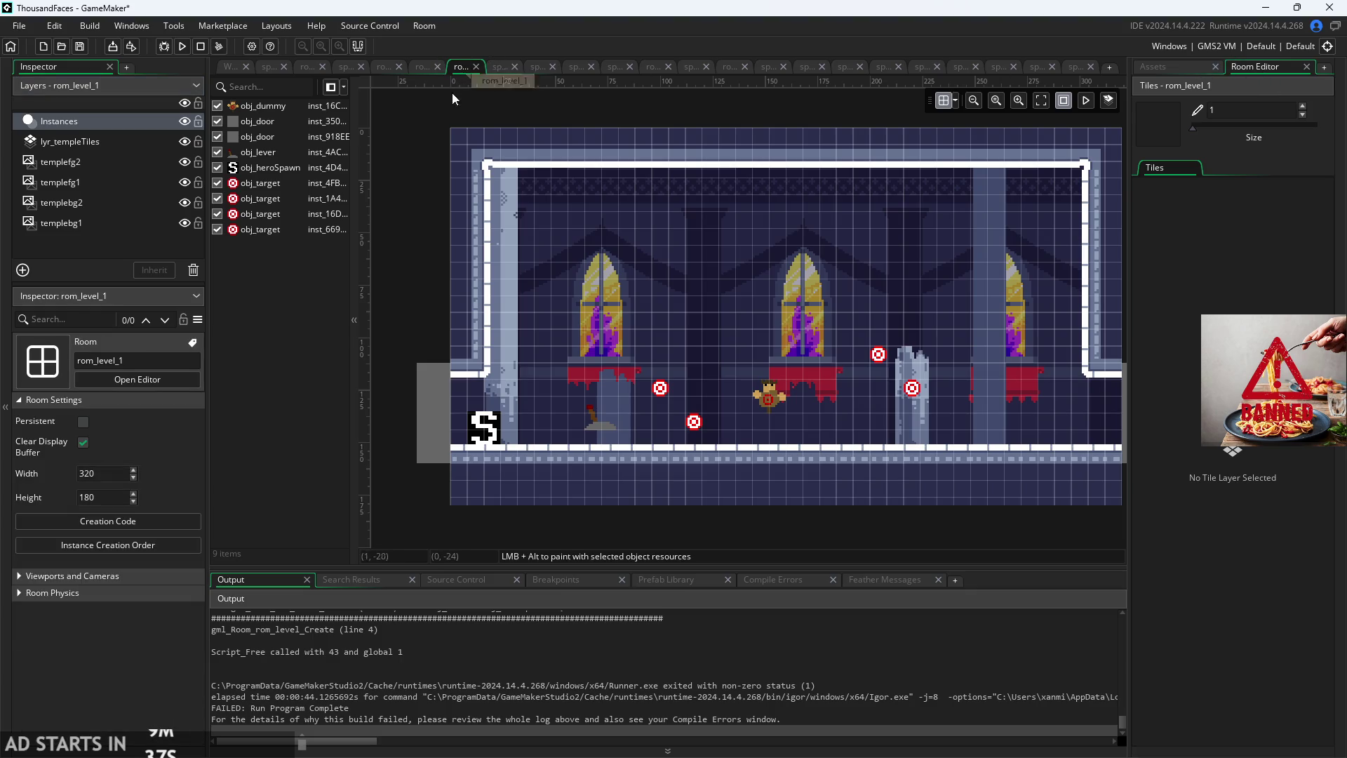
# Step: Open rom_level_1's room creation code and make its window taller
pyautogui.click(135, 524)
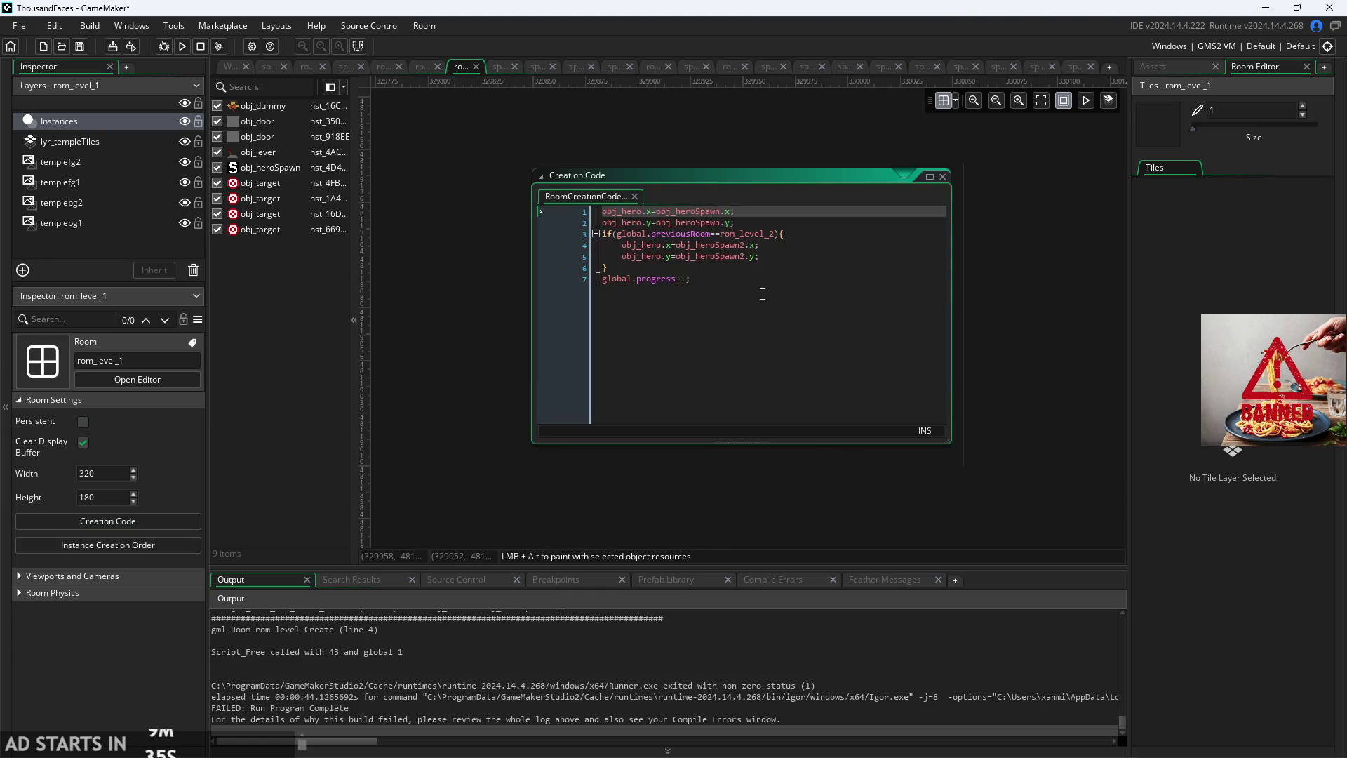
pyautogui.click(497, 428)
pyautogui.scroll(-5, 491, 423)
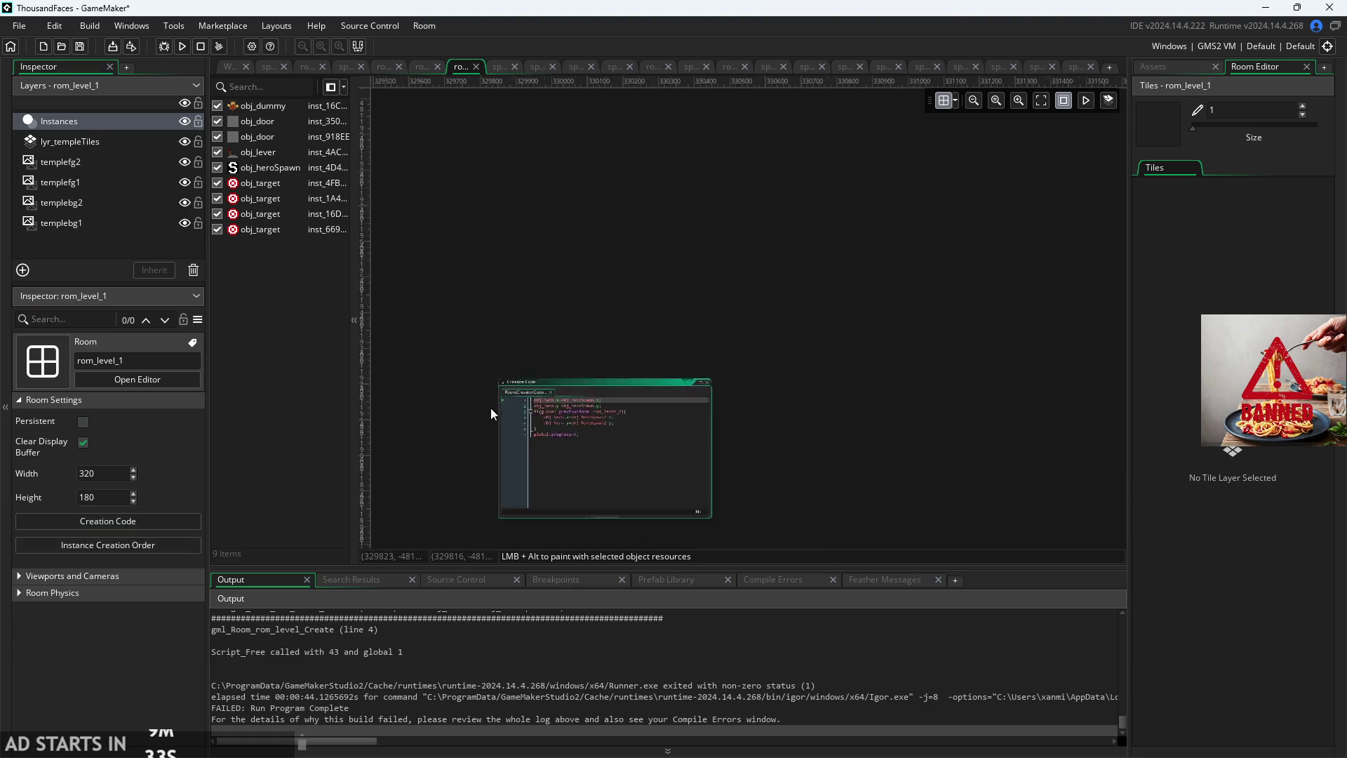
pyautogui.scroll(10, 463, 360)
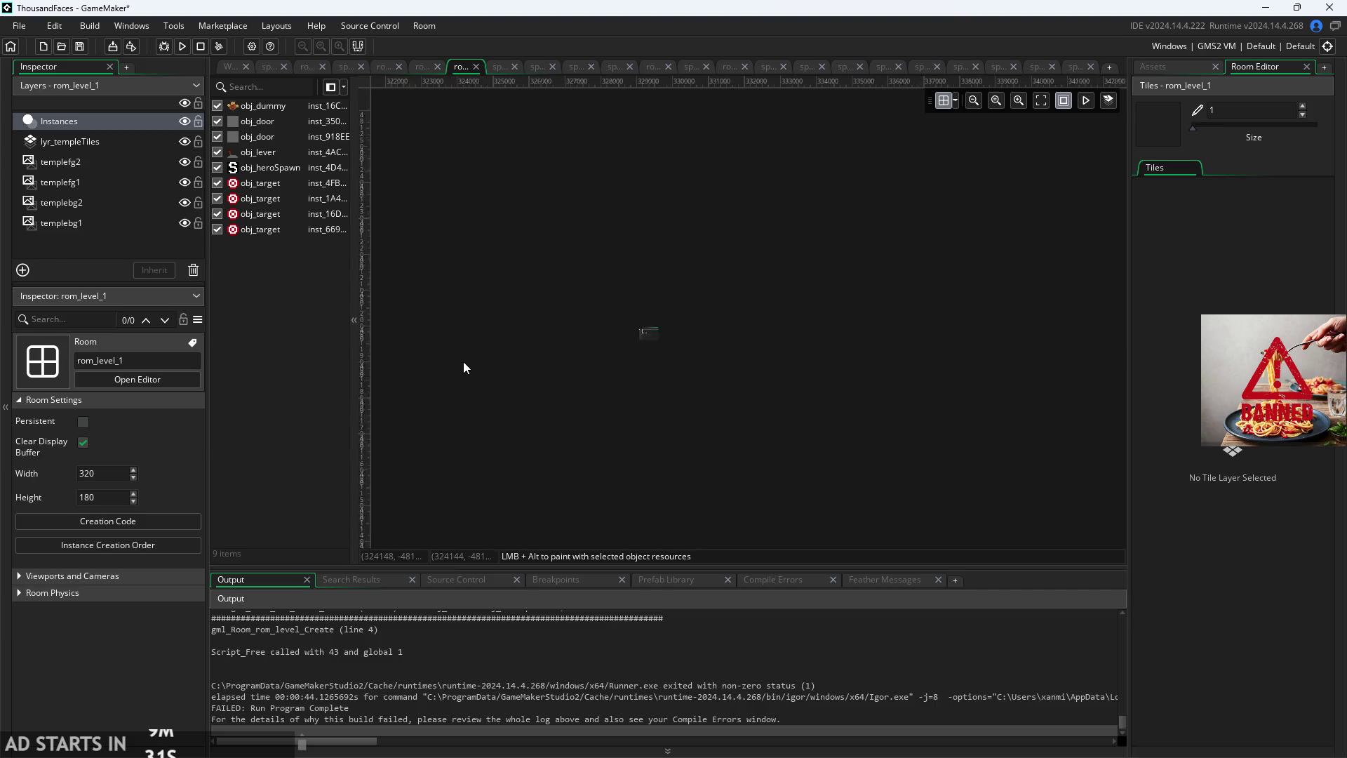
pyautogui.scroll(3, 992, 286)
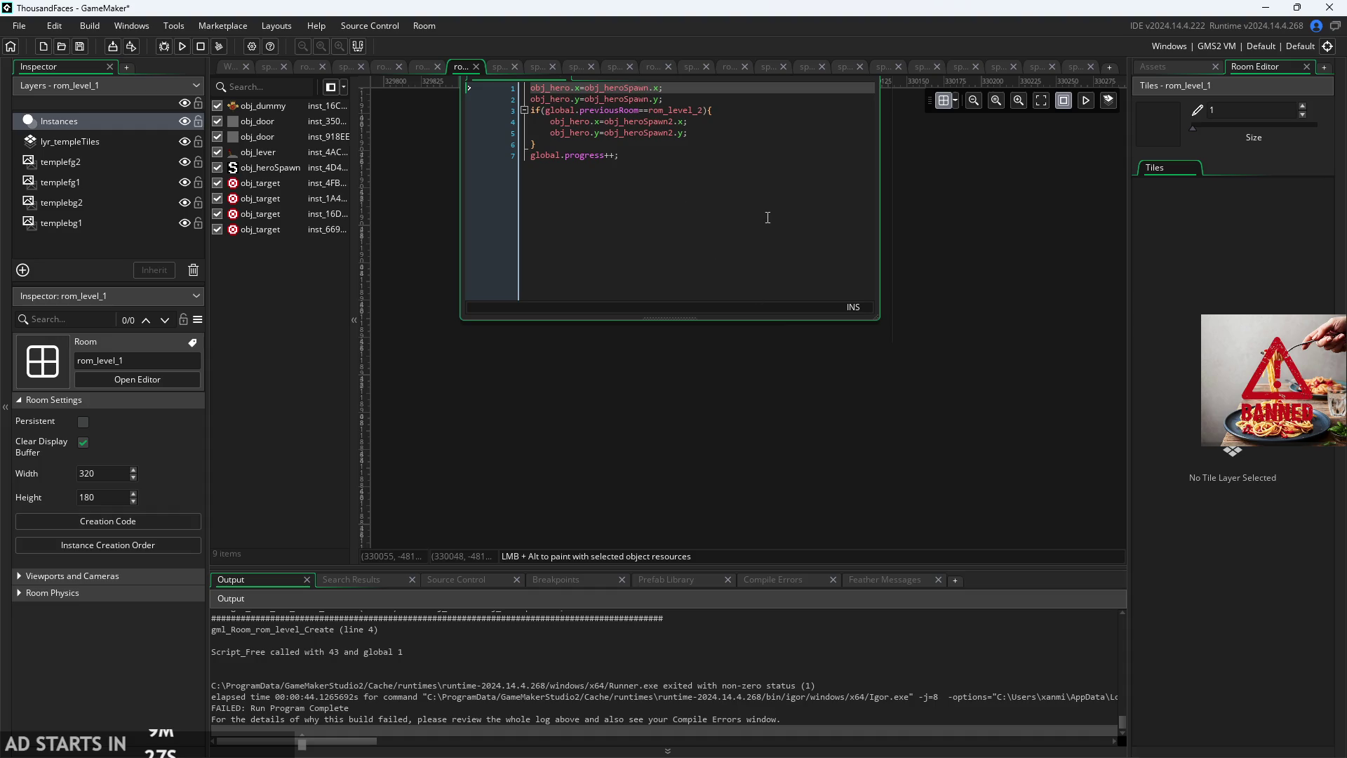
pyautogui.moveTo(753, 321)
pyautogui.mouseDown()
pyautogui.moveTo(753, 453)
pyautogui.moveTo(753, 383)
pyautogui.mouseUp()
# Step: Delete the hero spawn-positioning lines and the global.progress++ line, then close the editor
pyautogui.moveTo(711, 282); pyautogui.dragTo(366, 214)
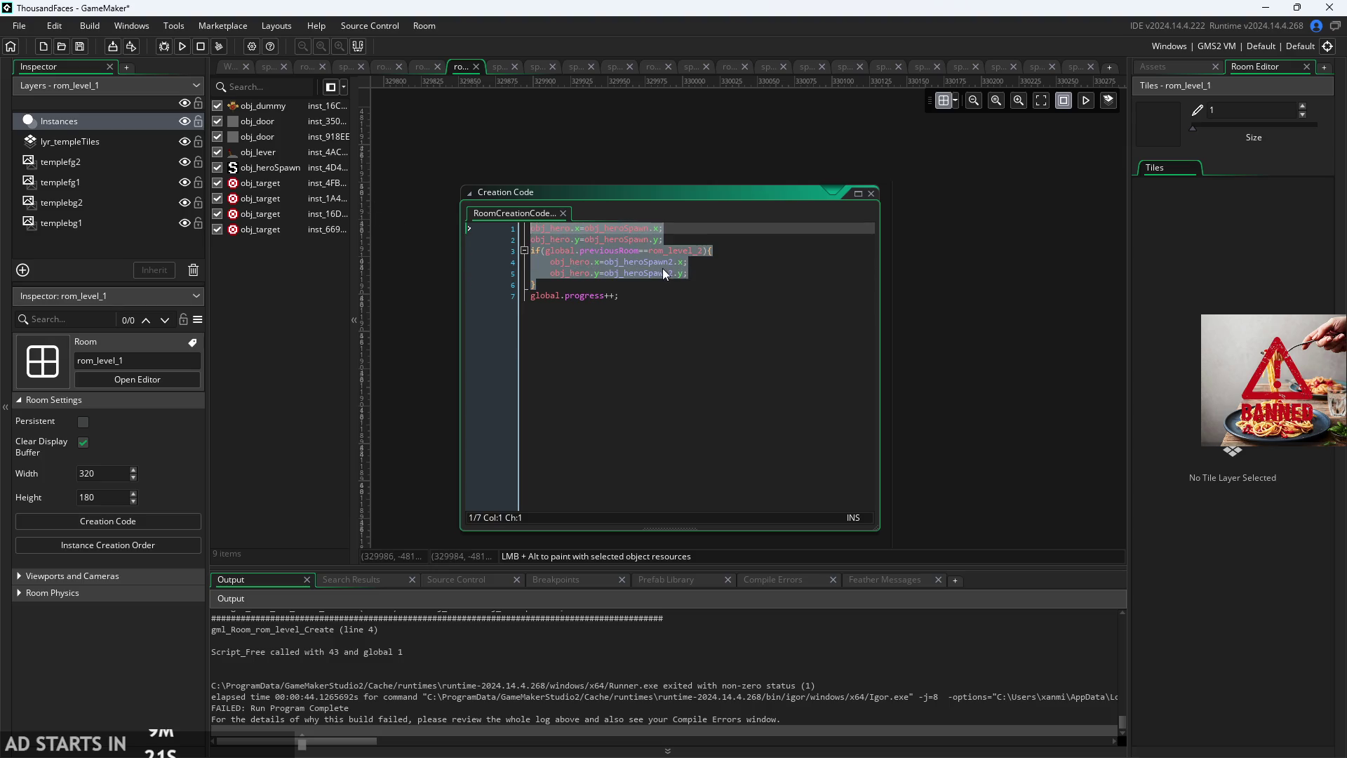
pyautogui.click(673, 246)
pyautogui.moveTo(702, 251); pyautogui.dragTo(237, 169)
pyautogui.press('Delete')
pyautogui.press('Delete')
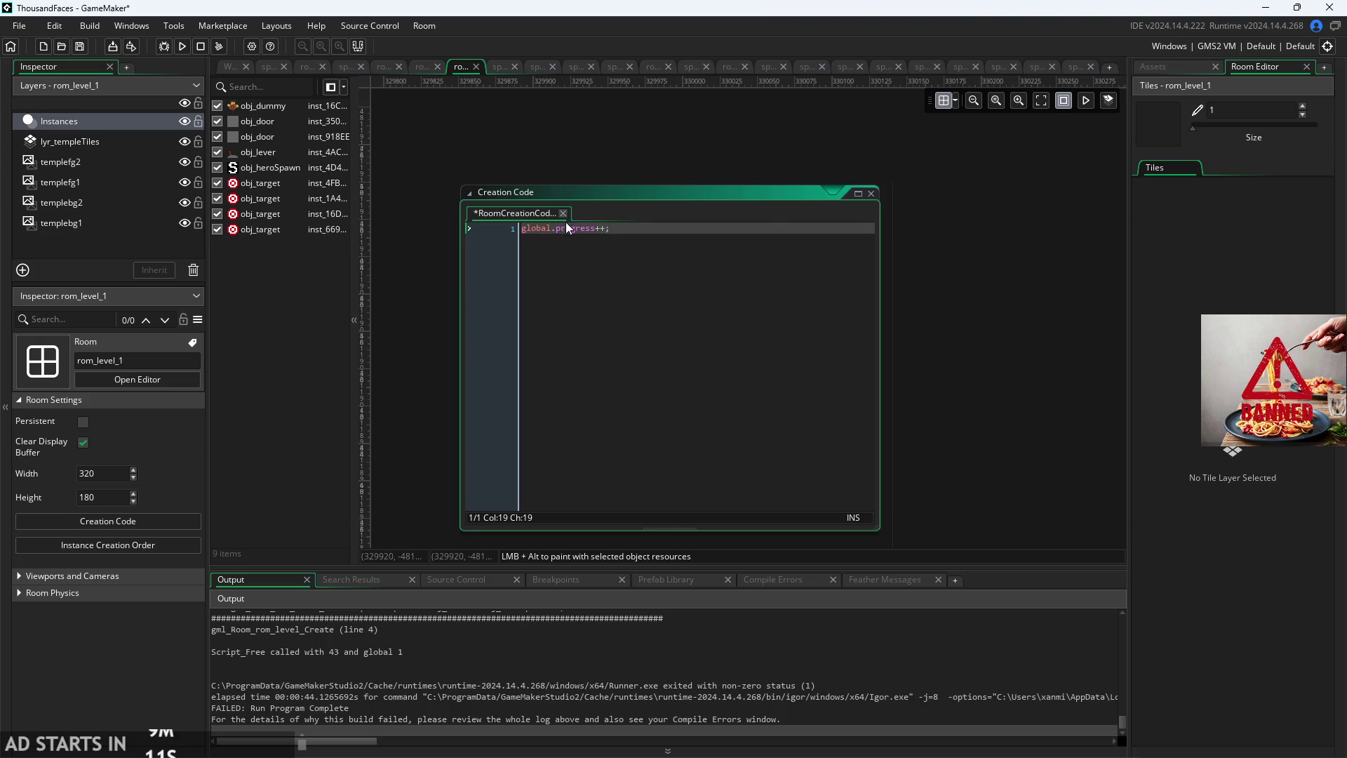
pyautogui.moveTo(640, 232); pyautogui.dragTo(205, 170)
pyautogui.press('Delete')
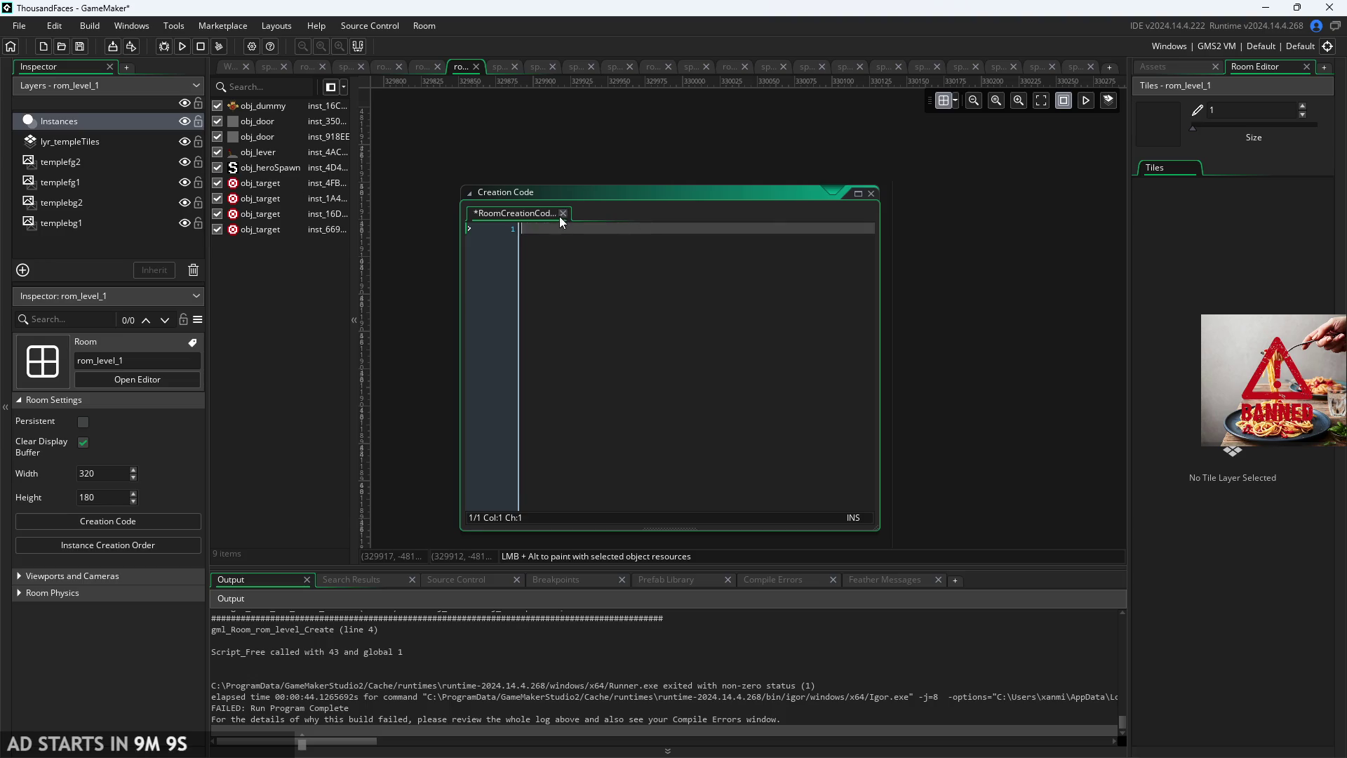
pyautogui.click(870, 194)
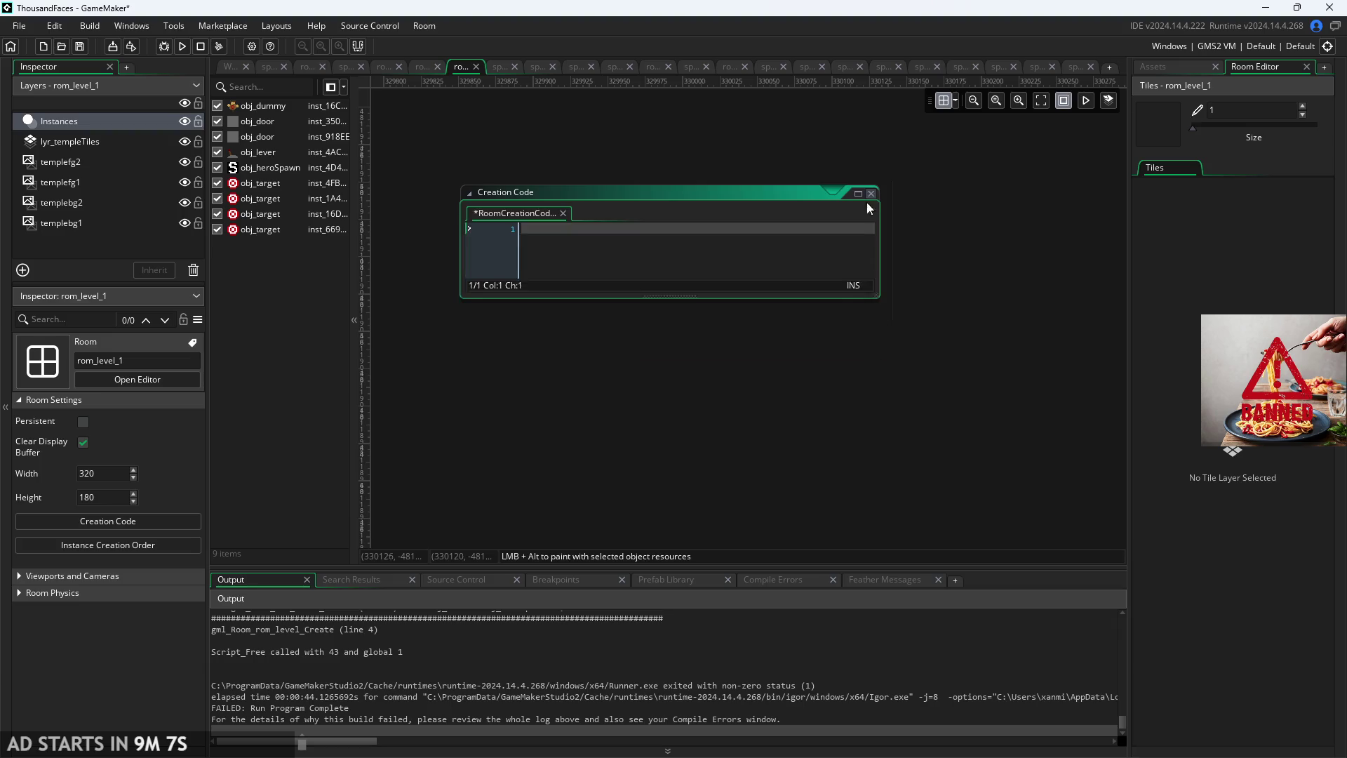
pyautogui.scroll(-10, 497, 383)
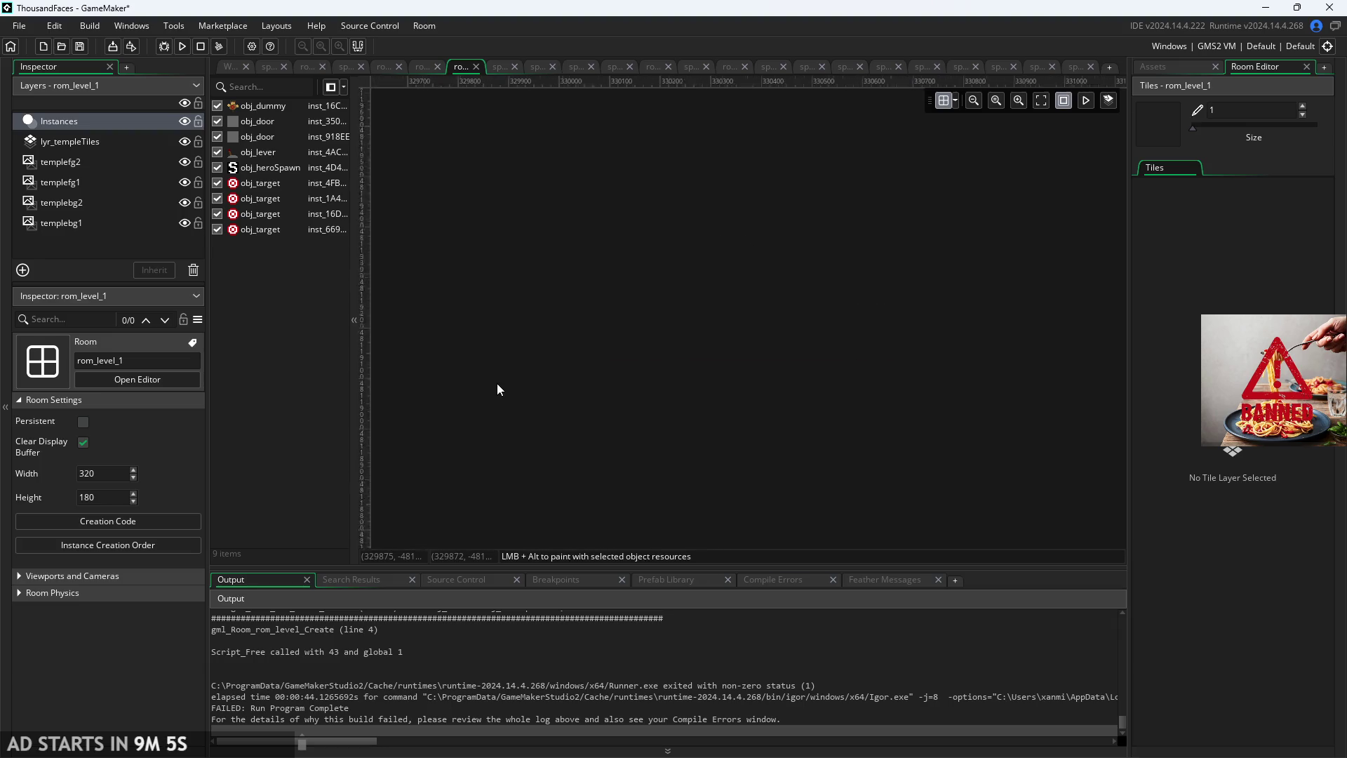
pyautogui.hscroll(-5, 748, 337)
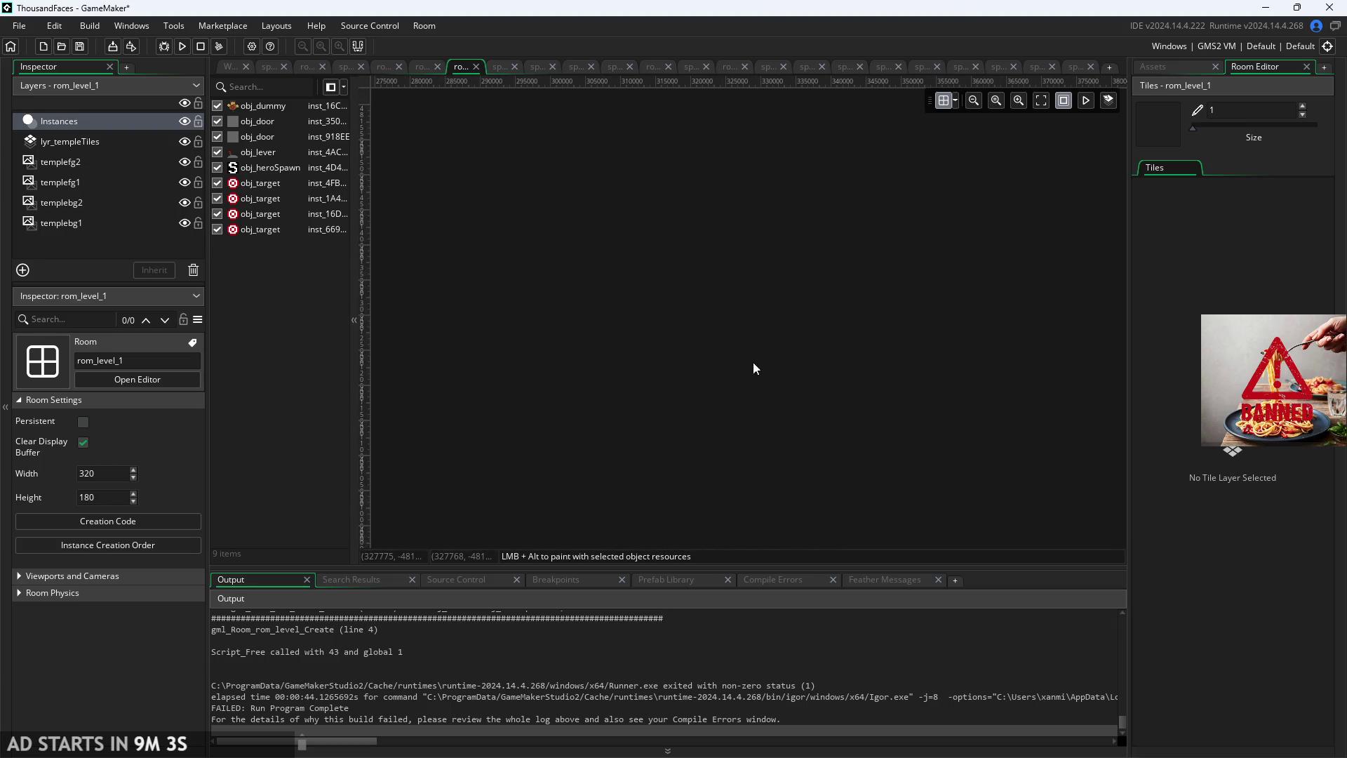
# Step: Close rom_level_1 and reopen rom_level_2 and rom_level_1 from the asset list
pyautogui.click(478, 68)
pyautogui.click(230, 66)
pyautogui.doubleClick(1257, 599)
pyautogui.scroll(-3, 919, 370)
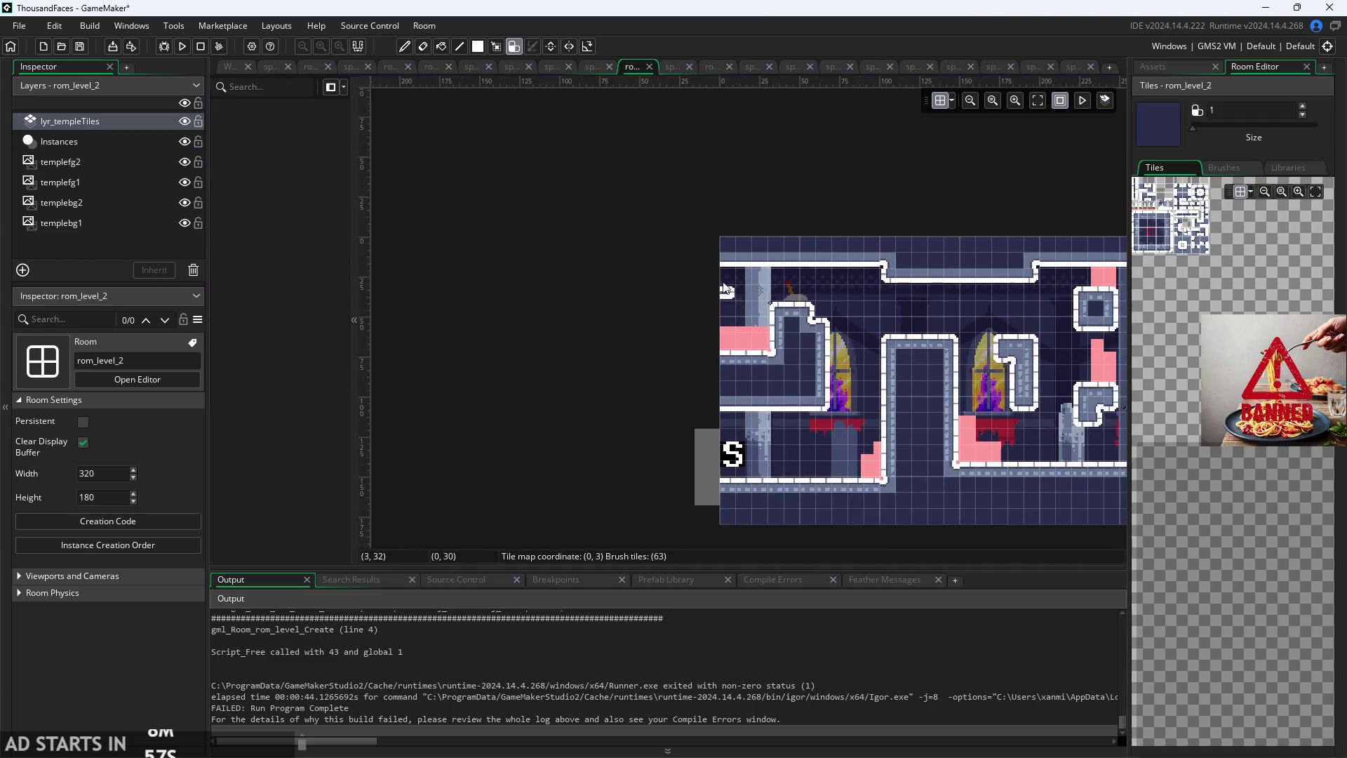
pyautogui.click(1185, 66)
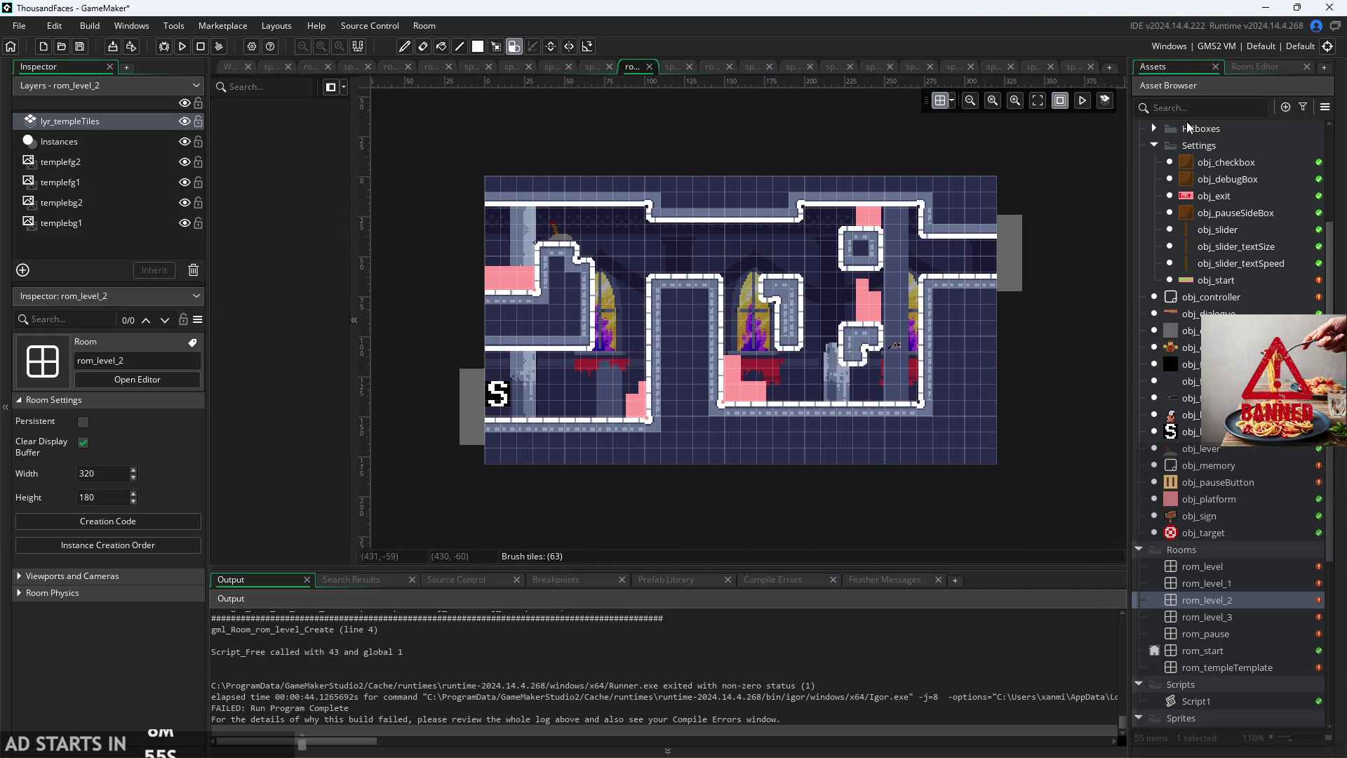
pyautogui.doubleClick(1240, 581)
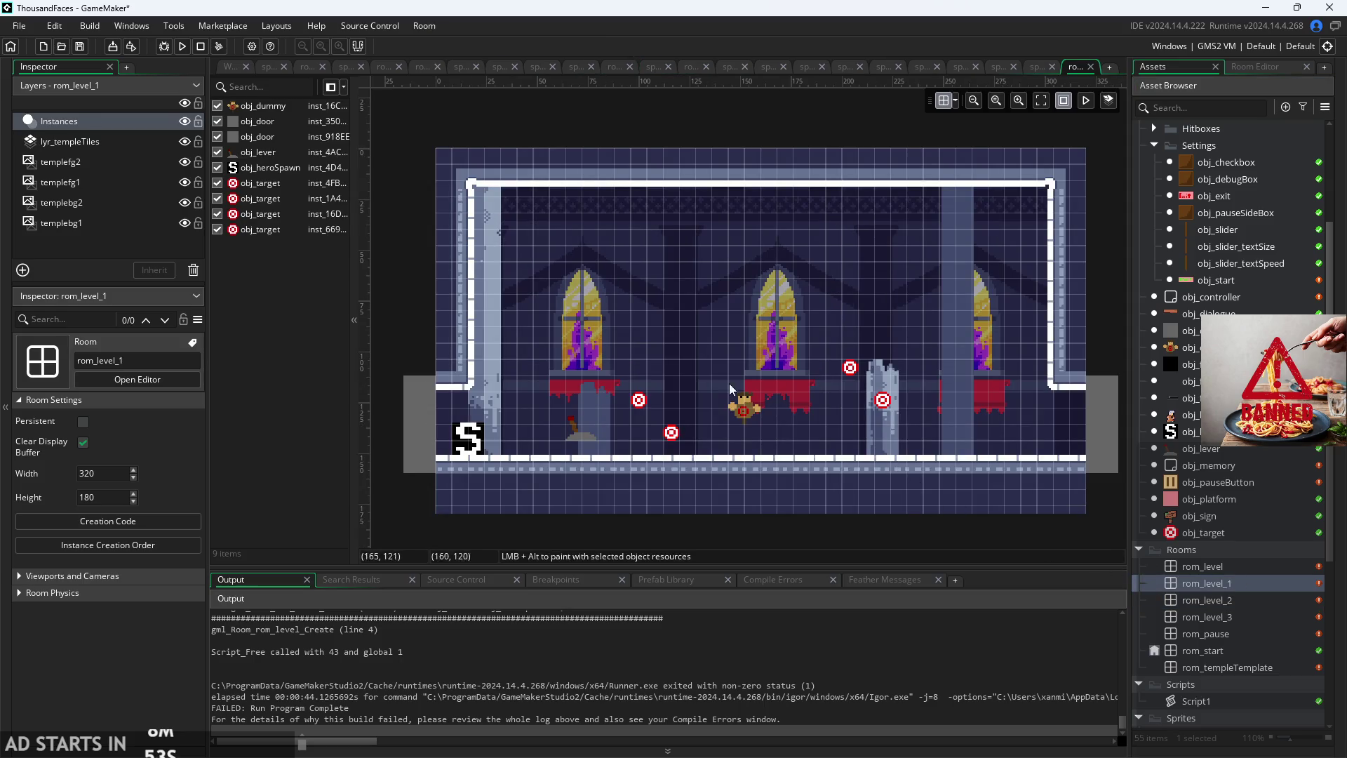
# Step: Delete all seven lines of rom_level's room creation code and save it
pyautogui.doubleClick(1232, 565)
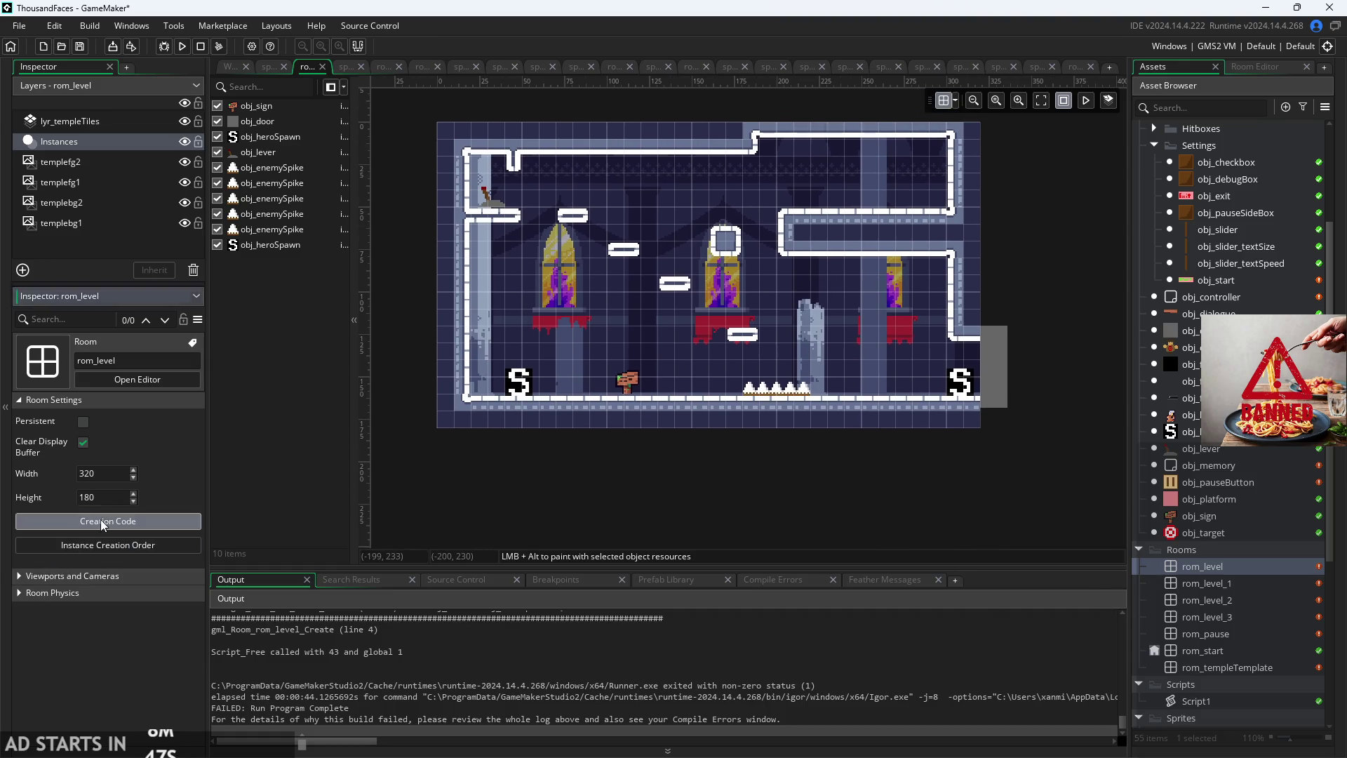
pyautogui.moveTo(751, 273)
pyautogui.mouseDown()
pyautogui.moveTo(695, 239)
pyautogui.moveTo(601, 212)
pyautogui.mouseUp()
pyautogui.press('BackSpace')
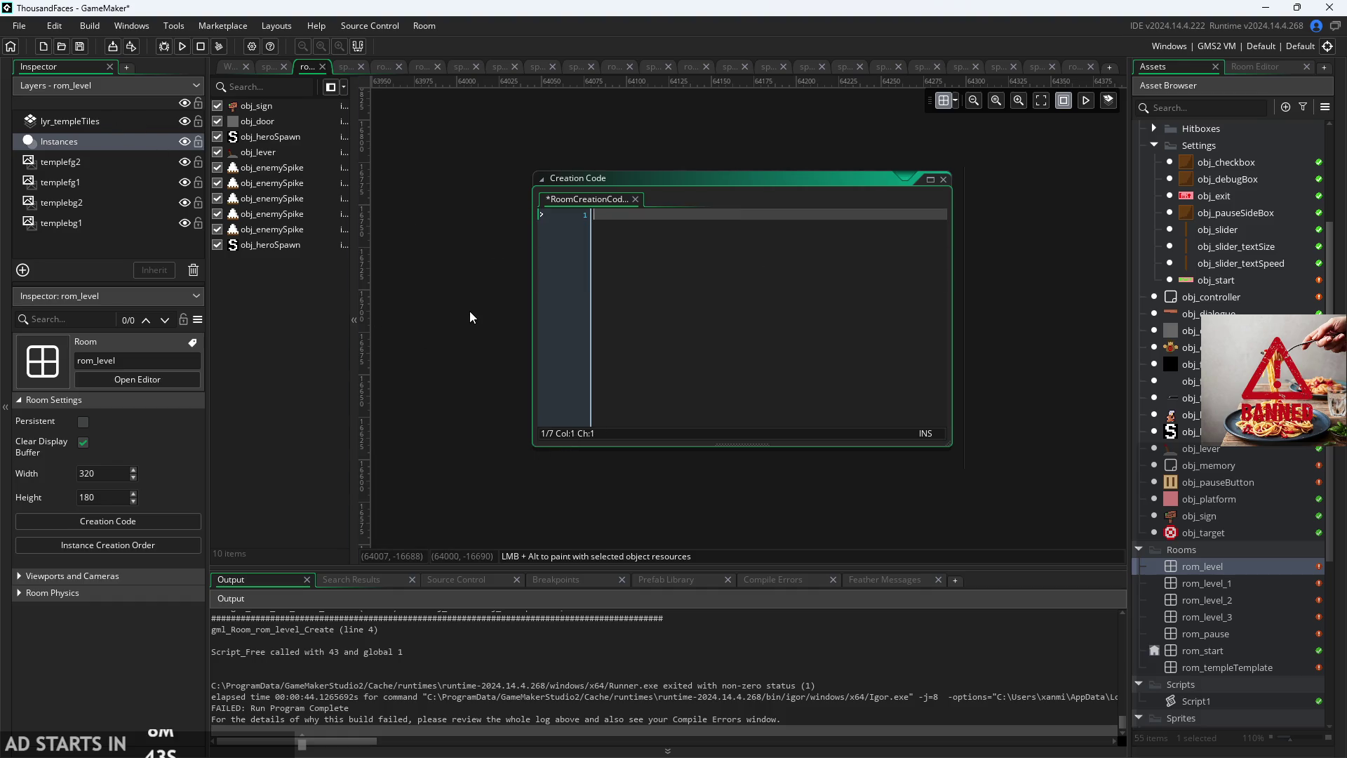
pyautogui.hotkey('ctrl', 's')
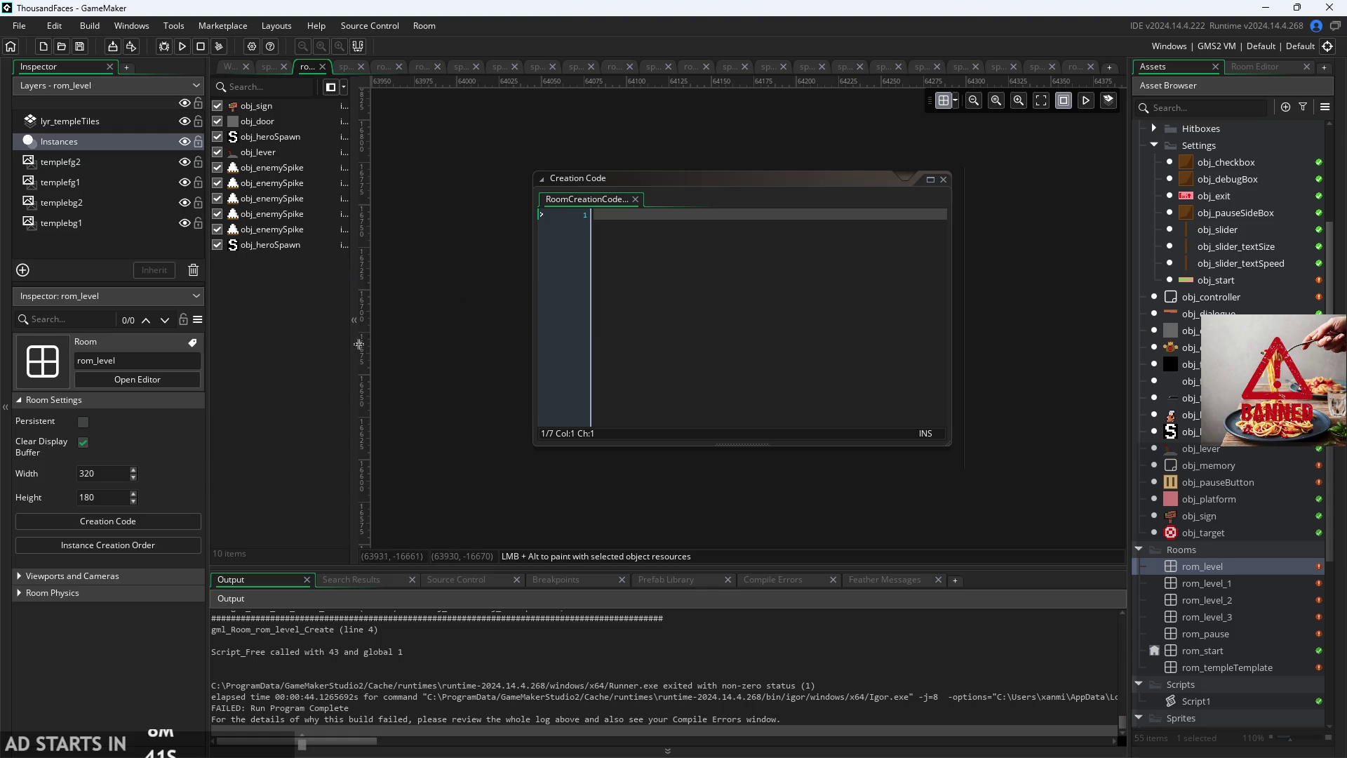
pyautogui.click(944, 179)
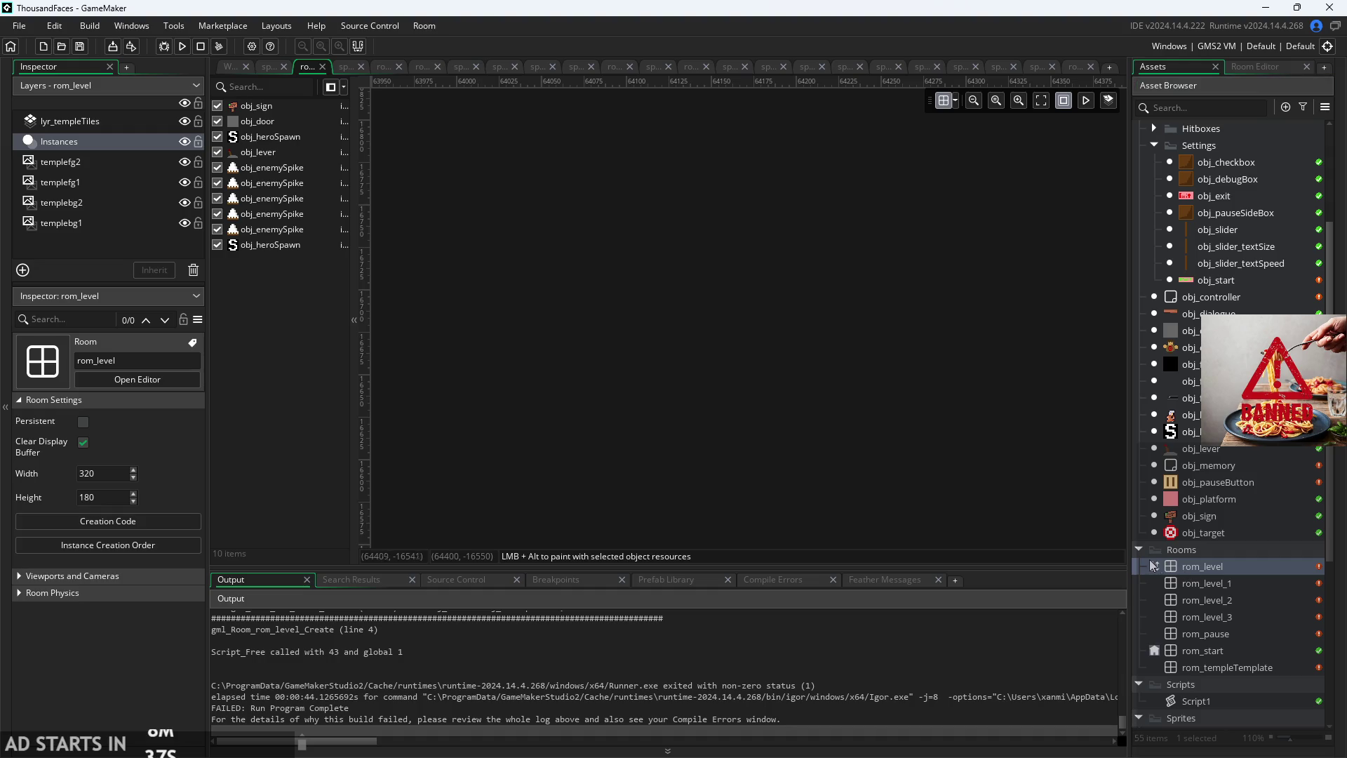
# Step: Check rom_level's hero spawn instance properties, then reopen rom_level_2 and rom_level_1
pyautogui.scroll(-5, 444, 340)
pyautogui.click(310, 139)
pyautogui.doubleClick(310, 142)
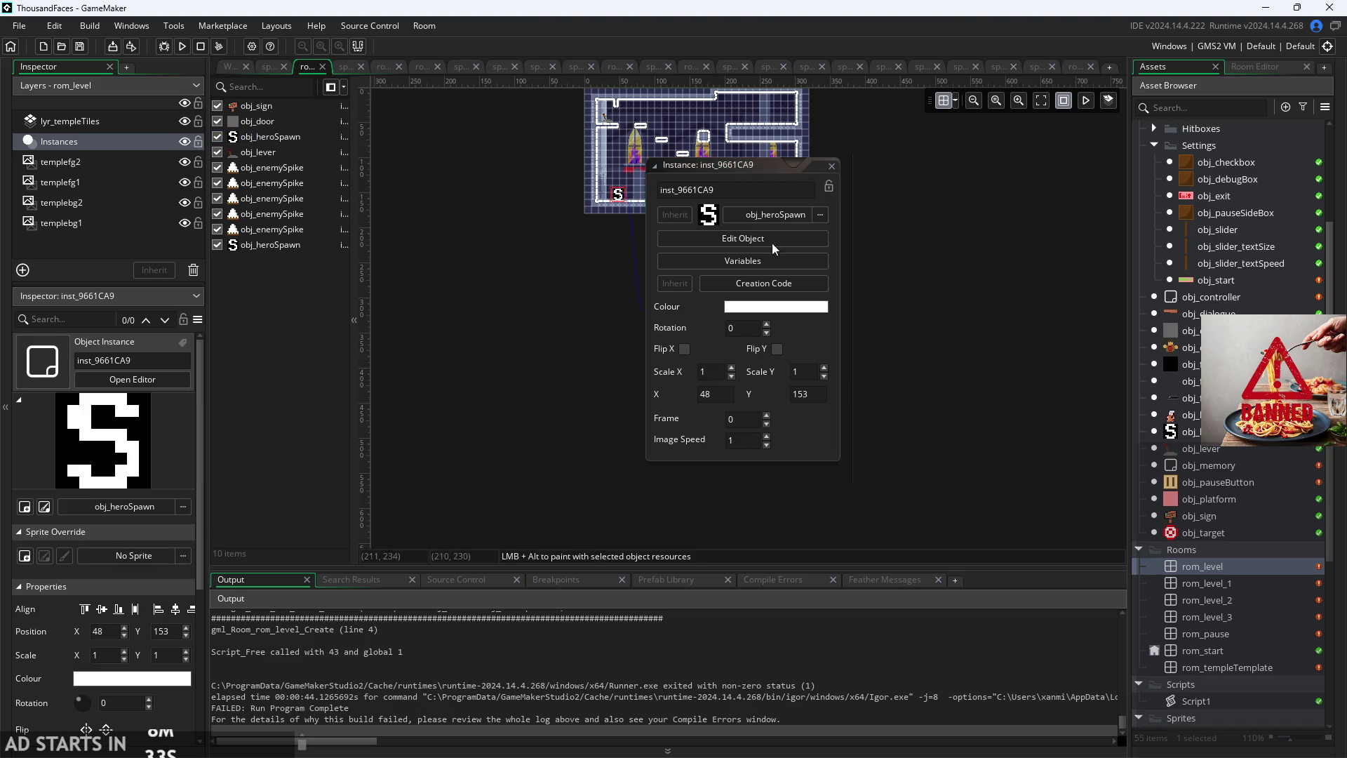
pyautogui.click(832, 166)
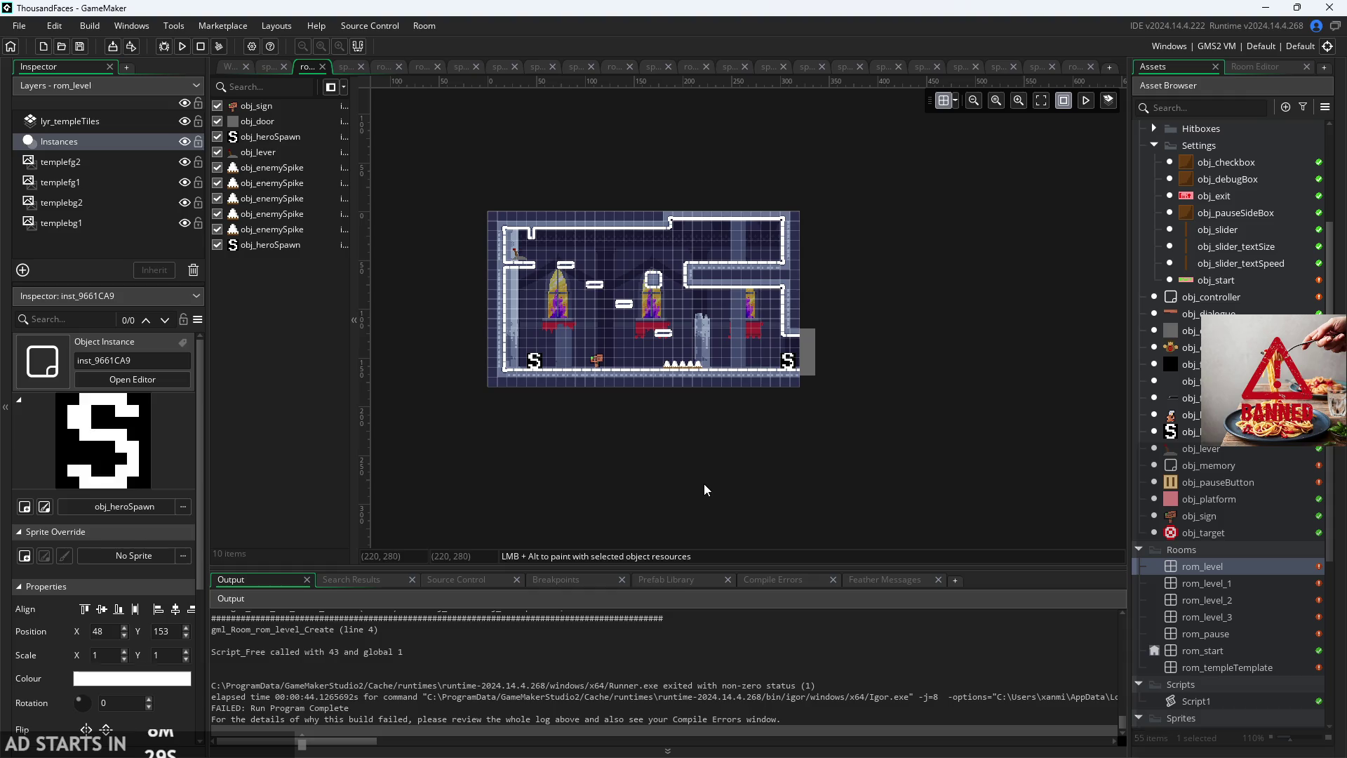
pyautogui.scroll(1, 674, 465)
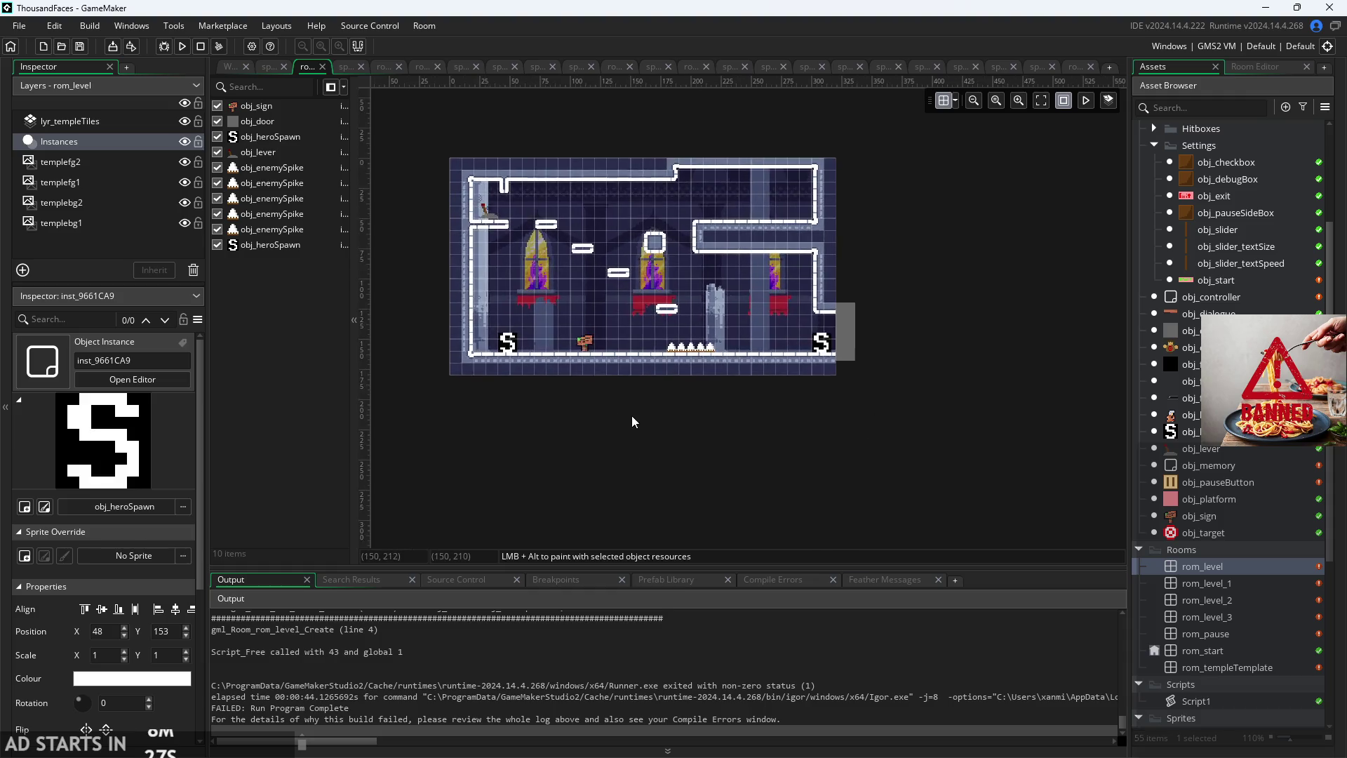
pyautogui.scroll(1, 726, 464)
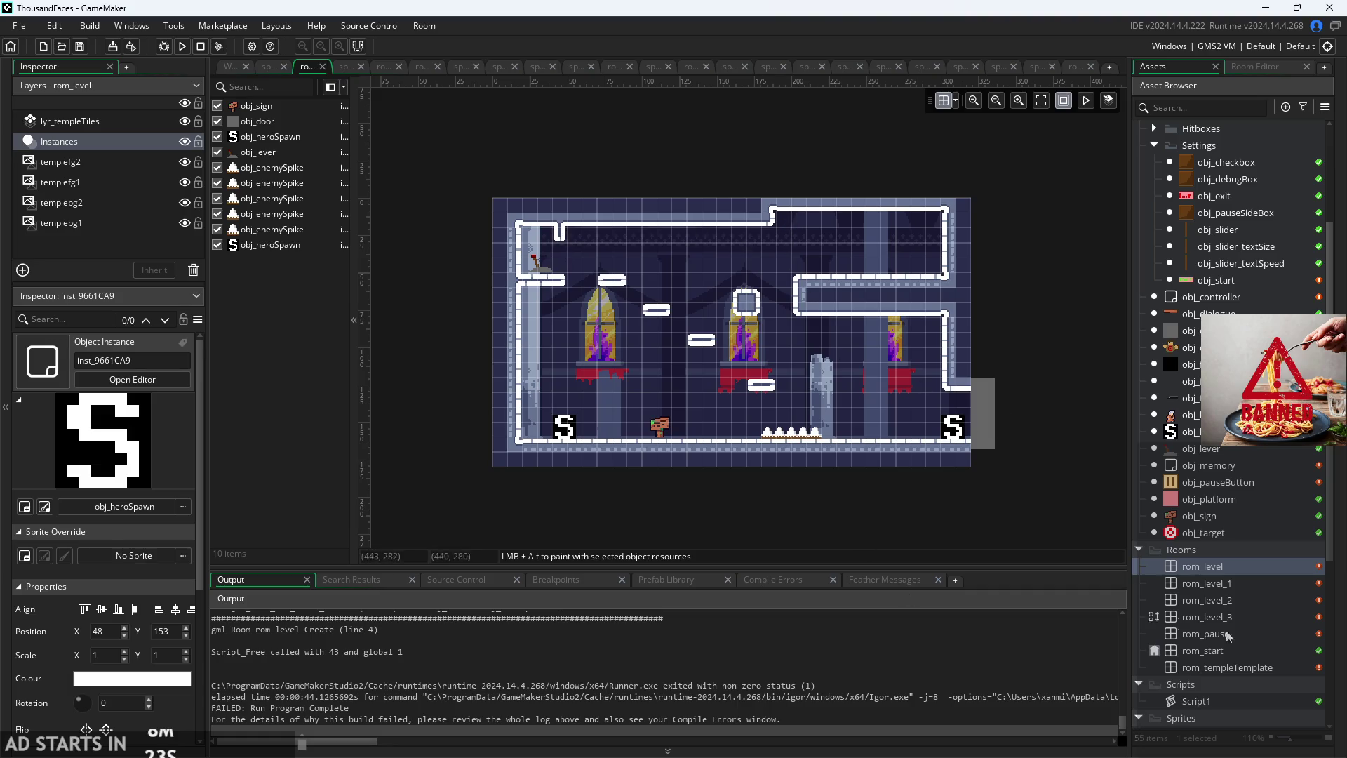
pyautogui.doubleClick(1254, 598)
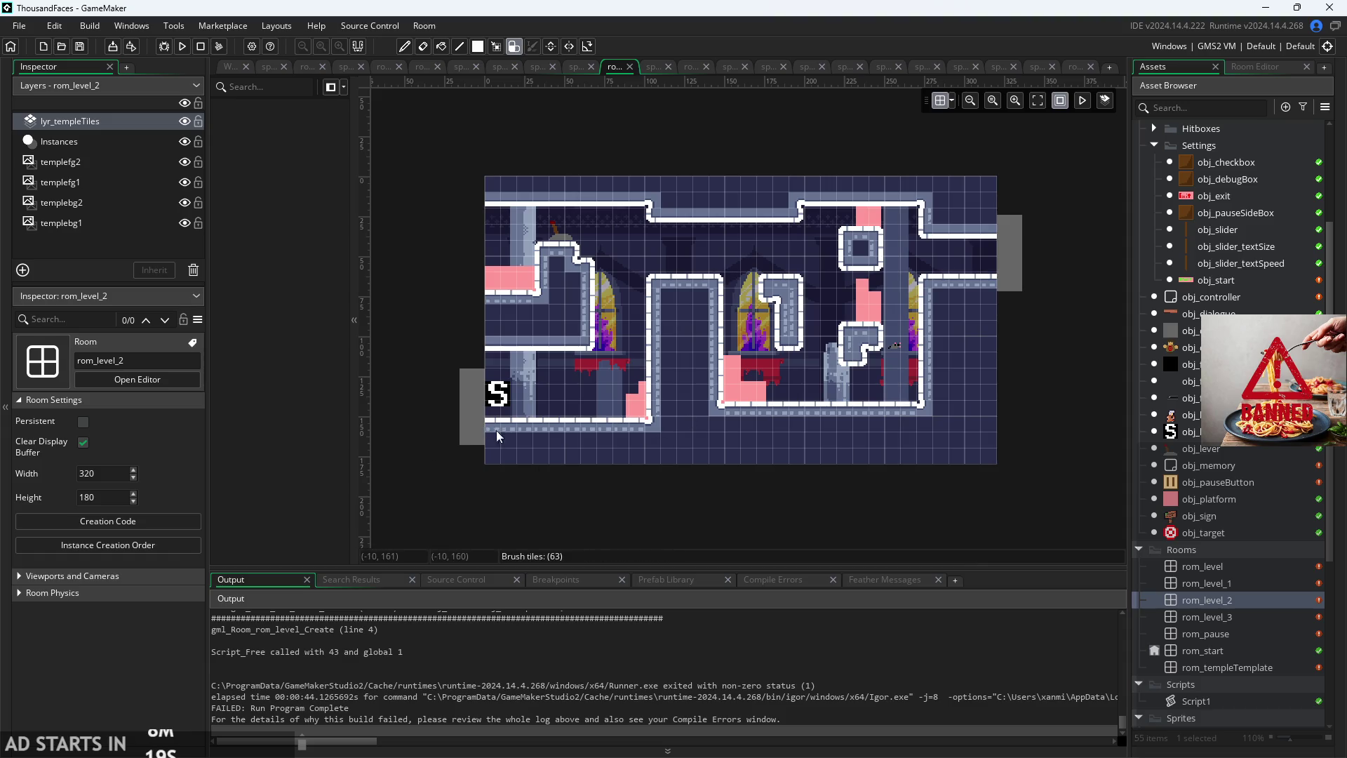
pyautogui.doubleClick(1197, 586)
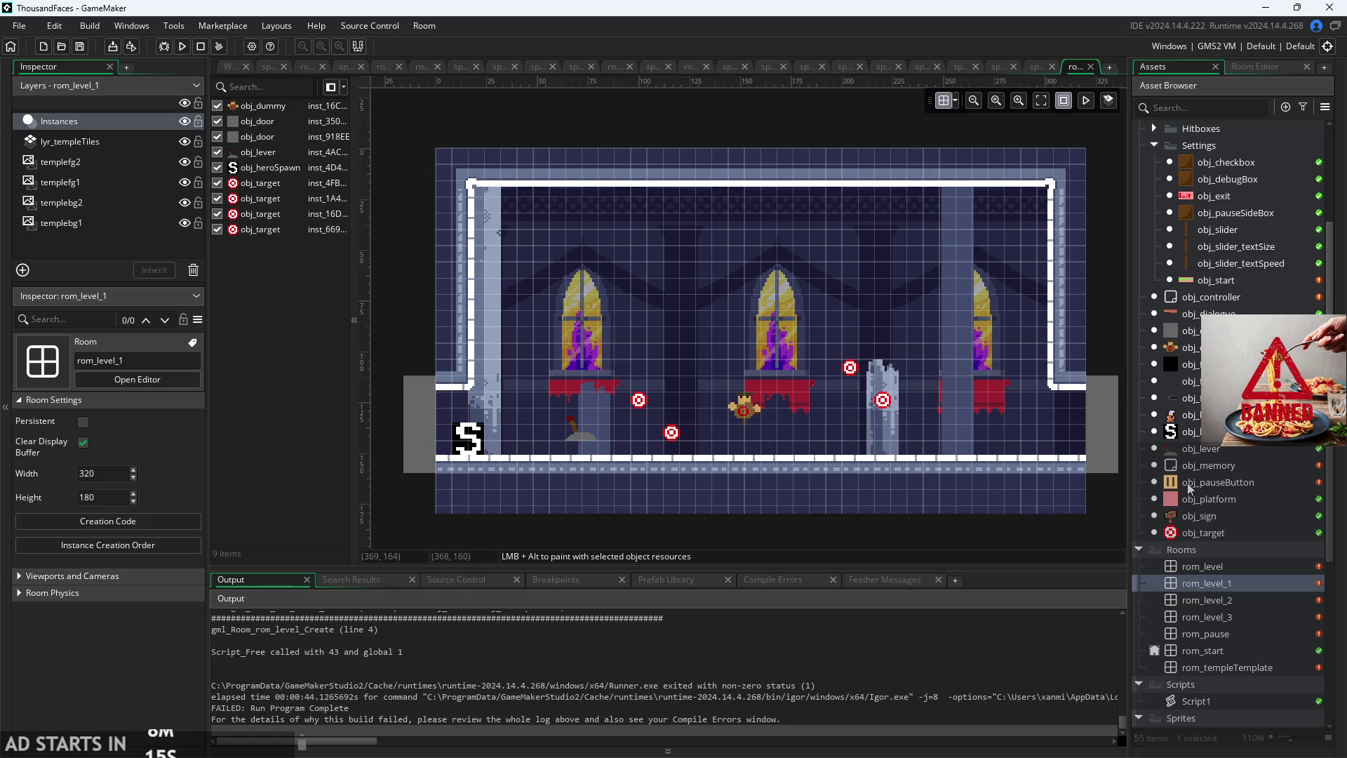
pyautogui.click(1190, 431)
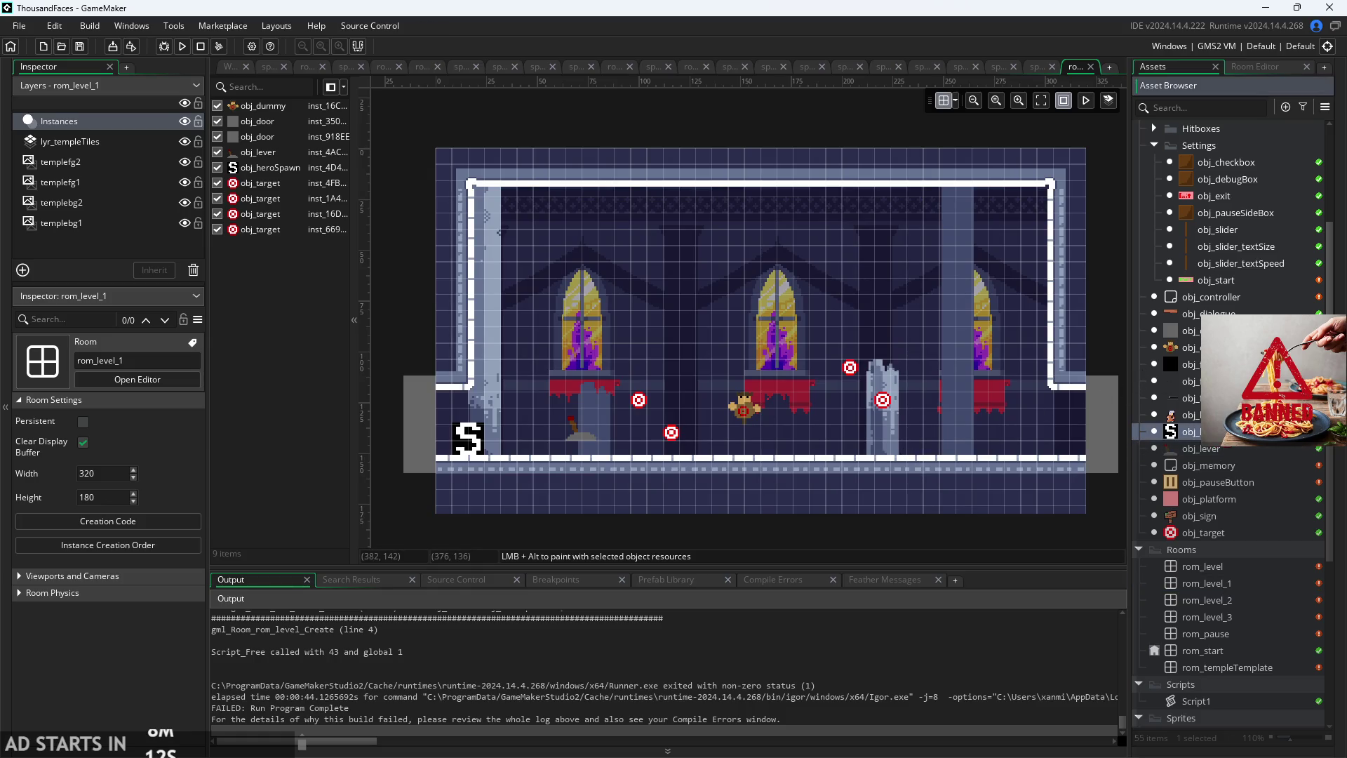
pyautogui.moveTo(1190, 432)
pyautogui.mouseDown()
pyautogui.moveTo(1046, 436)
pyautogui.moveTo(1062, 430)
pyautogui.moveTo(1043, 445)
pyautogui.moveTo(1043, 470)
pyautogui.mouseUp()
pyautogui.scroll(5, 1065, 439)
pyautogui.scroll(1, 1064, 439)
pyautogui.scroll(-3, 891, 465)
pyautogui.click(885, 464)
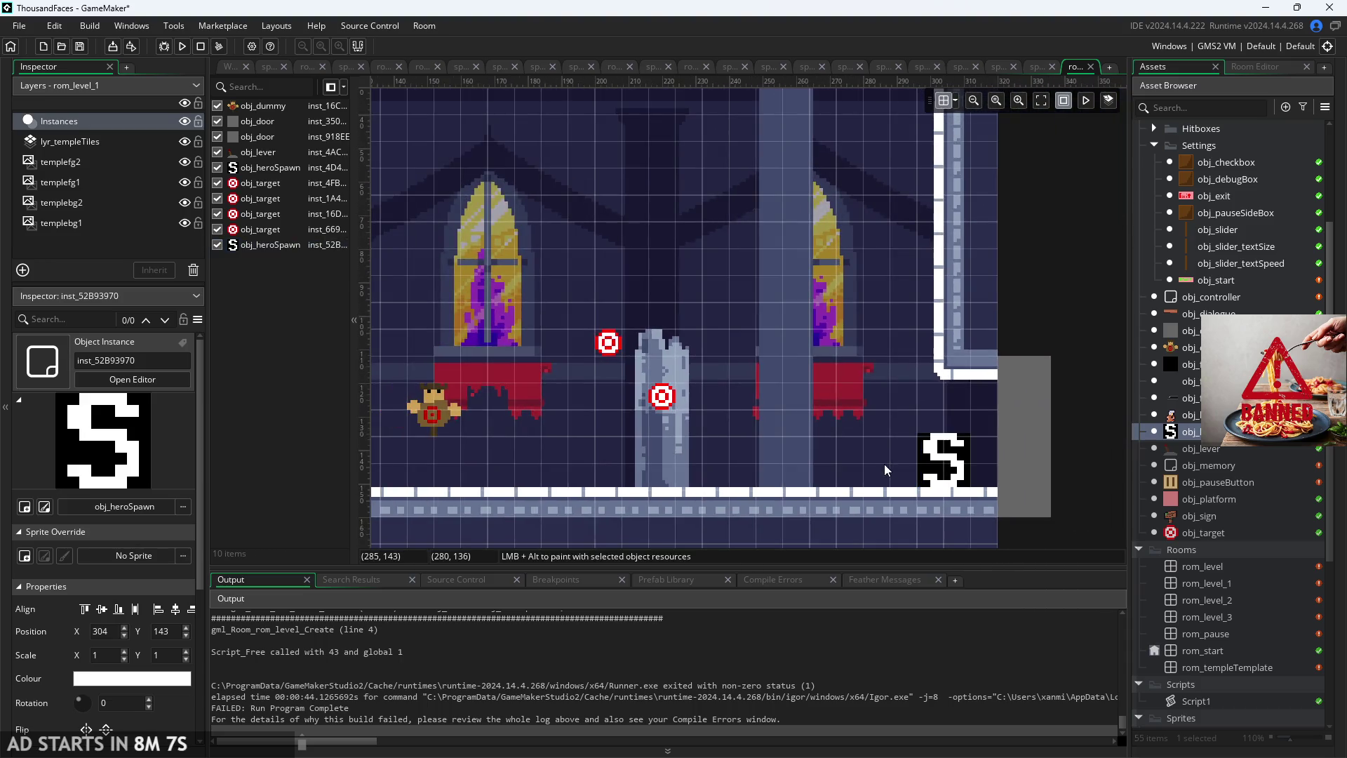
pyautogui.scroll(-2, 1066, 413)
pyautogui.click(992, 390)
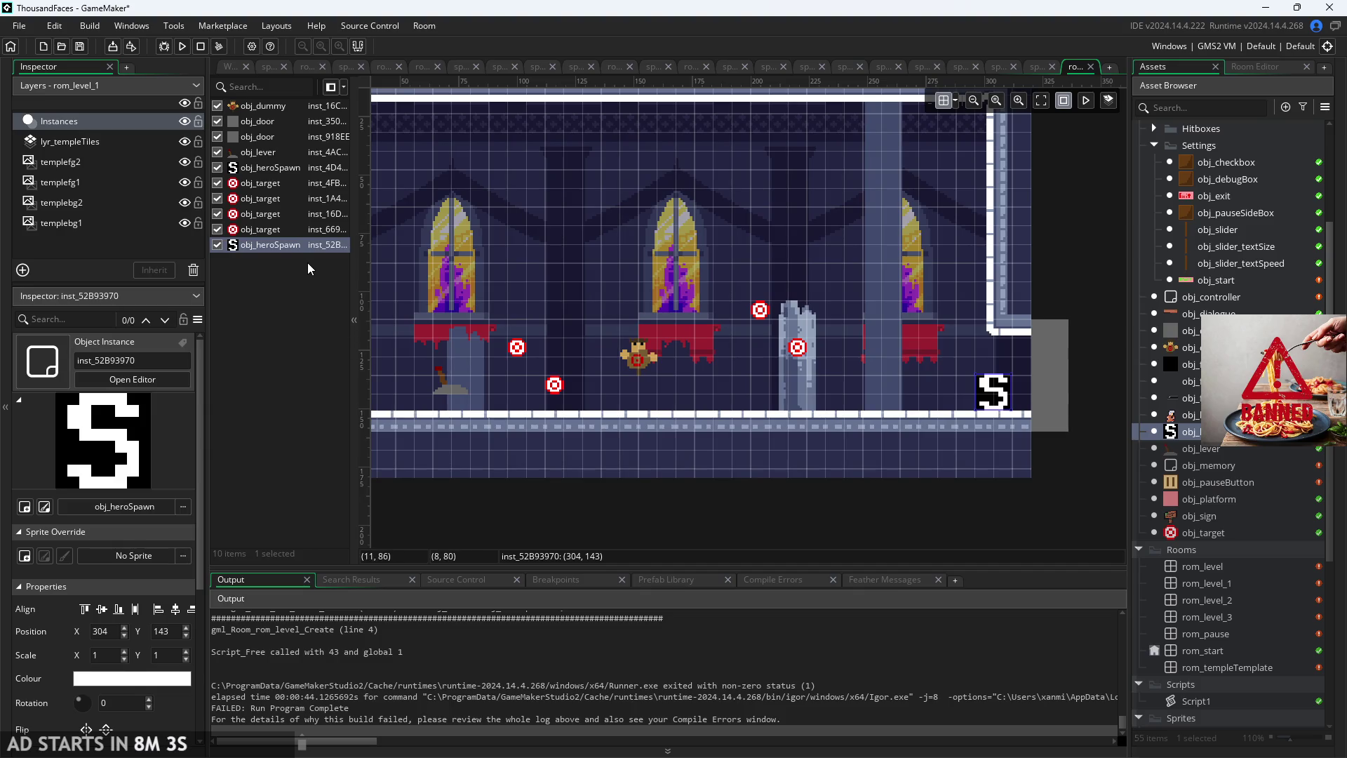
pyautogui.scroll(-2, 136, 579)
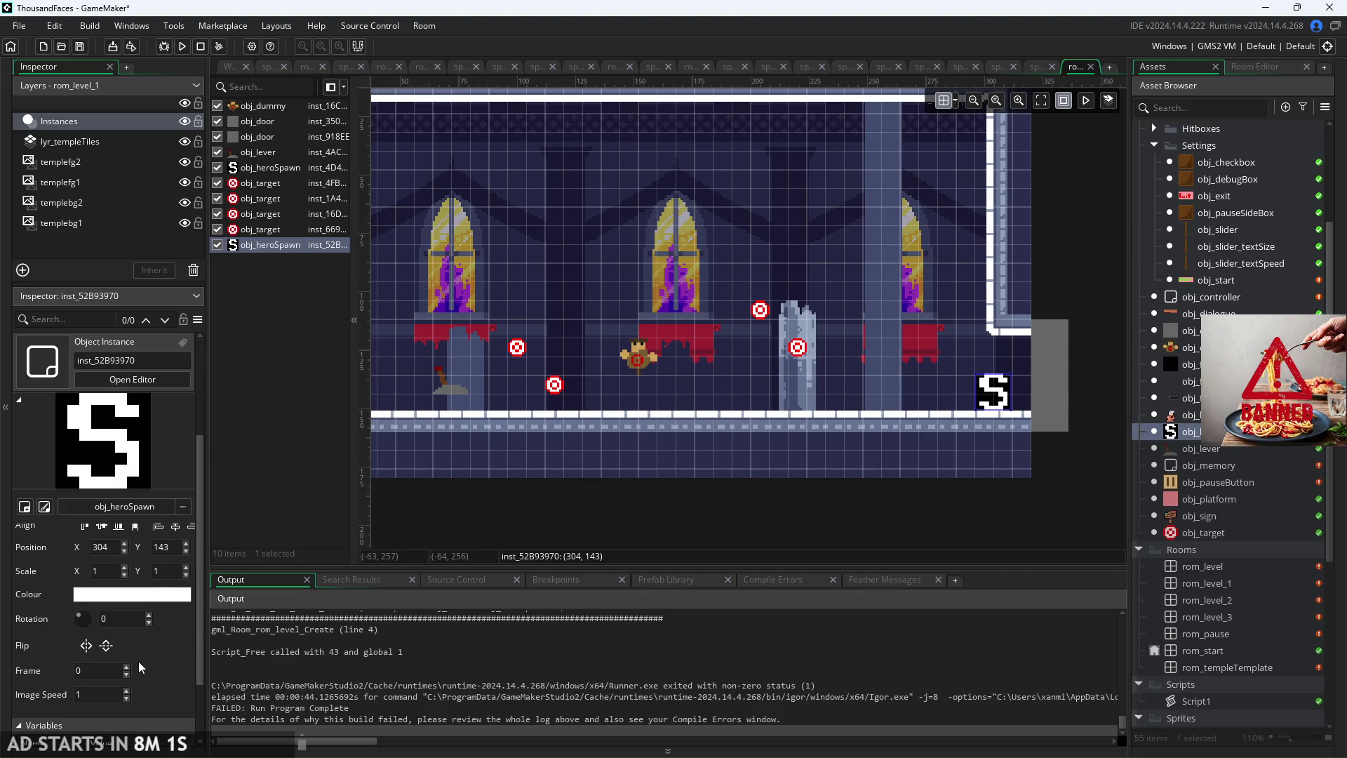
pyautogui.scroll(-1, 105, 706)
pyautogui.click(183, 717)
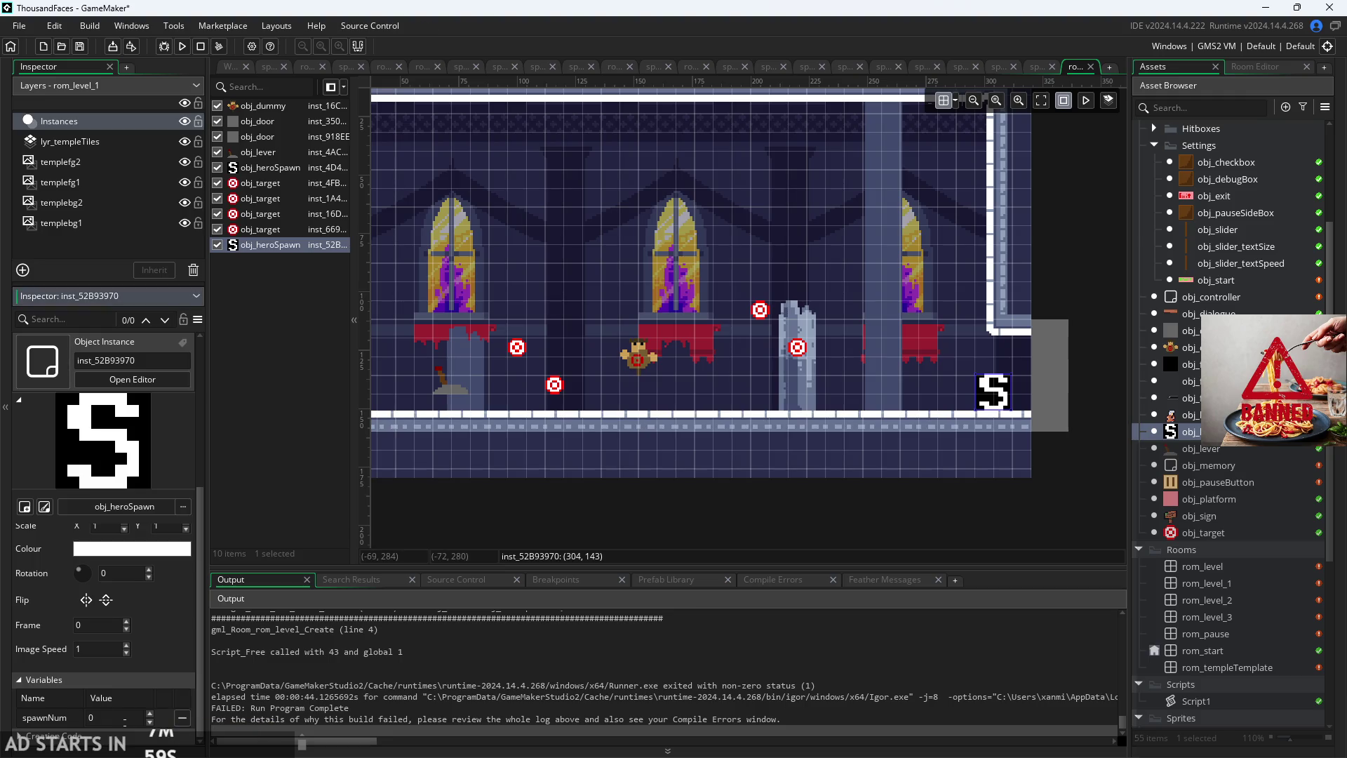
pyautogui.write('2')
pyautogui.click(550, 503)
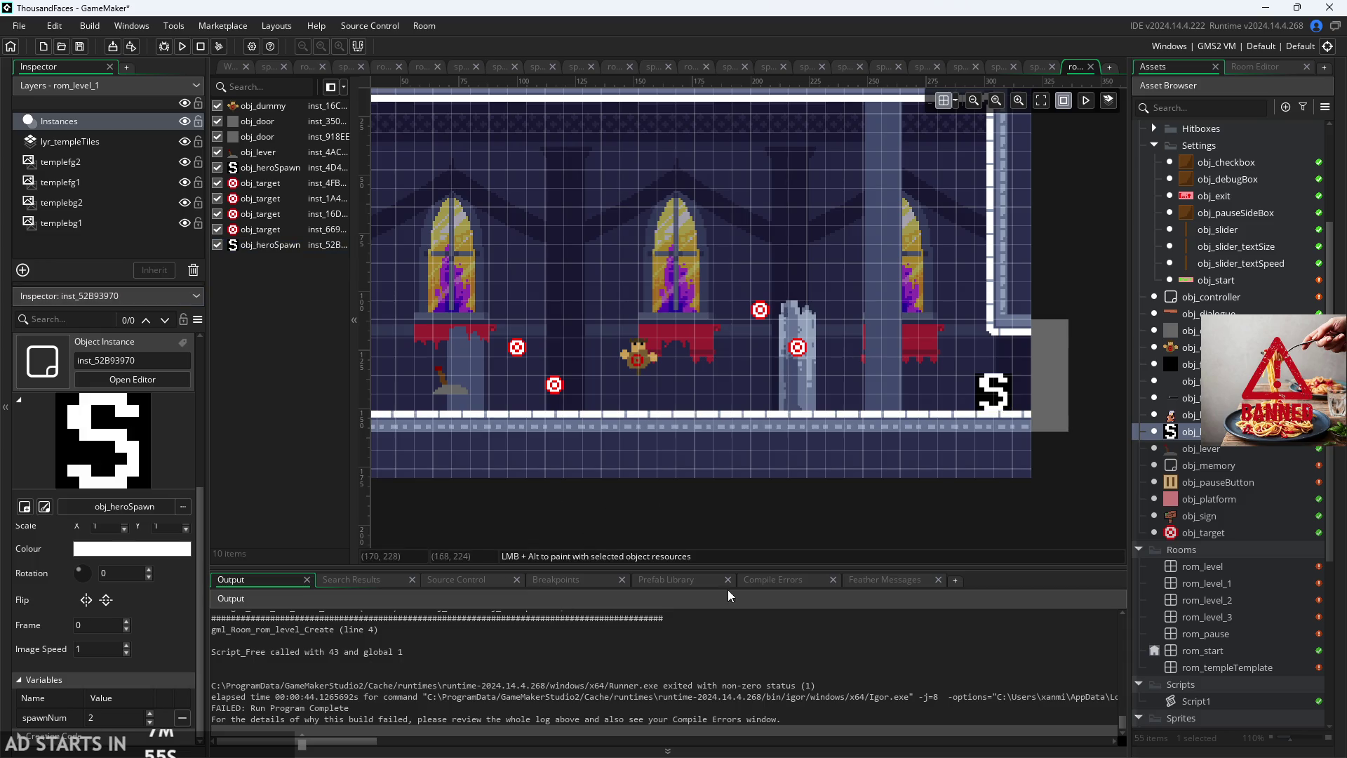
pyautogui.click(1041, 407)
pyautogui.scroll(-5, 176, 672)
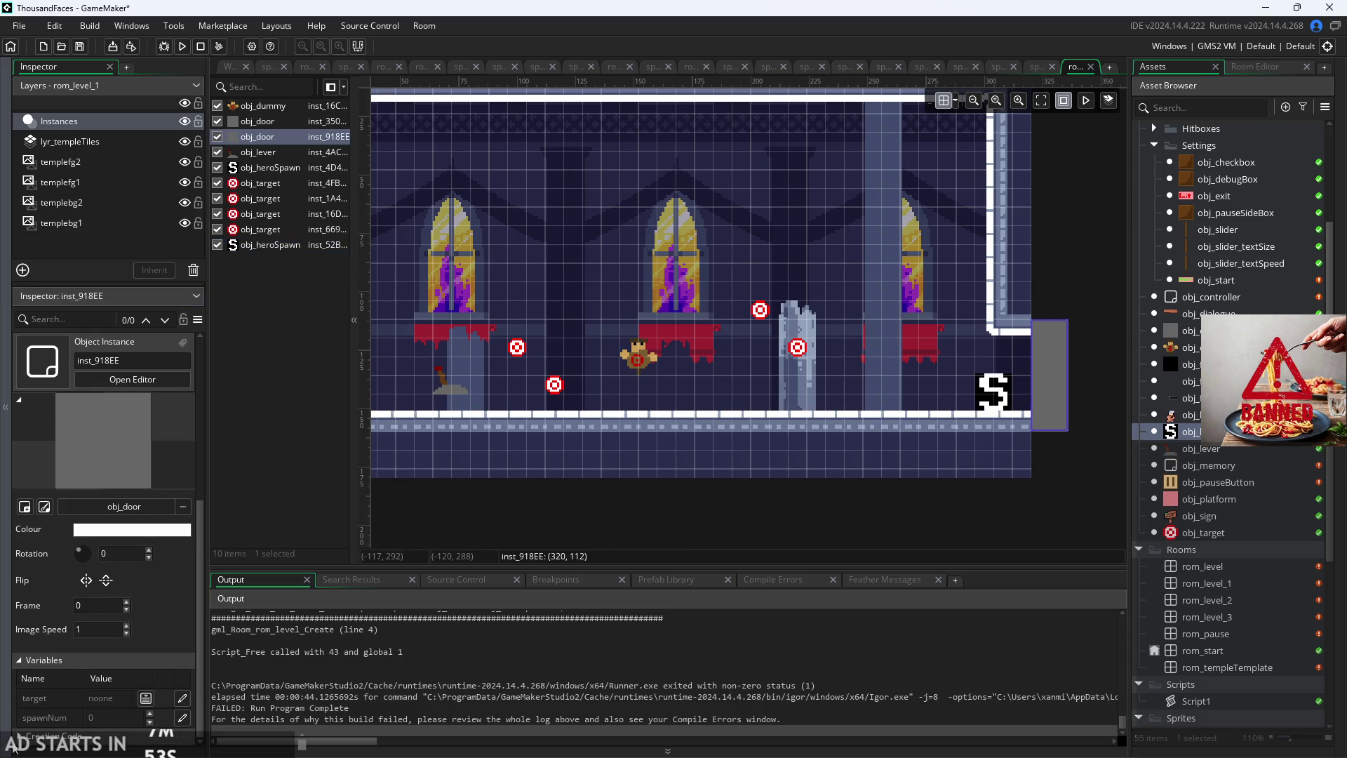
pyautogui.moveTo(124, 588); pyautogui.dragTo(8, 589)
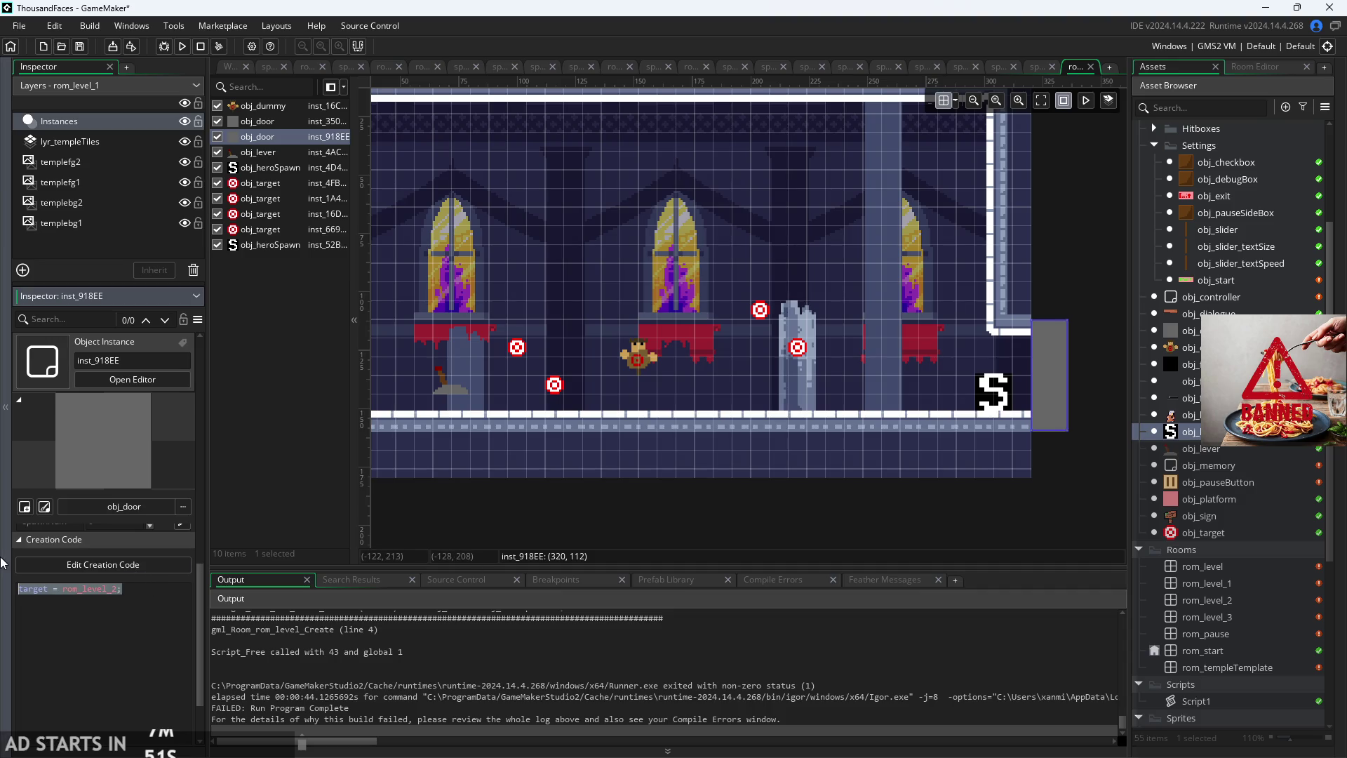
pyautogui.click(156, 566)
pyautogui.hotkey('ctrl', 'a')
pyautogui.press('BackSpace')
pyautogui.click(317, 355)
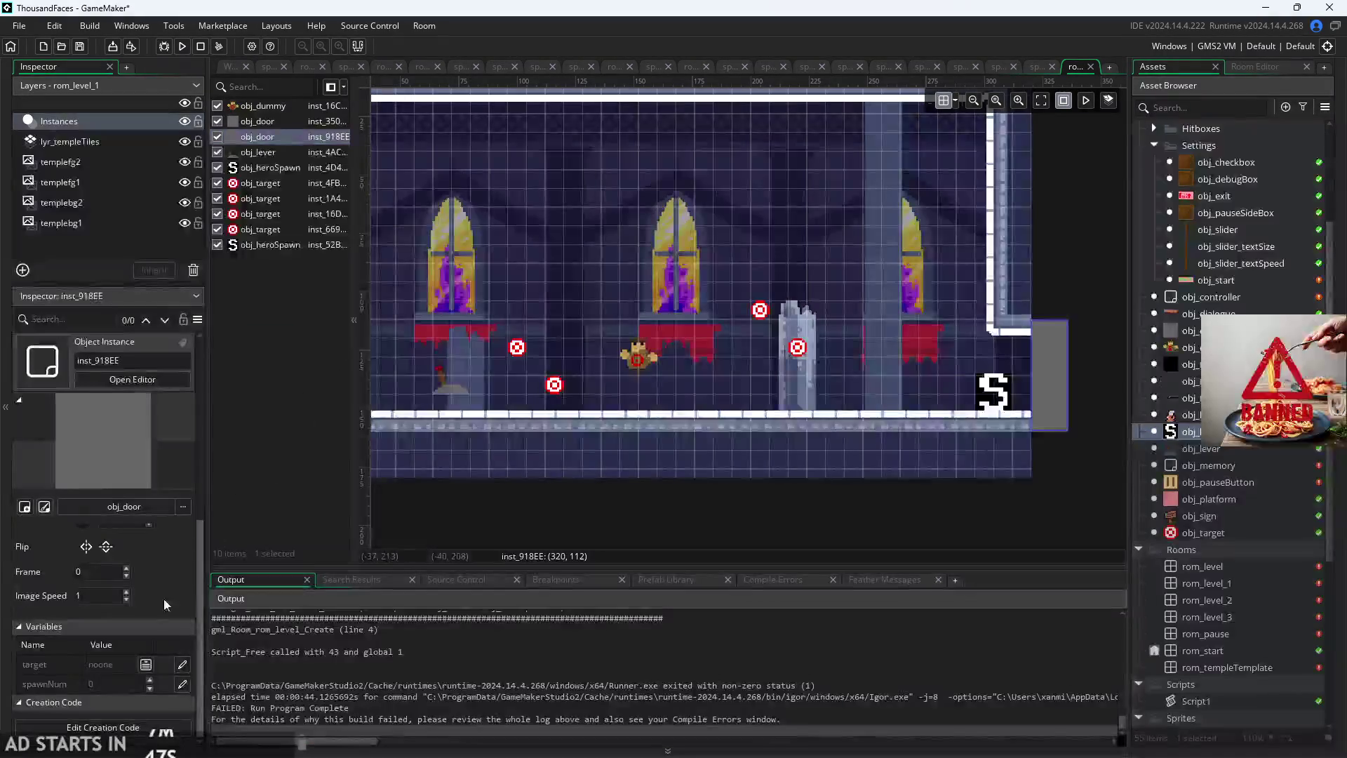
pyautogui.click(102, 727)
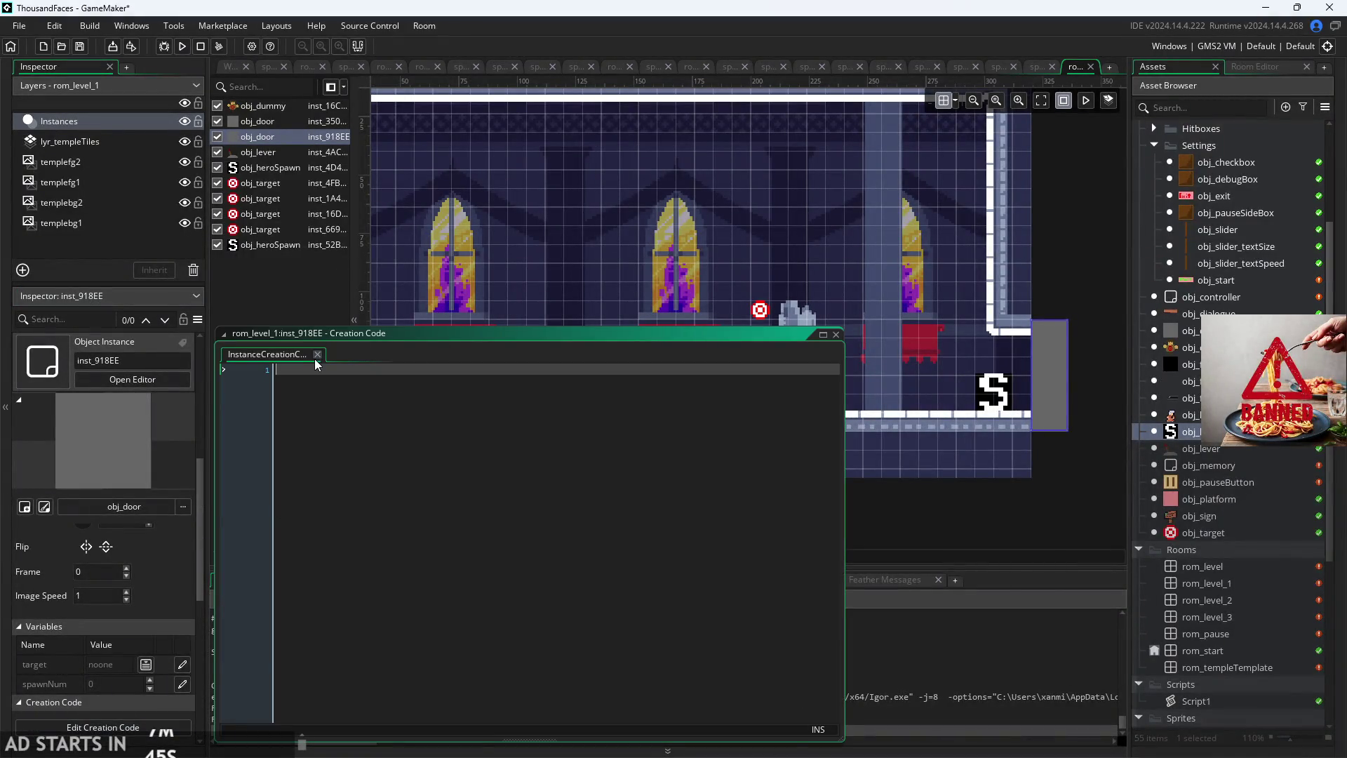
pyautogui.click(317, 354)
pyautogui.click(799, 550)
pyautogui.scroll(-2, 799, 544)
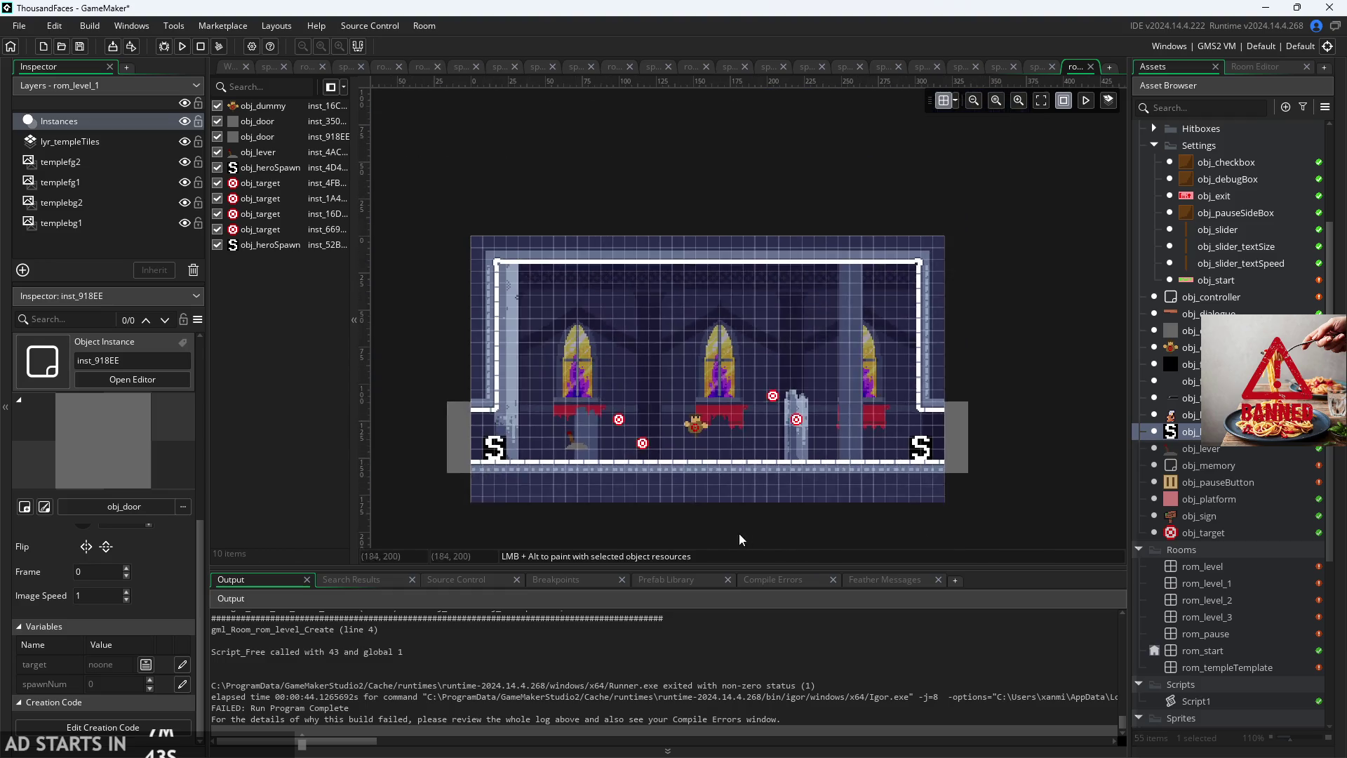
pyautogui.moveTo(739, 534); pyautogui.dragTo(826, 520)
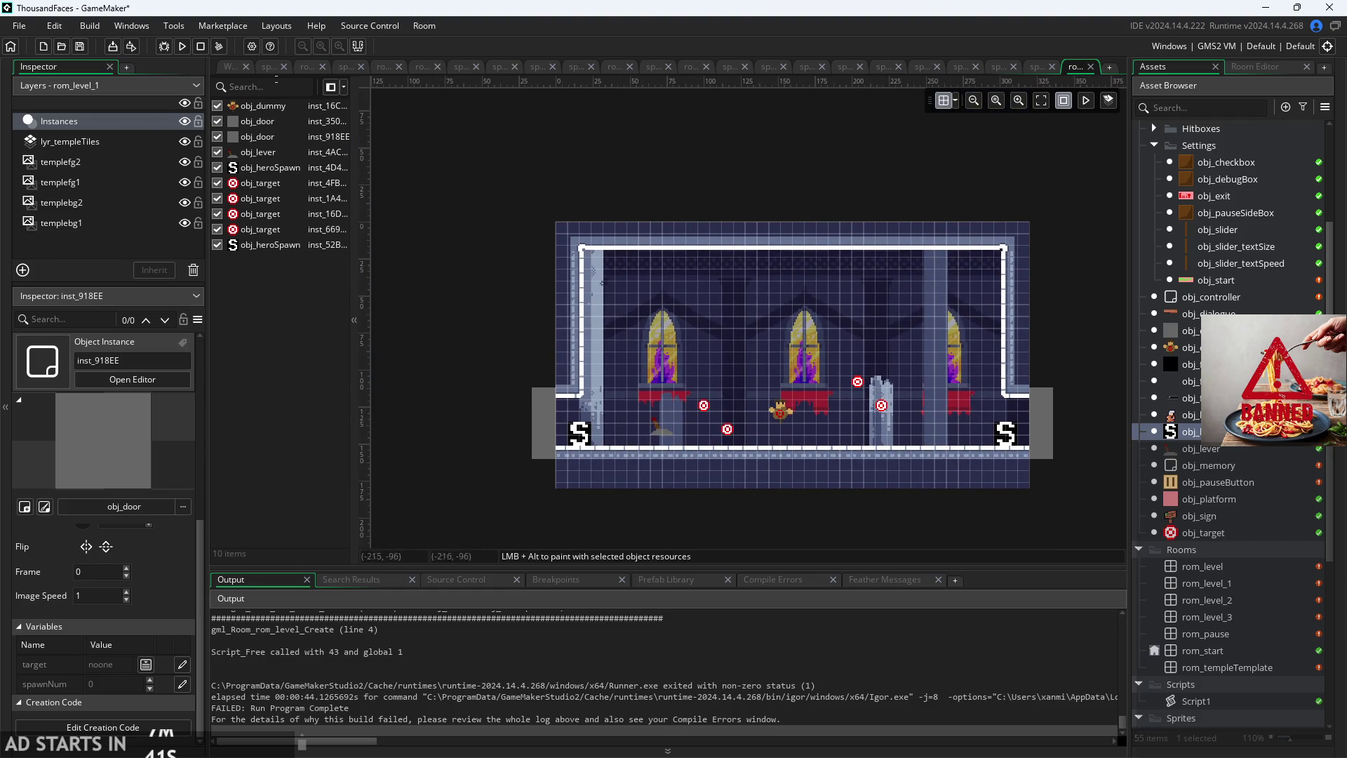
pyautogui.click(842, 140)
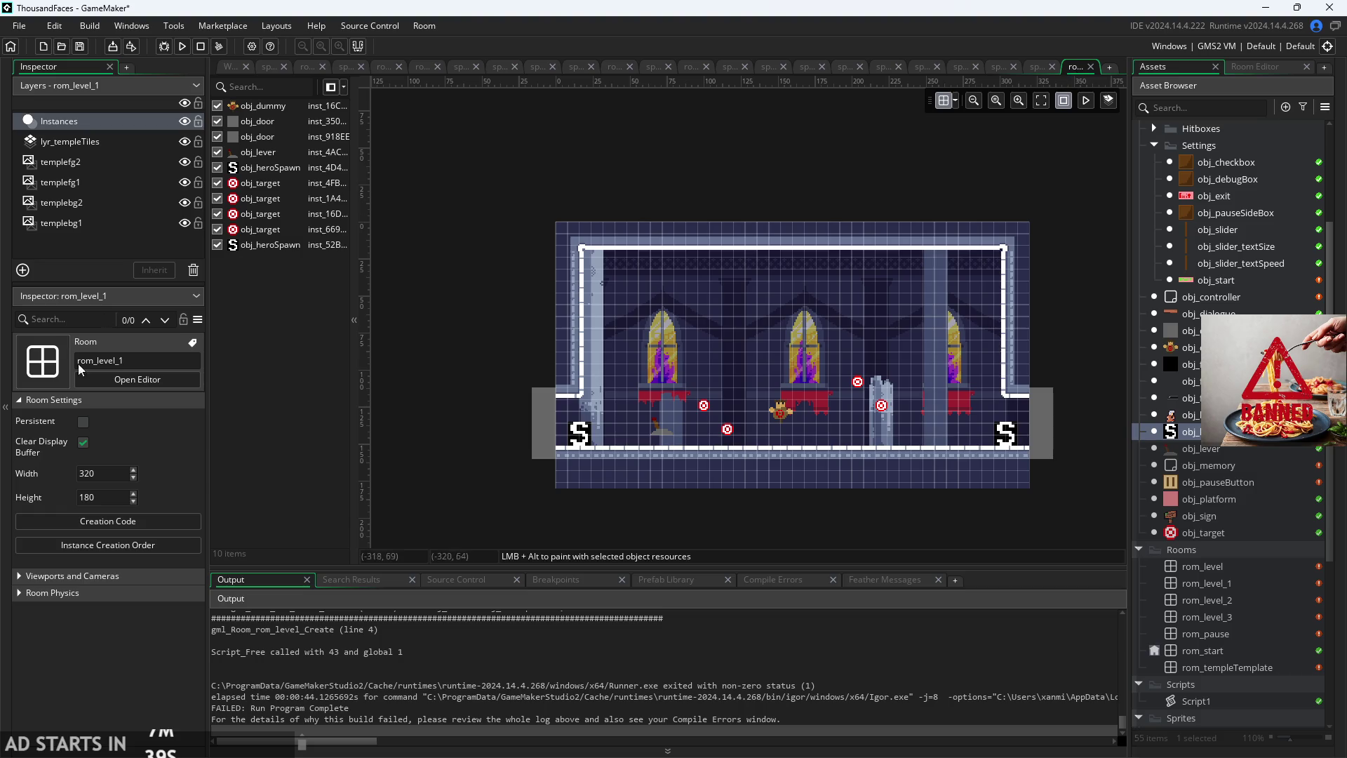
pyautogui.click(108, 520)
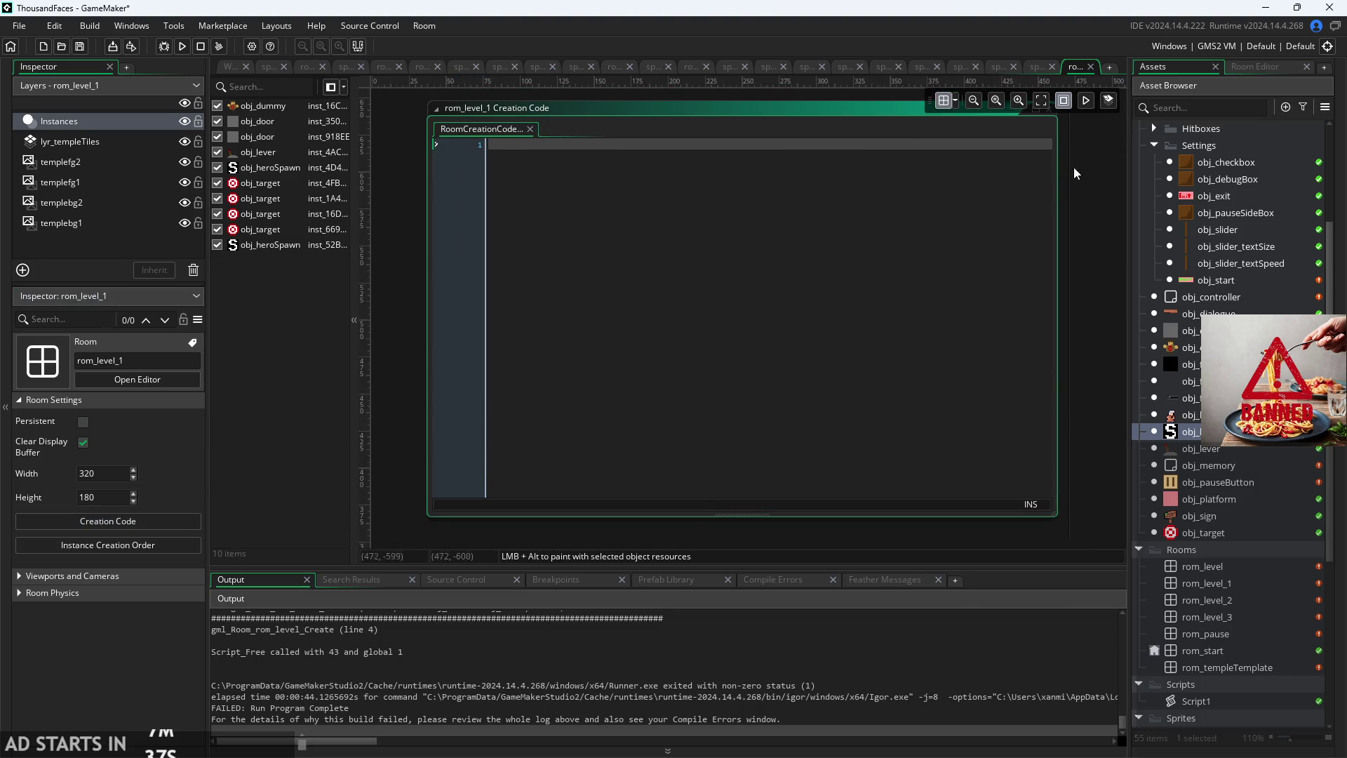
pyautogui.click(530, 129)
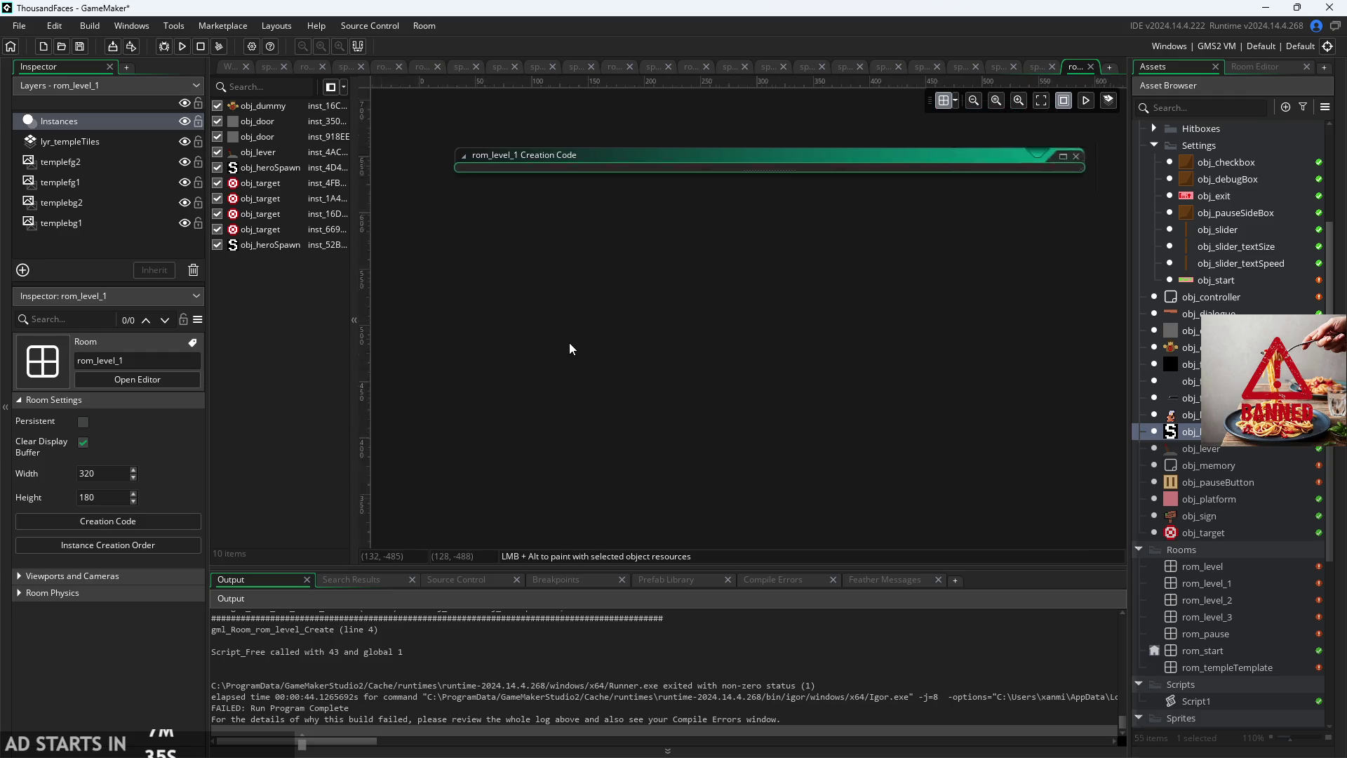
pyautogui.scroll(5, 597, 485)
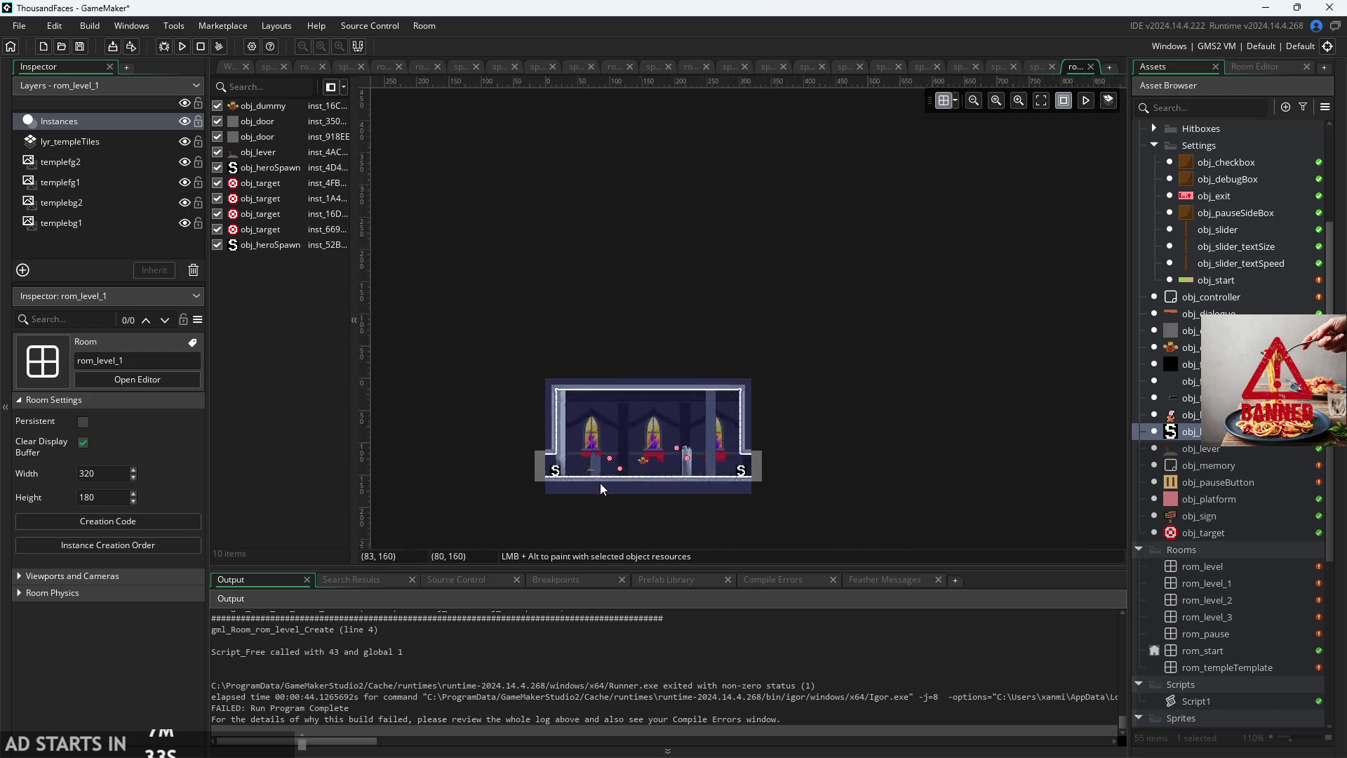
pyautogui.scroll(2, 570, 482)
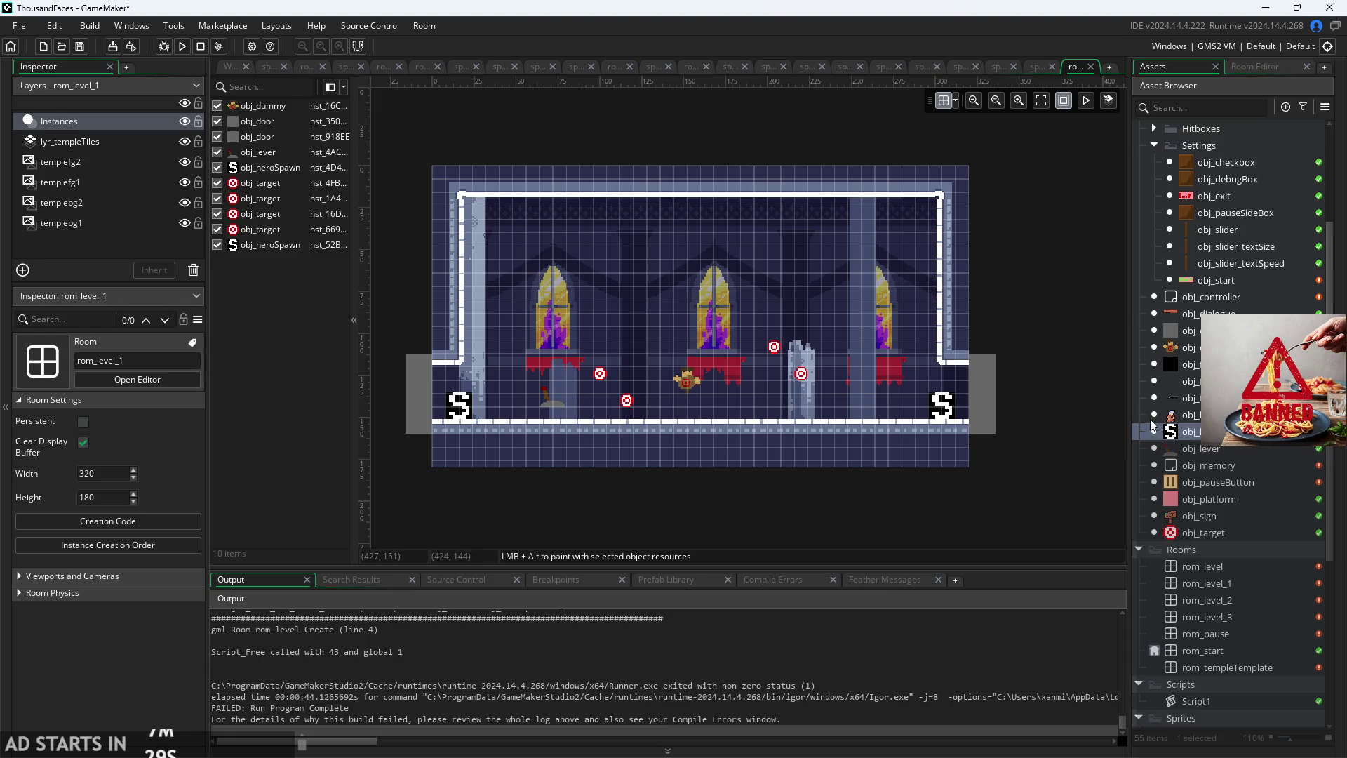
pyautogui.doubleClick(1220, 603)
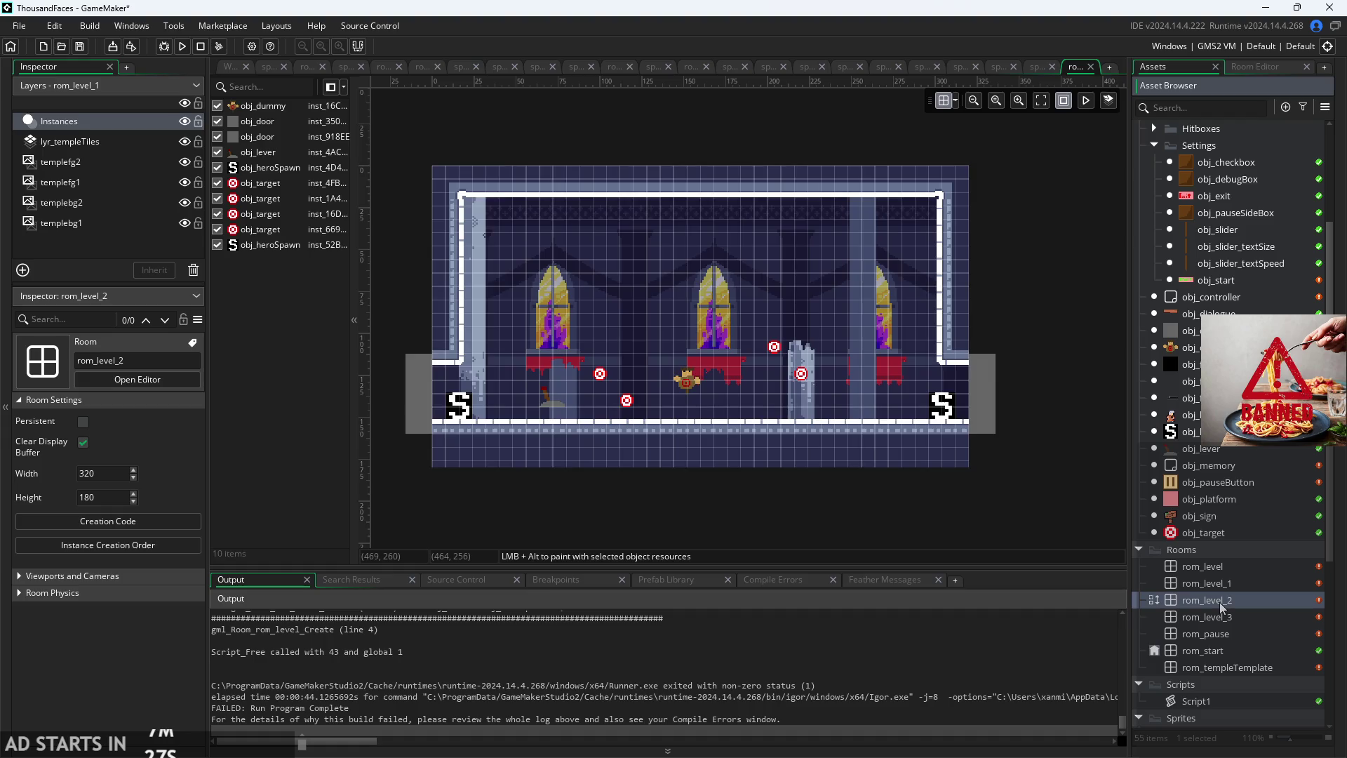
# Step: Delete all of rom_level_2's room creation code
pyautogui.scroll(2, 512, 508)
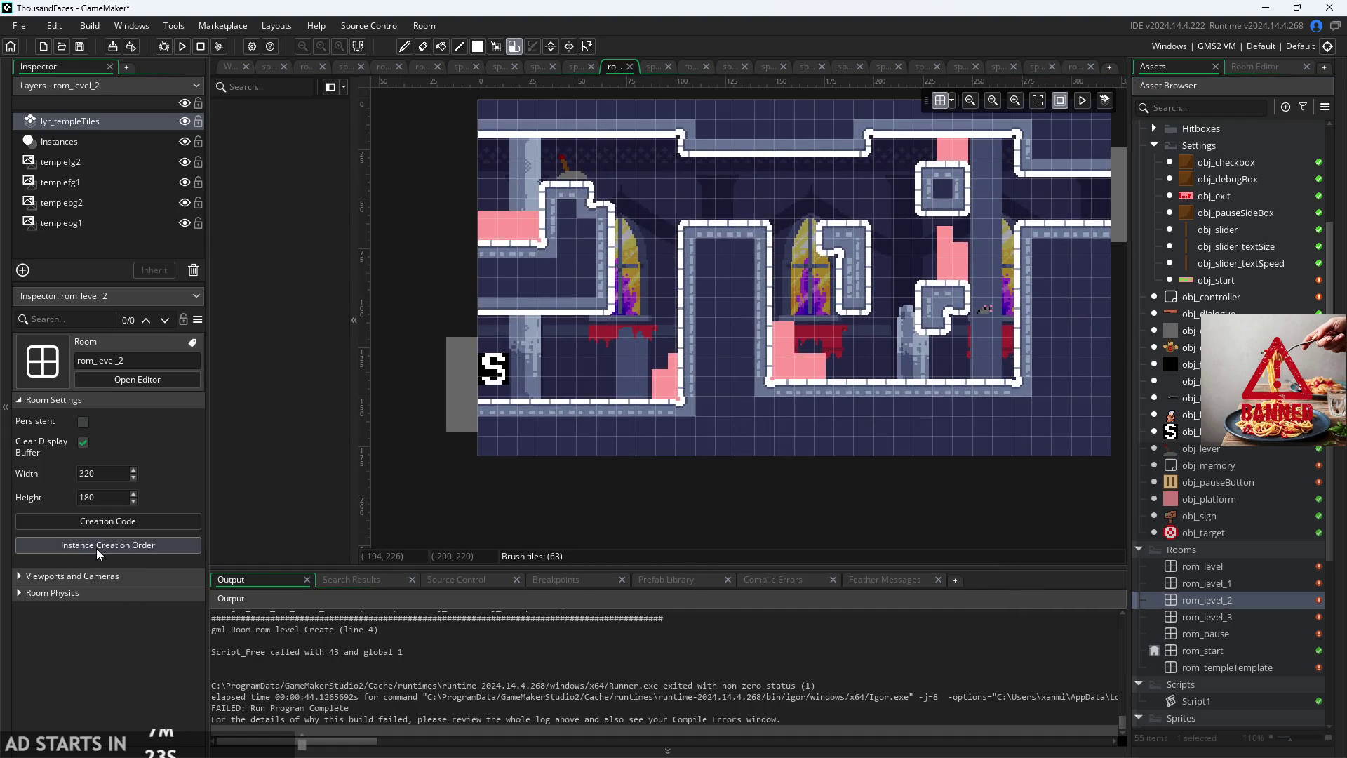
pyautogui.click(103, 526)
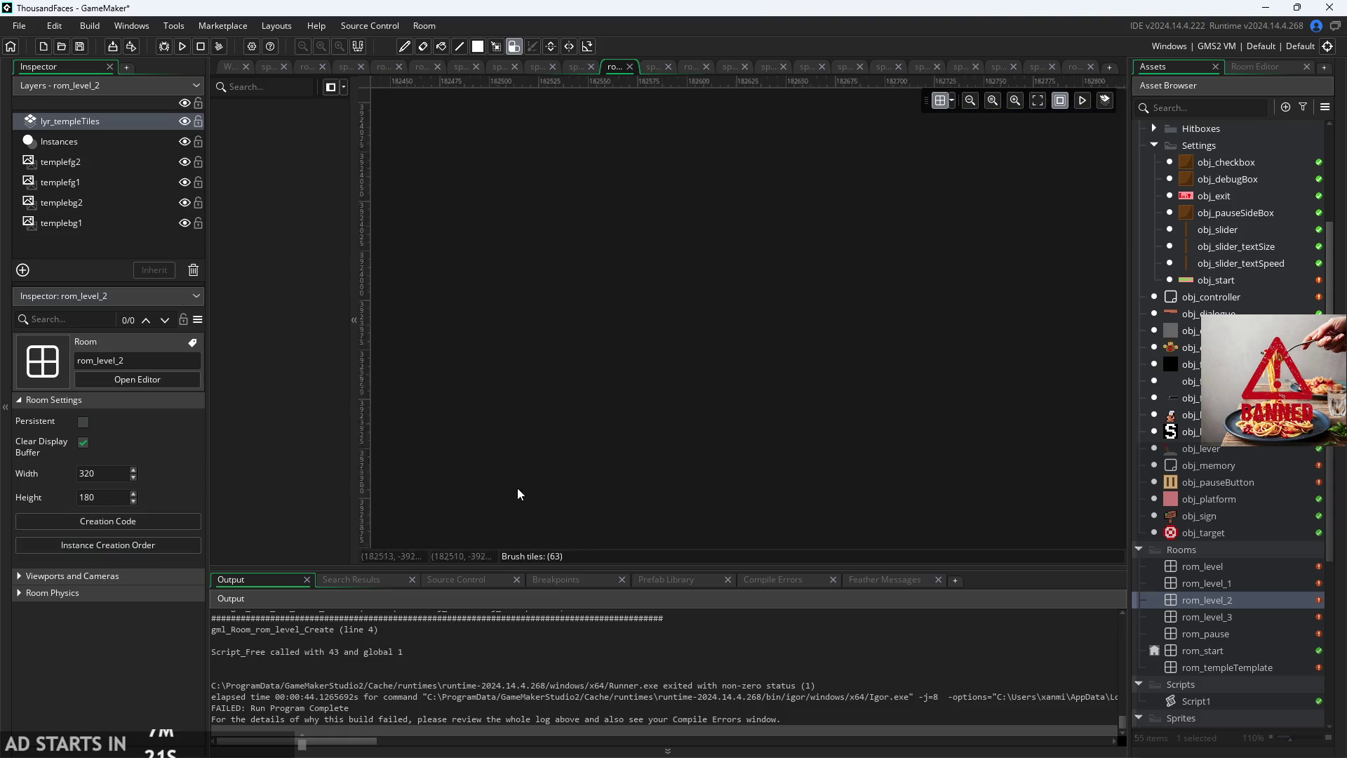
pyautogui.hotkey('ctrl', 'a')
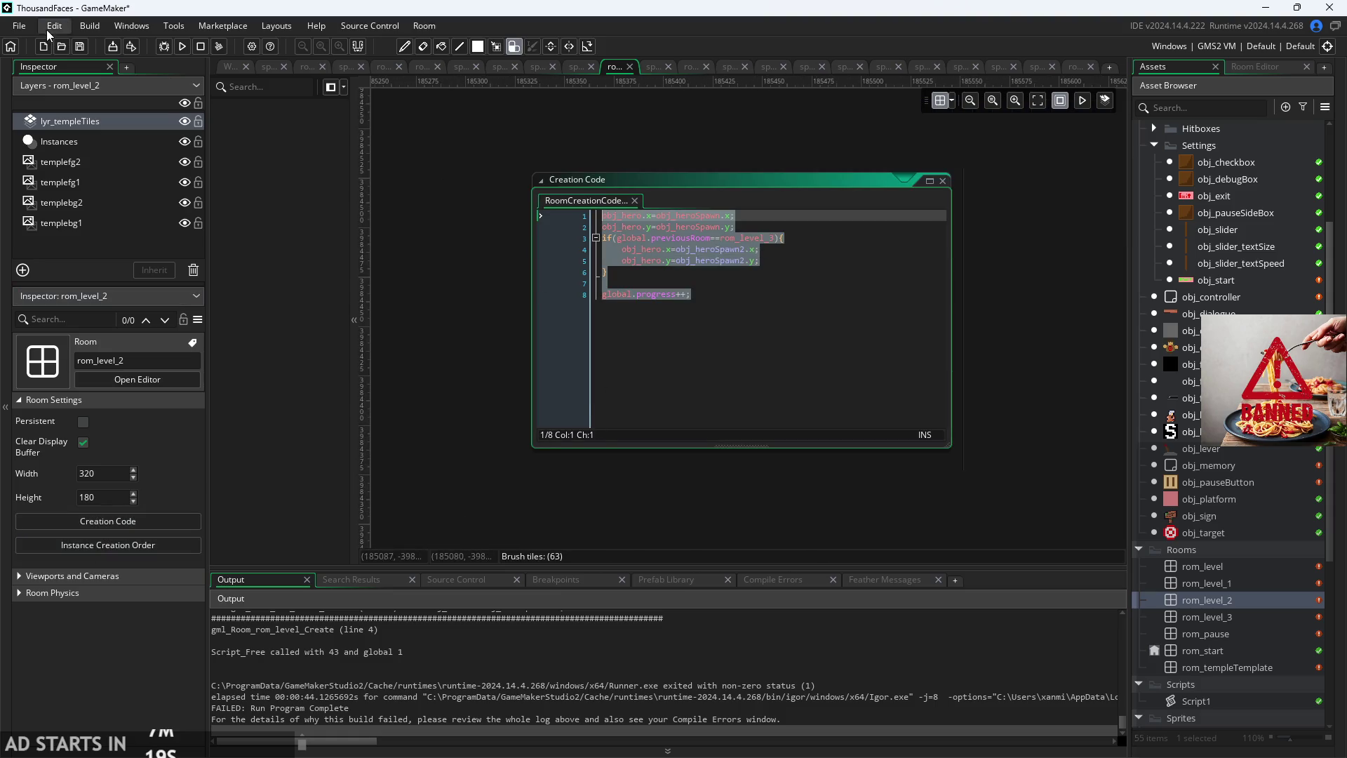
pyautogui.press('BackSpace')
pyautogui.click(634, 202)
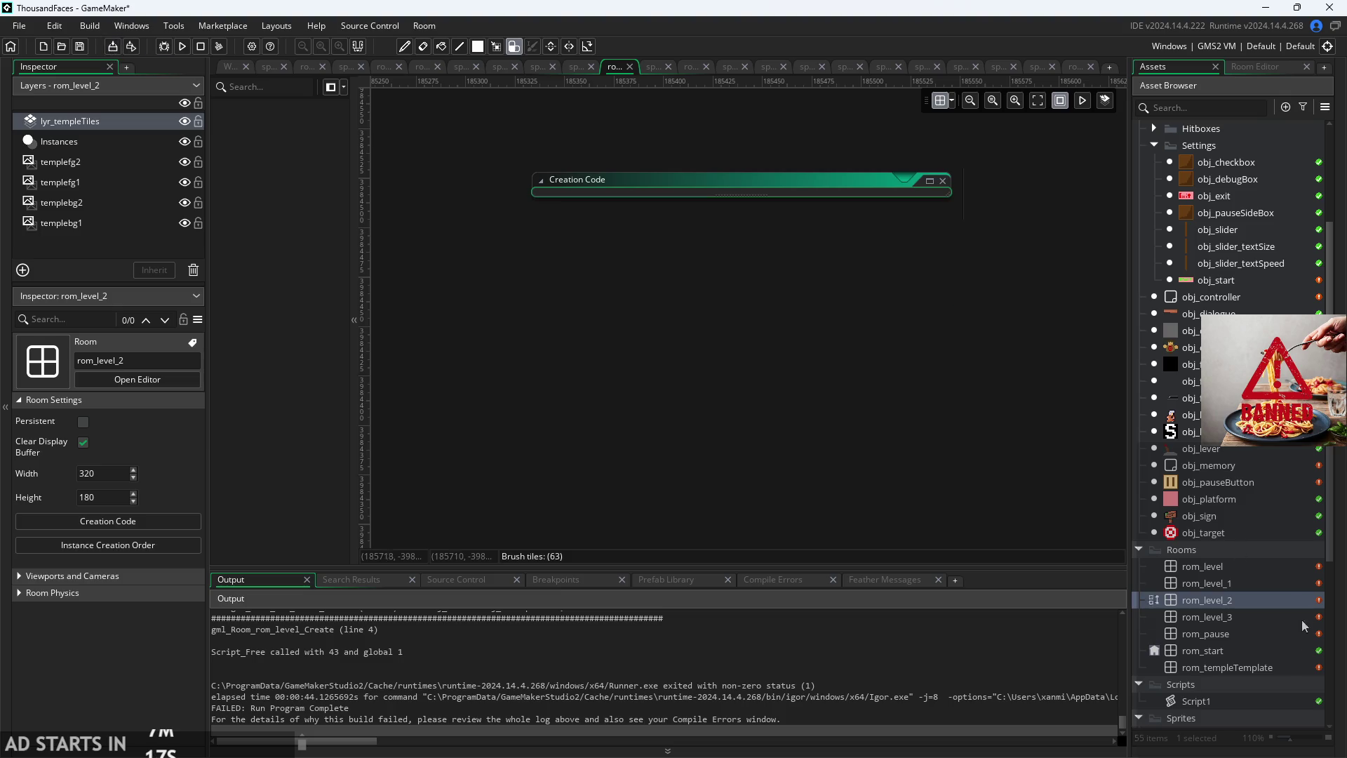
# Step: Select the Instances layer and open a platform instance's properties
pyautogui.click(1228, 603)
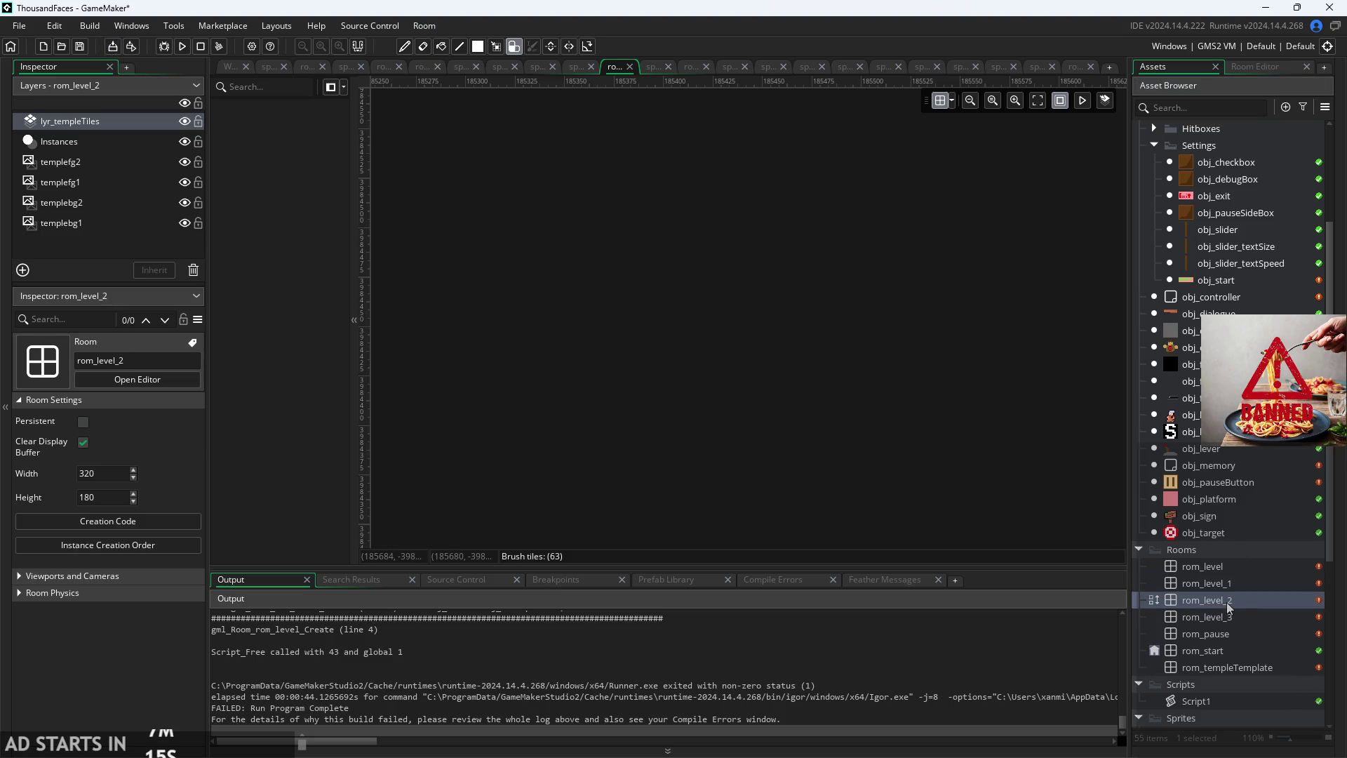
pyautogui.click(88, 149)
pyautogui.moveTo(352, 160); pyautogui.dragTo(206, 167)
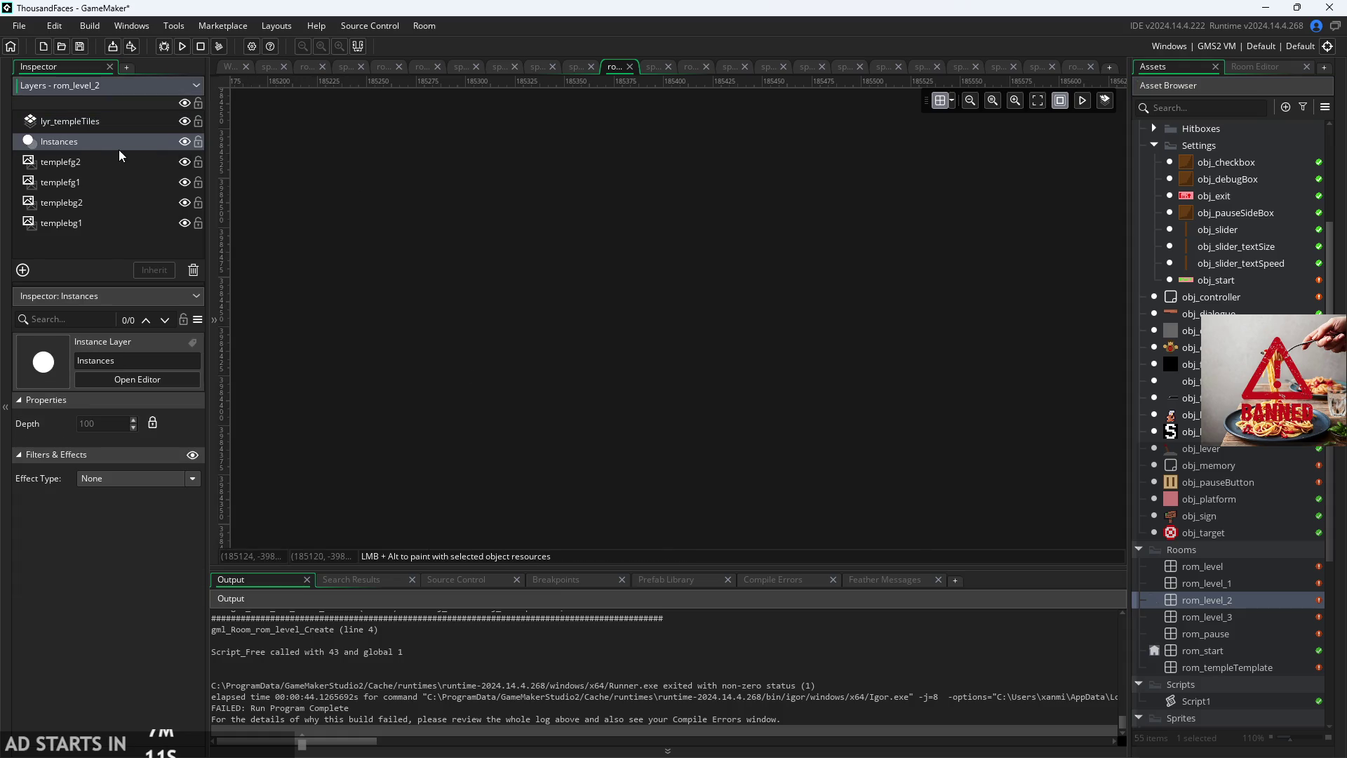
pyautogui.click(214, 149)
pyautogui.click(274, 143)
pyautogui.doubleClick(274, 149)
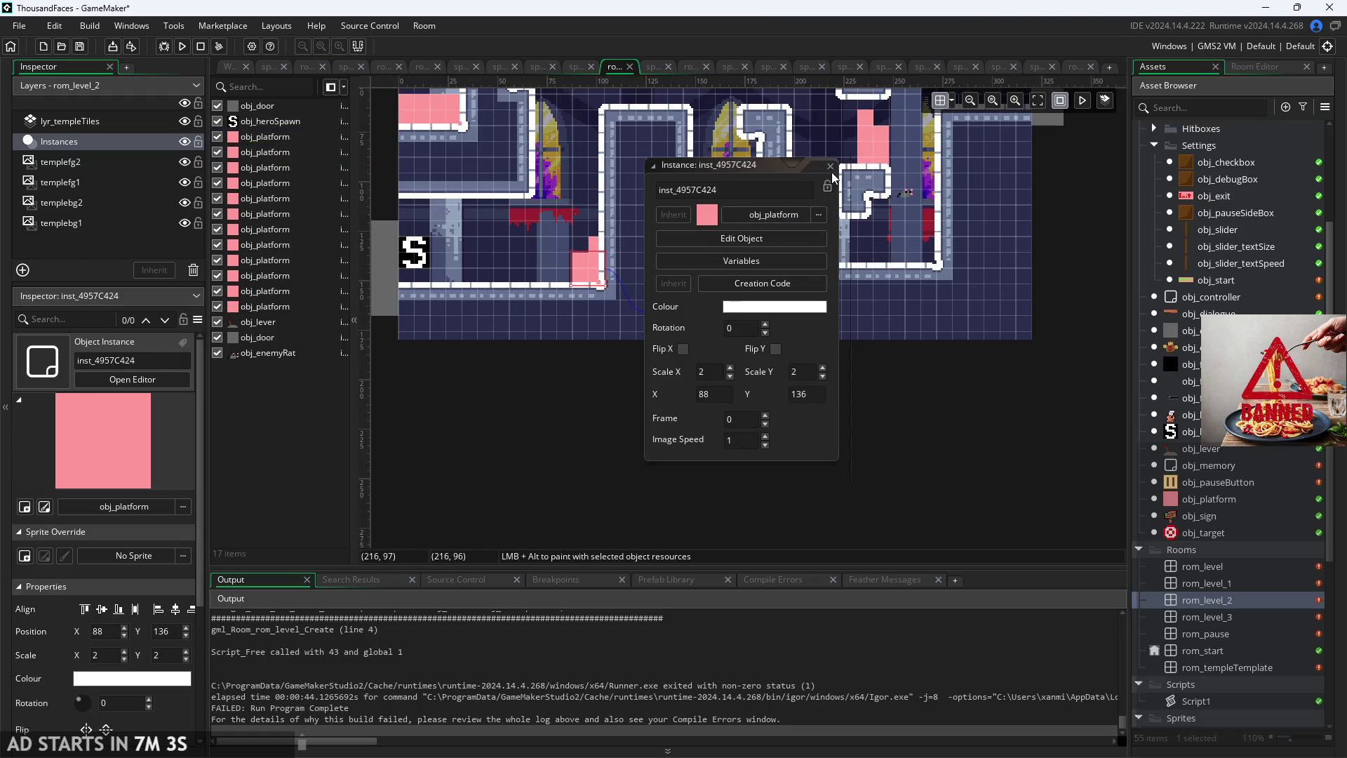
# Step: Remove the hard-coded target line from the left door's instance creation code
pyautogui.moveTo(398, 291); pyautogui.dragTo(481, 393)
pyautogui.click(467, 396)
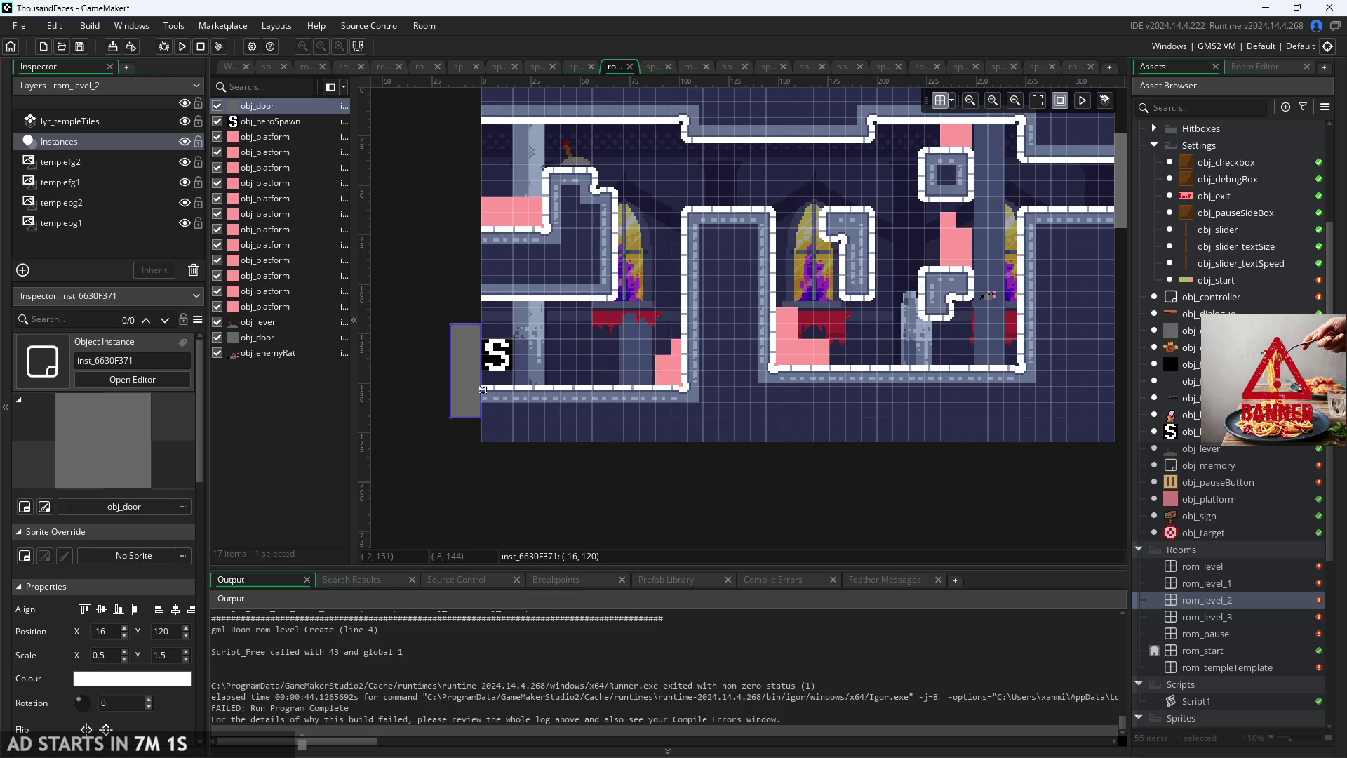
pyautogui.scroll(-3, 159, 659)
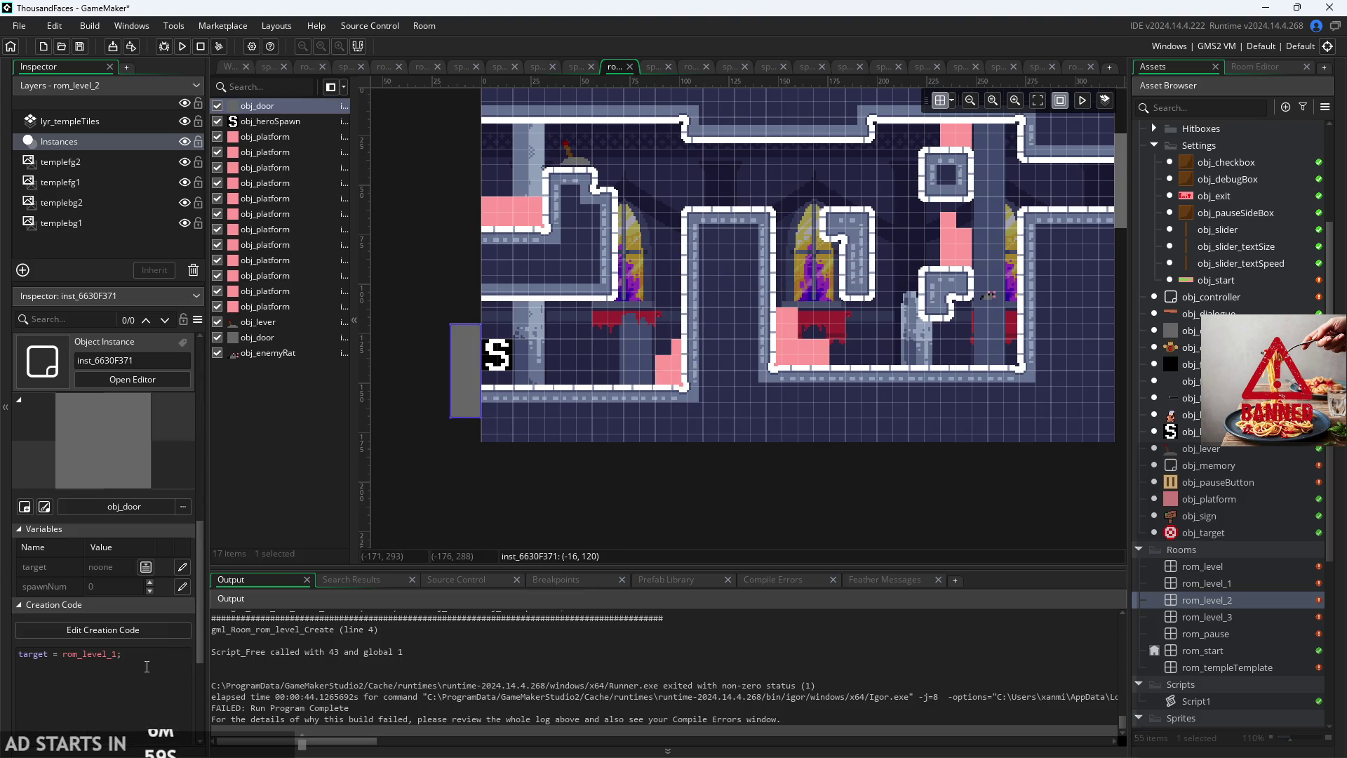
pyautogui.click(134, 629)
pyautogui.press('BackSpace')
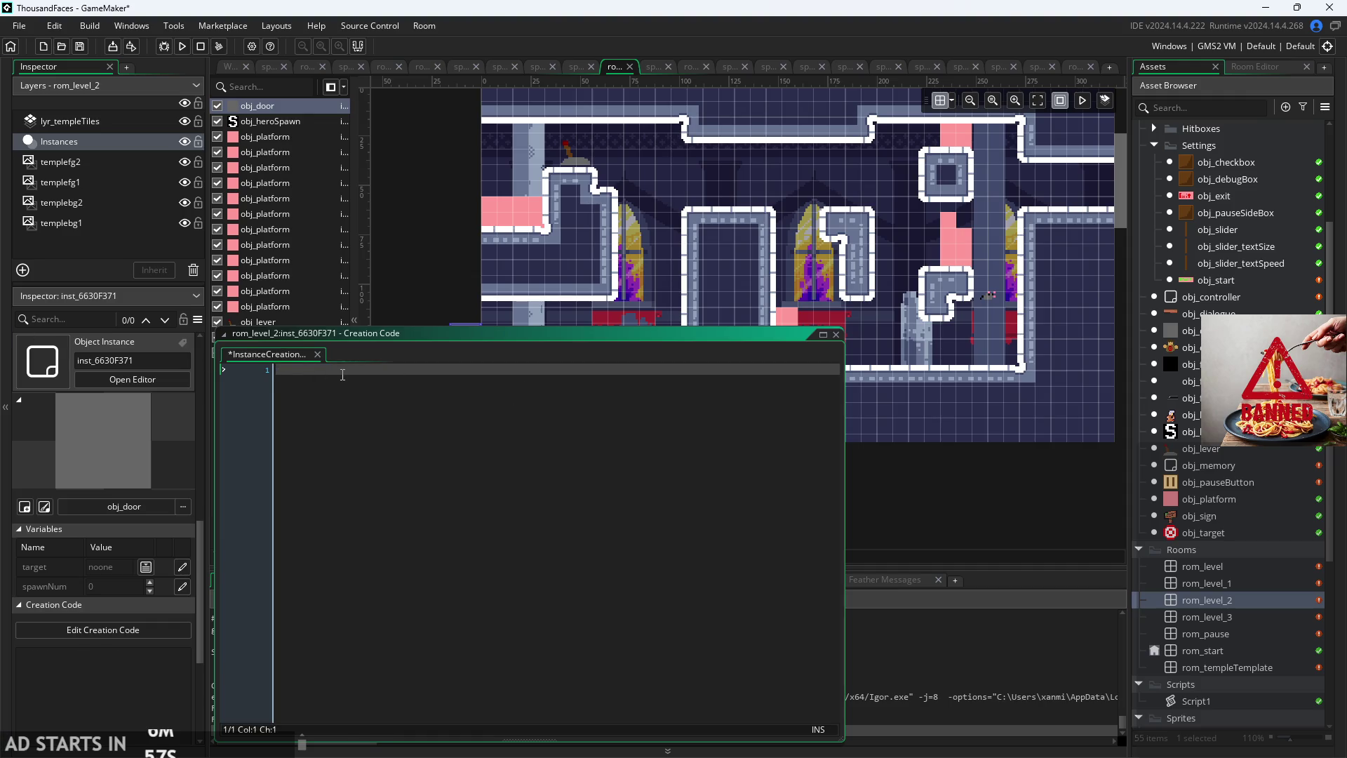
pyautogui.click(318, 352)
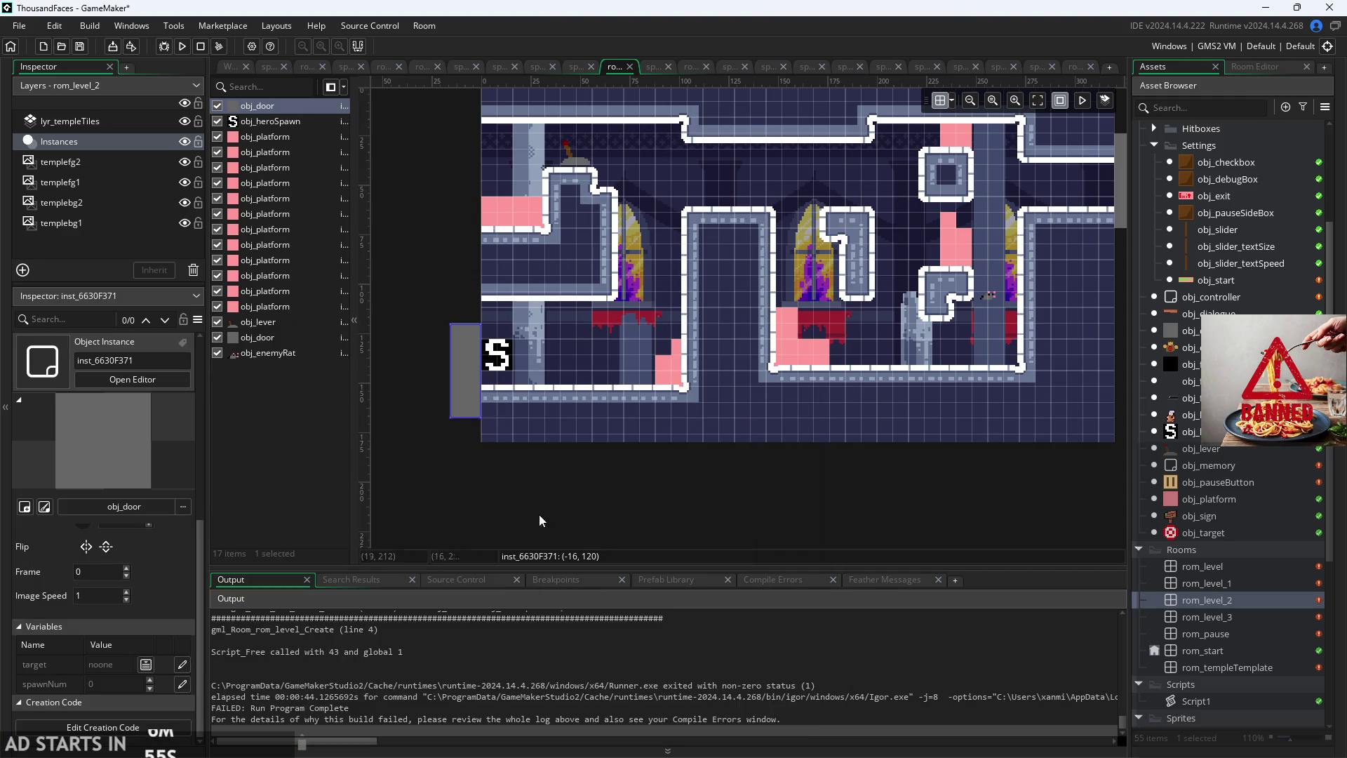
# Step: Override the left door's spawnNum (2) and set its target variable to a rom_level room
pyautogui.moveTo(699, 512); pyautogui.dragTo(774, 496)
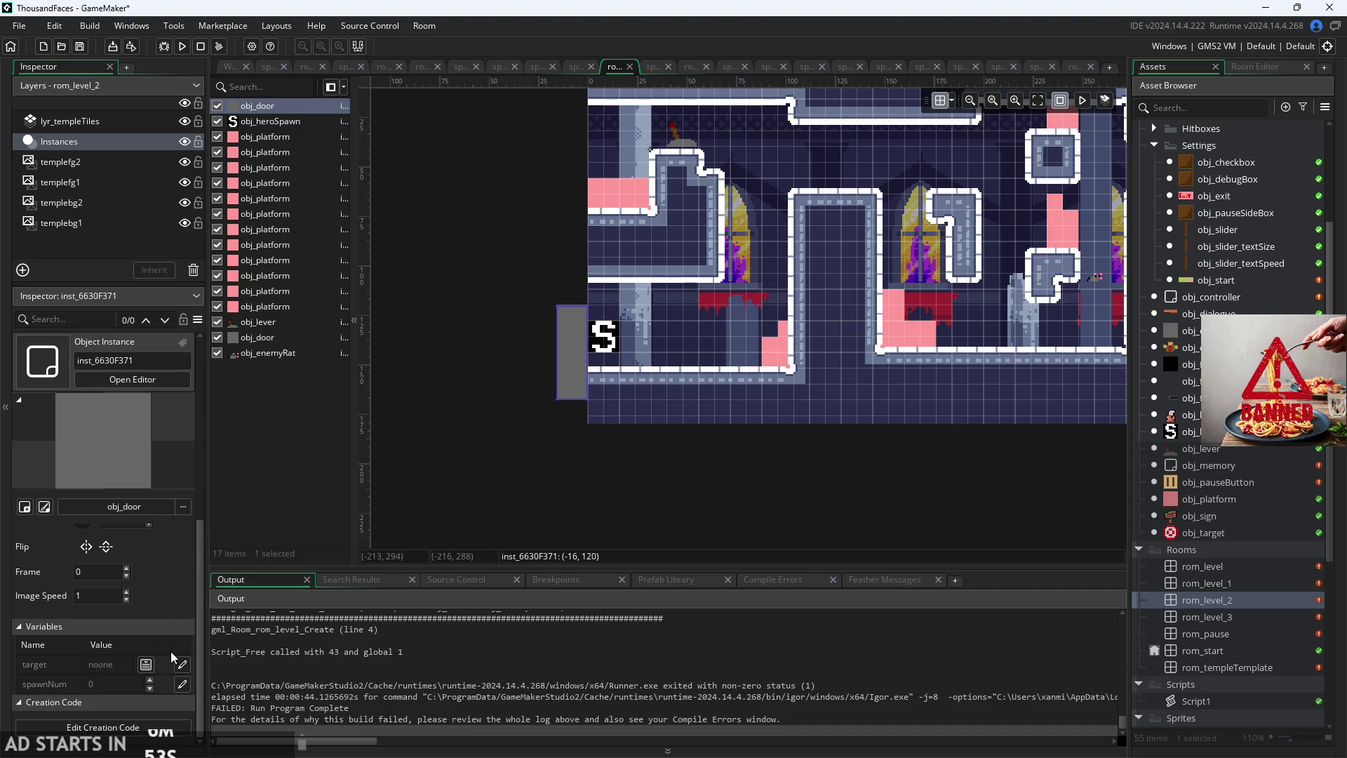
pyautogui.click(184, 682)
pyautogui.press('BackSpace')
pyautogui.write('2')
pyautogui.click(182, 664)
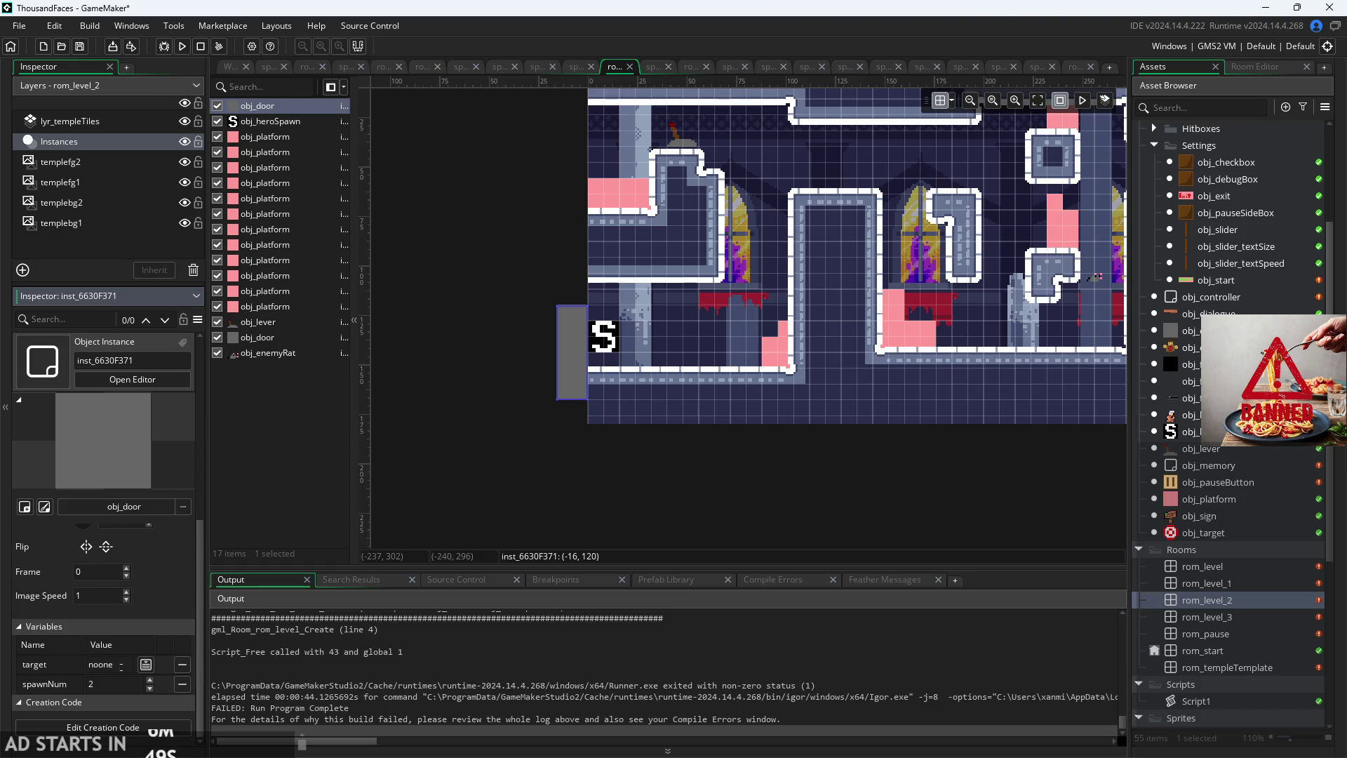
pyautogui.press('BackSpace')
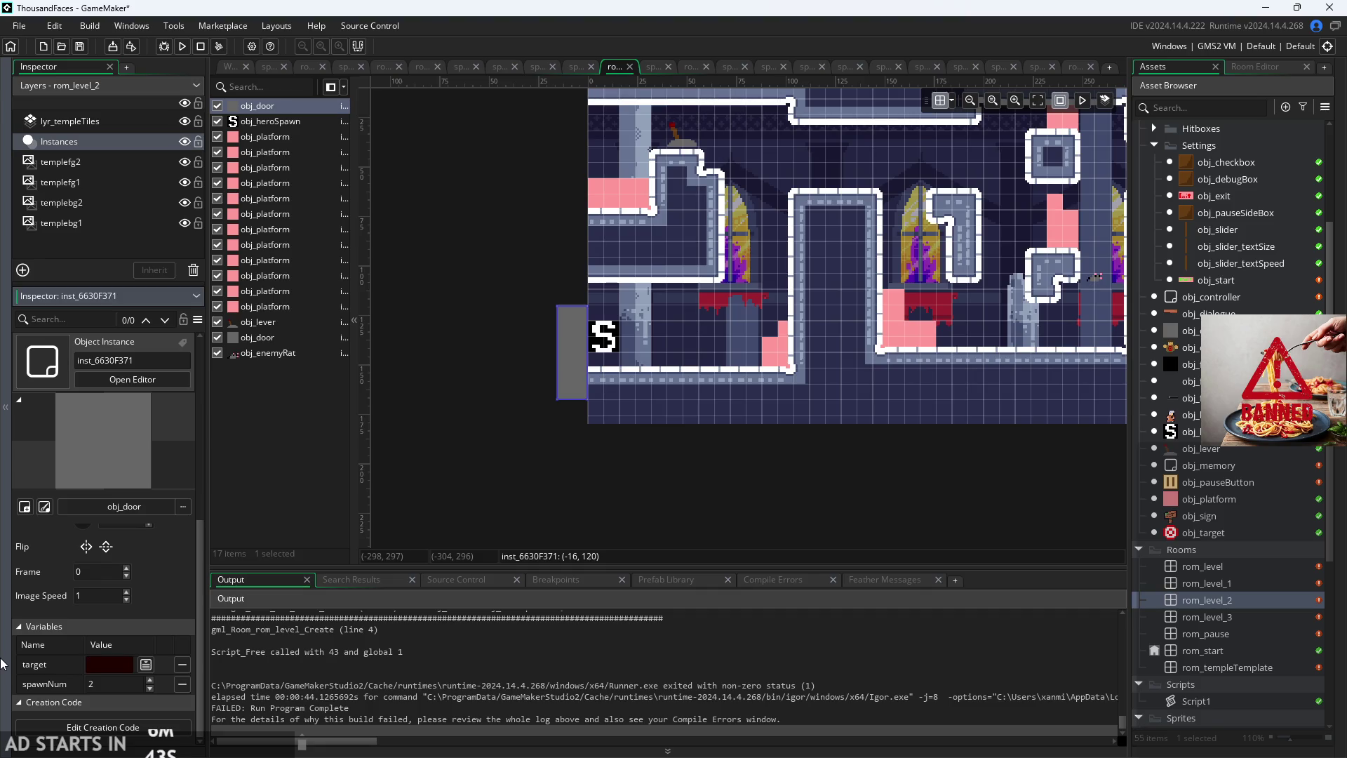
pyautogui.write('rom_leb')
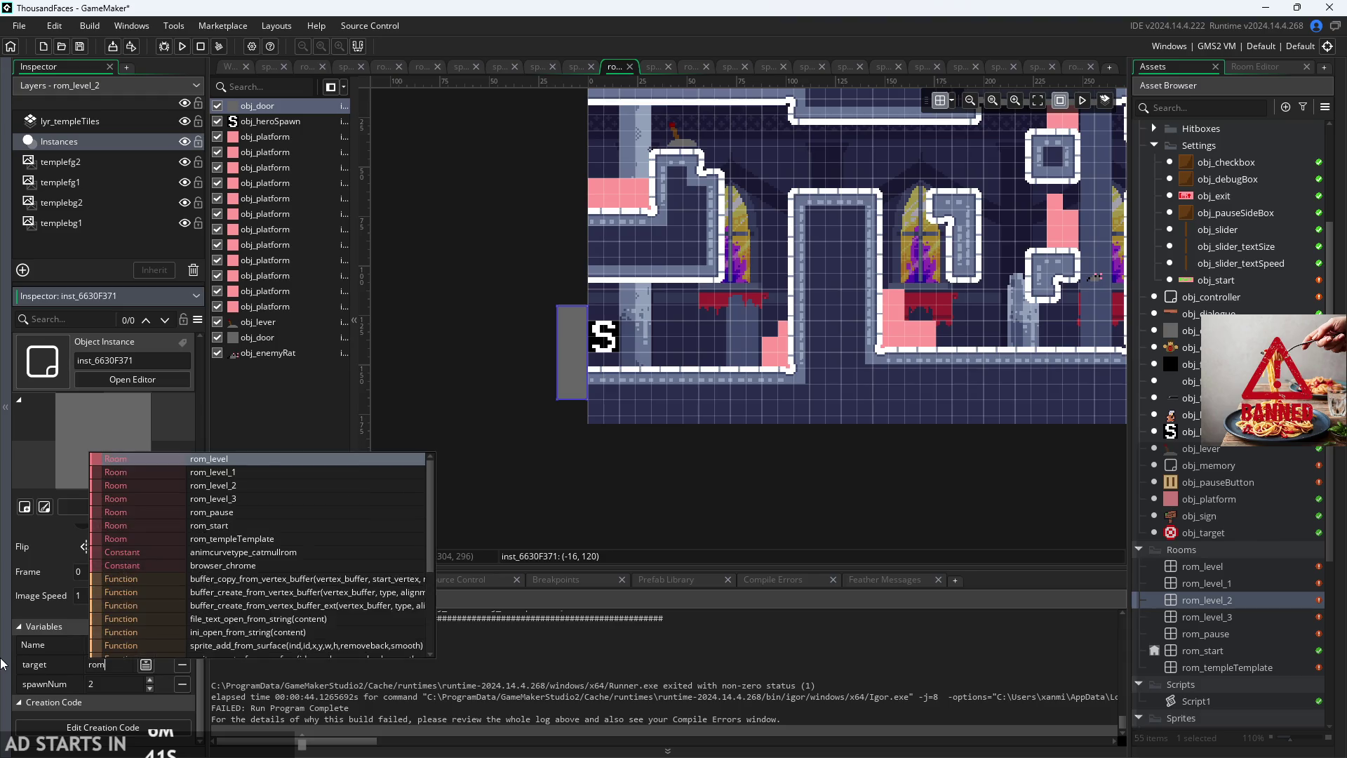
pyautogui.press('BackSpace')
pyautogui.write('ve')
pyautogui.click(232, 580)
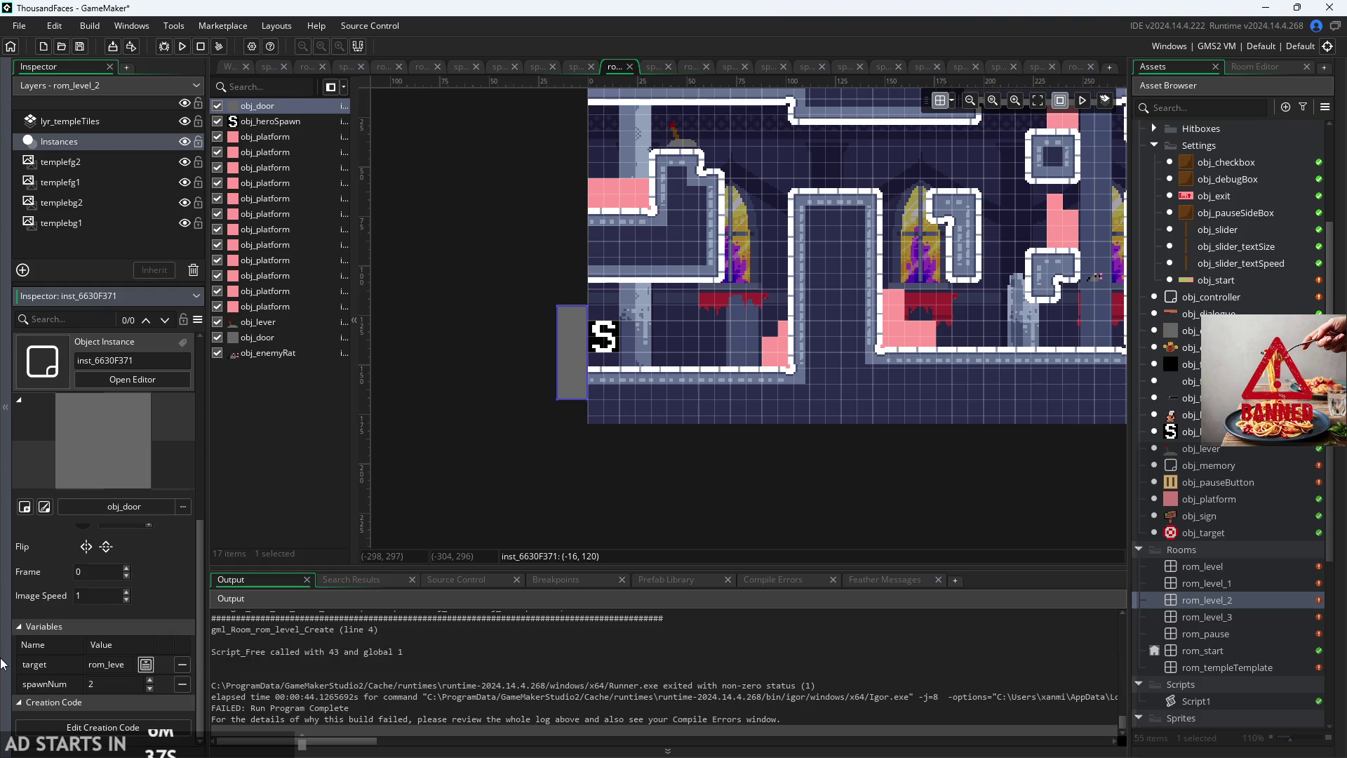
pyautogui.click(248, 491)
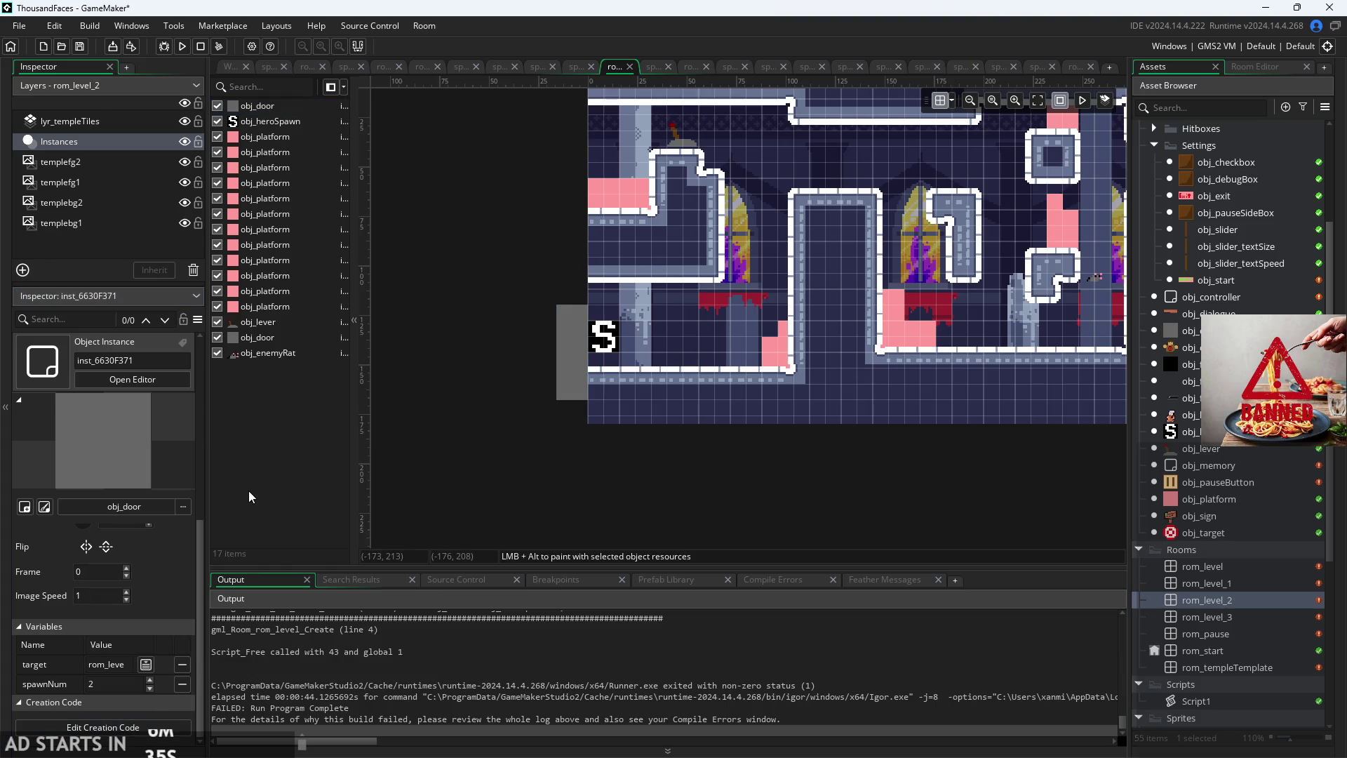
pyautogui.scroll(-3, 520, 461)
pyautogui.scroll(2, 588, 463)
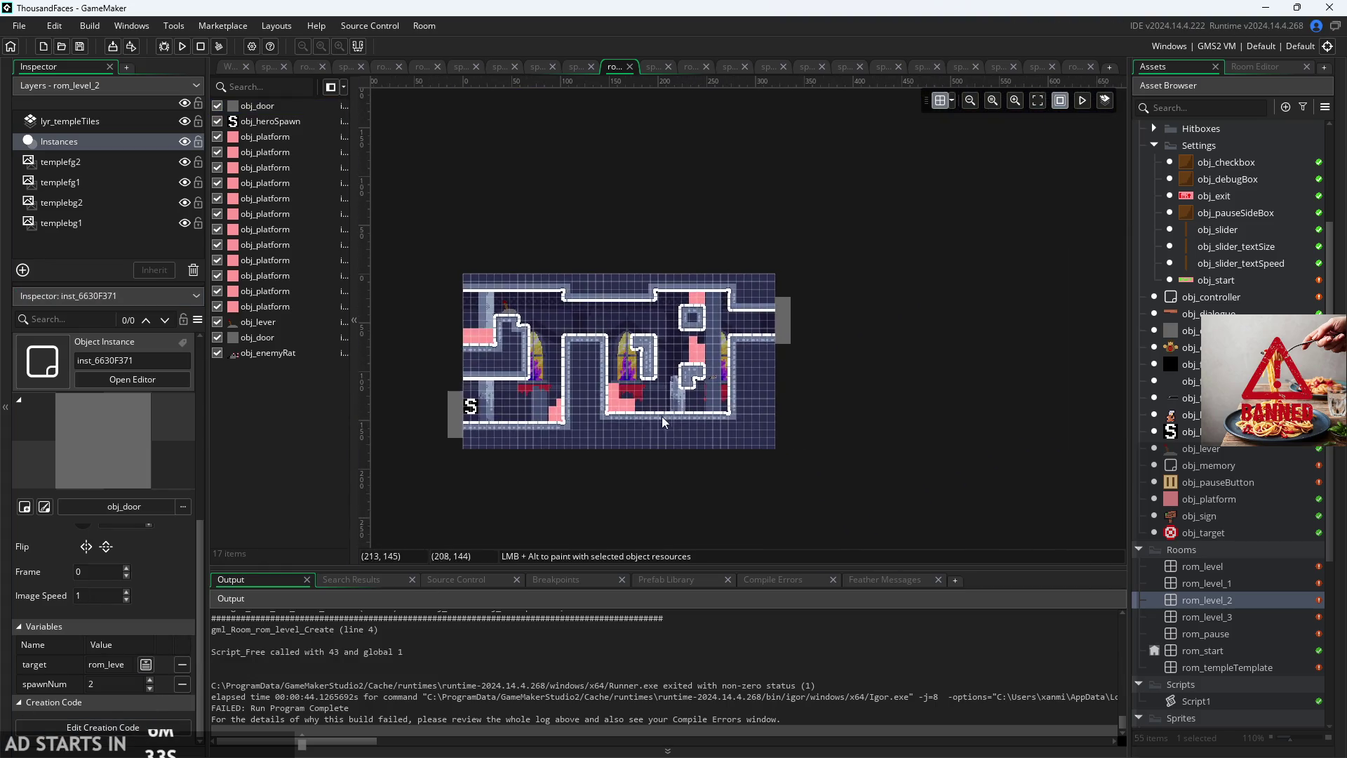
# Step: Set the left hero spawn's spawnNum to 1
pyautogui.click(471, 407)
pyautogui.click(182, 684)
pyautogui.write('1')
pyautogui.click(461, 501)
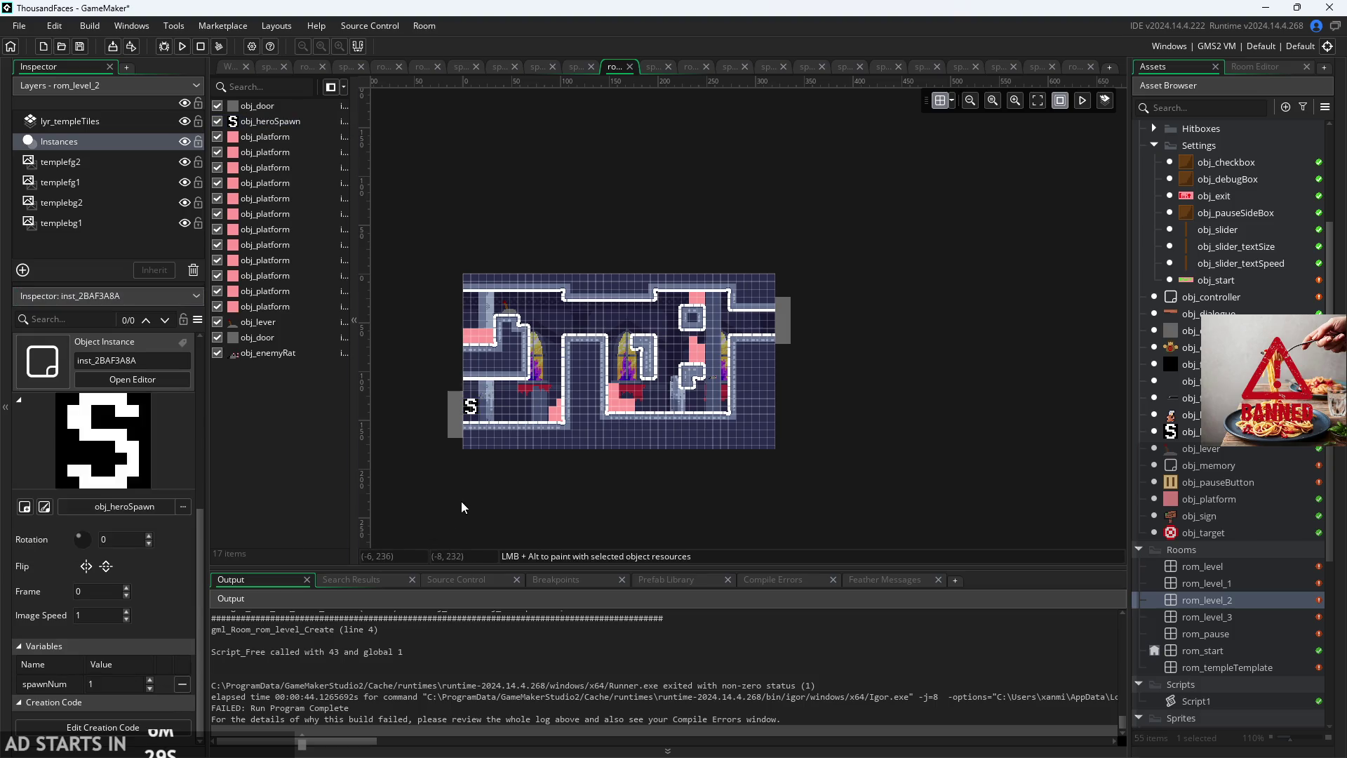
pyautogui.scroll(2, 461, 501)
pyautogui.scroll(4, 954, 335)
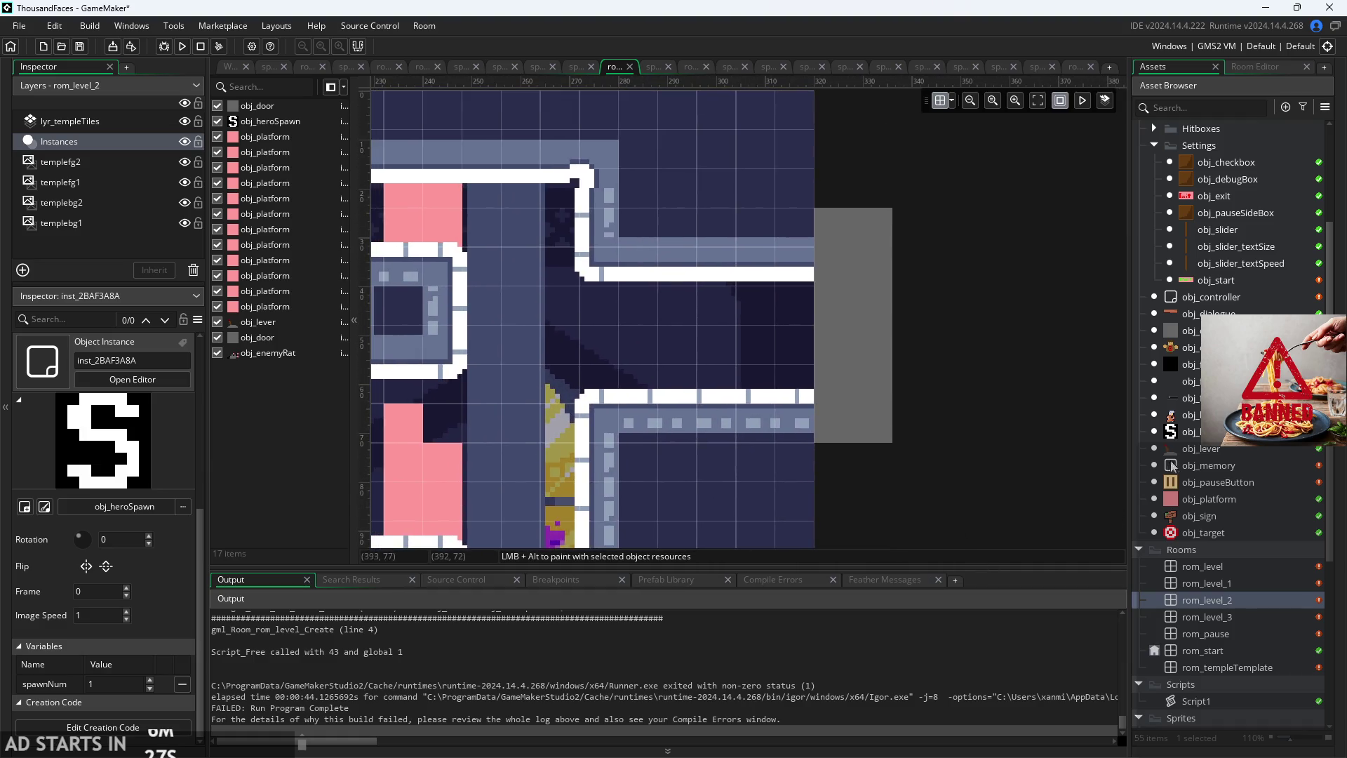
# Step: Place a new hero spawn inside the right exit and set the rom_level_3 door's spawnNum to 1
pyautogui.moveTo(1186, 432)
pyautogui.mouseDown()
pyautogui.moveTo(817, 388)
pyautogui.moveTo(777, 311)
pyautogui.moveTo(739, 337)
pyautogui.moveTo(778, 348)
pyautogui.mouseUp()
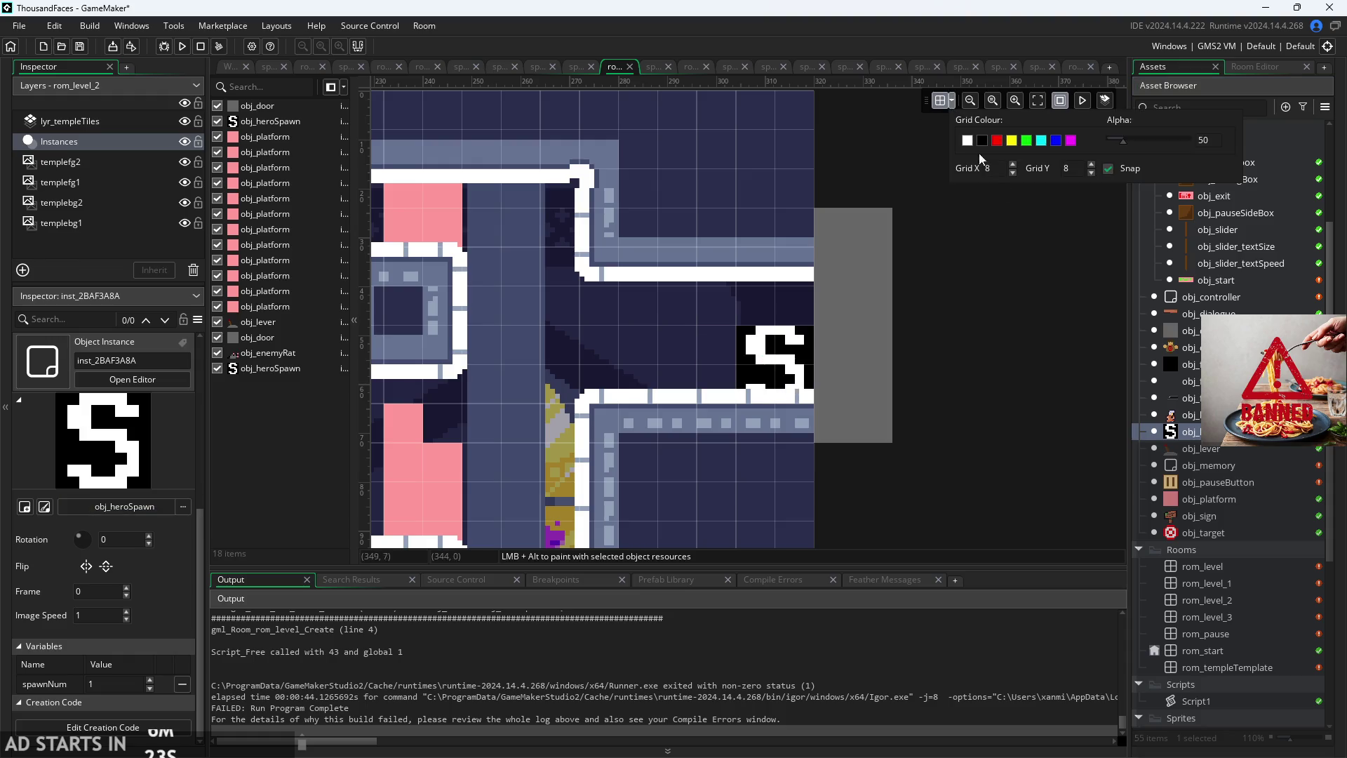
pyautogui.moveTo(758, 391)
pyautogui.mouseDown()
pyautogui.moveTo(772, 343)
pyautogui.moveTo(731, 341)
pyautogui.mouseUp()
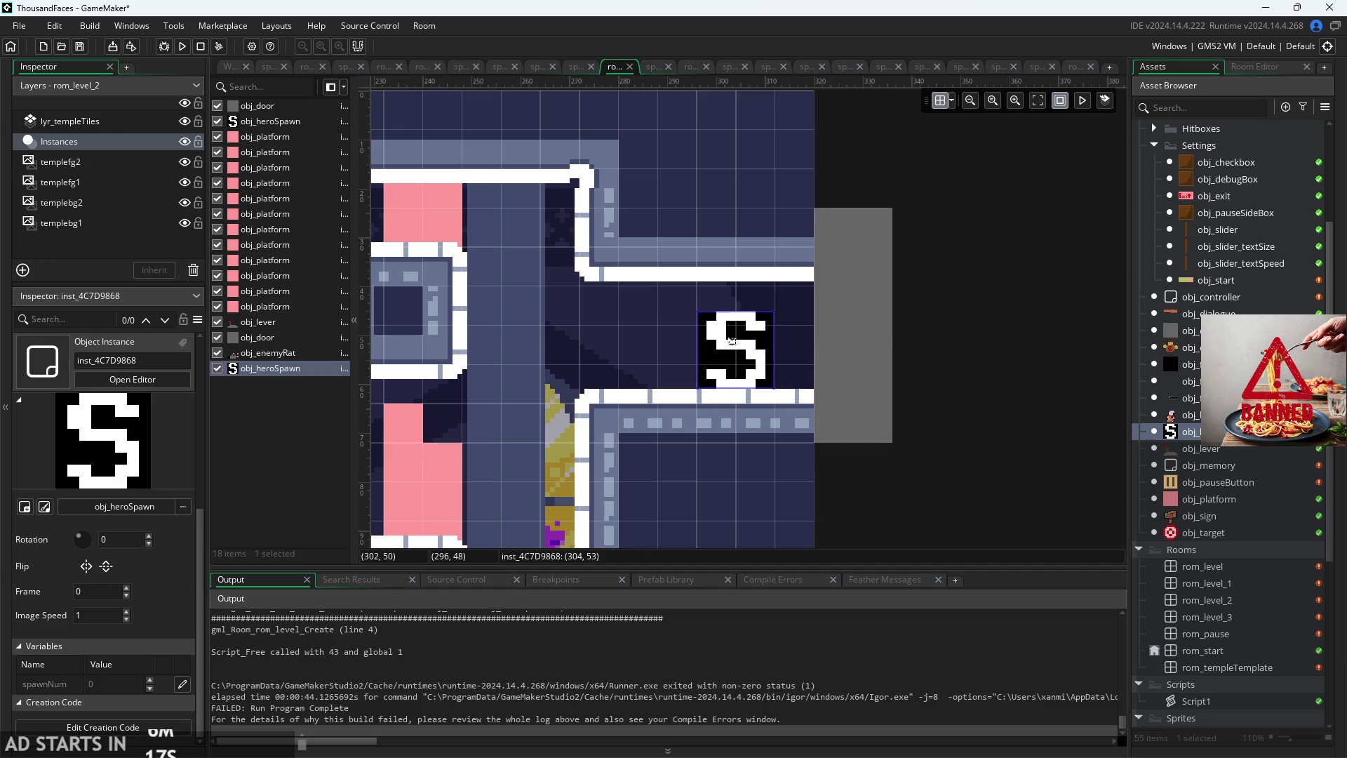
pyautogui.click(112, 684)
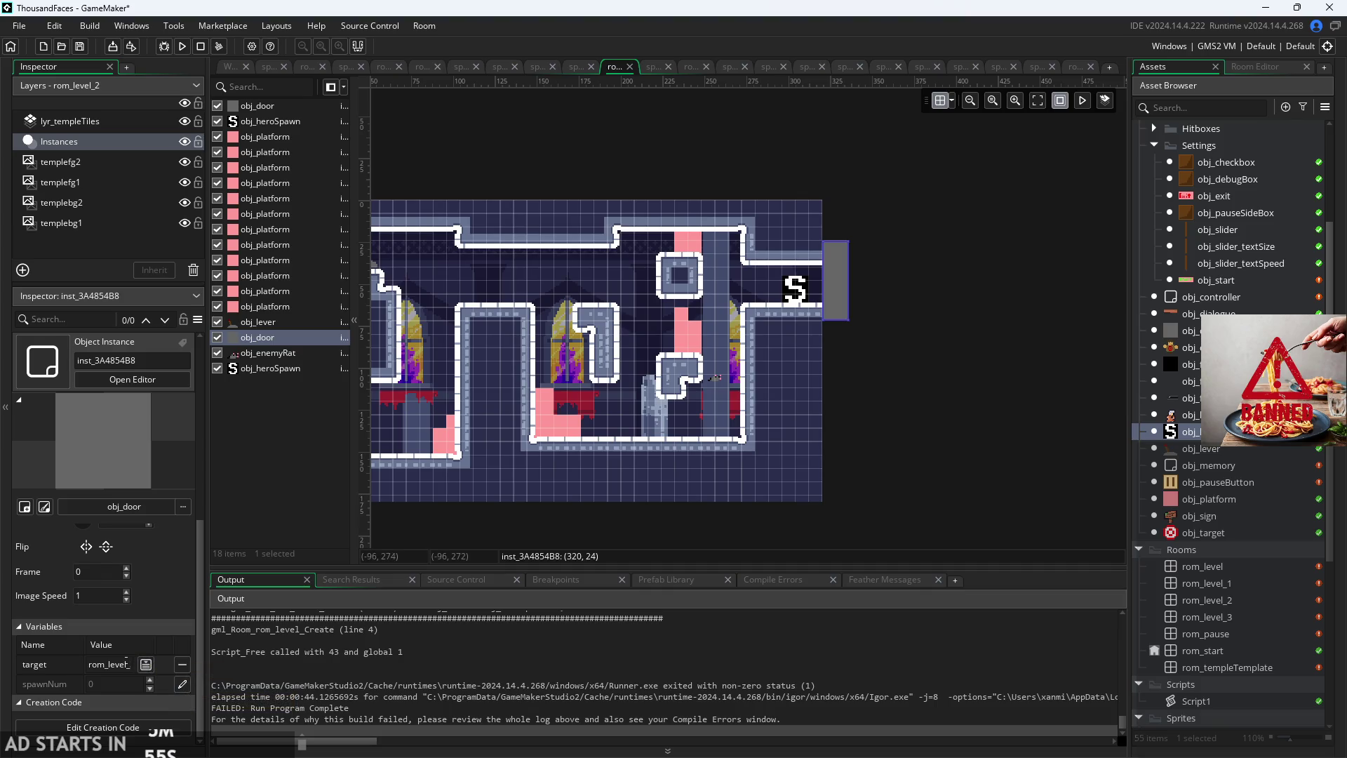
pyautogui.click(136, 667)
pyautogui.write('3')
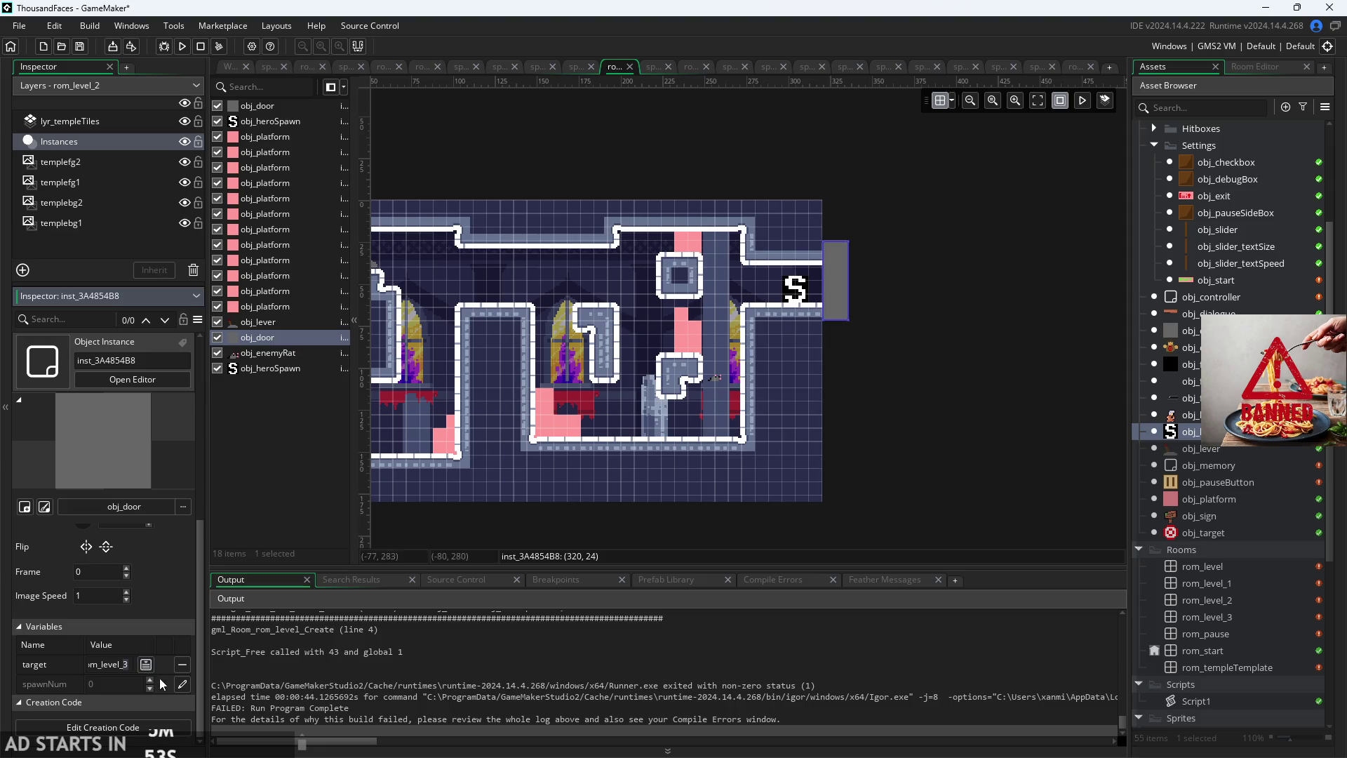
pyautogui.click(181, 683)
pyautogui.write('1')
pyautogui.click(952, 548)
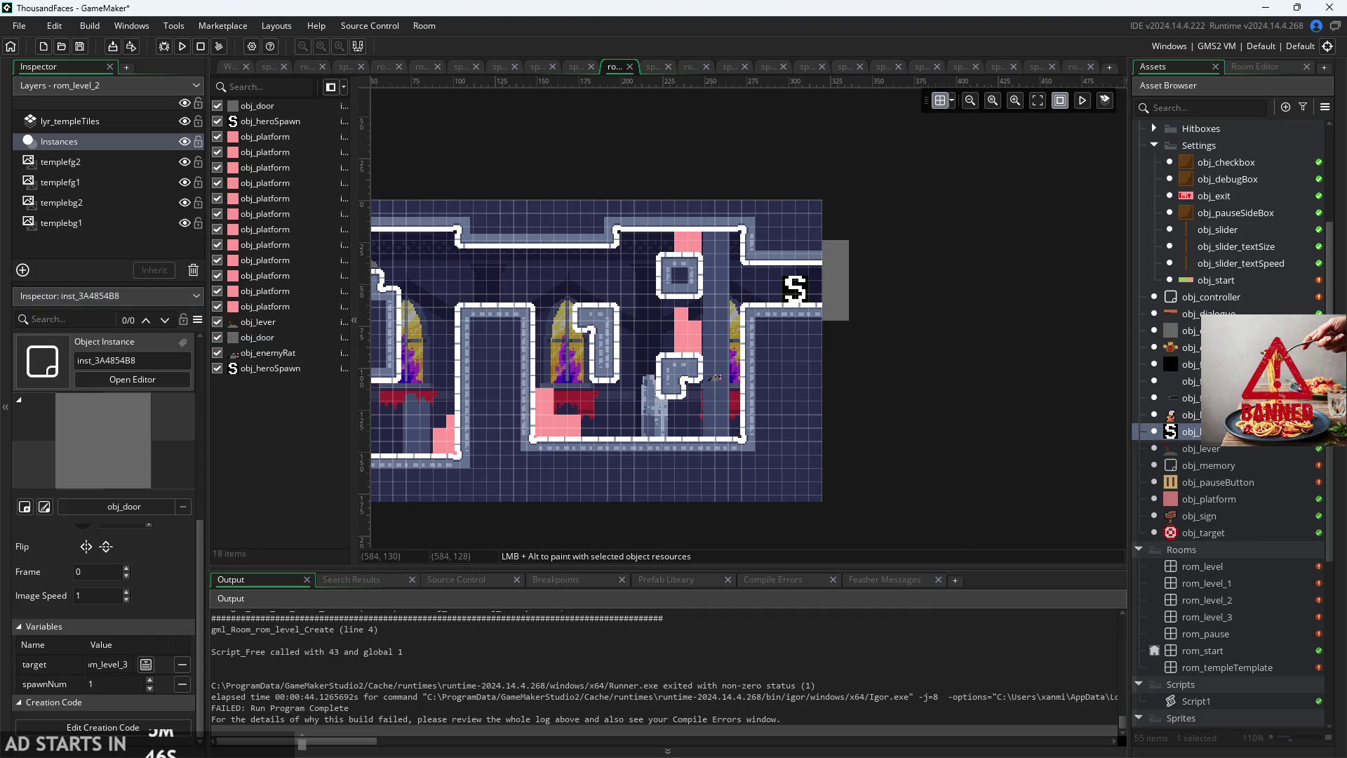
# Step: Open rom_level_3 and select its grey door instance
pyautogui.doubleClick(1225, 621)
pyautogui.scroll(5, 920, 432)
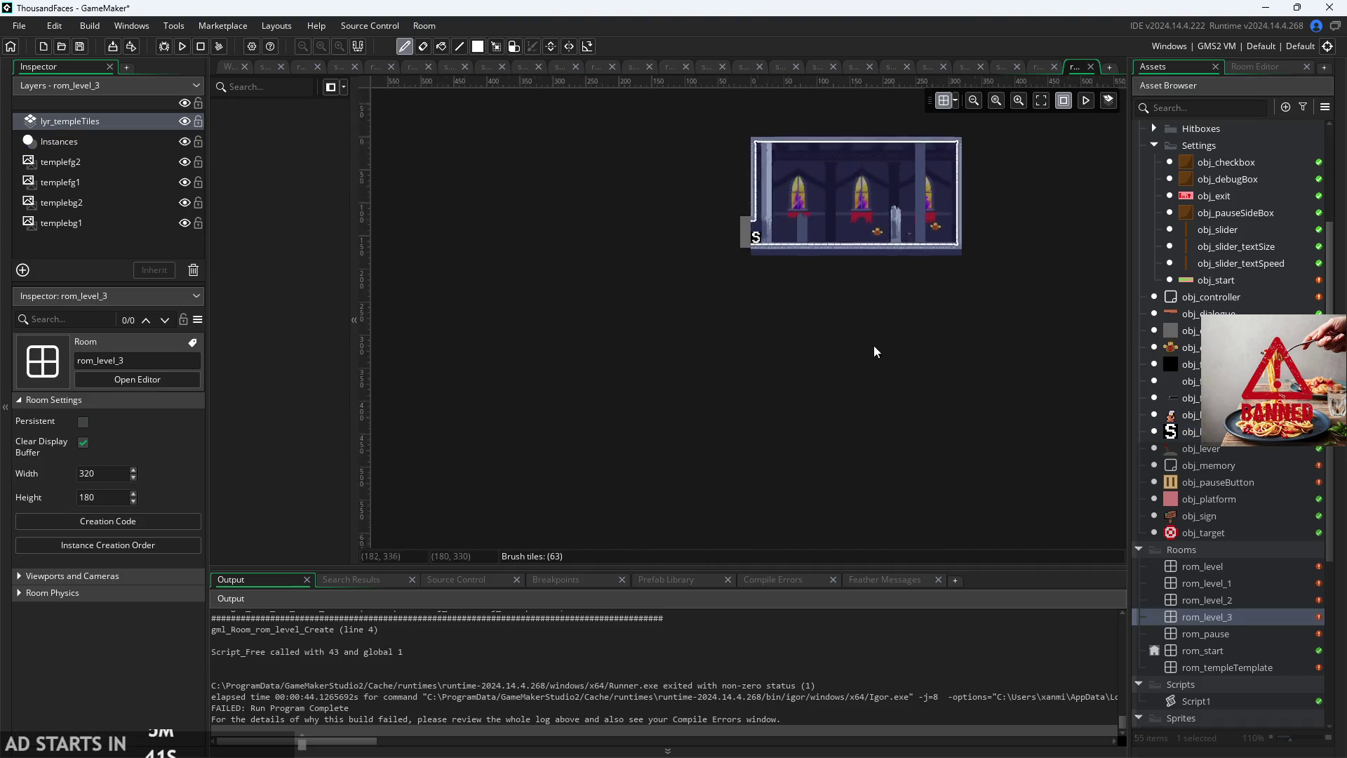
pyautogui.scroll(2, 723, 357)
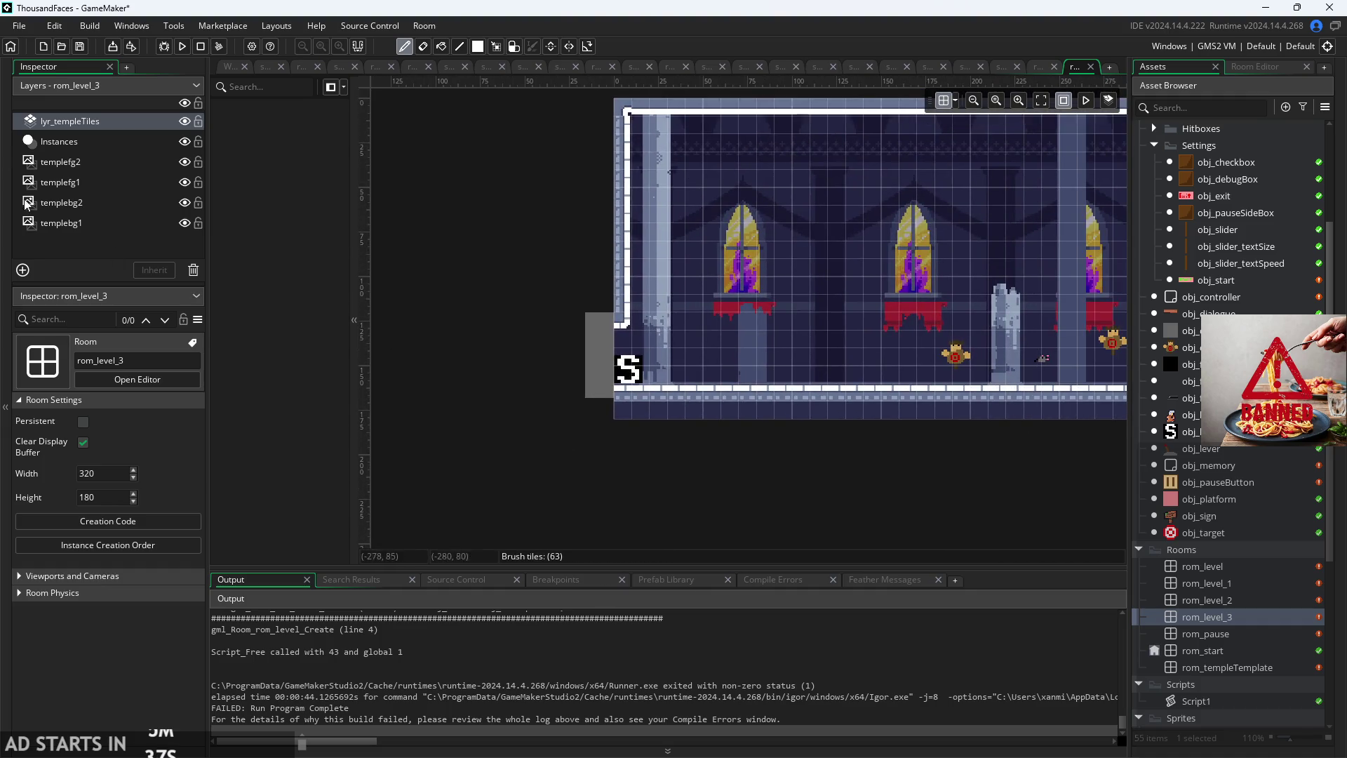
pyautogui.click(77, 137)
pyautogui.click(598, 352)
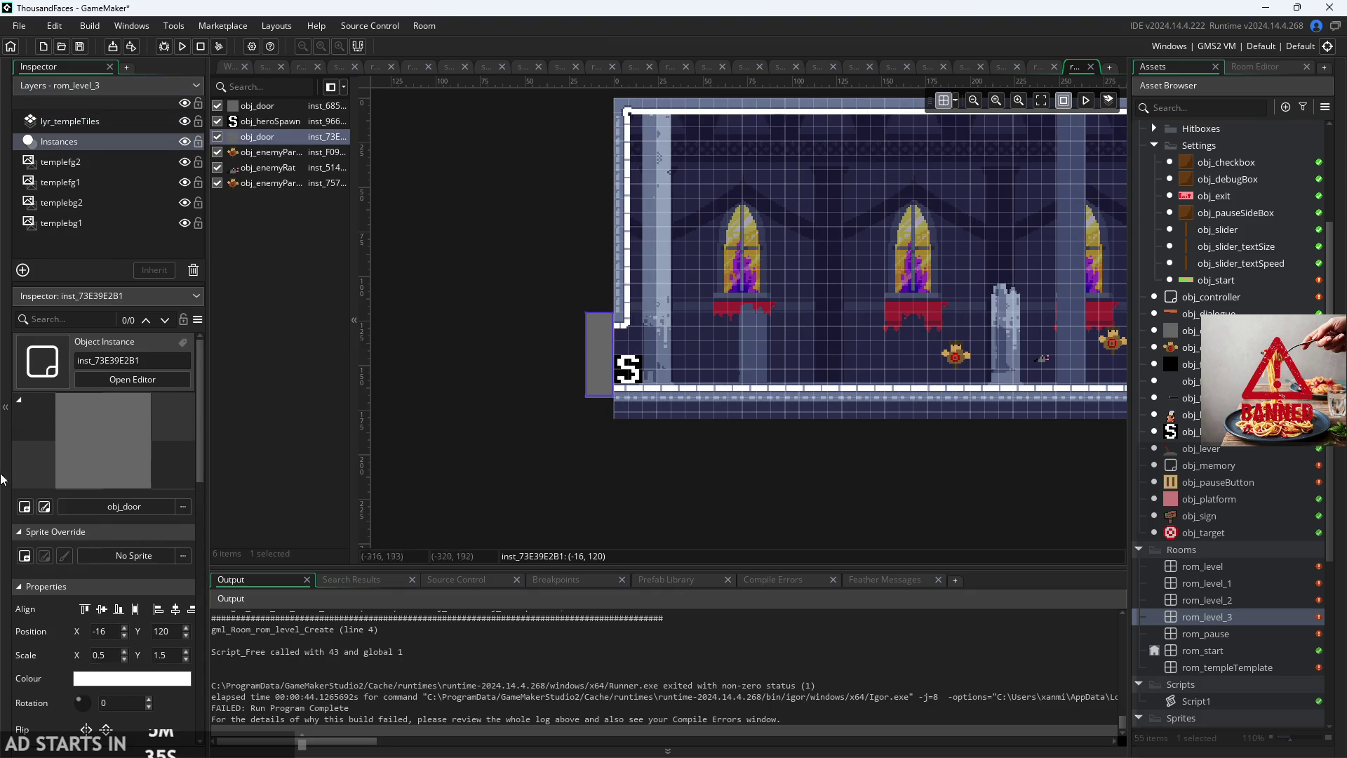
pyautogui.scroll(-1, 112, 671)
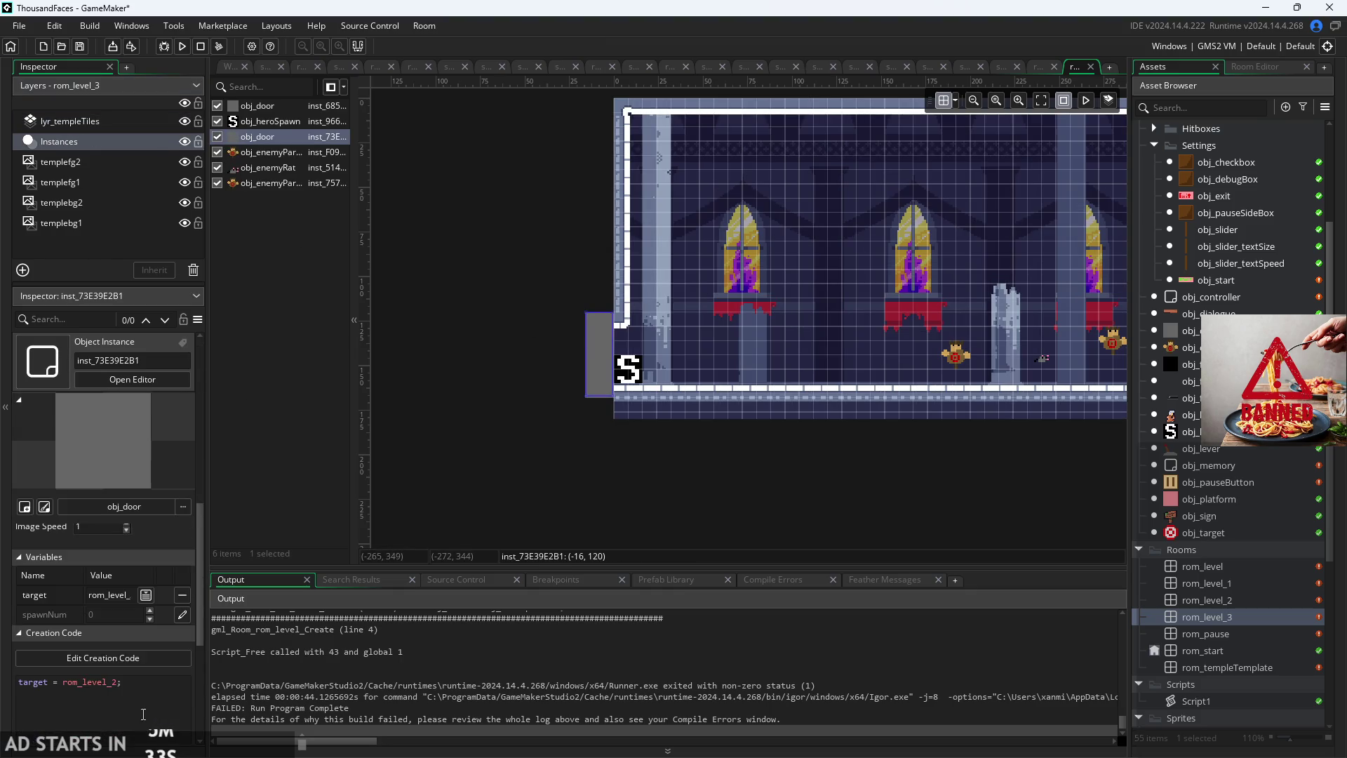
# Step: Confirm the door targets rom_level_2 and override its spawnNum to 2
pyautogui.click(110, 659)
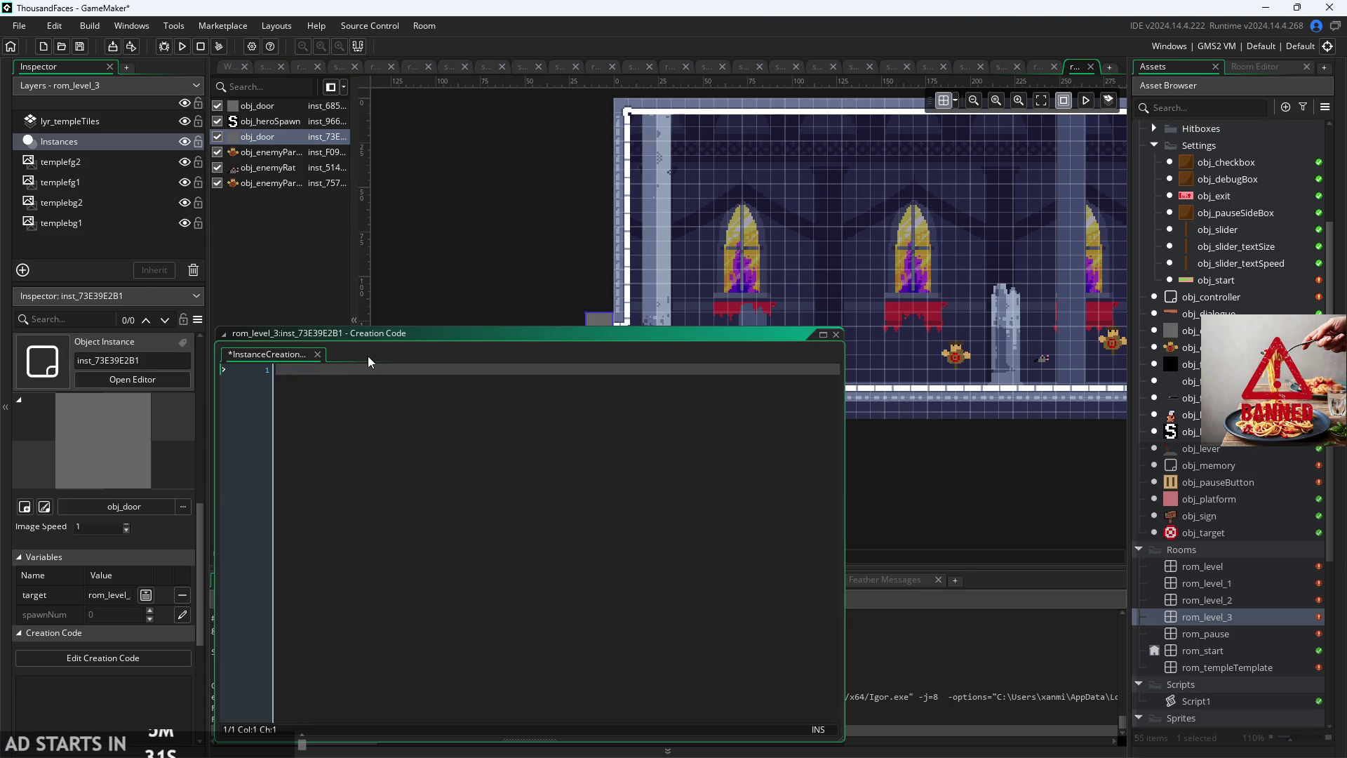
pyautogui.click(317, 354)
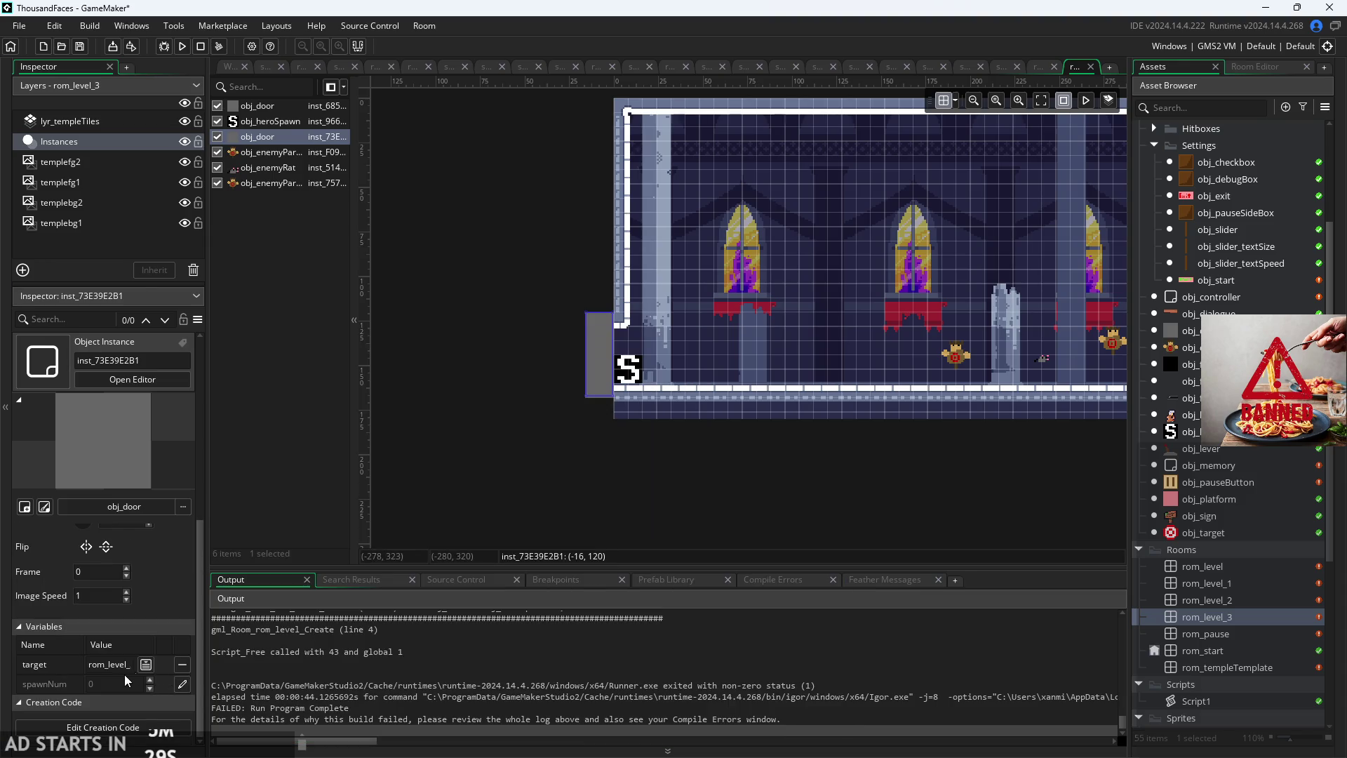
pyautogui.click(145, 665)
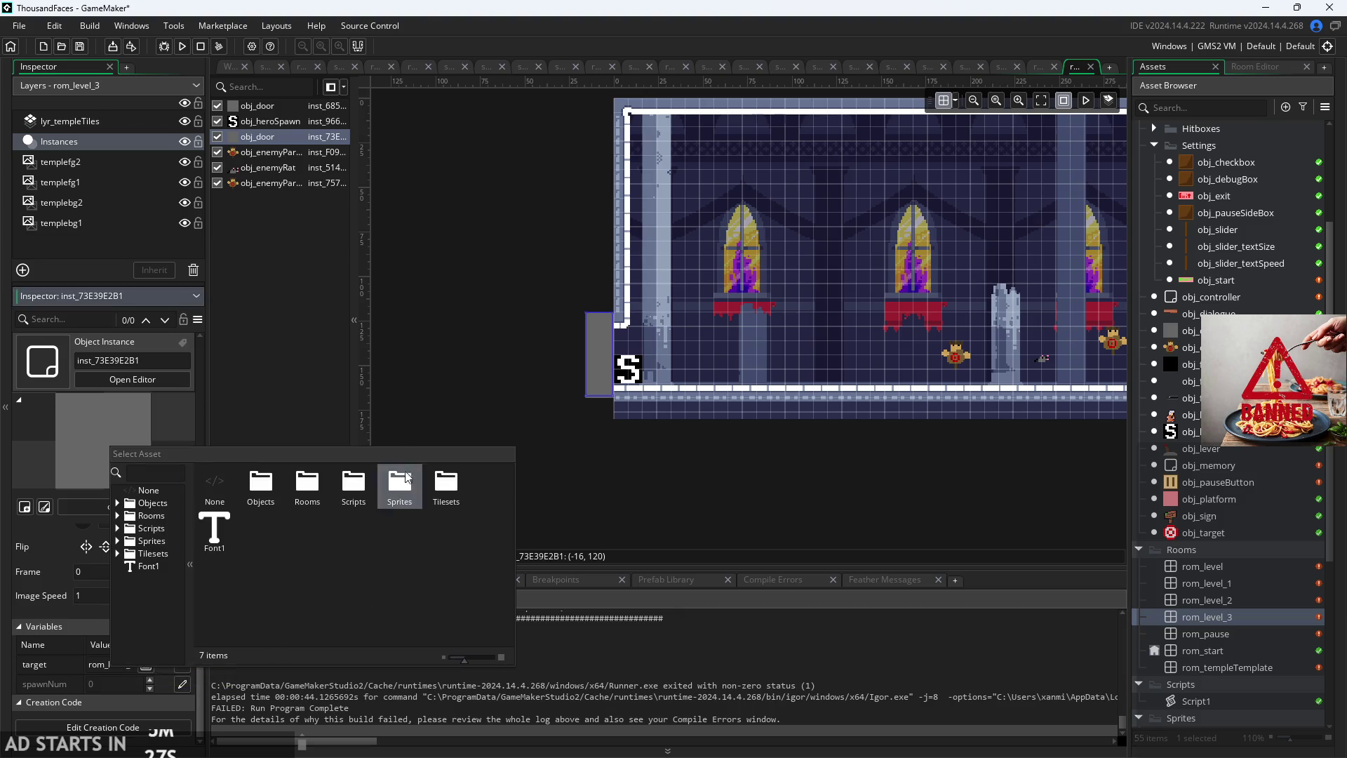
pyautogui.click(507, 404)
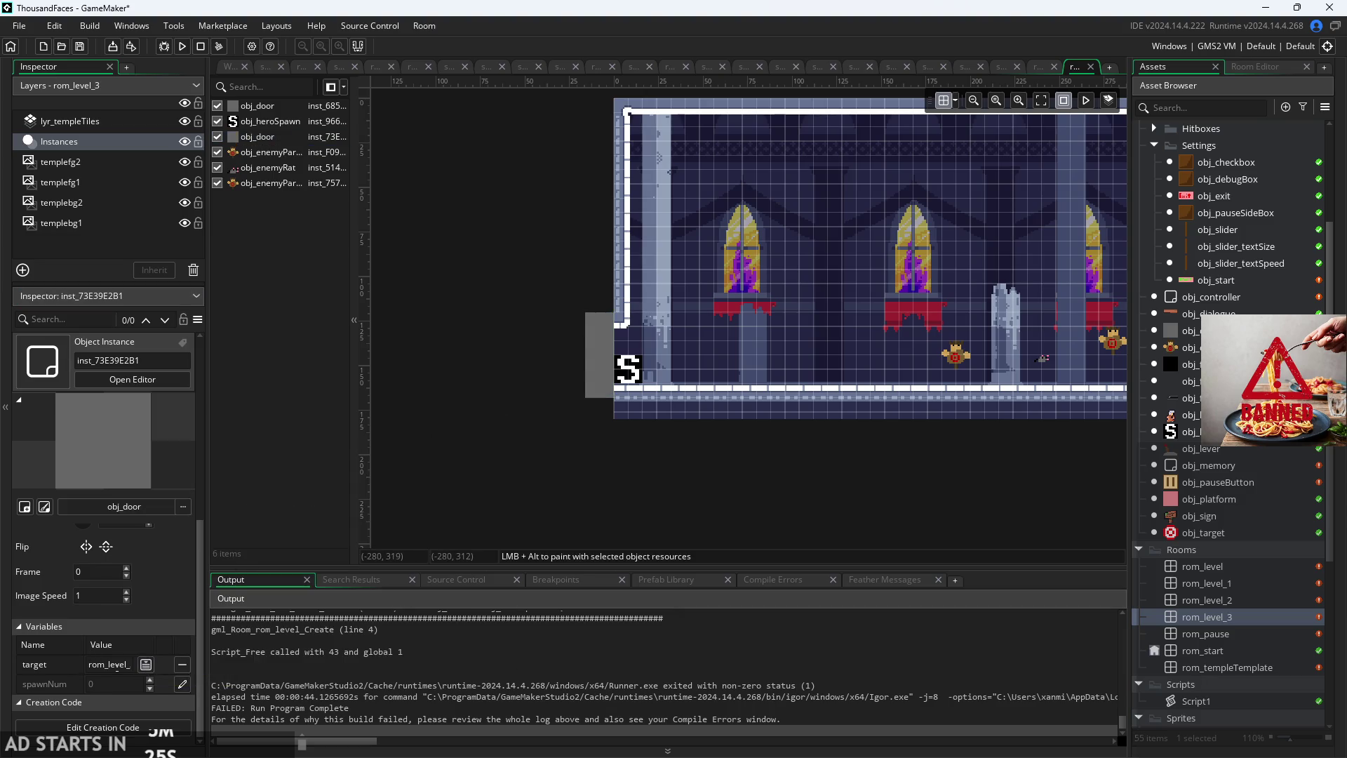
pyautogui.click(144, 675)
pyautogui.click(184, 681)
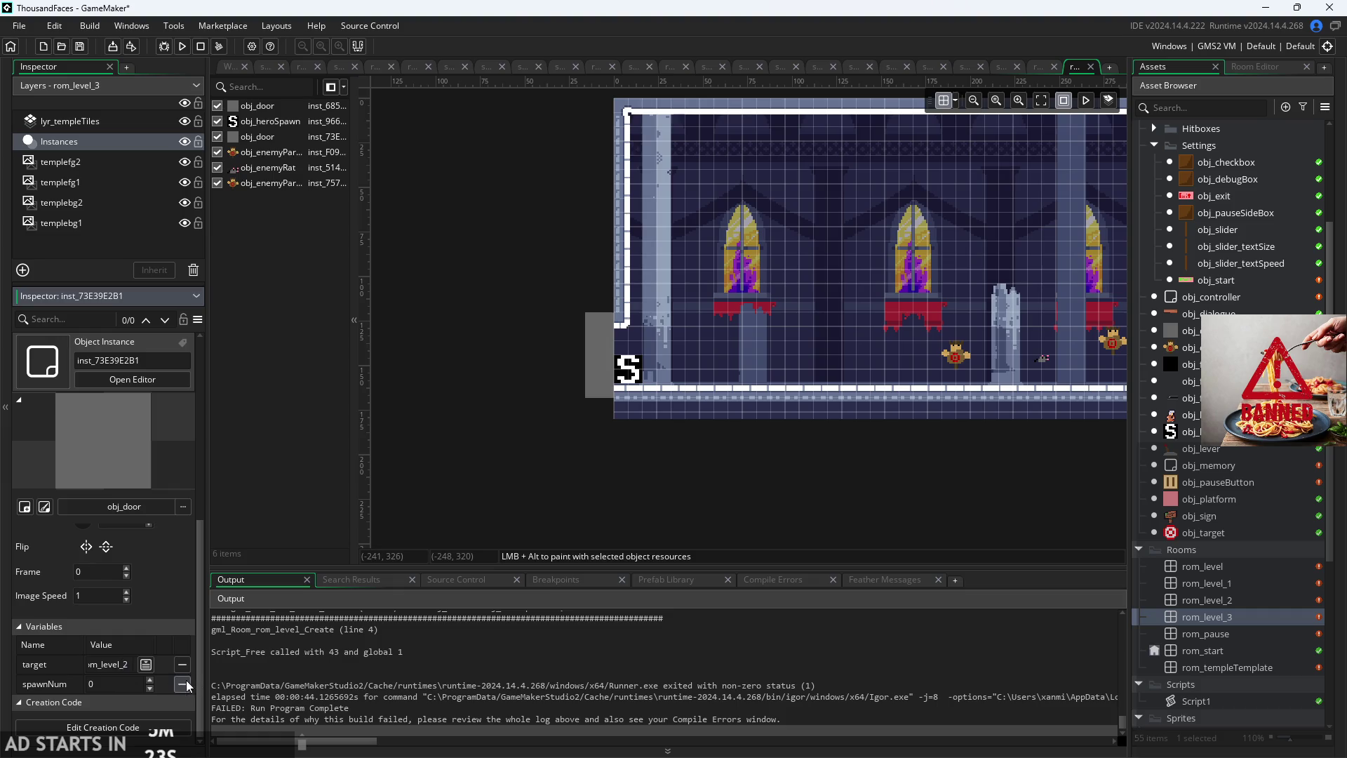
pyautogui.write('2')
# Step: Set the hero spawn point's spawnNum to 1
pyautogui.click(697, 449)
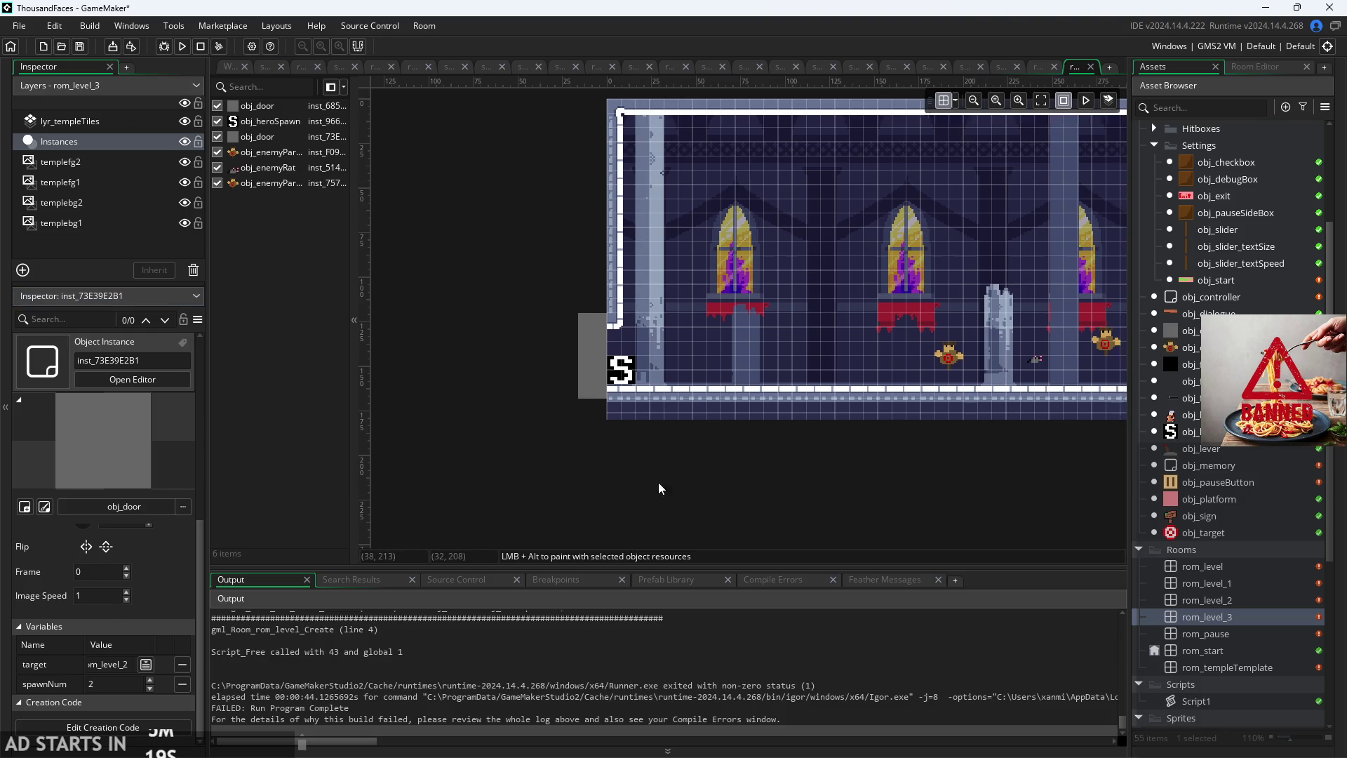
pyautogui.click(564, 377)
pyautogui.click(182, 683)
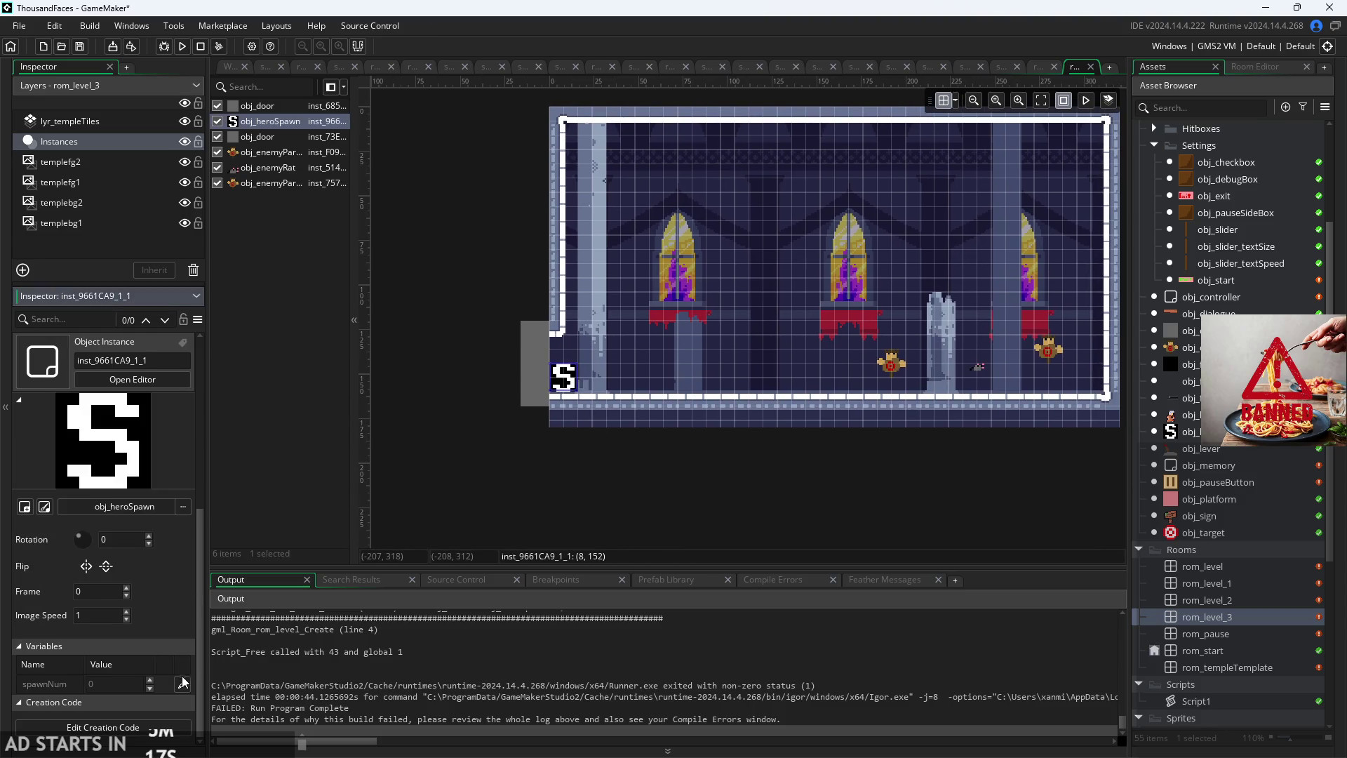
pyautogui.write('1')
pyautogui.click(436, 422)
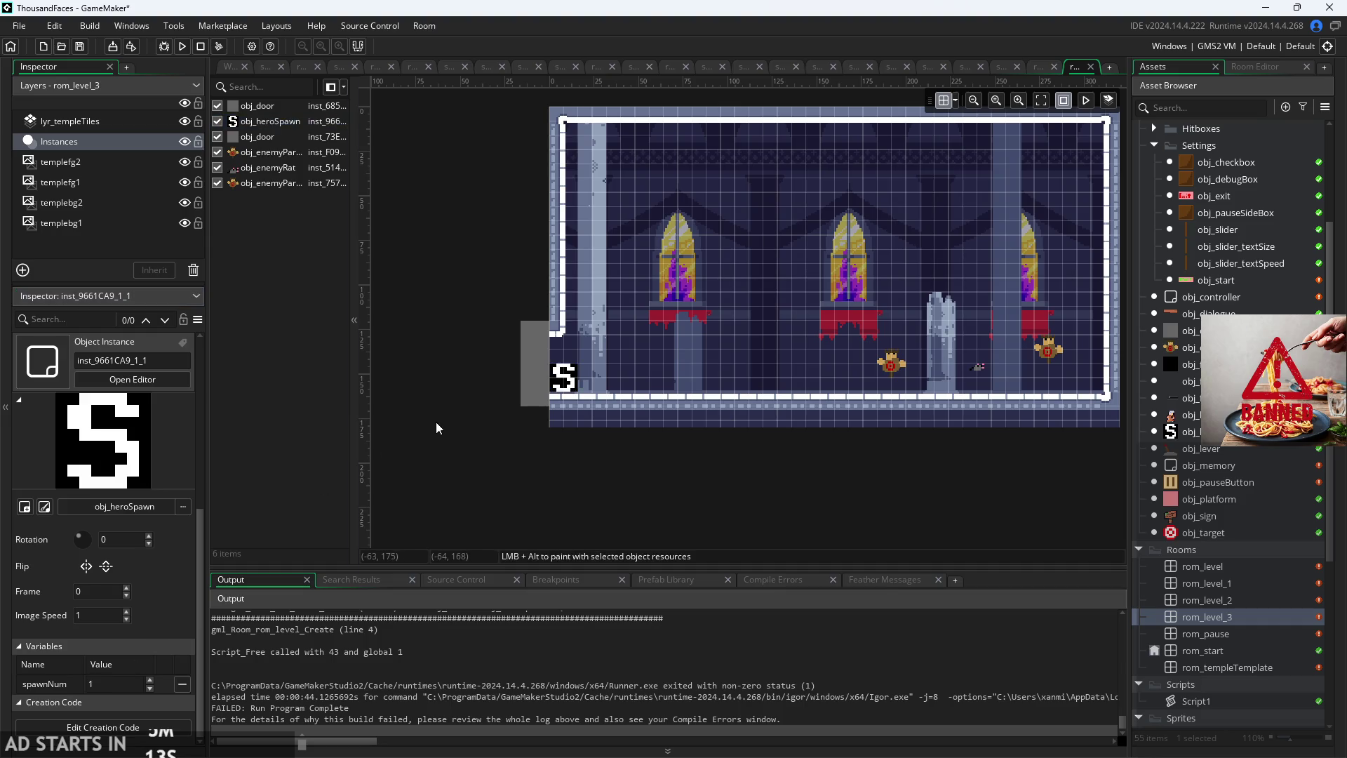
# Step: Test-run the game, start from the title screen into the first castle level, then quit
pyautogui.click(187, 44)
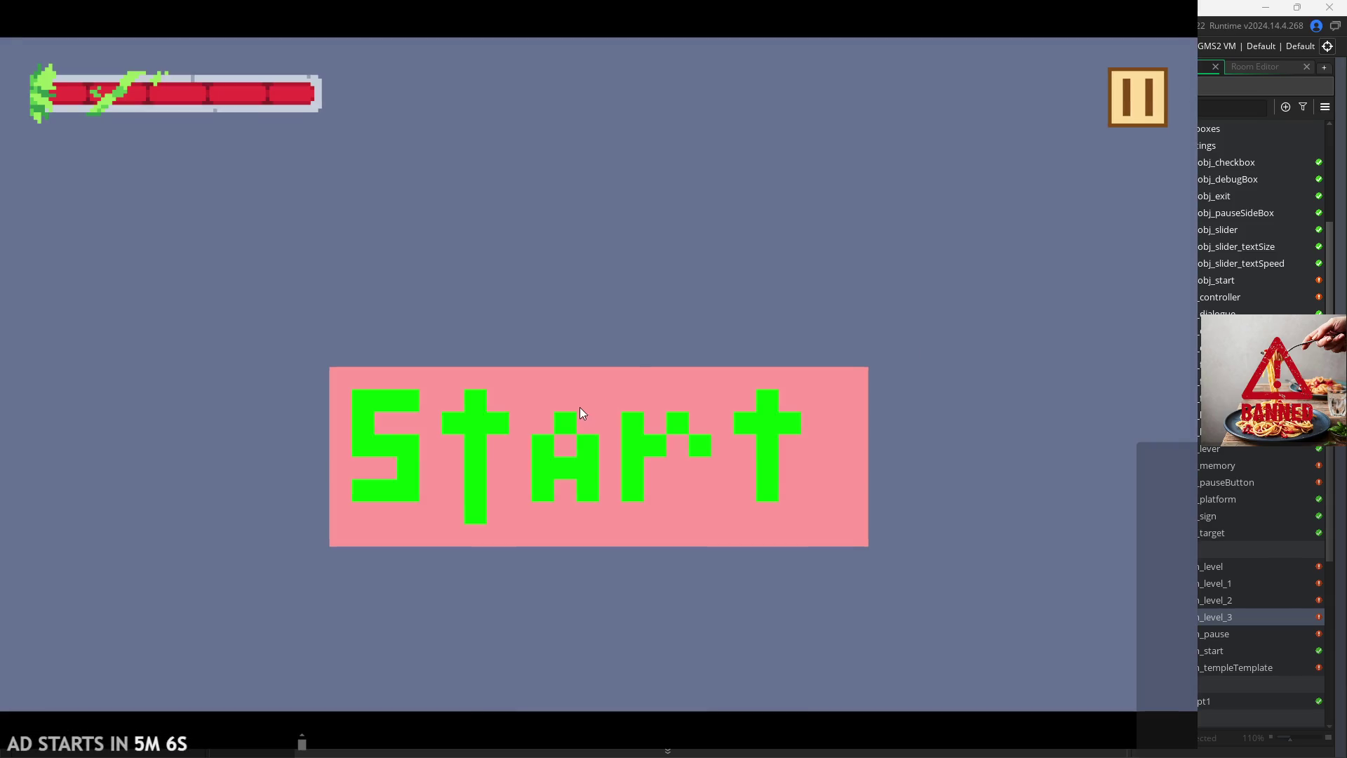
pyautogui.click(580, 408)
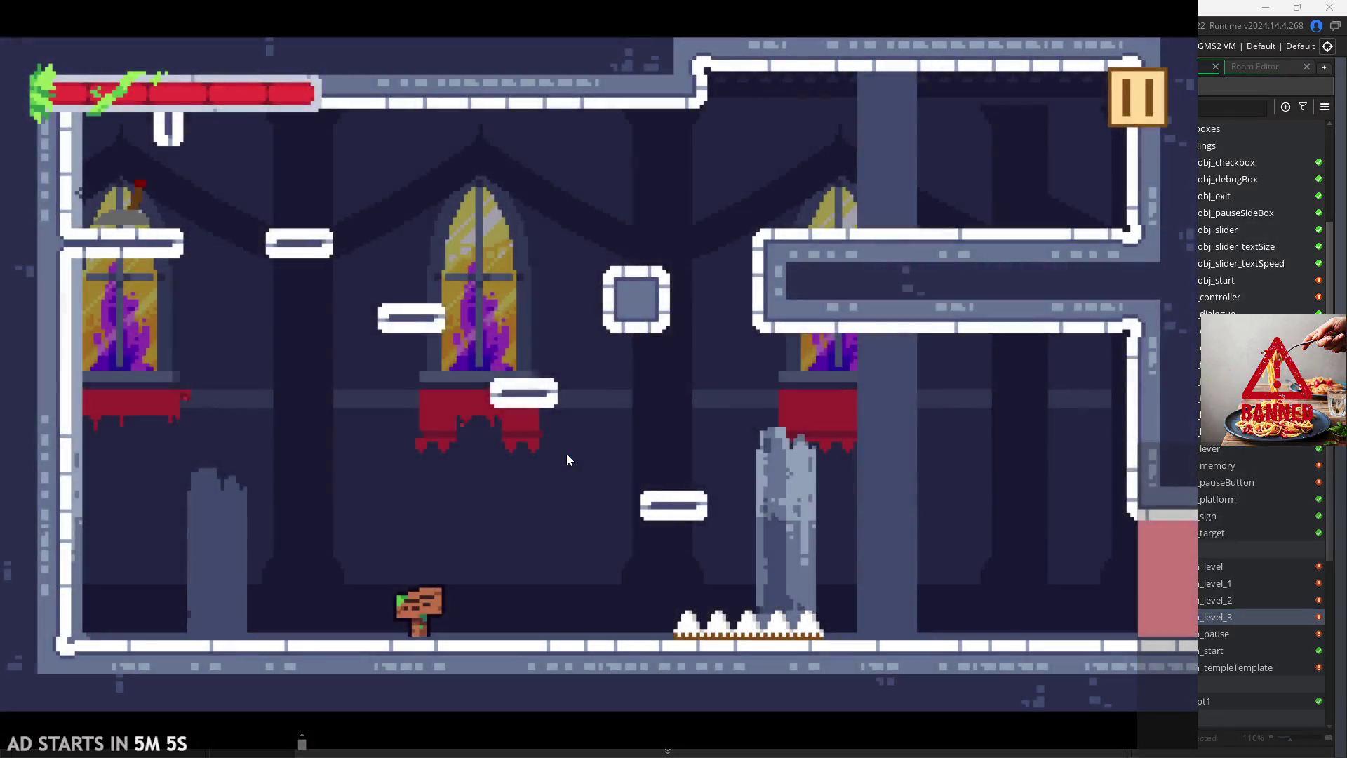
pyautogui.click(1130, 85)
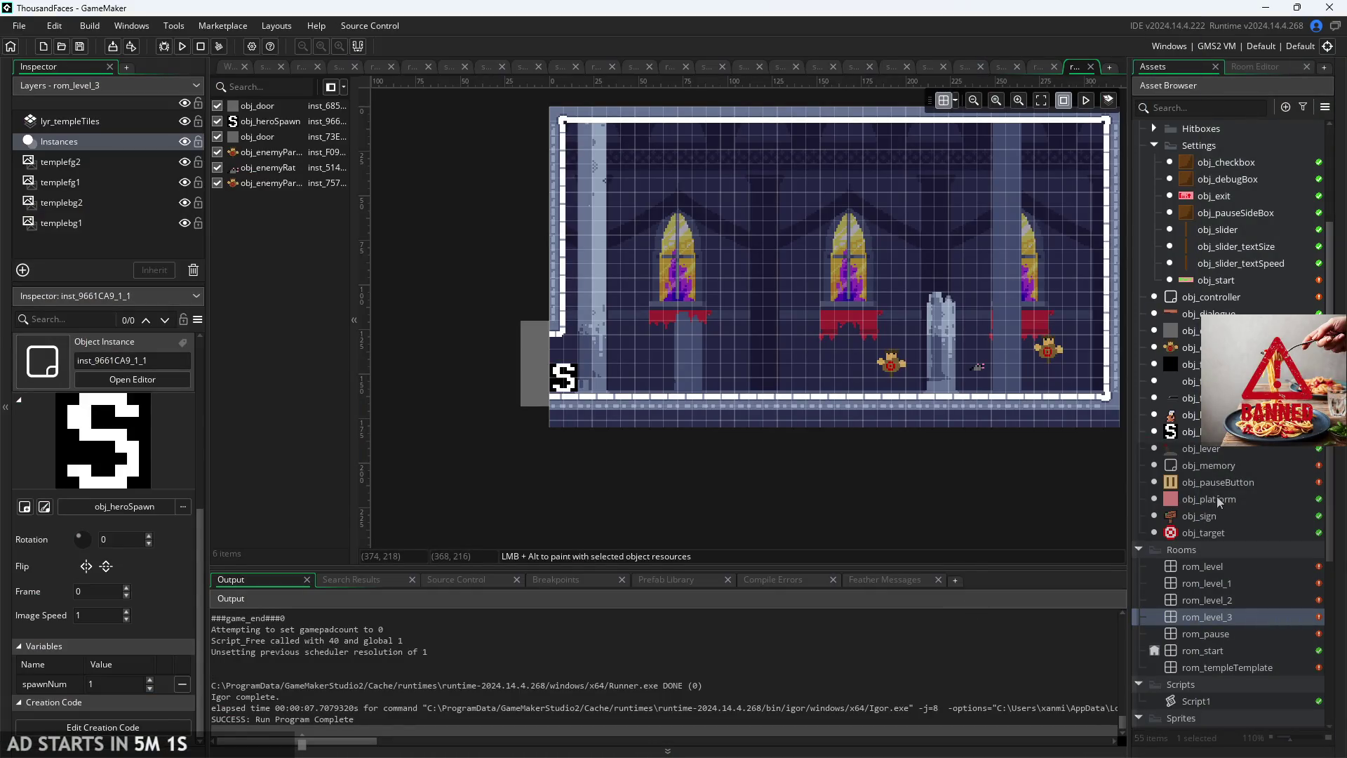
# Step: Inspect the obj_heroSpawn point in rom_level
pyautogui.doubleClick(1230, 566)
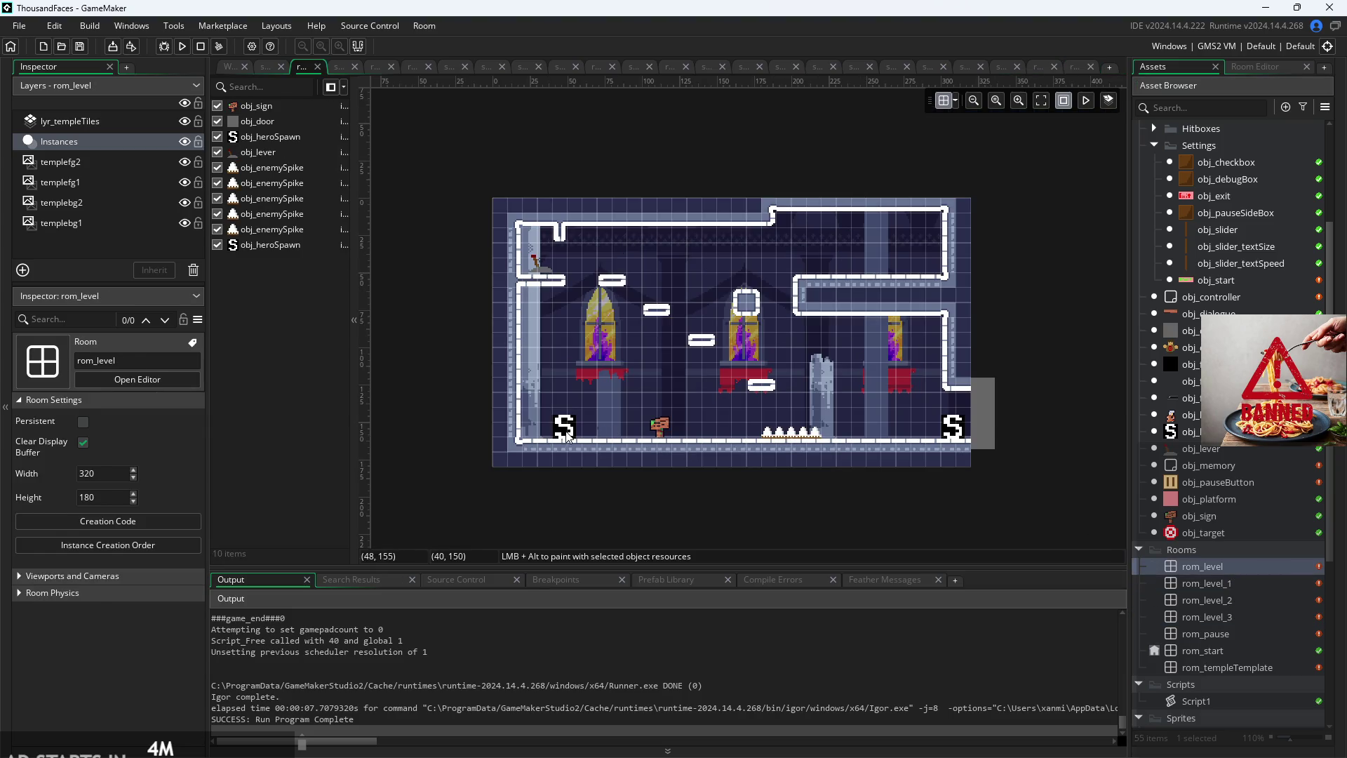
pyautogui.click(566, 427)
pyautogui.scroll(-2, 156, 721)
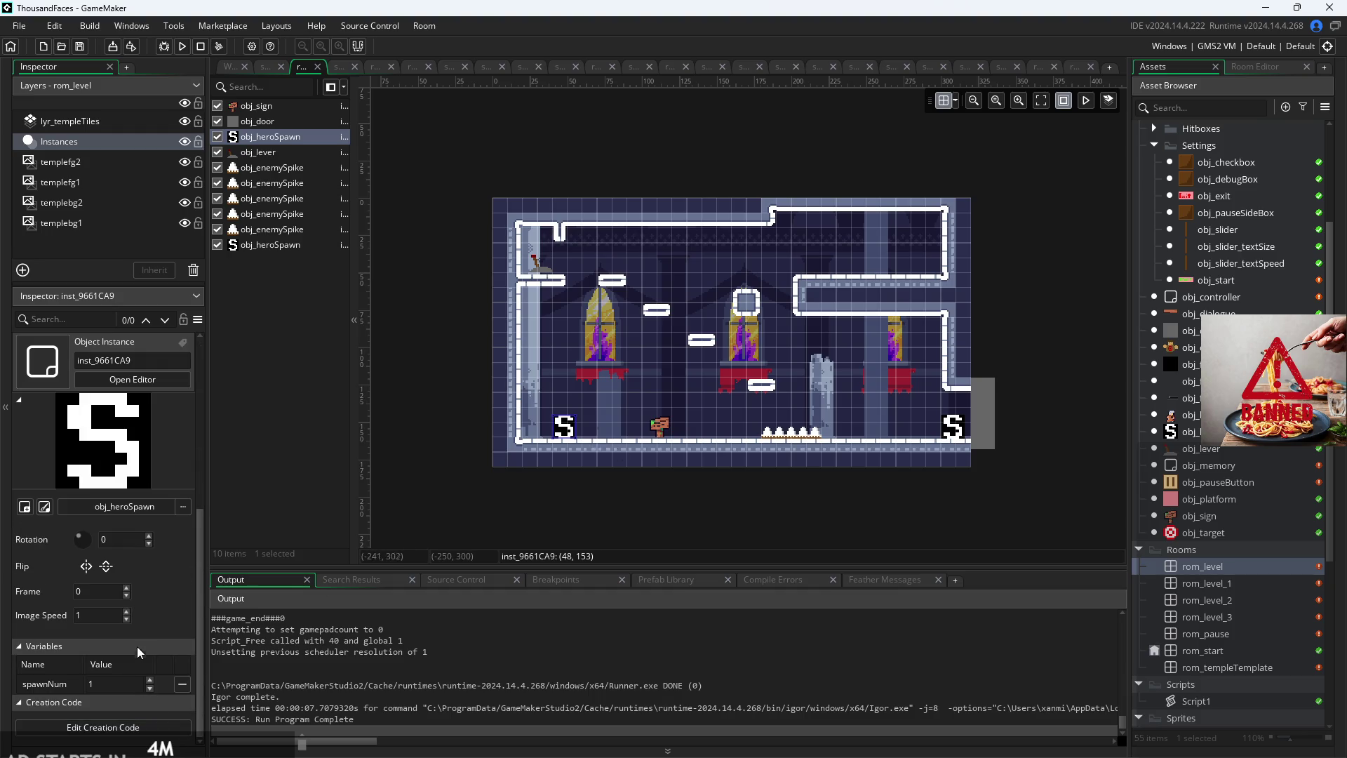
pyautogui.click(175, 625)
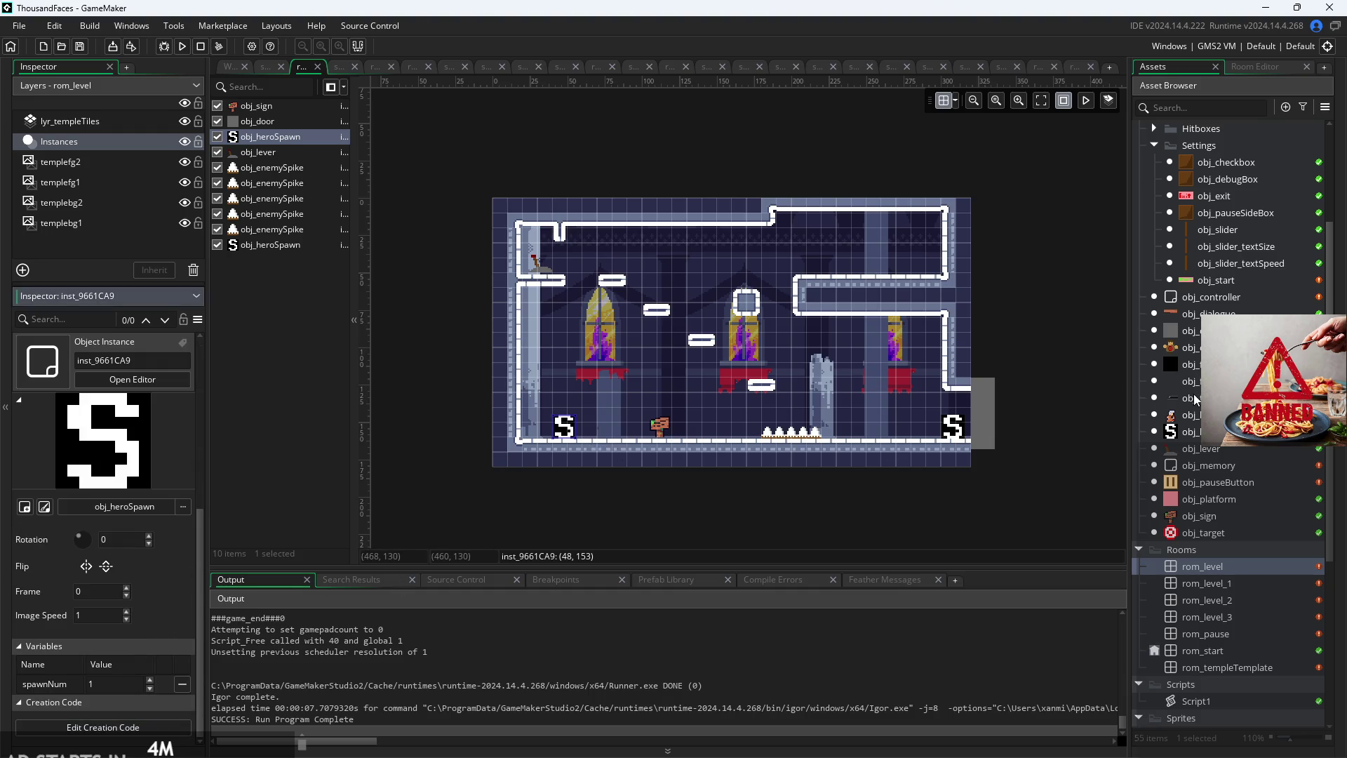
# Step: Review obj_start's Left Pressed fade code, then bring up obj_sign's Create event code
pyautogui.doubleClick(1233, 282)
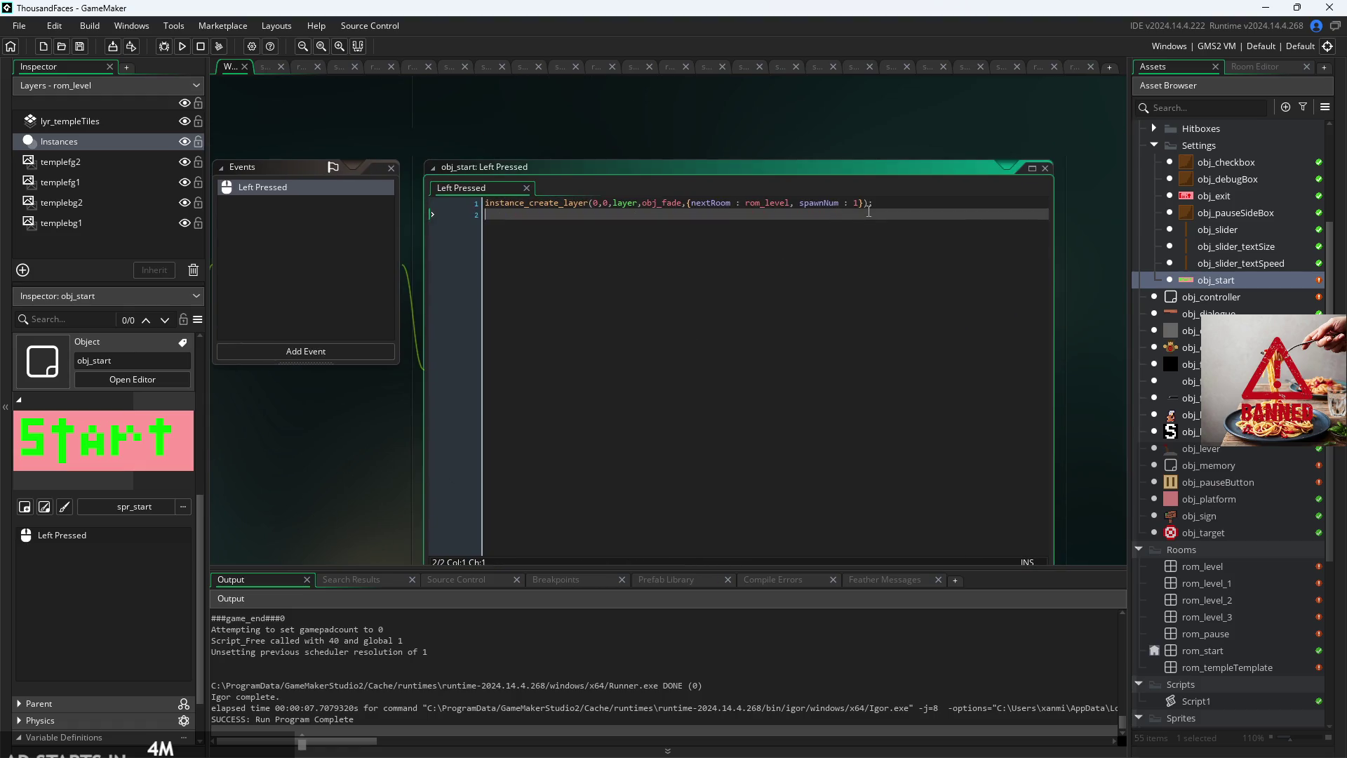
pyautogui.scroll(3, 834, 215)
pyautogui.scroll(-3, 842, 197)
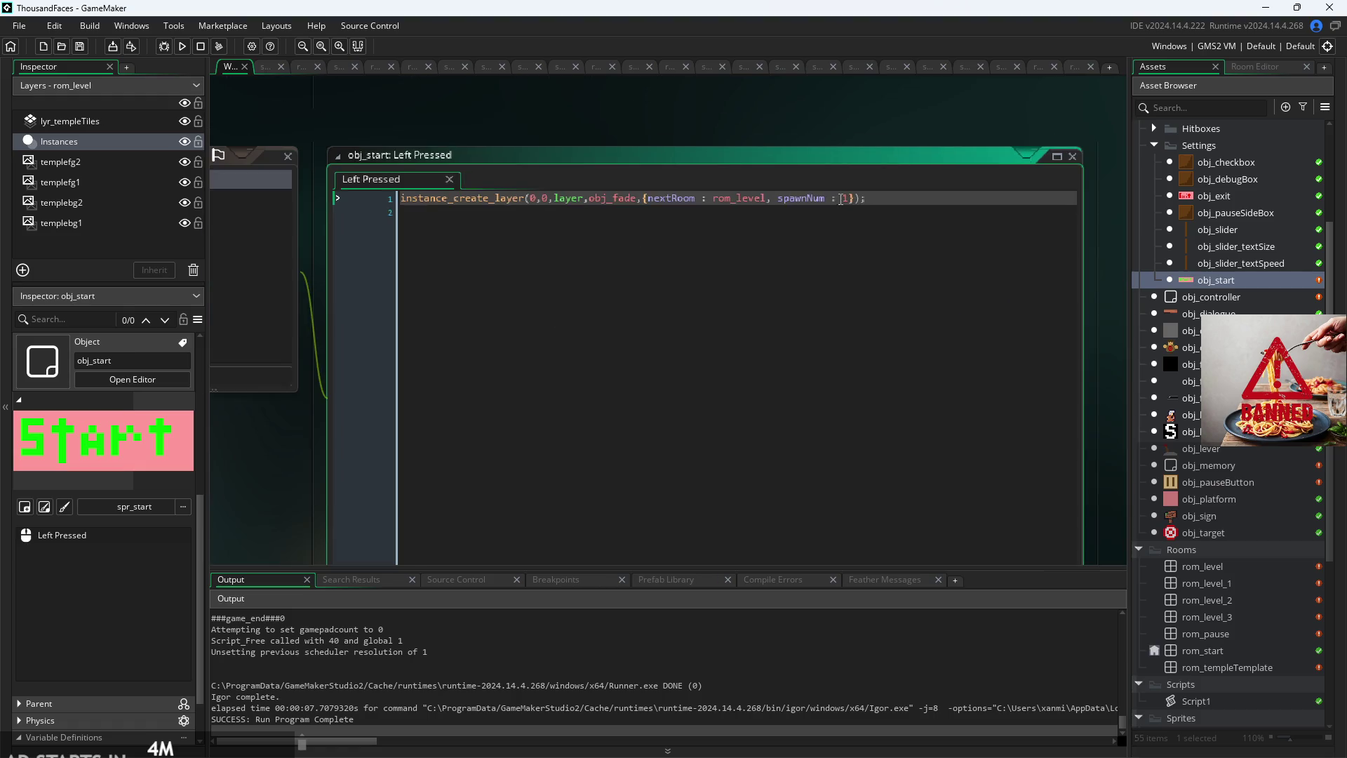
pyautogui.moveTo(441, 418); pyautogui.dragTo(613, 352)
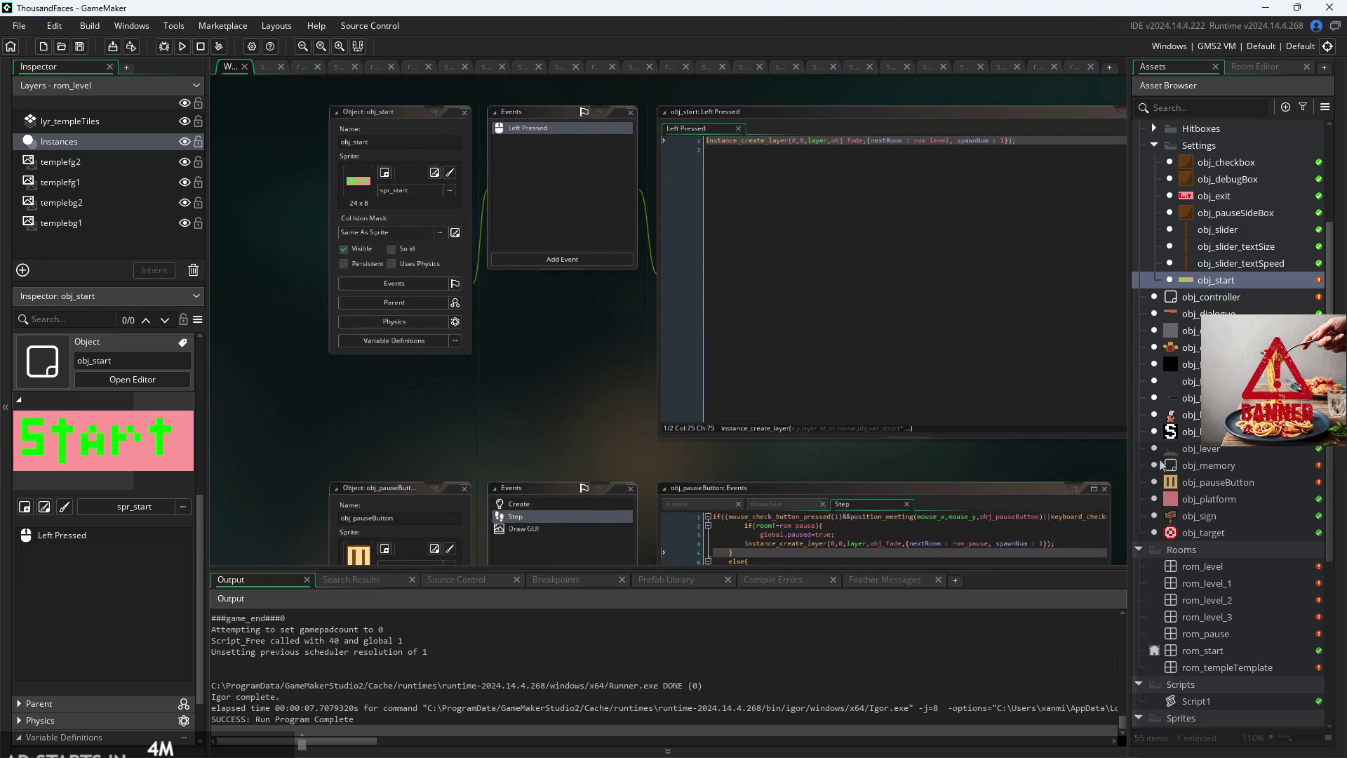
pyautogui.doubleClick(1200, 516)
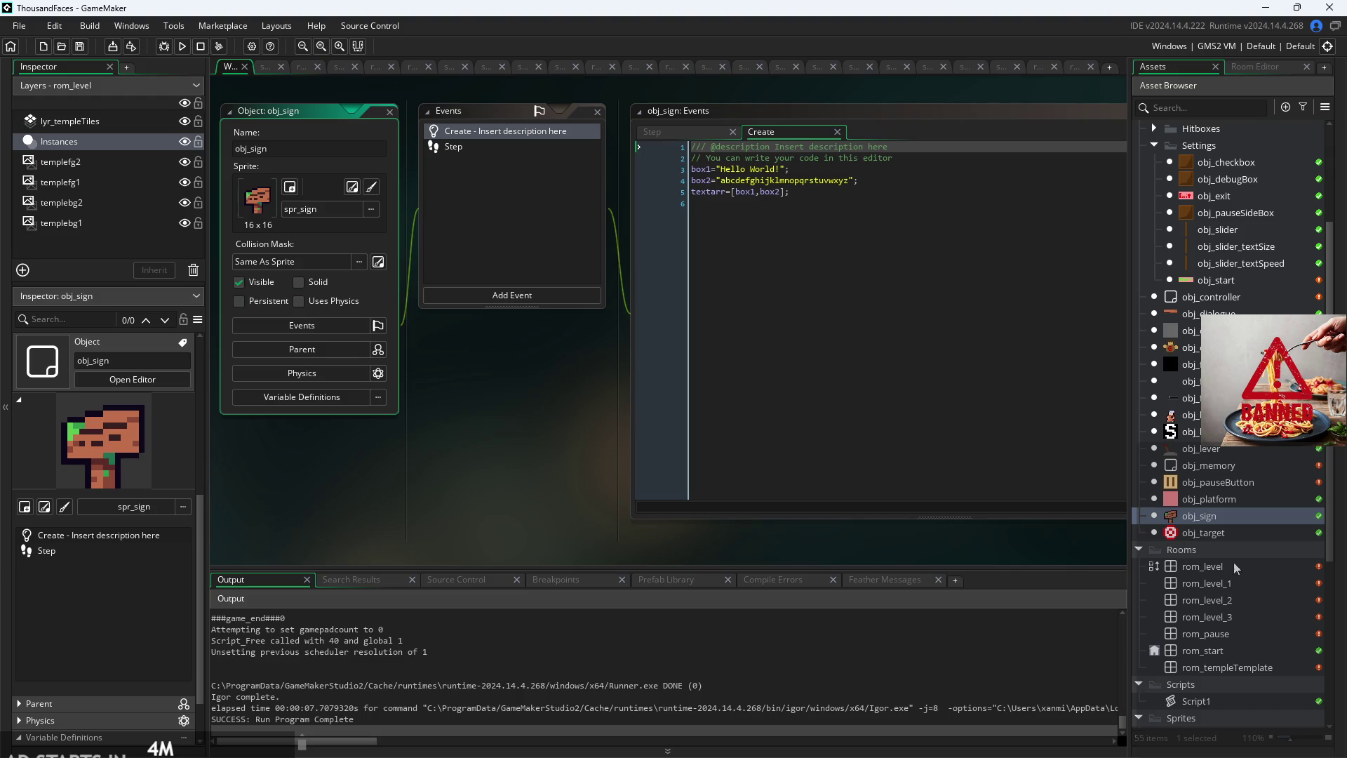
pyautogui.doubleClick(1206, 635)
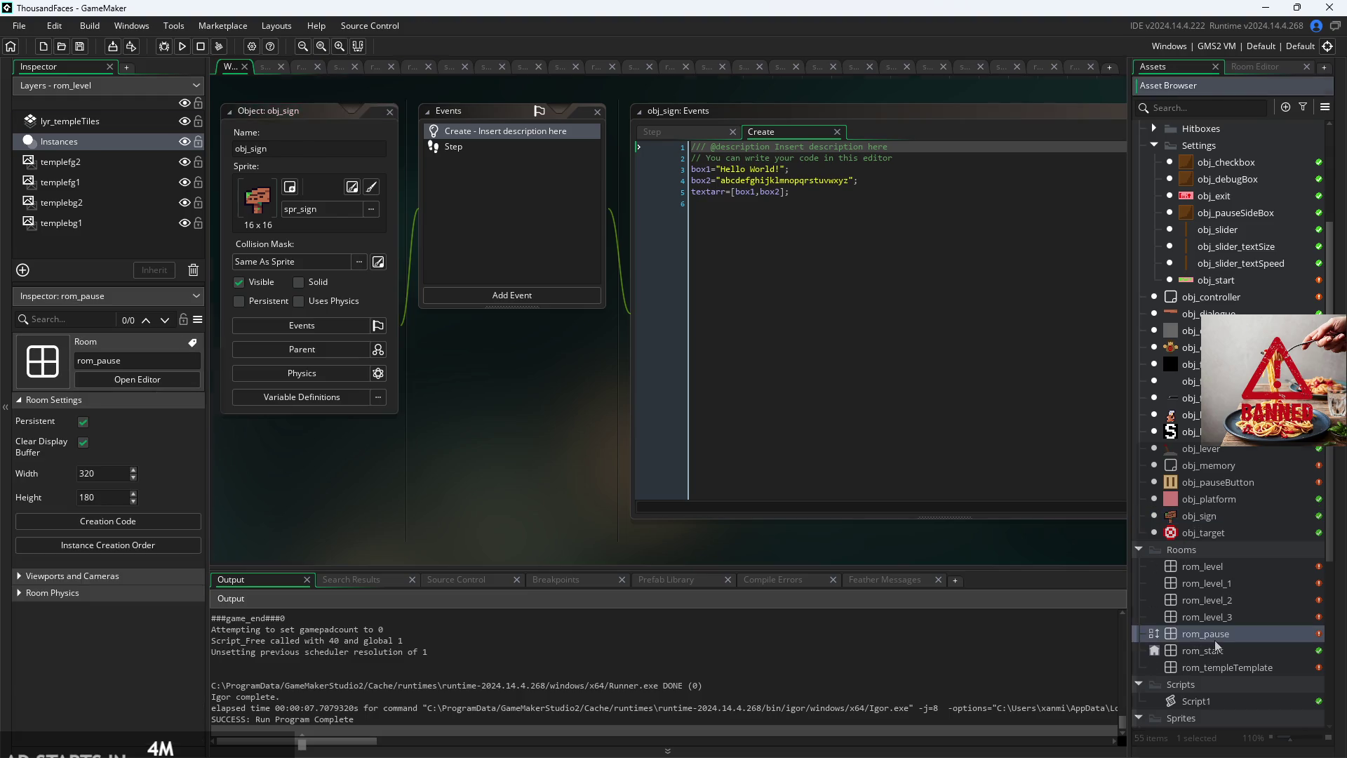
# Step: Override the rom_pause hero spawn point's spawnNum and set it to 1
pyautogui.scroll(2, 500, 203)
pyautogui.scroll(-2, 592, 246)
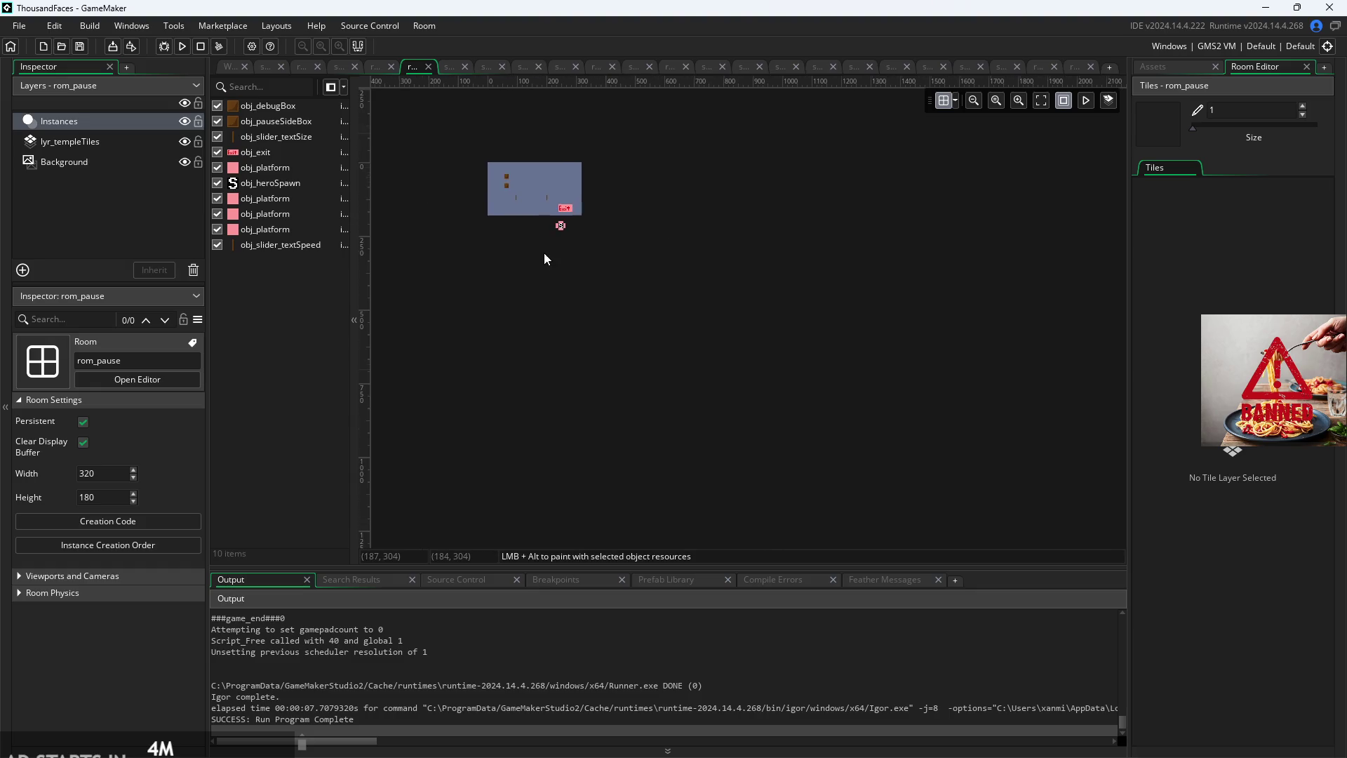
pyautogui.scroll(4, 570, 196)
pyautogui.moveTo(628, 313); pyautogui.dragTo(666, 346)
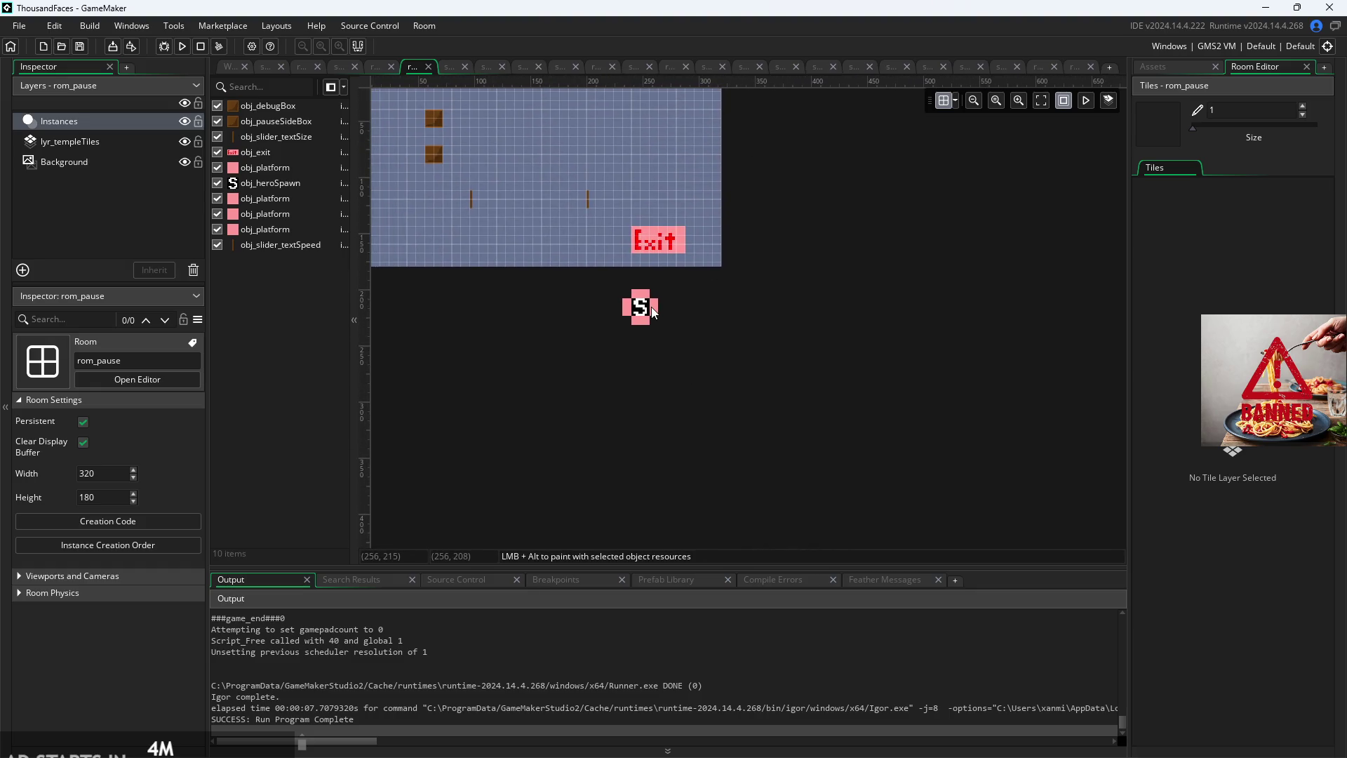
pyautogui.click(651, 312)
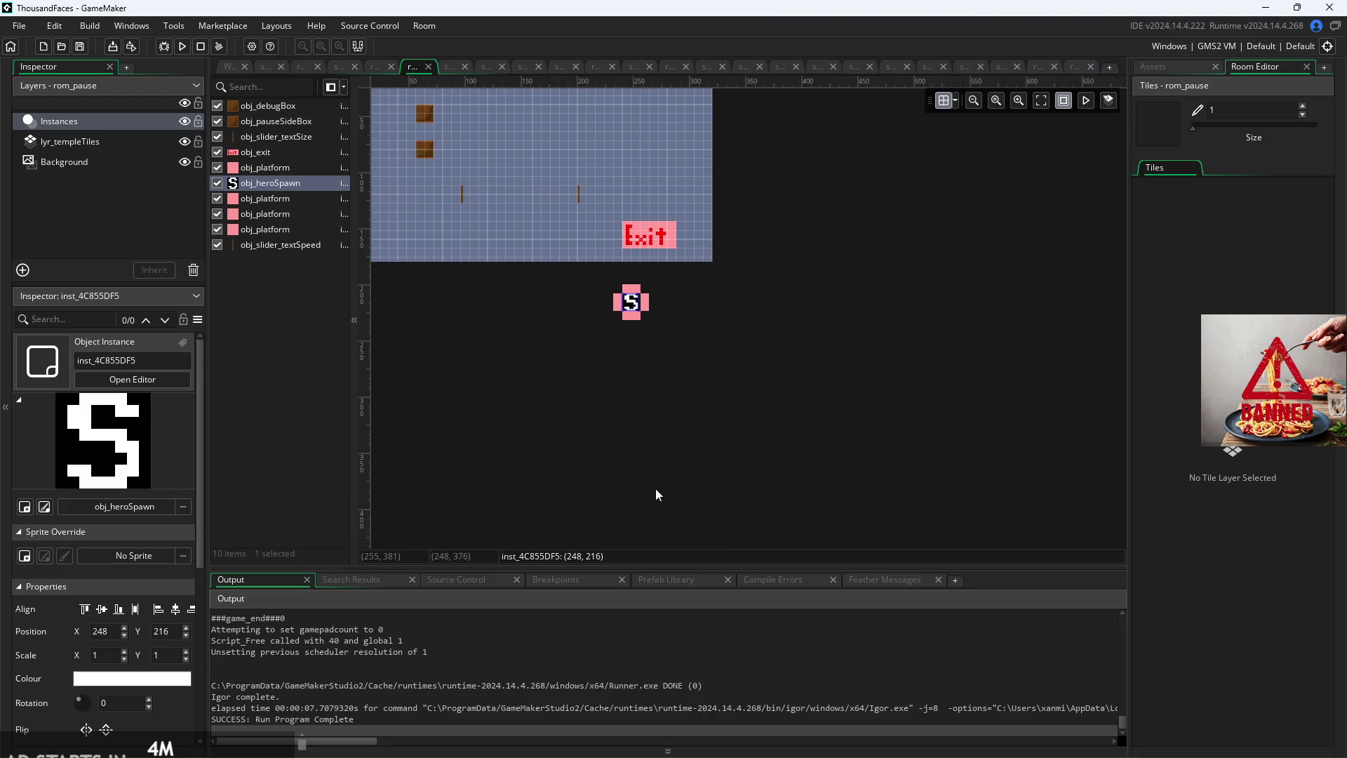
pyautogui.moveTo(657, 495); pyautogui.dragTo(827, 507)
pyautogui.scroll(-1, 421, 666)
pyautogui.scroll(-4, 144, 702)
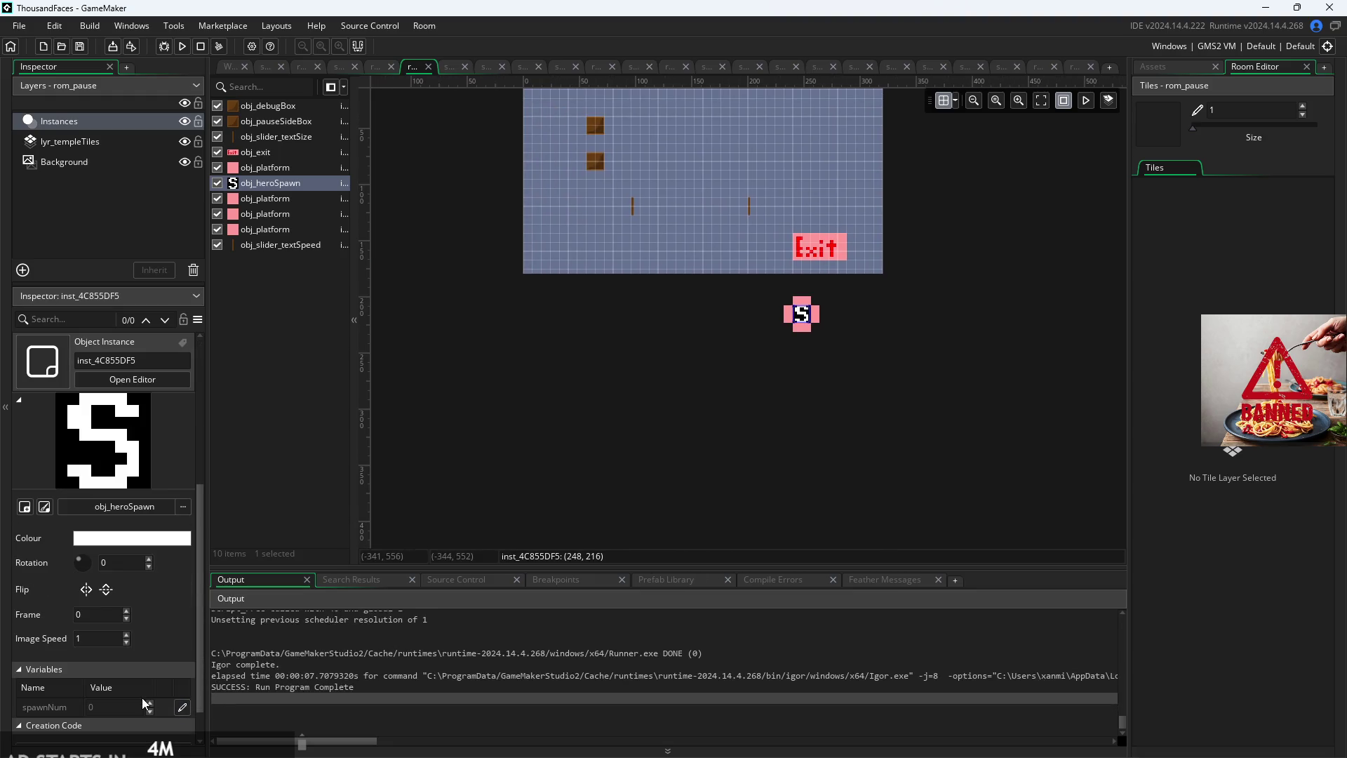
pyautogui.click(180, 708)
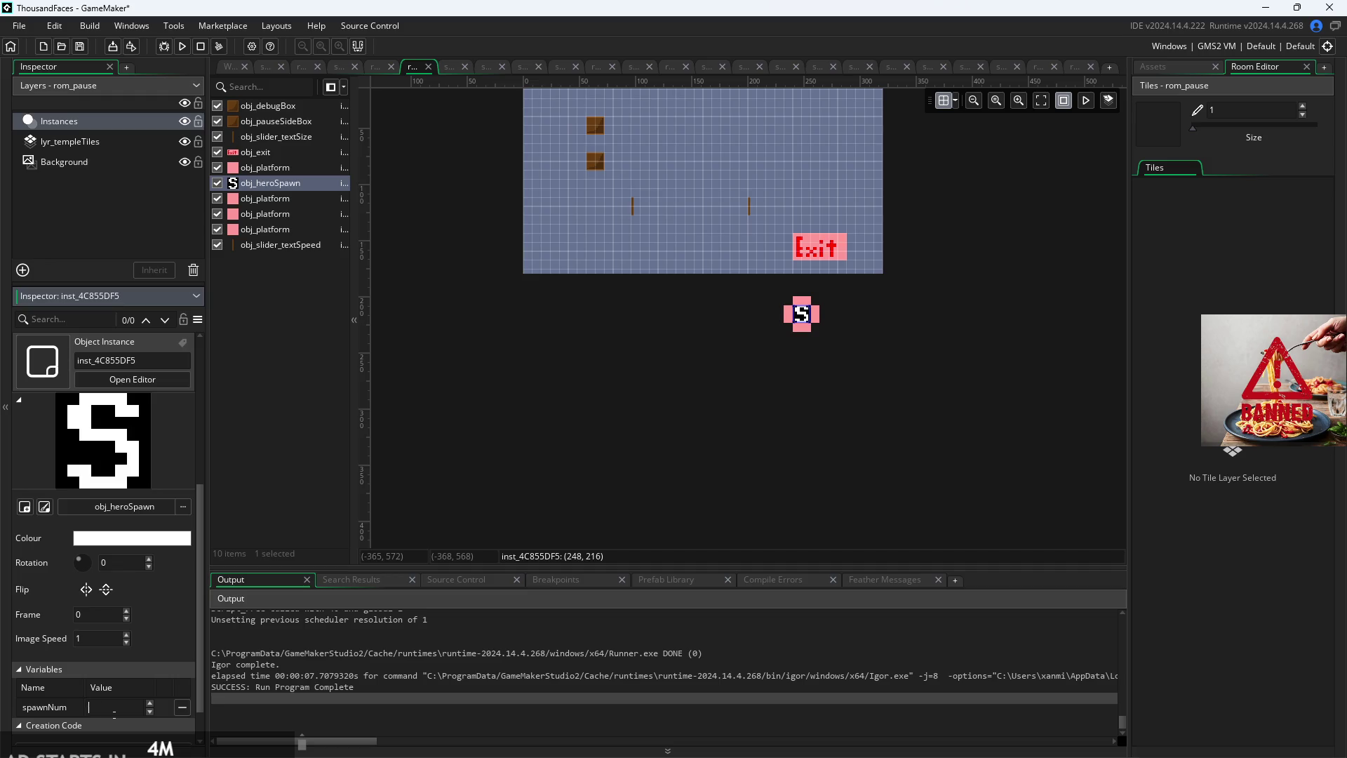
pyautogui.write('1')
pyautogui.click(449, 388)
pyautogui.moveTo(676, 442); pyautogui.dragTo(812, 472)
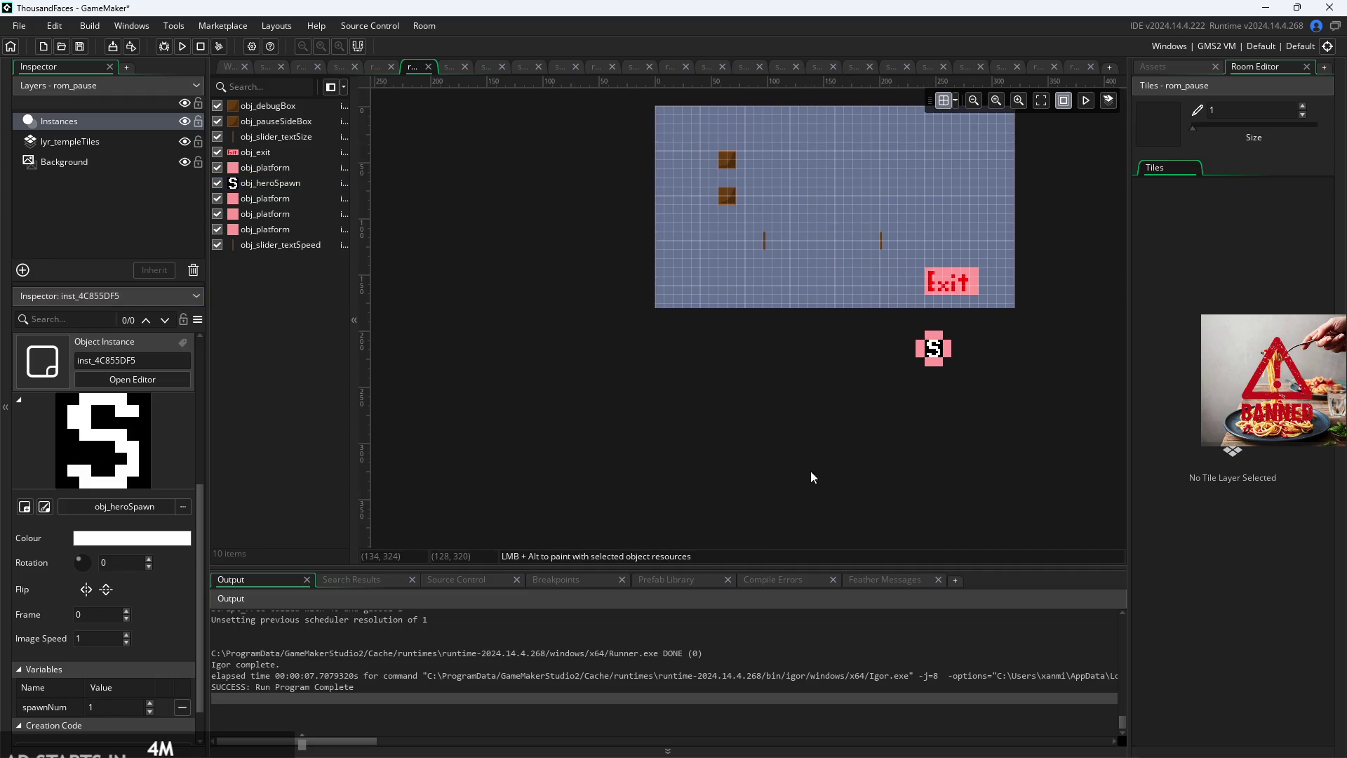
# Step: Open the rom_start room from the asset list
pyautogui.click(1161, 72)
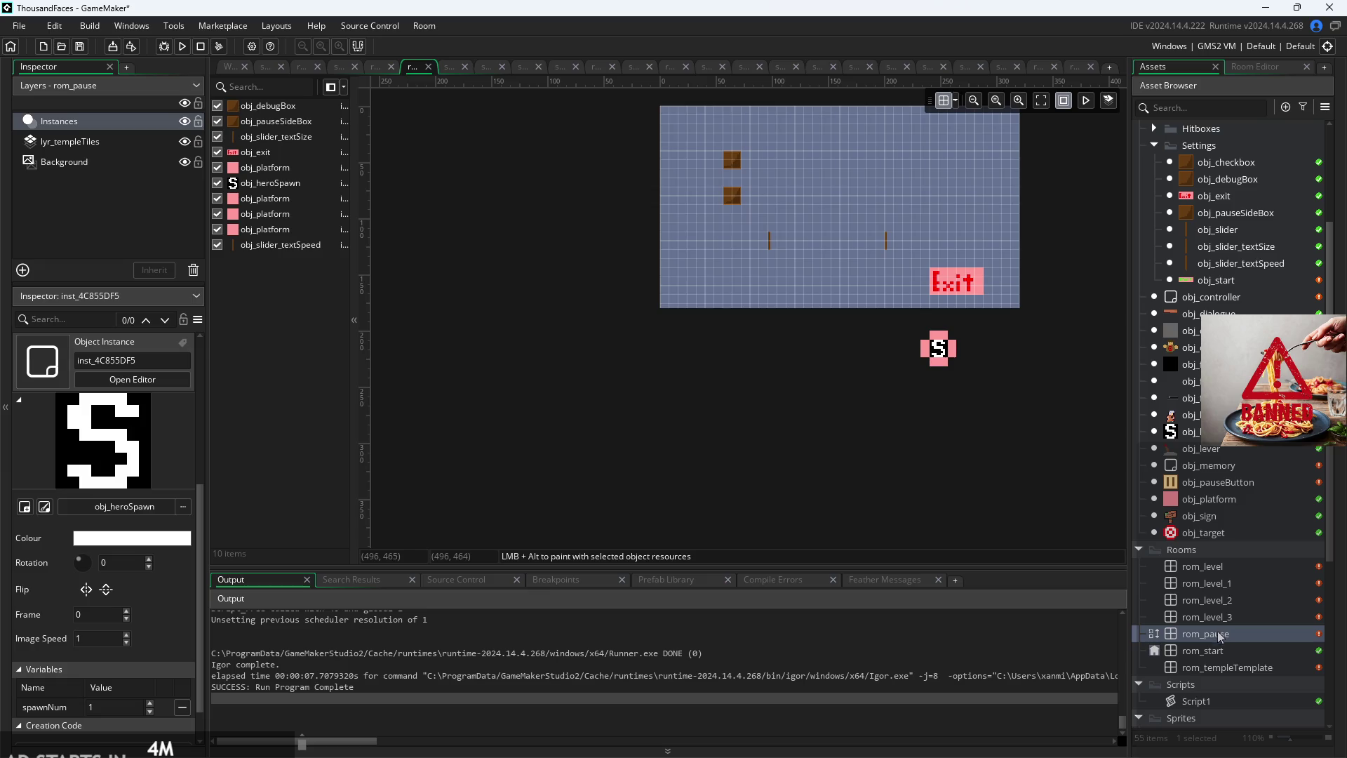
pyautogui.doubleClick(1218, 650)
pyautogui.scroll(5, 786, 537)
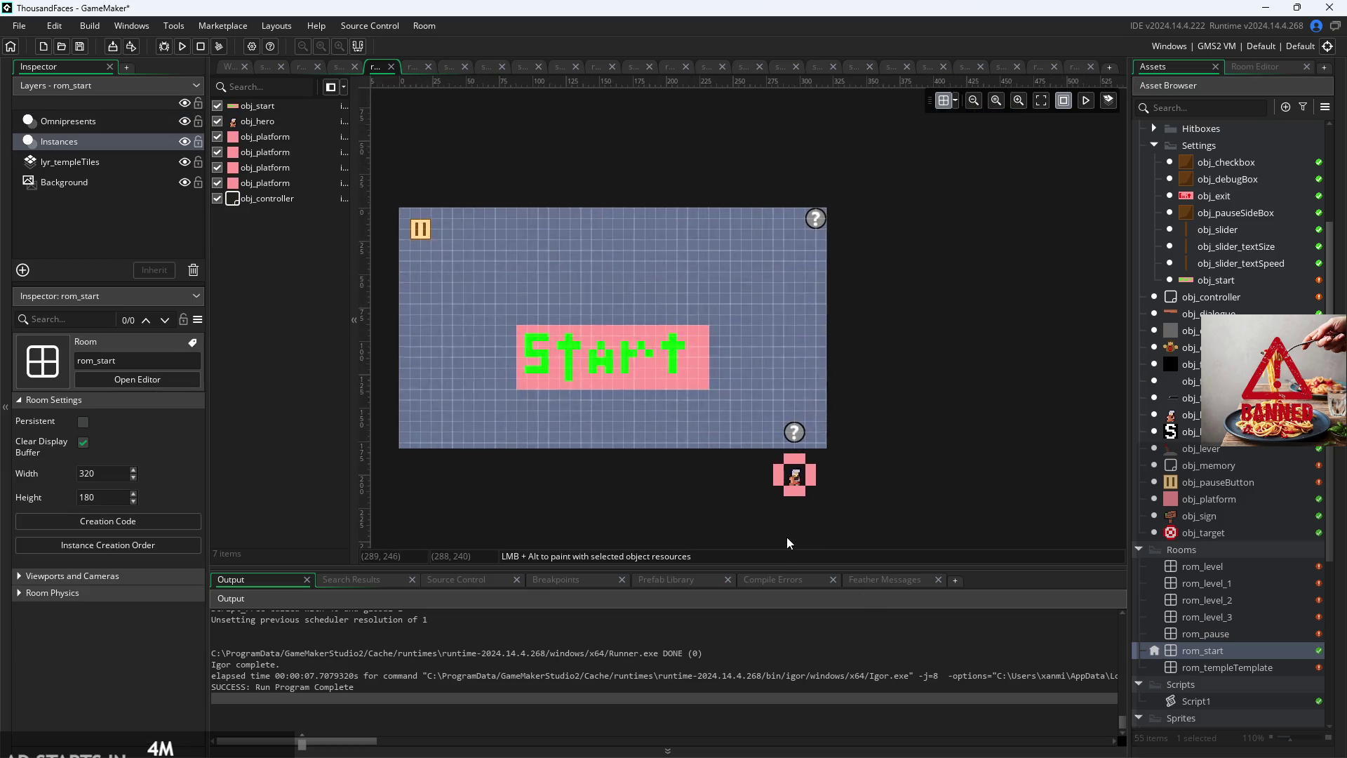
# Step: Check rom_start's Omnipresents and Instances layers and try moving obj_controller to Omnipresents
pyautogui.scroll(-2, 660, 470)
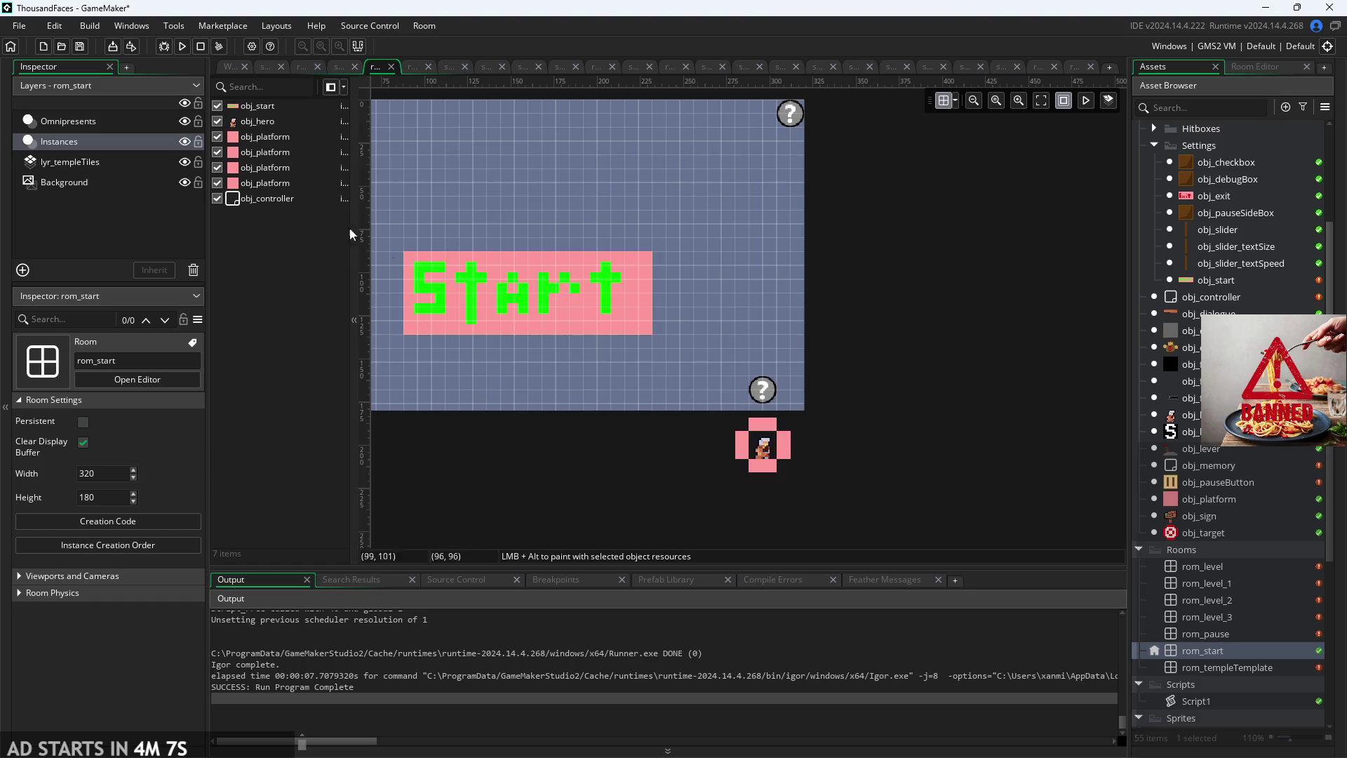
pyautogui.click(74, 140)
pyautogui.click(81, 123)
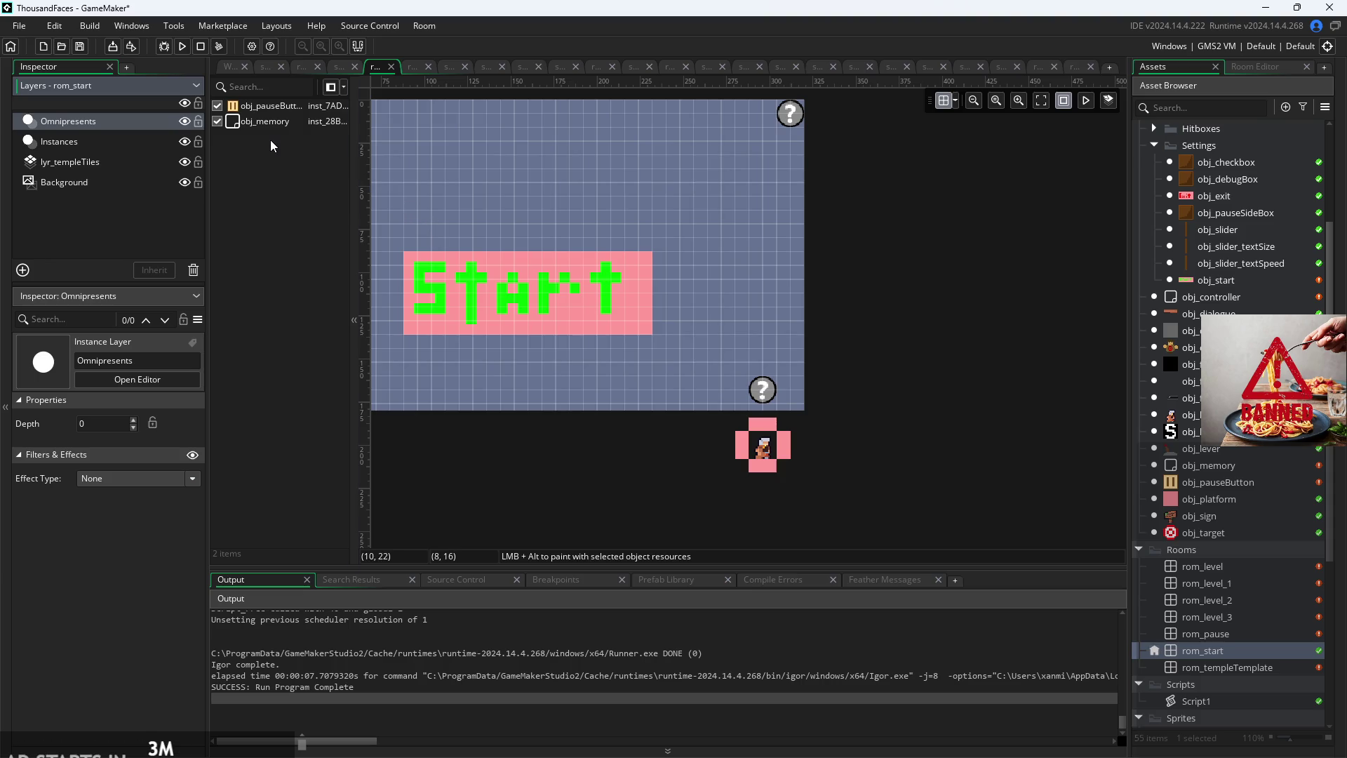
pyautogui.click(81, 143)
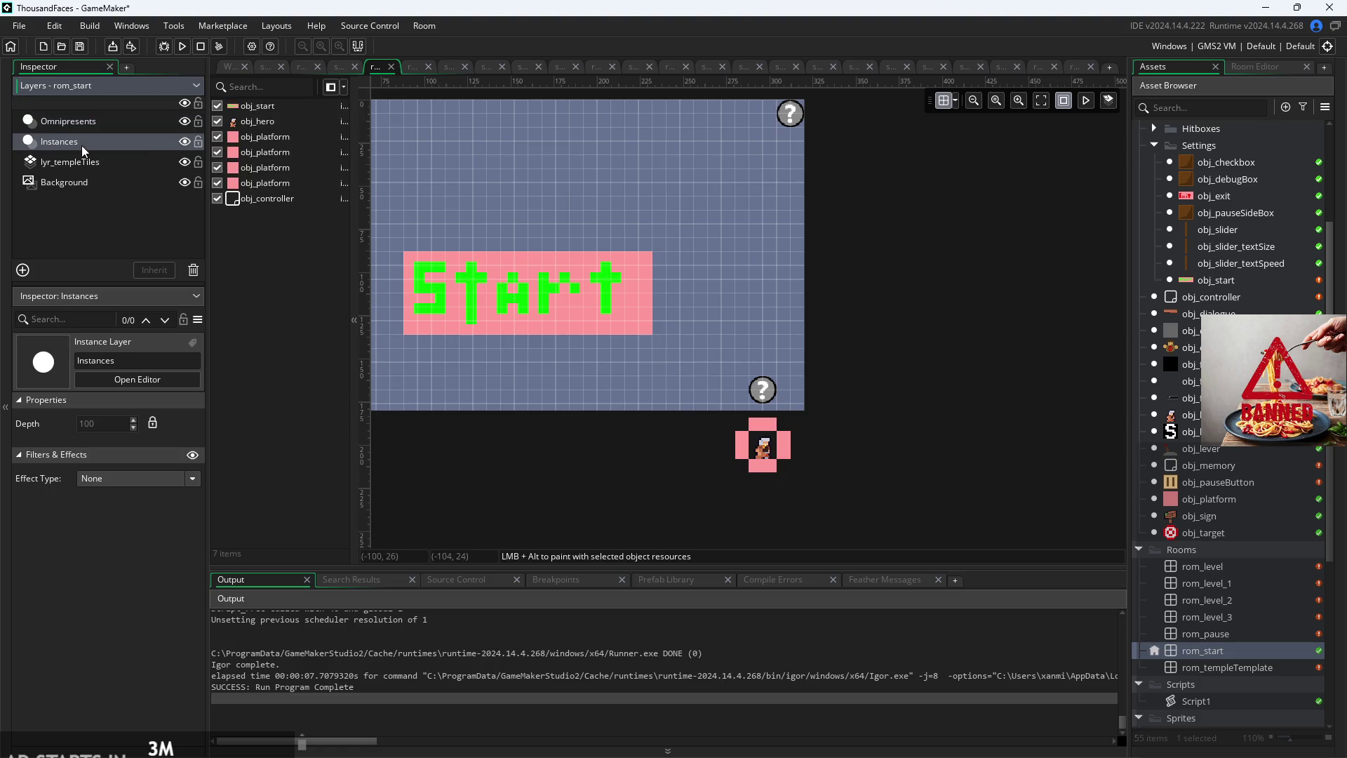
pyautogui.click(298, 200)
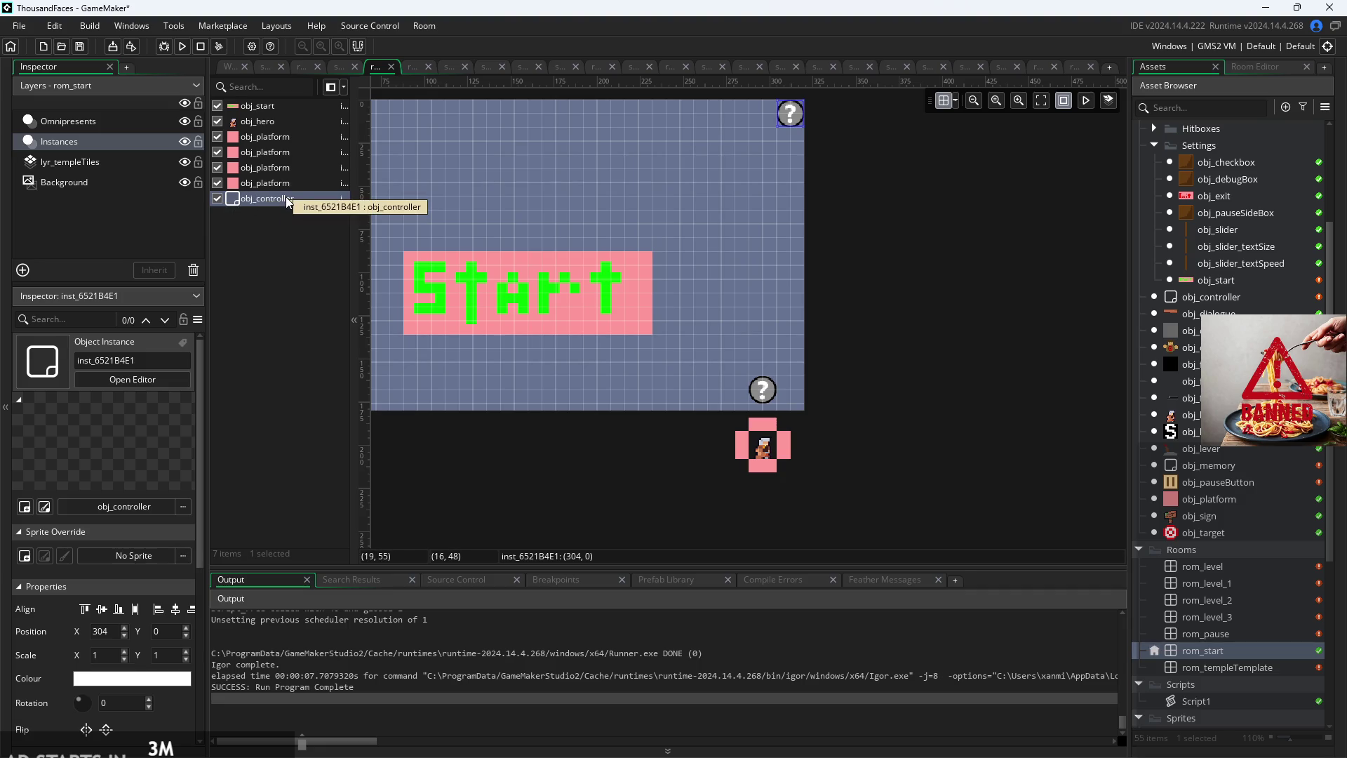
pyautogui.moveTo(287, 202); pyautogui.dragTo(109, 129)
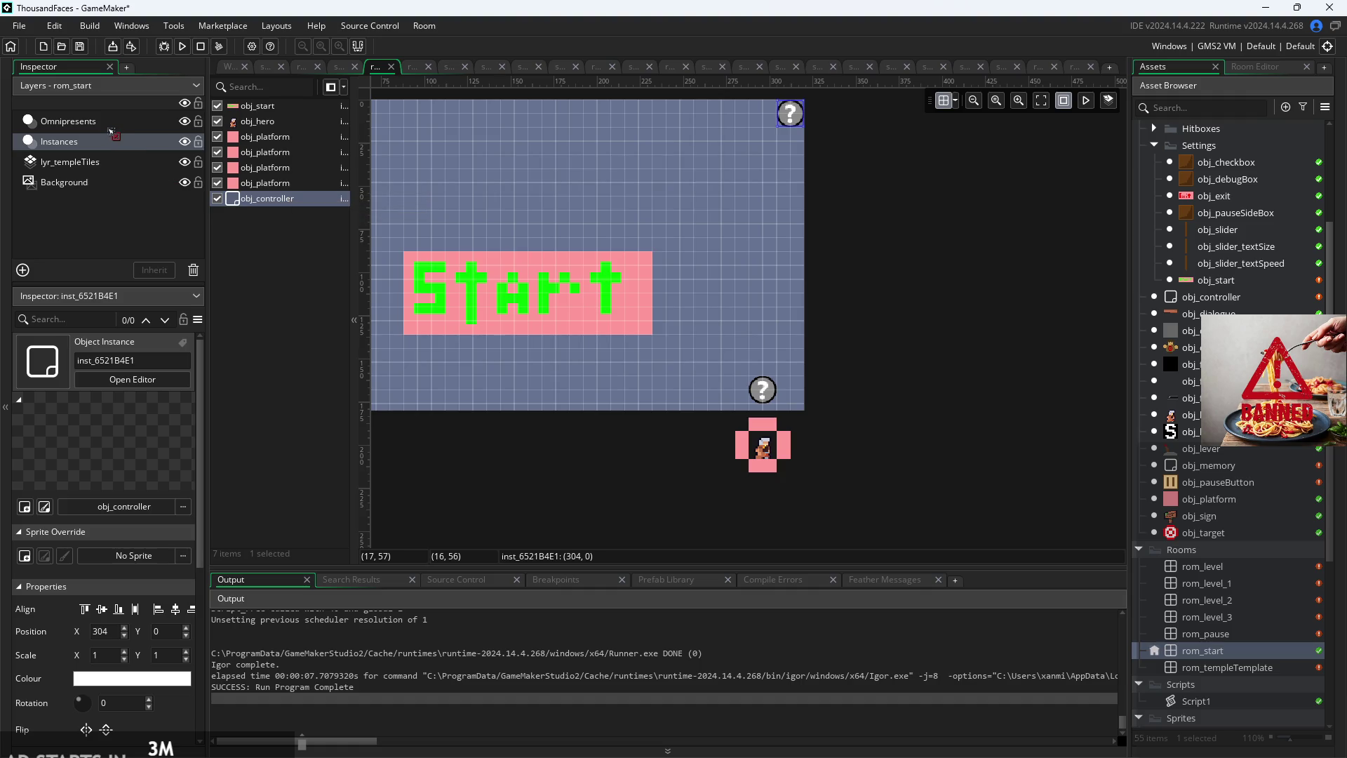
pyautogui.click(293, 281)
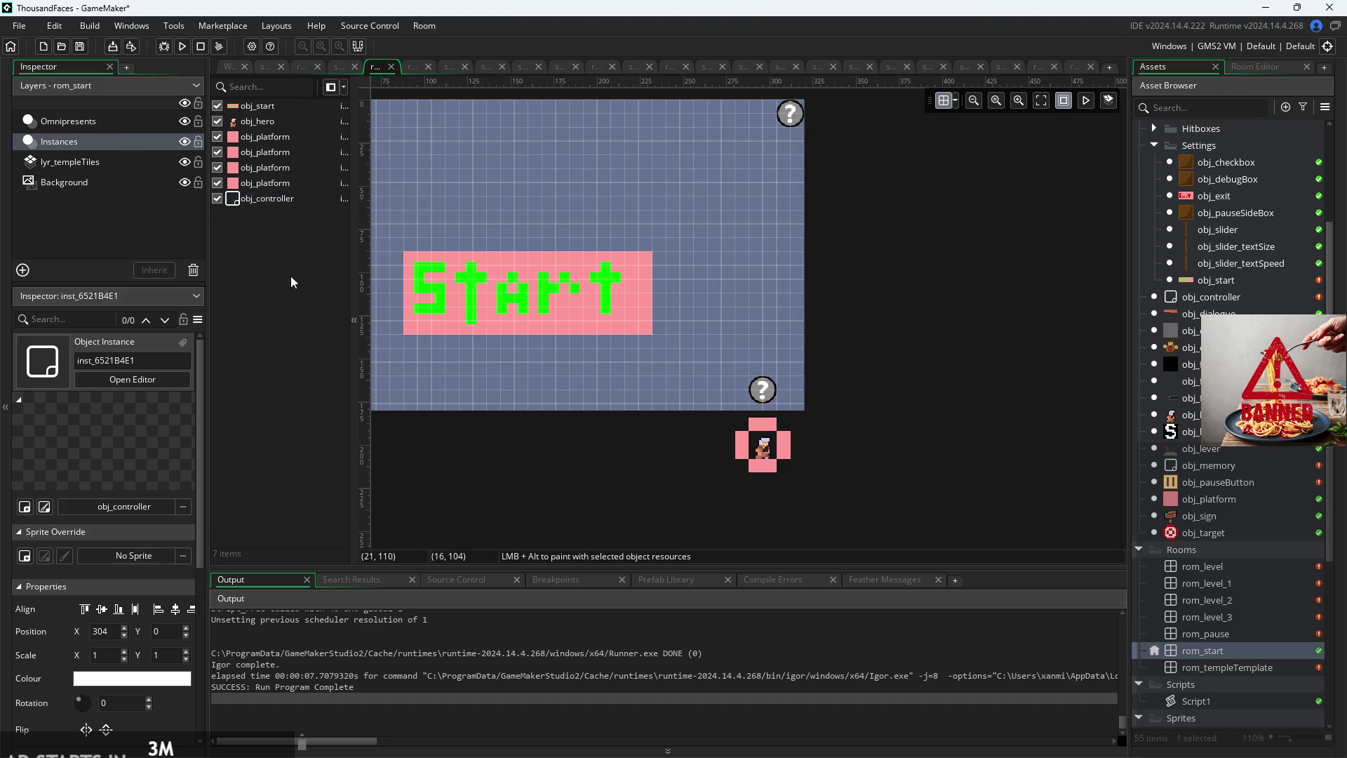
# Step: Build and launch the game for a test run
pyautogui.scroll(2, 743, 269)
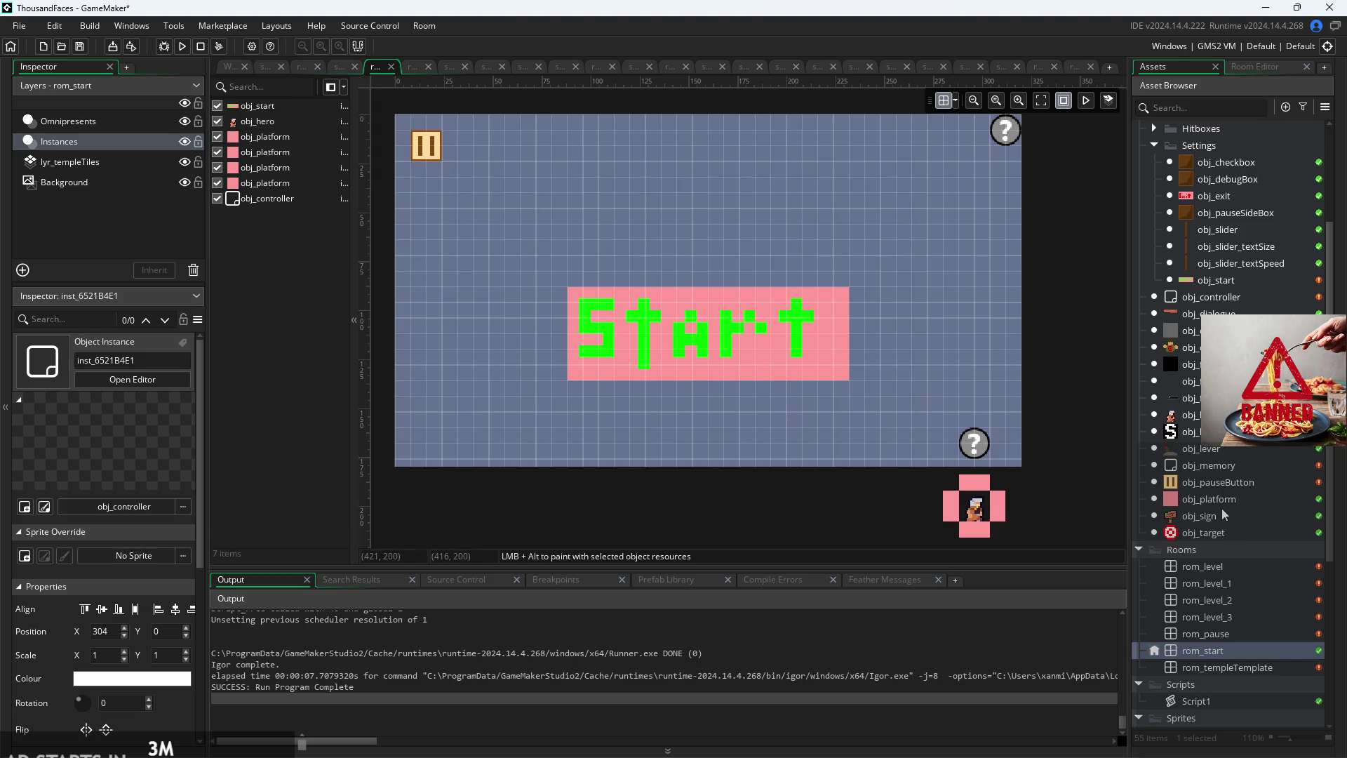
pyautogui.scroll(5, 1205, 544)
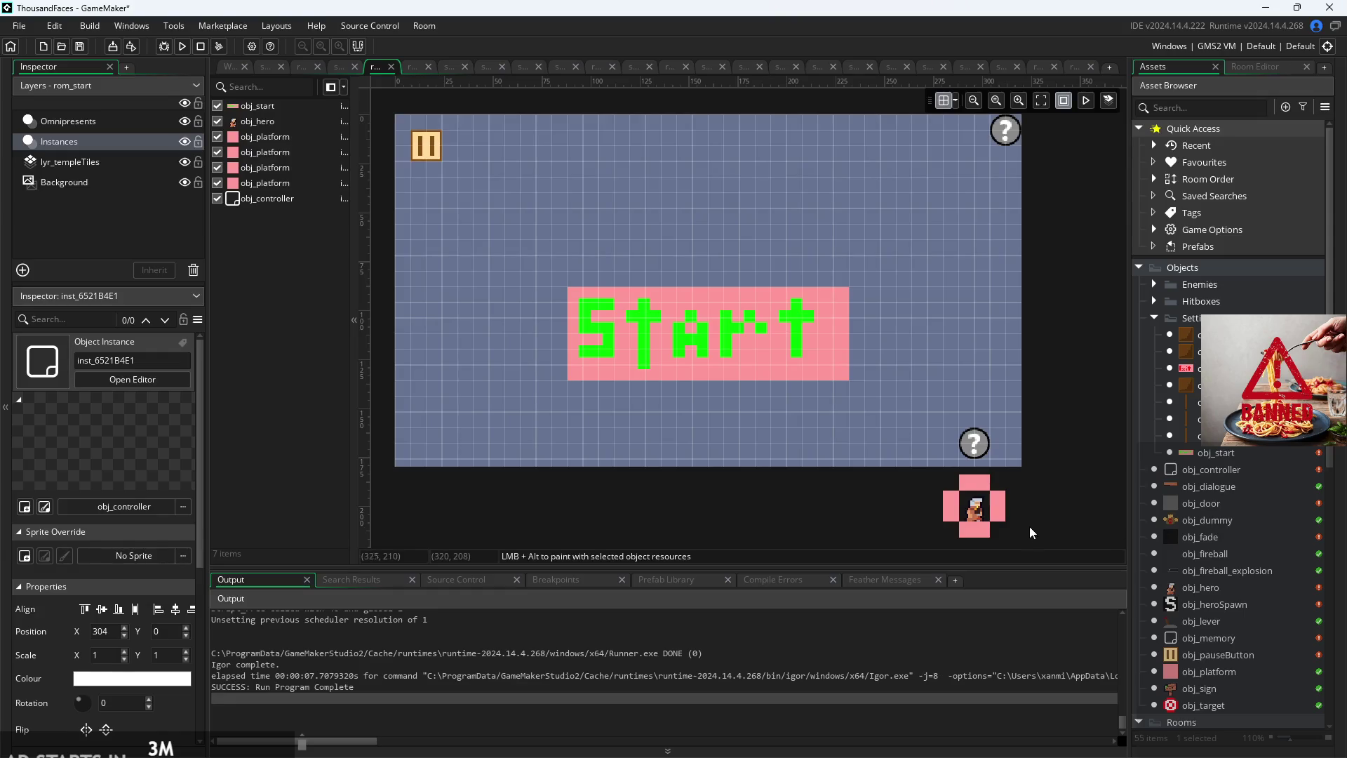
pyautogui.scroll(-2, 1193, 426)
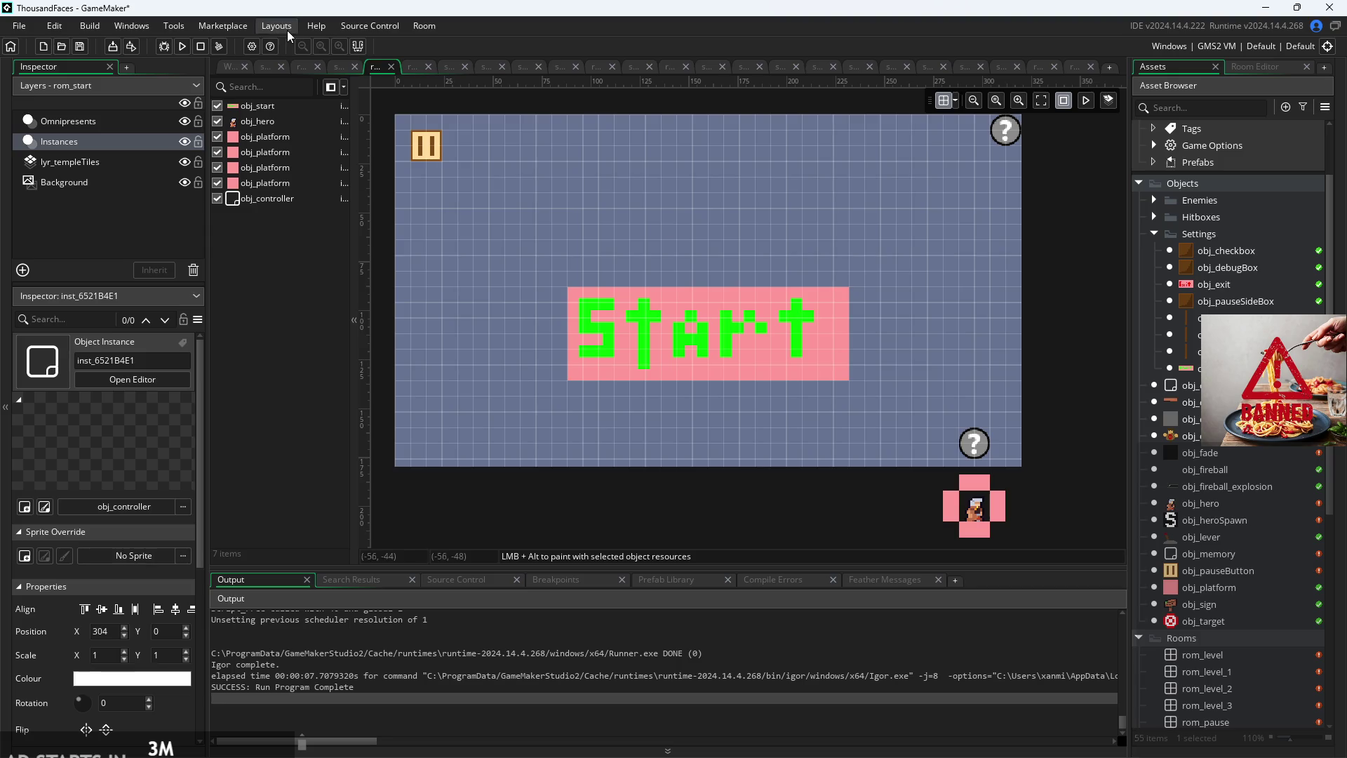
pyautogui.click(228, 67)
pyautogui.click(182, 45)
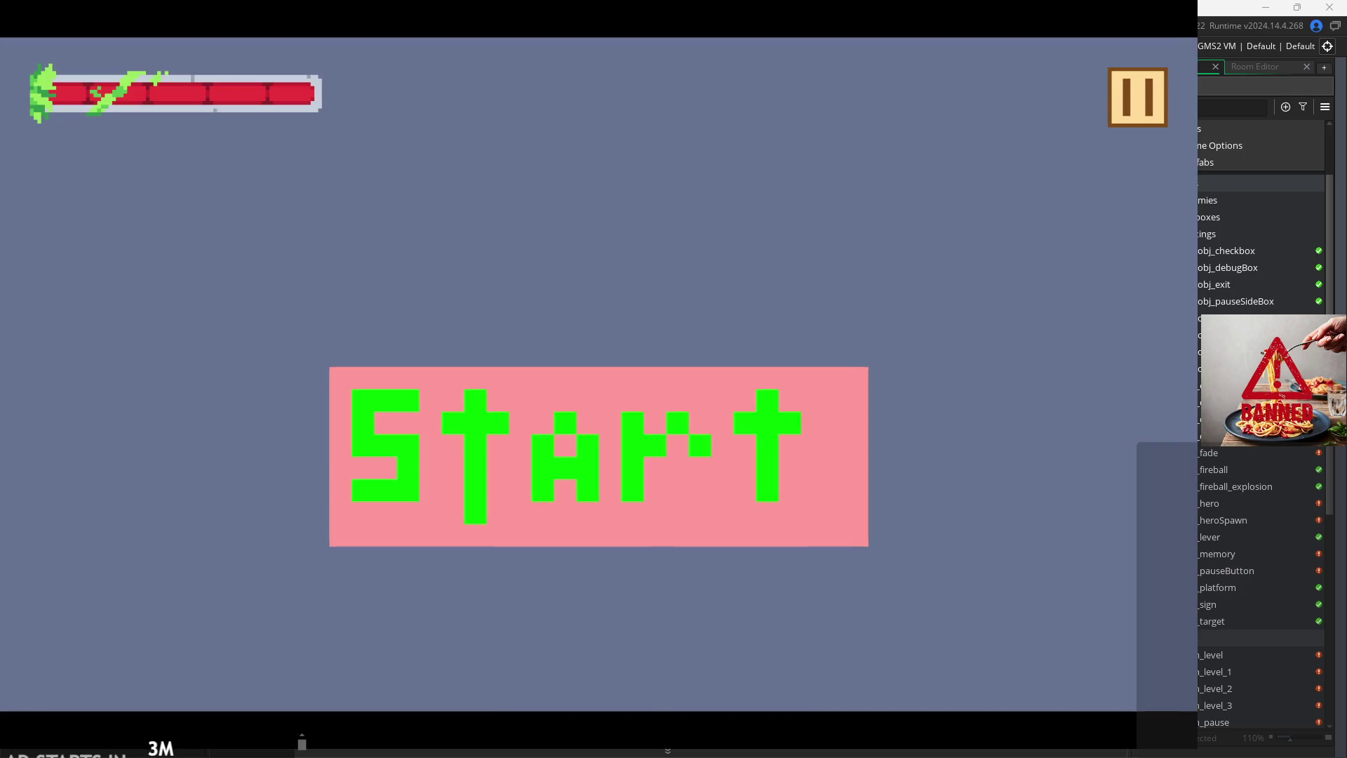
# Step: Turn on Debug Stats in the pause menu, play into rom_level, then exit the game
pyautogui.click(1137, 98)
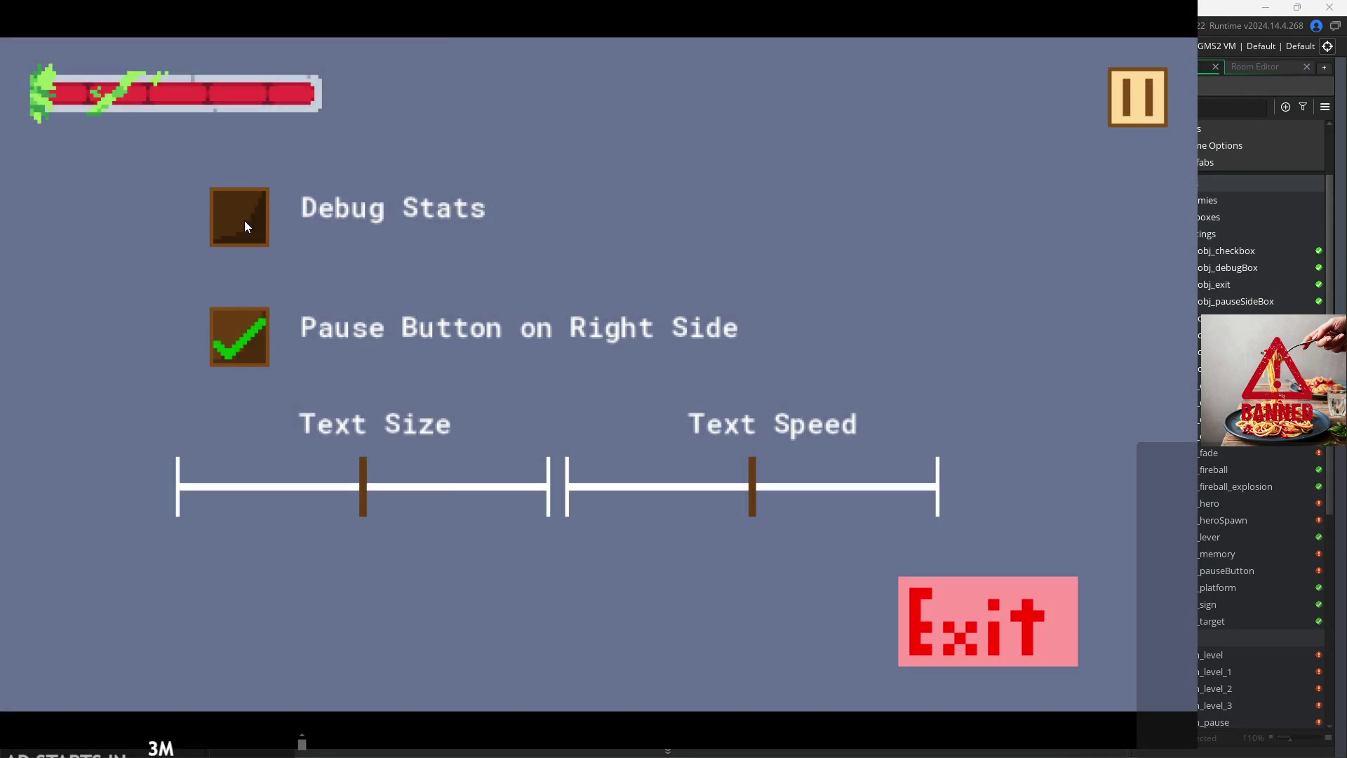
pyautogui.click(244, 223)
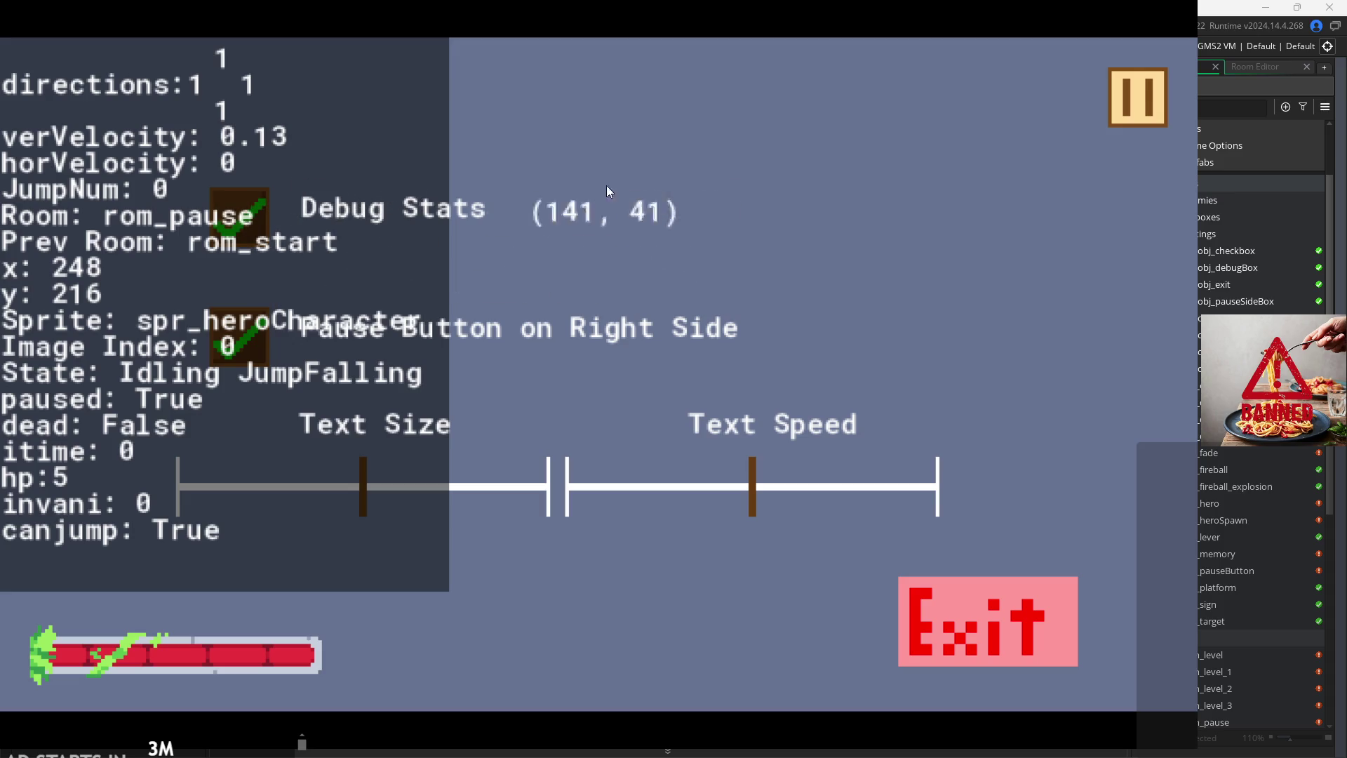
pyautogui.click(1124, 90)
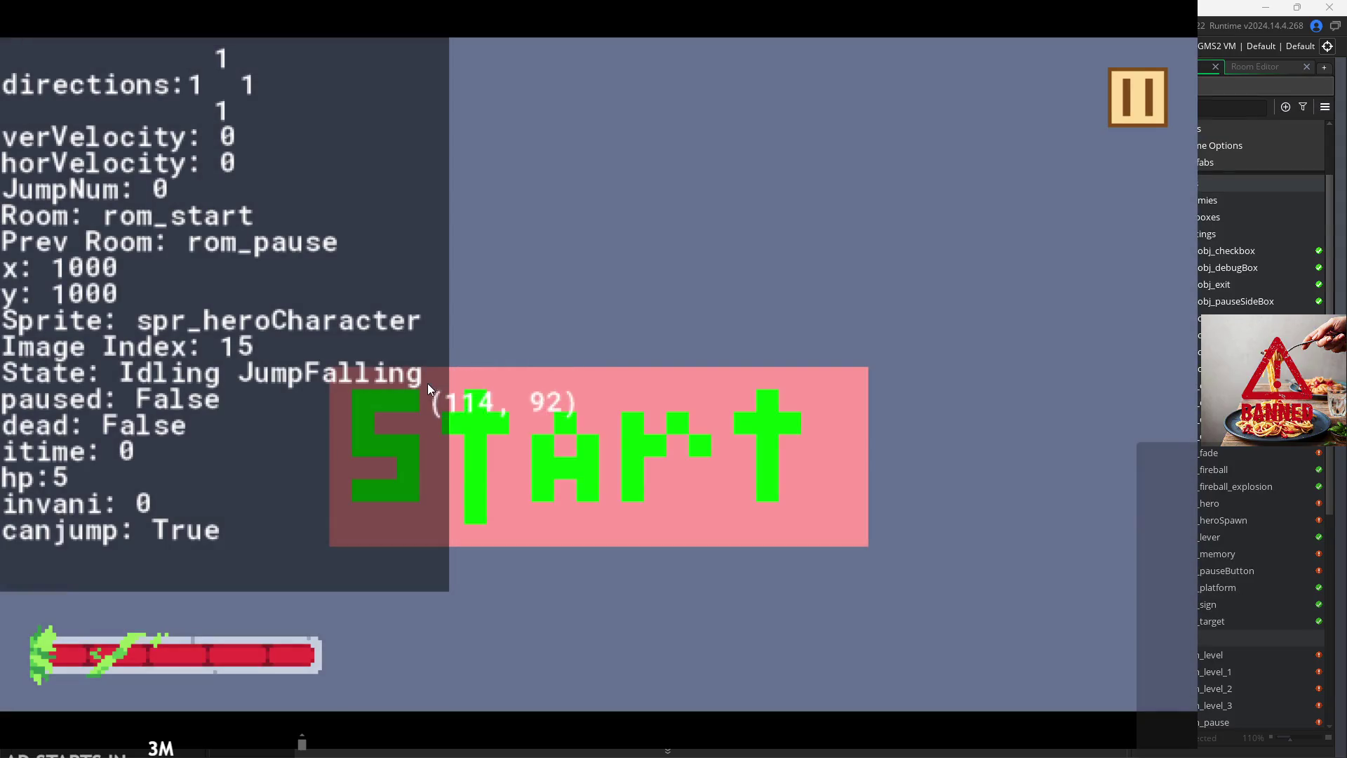
pyautogui.click(508, 397)
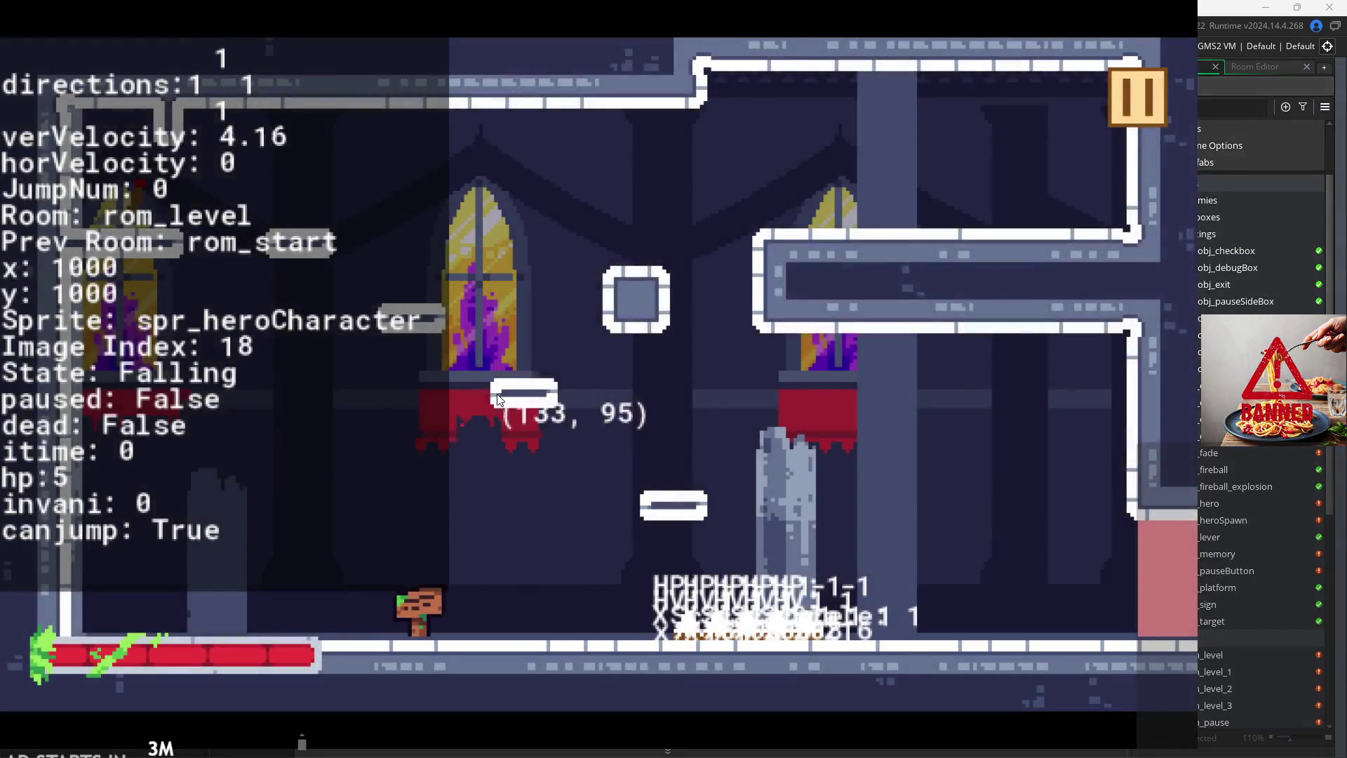
pyautogui.click(1123, 83)
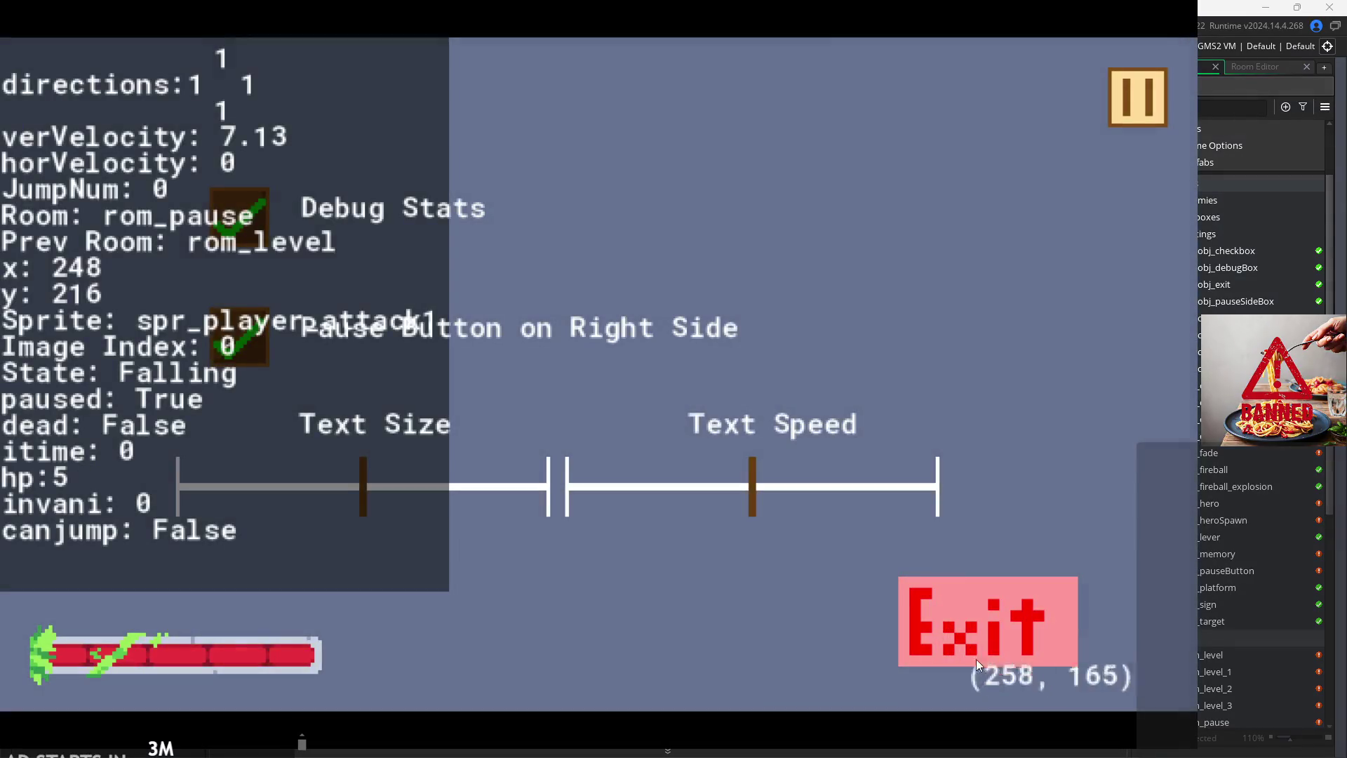
pyautogui.click(976, 596)
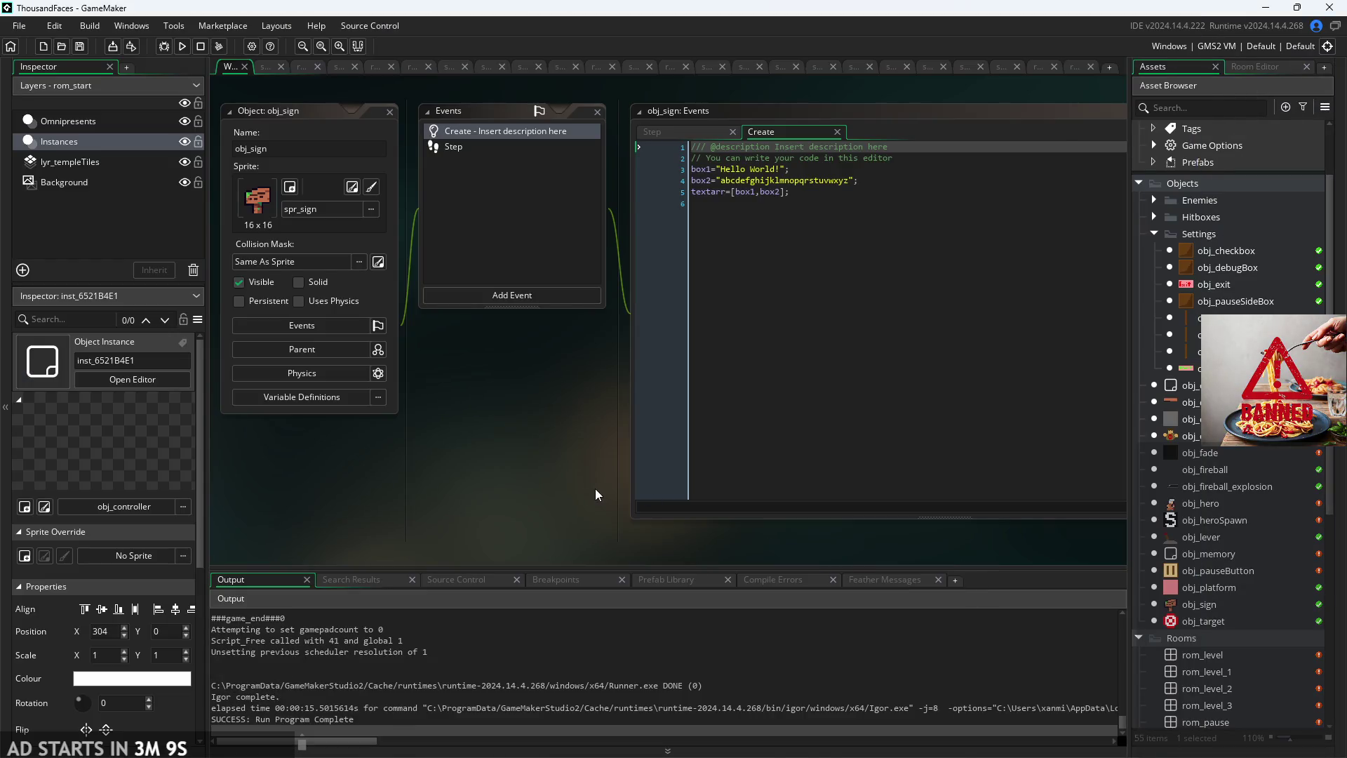
pyautogui.scroll(-3, 533, 490)
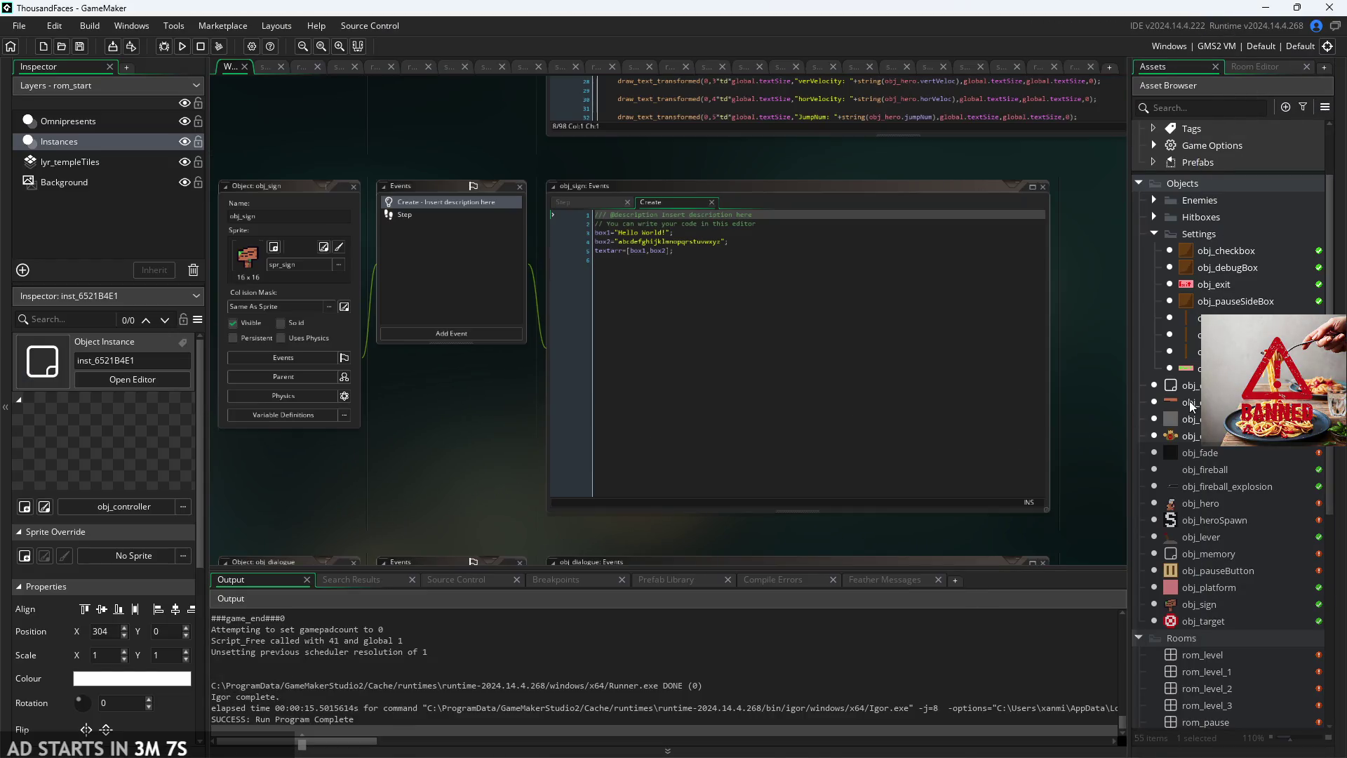
# Step: Open the rom_start room
pyautogui.scroll(-3, 1231, 654)
pyautogui.click(1222, 650)
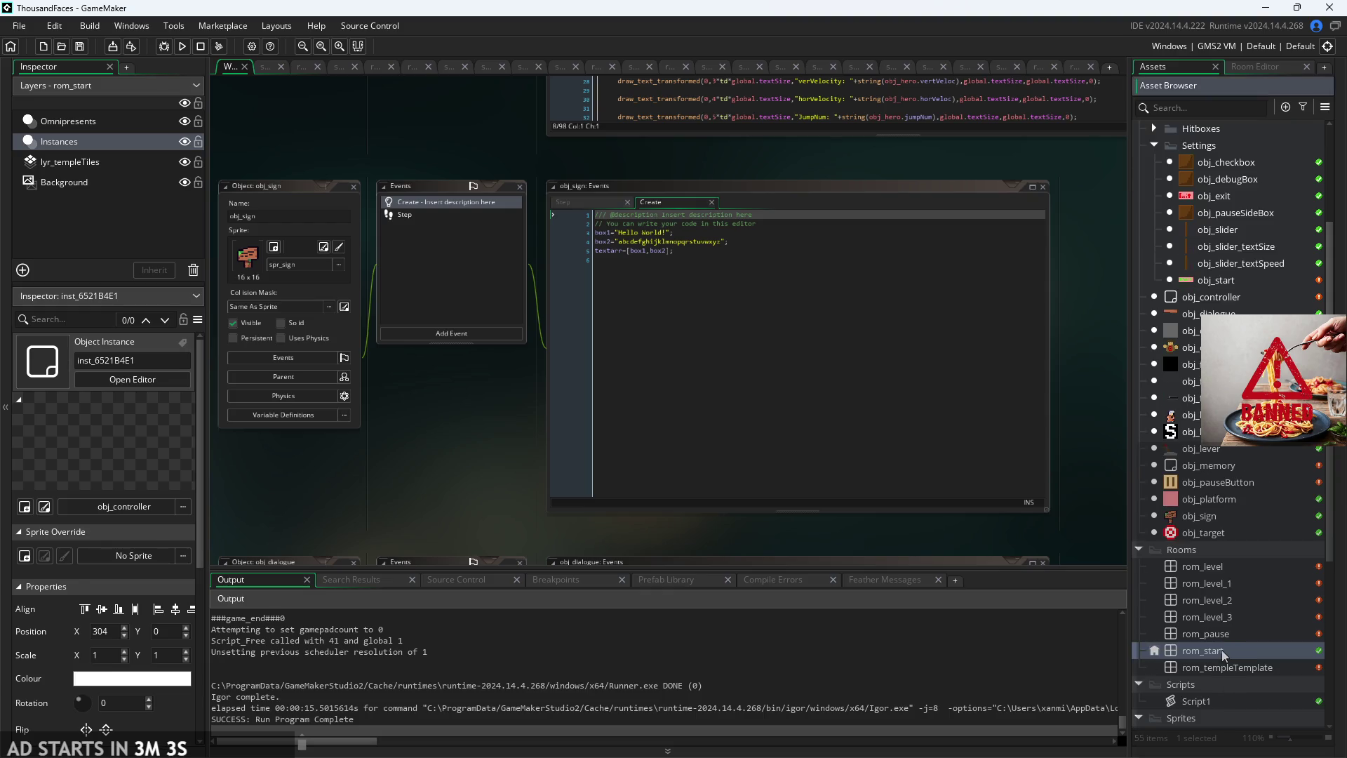
pyautogui.doubleClick(1222, 650)
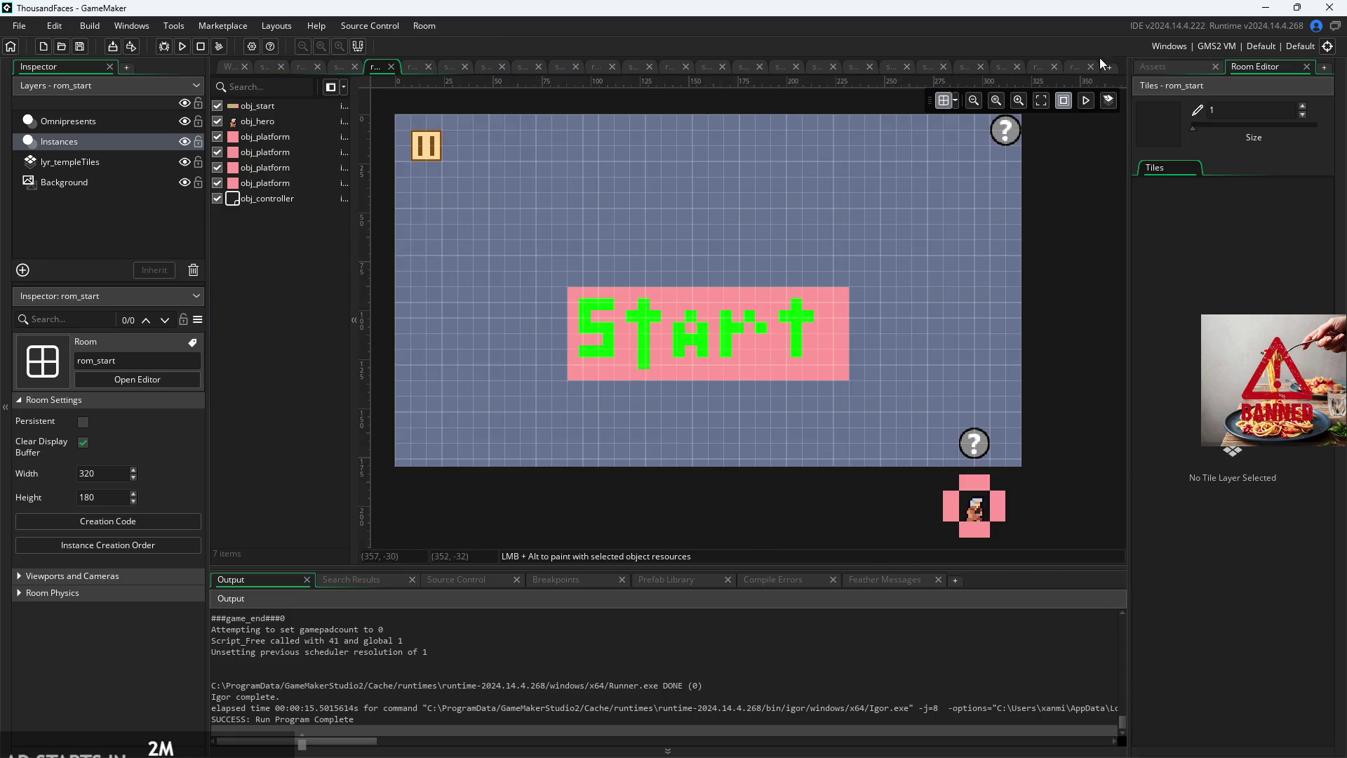
pyautogui.click(1157, 66)
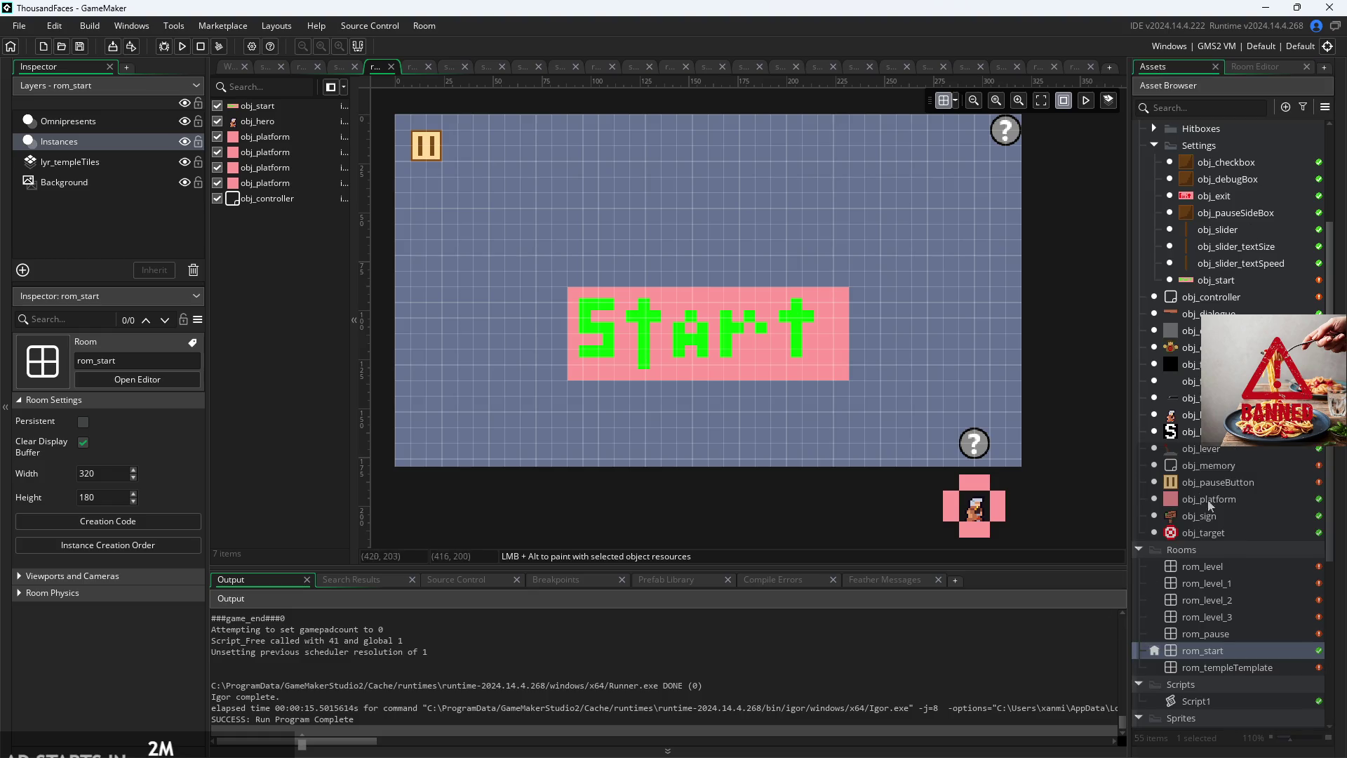
pyautogui.scroll(3, 1208, 516)
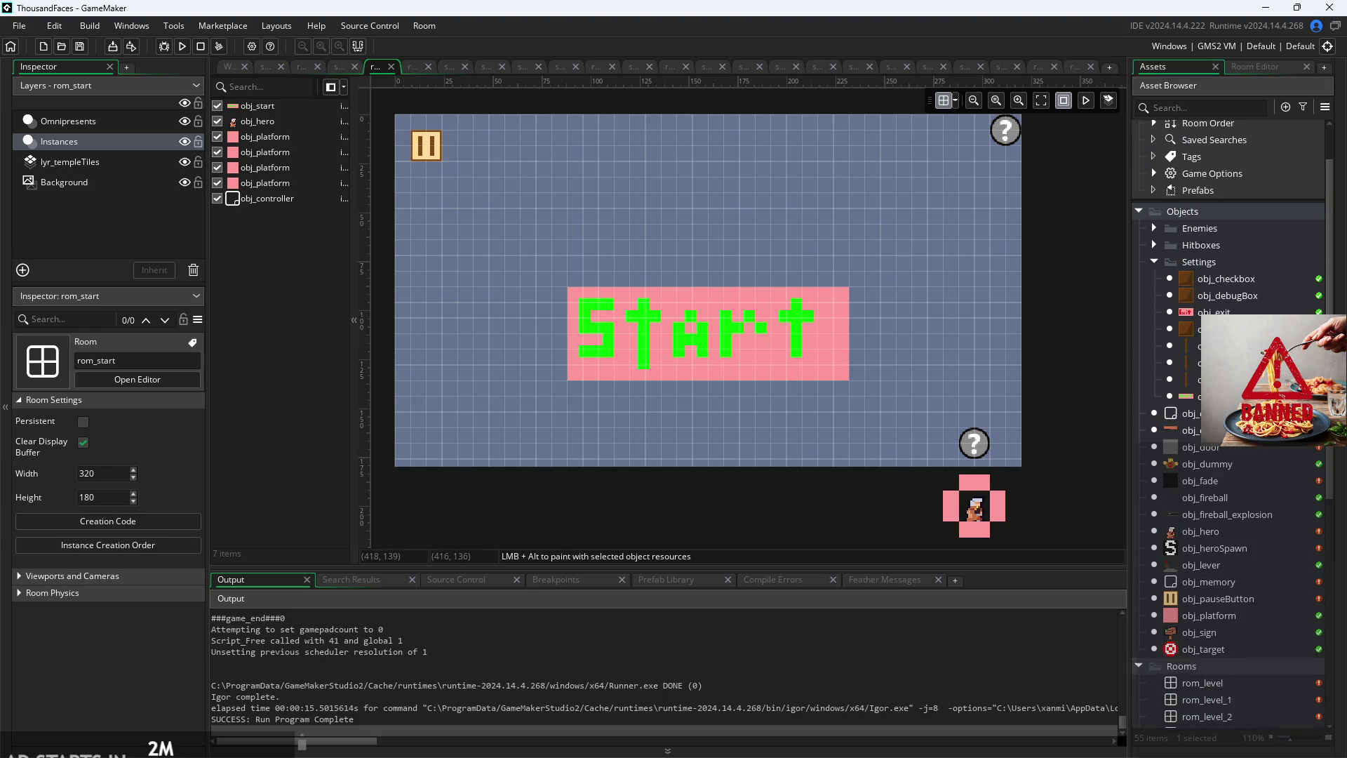
# Step: Inspect obj_start's Left Pressed call creating obj_fade with nextRoom rom_level and spawnNum 1
pyautogui.doubleClick(1193, 397)
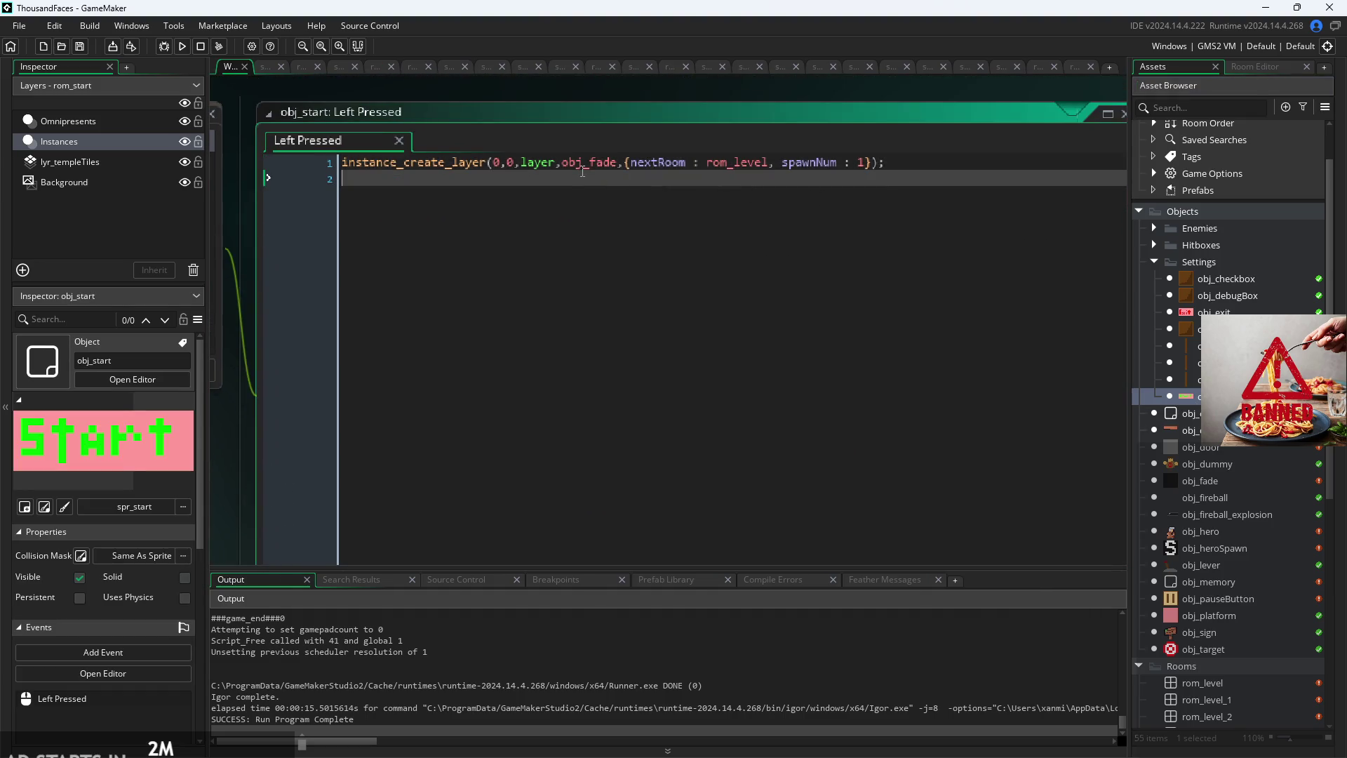
pyautogui.scroll(2, 567, 162)
pyautogui.click(566, 160)
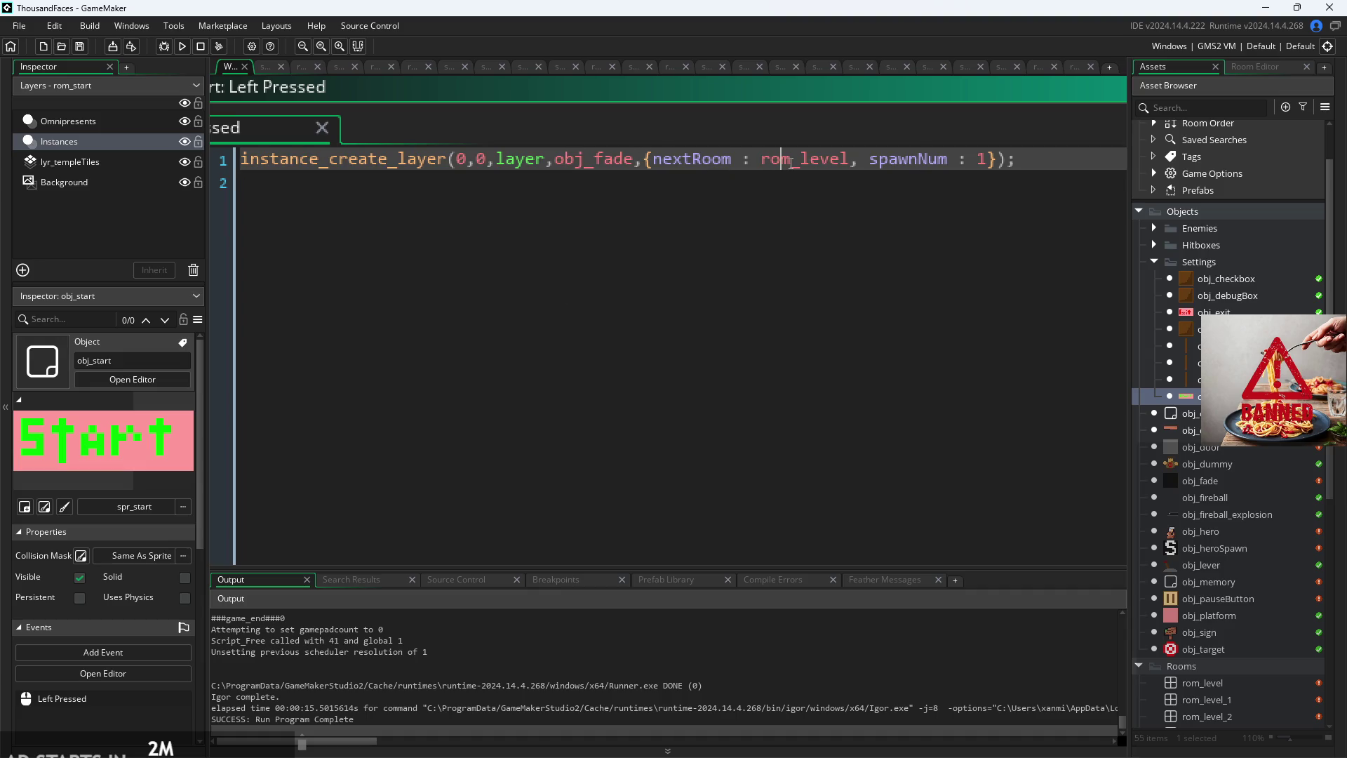
pyautogui.click(920, 160)
pyautogui.click(997, 170)
pyautogui.scroll(-1, 1214, 655)
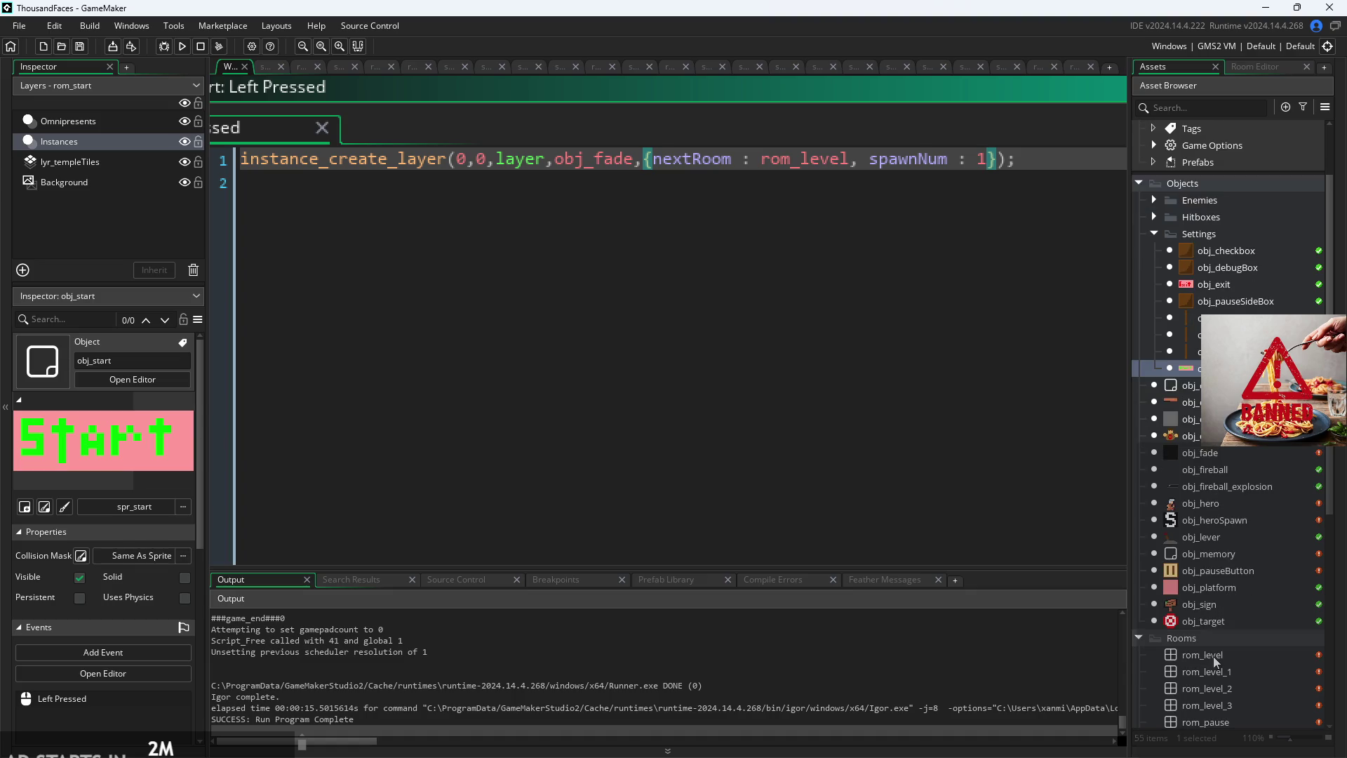
pyautogui.doubleClick(1214, 655)
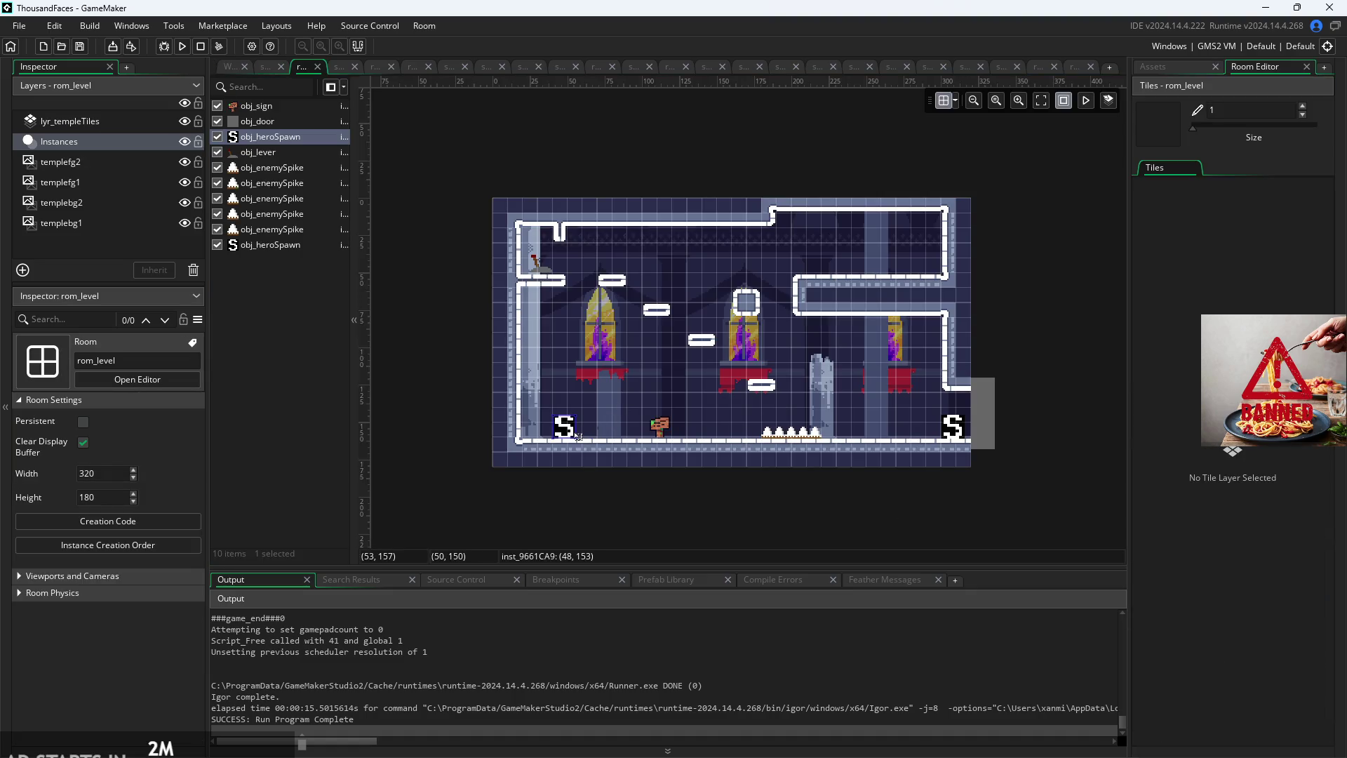
# Step: Select rom_level's lower-left hero spawn marker, then open obj_fade's Step code and variables
pyautogui.click(587, 422)
pyautogui.scroll(4, 587, 422)
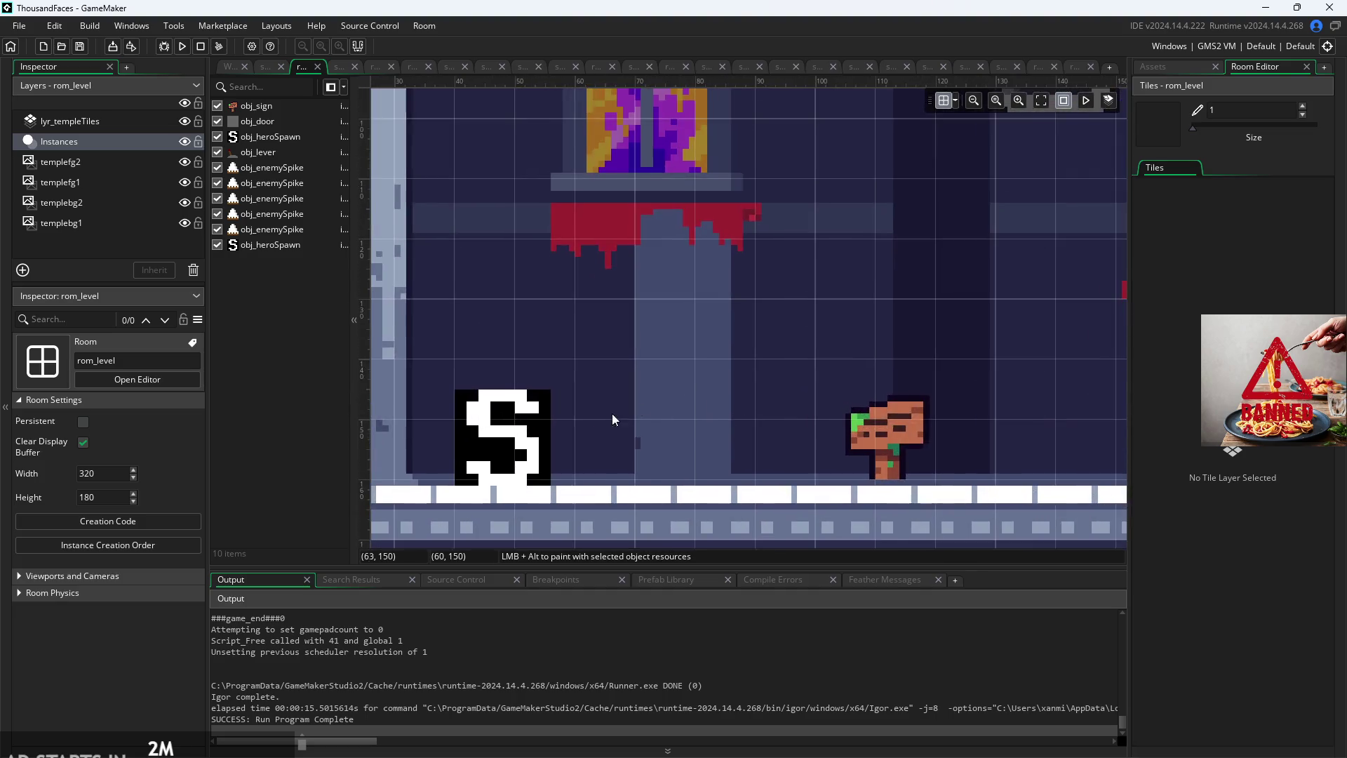
pyautogui.scroll(-1, 612, 420)
pyautogui.click(667, 364)
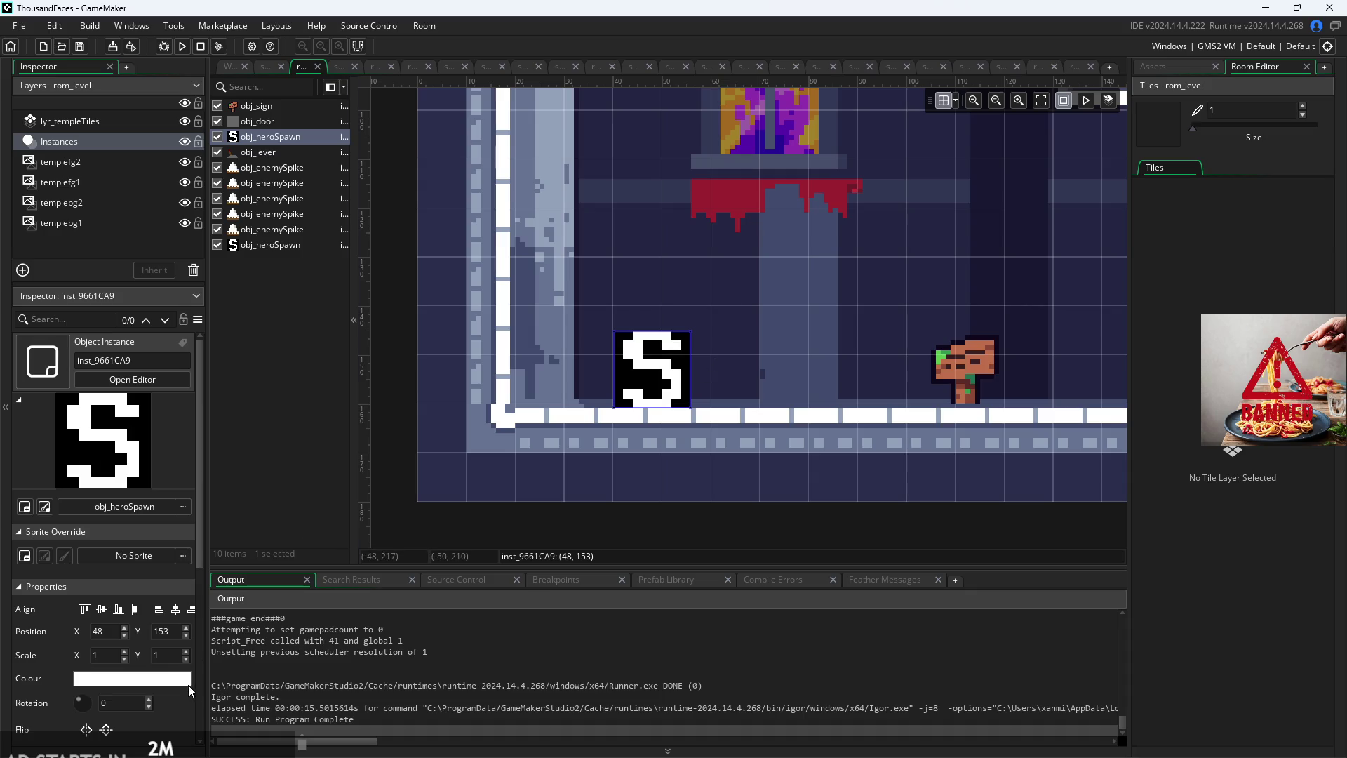
pyautogui.scroll(-3, 185, 688)
pyautogui.scroll(-3, 786, 353)
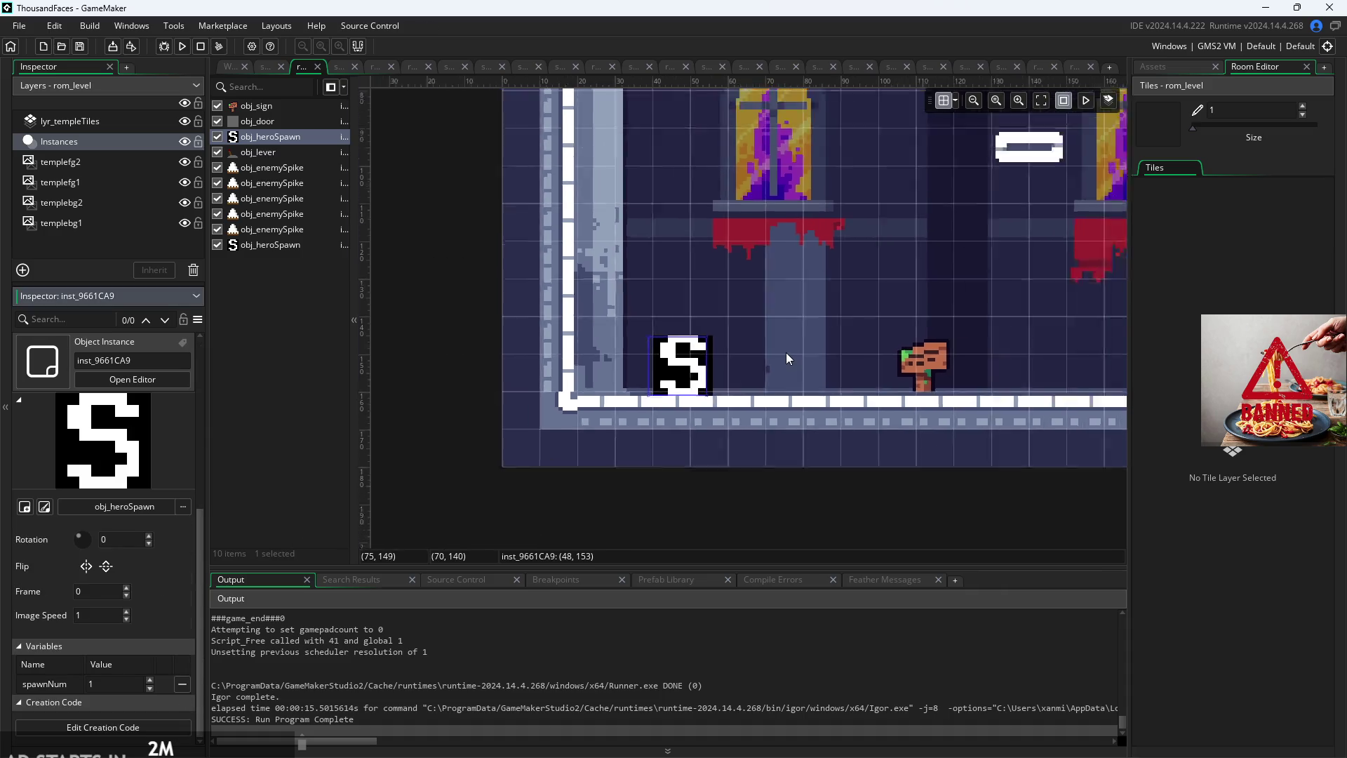
pyautogui.click(1159, 69)
pyautogui.doubleClick(1201, 455)
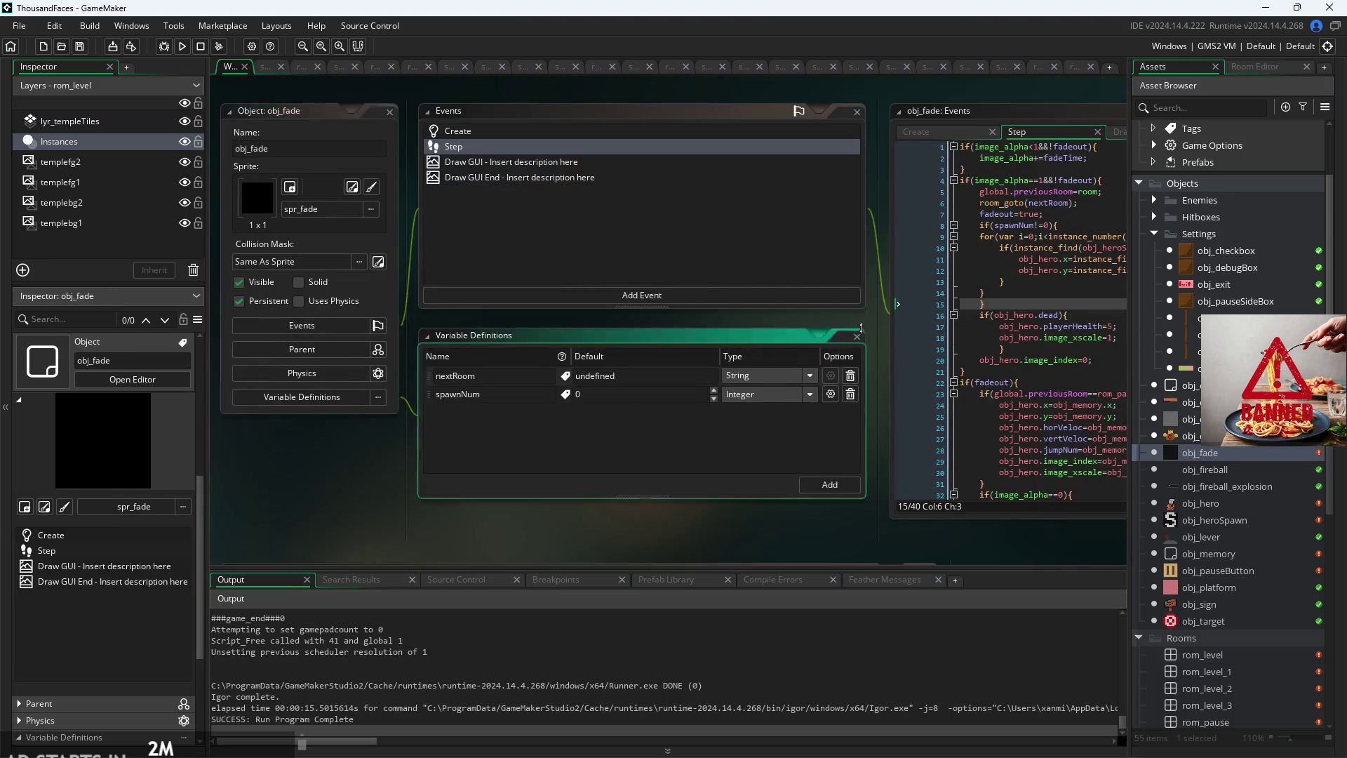
pyautogui.scroll(3, 1010, 281)
pyautogui.click(647, 318)
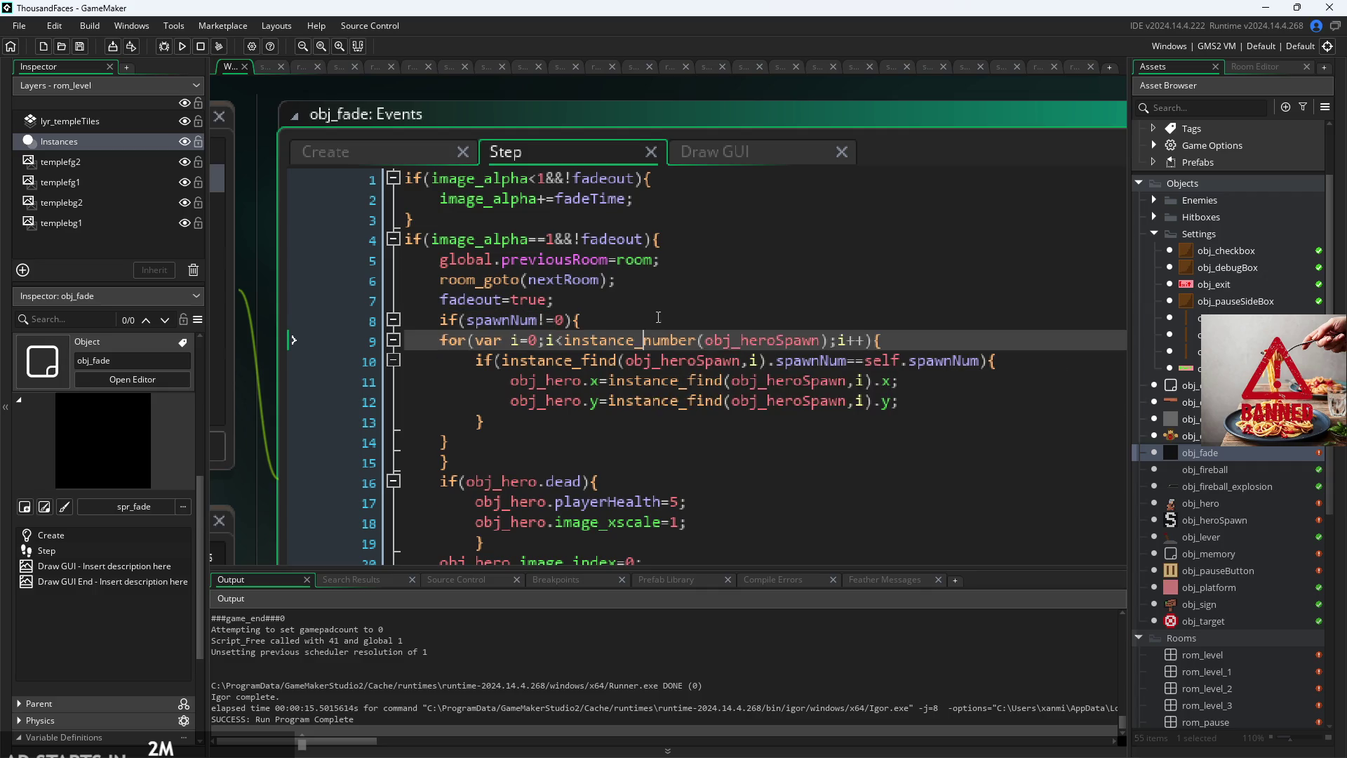
pyautogui.moveTo(629, 332)
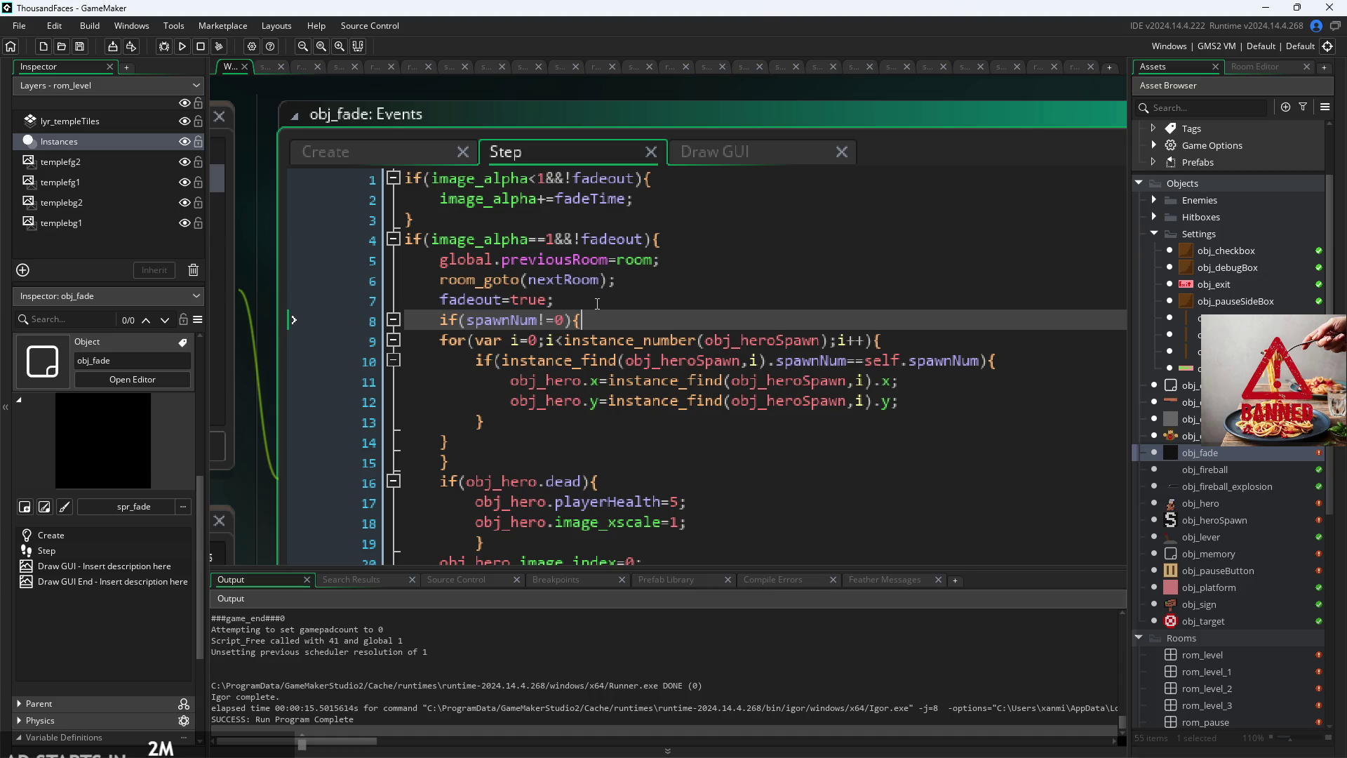
pyautogui.click(902, 359)
pyautogui.click(960, 378)
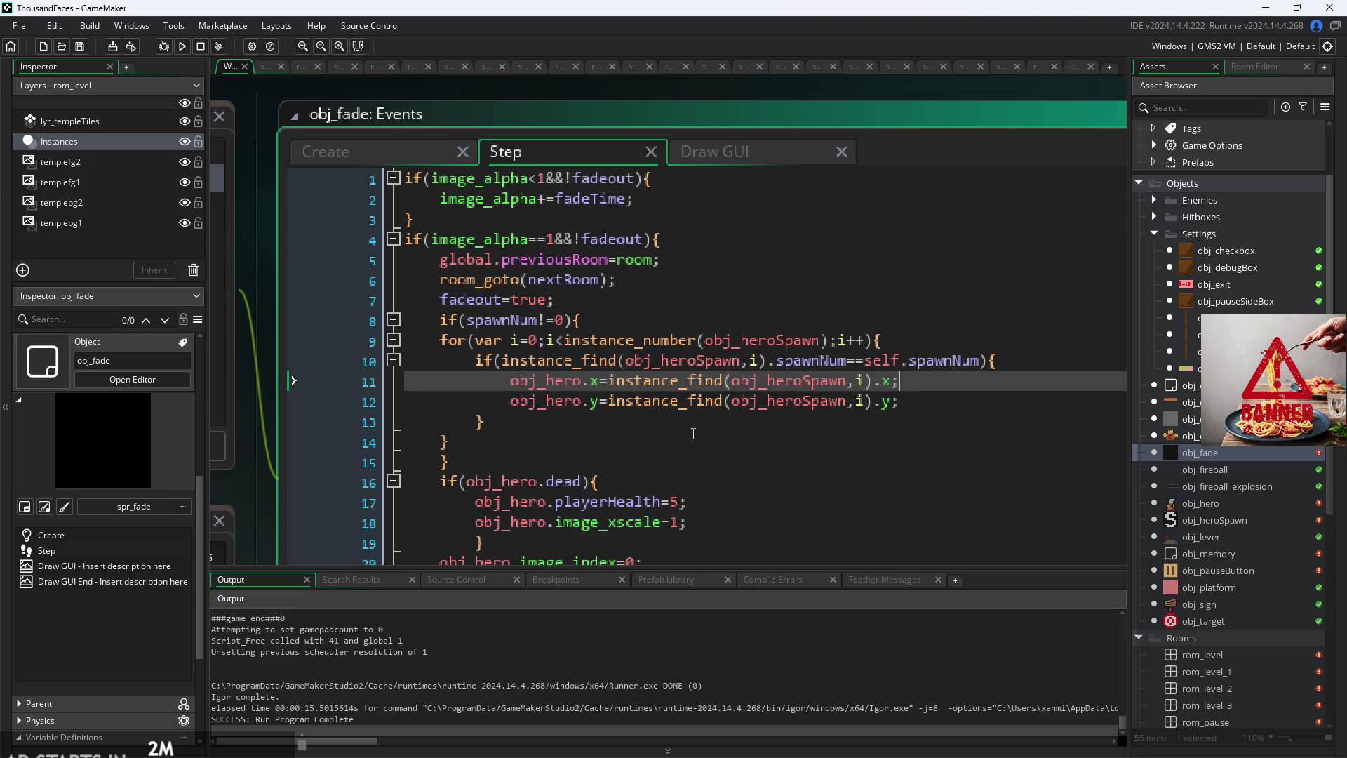
pyautogui.click(693, 428)
pyautogui.scroll(-2, 723, 336)
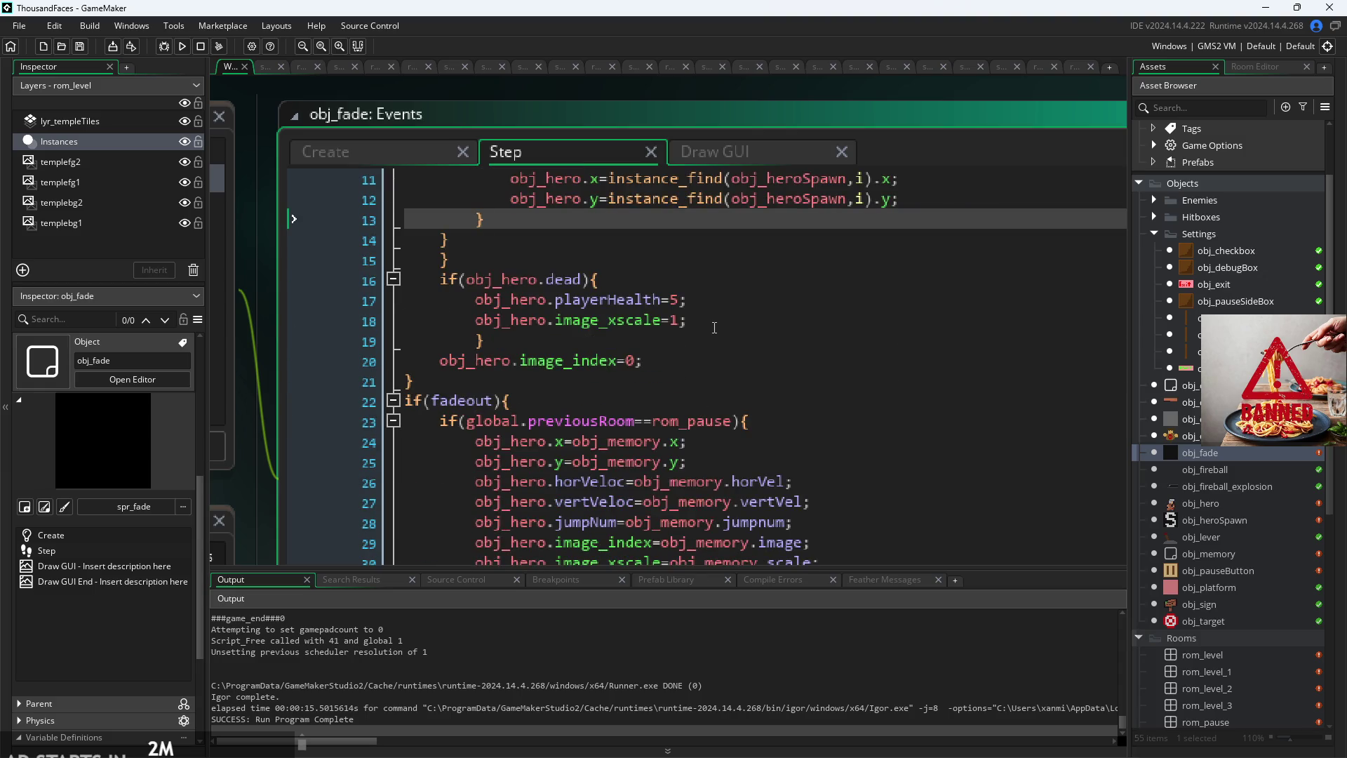
pyautogui.click(687, 402)
pyautogui.click(737, 354)
pyautogui.click(747, 341)
pyautogui.click(763, 320)
pyautogui.click(773, 300)
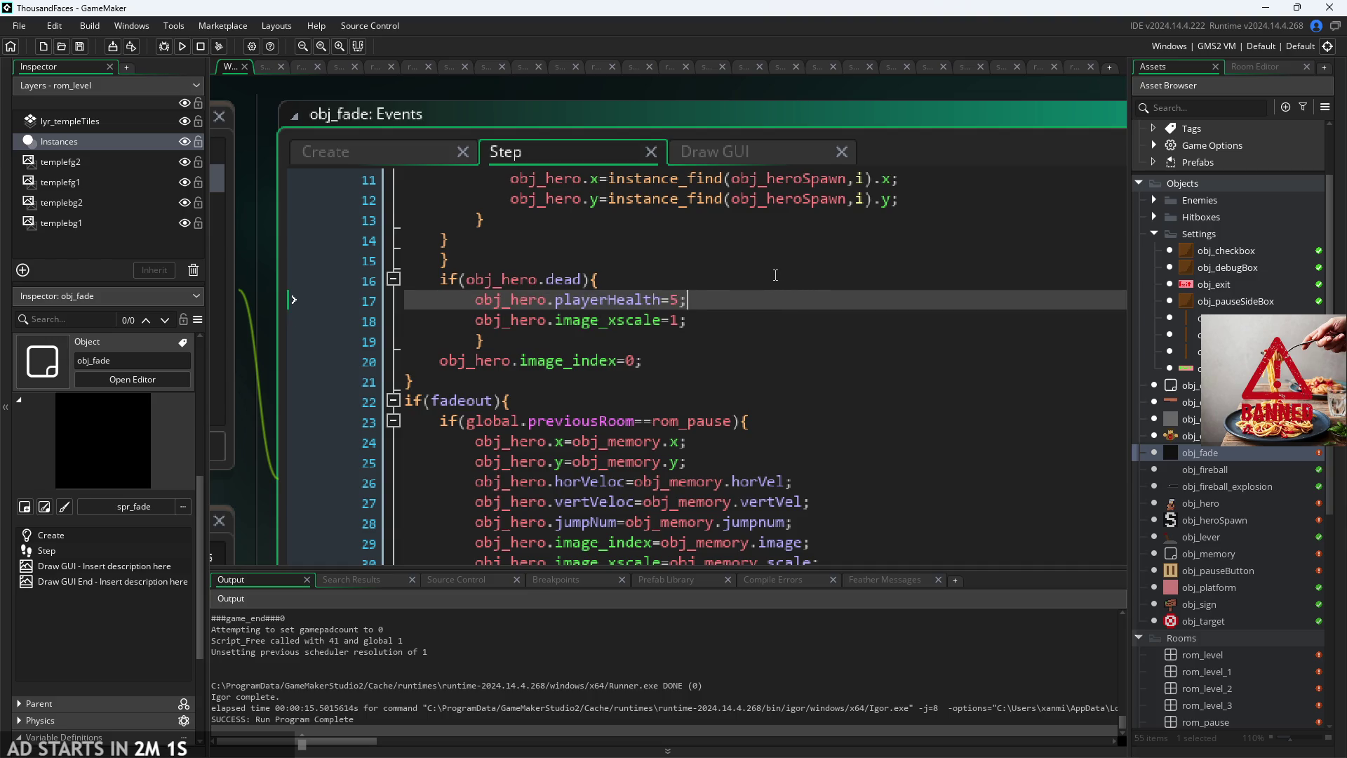
pyautogui.scroll(2, 775, 274)
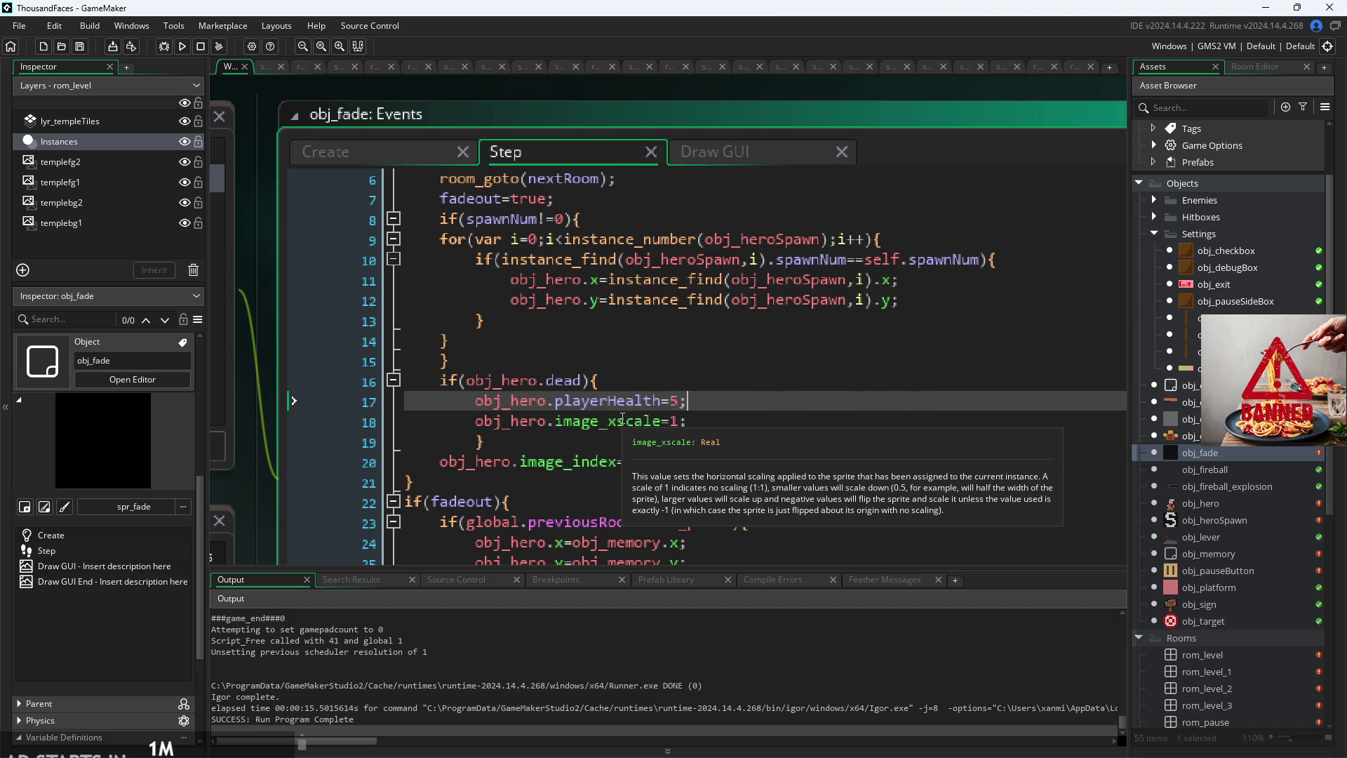
pyautogui.click(181, 45)
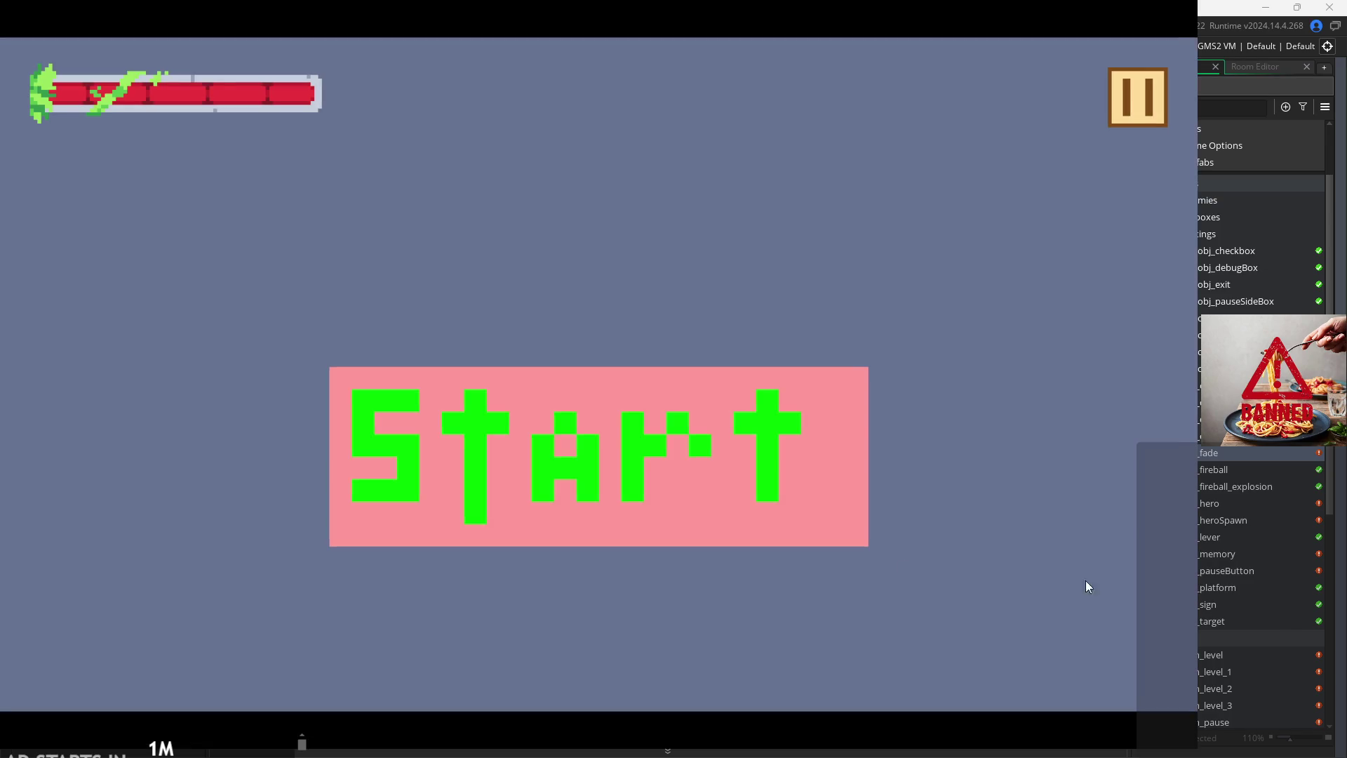
pyautogui.click(1140, 120)
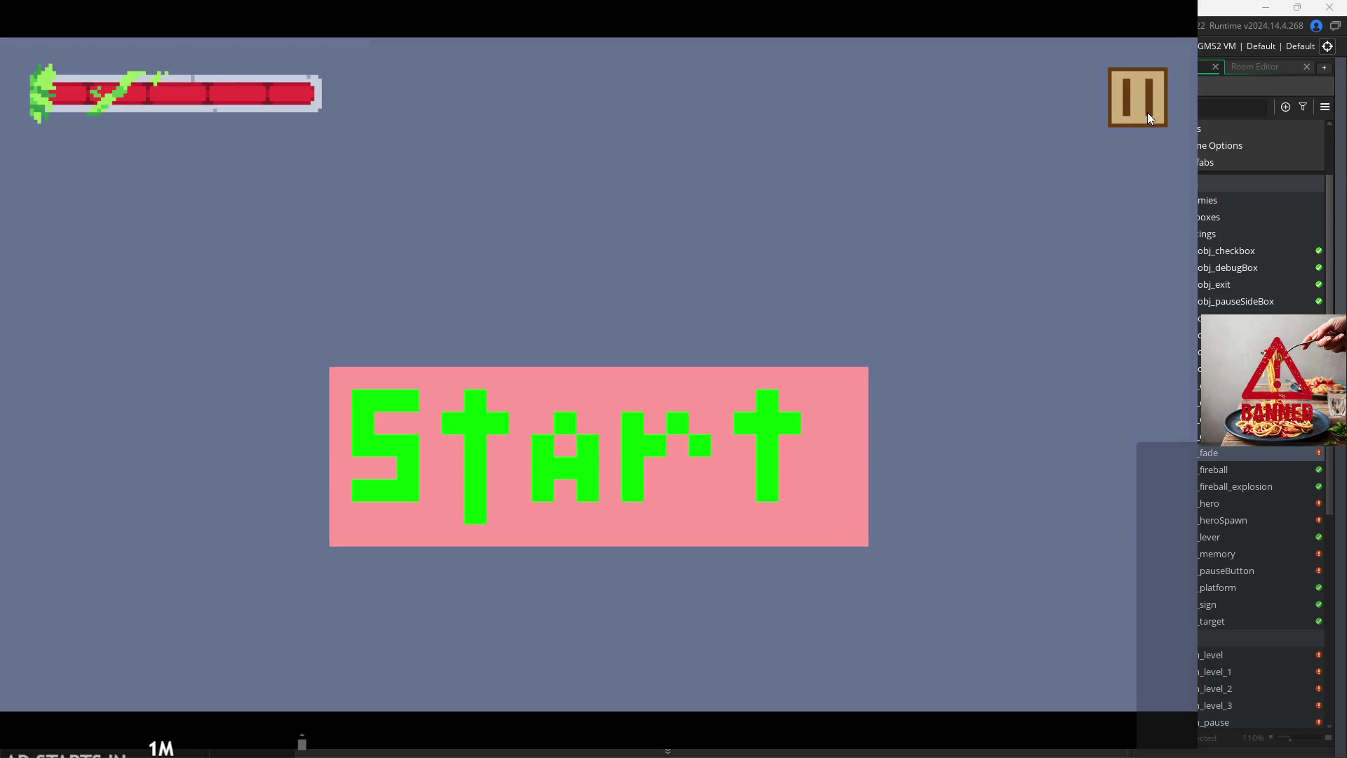
pyautogui.click(235, 219)
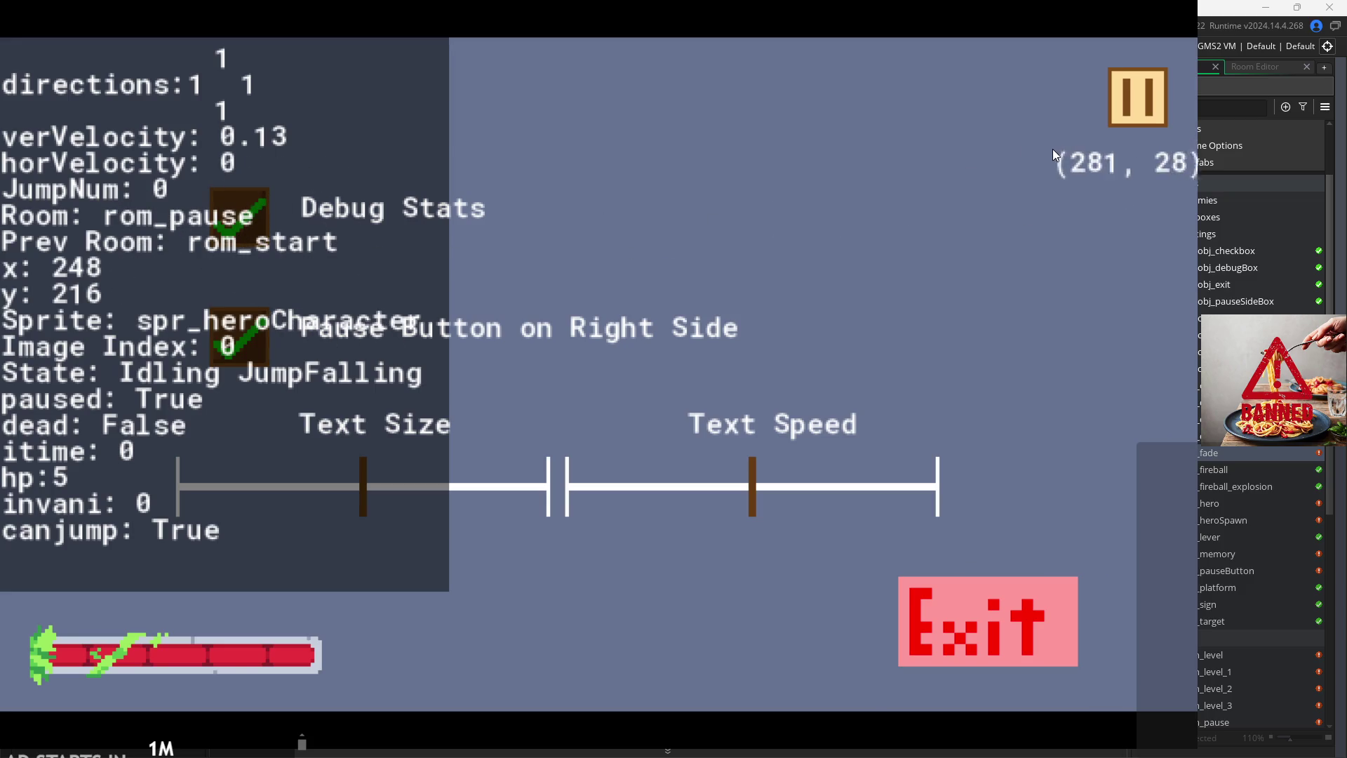
pyautogui.click(1135, 109)
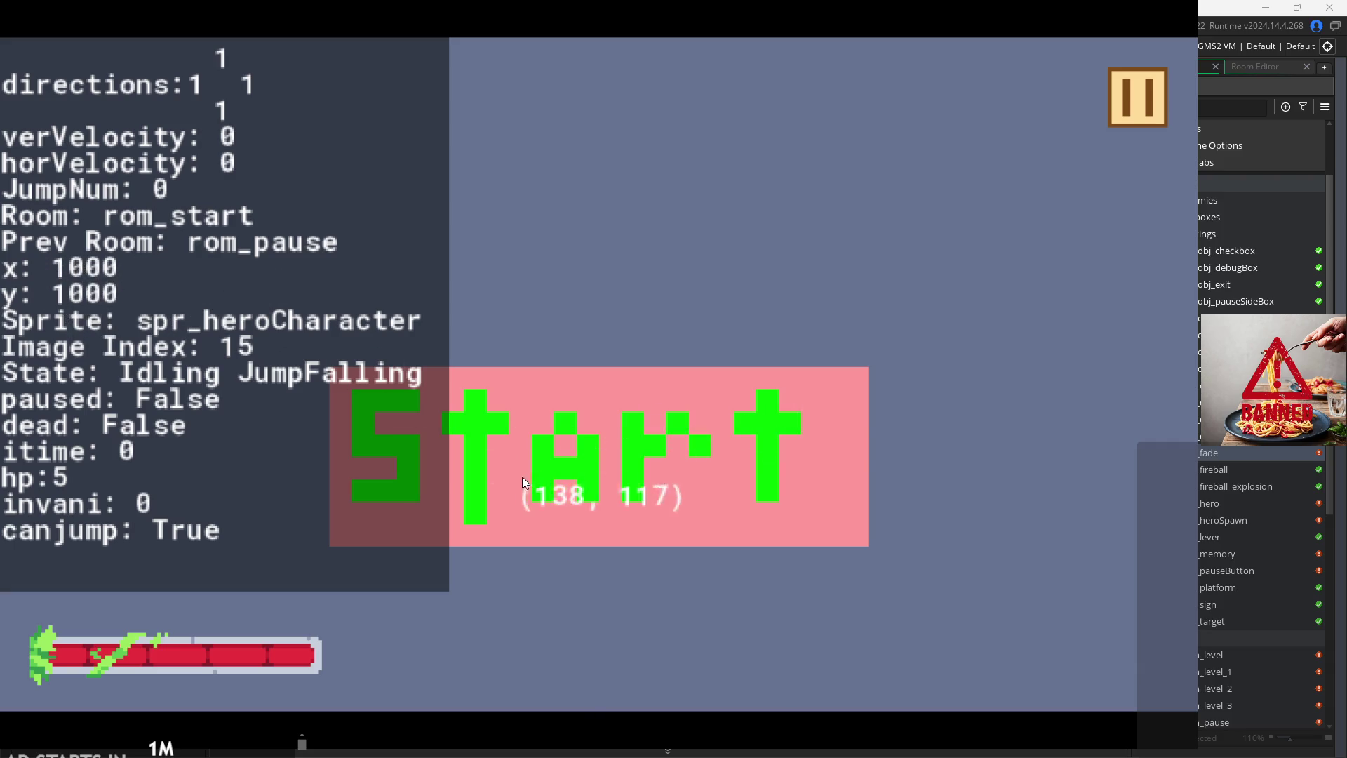
pyautogui.click(541, 467)
pyautogui.press('space')
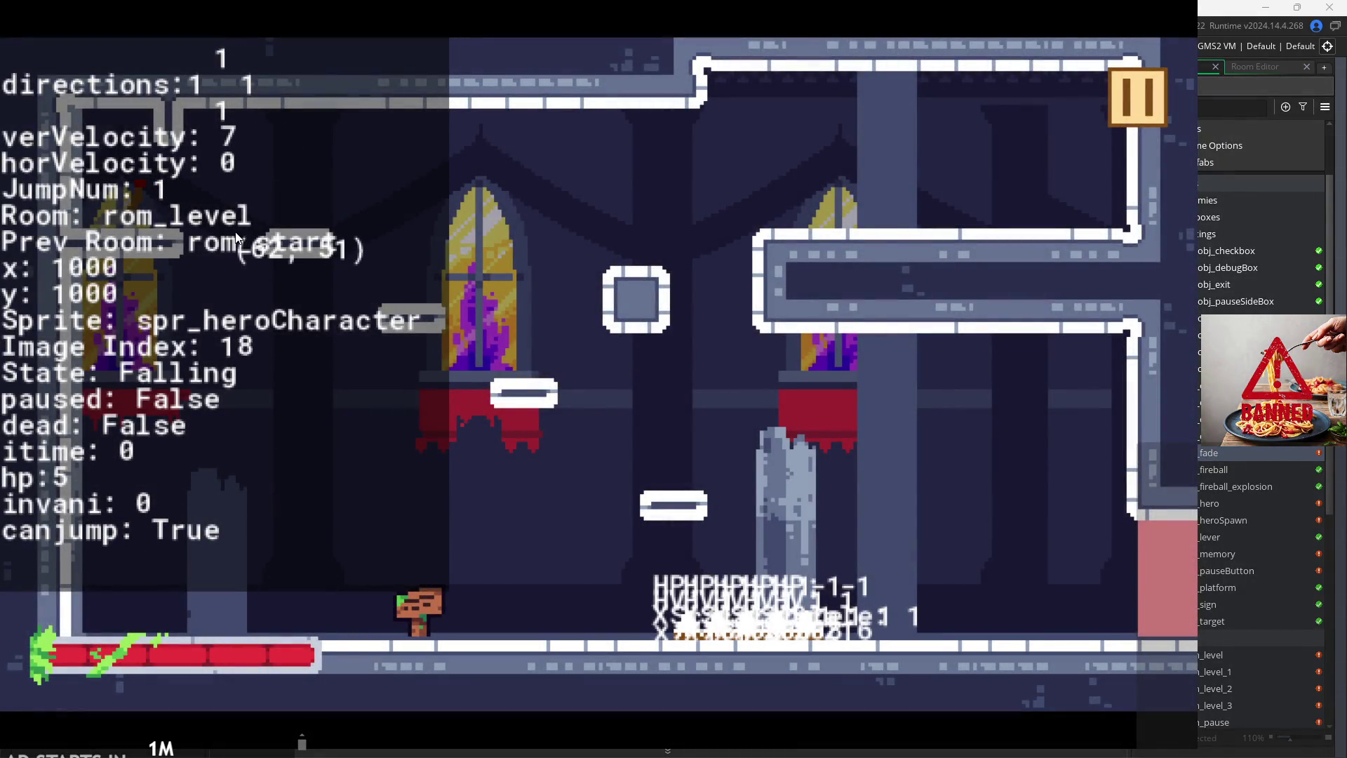
pyautogui.press('Right')
pyautogui.press('Left')
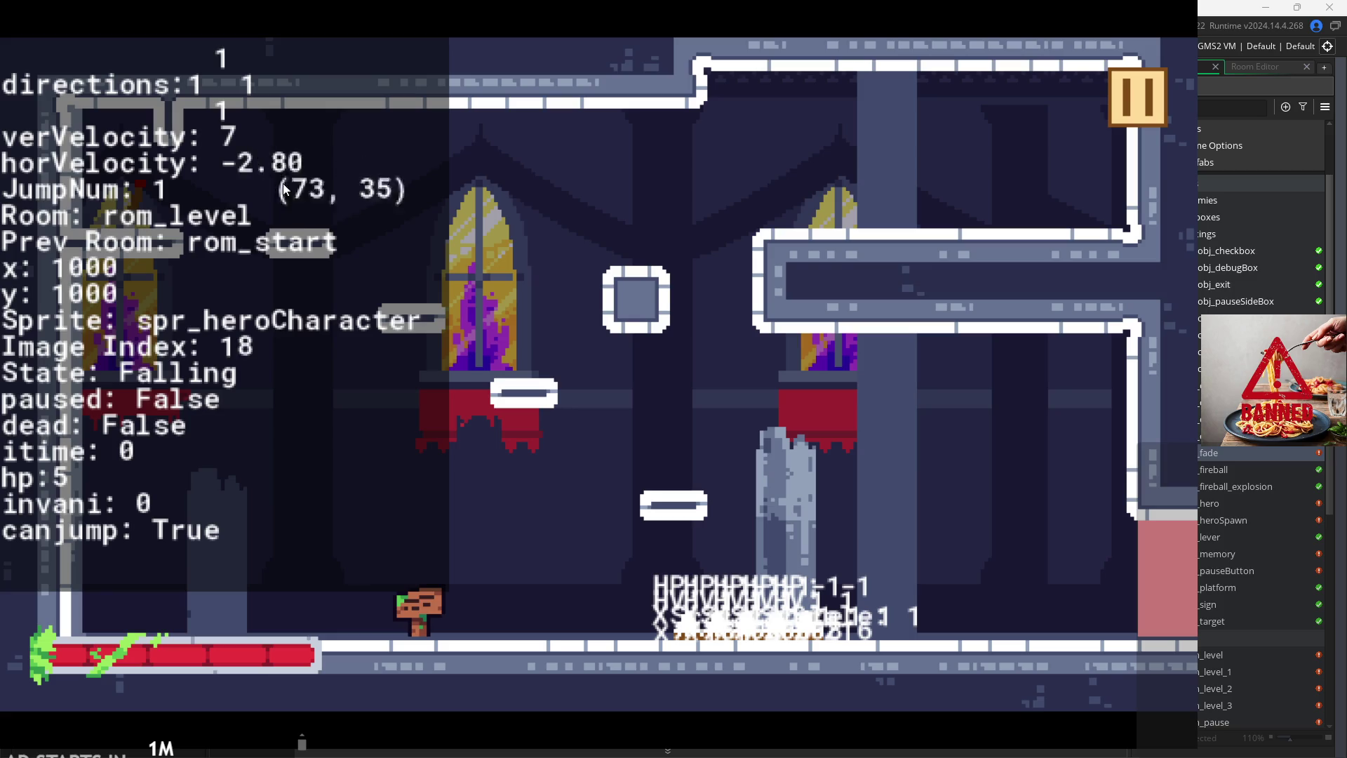
pyautogui.press('Right')
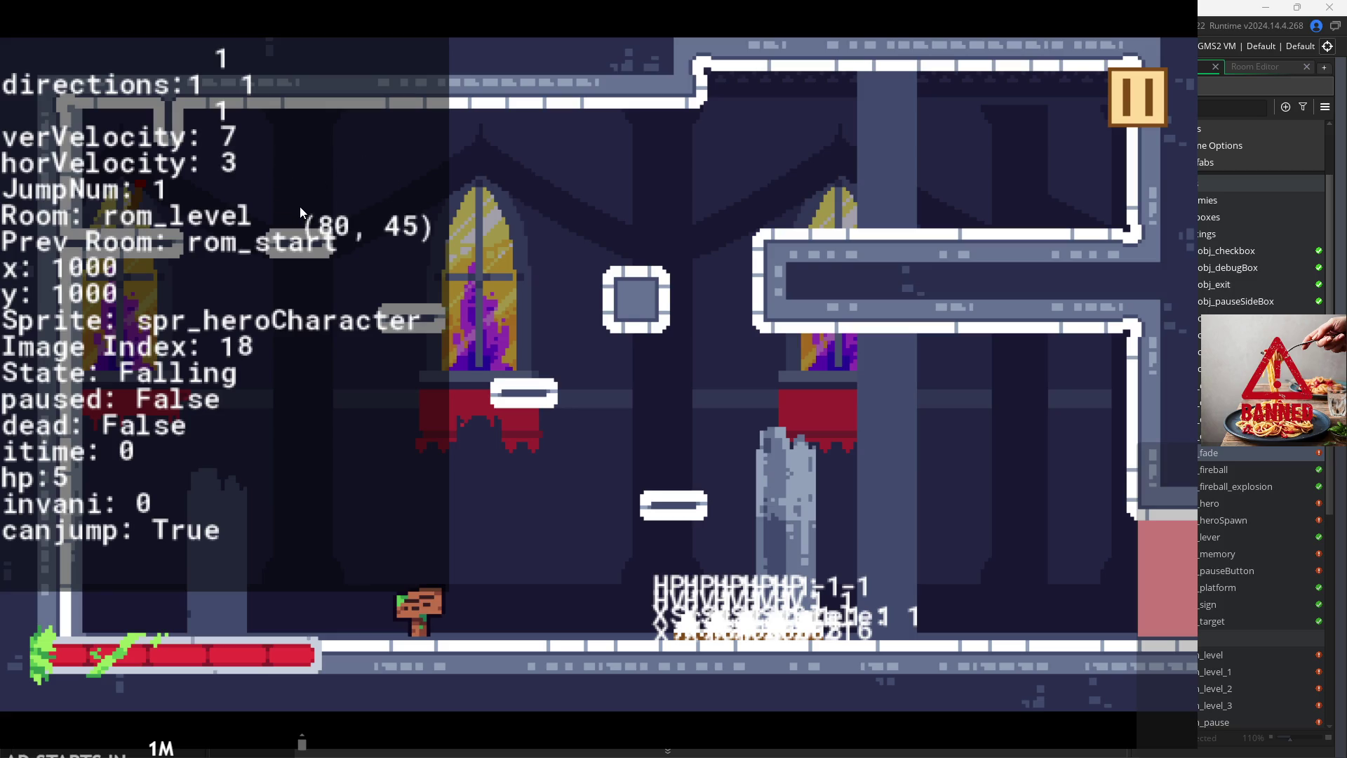
pyautogui.press('Left')
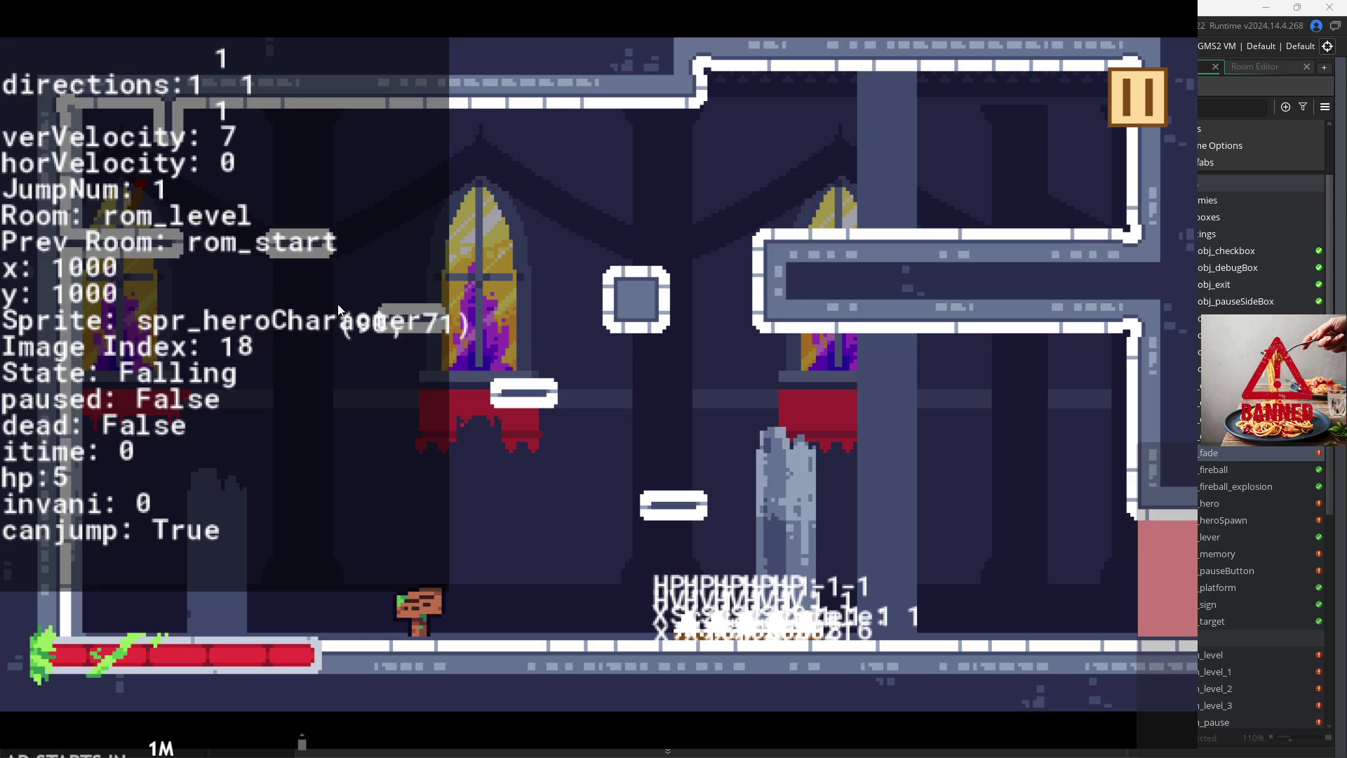
pyautogui.click(1124, 104)
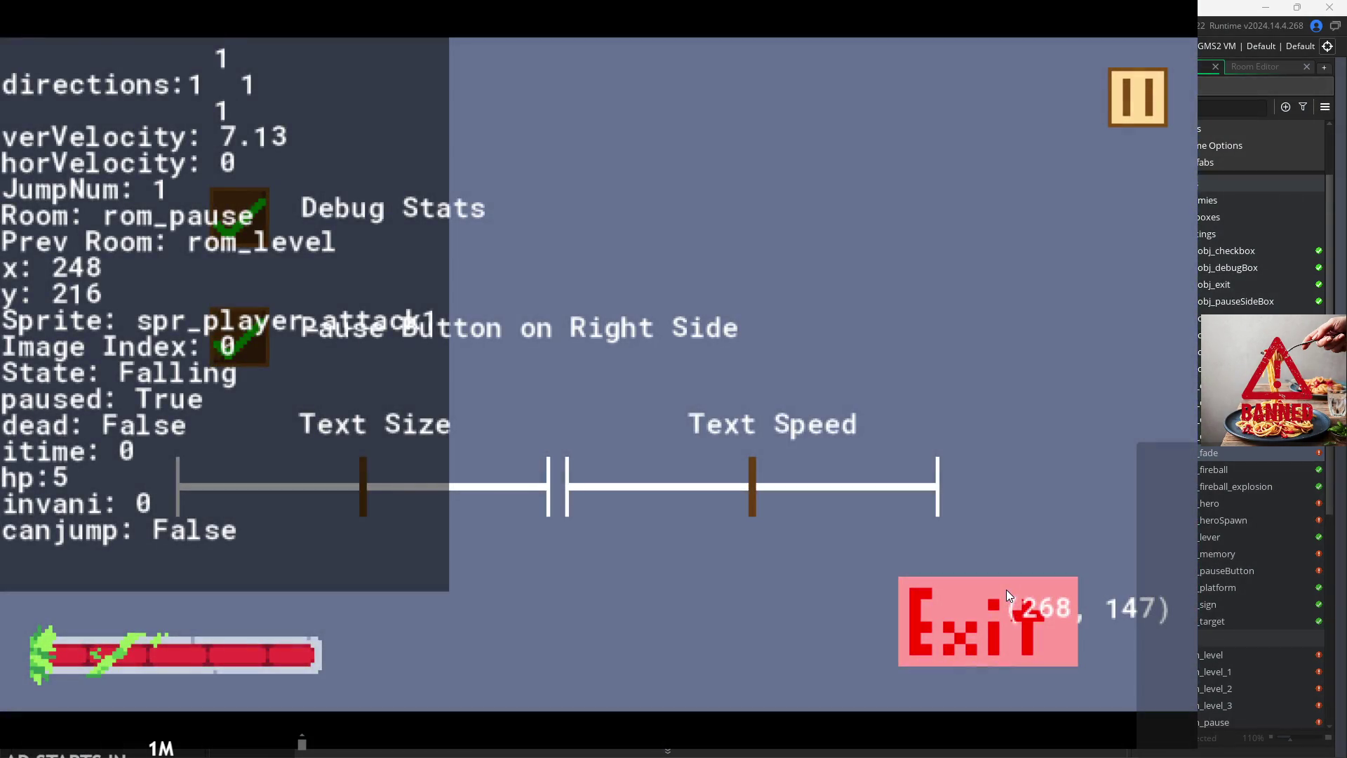
pyautogui.click(1007, 590)
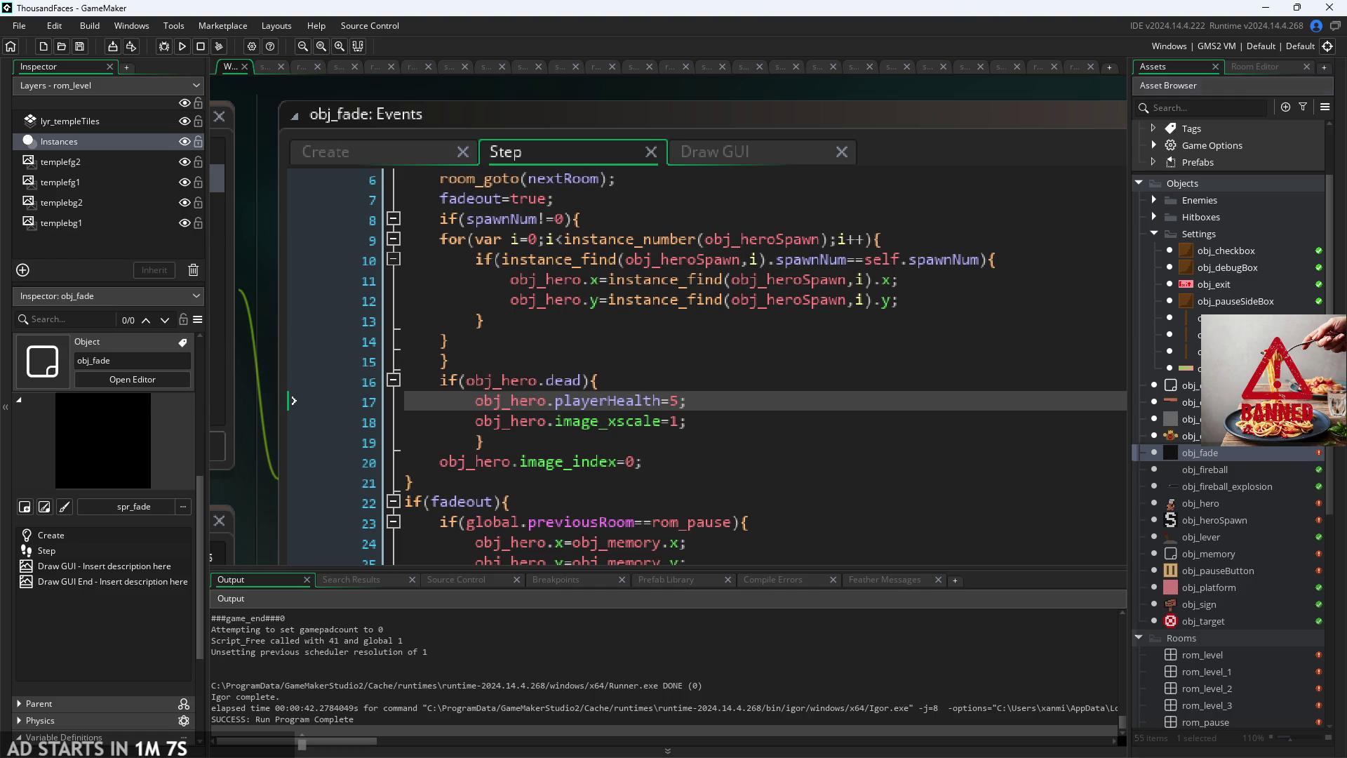
# Step: Examine obj_start's instance_create_layer call, checking the obj_fade, rom_level and spawnNum 1 arguments
pyautogui.doubleClick(1263, 367)
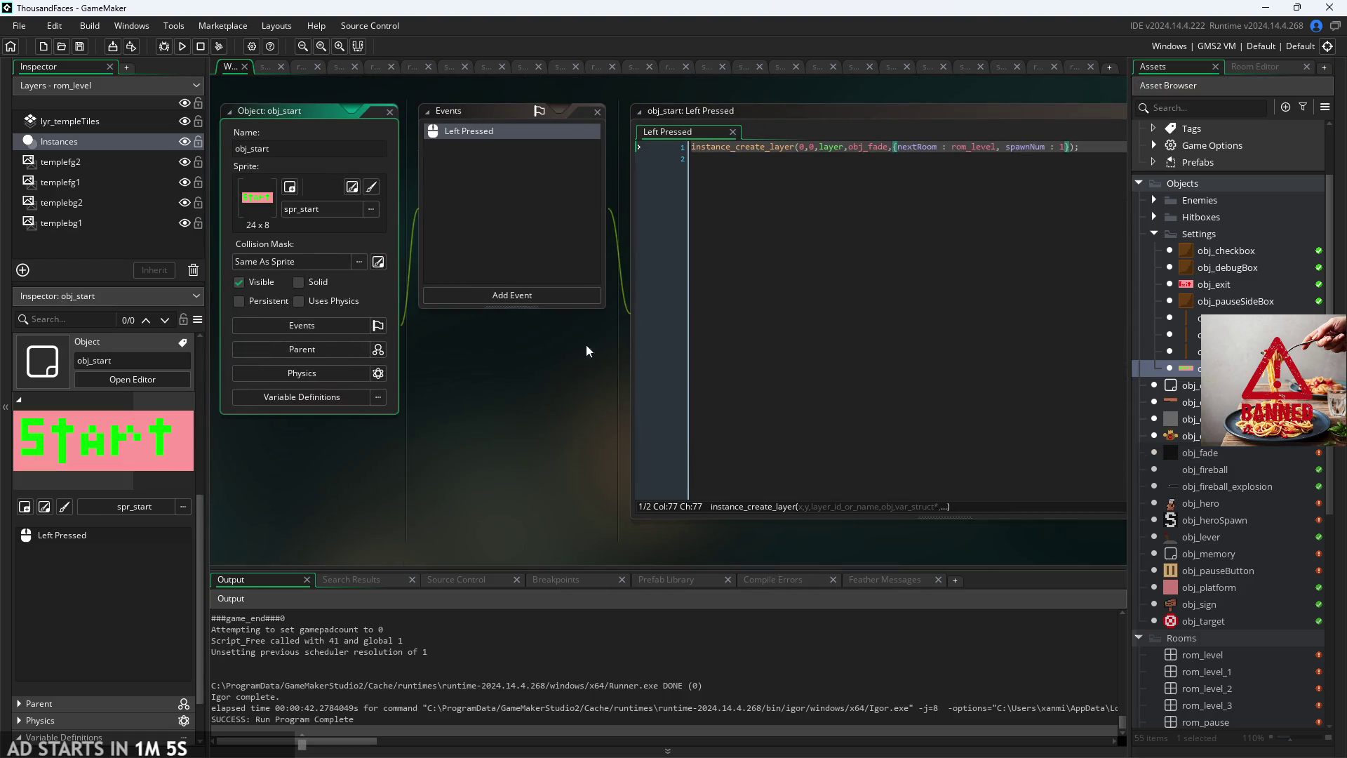
pyautogui.click(682, 190)
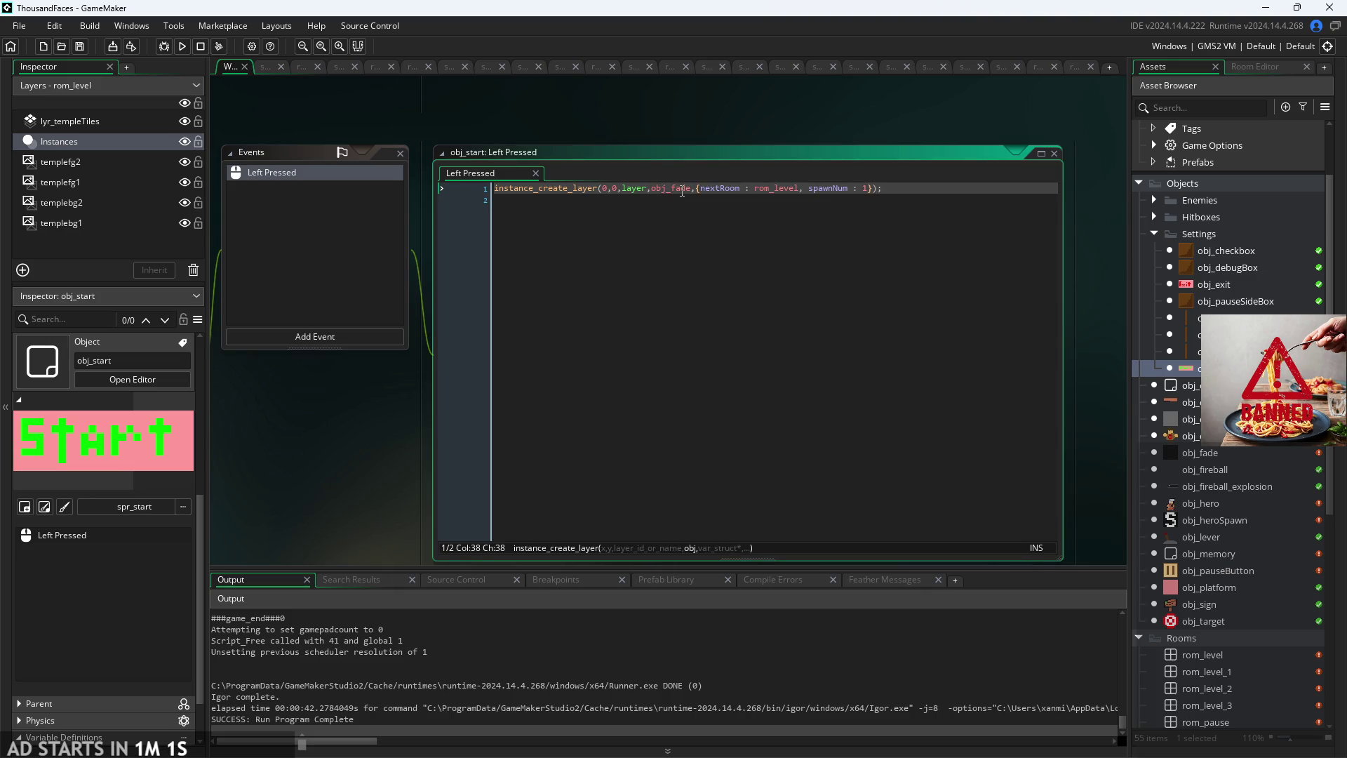
pyautogui.click(638, 188)
pyautogui.moveTo(657, 115); pyautogui.dragTo(616, 127)
pyautogui.scroll(2, 616, 127)
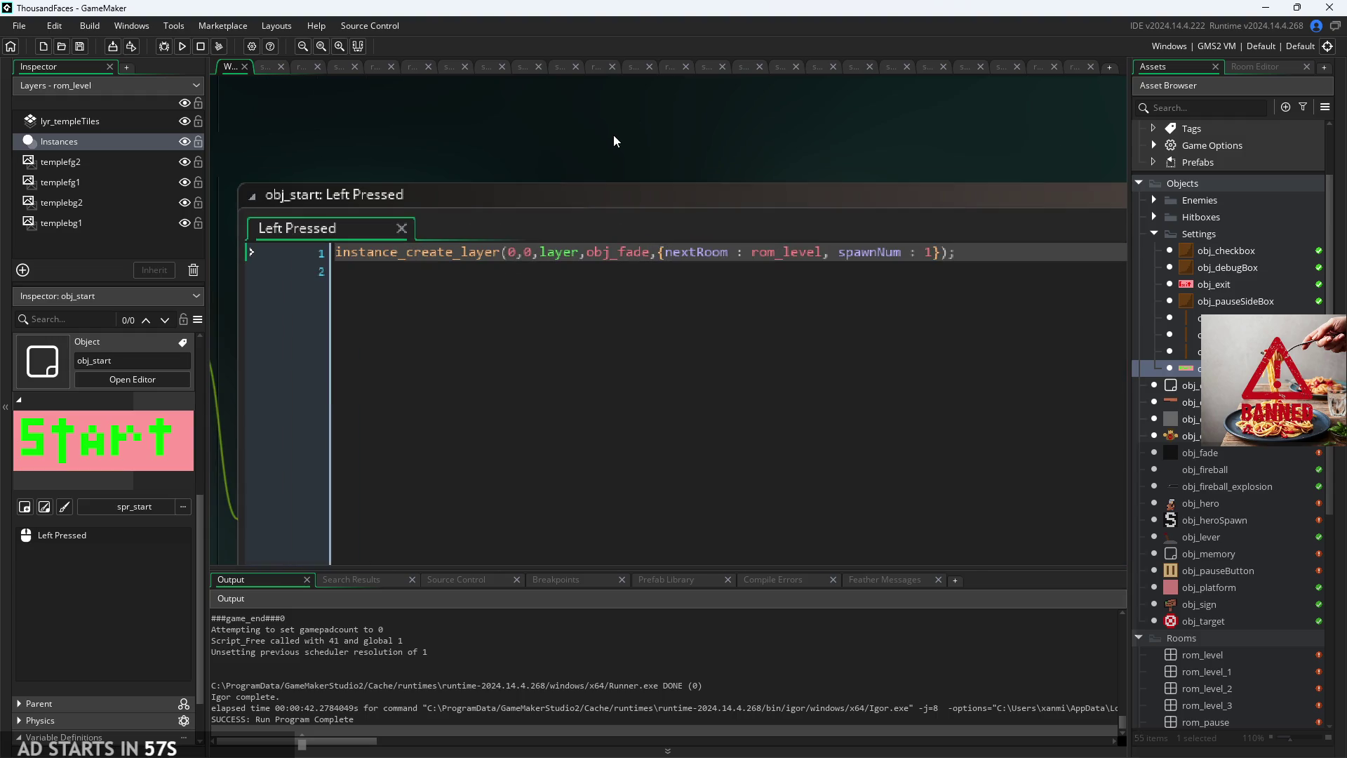
pyautogui.click(962, 245)
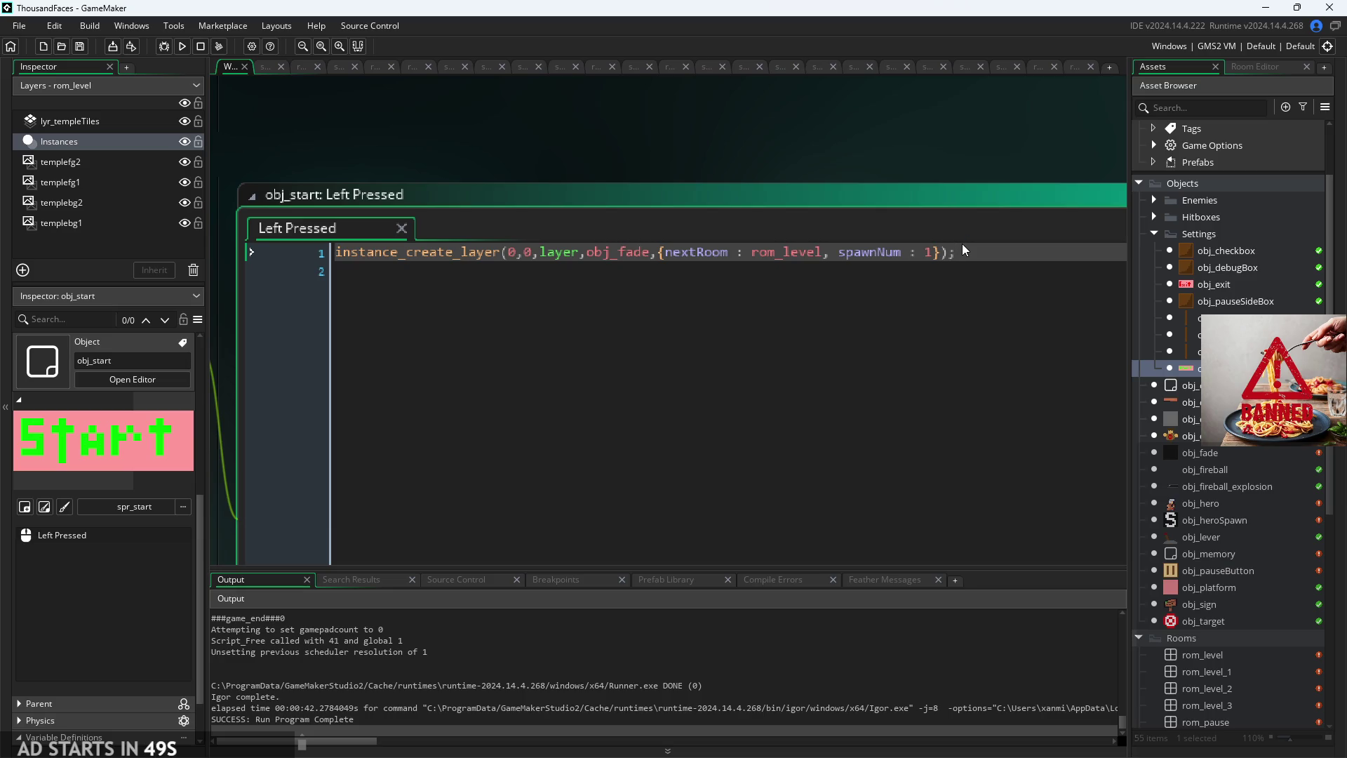
pyautogui.click(862, 252)
pyautogui.scroll(2, 789, 241)
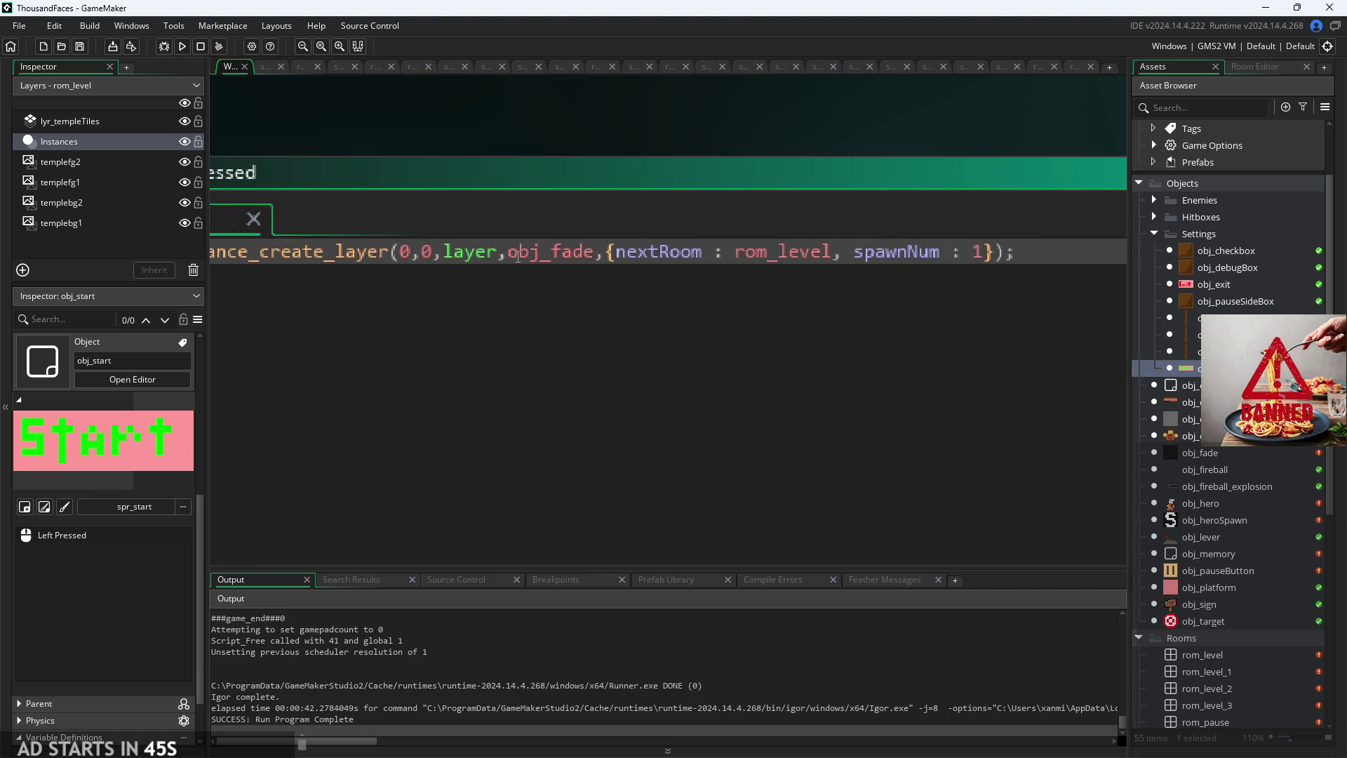
pyautogui.scroll(-2, 529, 252)
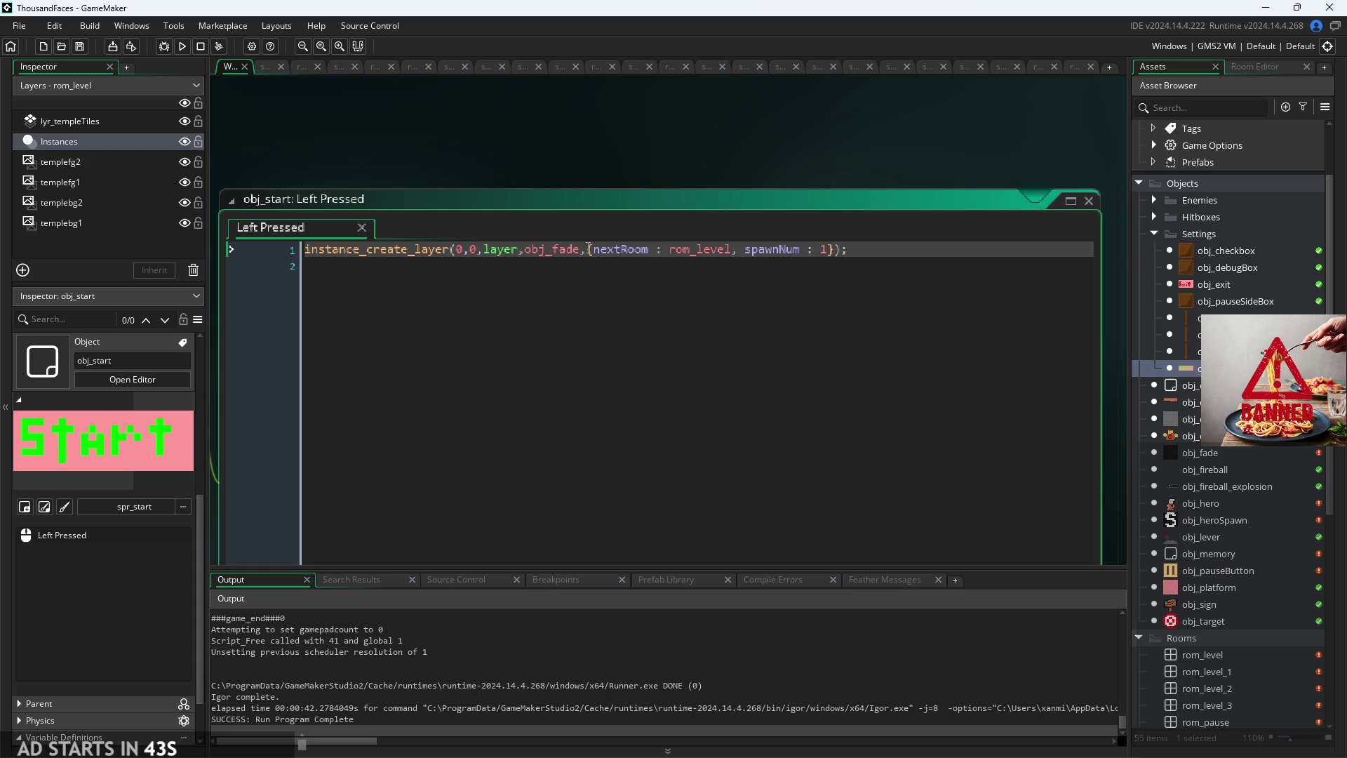
pyautogui.click(822, 261)
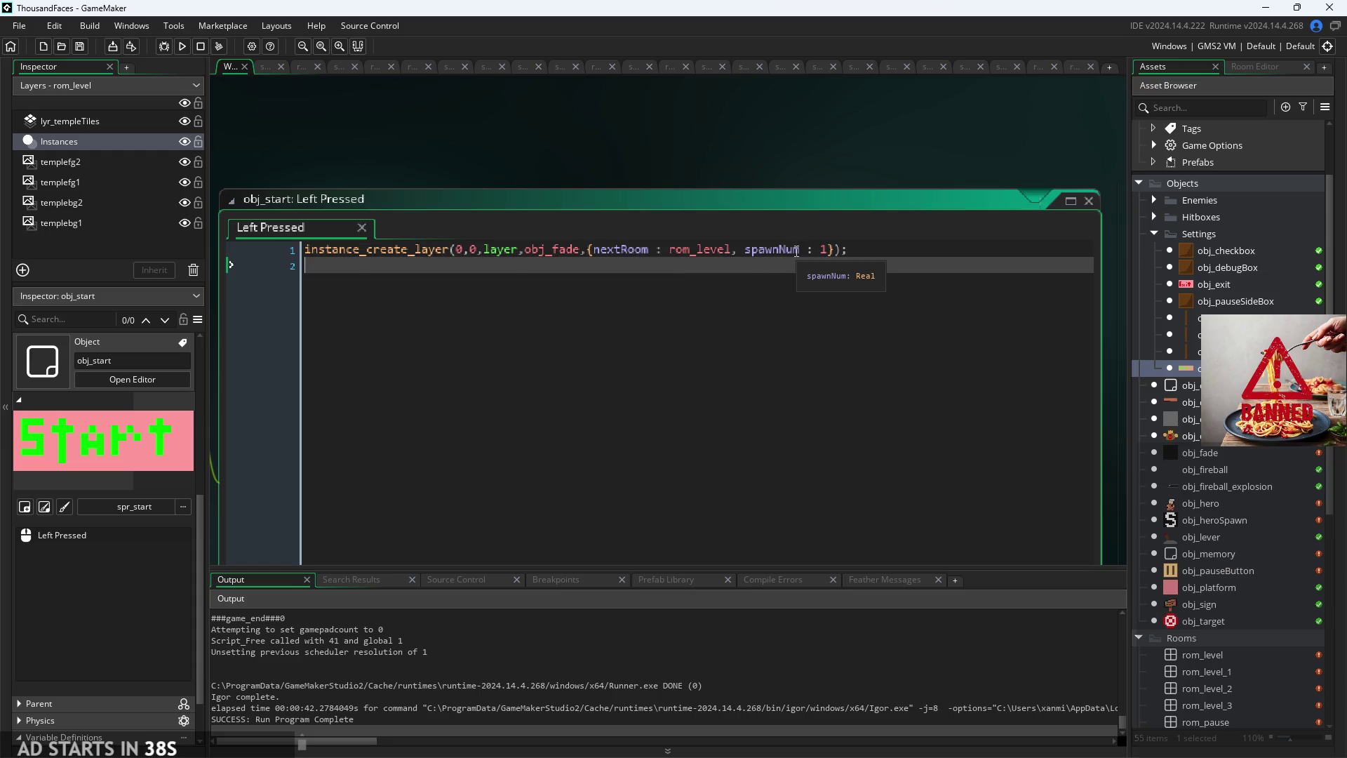
pyautogui.click(798, 249)
pyautogui.scroll(2, 798, 249)
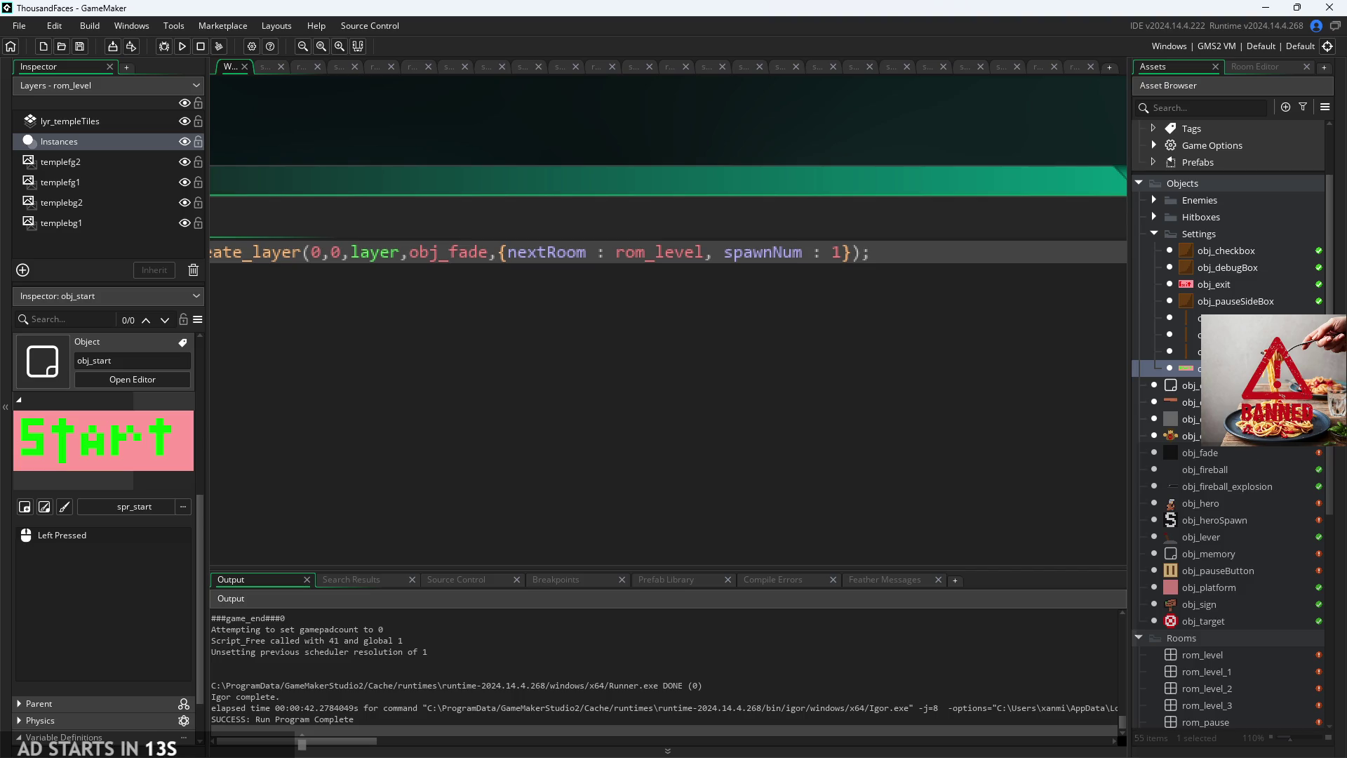
pyautogui.doubleClick(1236, 449)
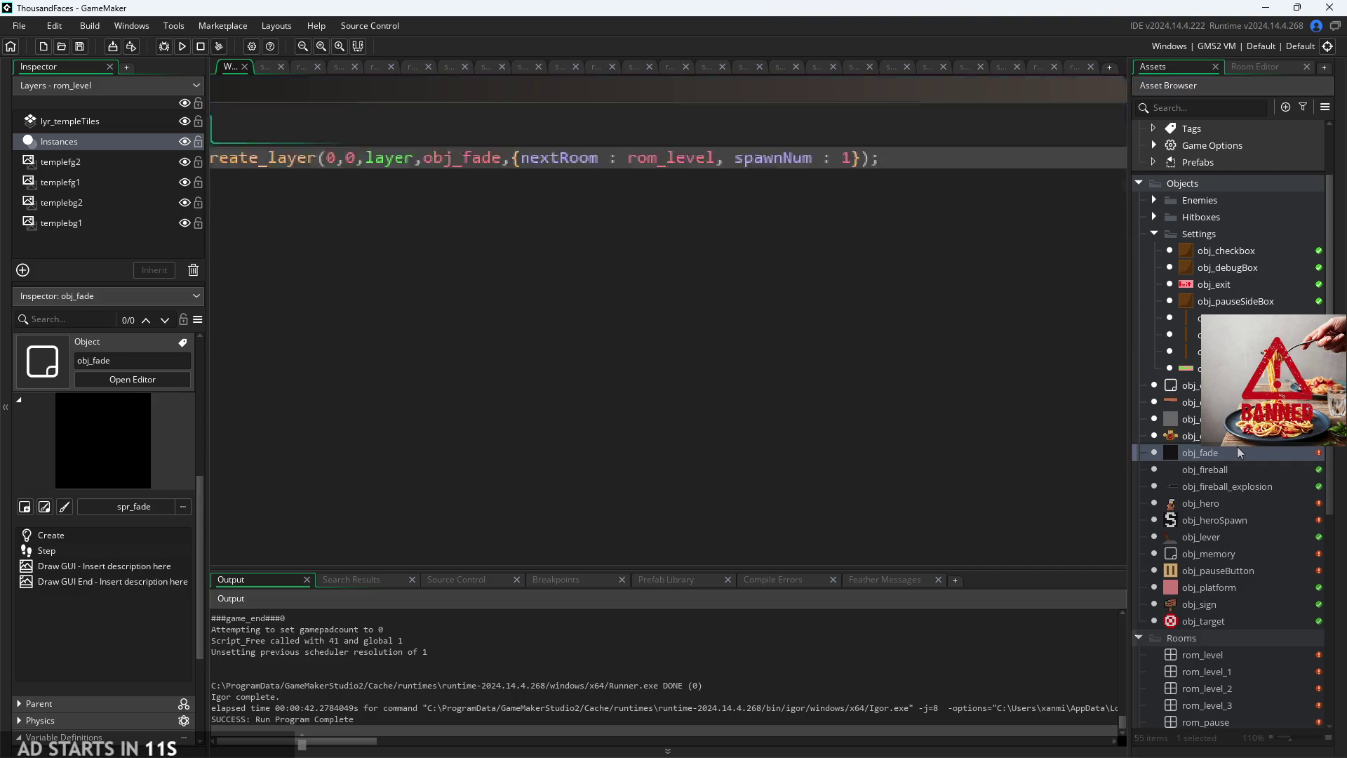
# Step: Add show_debug_message("Teleported to " + ) on line 11 inside obj_fade's spawnNum match block
pyautogui.scroll(4, 633, 369)
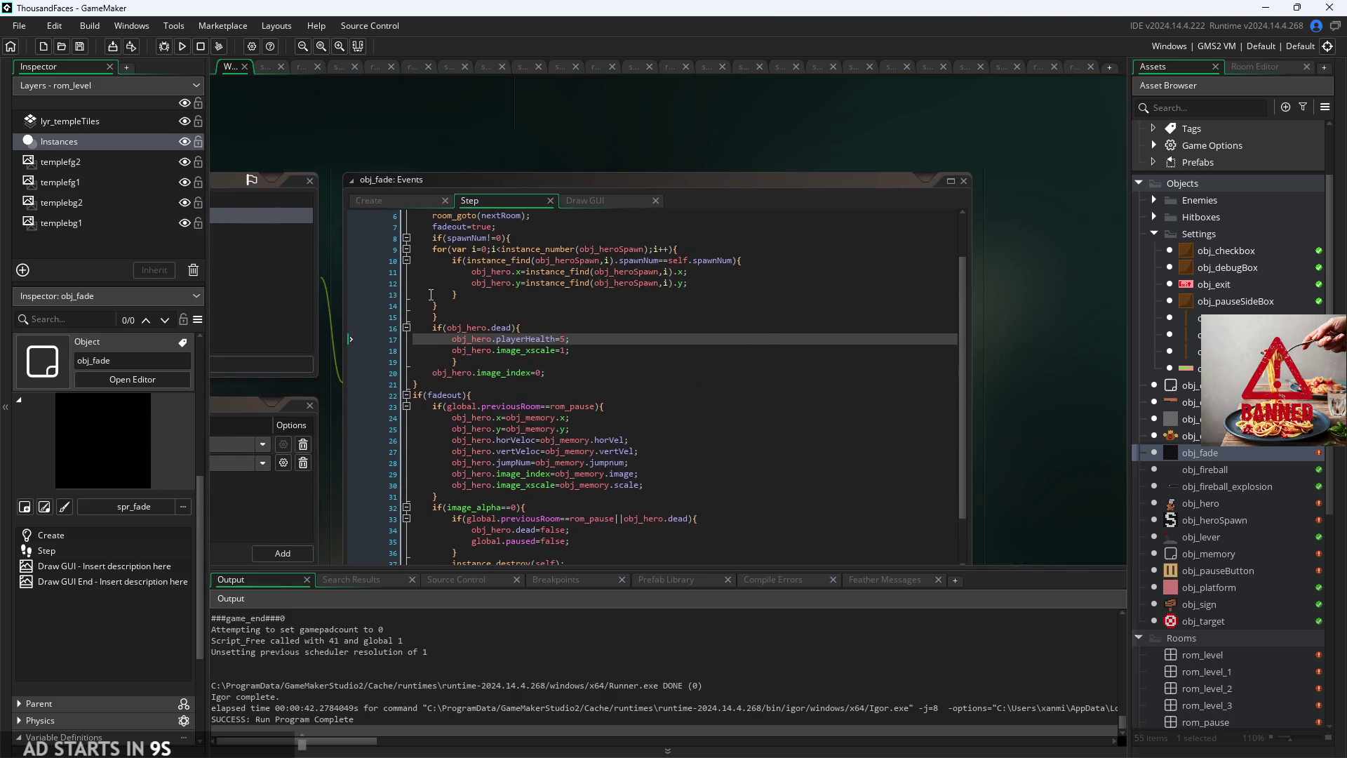
pyautogui.scroll(1, 424, 166)
pyautogui.click(786, 289)
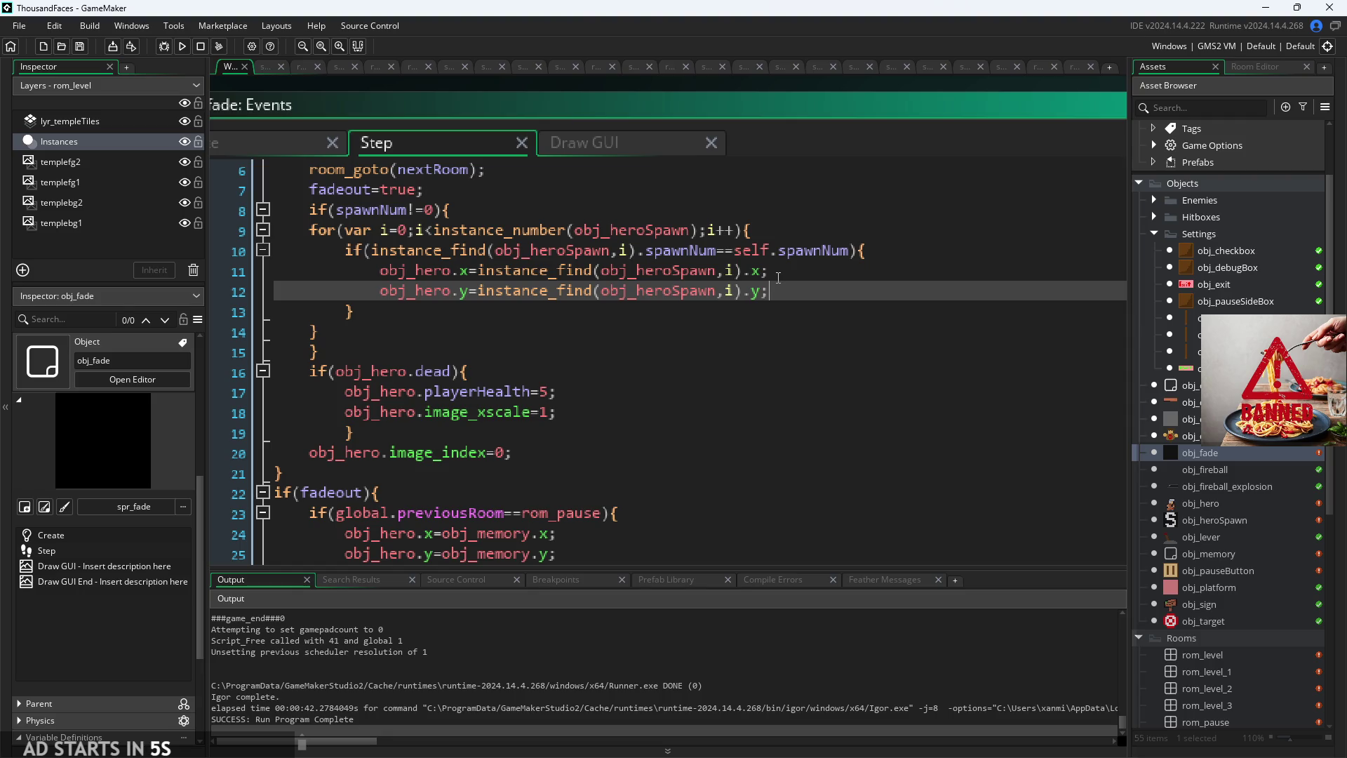
pyautogui.click(903, 247)
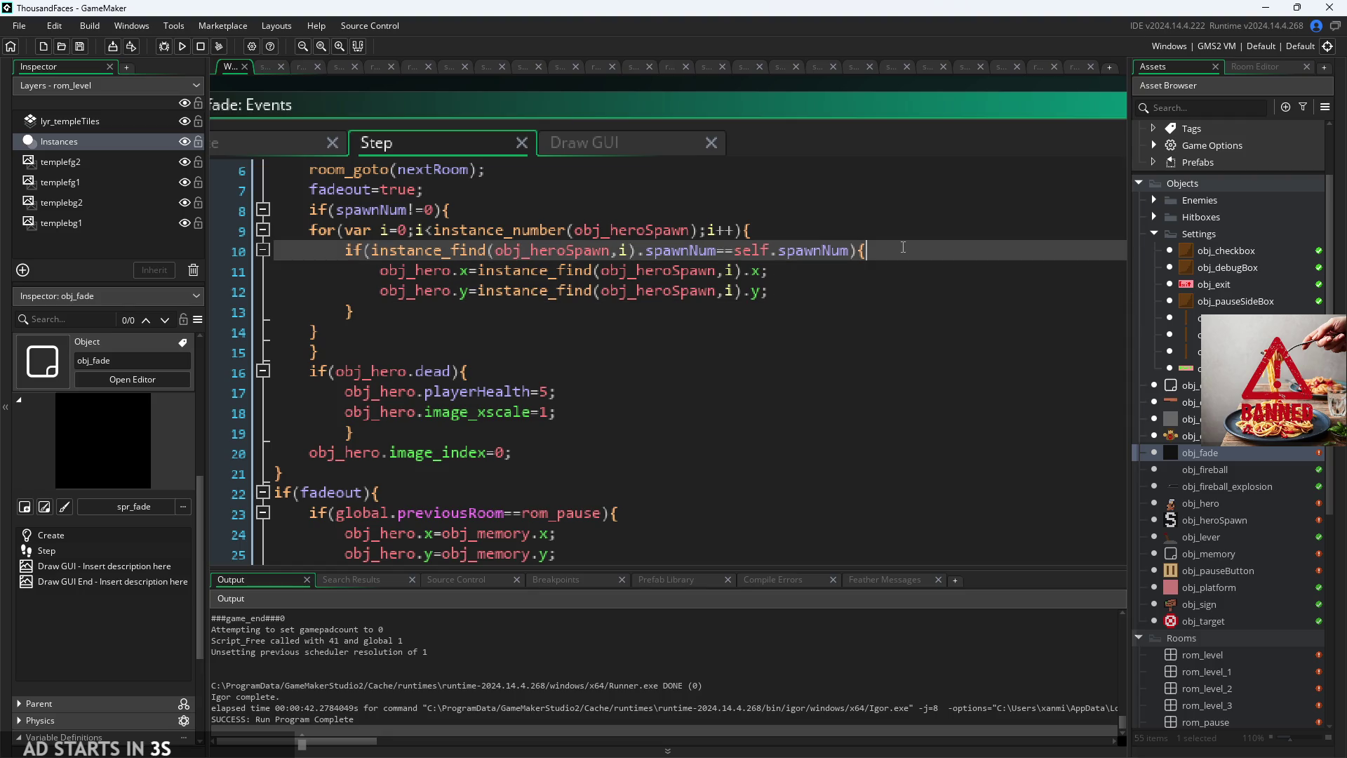
pyautogui.press('Return')
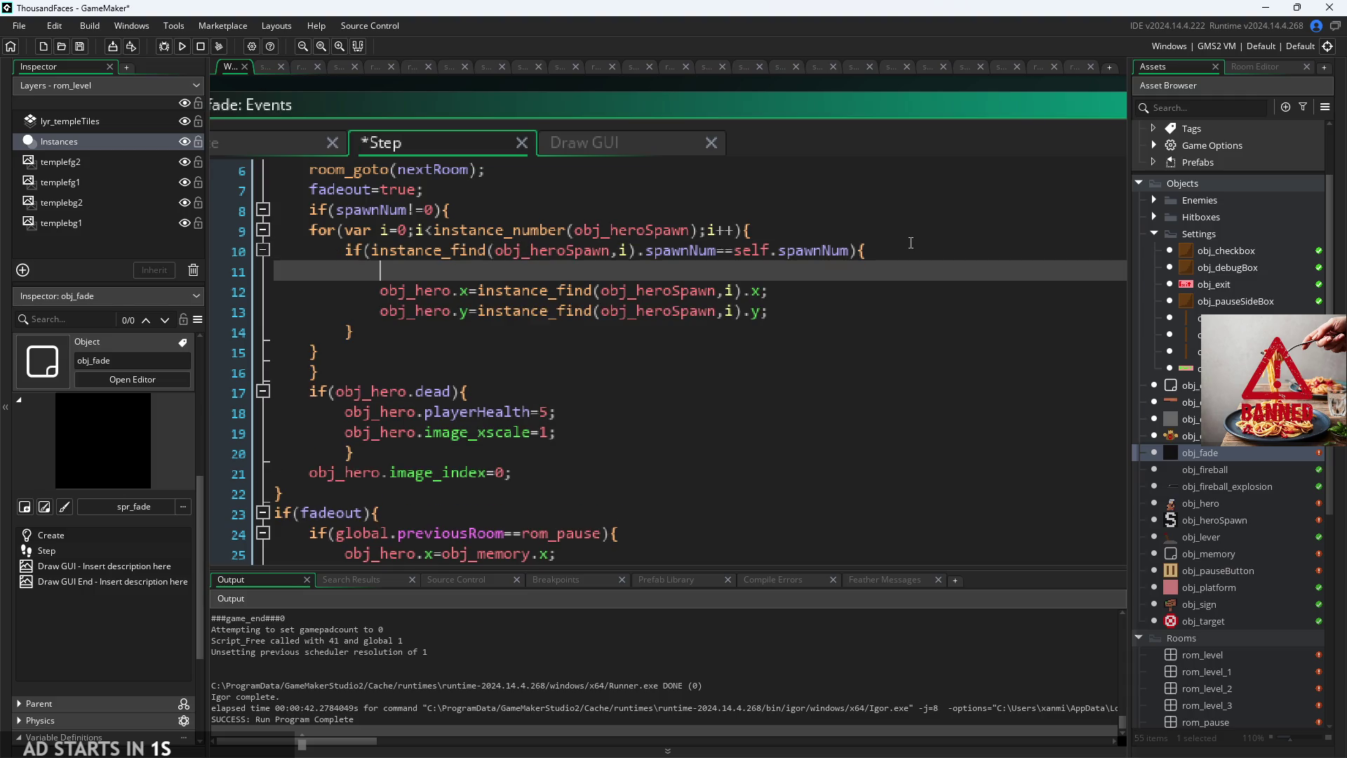
pyautogui.hotkey('ctrl', 'space')
pyautogui.press('Escape')
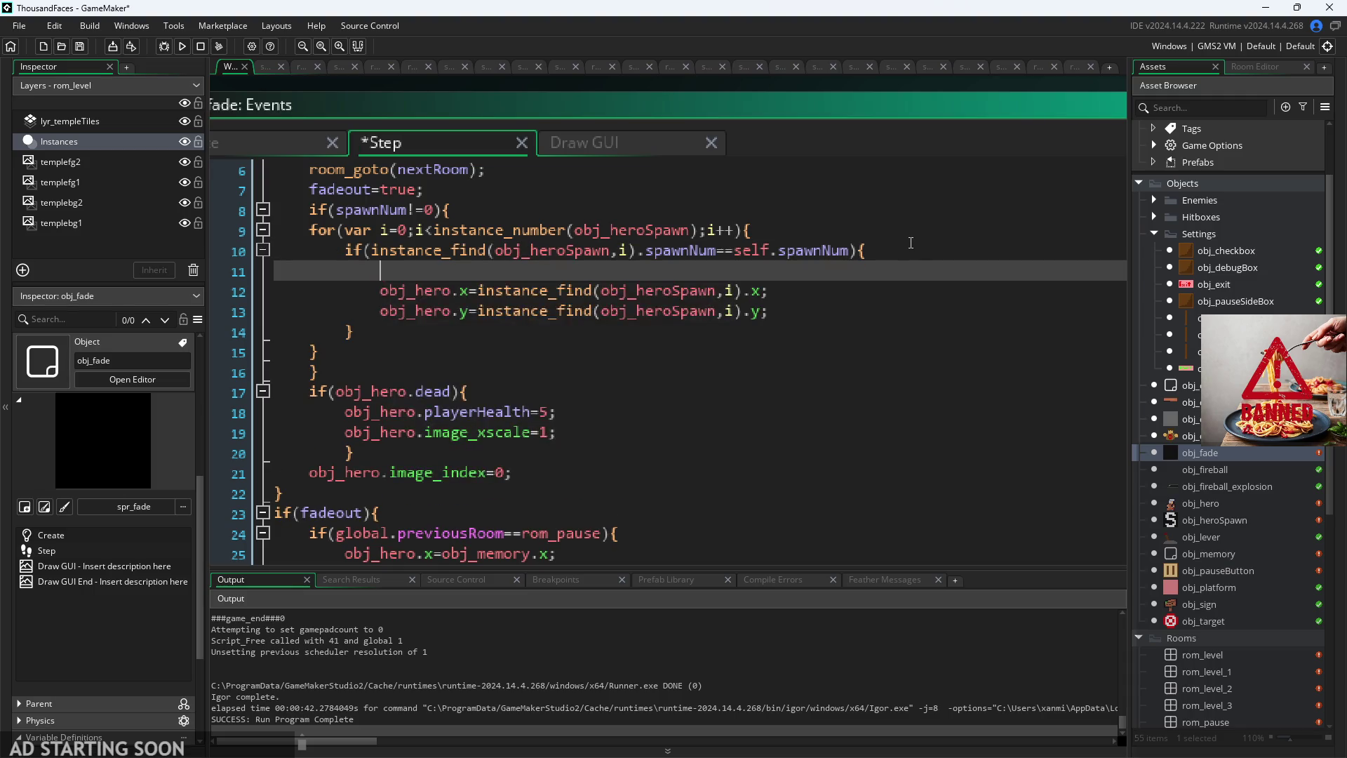
pyautogui.write('pri')
pyautogui.press('BackSpace')
pyautogui.press('BackSpace')
pyautogui.press('BackSpace')
pyautogui.write('debu')
pyautogui.press('Down')
pyautogui.press('Down')
pyautogui.press('Down')
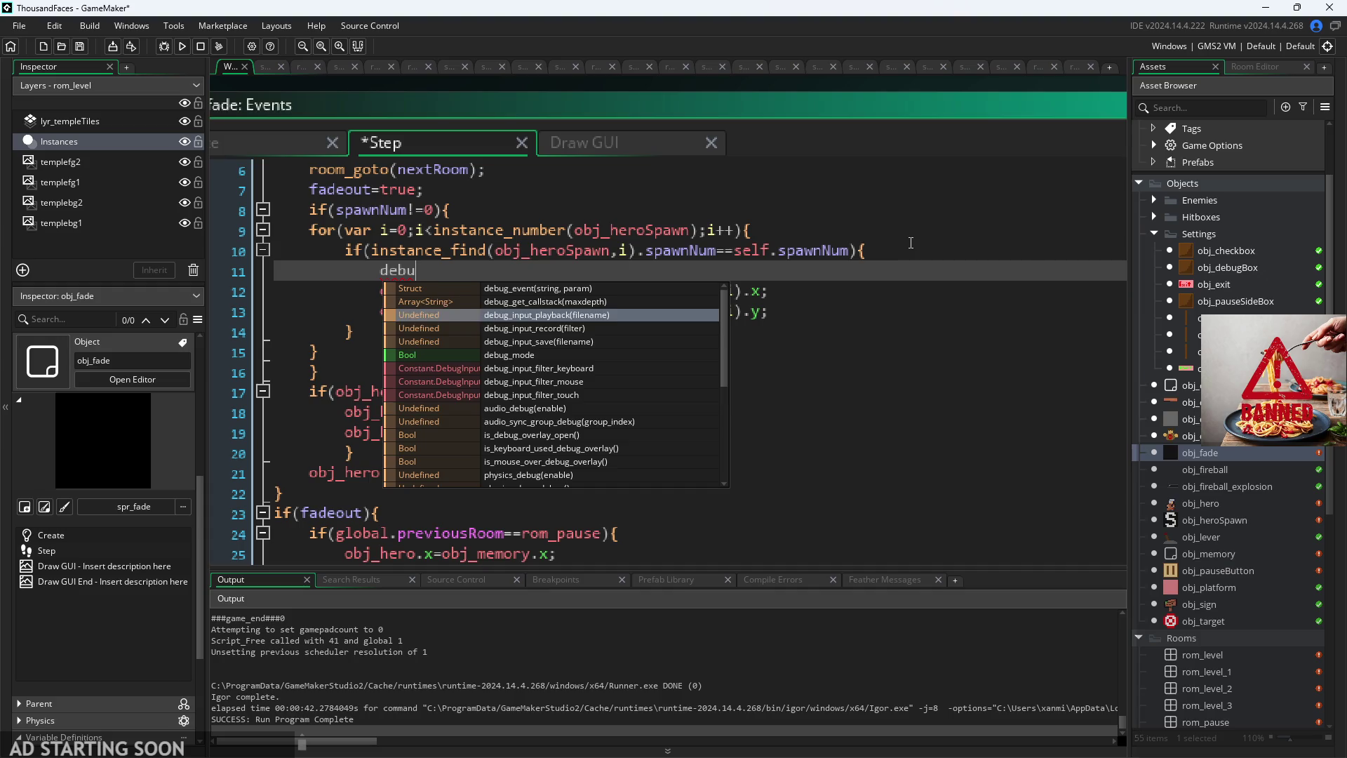
pyautogui.press('Down')
pyautogui.press('Down')
pyautogui.press('Down')
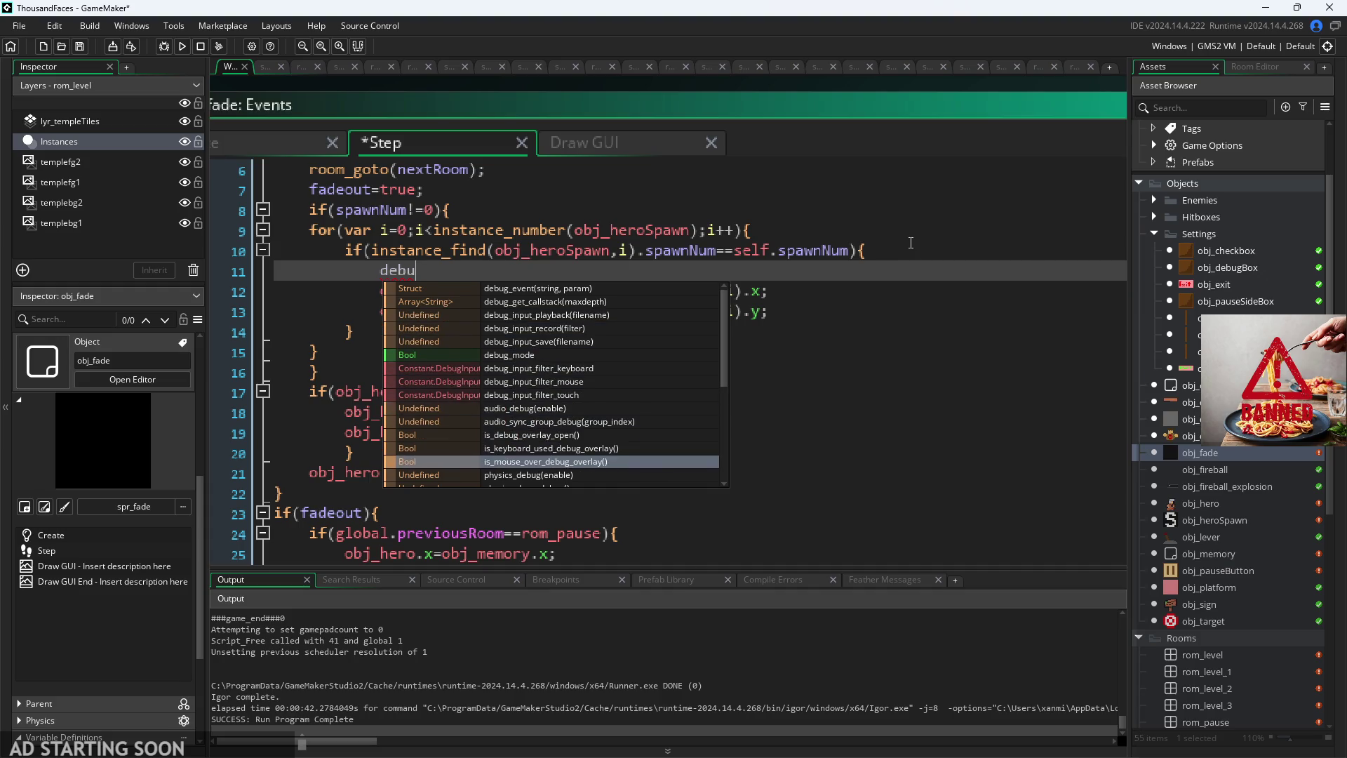
pyautogui.press('Down')
pyautogui.press('Down')
pyautogui.press('Down')
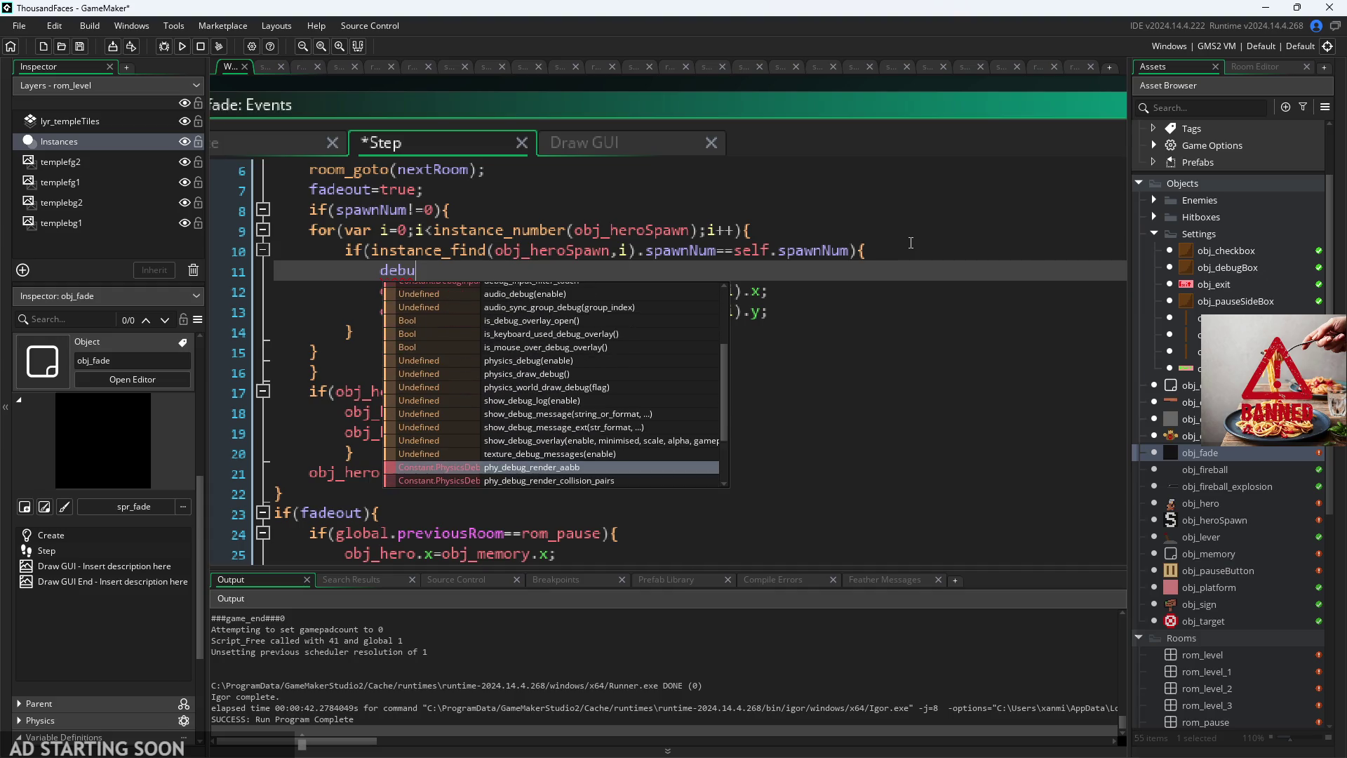
pyautogui.press('Up')
pyautogui.press('Up')
pyautogui.press('Up')
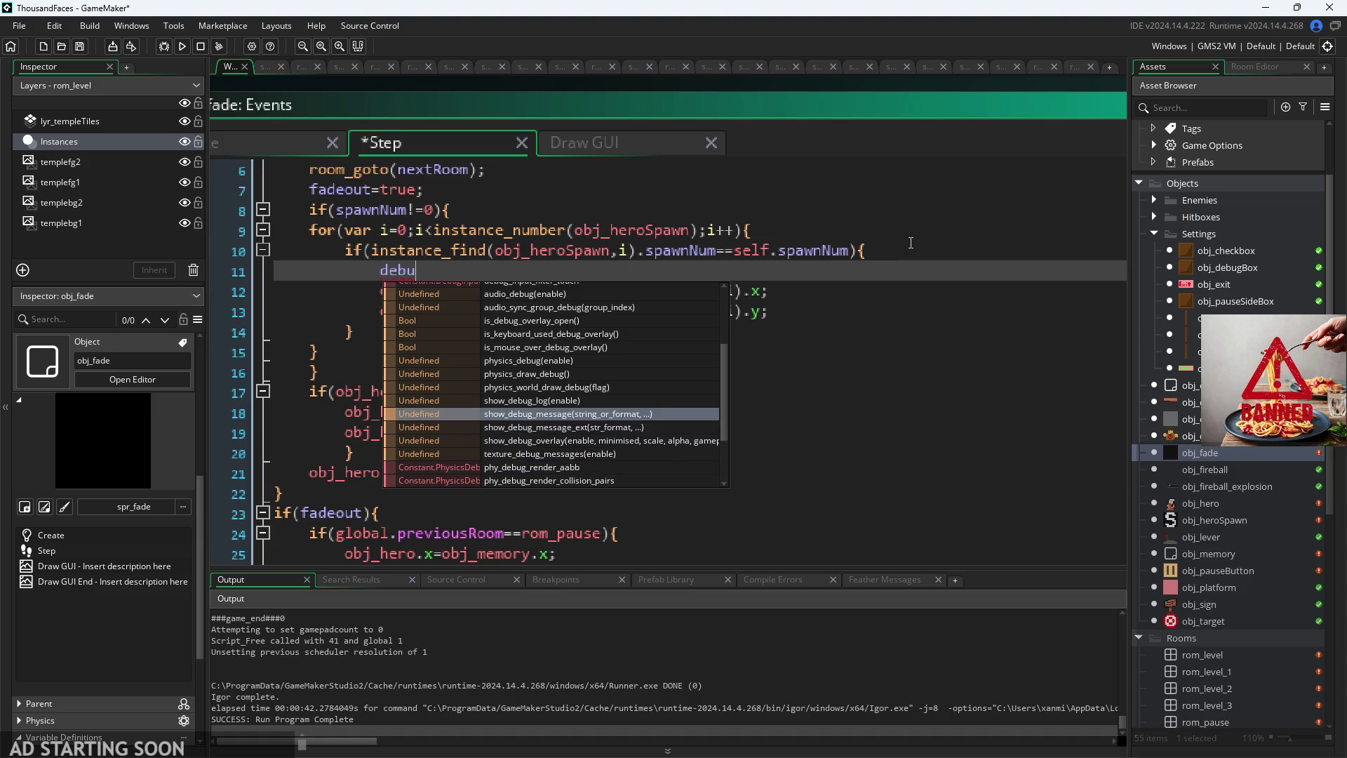
pyautogui.press('Return')
pyautogui.press('End')
pyautogui.write(';')
pyautogui.press('Left')
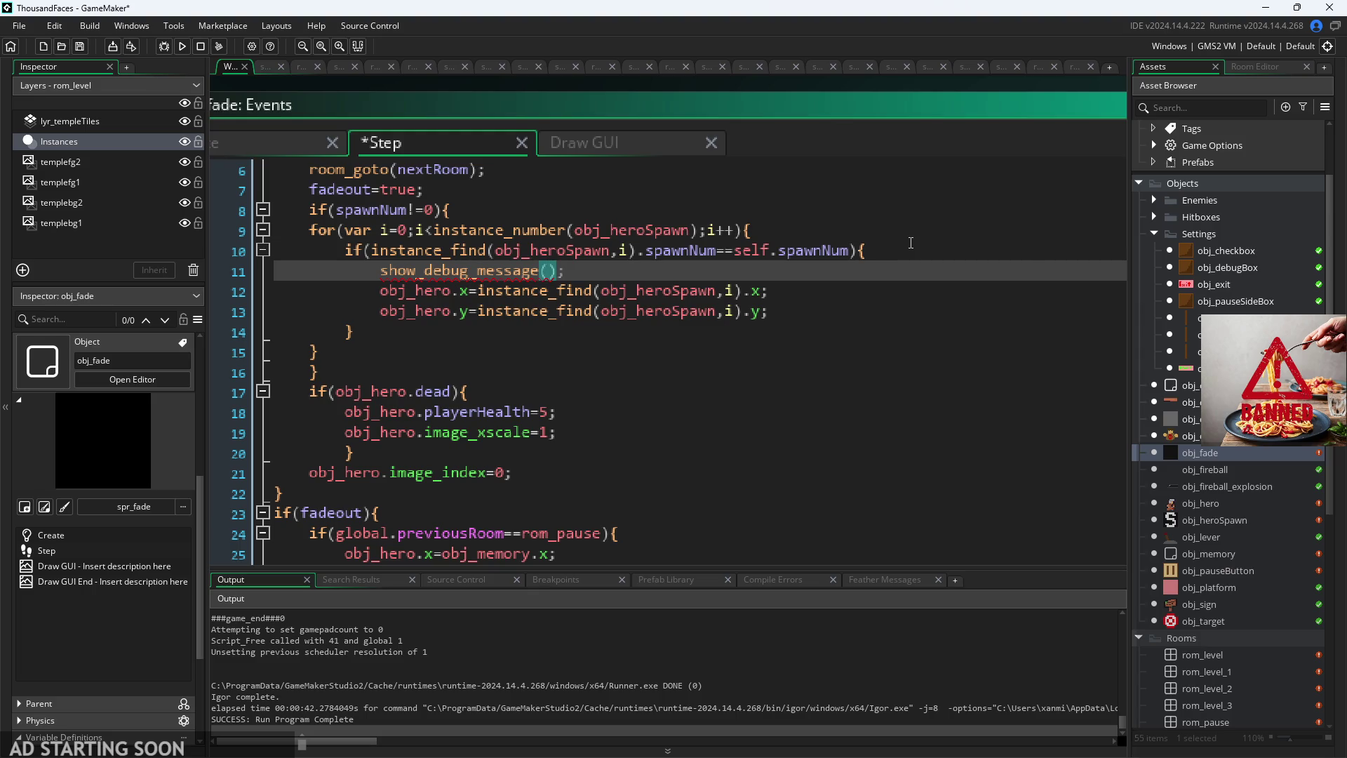
pyautogui.write('"Teleported to')
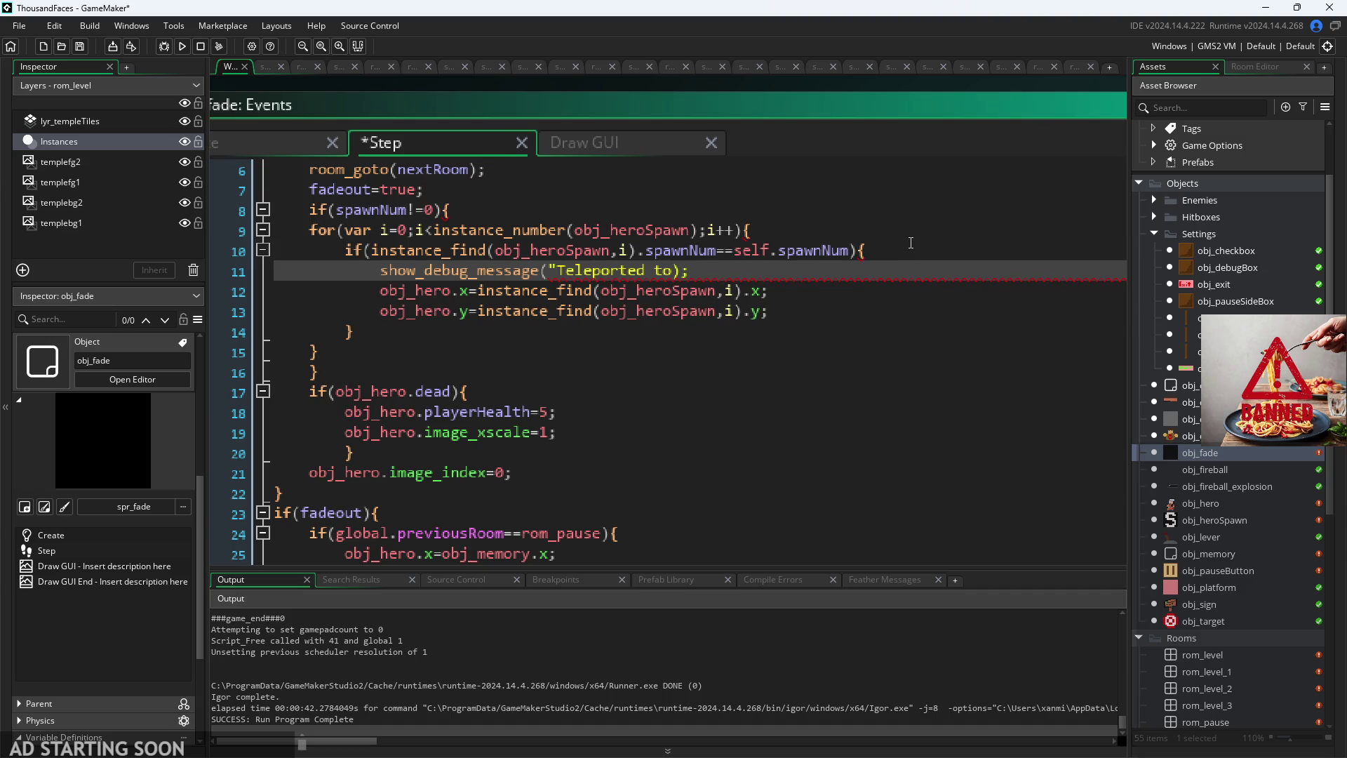
pyautogui.write(' " +')
# Step: Paste the instance_find(obj_heroSpawn,i) lookup into the message, save, and run the game
pyautogui.moveTo(635, 252); pyautogui.dragTo(377, 254)
pyautogui.hotkey('ctrl', 'c')
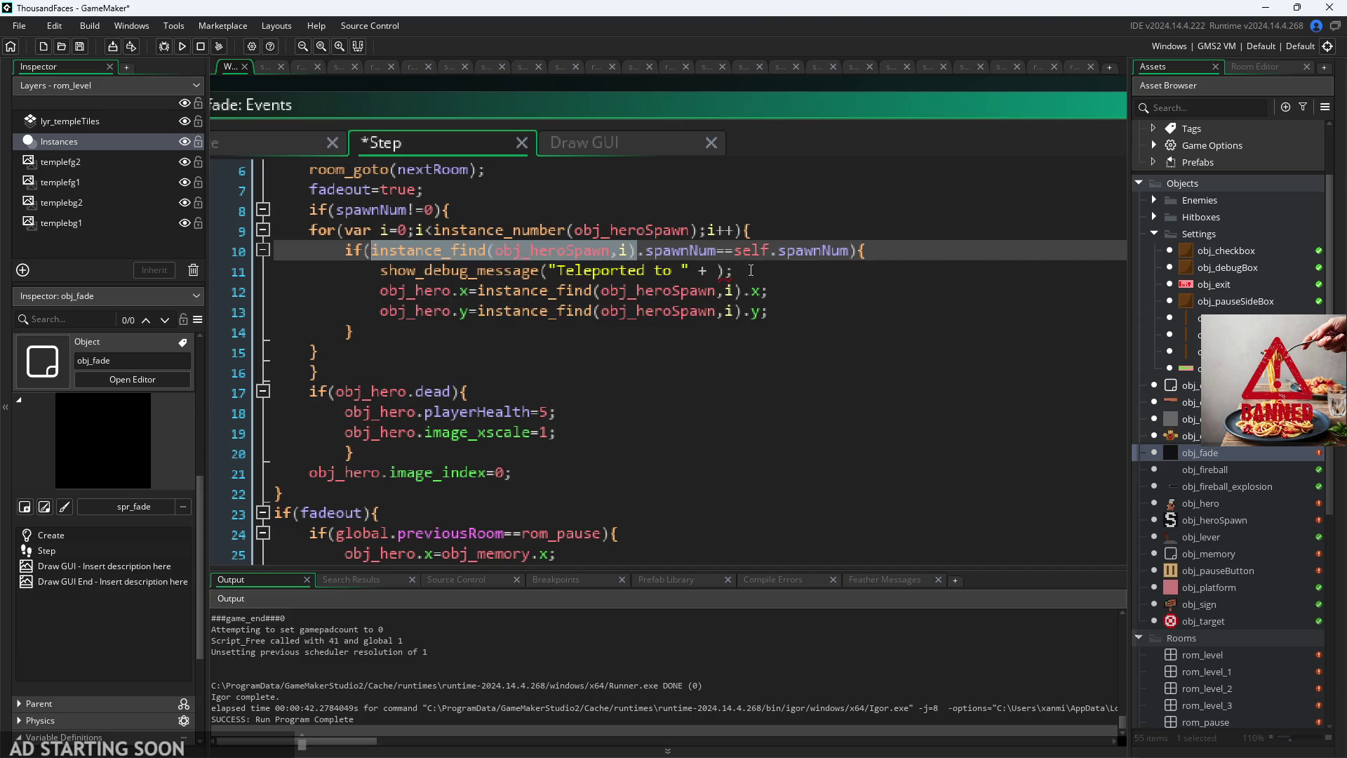
pyautogui.click(720, 270)
pyautogui.hotkey('ctrl', 'v')
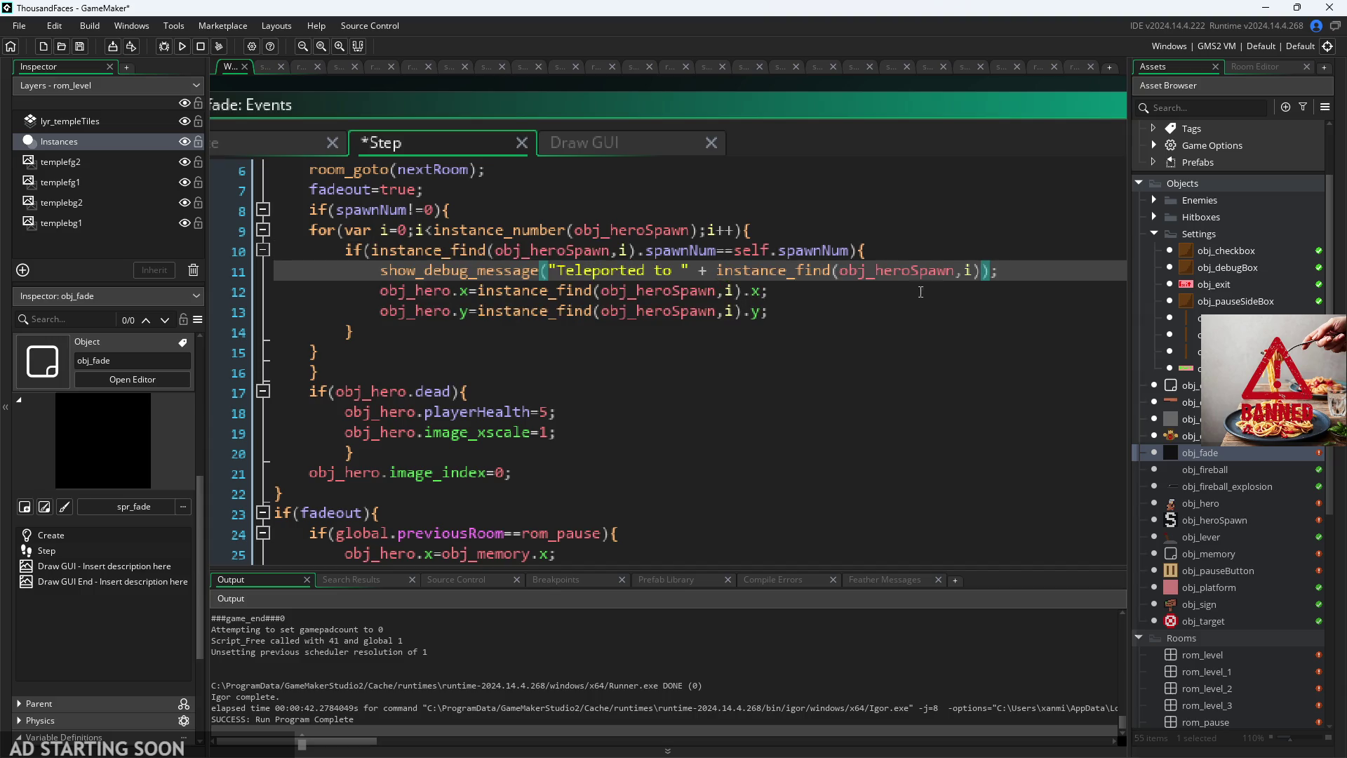
pyautogui.click(1001, 278)
pyautogui.hotkey('ctrl', 's')
pyautogui.click(188, 46)
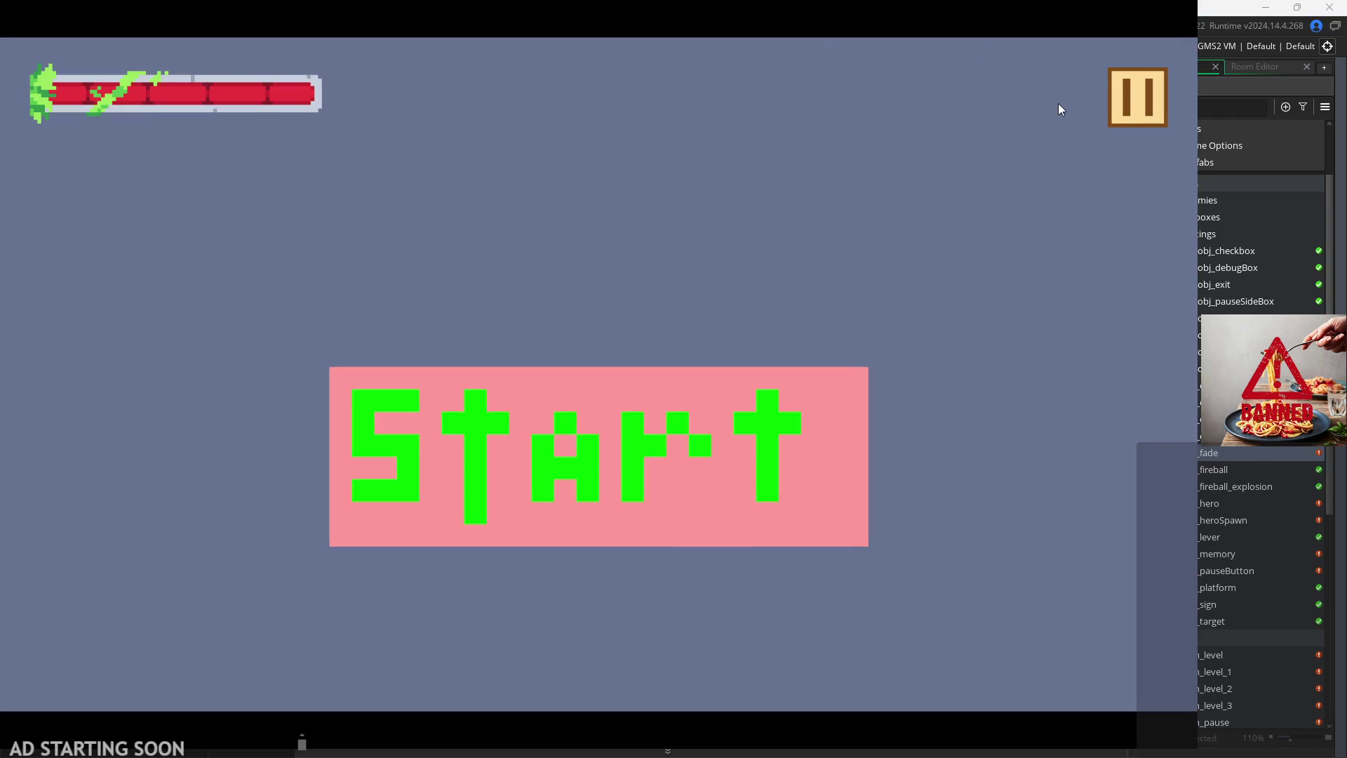
# Step: Exit the running game from its pause menu back to the obj_fade code
pyautogui.click(1142, 112)
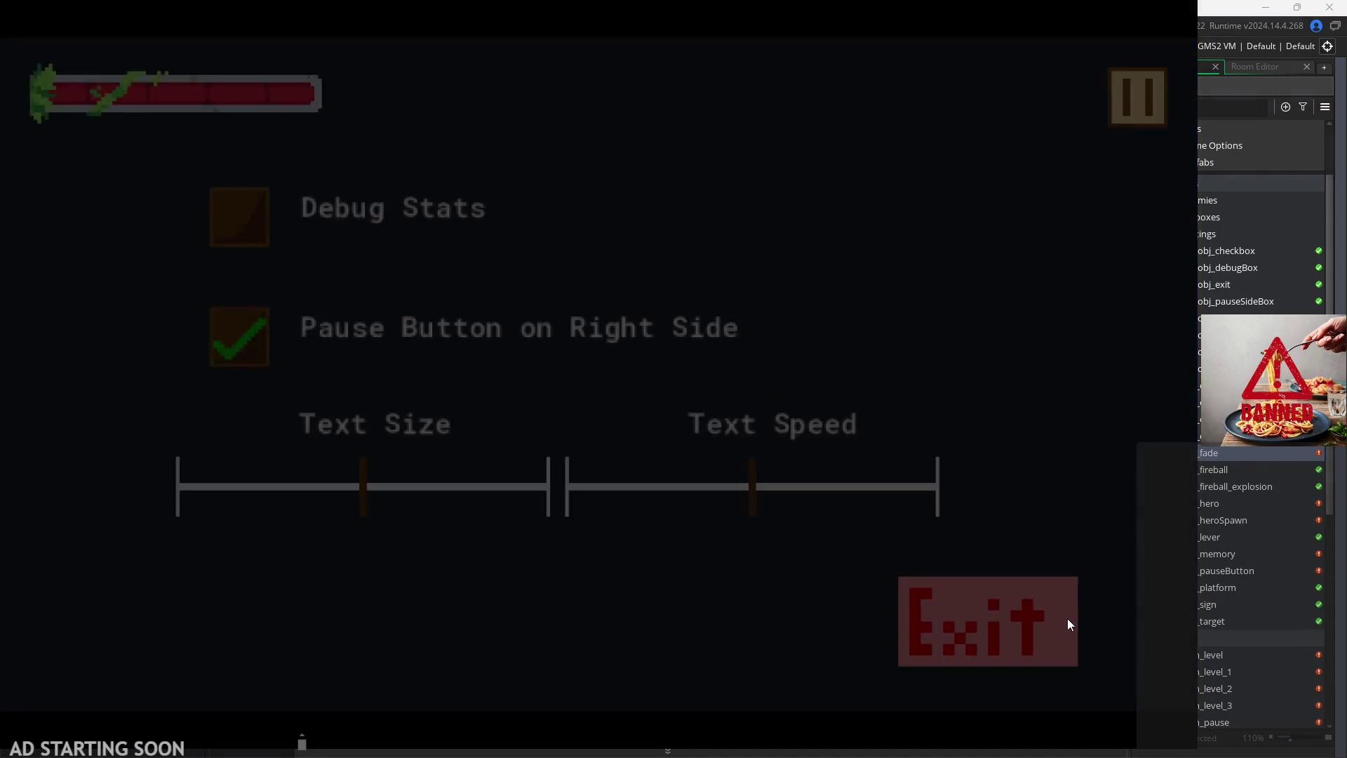
pyautogui.click(1067, 618)
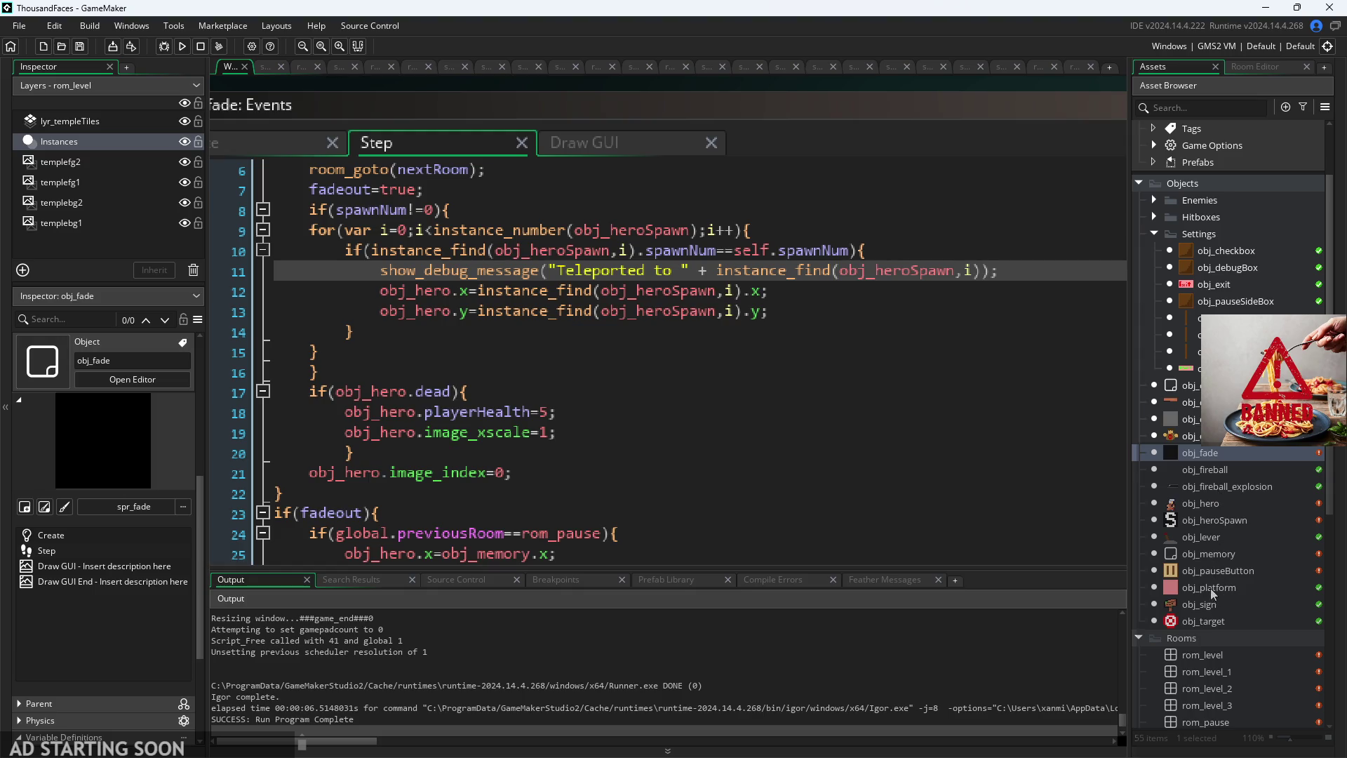
pyautogui.scroll(2, 1214, 561)
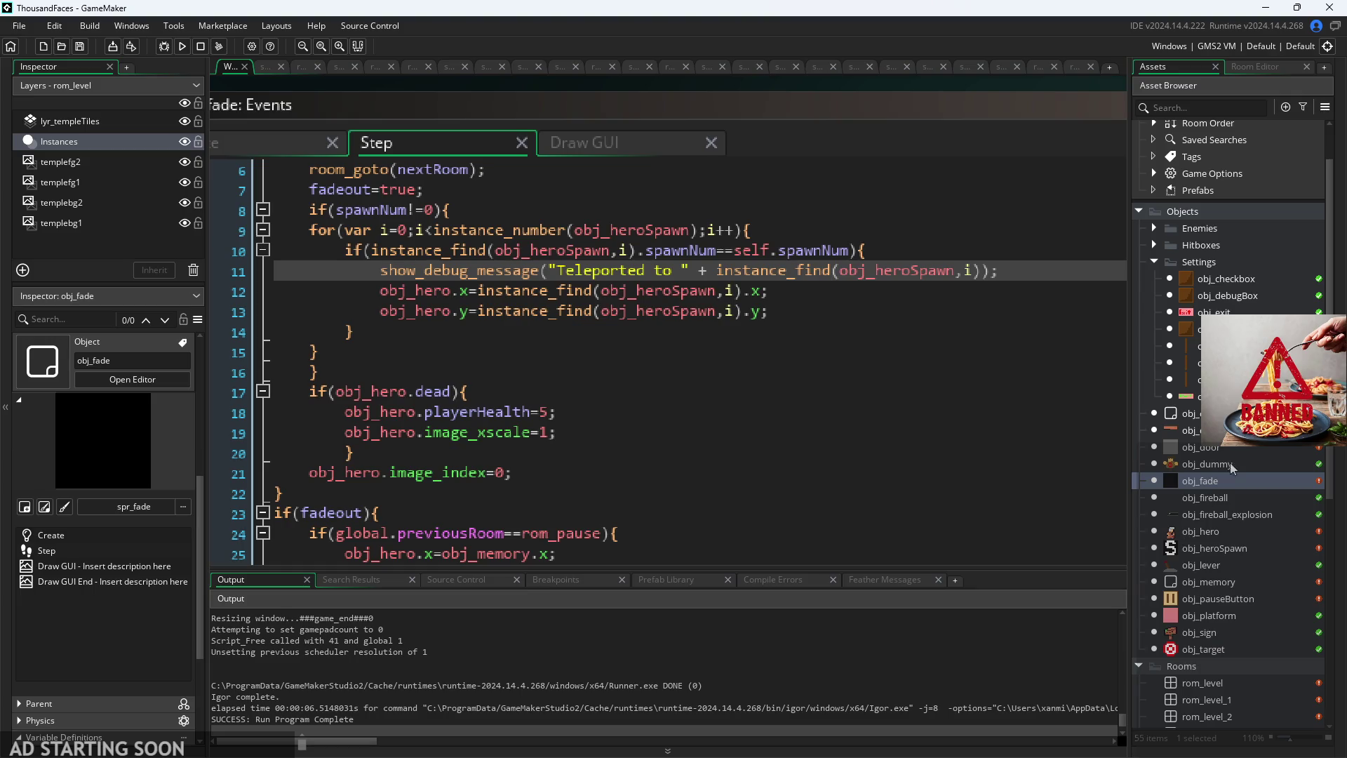
pyautogui.click(1008, 451)
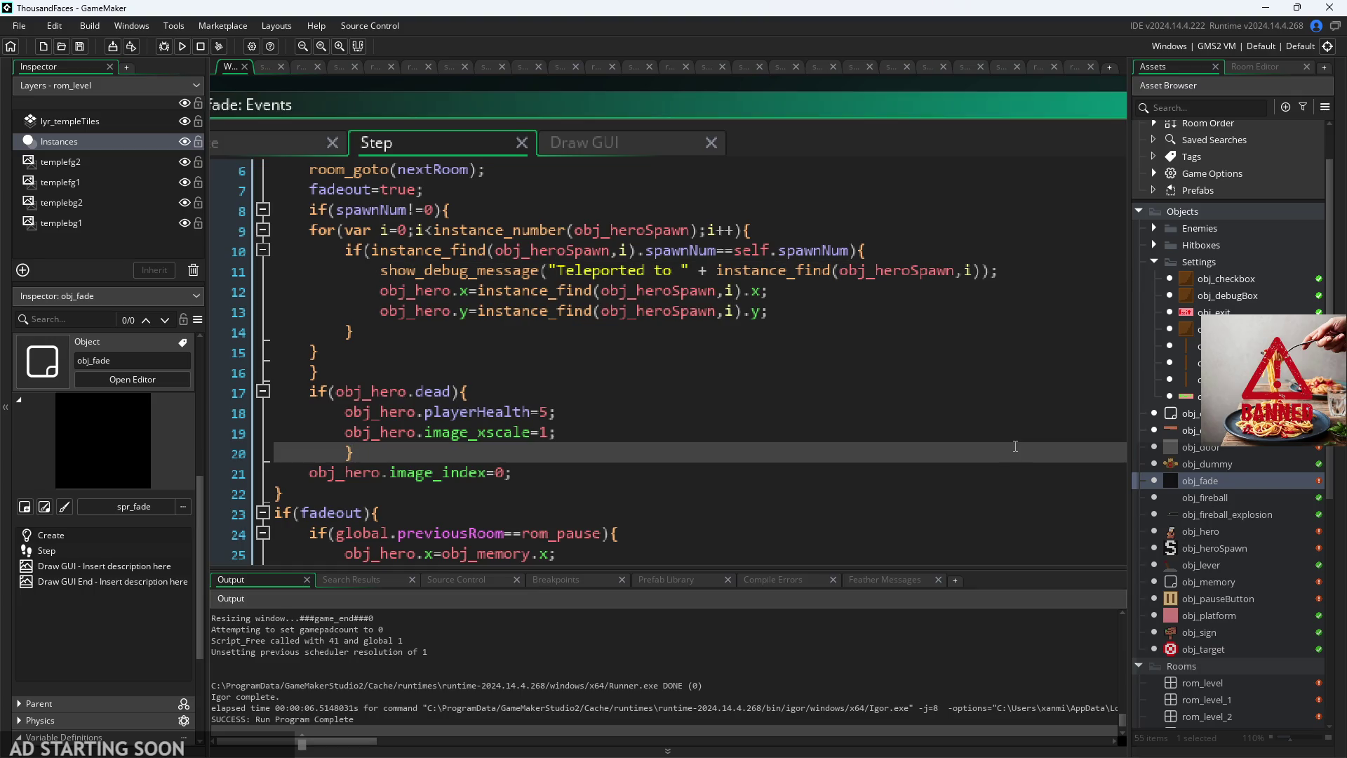
# Step: Rerun and start the game, hitting the malformed variable error, then dismiss it
pyautogui.click(182, 46)
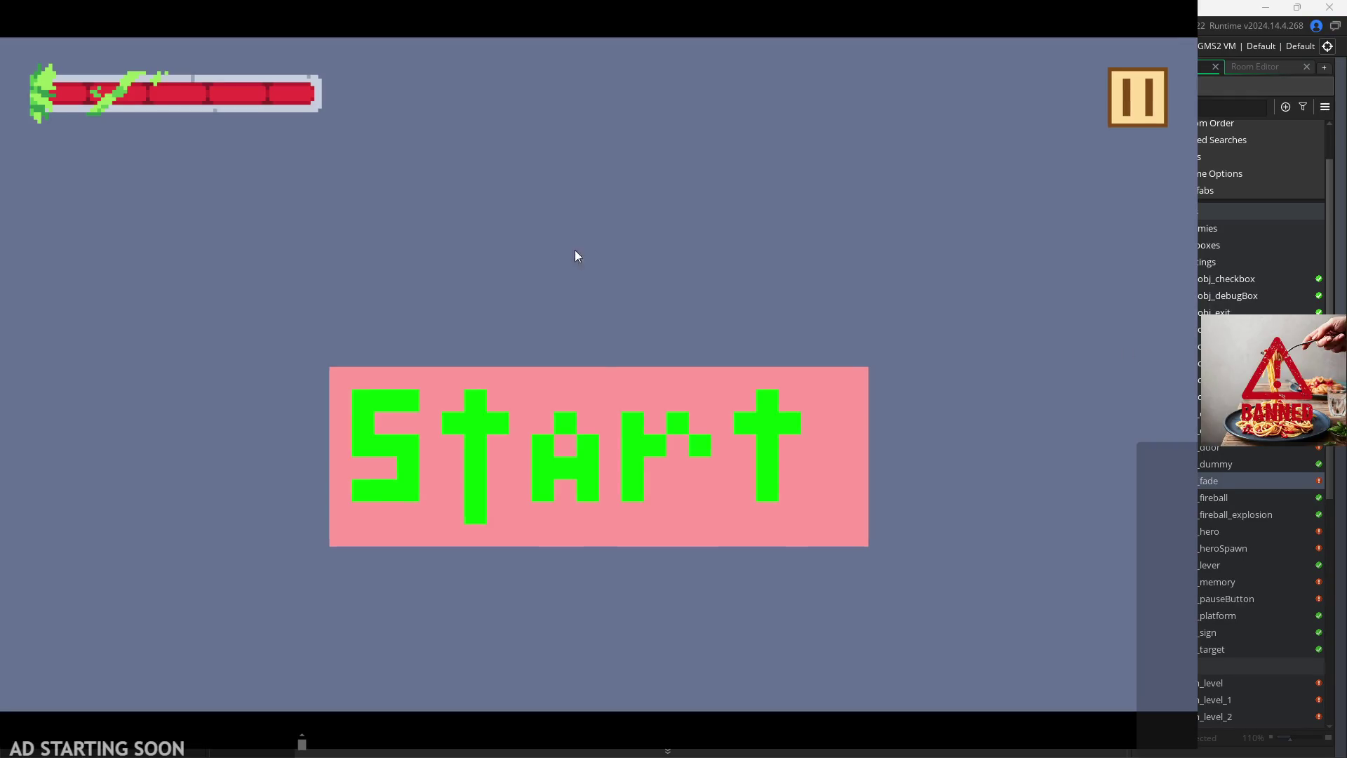
pyautogui.click(557, 454)
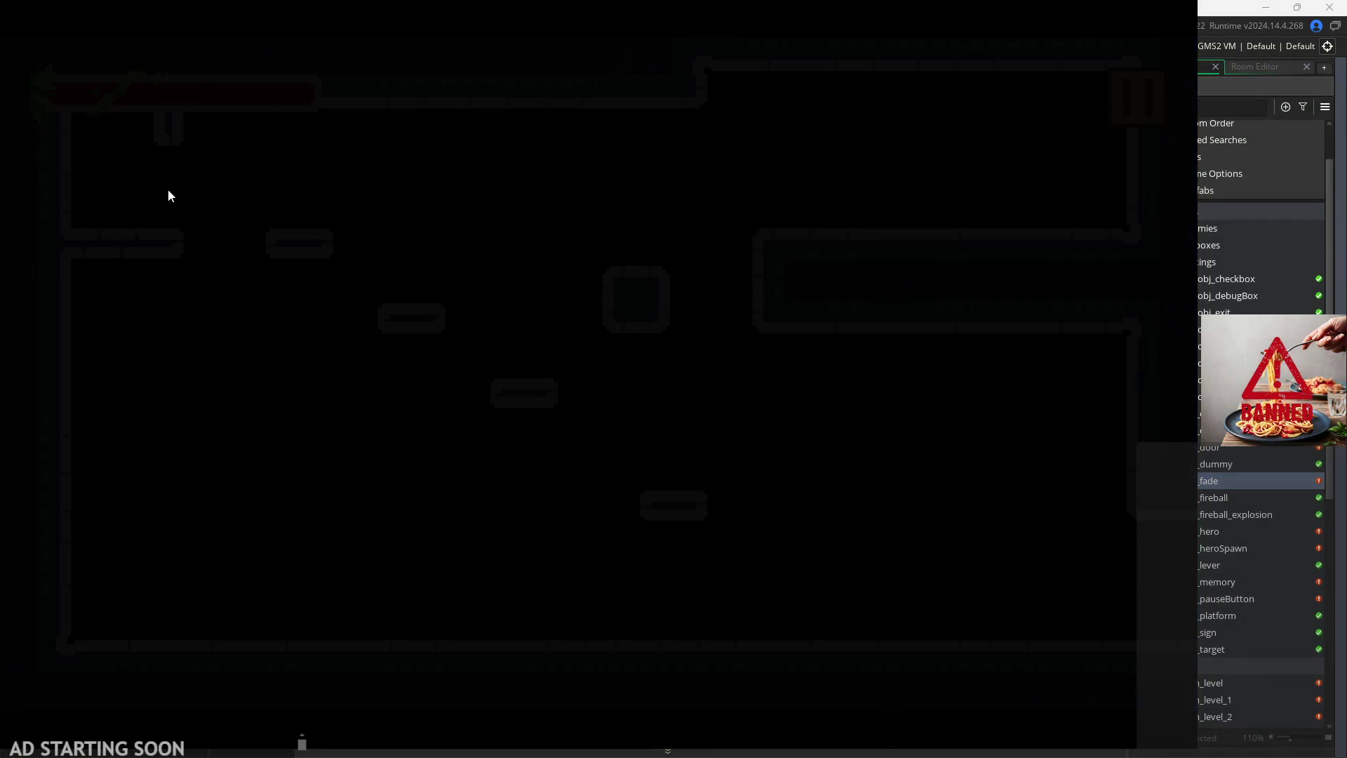
pyautogui.click(498, 540)
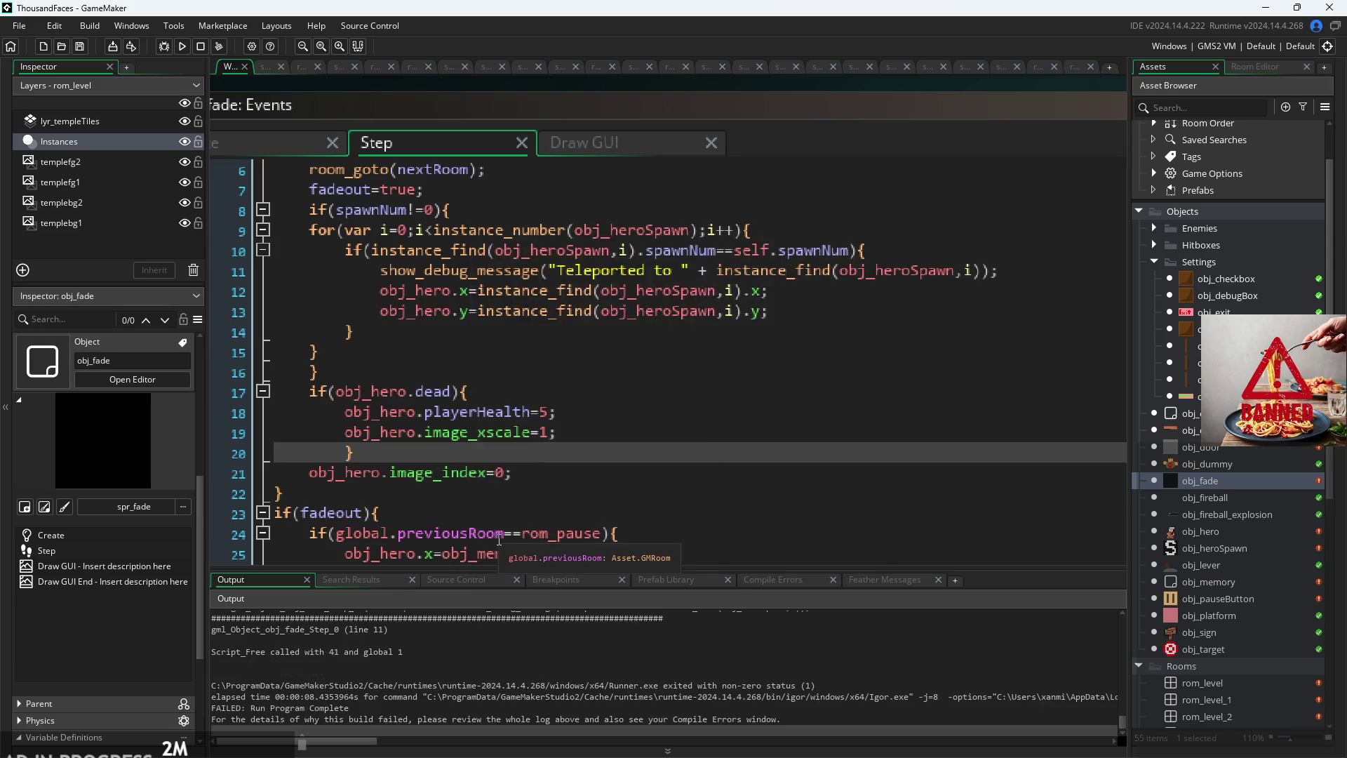
pyautogui.scroll(2, 475, 615)
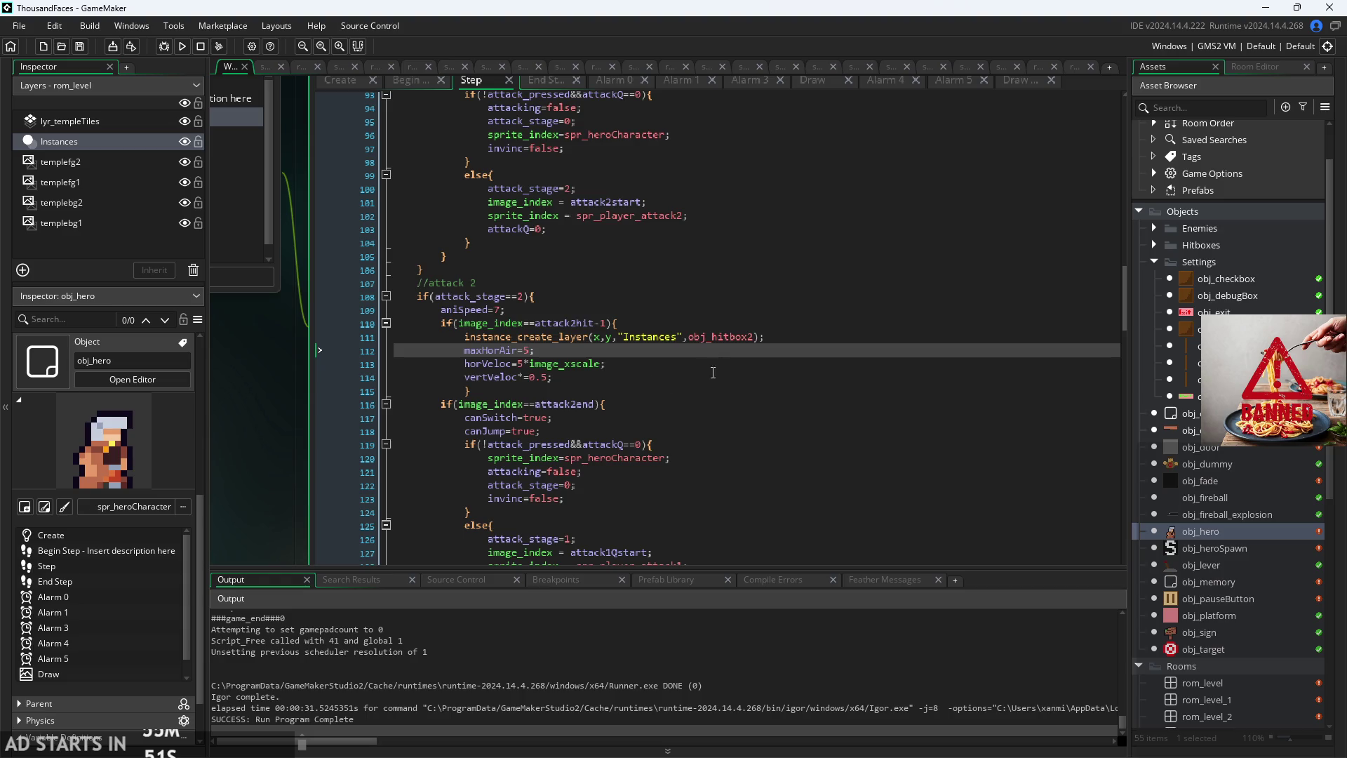
# Step: Search obj_hero's Step code for "room" references
pyautogui.click(788, 369)
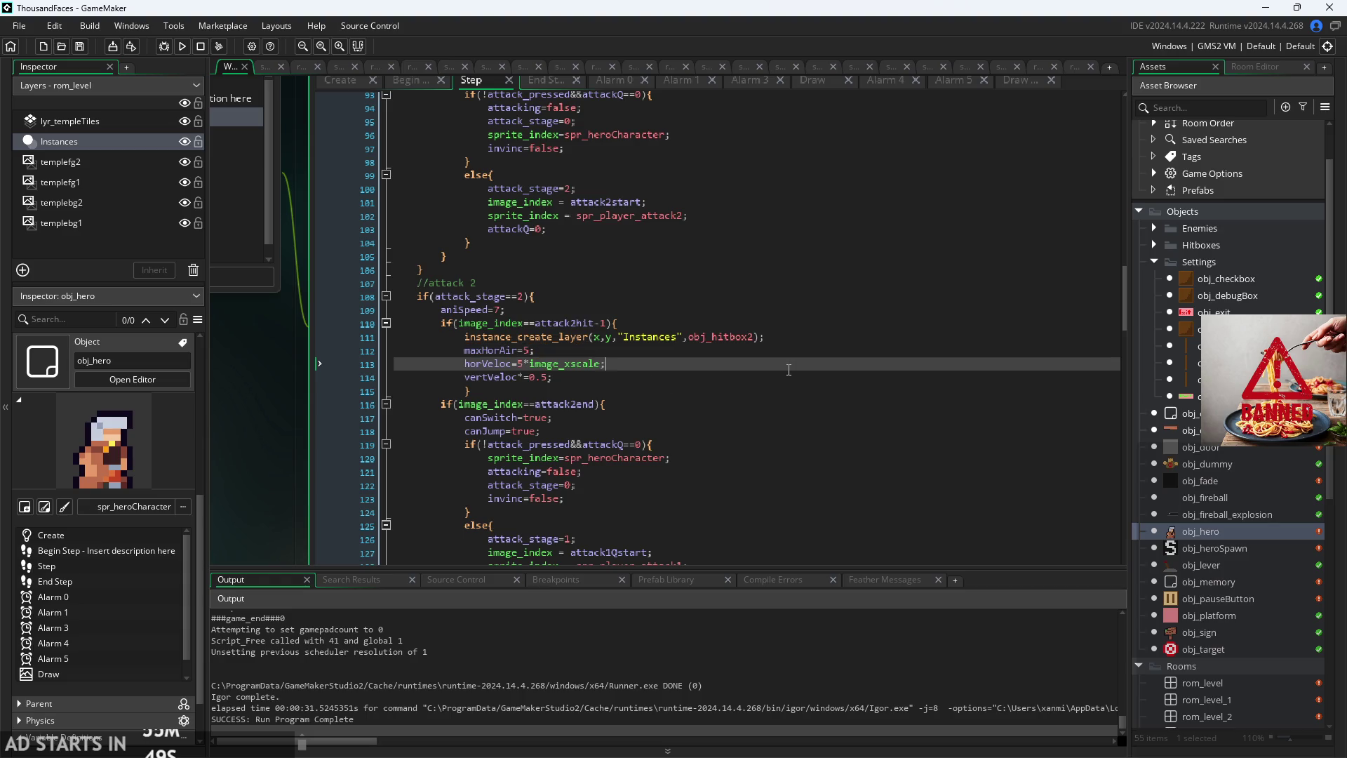
pyautogui.keyDown('ctrl'); pyautogui.scroll(3, 788, 369); pyautogui.keyUp('ctrl')
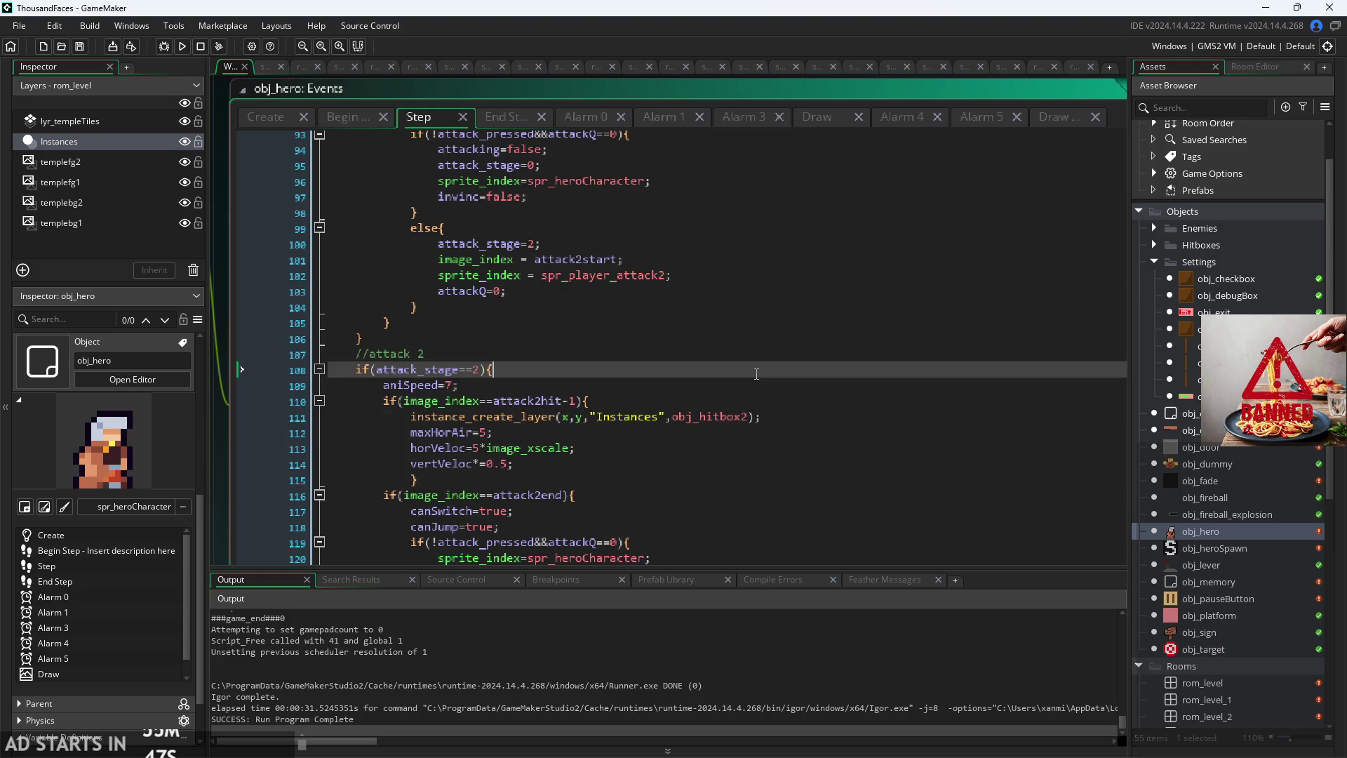
pyautogui.scroll(20, 756, 374)
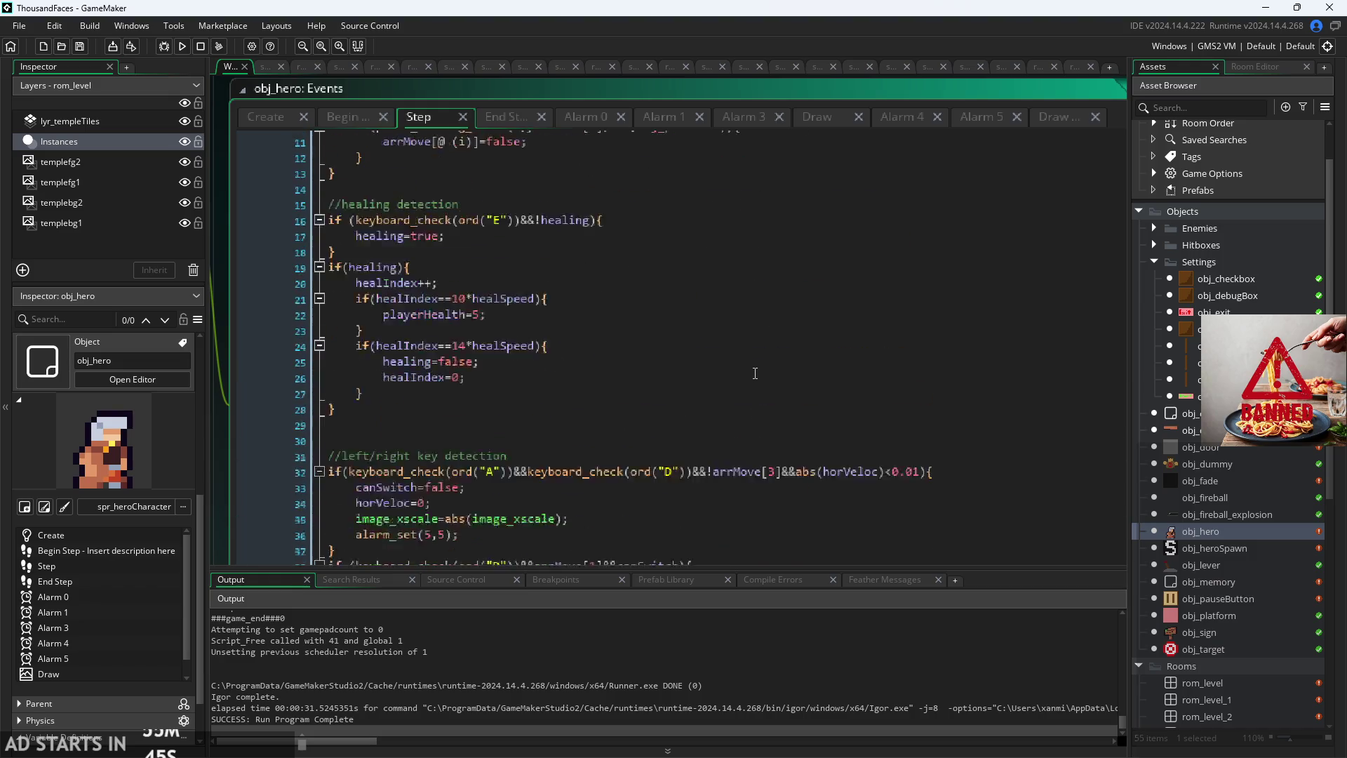
pyautogui.click(636, 216)
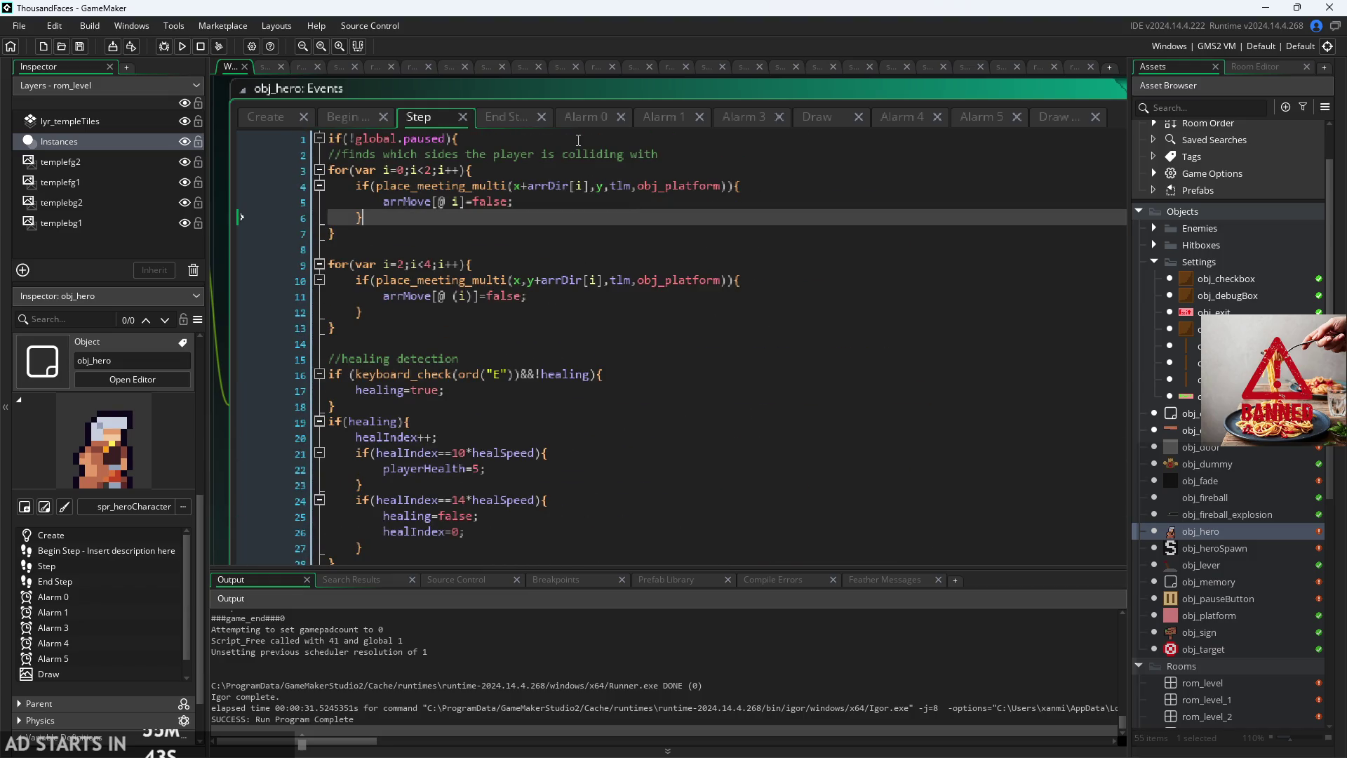
pyautogui.keyDown('ctrl'); pyautogui.scroll(-3, 546, 190); pyautogui.keyUp('ctrl')
pyautogui.click(347, 138)
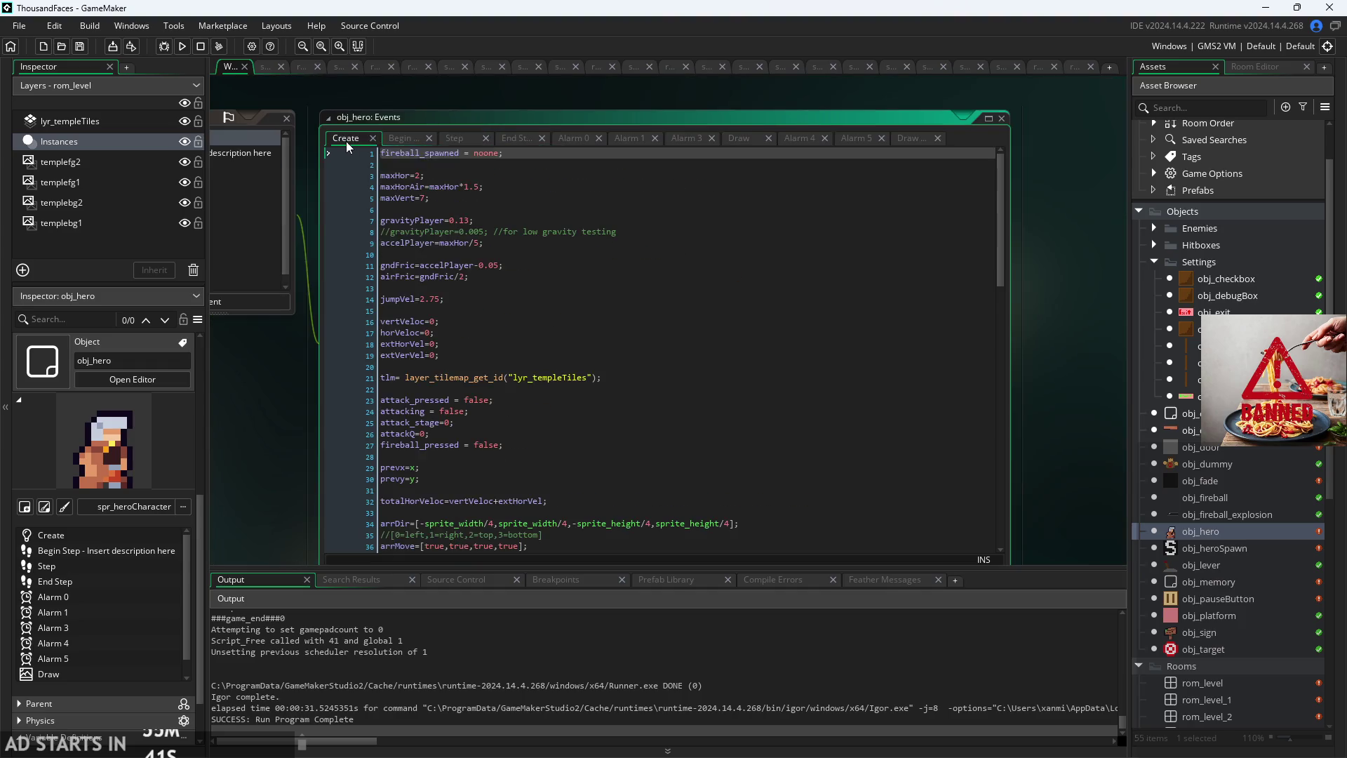
pyautogui.click(454, 139)
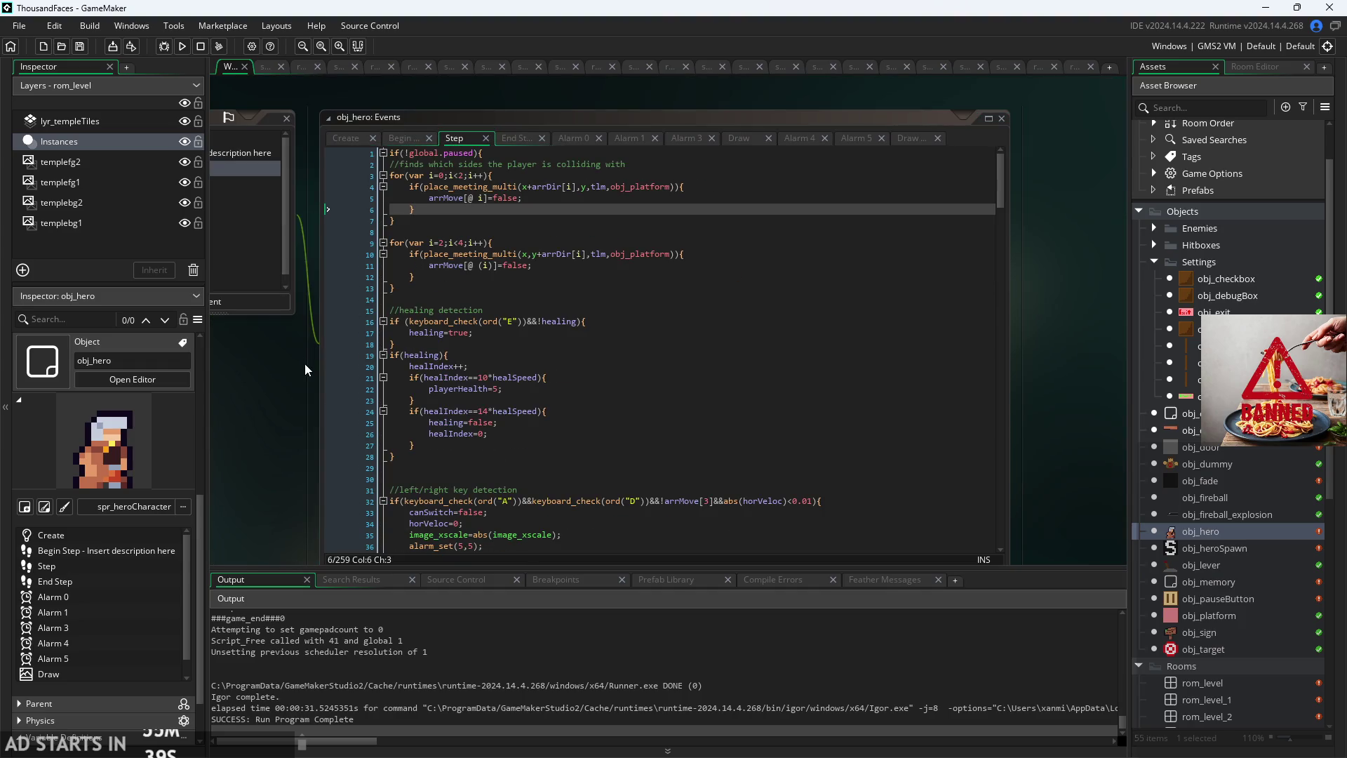
pyautogui.keyDown('ctrl'); pyautogui.scroll(2, 287, 376); pyautogui.keyUp('ctrl')
pyautogui.scroll(-9, 649, 295)
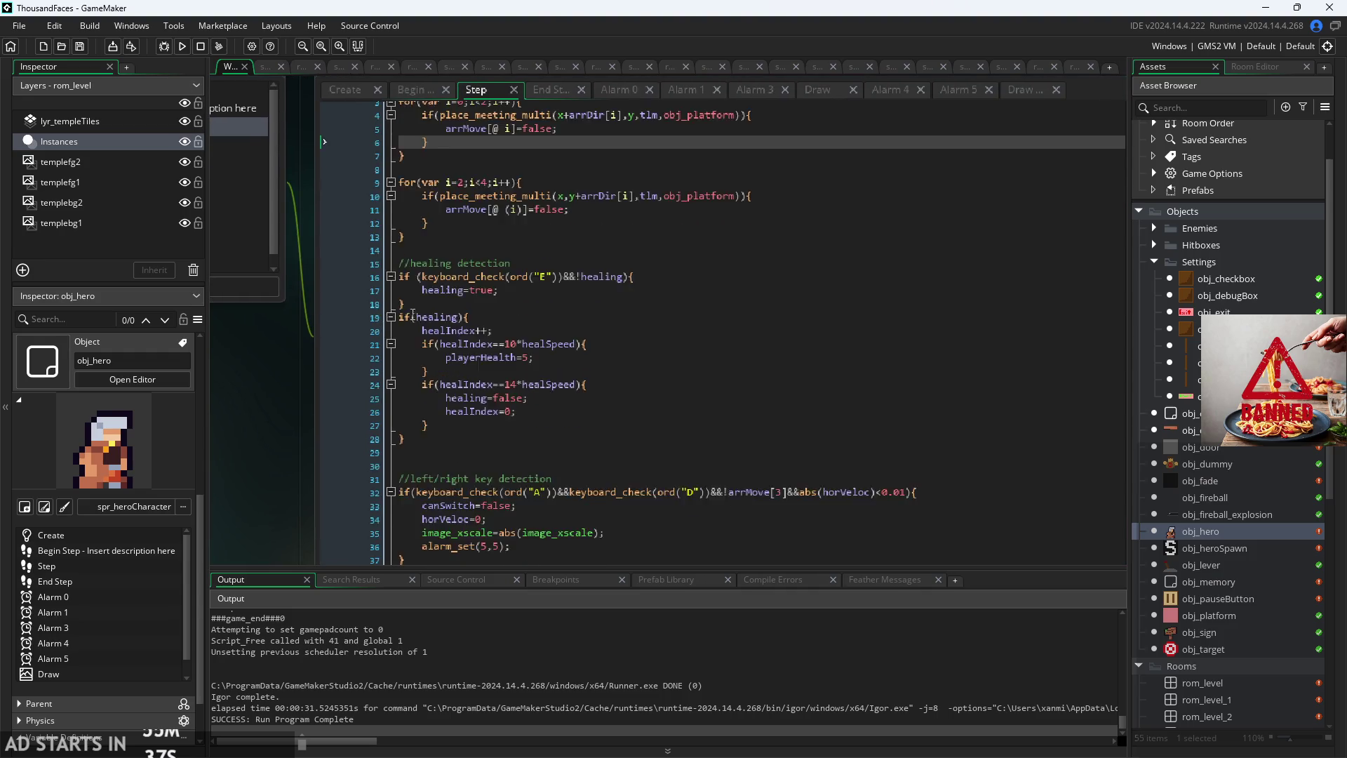
pyautogui.click(649, 296)
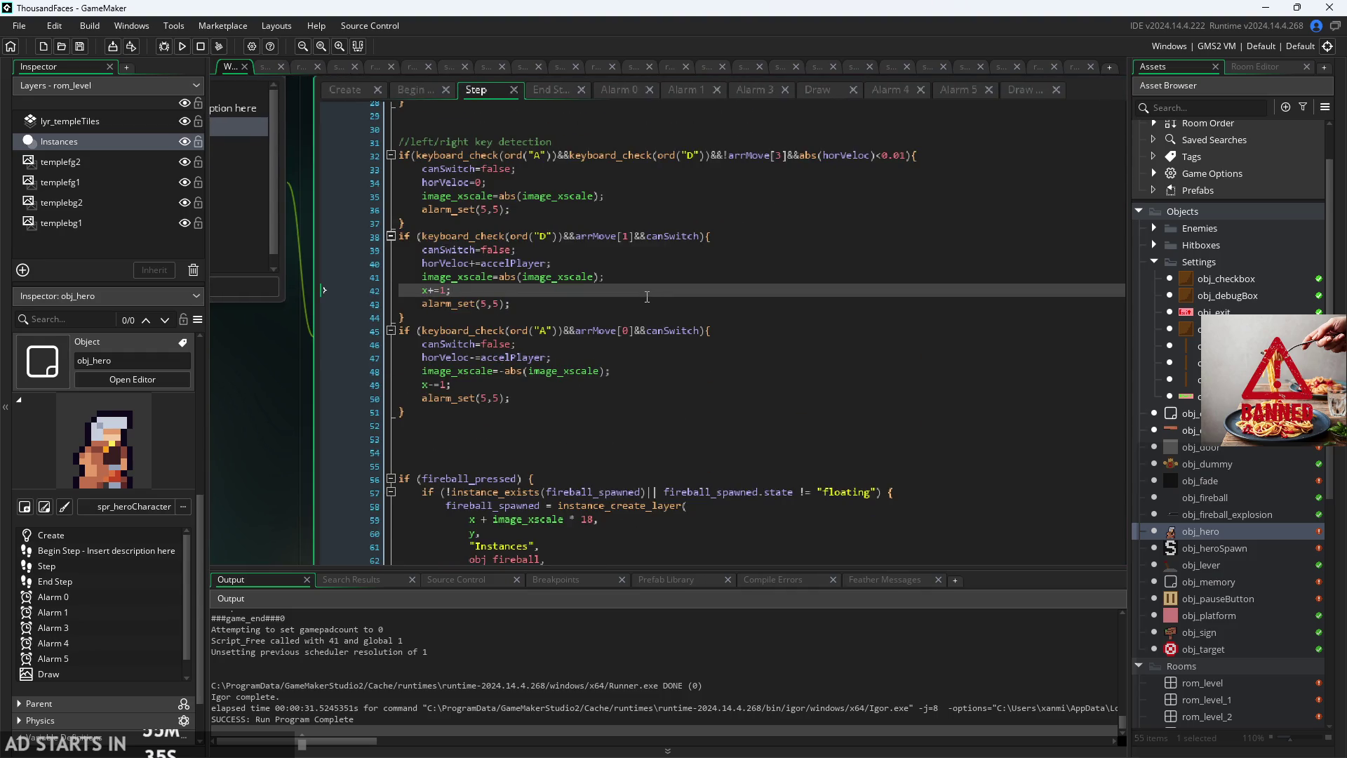
pyautogui.hotkey('ctrl', 'f')
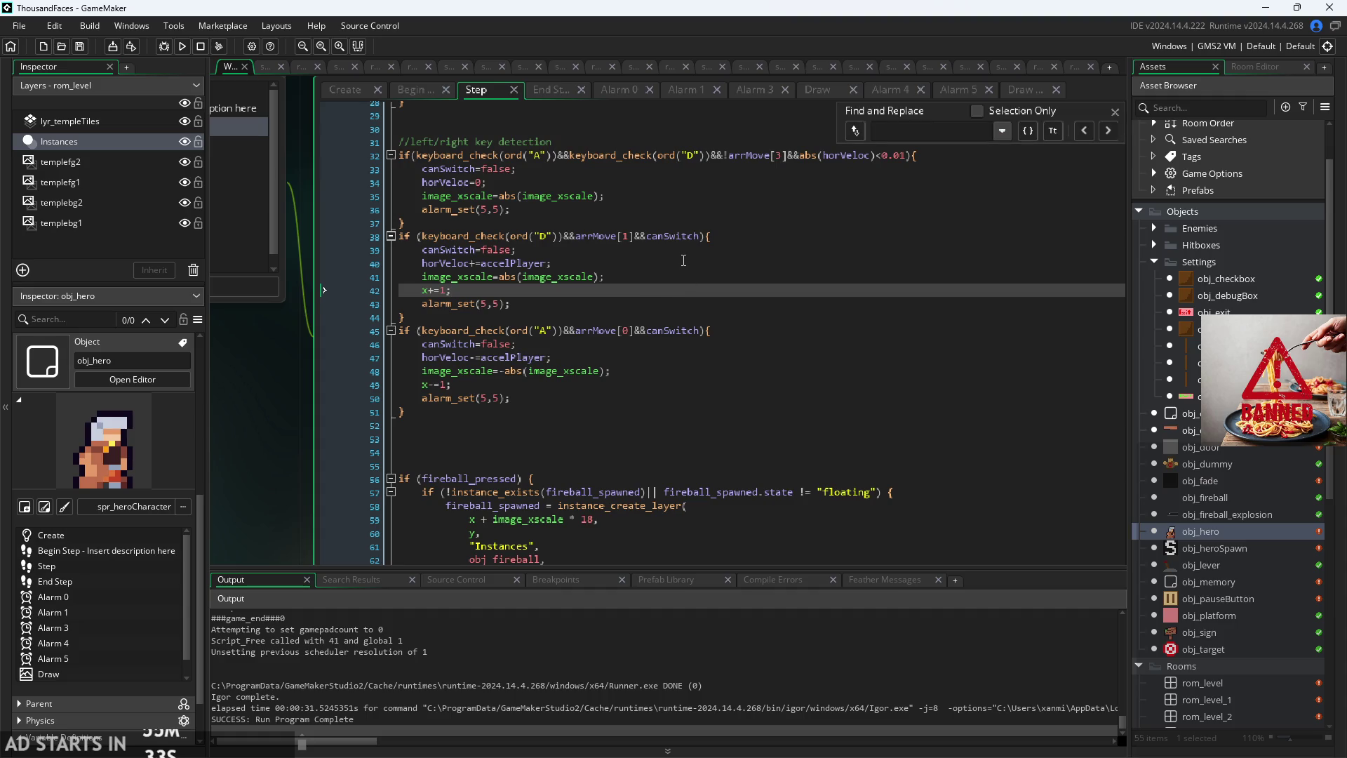
pyautogui.write('room')
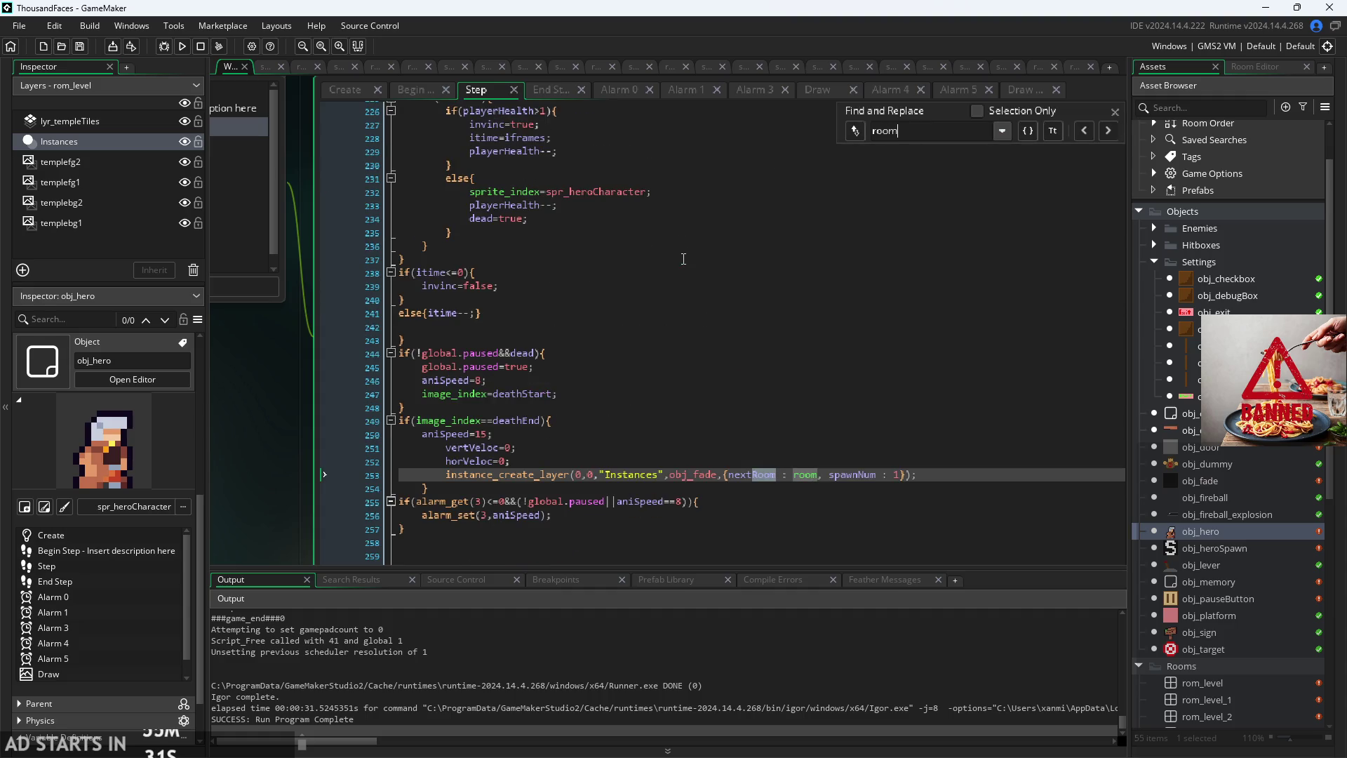
pyautogui.click(1093, 132)
pyautogui.click(1094, 131)
pyautogui.click(1094, 131)
pyautogui.click(1095, 131)
# Step: Find the End Step room-edge checks that reset x to prevx and y to prevy
pyautogui.click(550, 90)
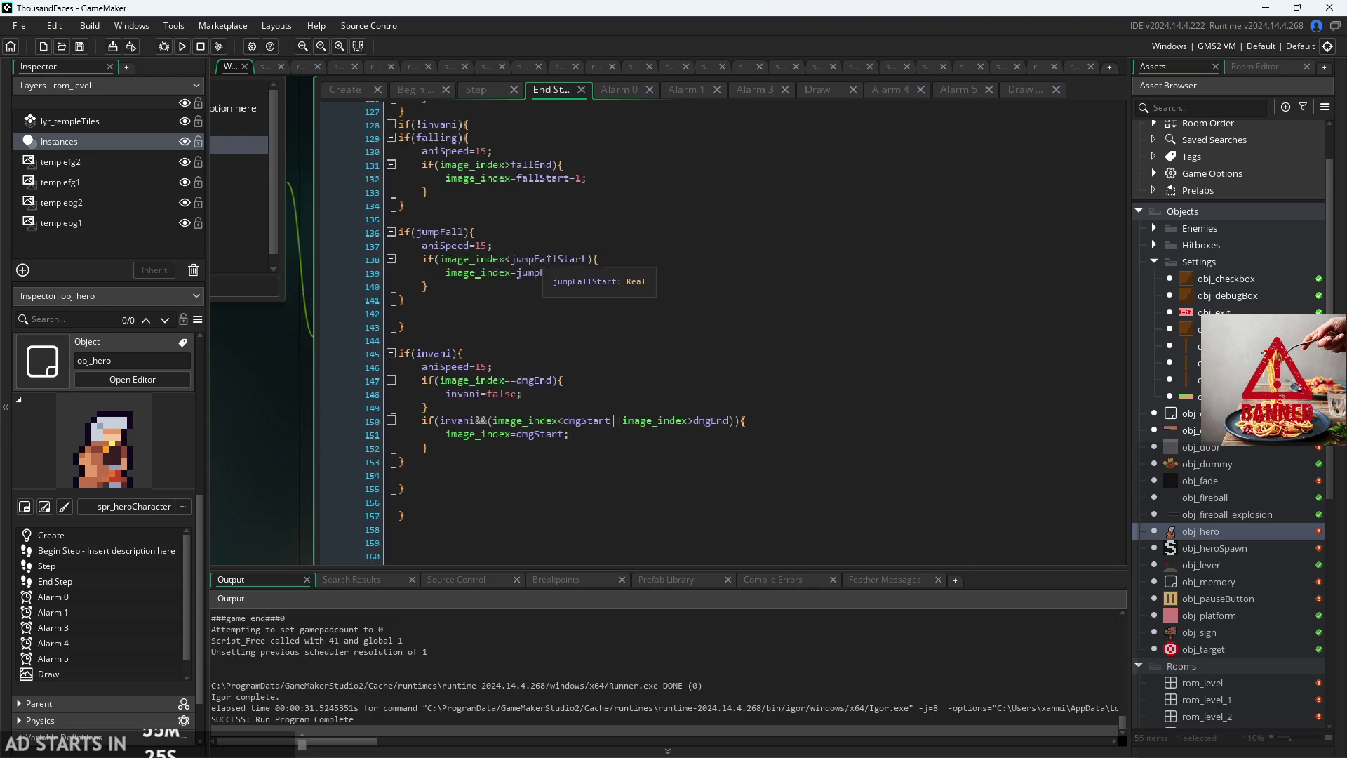
pyautogui.hotkey('ctrl', 'f')
pyautogui.write('room')
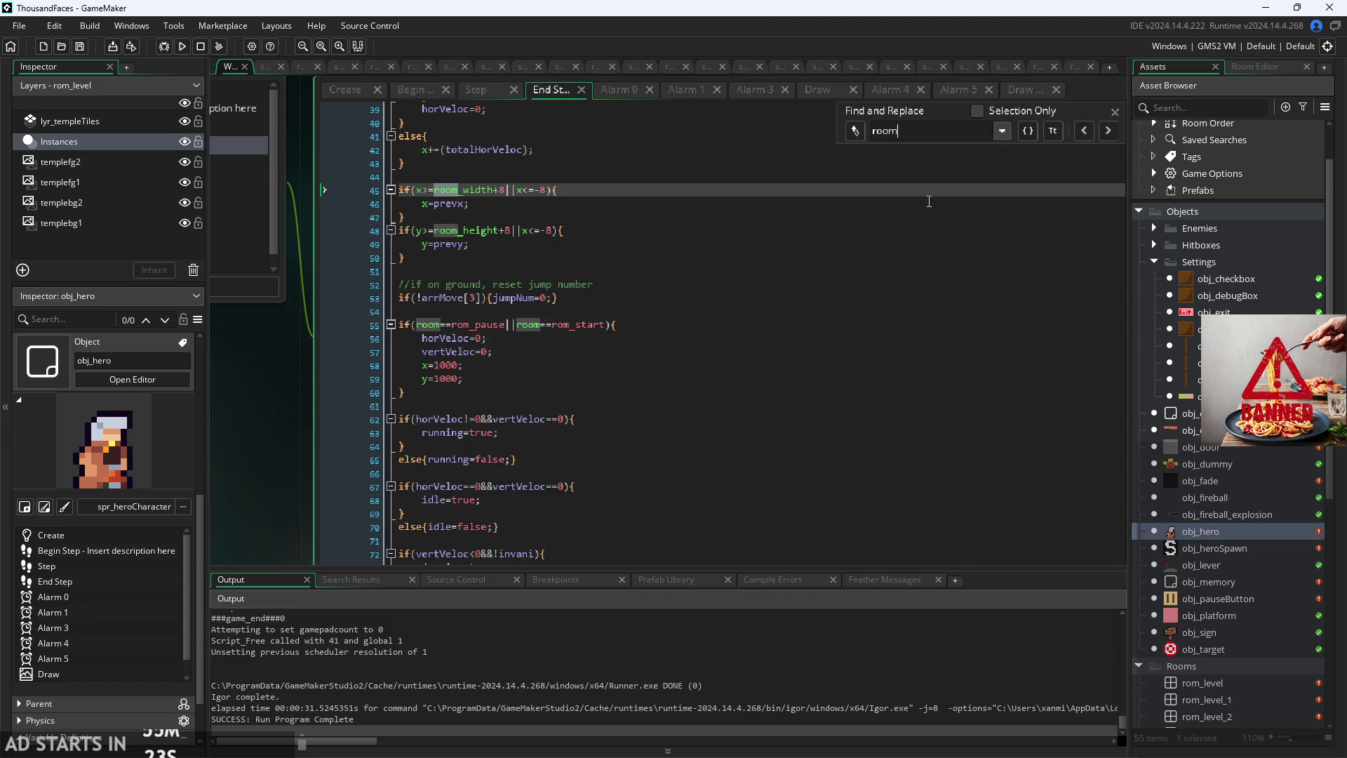
pyautogui.click(675, 233)
pyautogui.click(674, 202)
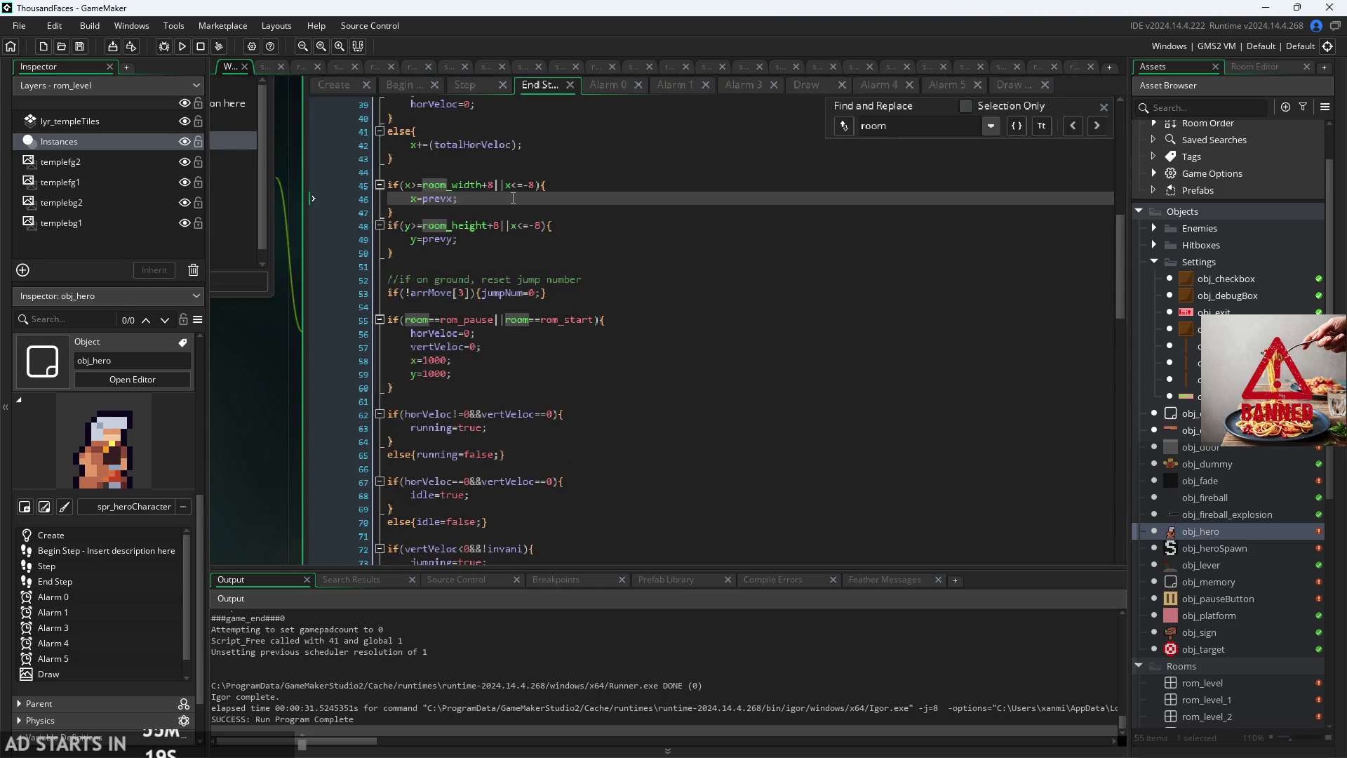
pyautogui.click(1103, 106)
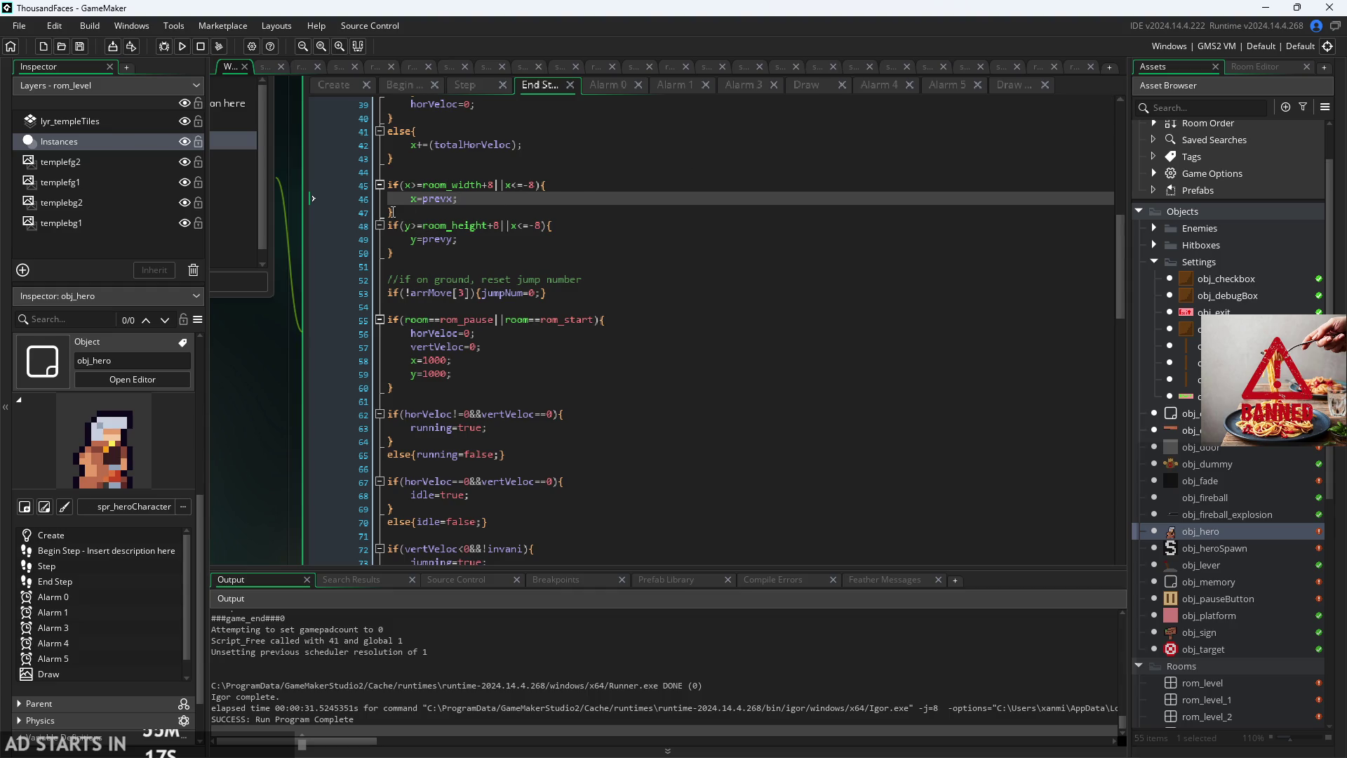
pyautogui.scroll(4, 393, 211)
pyautogui.click(458, 184)
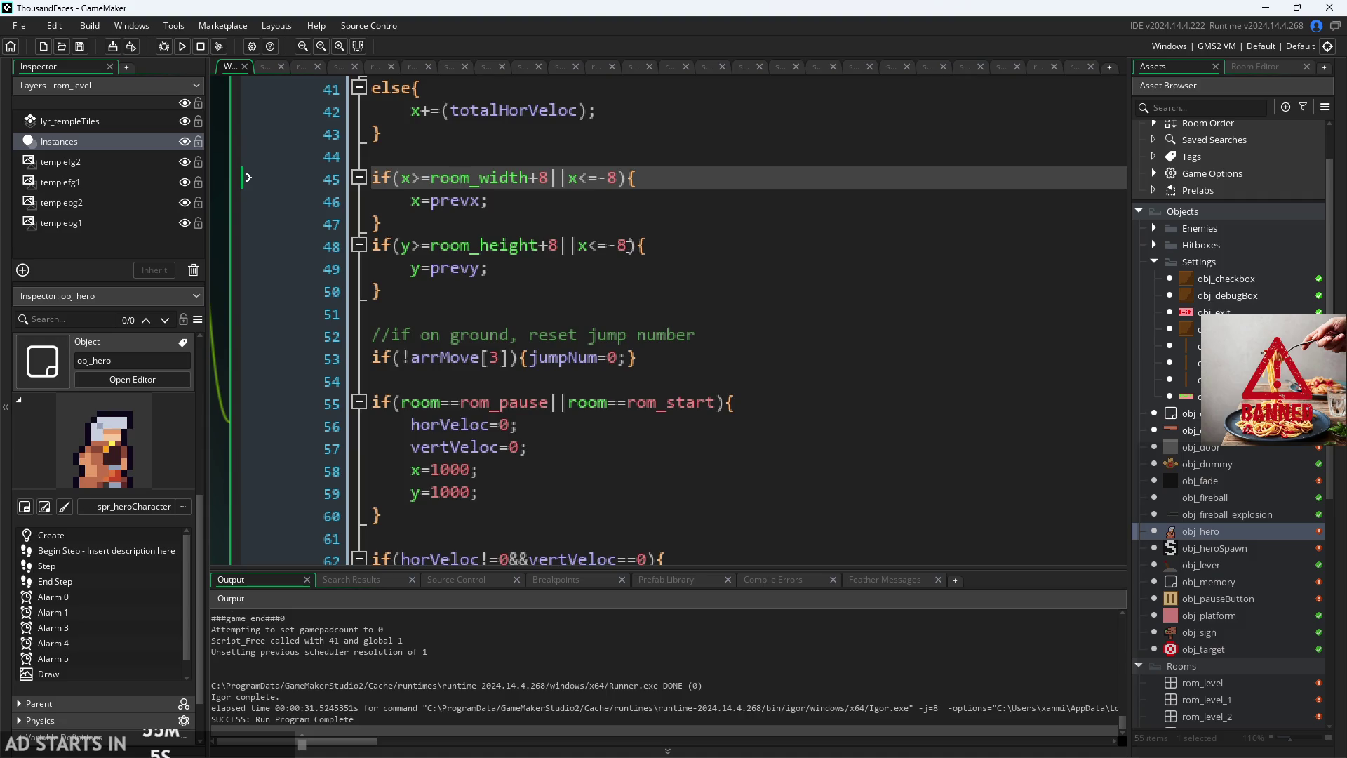
# Step: Start line 51 with if(x<-20||x>room_width+20|| after the existing bounds checks
pyautogui.click(629, 244)
pyautogui.click(625, 198)
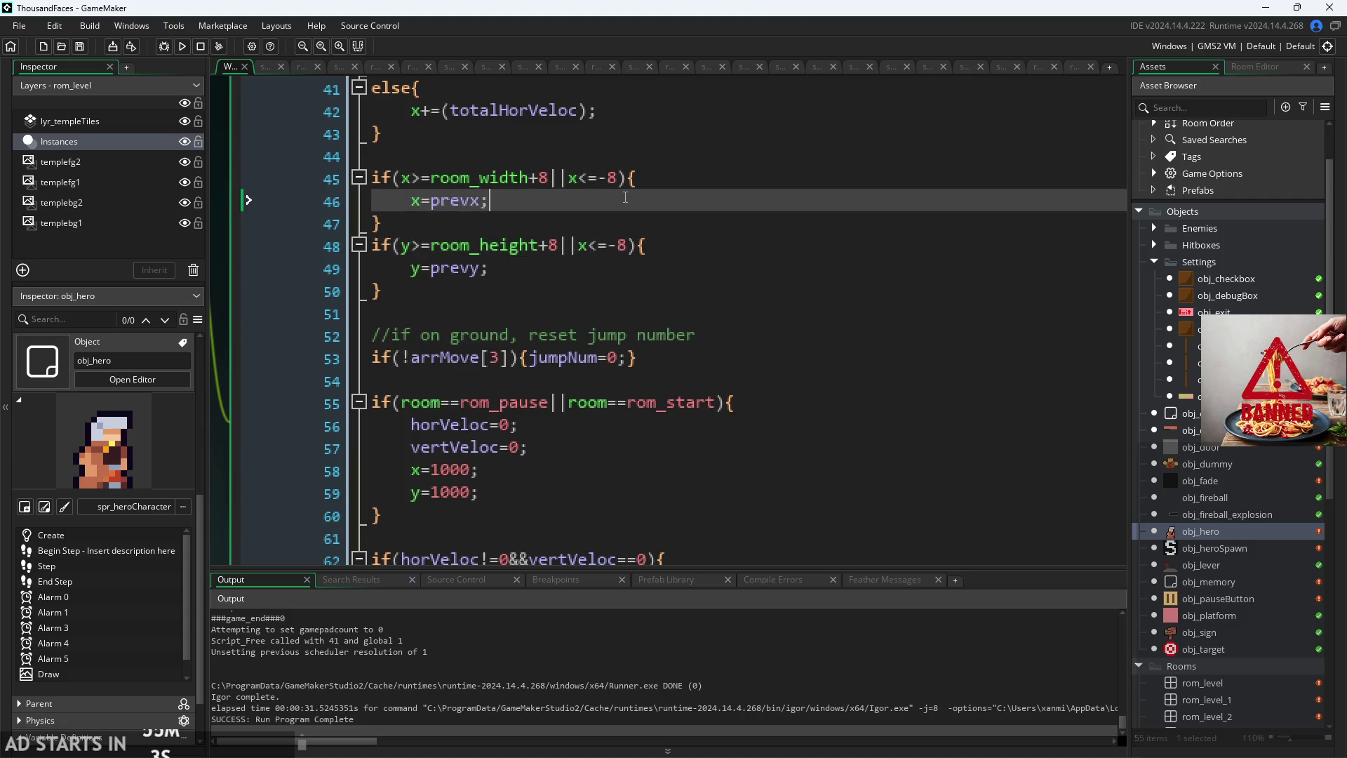
pyautogui.click(571, 295)
pyautogui.press('Return')
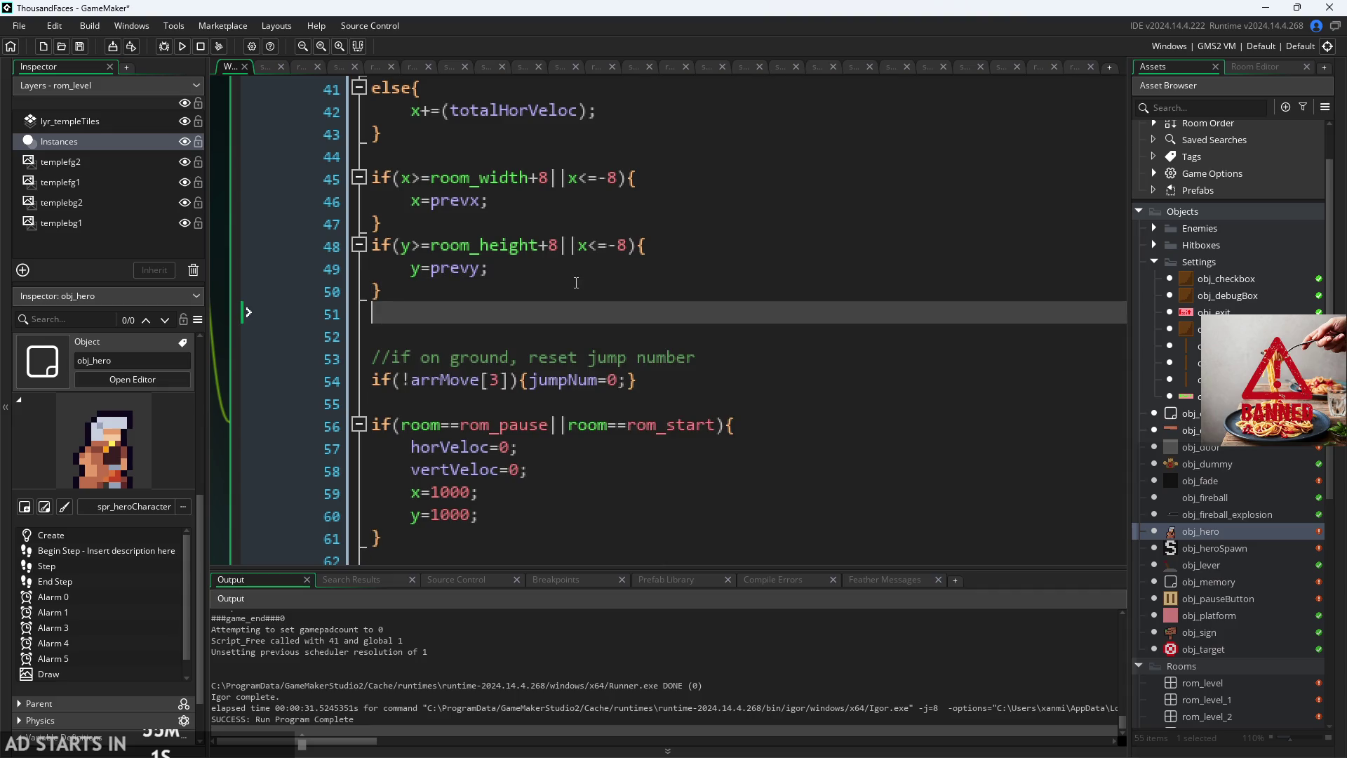
pyautogui.write('if')
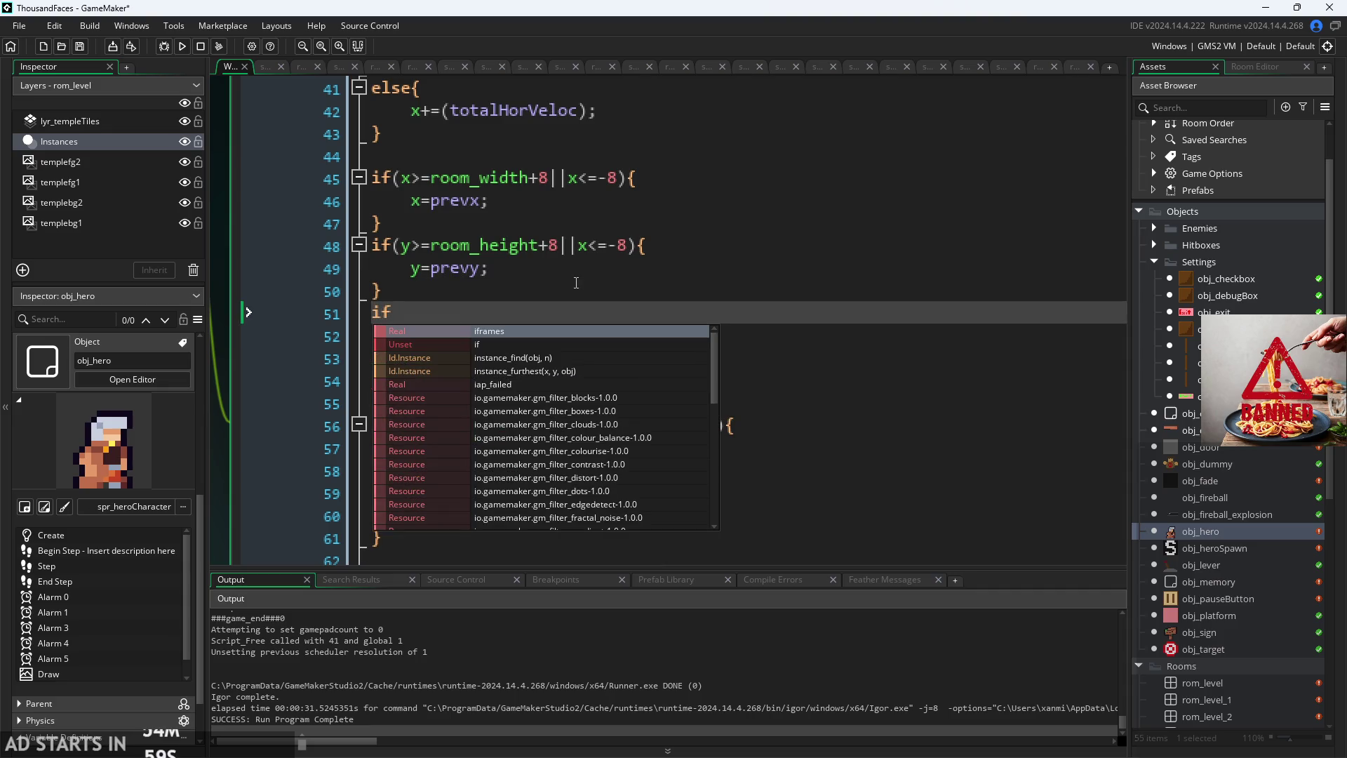
pyautogui.write('(x<')
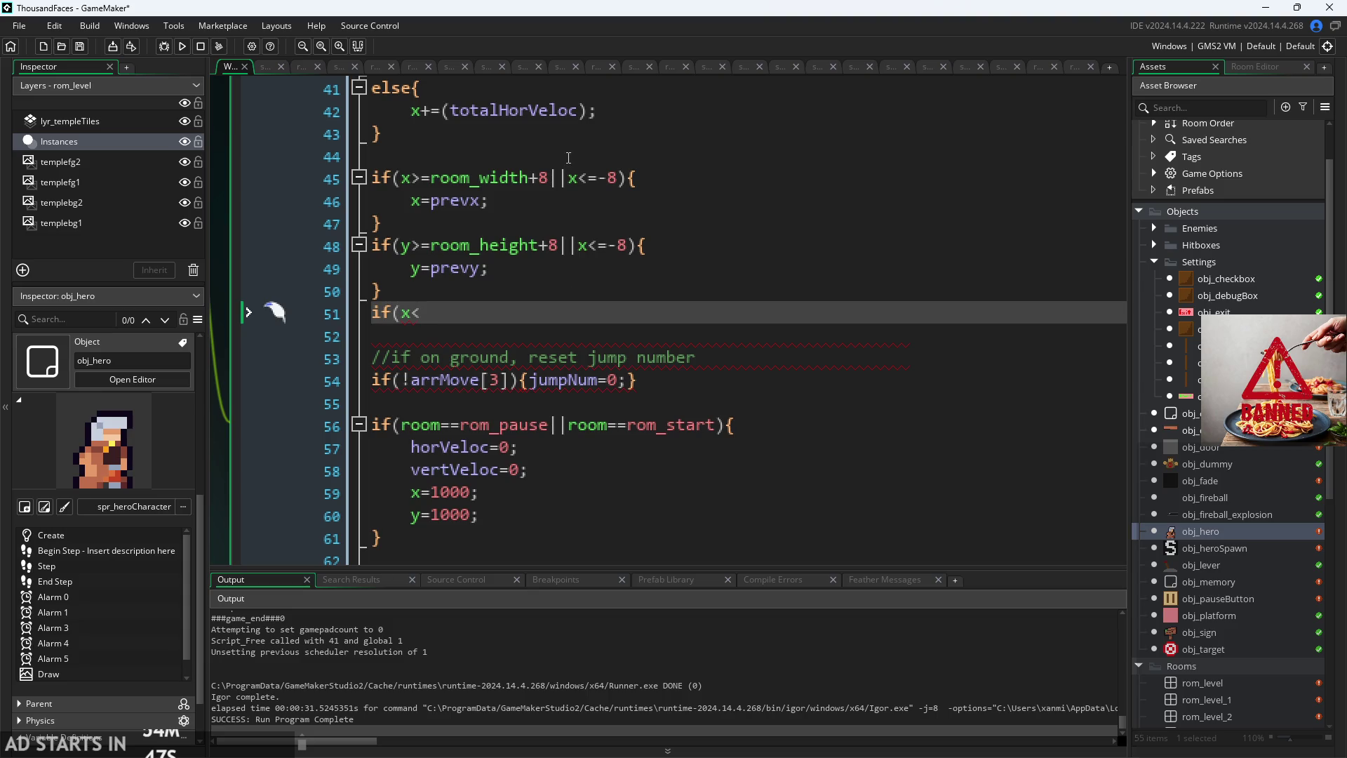
pyautogui.click(598, 178)
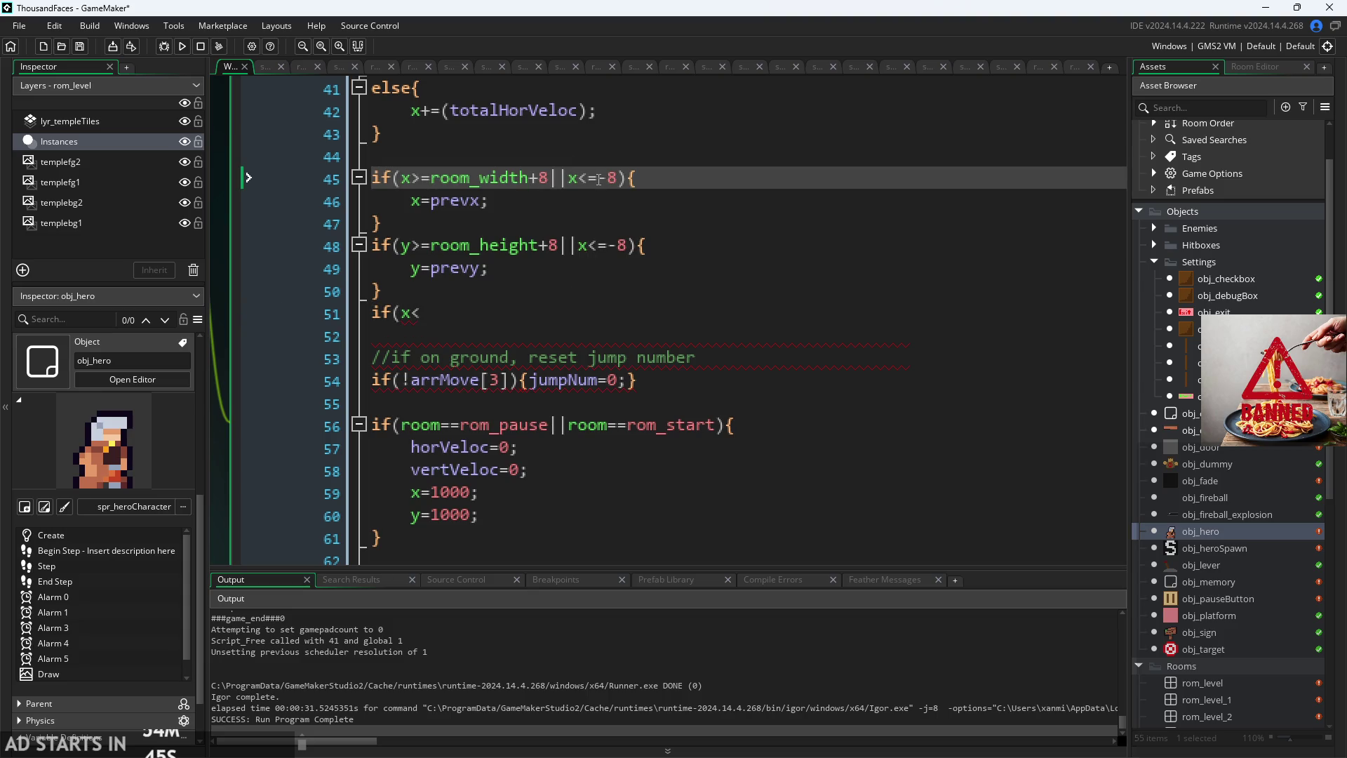
pyautogui.moveTo(577, 178)
pyautogui.moveTo(529, 302)
pyautogui.mouseDown()
pyautogui.moveTo(435, 270)
pyautogui.moveTo(365, 313)
pyautogui.mouseUp()
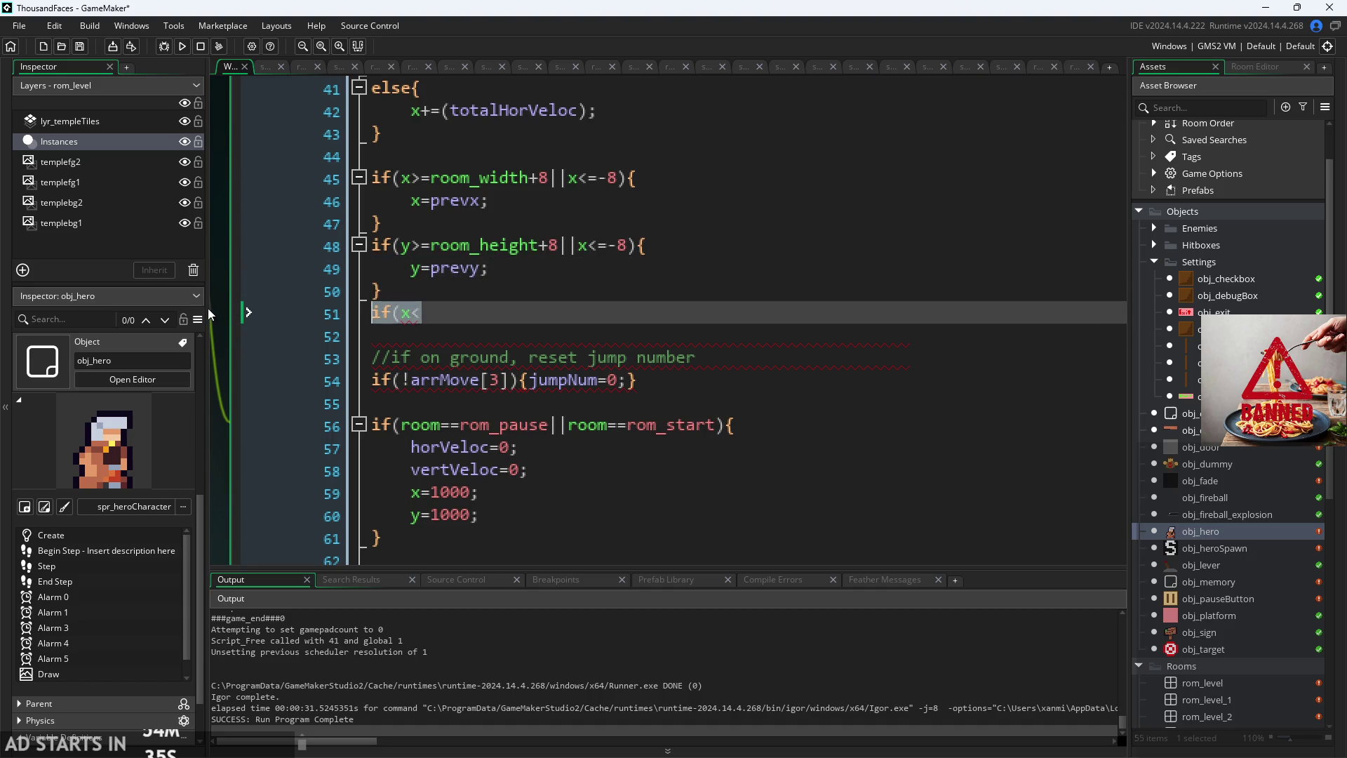
pyautogui.press('Right')
pyautogui.press('Left')
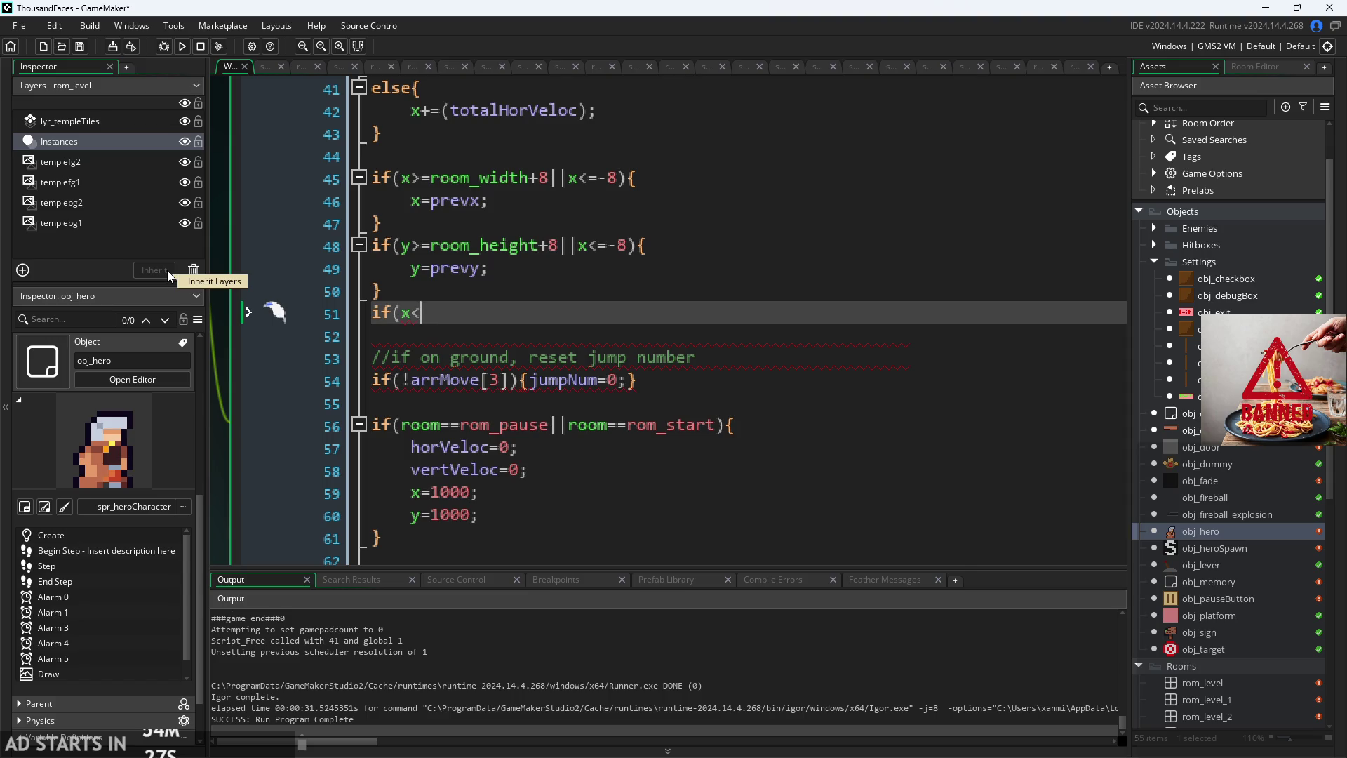
pyautogui.write('100')
pyautogui.press('BackSpace')
pyautogui.press('BackSpace')
pyautogui.press('BackSpace')
pyautogui.write('20')
pyautogui.write('||x>')
pyautogui.write('room_width')
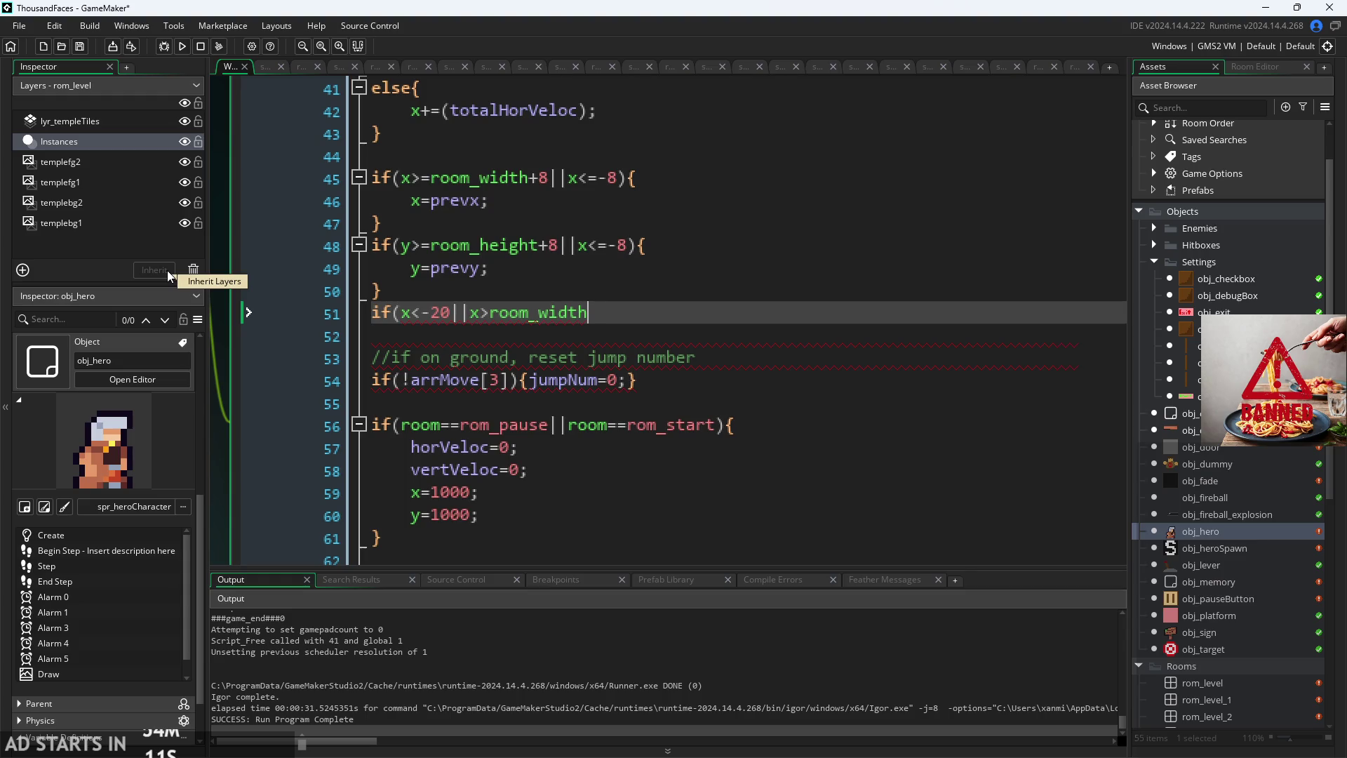
pyautogui.write('+20')
pyautogui.write('||')
# Step: Copy the x terms and edit them into y<-20||y>room_height+20, closing with ){
pyautogui.moveTo(404, 317)
pyautogui.mouseDown()
pyautogui.moveTo(635, 316)
pyautogui.moveTo(622, 316)
pyautogui.mouseUp()
pyautogui.hotkey('ctrl', 'c')
pyautogui.click(661, 317)
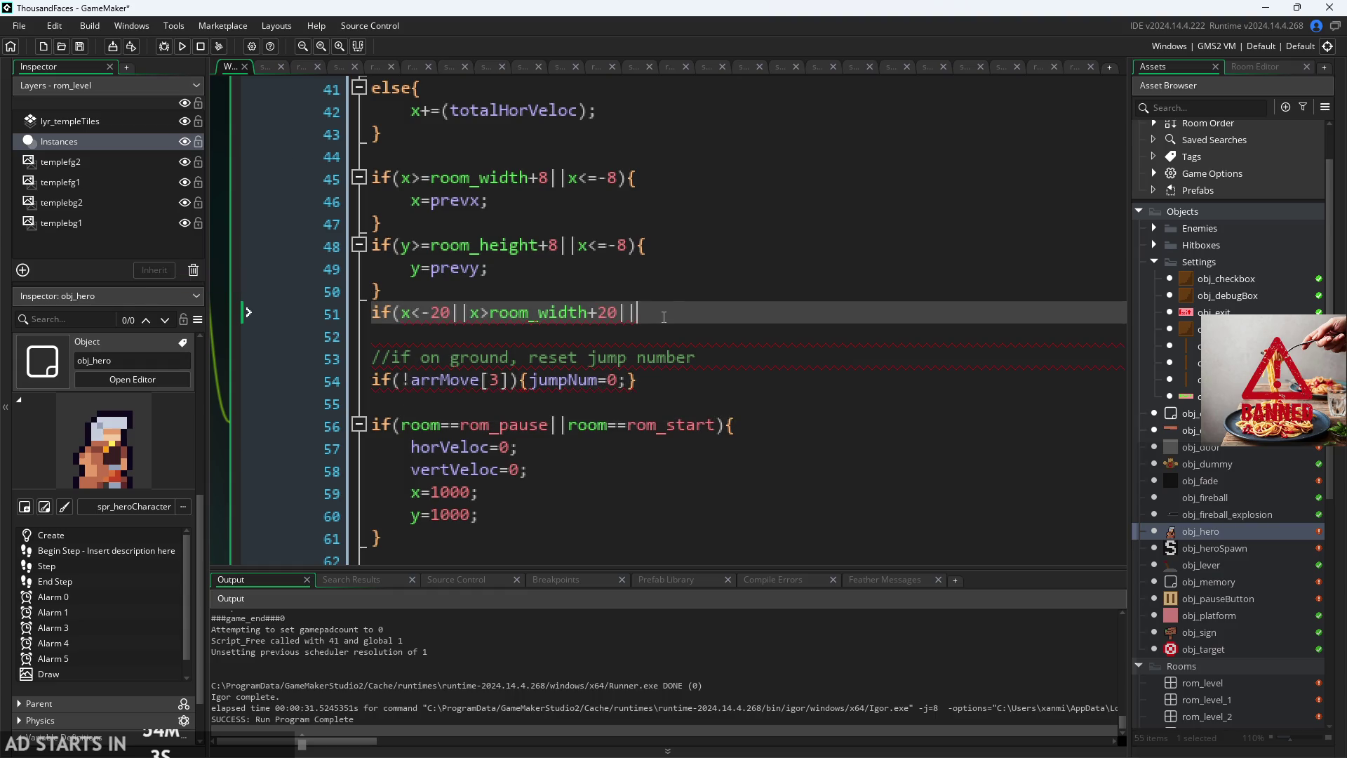
pyautogui.hotkey('ctrl', 'v')
pyautogui.press('BackSpace')
pyautogui.write('y')
pyautogui.press('Right')
pyautogui.press('Right')
pyautogui.press('Right')
pyautogui.press('Left')
pyautogui.press('Left')
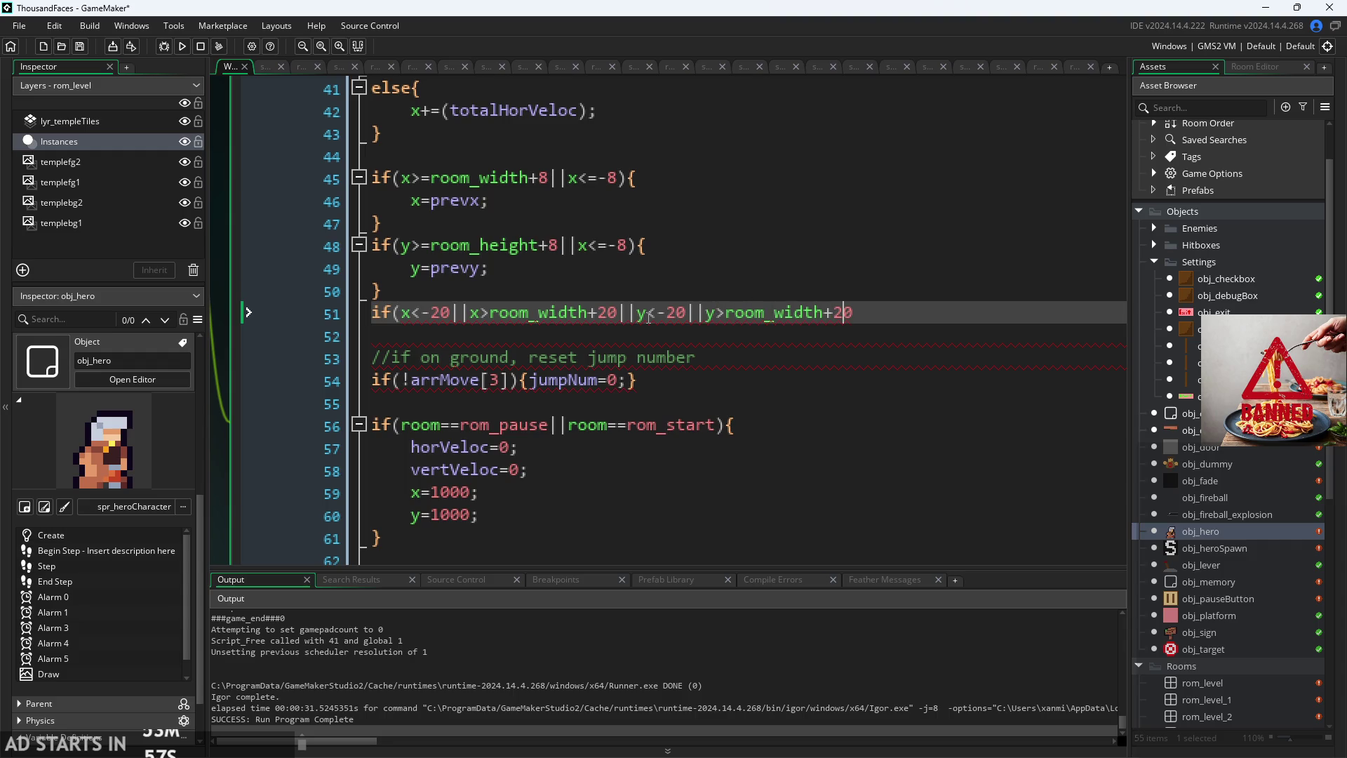
pyautogui.press('BackSpace')
pyautogui.press('BackSpace')
pyautogui.press('BackSpace')
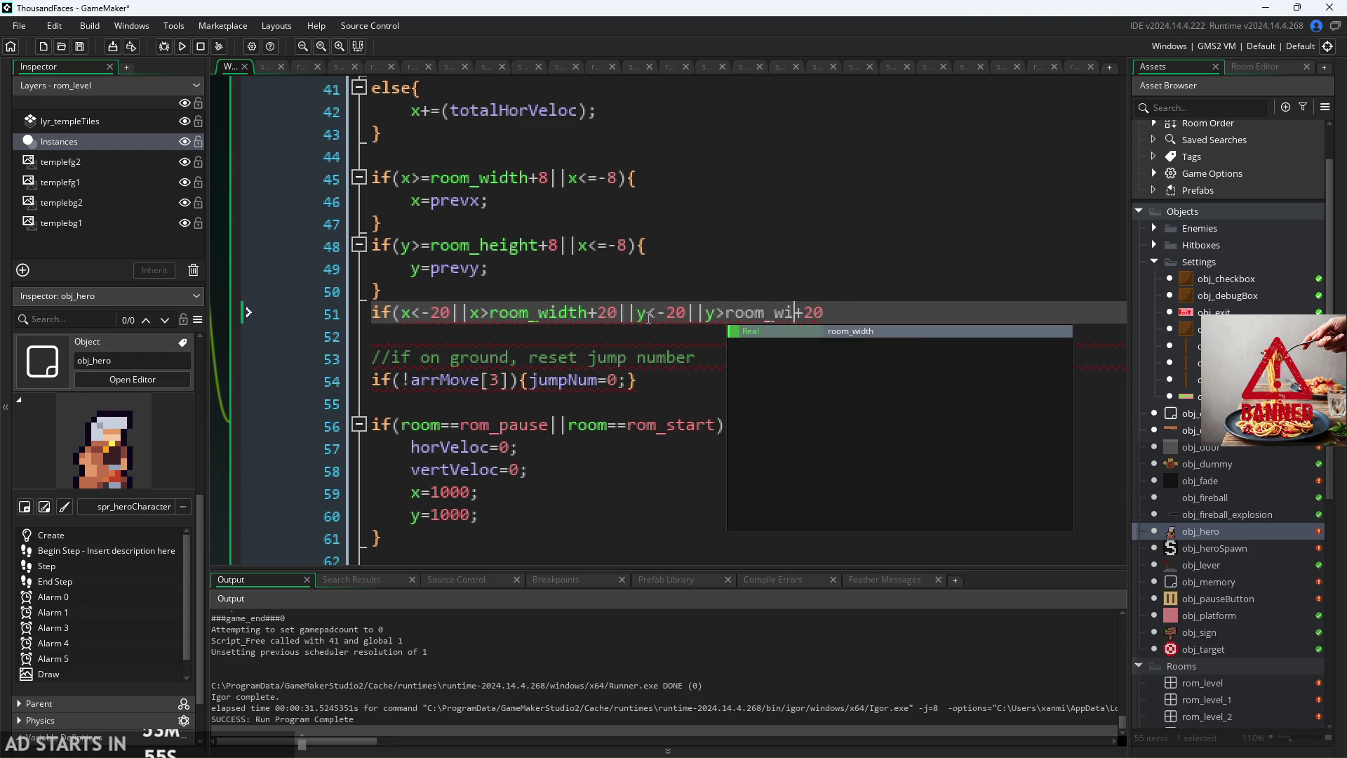
pyautogui.write('height')
pyautogui.press('End')
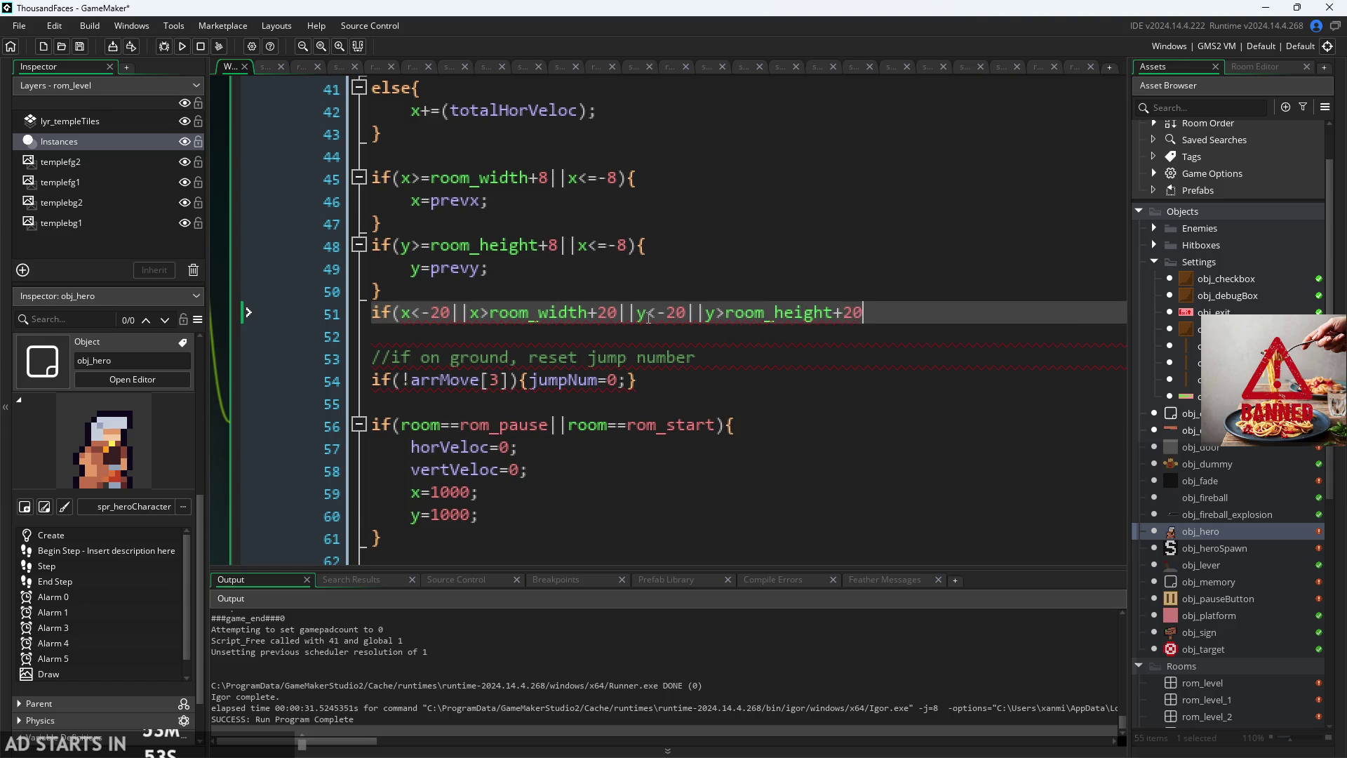
pyautogui.write('){')
pyautogui.scroll(-5, 560, 271)
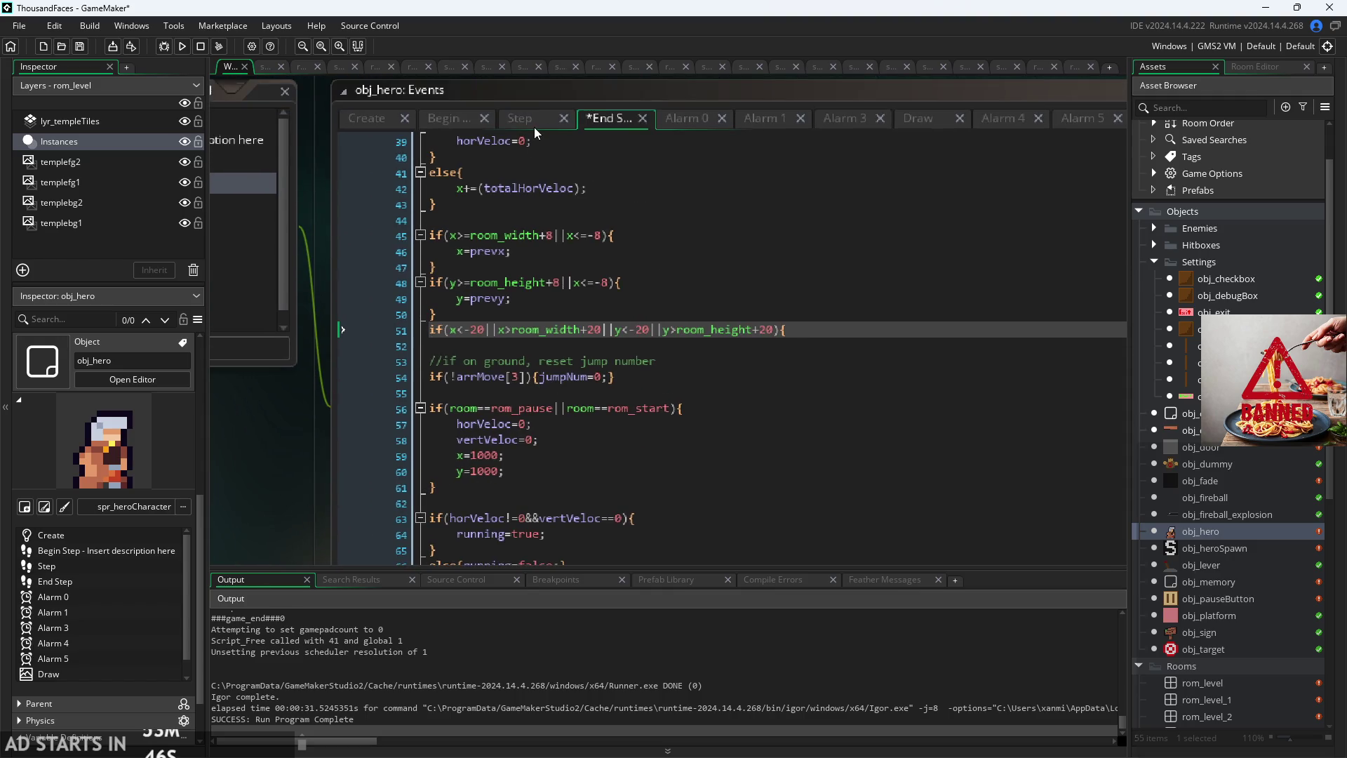
# Step: Locate the Step event's damage branch and cut dead=true out of its else block
pyautogui.click(532, 121)
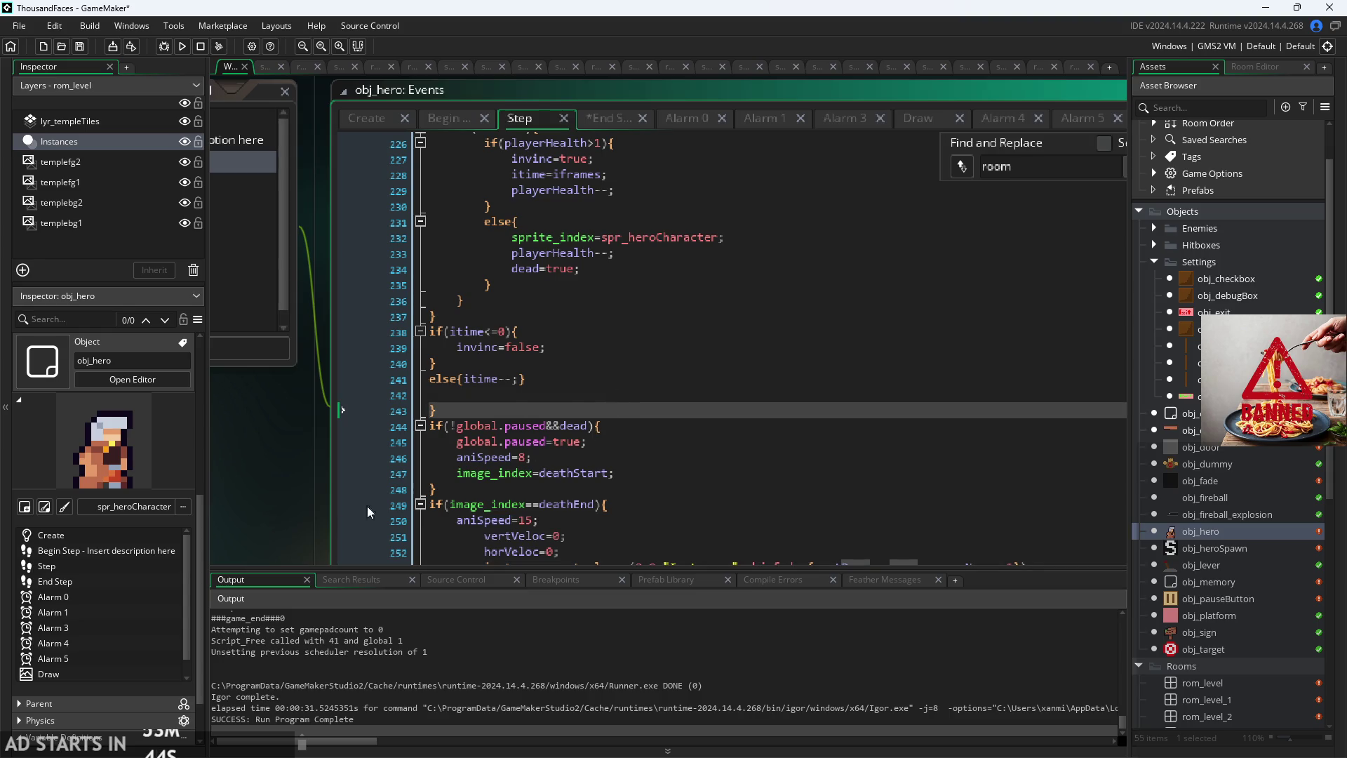
pyautogui.scroll(-5, 630, 386)
pyautogui.click(561, 303)
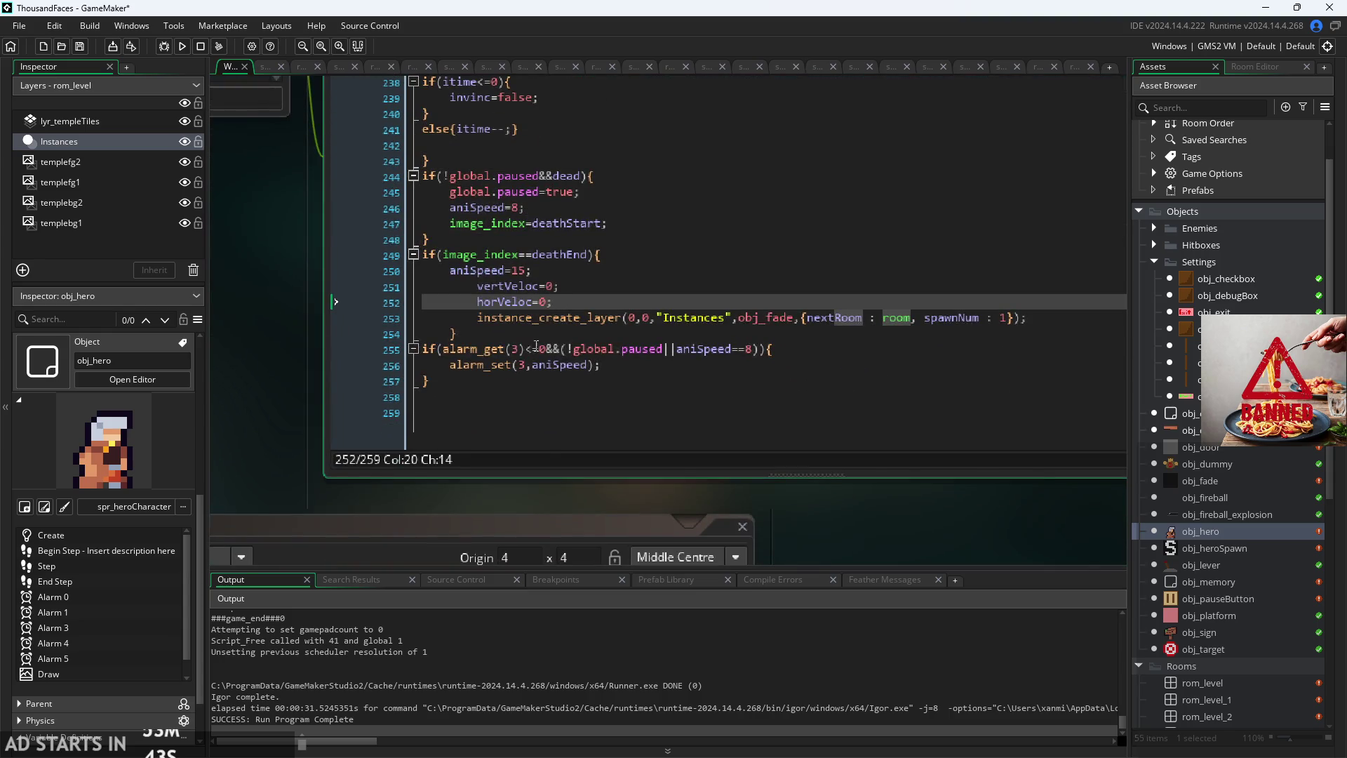
pyautogui.moveTo(272, 339); pyautogui.dragTo(279, 434)
pyautogui.scroll(6, 531, 328)
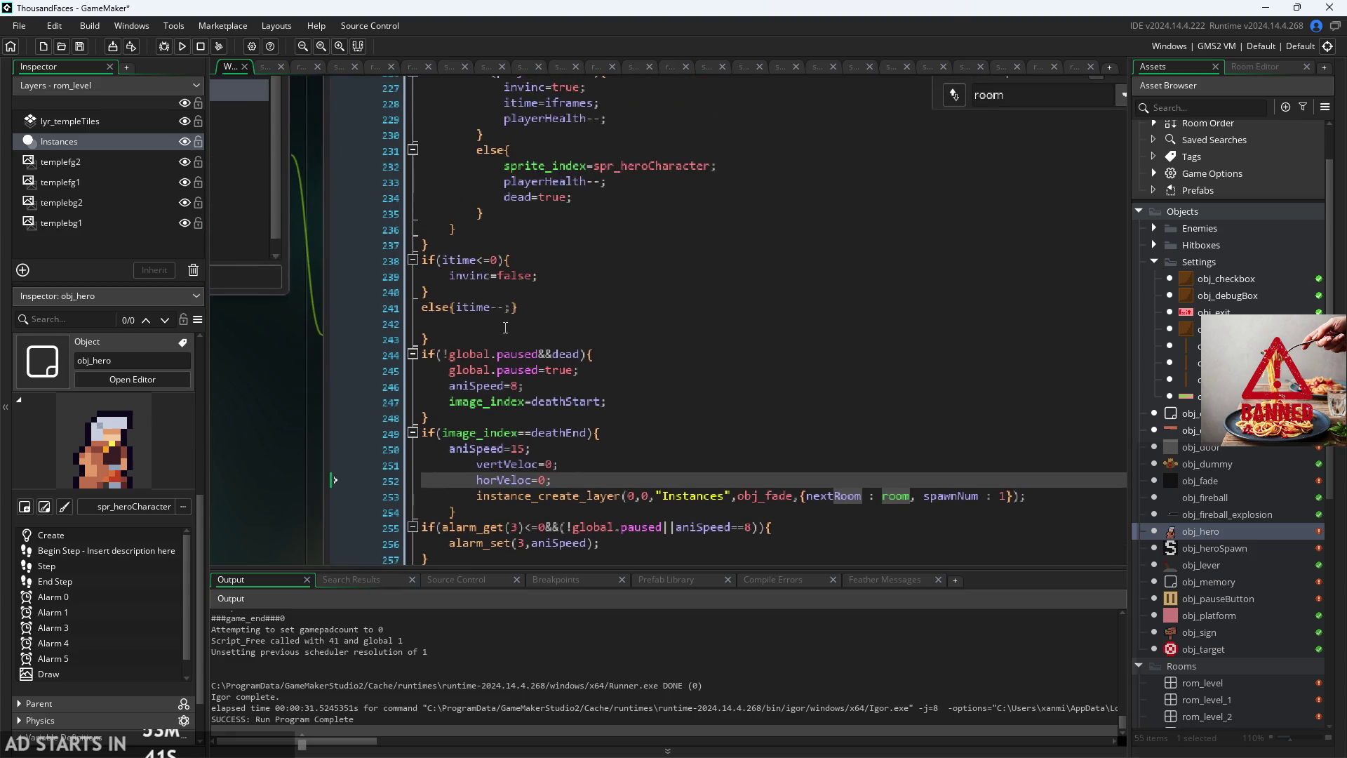
pyautogui.scroll(1, 532, 329)
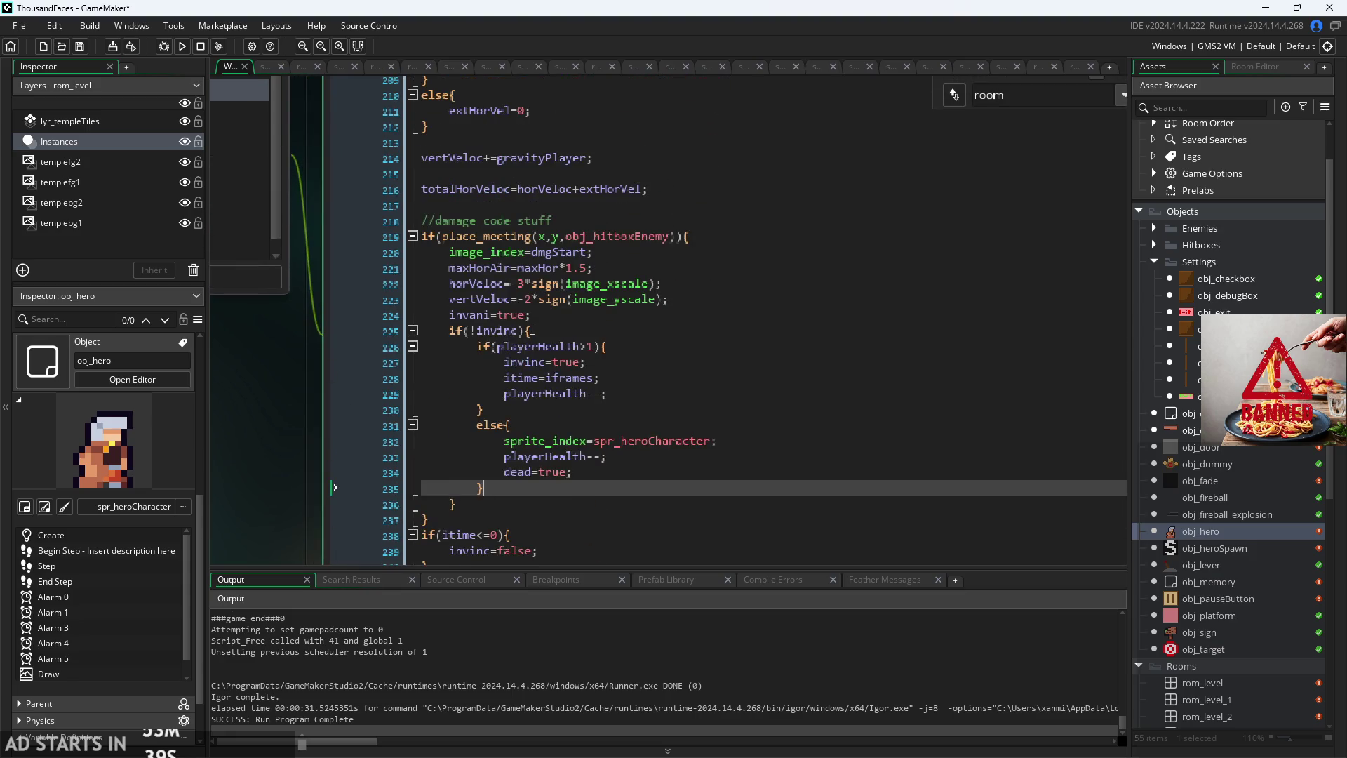
pyautogui.click(588, 263)
pyautogui.keyDown('ctrl'); pyautogui.scroll(2, 588, 263); pyautogui.keyUp('ctrl')
pyautogui.click(614, 240)
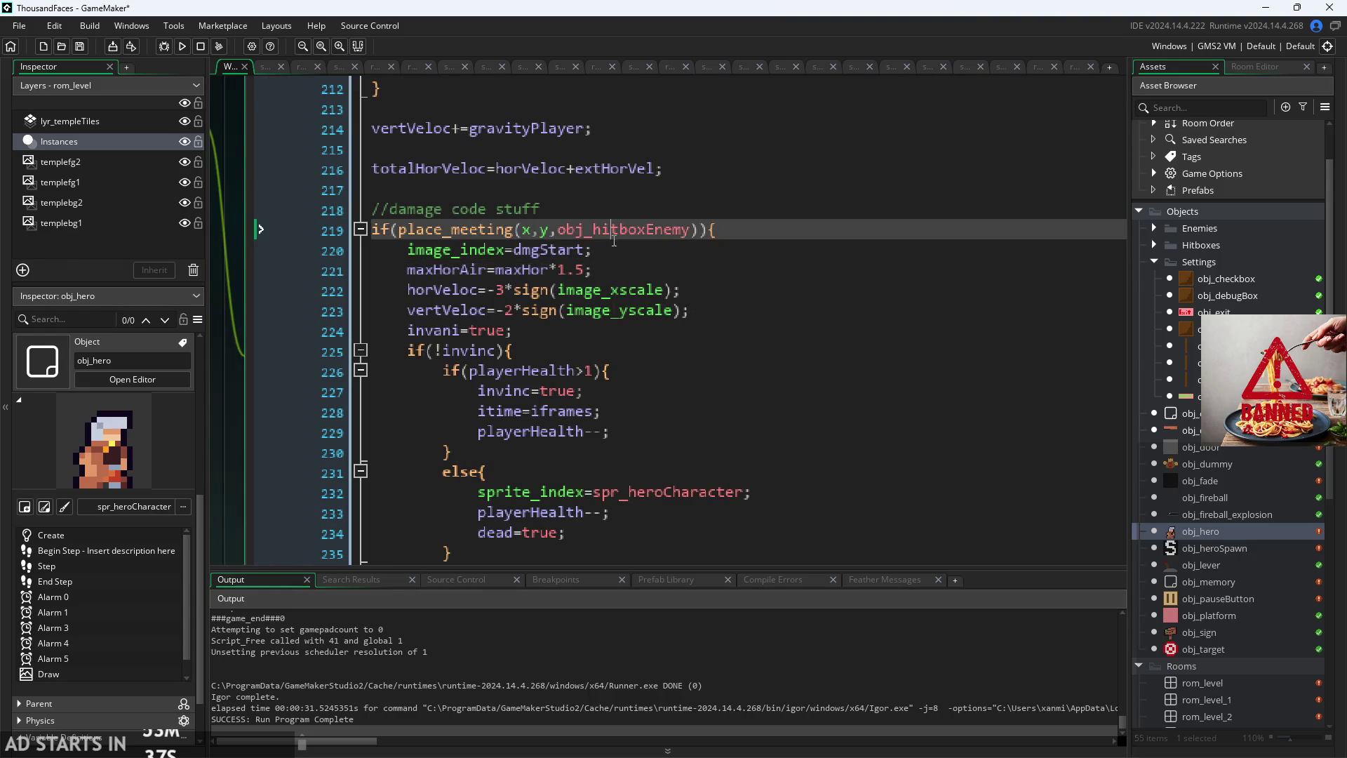
pyautogui.scroll(-1, 609, 259)
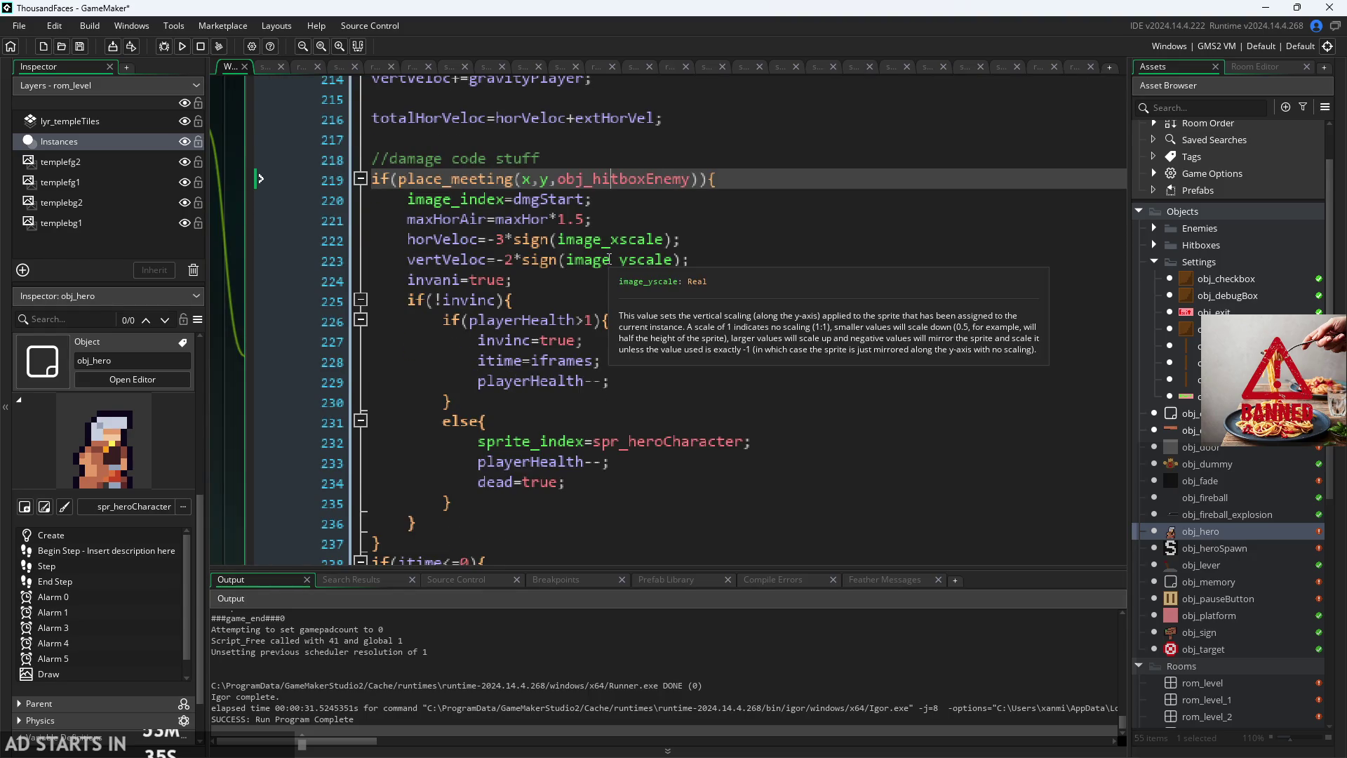
pyautogui.scroll(-1, 609, 259)
pyautogui.click(607, 256)
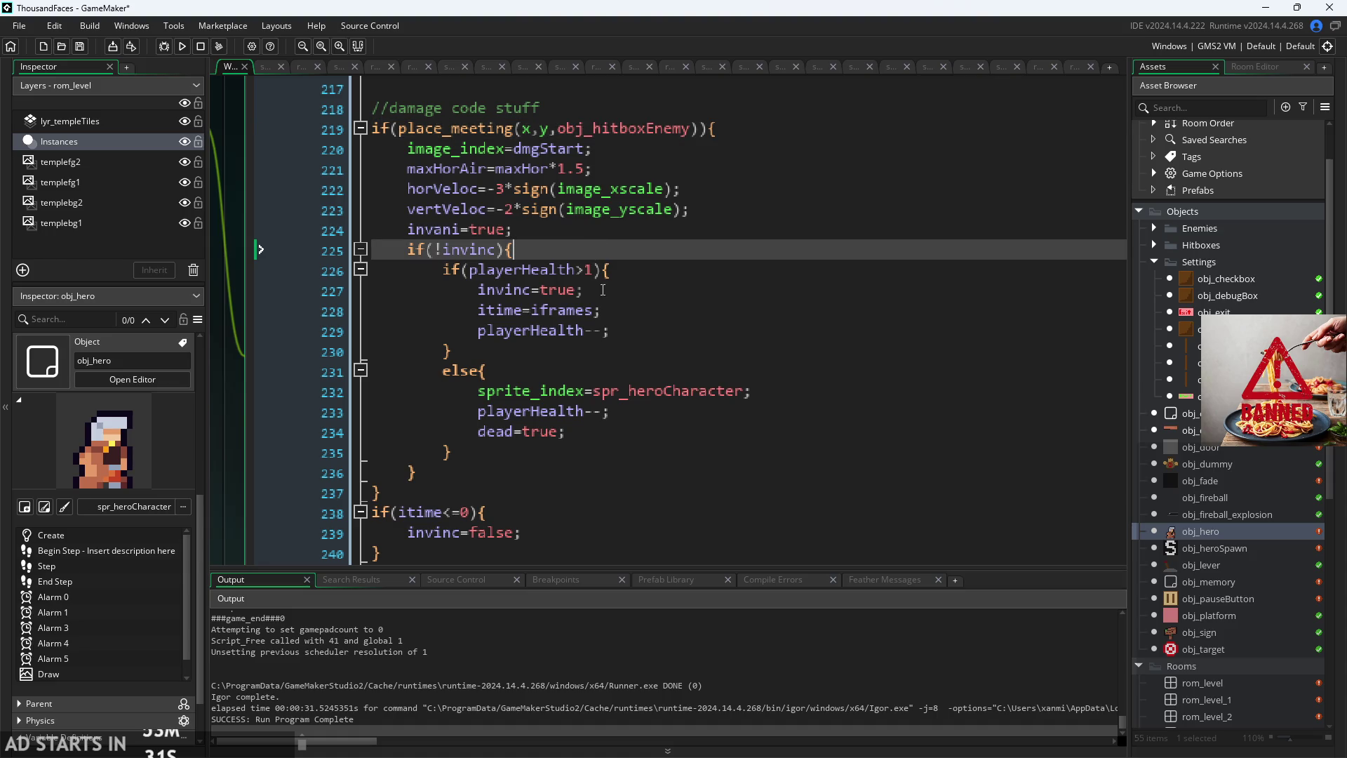
pyautogui.press('Down')
pyautogui.press('Down')
pyautogui.press('Up')
pyautogui.press('Up')
pyautogui.moveTo(443, 269)
pyautogui.mouseDown()
pyautogui.moveTo(491, 374)
pyautogui.moveTo(598, 444)
pyautogui.mouseUp()
pyautogui.click(611, 439)
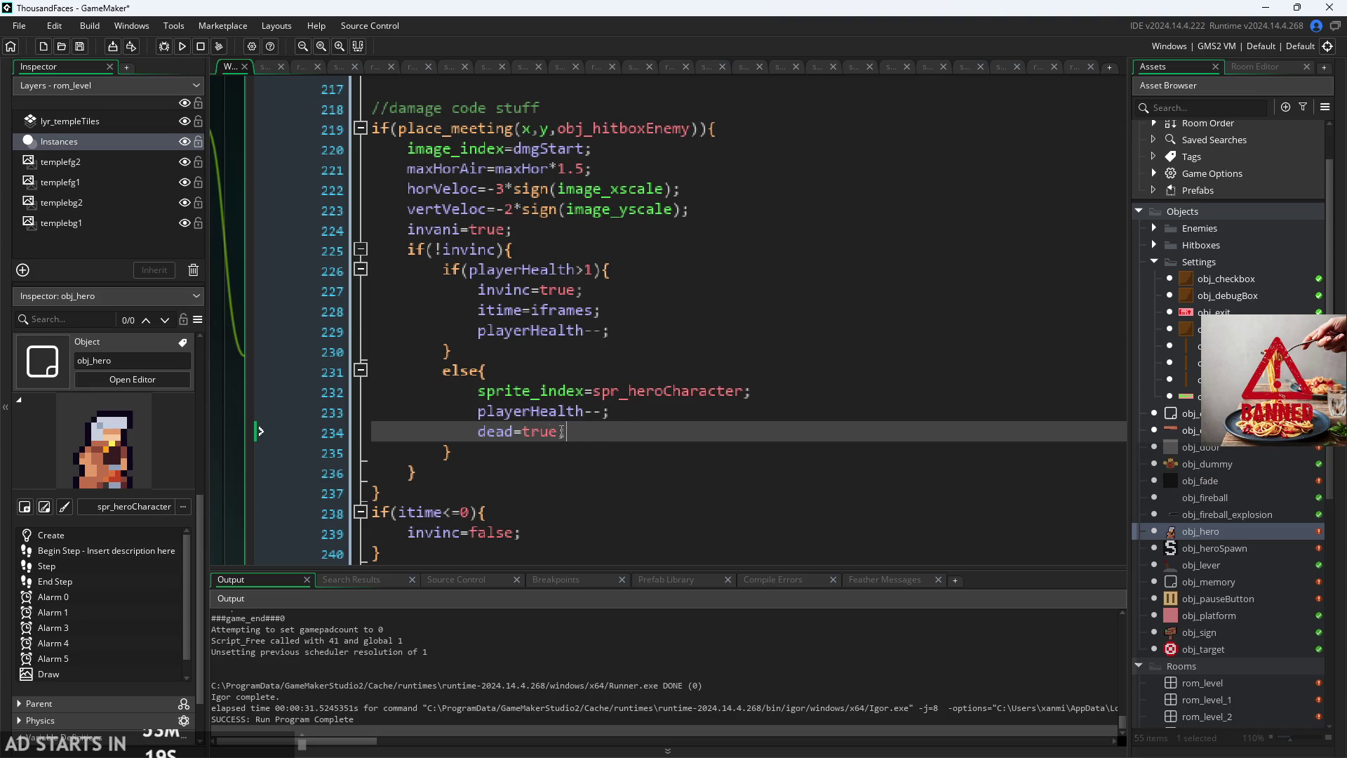
pyautogui.moveTo(478, 431); pyautogui.dragTo(574, 431)
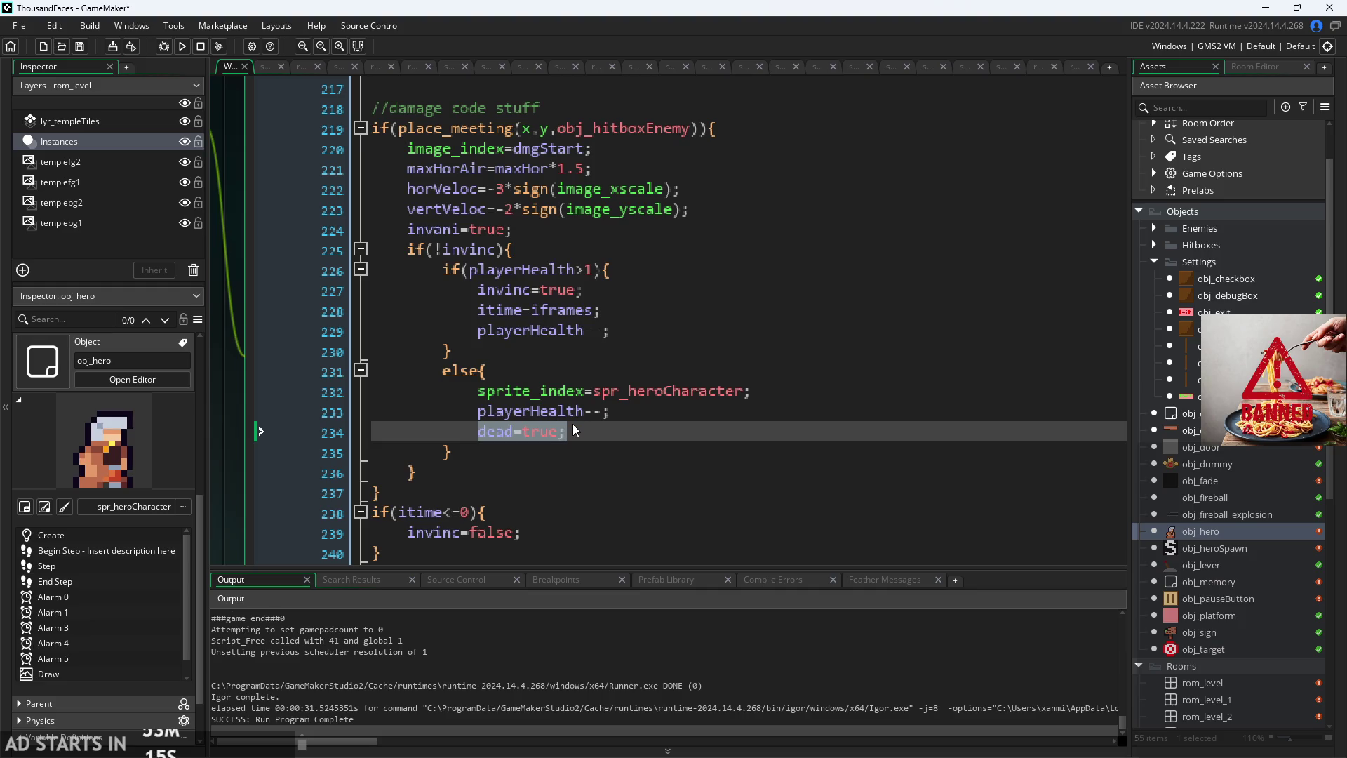
pyautogui.press('BackSpace')
pyautogui.press('BackSpace')
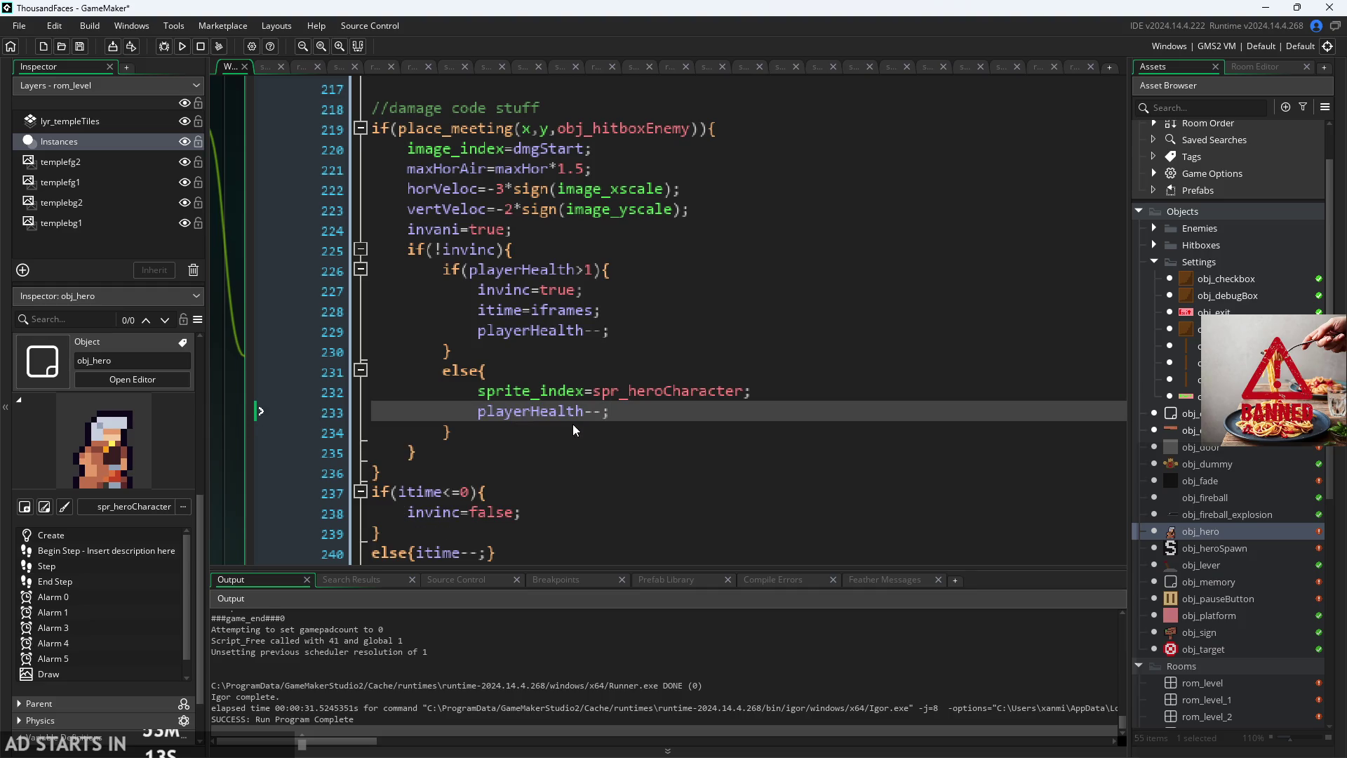
# Step: Add if(playerHealth==0){ dead=true; } below the damage block
pyautogui.click(409, 453)
pyautogui.press('Down')
pyautogui.press('Return')
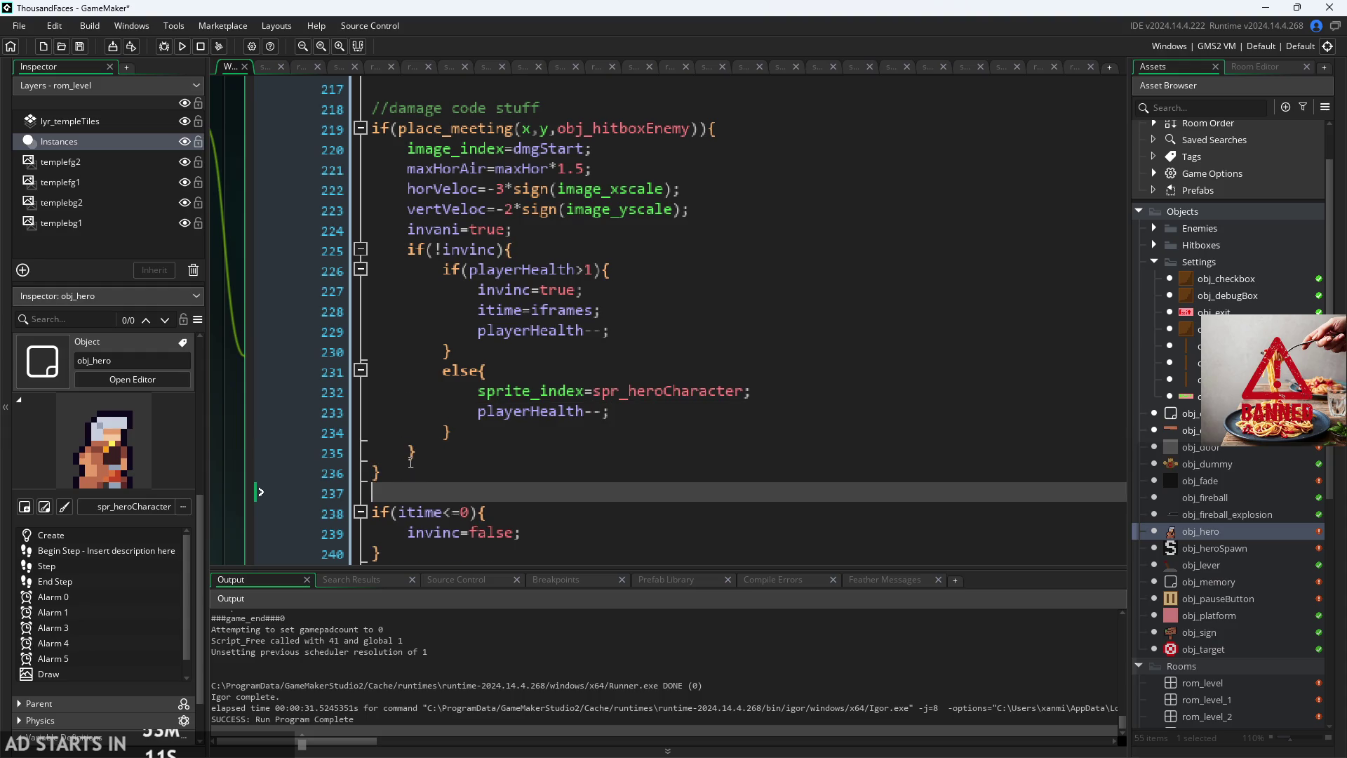
pyautogui.write('if(')
pyautogui.write('dead=true')
pyautogui.press('Left')
pyautogui.press('Left')
pyautogui.press('Return')
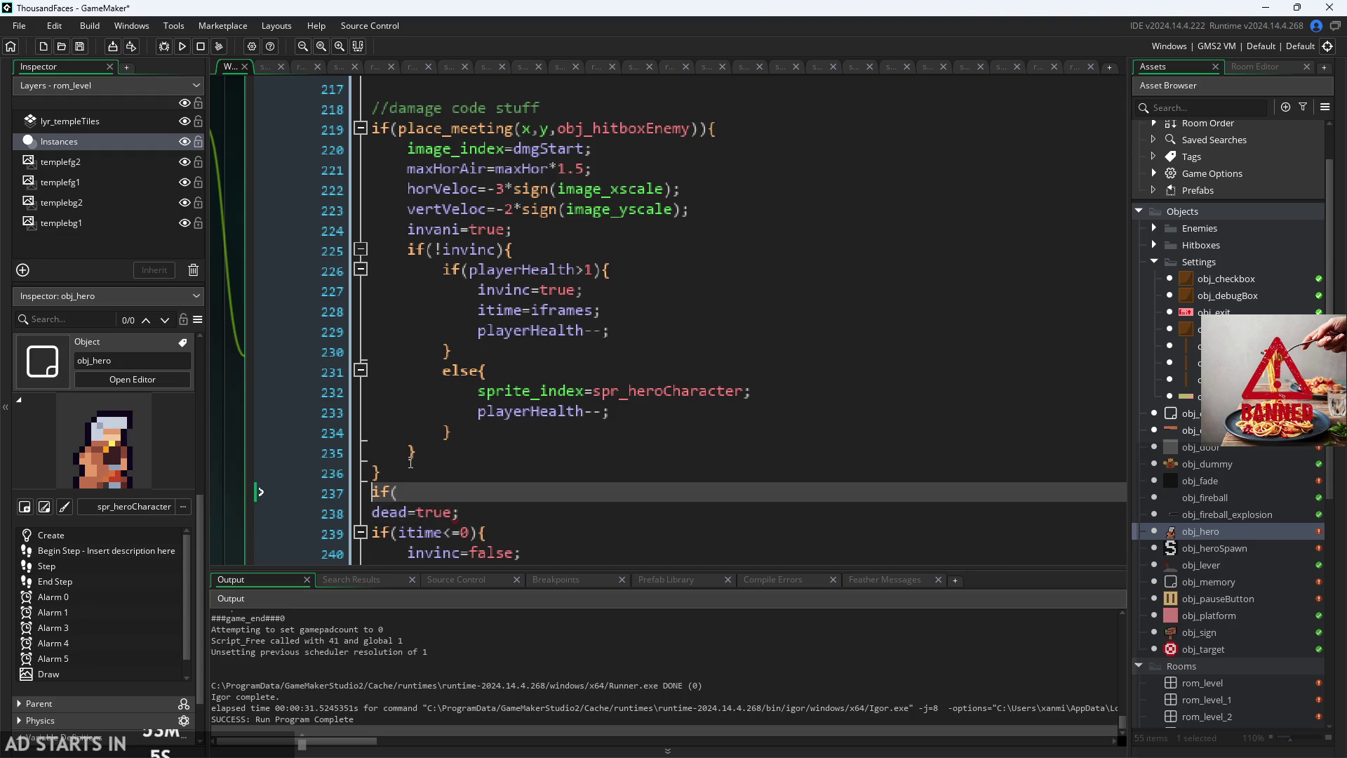
pyautogui.write('hp==0')
pyautogui.write(')')
pyautogui.press('Left')
pyautogui.press('Left')
pyautogui.press('Left')
pyautogui.press('BackSpace')
pyautogui.press('BackSpace')
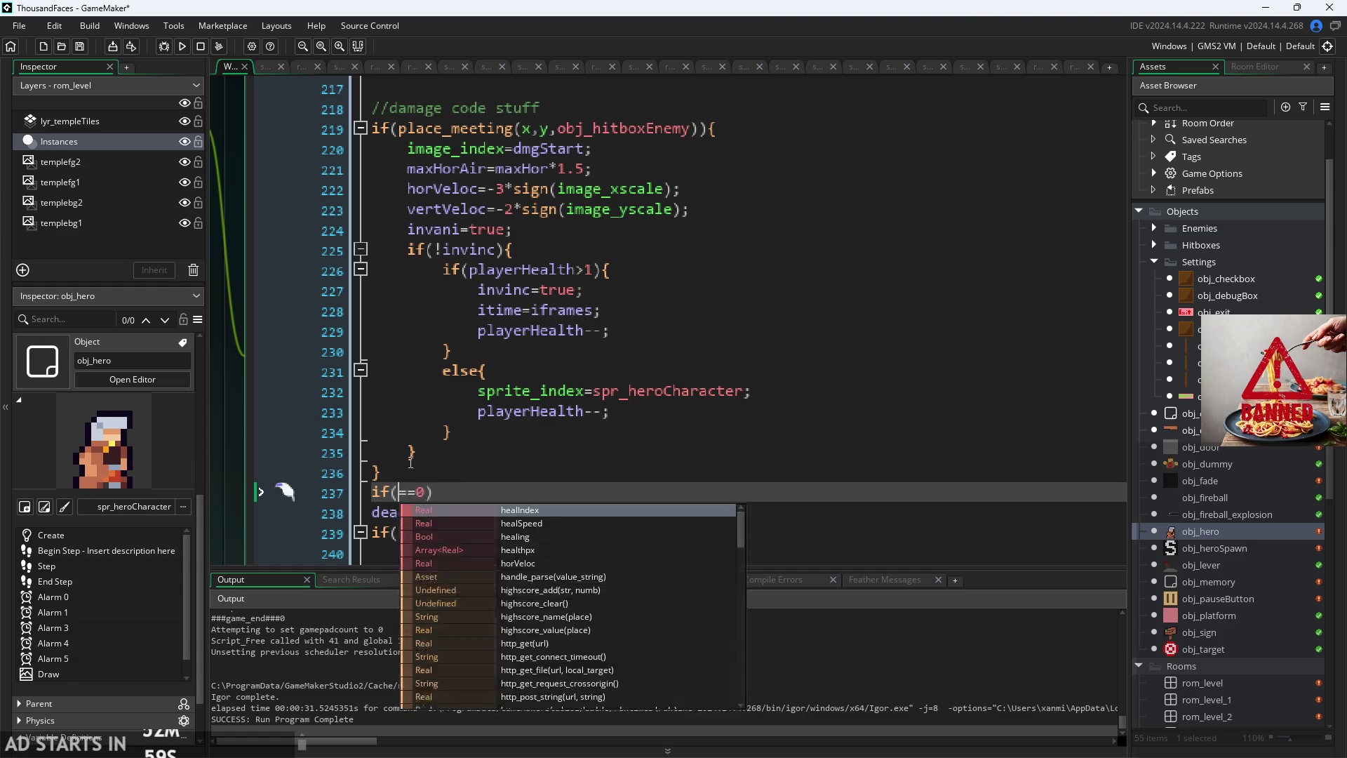
pyautogui.write('playerHealth')
pyautogui.press('End')
pyautogui.write('{')
pyautogui.press('Down')
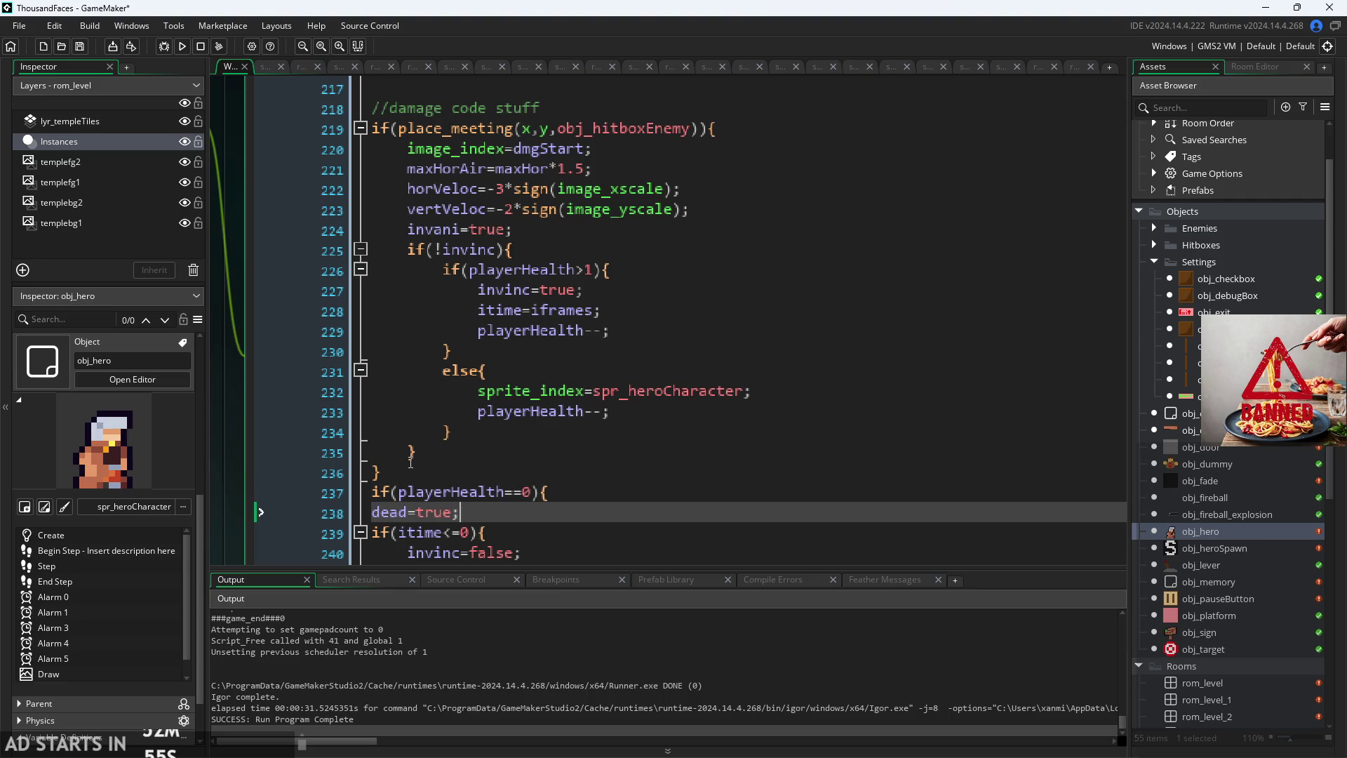
pyautogui.press('Return')
pyautogui.write('}')
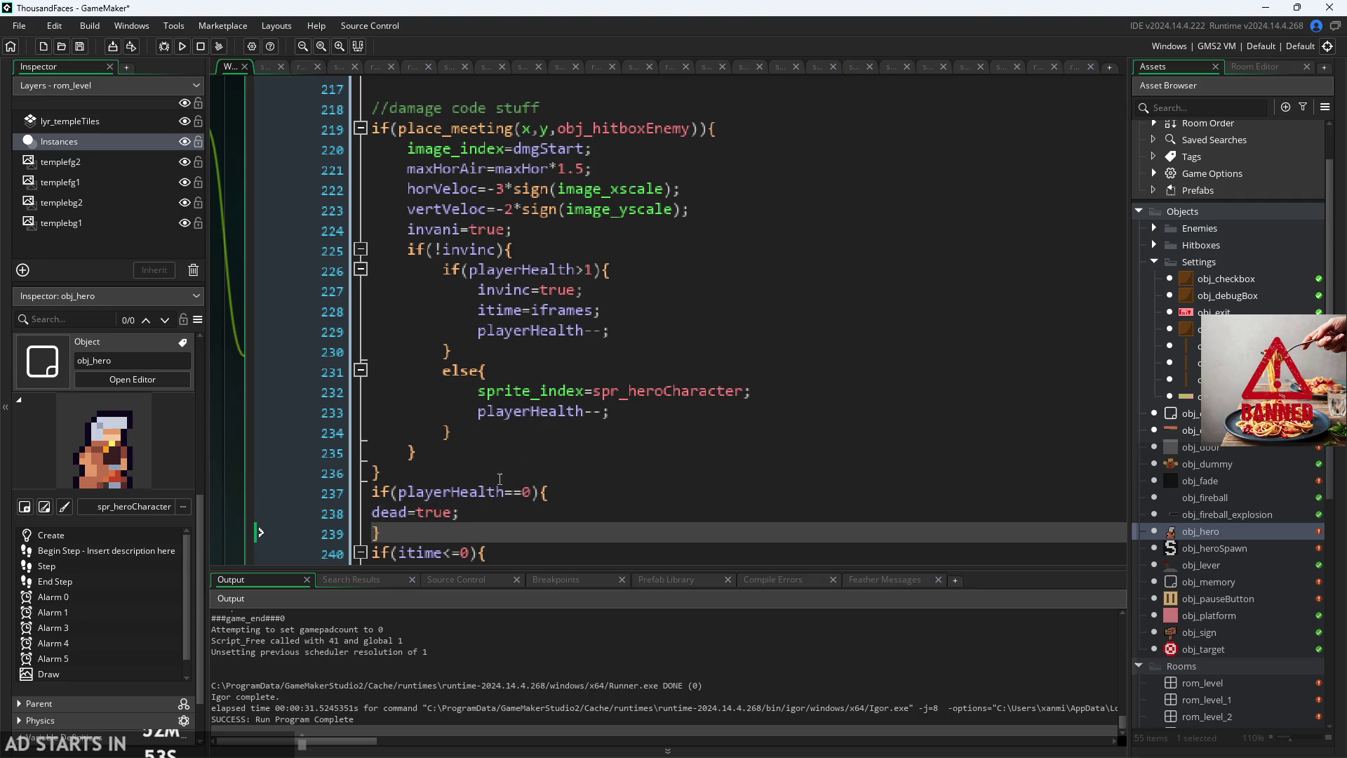
pyautogui.press('Up')
pyautogui.press('Up')
pyautogui.press('Down')
pyautogui.press('Tab')
# Step: Save the edited obj_hero events
pyautogui.scroll(-4, 576, 339)
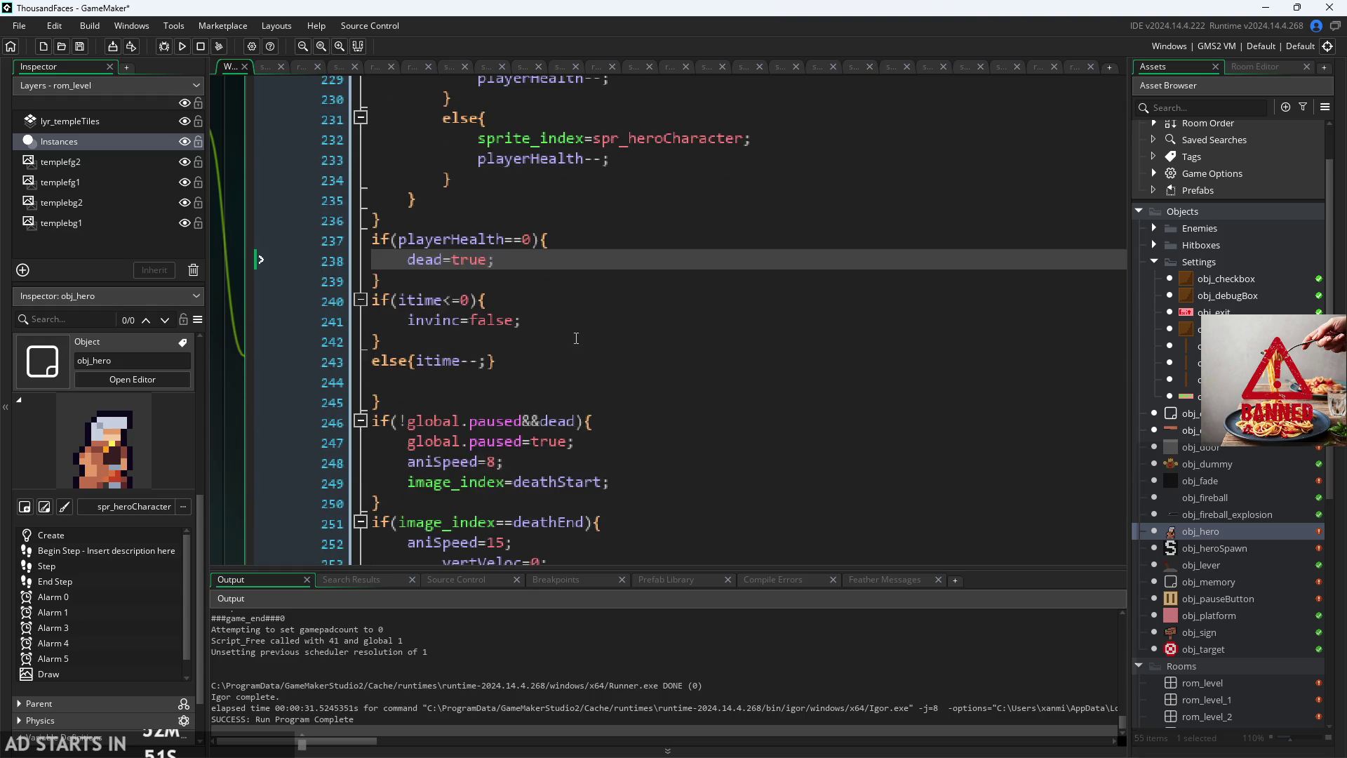
pyautogui.click(576, 338)
pyautogui.keyDown('ctrl'); pyautogui.scroll(-2, 498, 417); pyautogui.keyUp('ctrl')
pyautogui.hotkey('ctrl', 's')
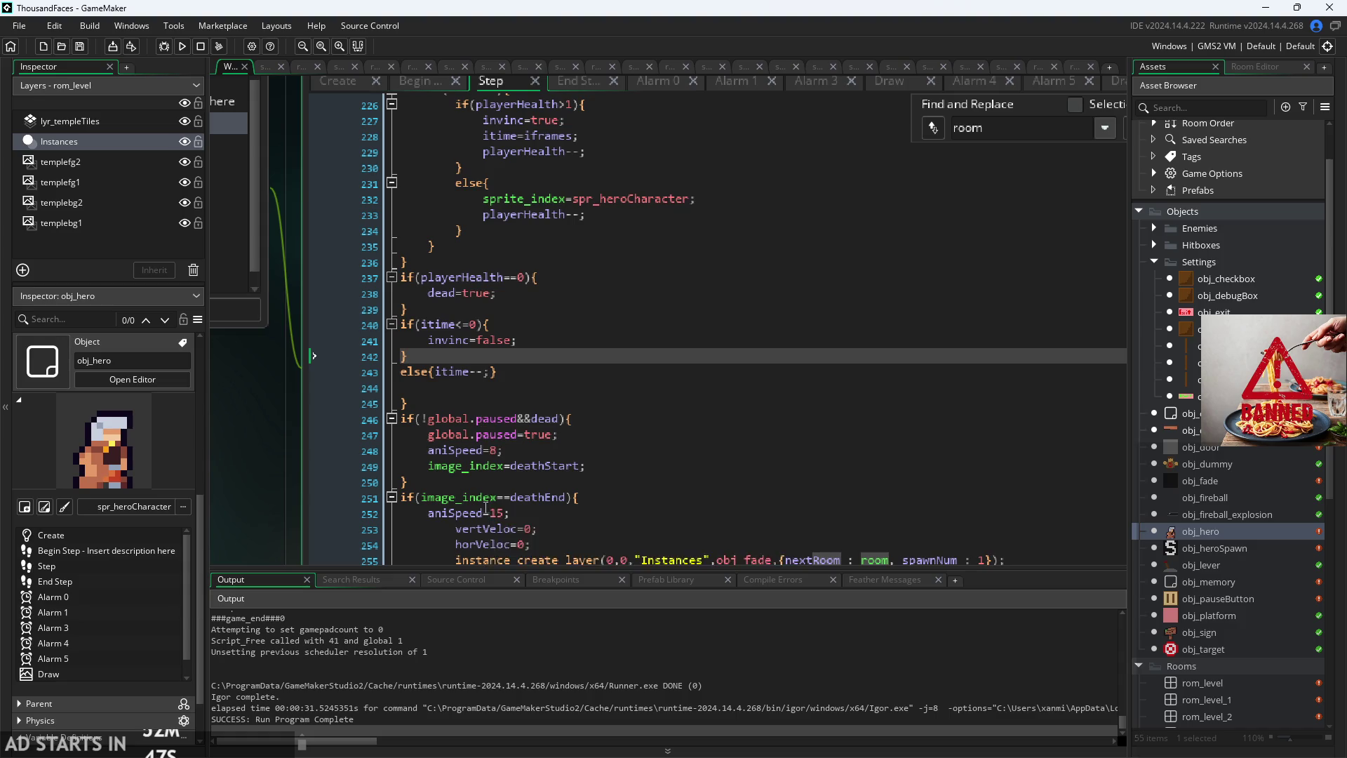
# Step: Add playerHealth=0; inside the End Step out-of-bounds check, save, and return to Step
pyautogui.scroll(-1, 486, 507)
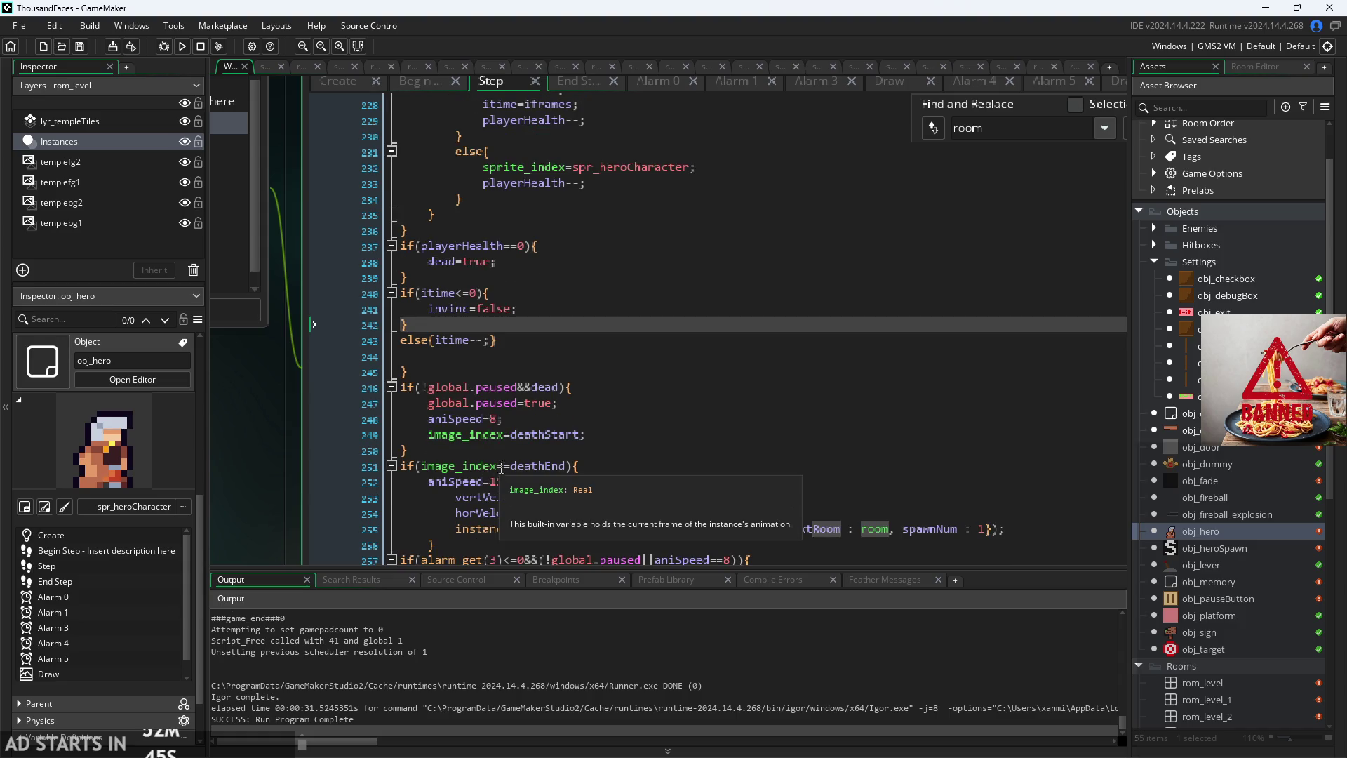
pyautogui.moveTo(298, 446); pyautogui.dragTo(317, 486)
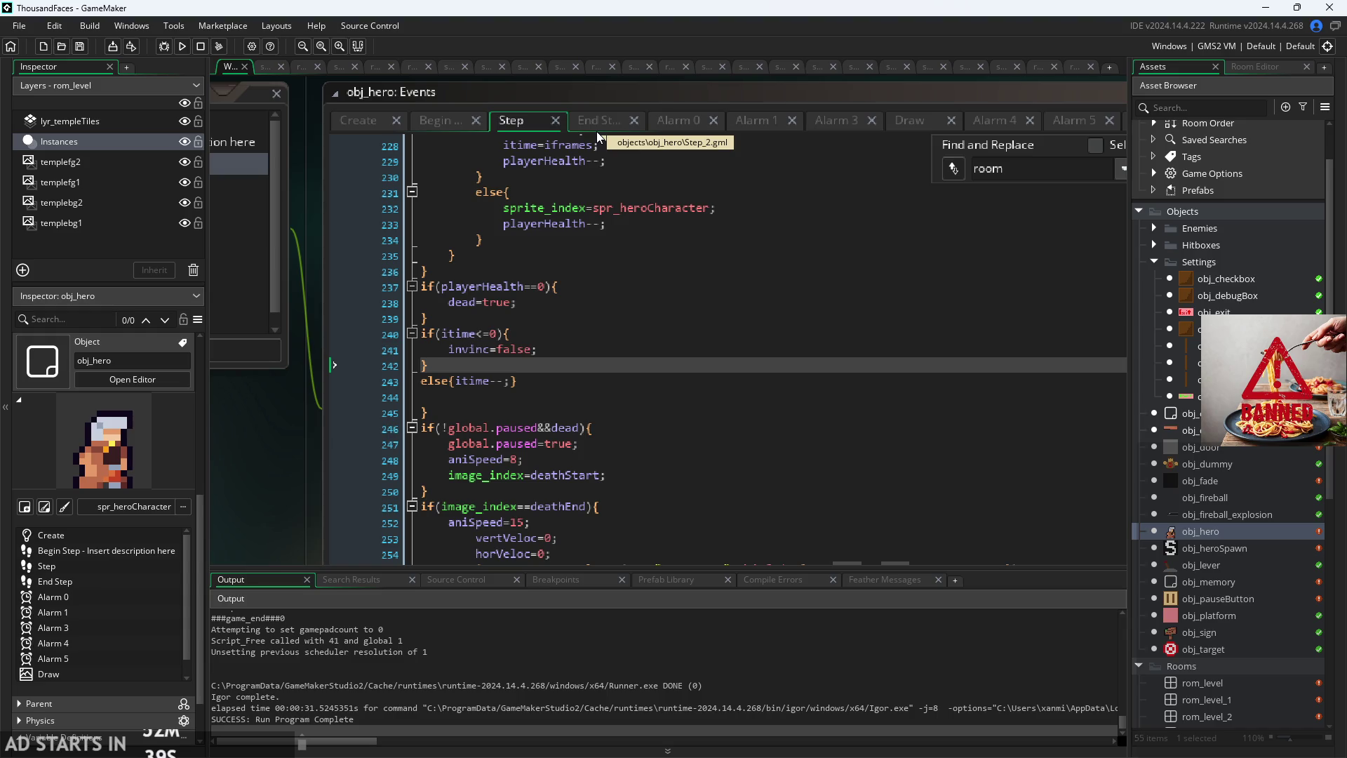
pyautogui.click(597, 130)
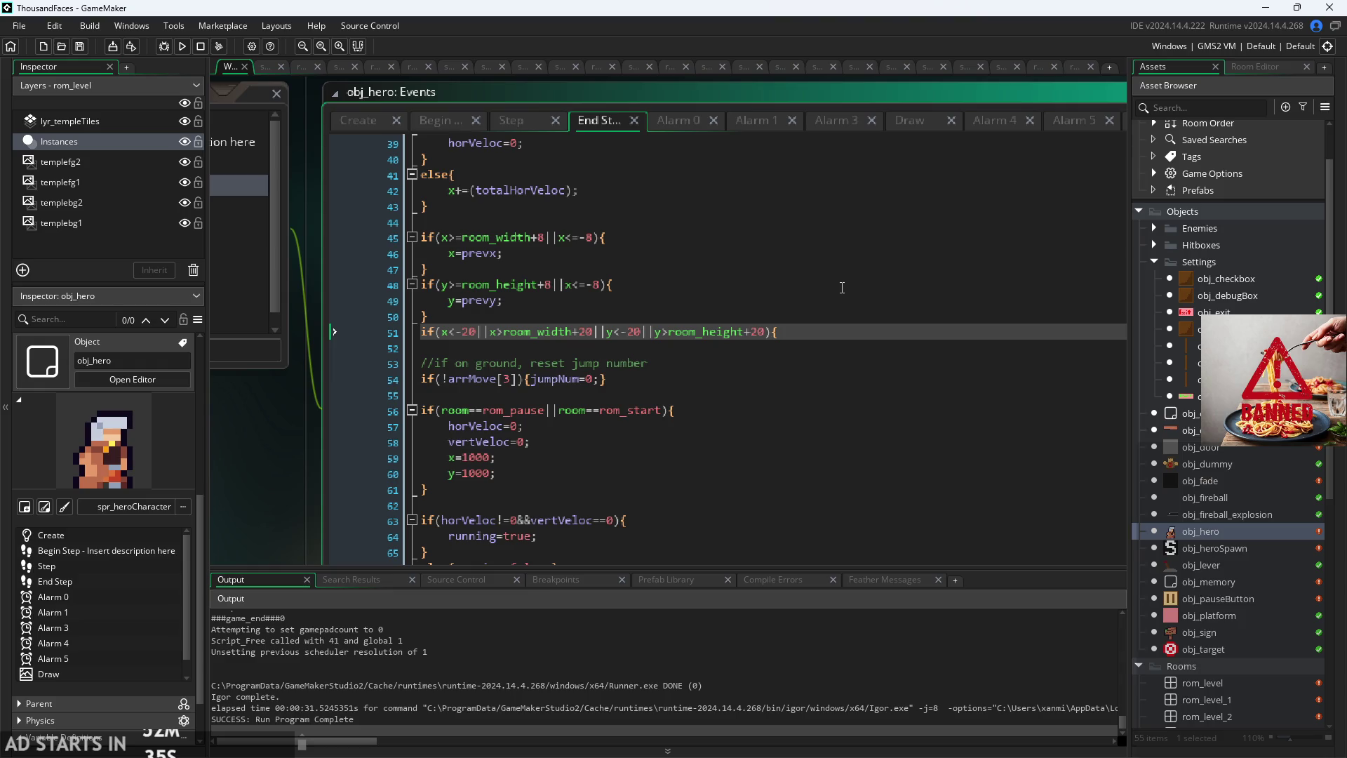
pyautogui.write('playerHealth')
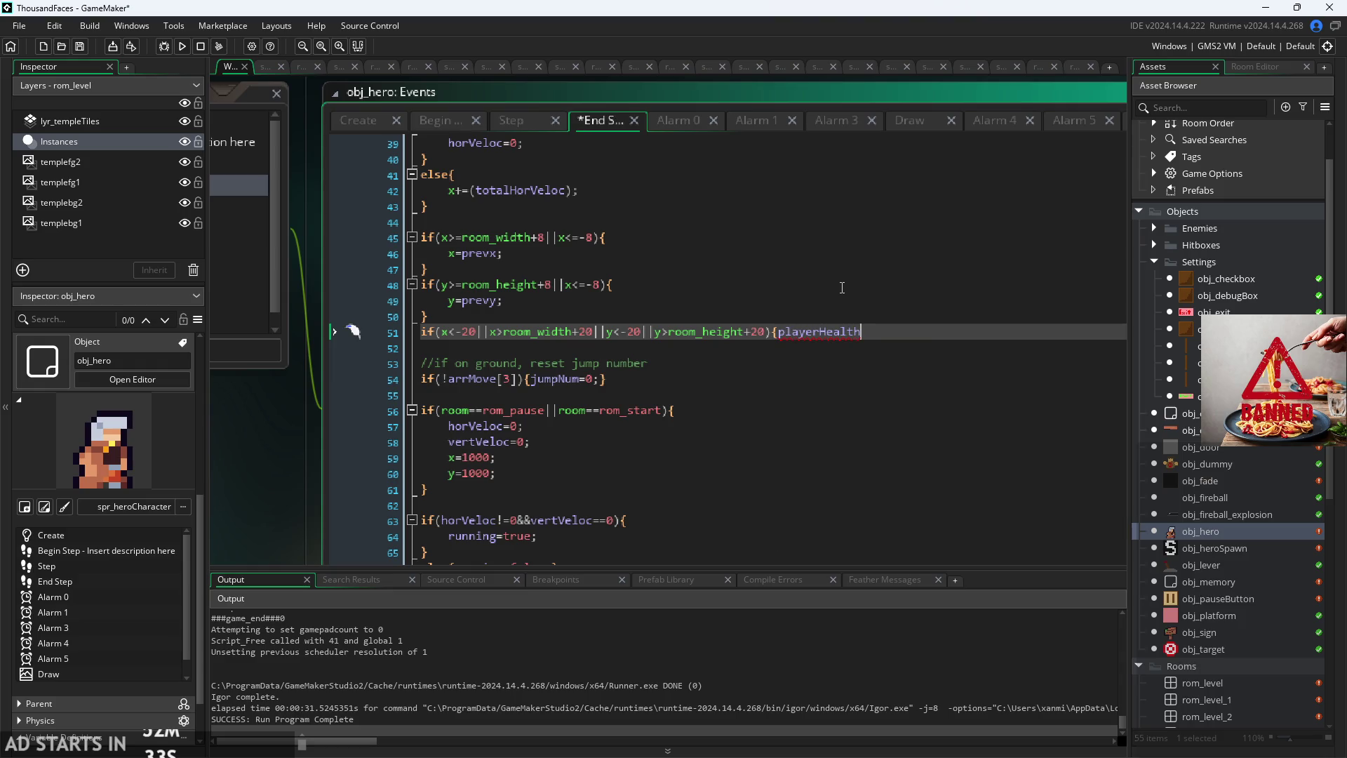
pyautogui.write('=0;')
pyautogui.hotkey('ctrl', 's')
pyautogui.click(521, 124)
pyautogui.click(620, 337)
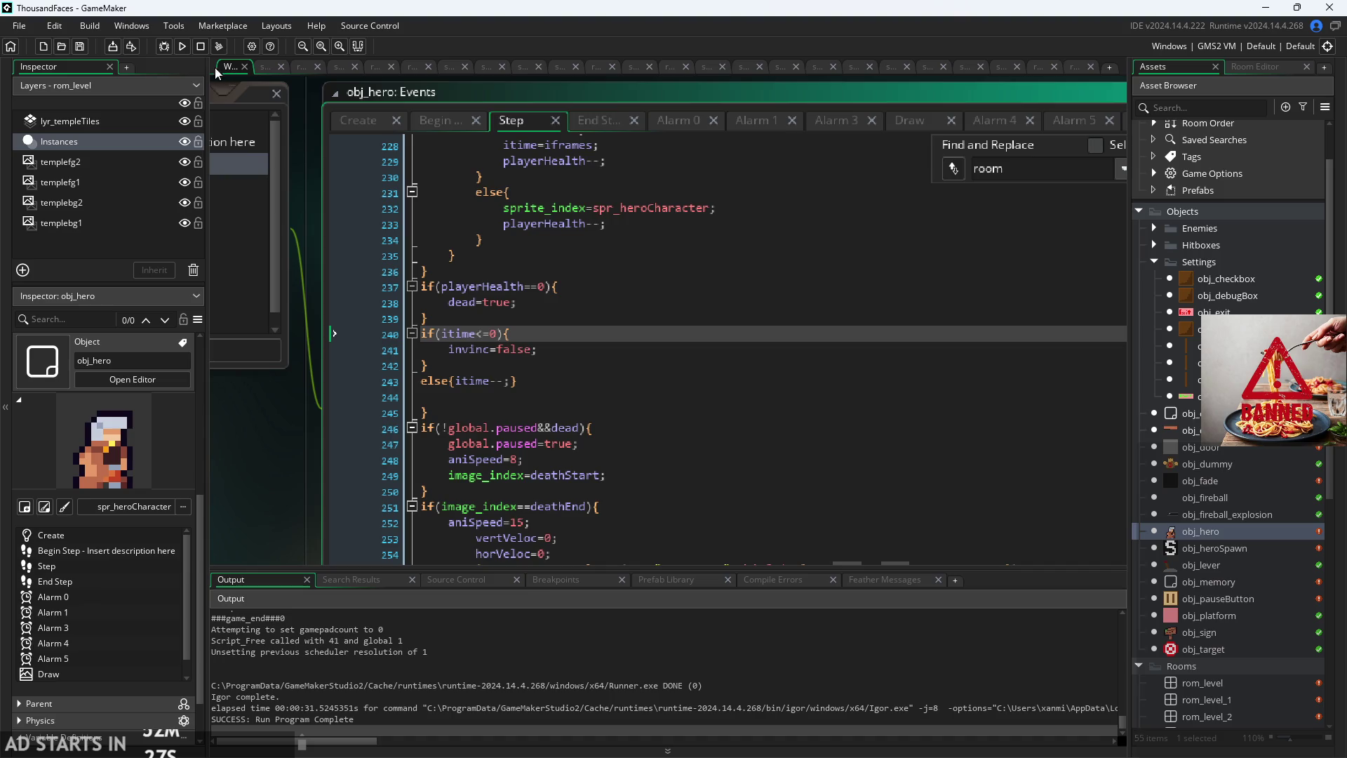
# Step: Test-run the game, exit through the pause menu, then open rom_start
pyautogui.click(182, 46)
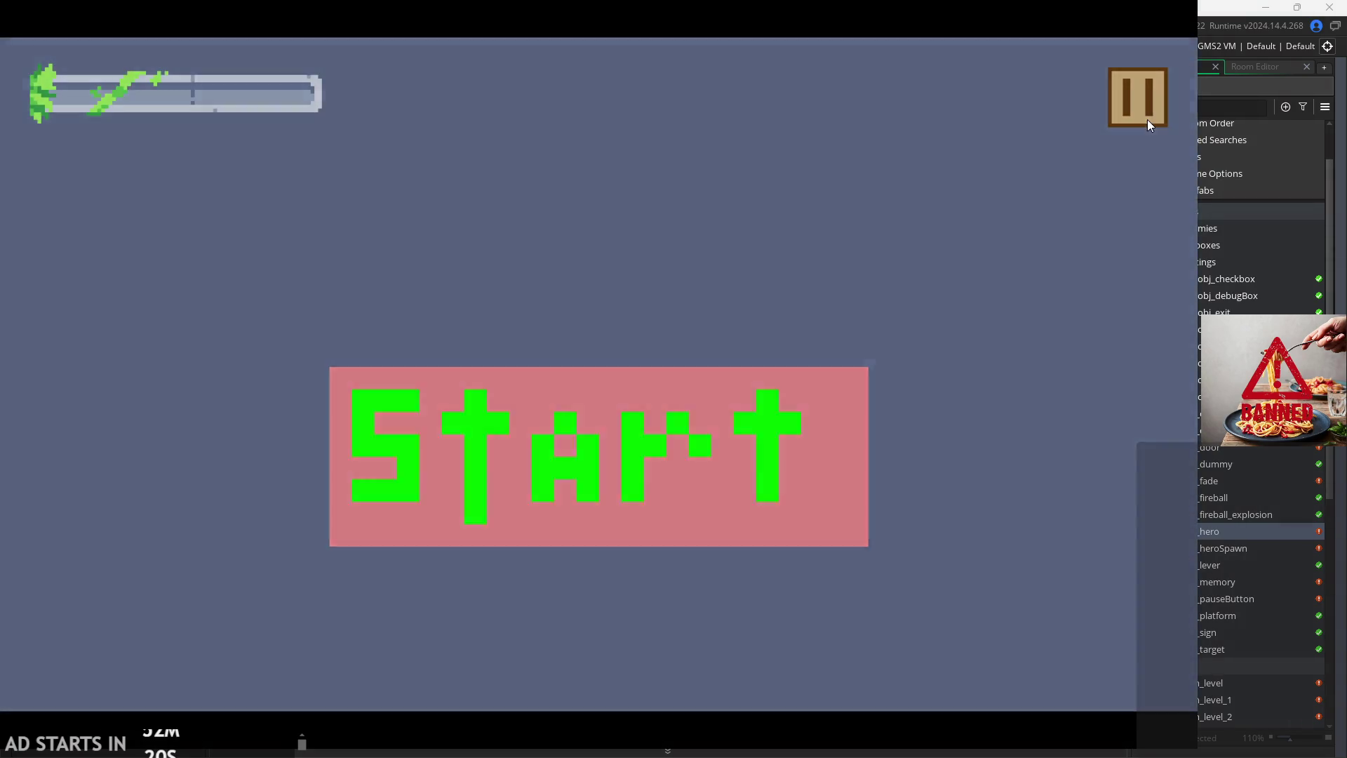
pyautogui.click(1147, 119)
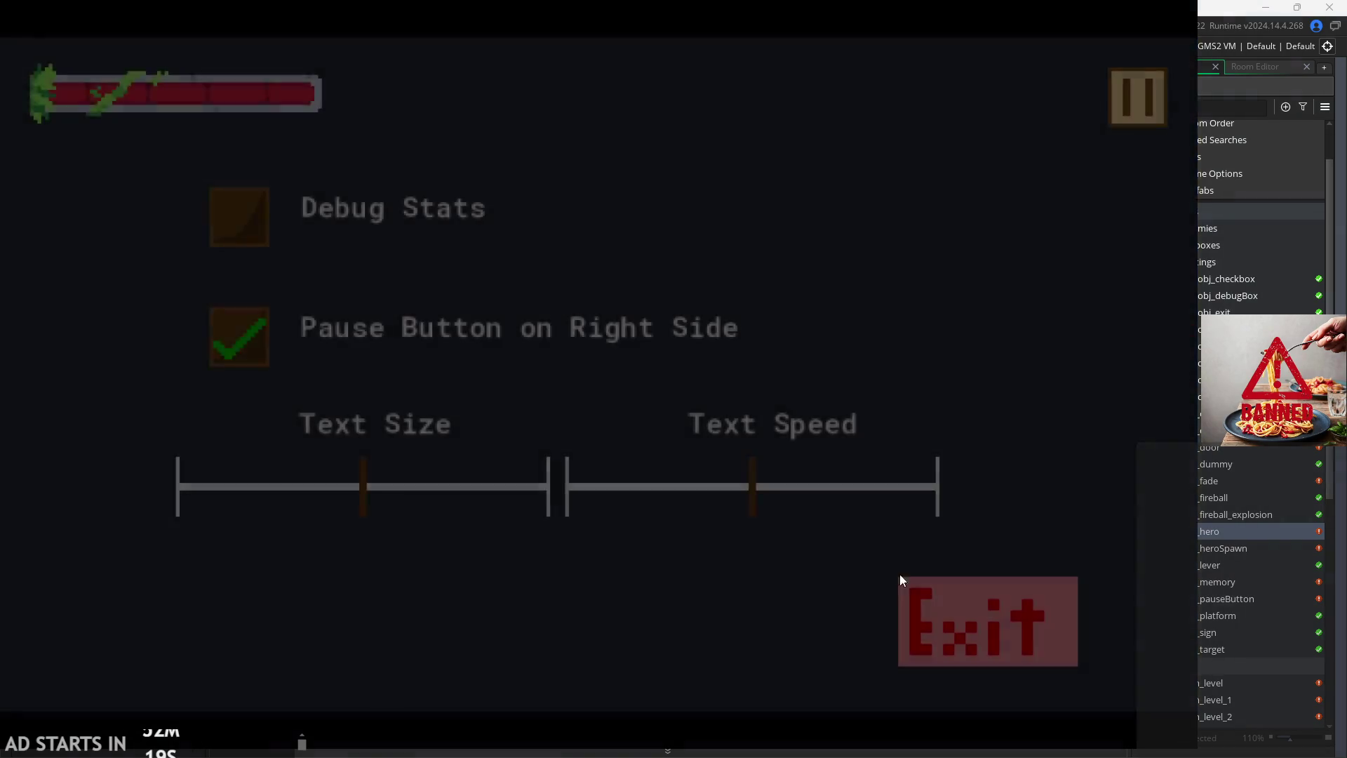
pyautogui.click(903, 580)
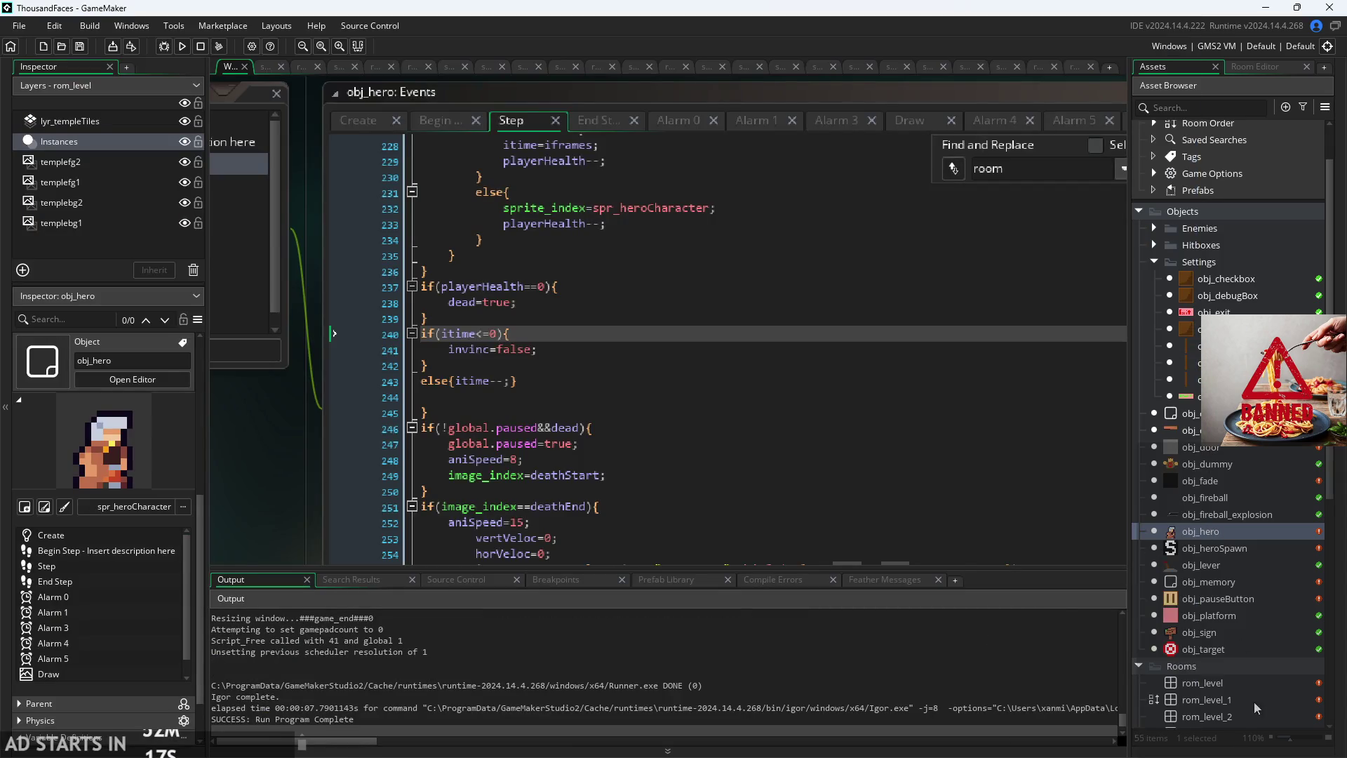
pyautogui.scroll(-3, 1249, 646)
pyautogui.doubleClick(1234, 654)
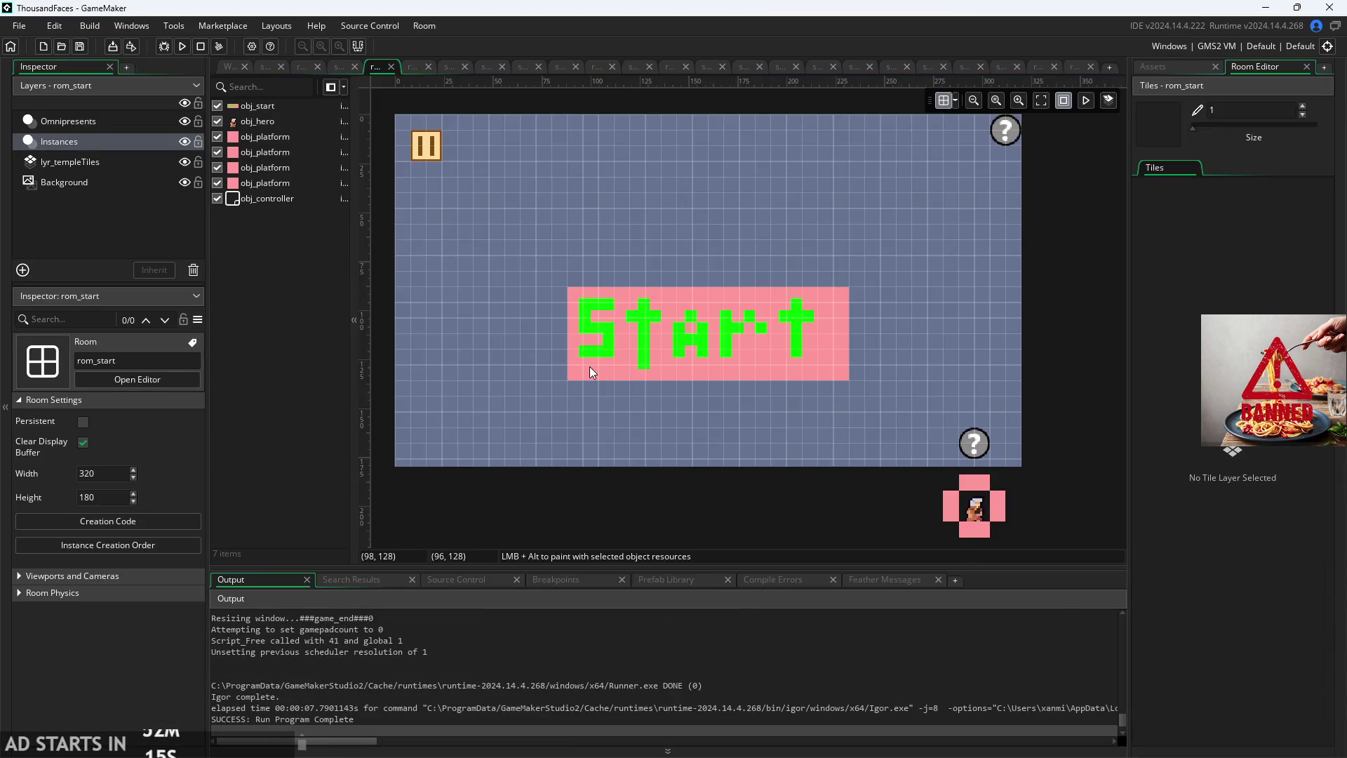
# Step: Inspect rom_start's hero instance and its empty room creation code
pyautogui.click(976, 502)
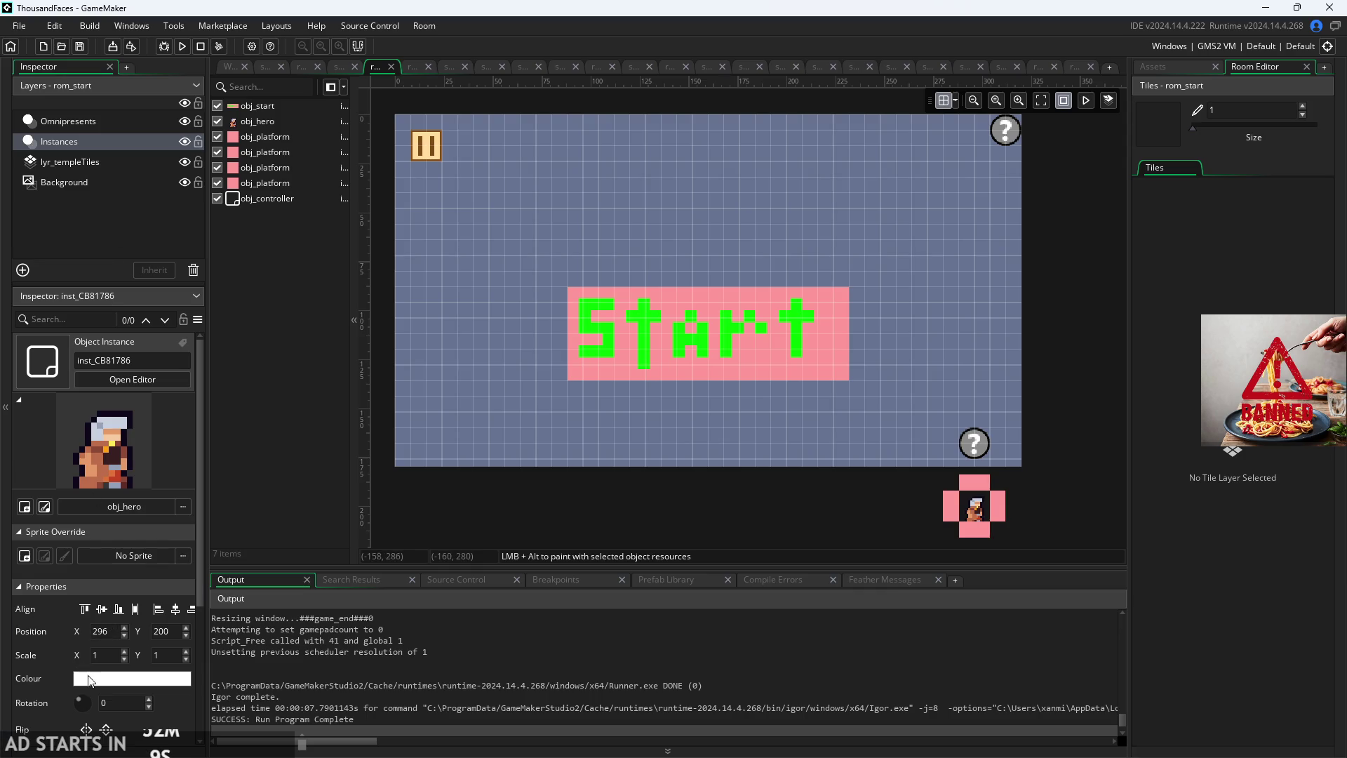
pyautogui.click(390, 66)
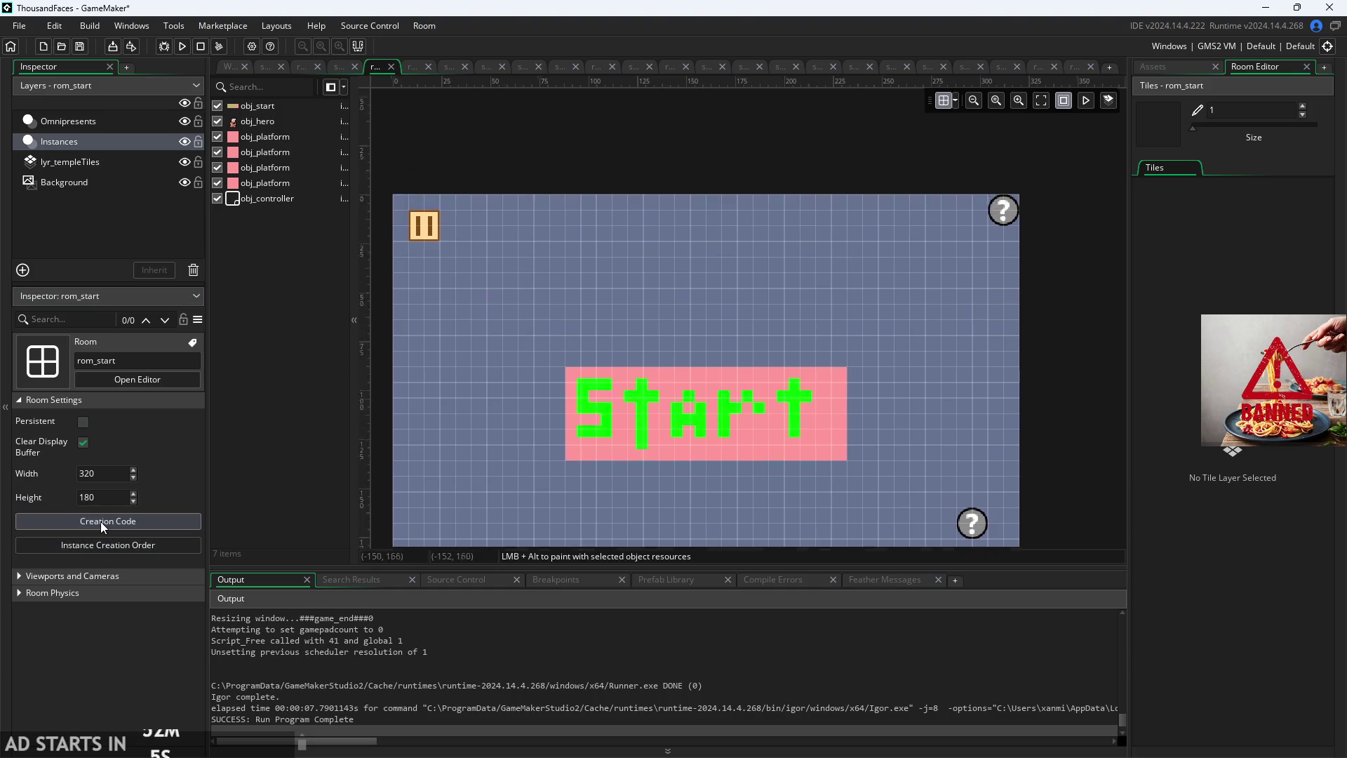
pyautogui.click(103, 523)
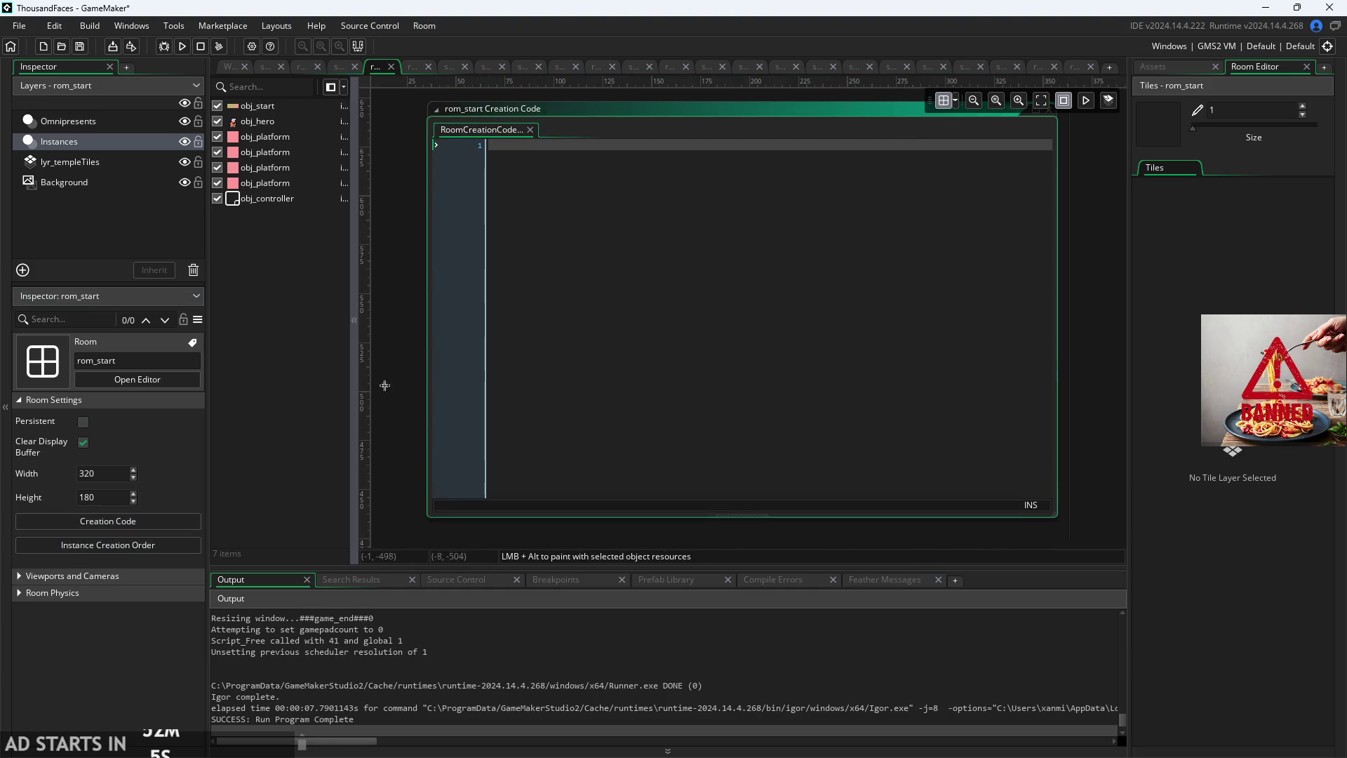
pyautogui.click(530, 129)
pyautogui.scroll(-5, 642, 293)
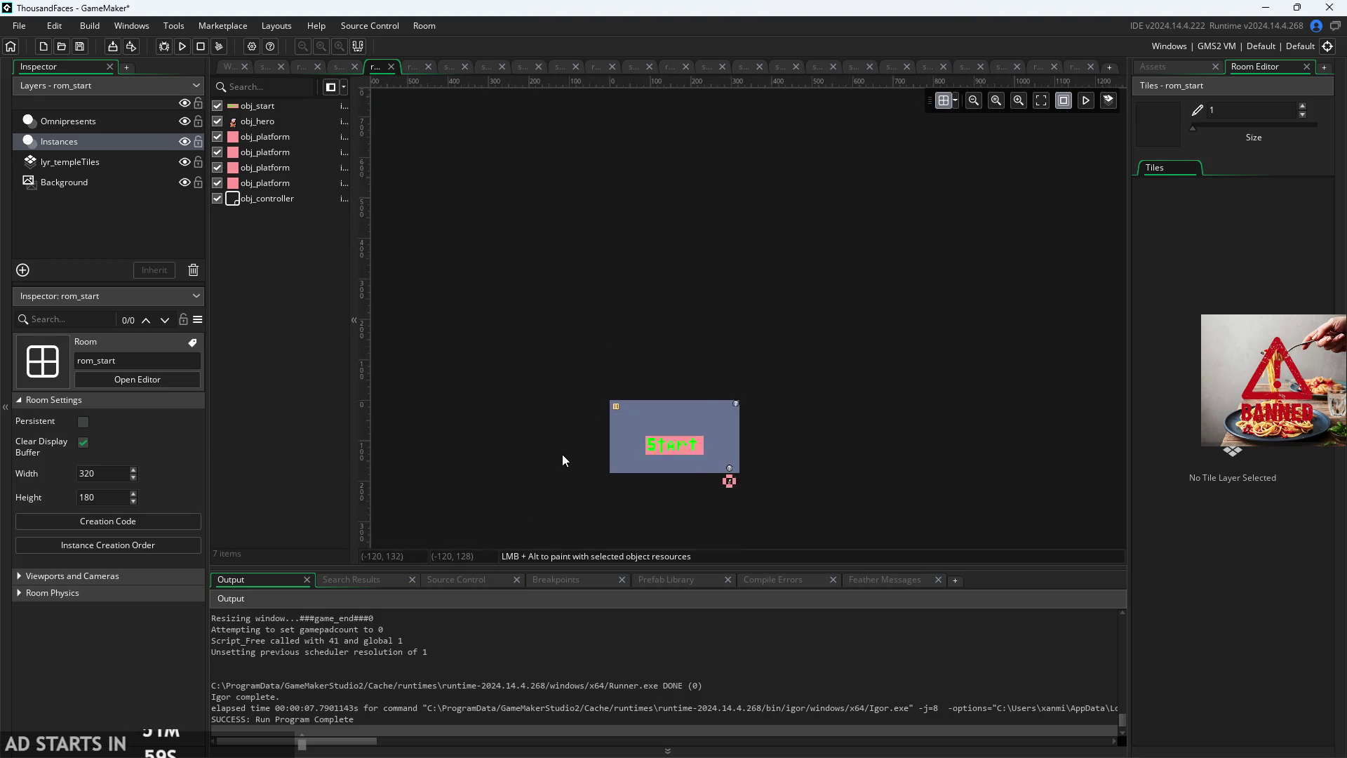
pyautogui.scroll(5, 583, 456)
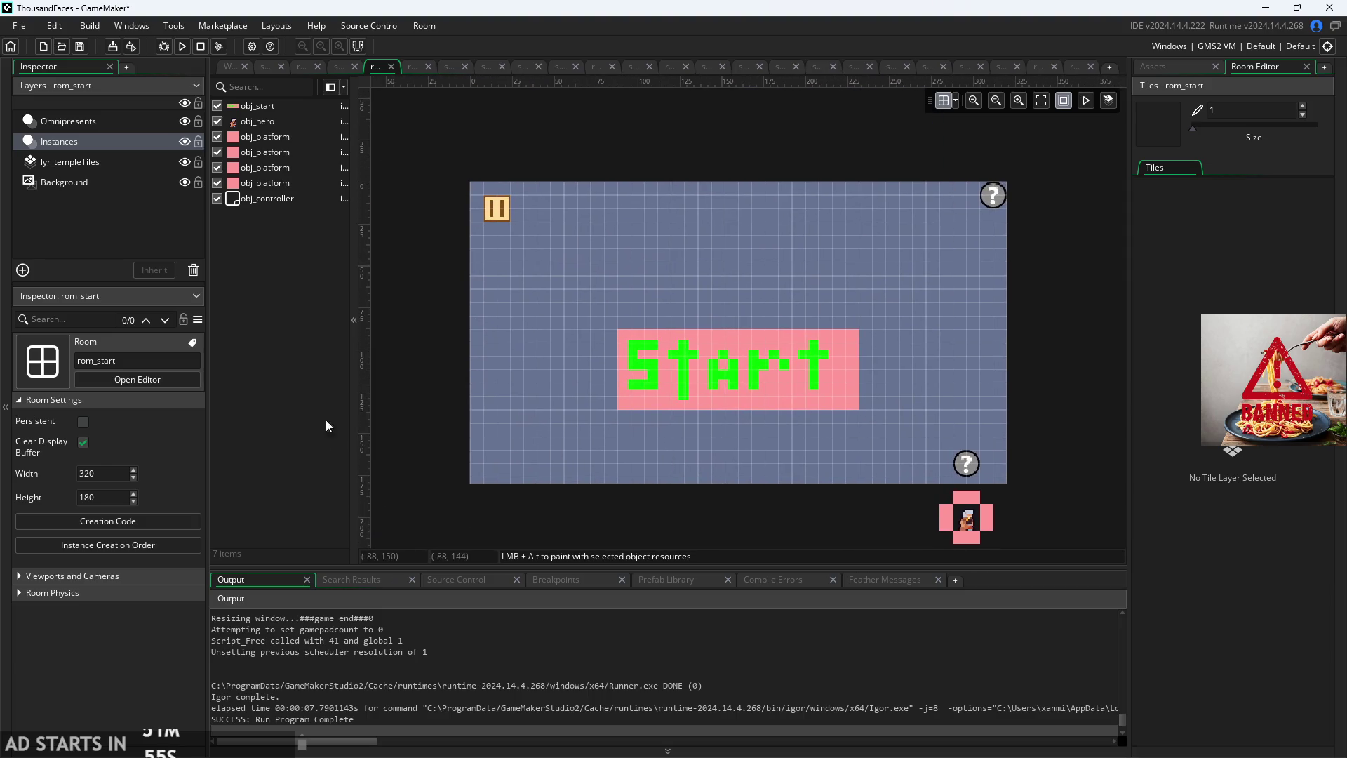
# Step: Select the Start button instance and open obj_start from the assets
pyautogui.click(624, 372)
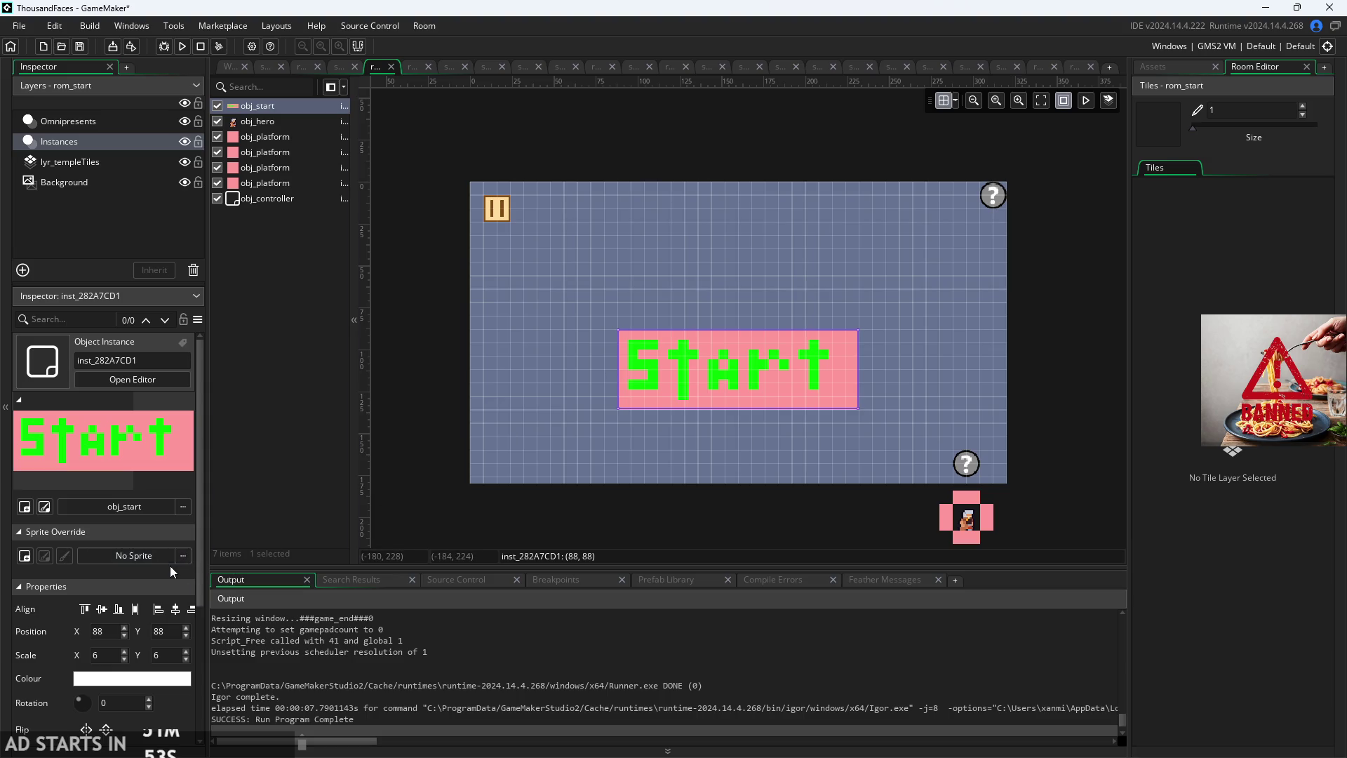
pyautogui.scroll(-3, 170, 571)
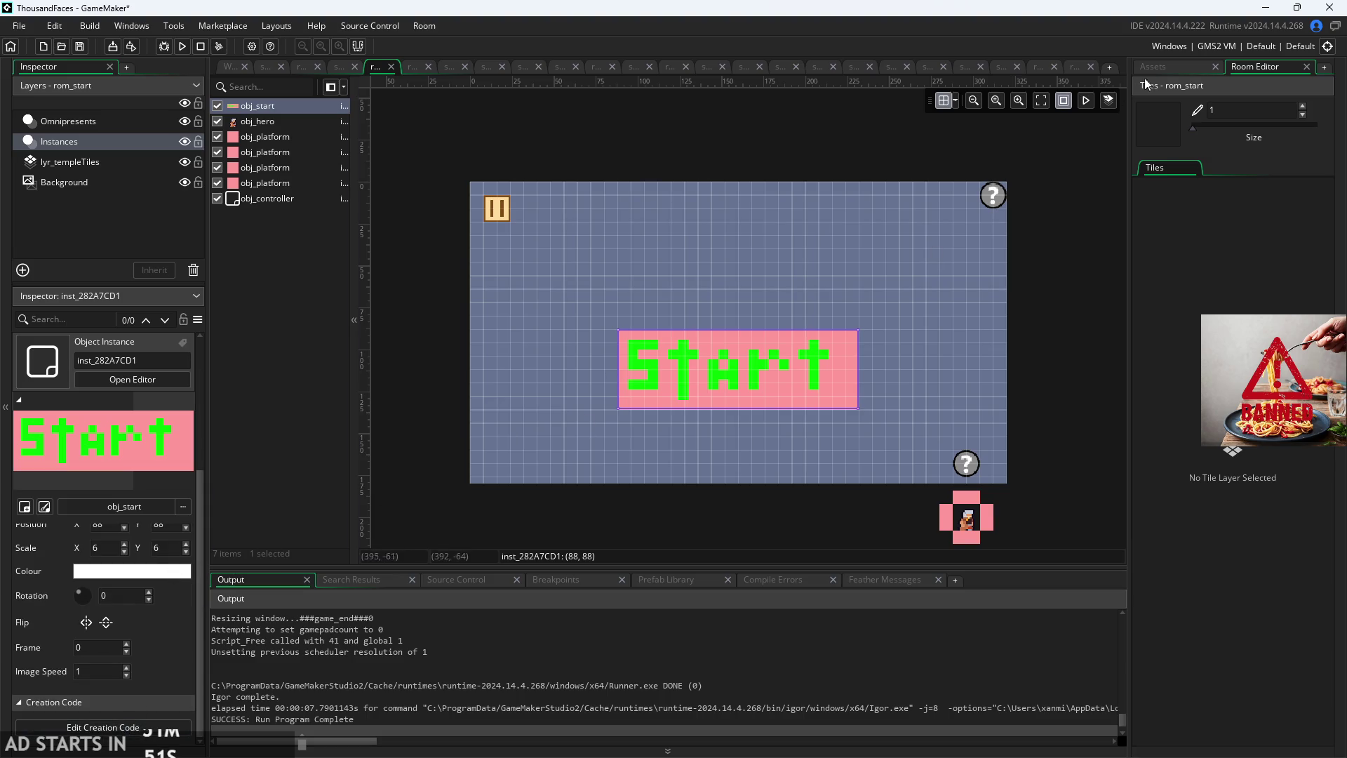
pyautogui.click(1154, 67)
pyautogui.doubleClick(1228, 280)
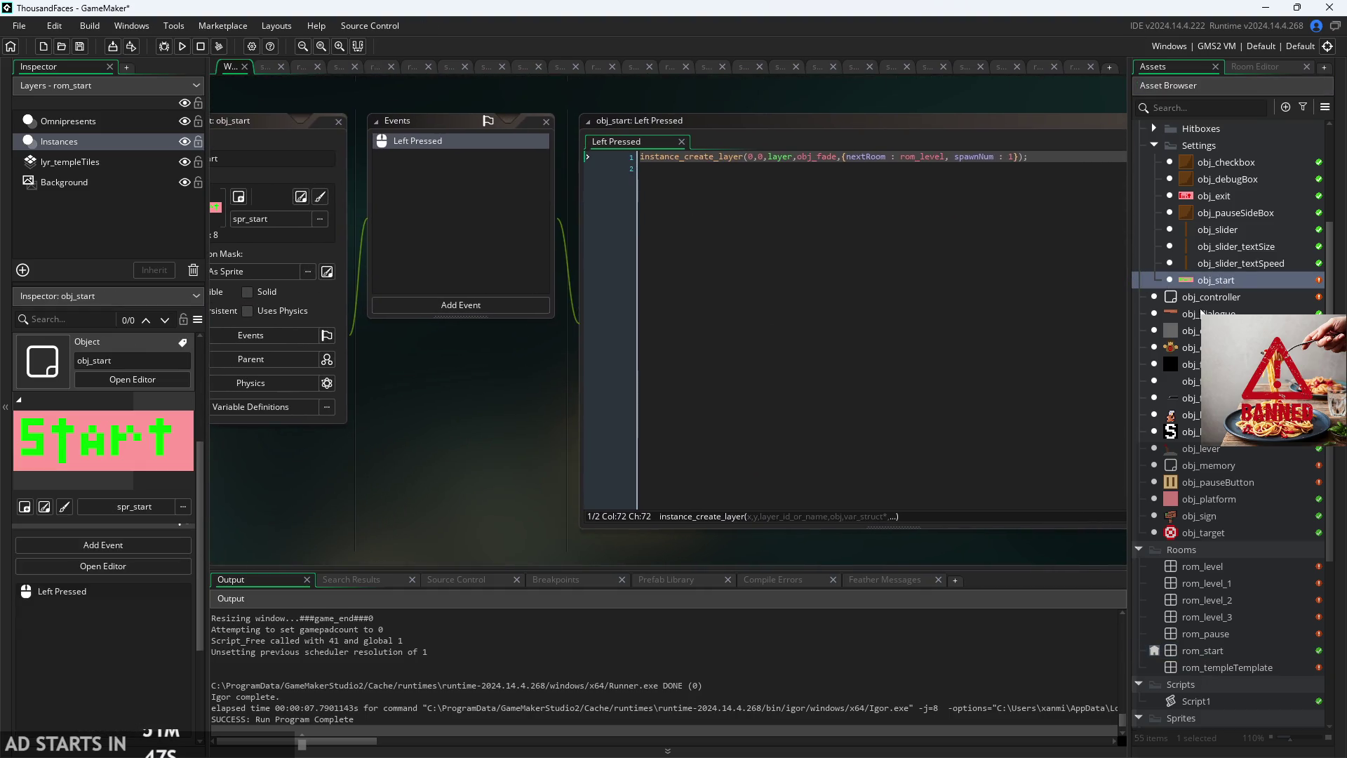
# Step: Open obj_heroSpawn, obj_pauseButton (Step and Create) and obj_controller to review their code
pyautogui.doubleClick(1189, 432)
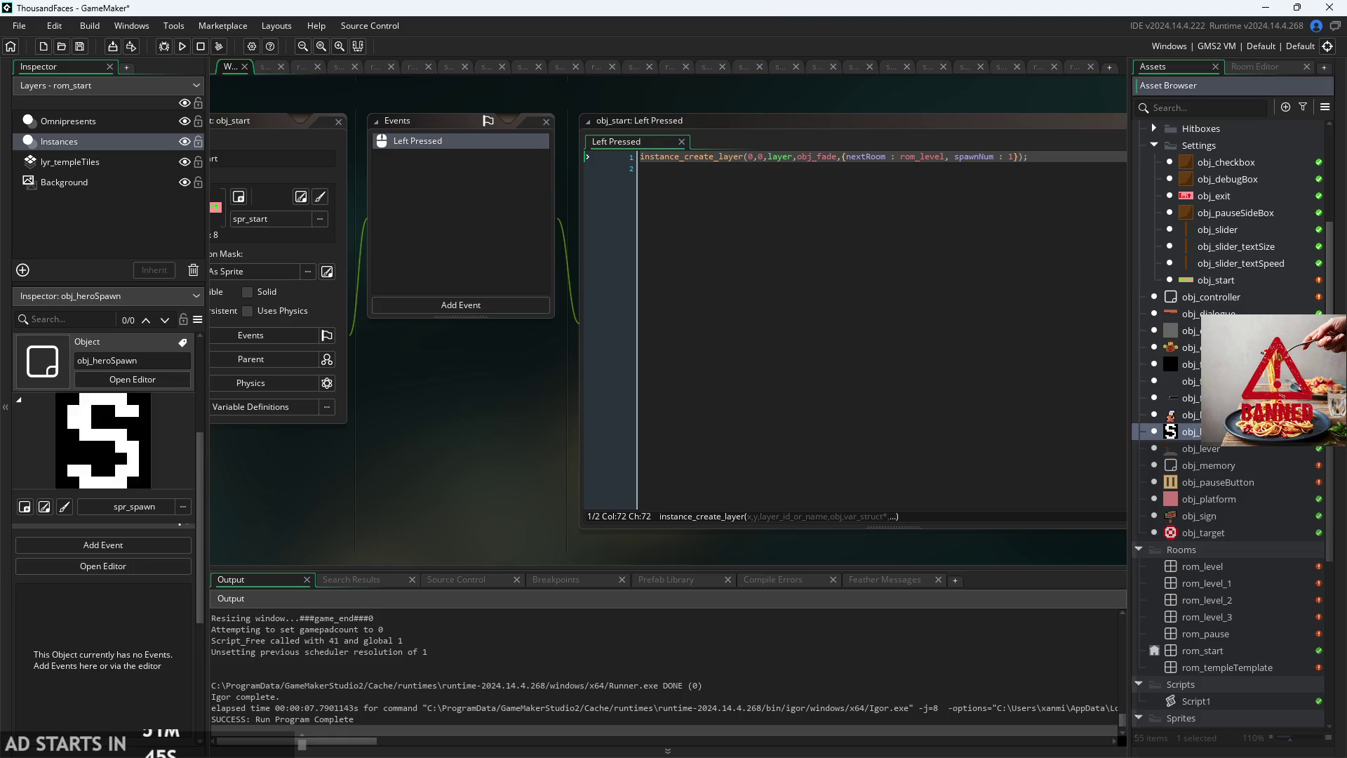
pyautogui.click(1190, 415)
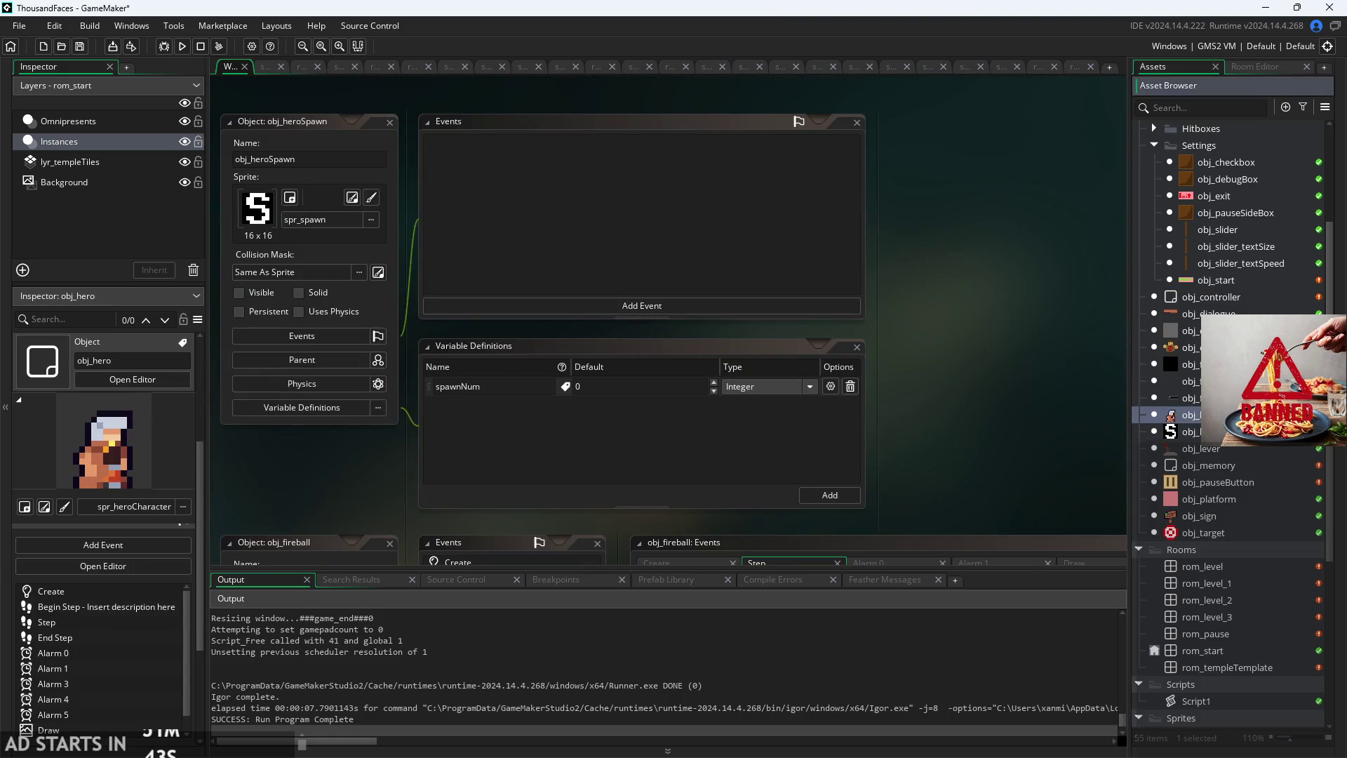
pyautogui.doubleClick(1225, 483)
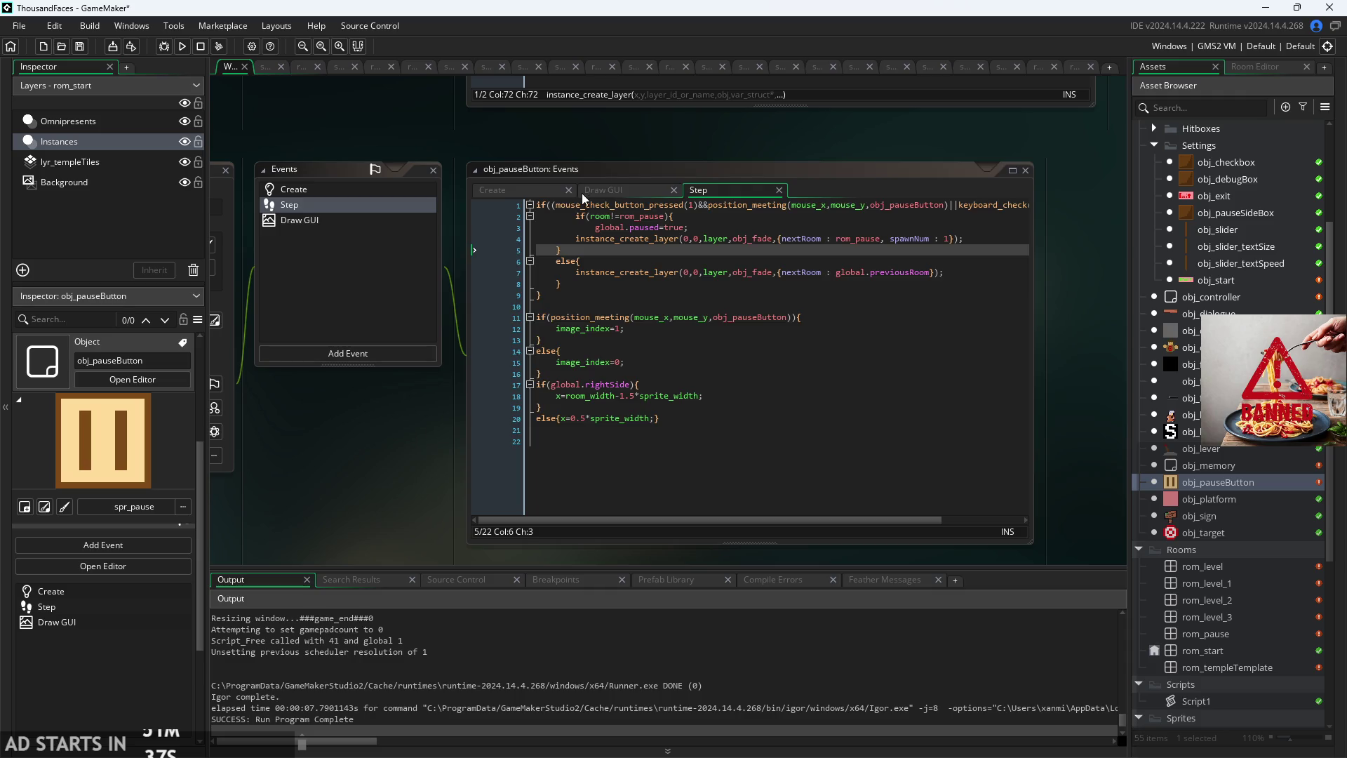
pyautogui.click(586, 195)
pyautogui.click(549, 195)
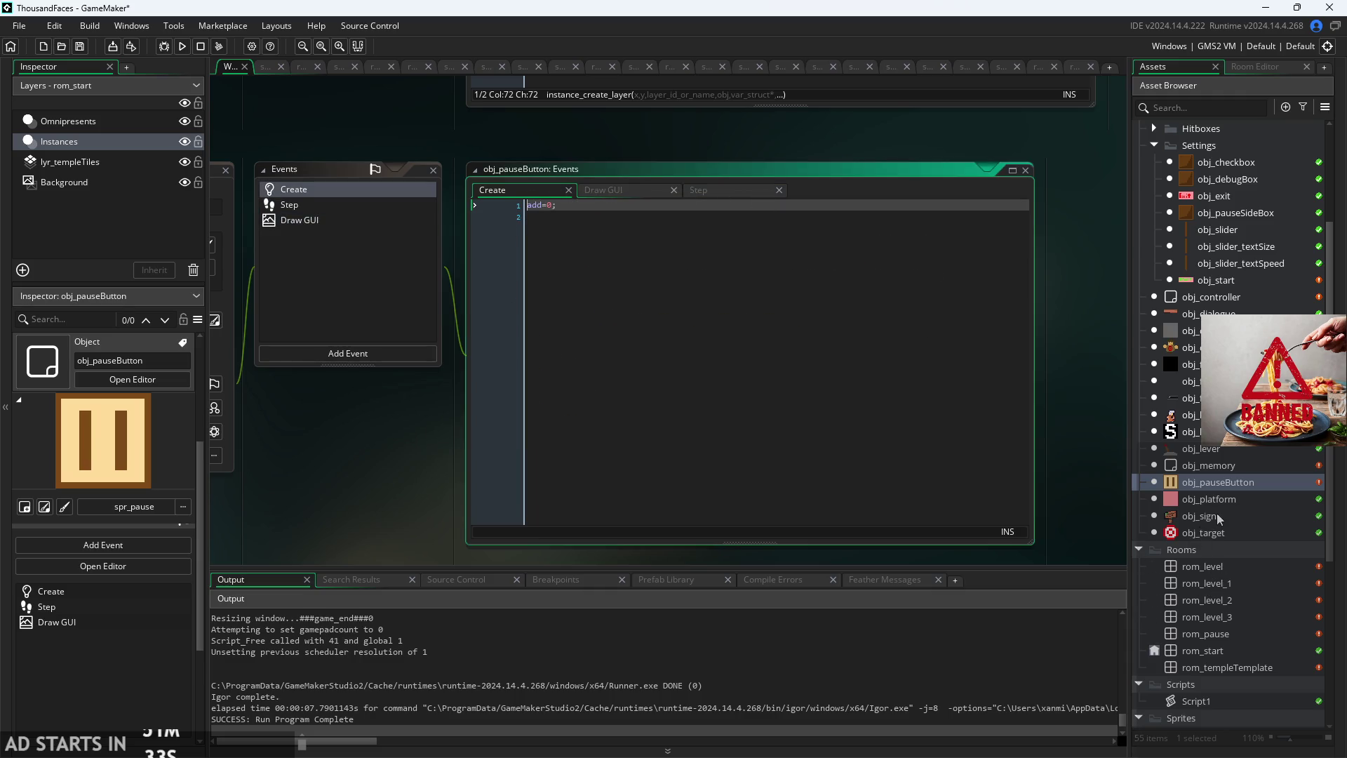
pyautogui.doubleClick(1235, 299)
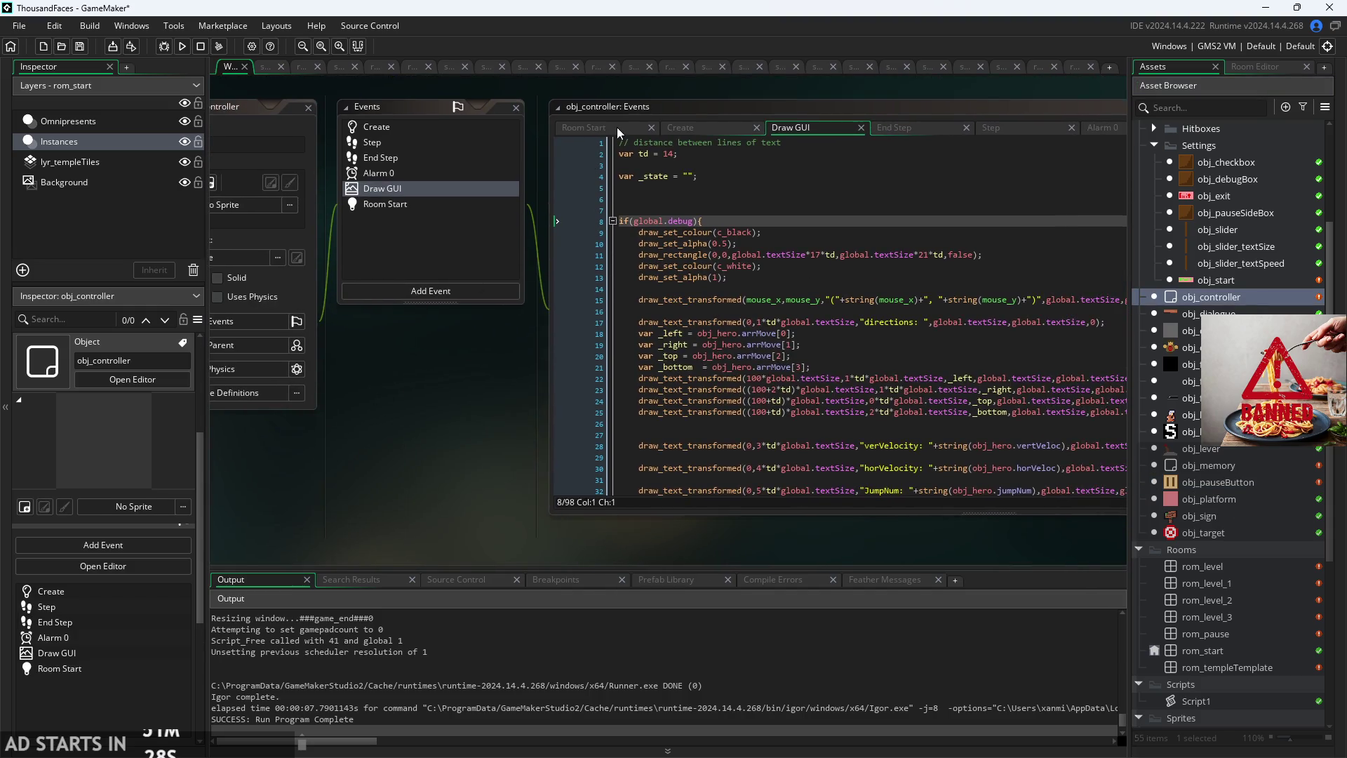
# Step: Review obj_controller's Room Start, Step if-block and Alarm 0 code, ending on Step
pyautogui.click(414, 215)
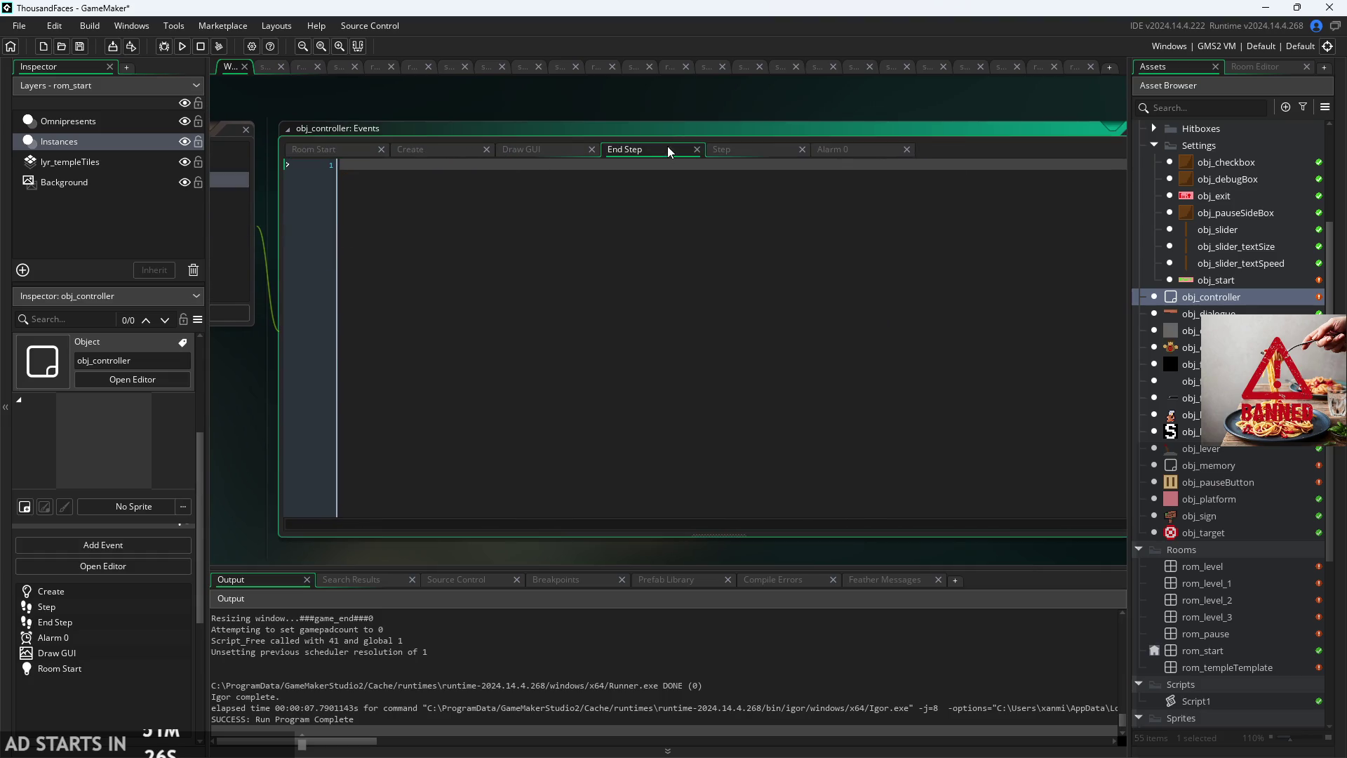
pyautogui.click(732, 149)
pyautogui.click(625, 209)
pyautogui.click(584, 192)
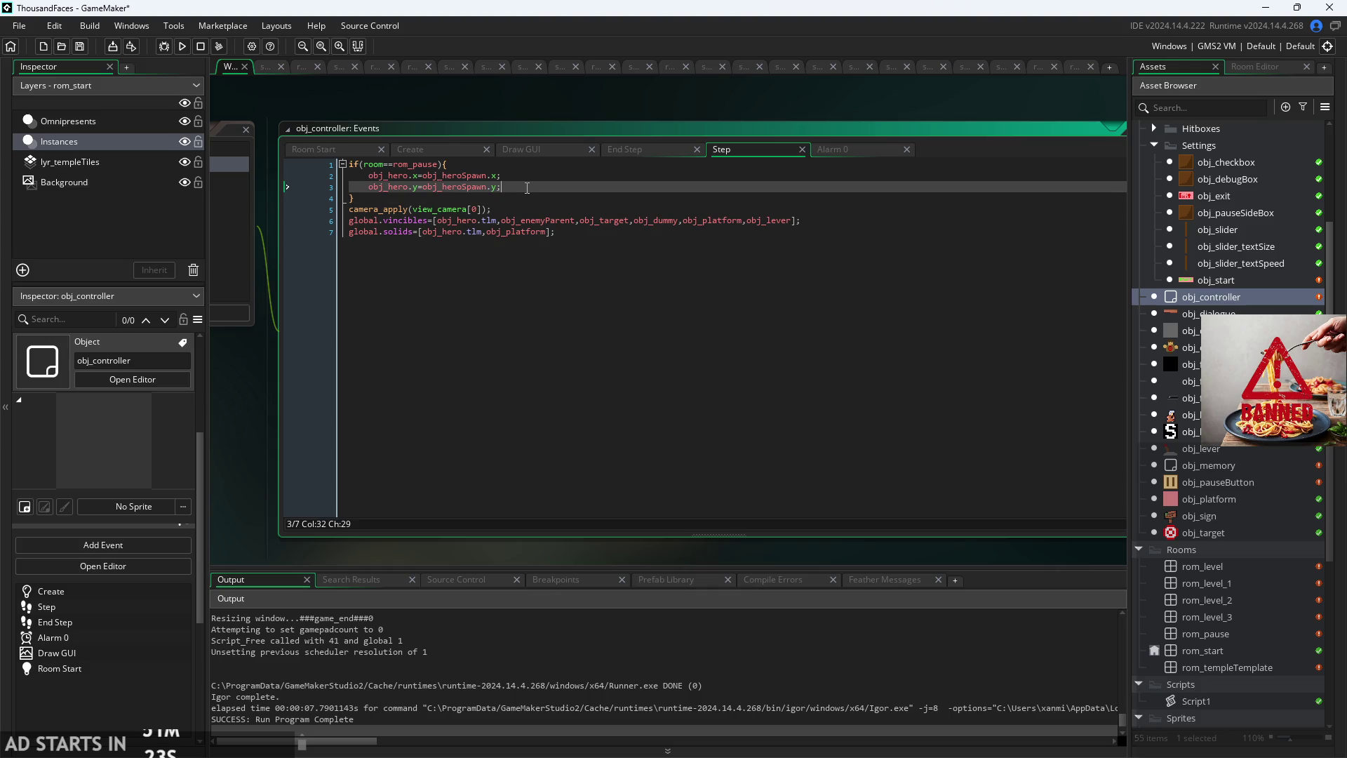
pyautogui.moveTo(268, 430); pyautogui.dragTo(399, 485)
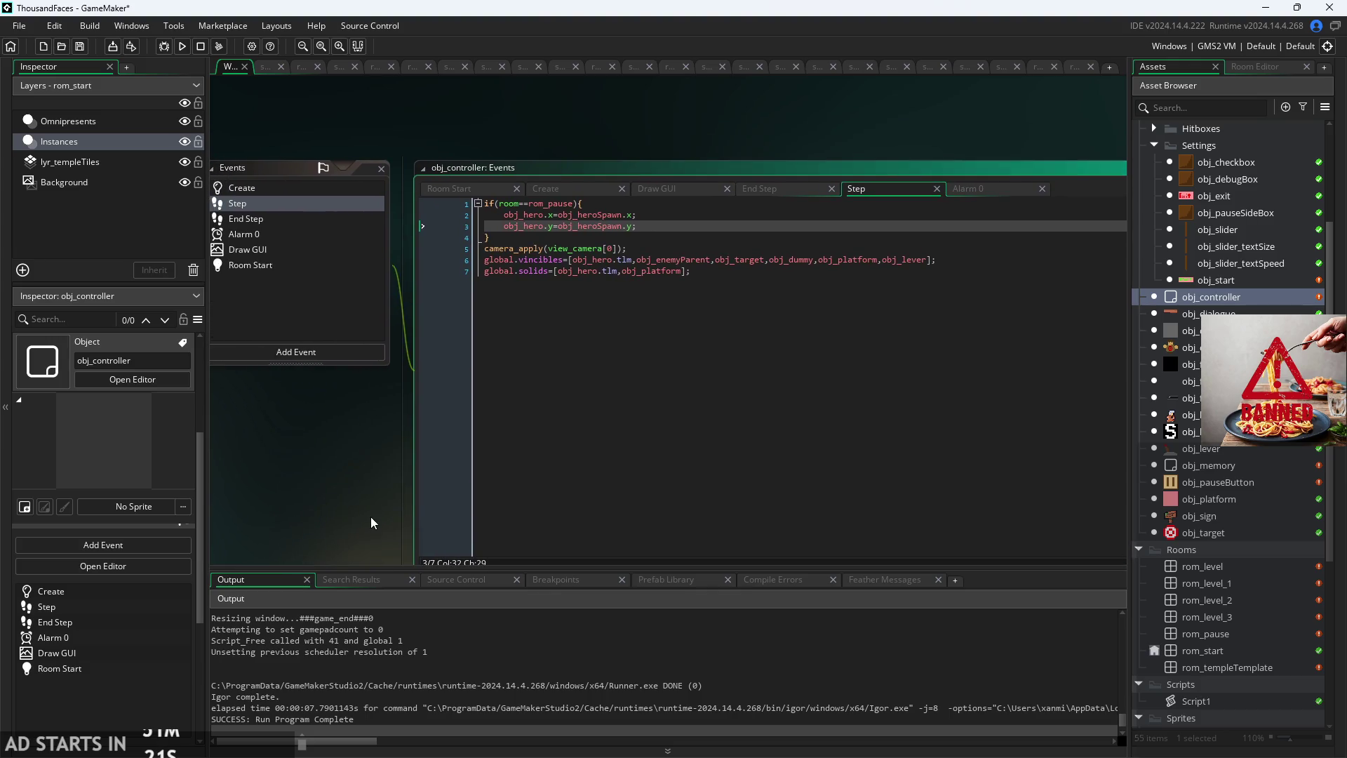
pyautogui.scroll(2, 569, 260)
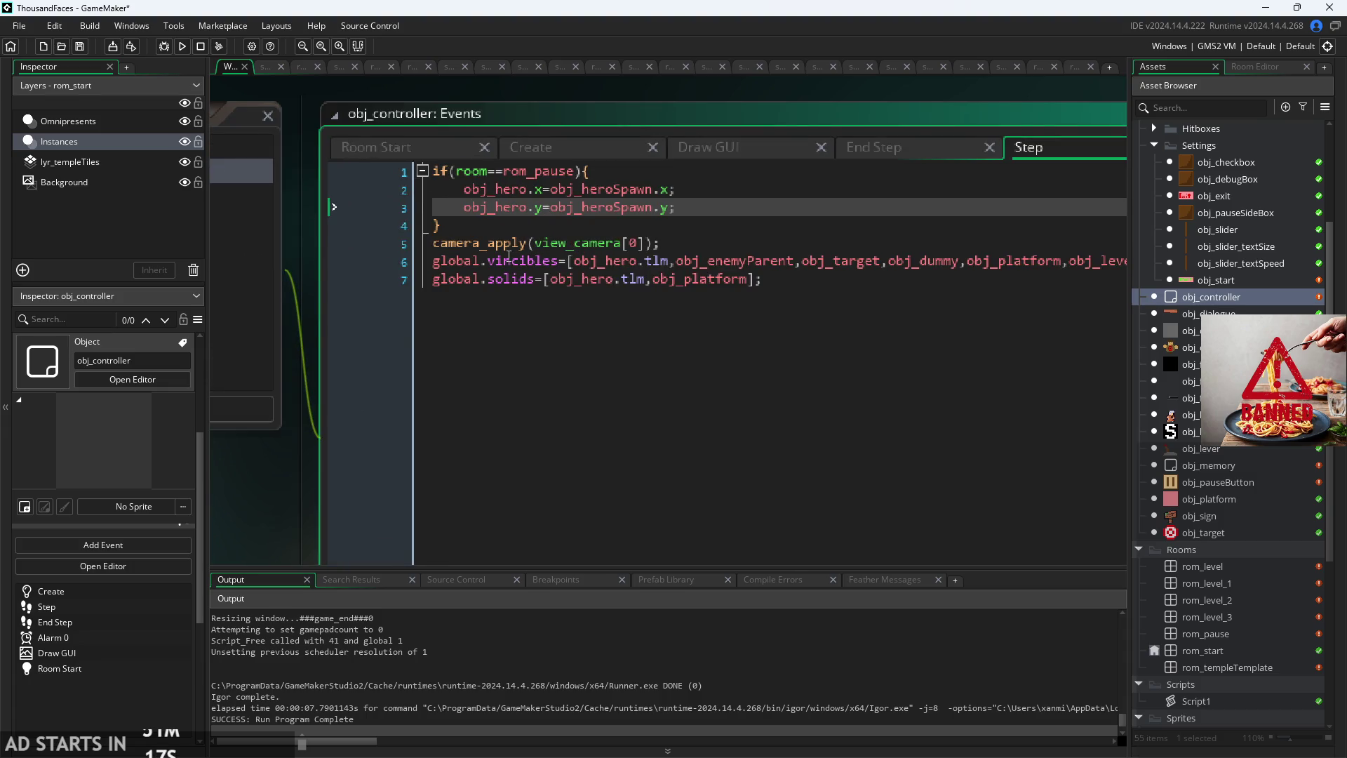
pyautogui.scroll(-2, 510, 256)
pyautogui.scroll(2, 671, 240)
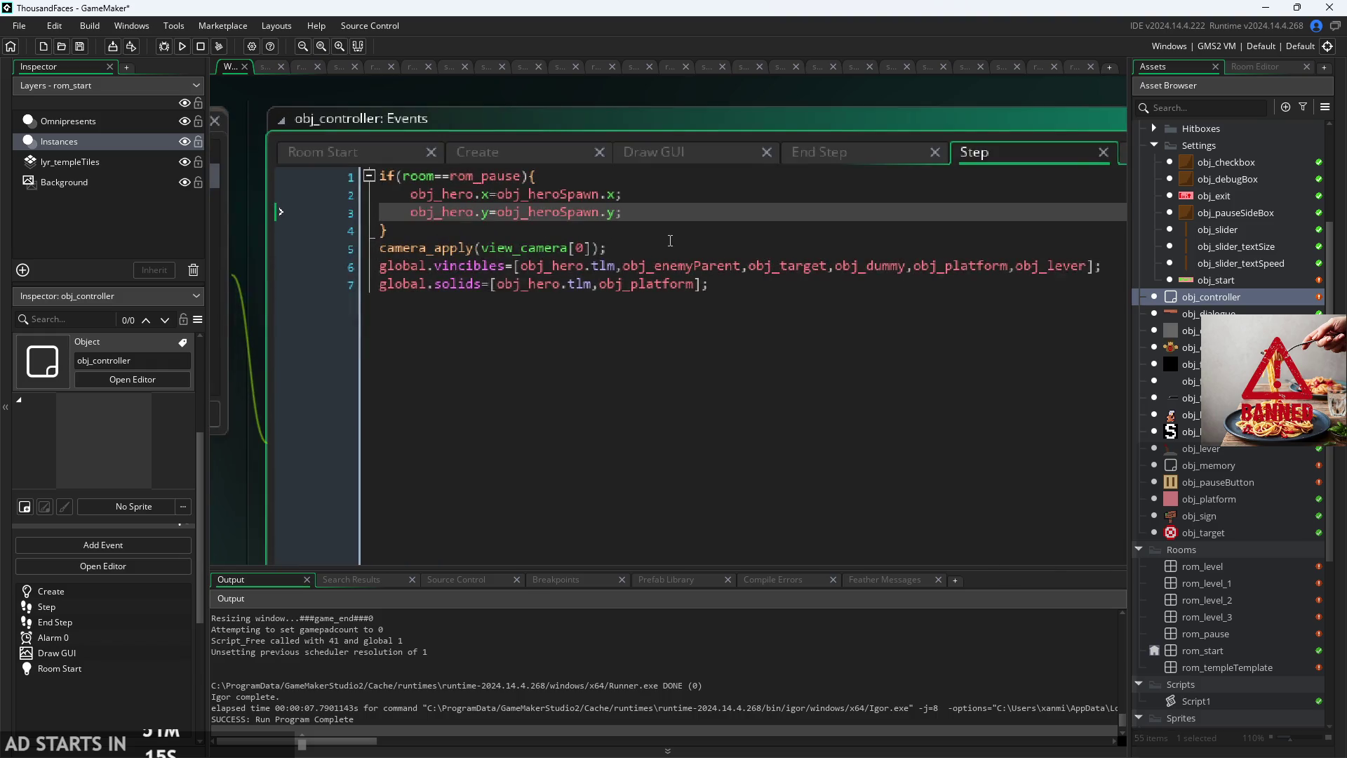
pyautogui.click(675, 239)
pyautogui.scroll(-2, 685, 231)
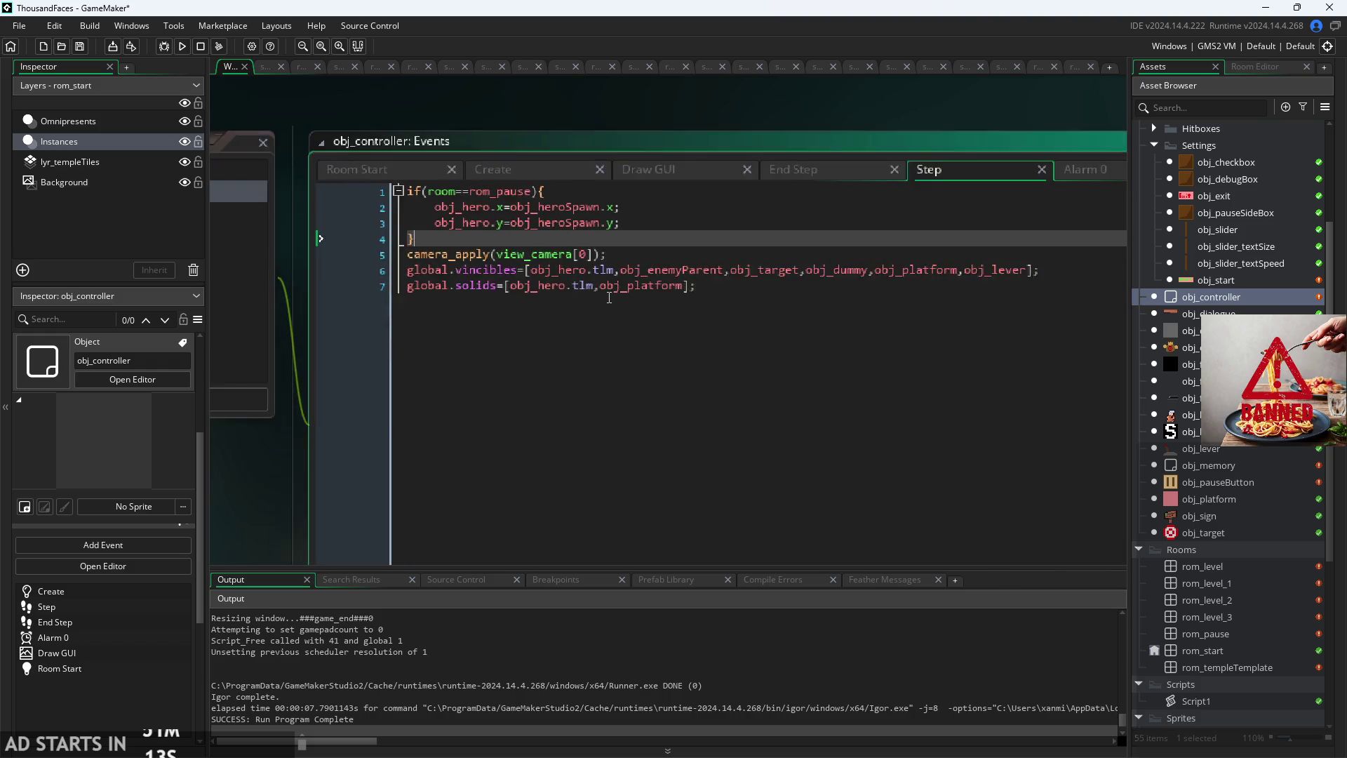
pyautogui.hscroll(3, 835, 154)
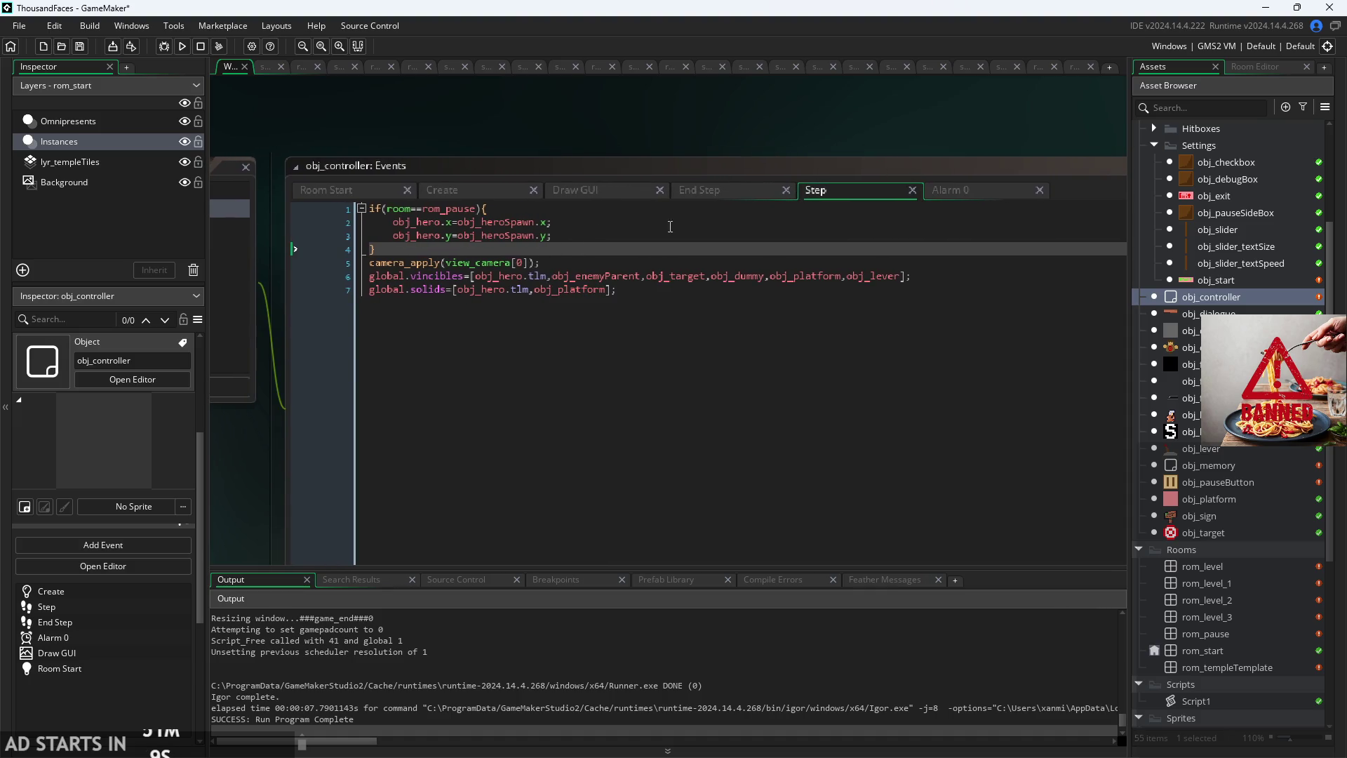
pyautogui.moveTo(370, 262); pyautogui.dragTo(369, 209)
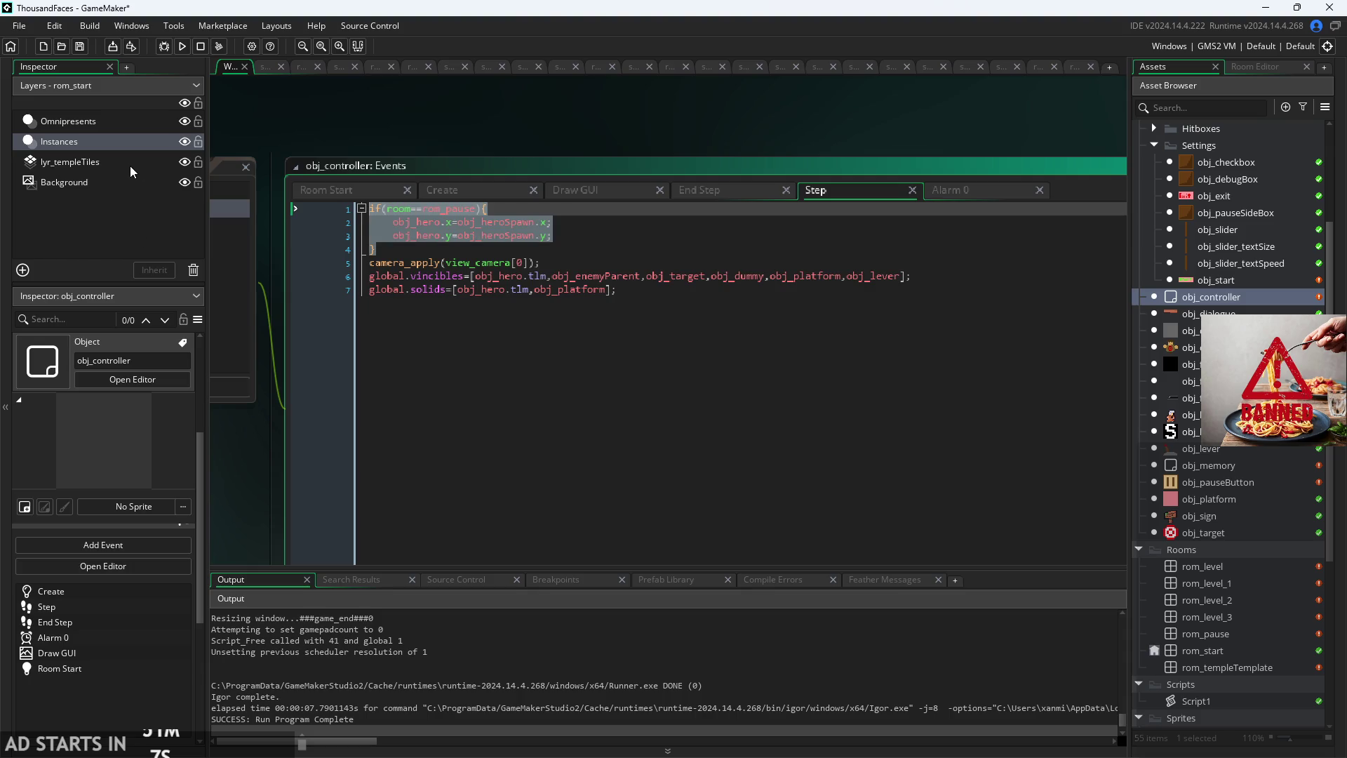
pyautogui.click(735, 235)
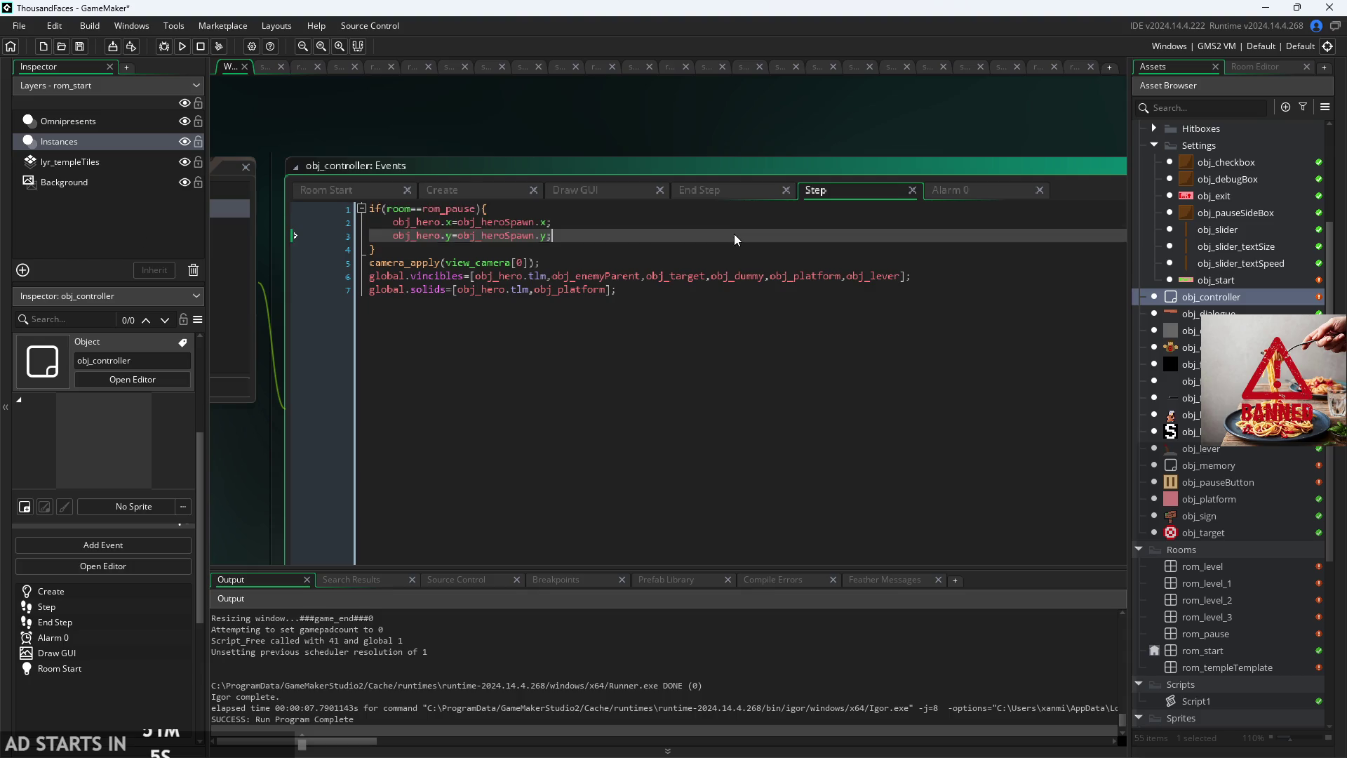
pyautogui.click(702, 250)
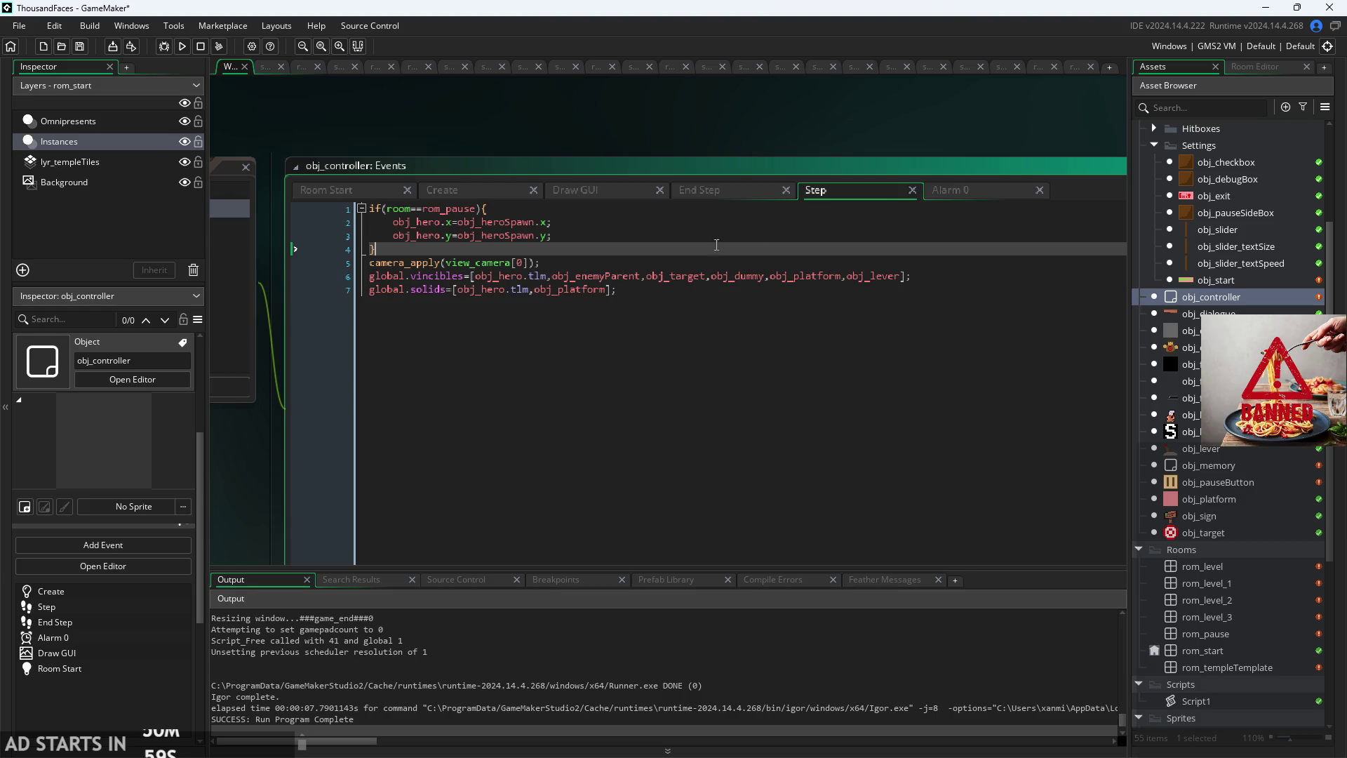
pyautogui.click(957, 192)
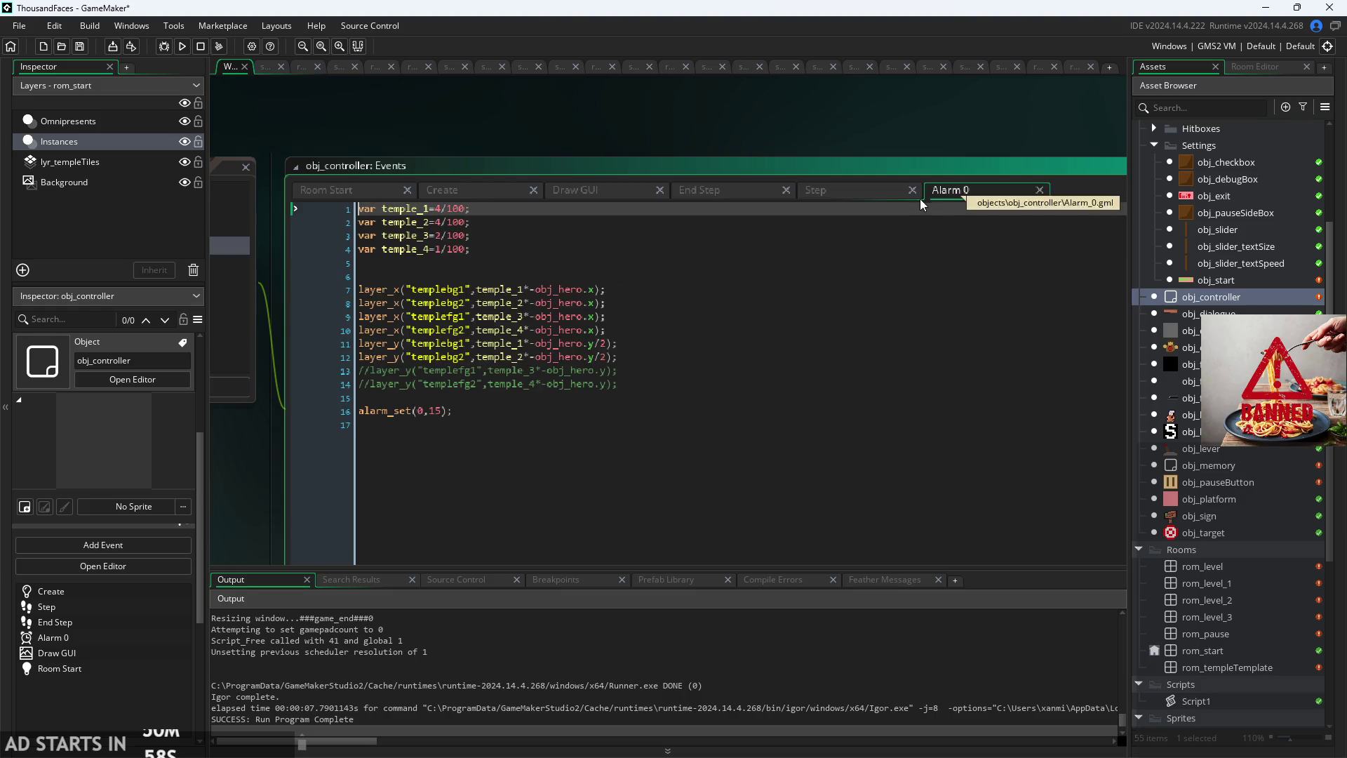
pyautogui.click(853, 195)
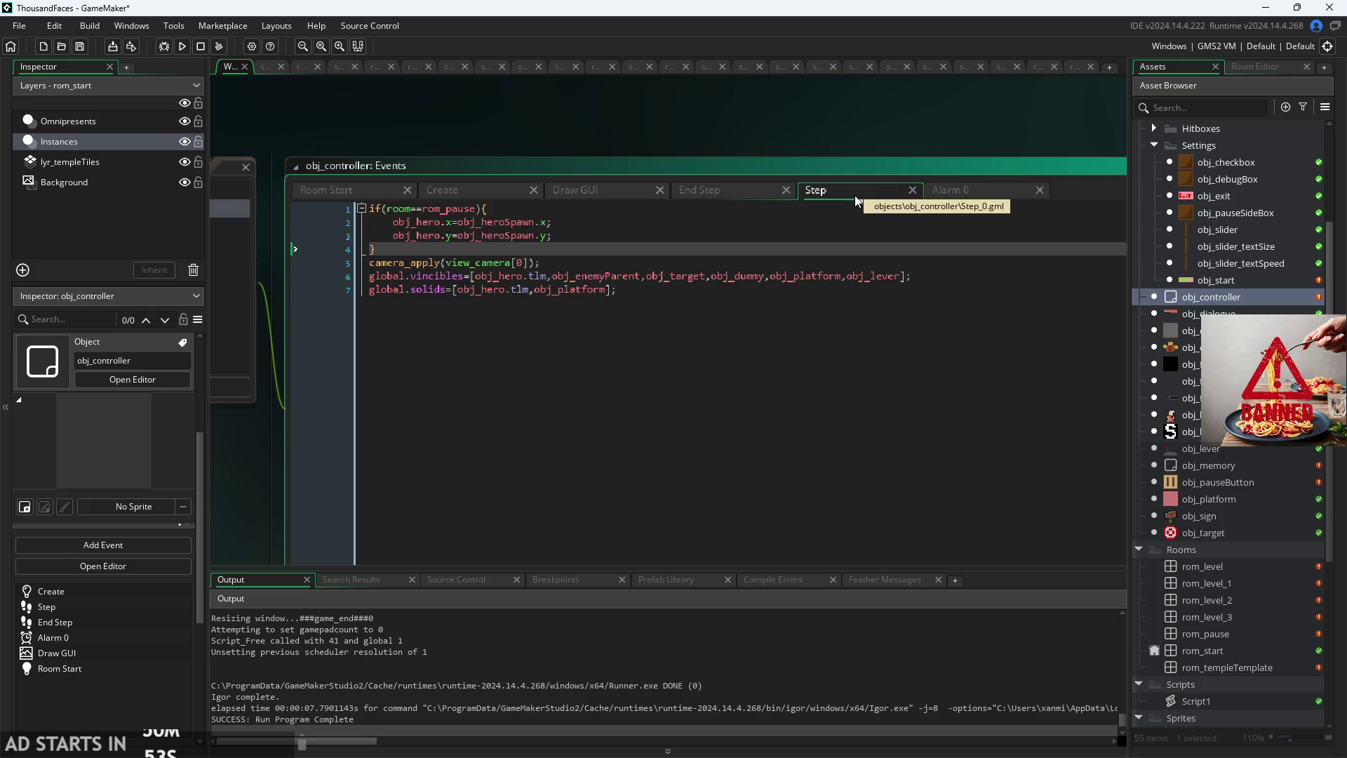
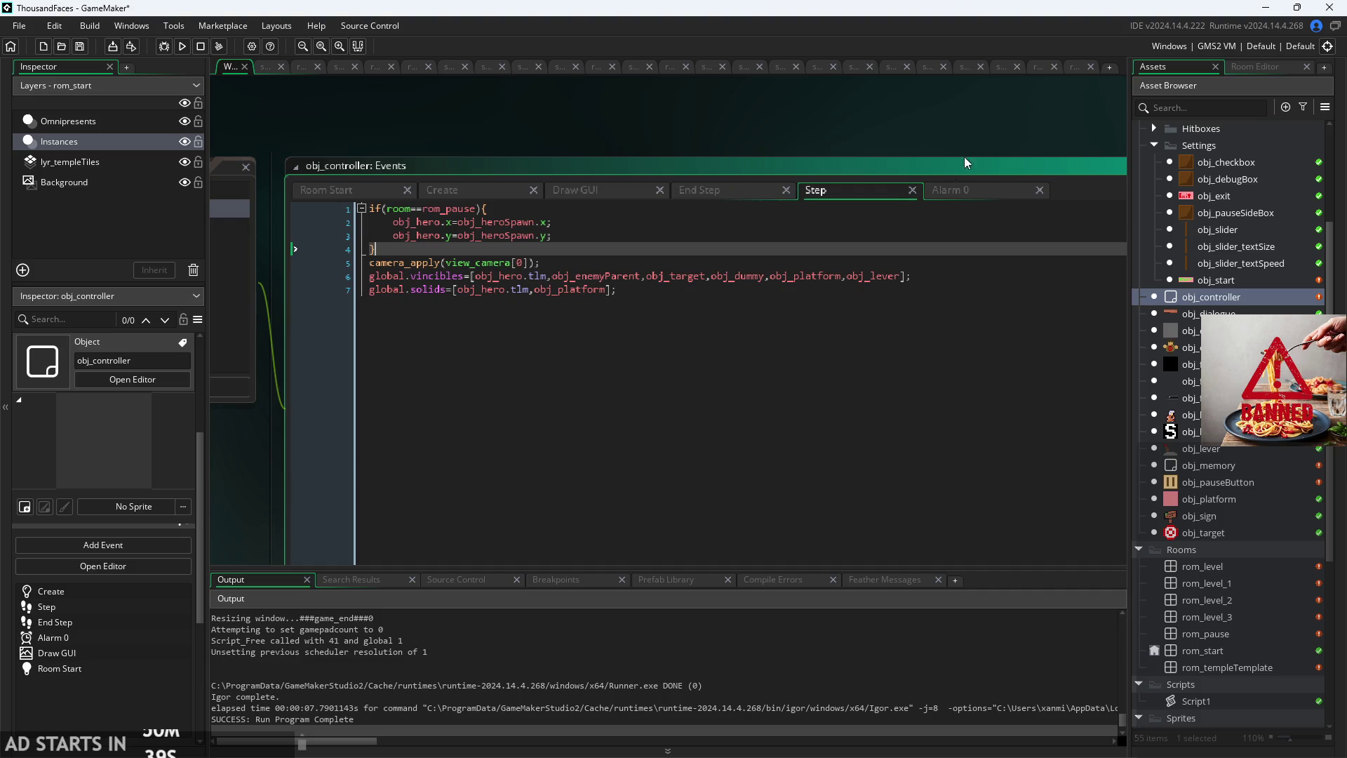
# Step: Read obj_controller's Alarm 0 code and its Create event, including the gui size line
pyautogui.click(966, 196)
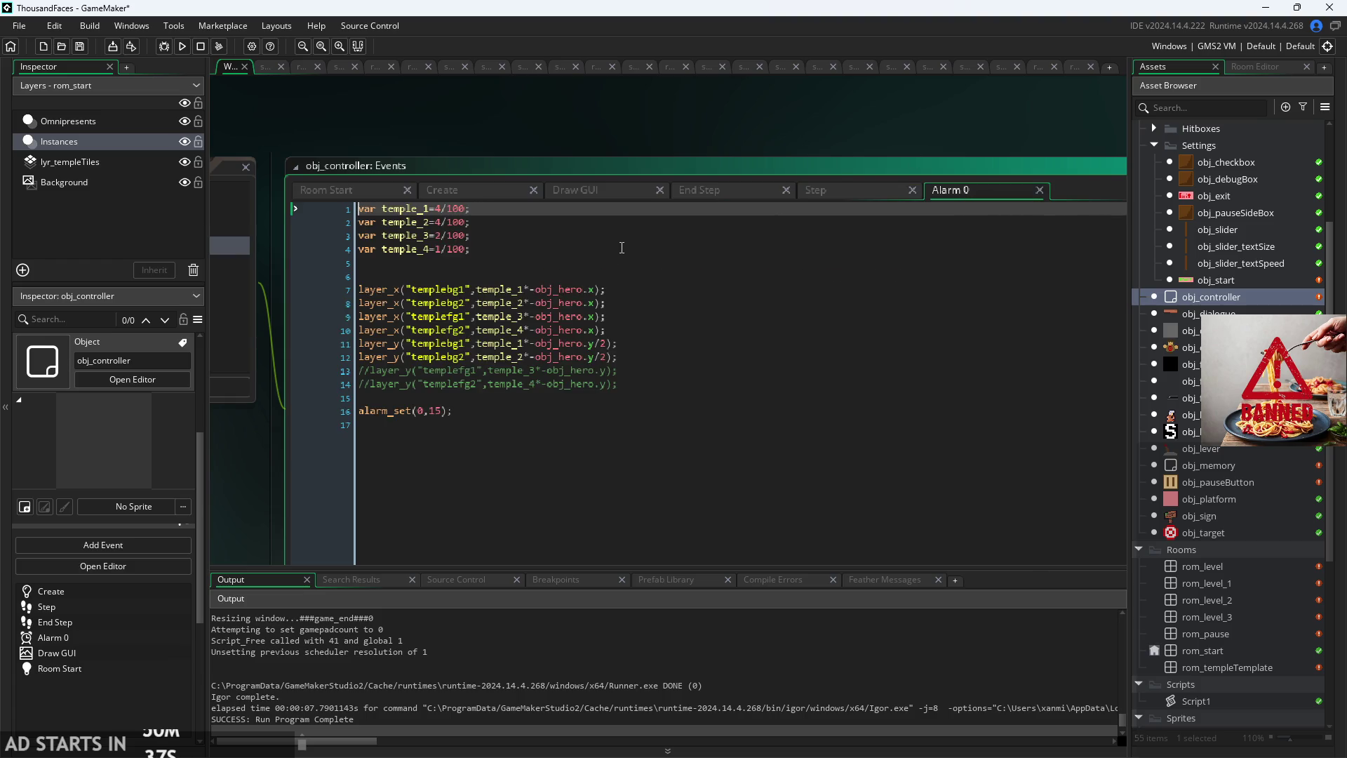
pyautogui.click(621, 249)
pyautogui.click(477, 191)
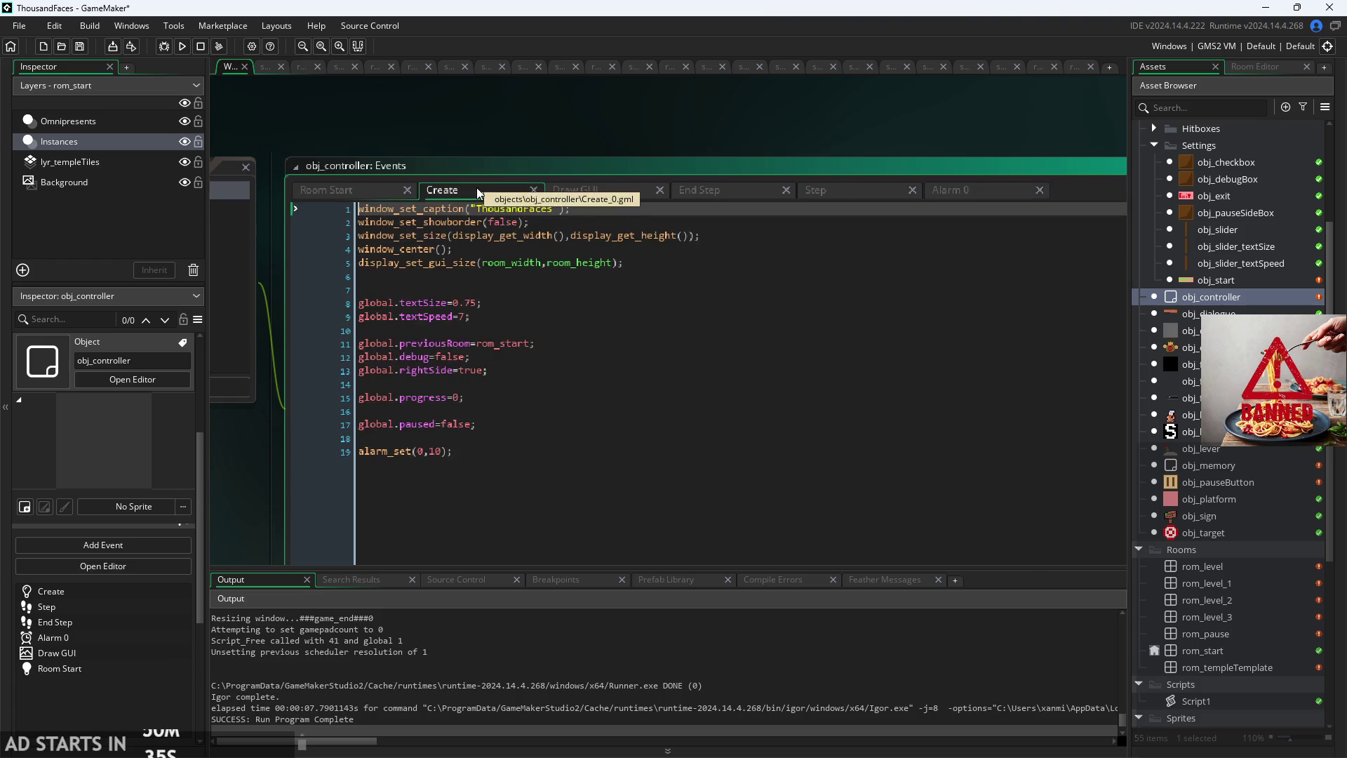
pyautogui.click(566, 280)
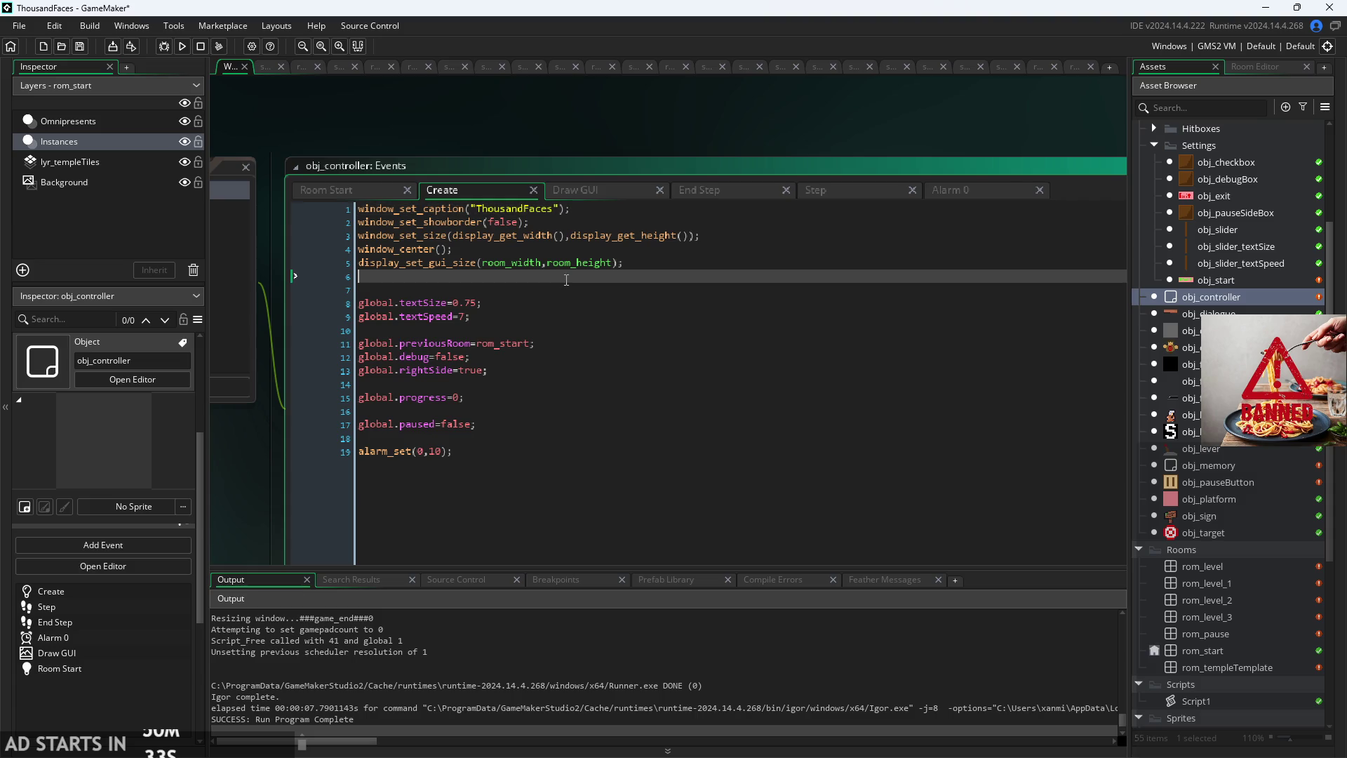
pyautogui.click(582, 264)
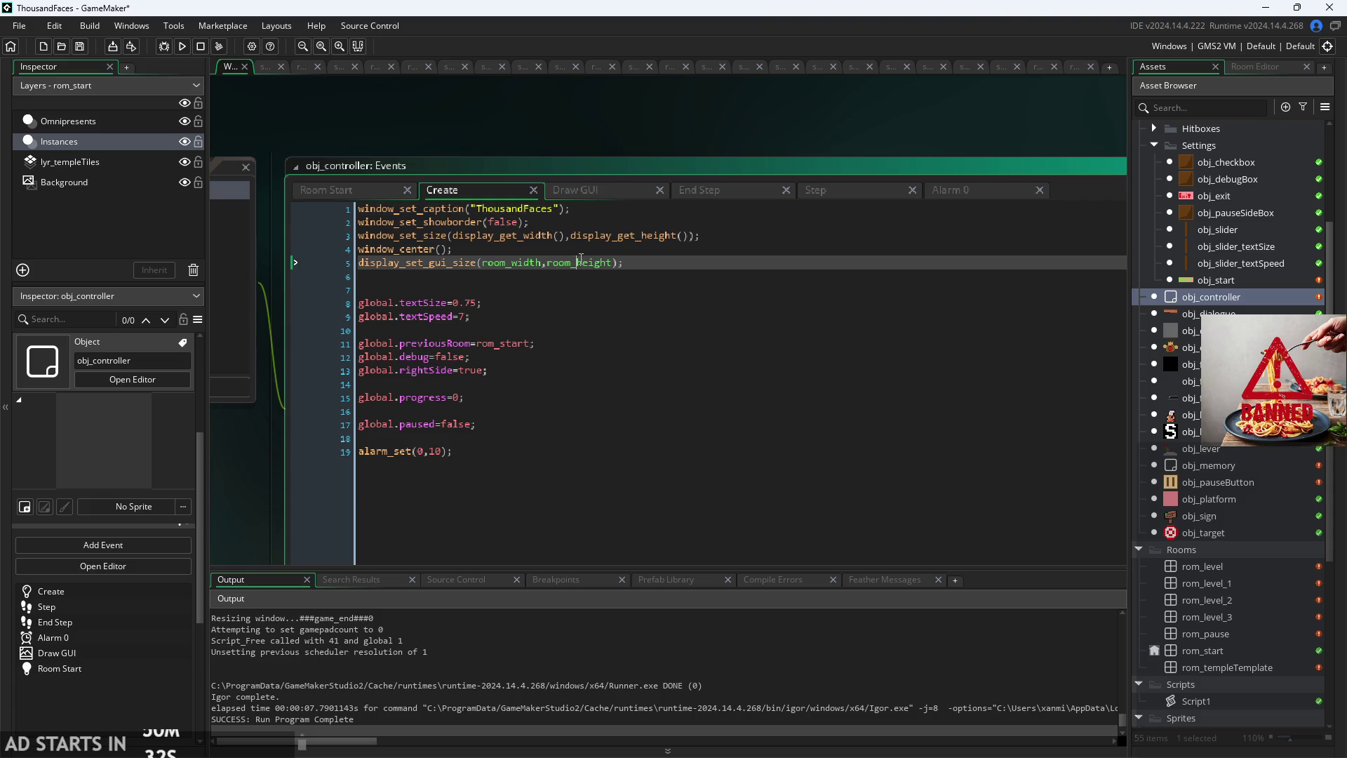
# Step: Look through the Draw GUI code, then the Room Start code setting lyr_templeTiles depth to -100
pyautogui.click(607, 195)
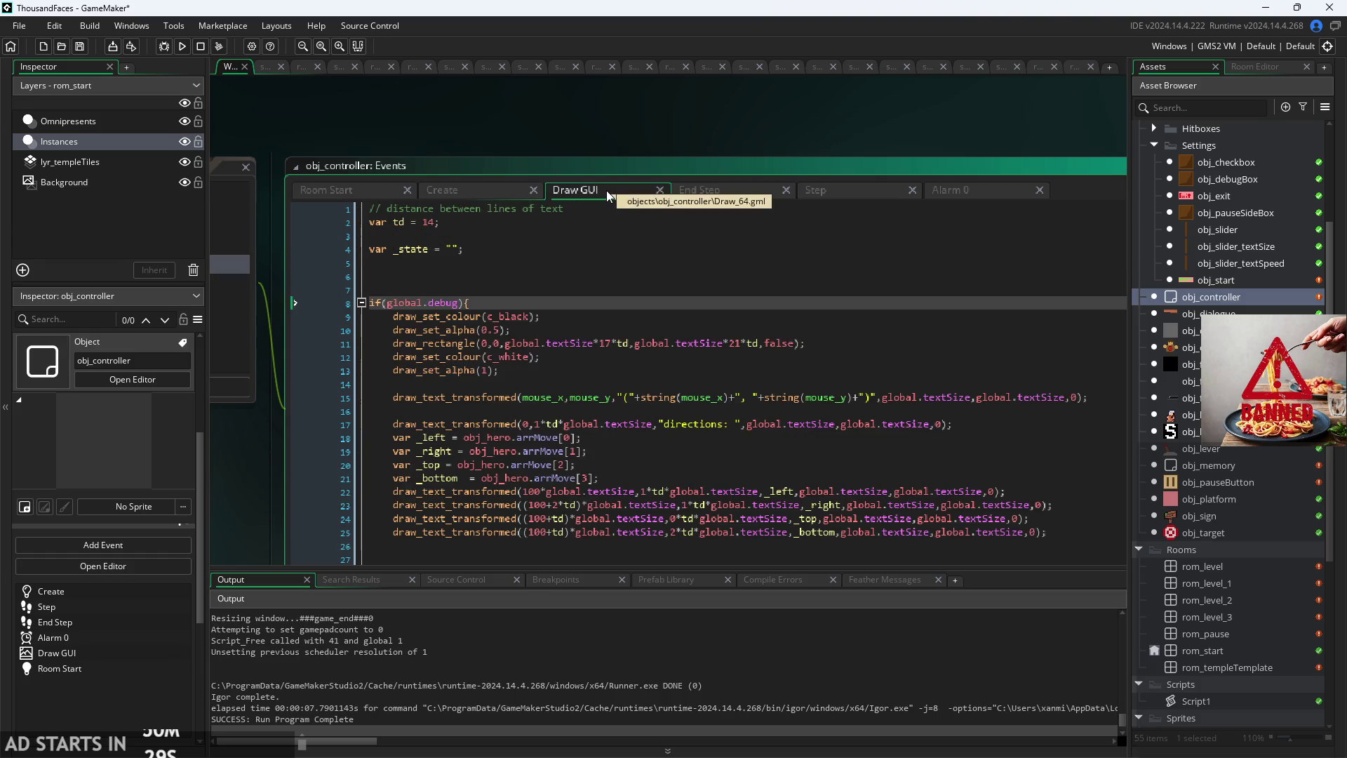
pyautogui.scroll(-5, 621, 284)
pyautogui.scroll(5, 621, 284)
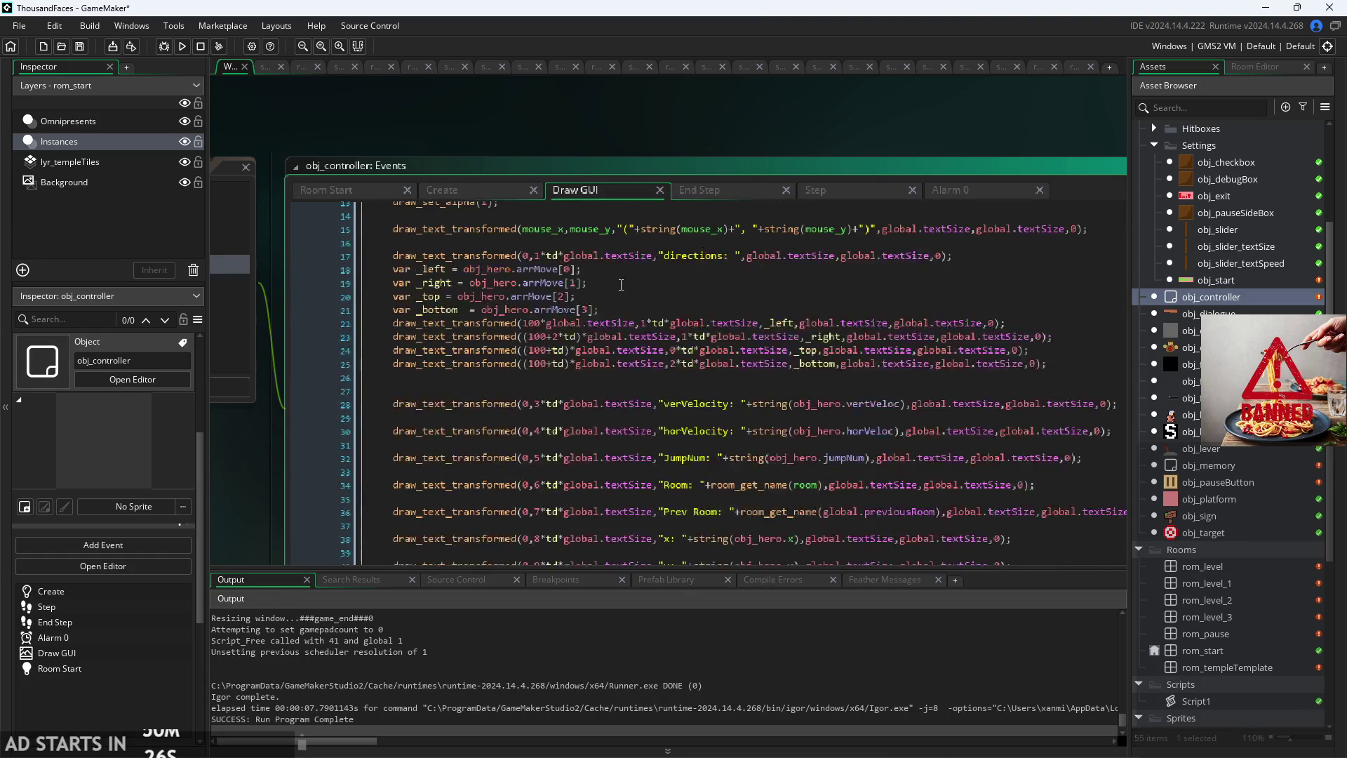
pyautogui.click(347, 192)
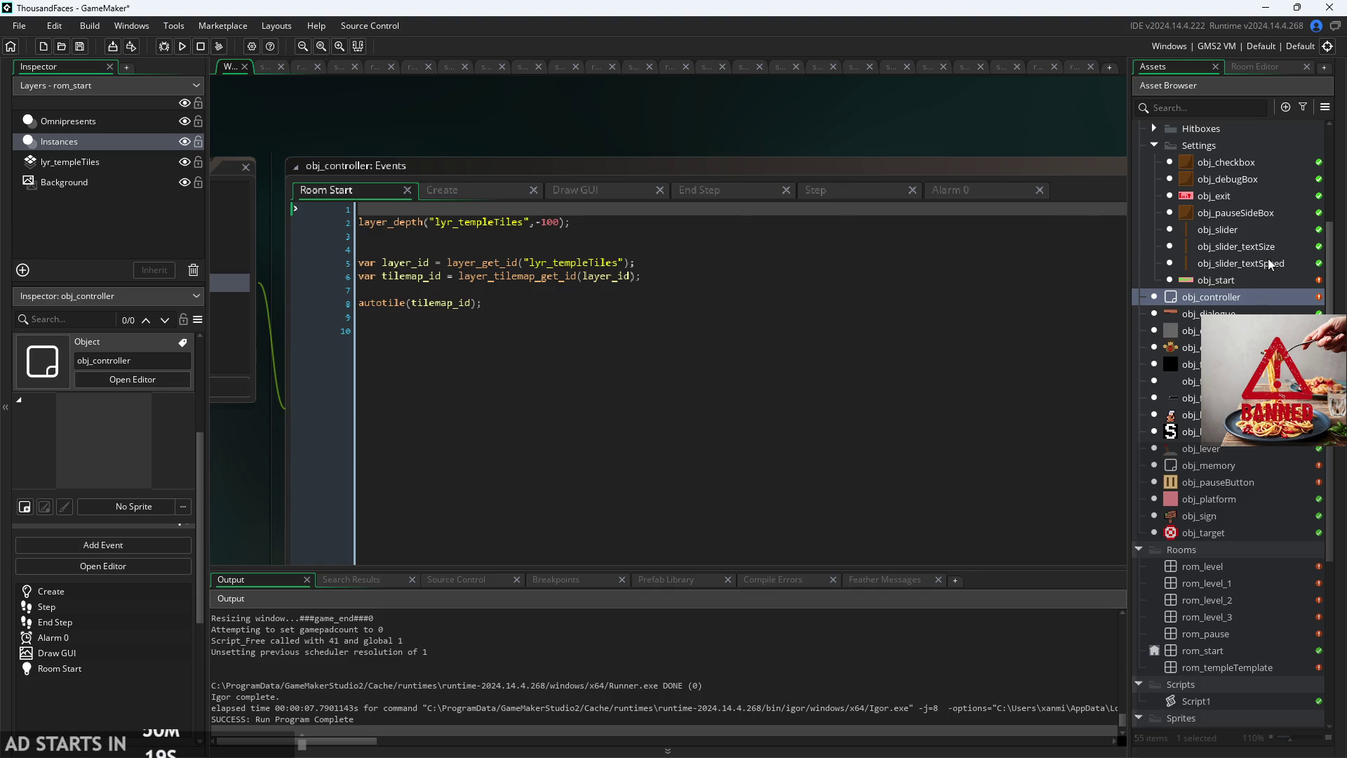
pyautogui.scroll(1, 1246, 273)
pyautogui.scroll(1, 1245, 272)
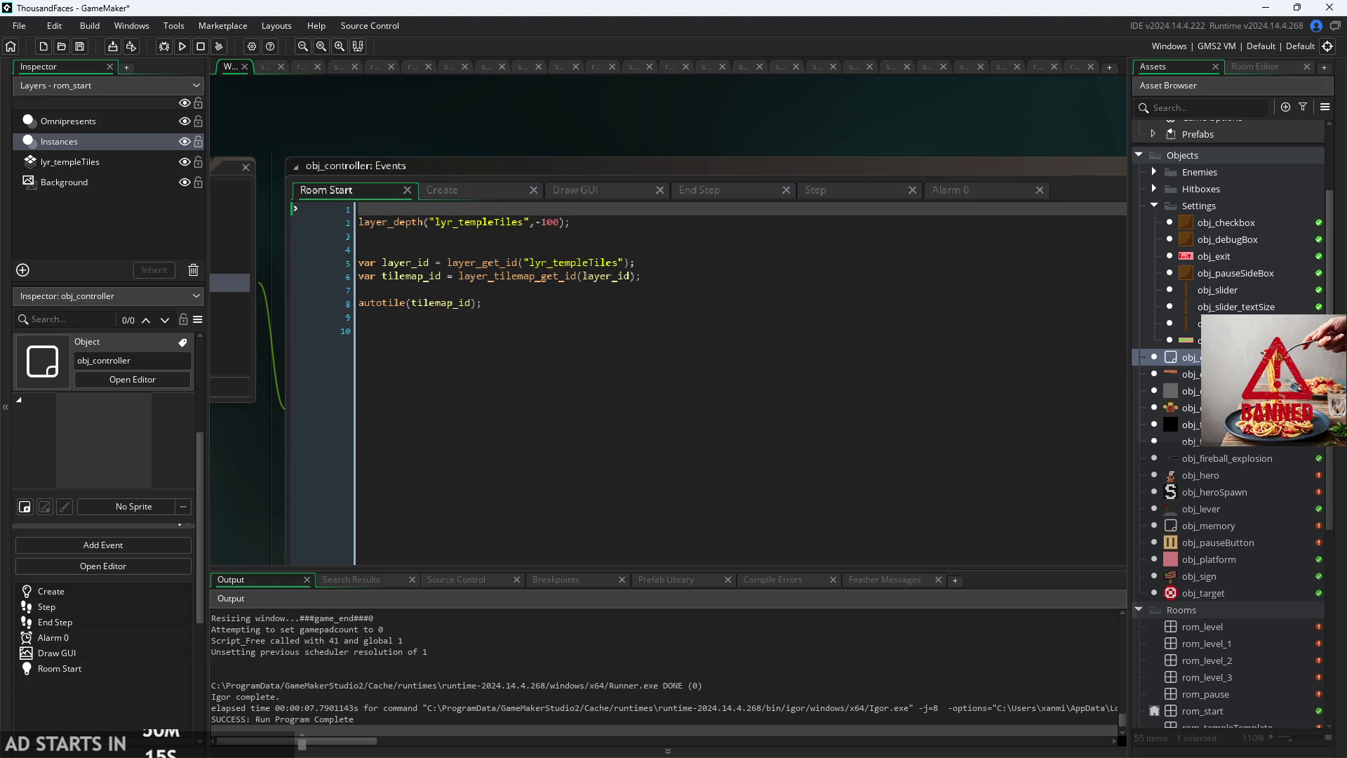
pyautogui.scroll(-3, 1228, 351)
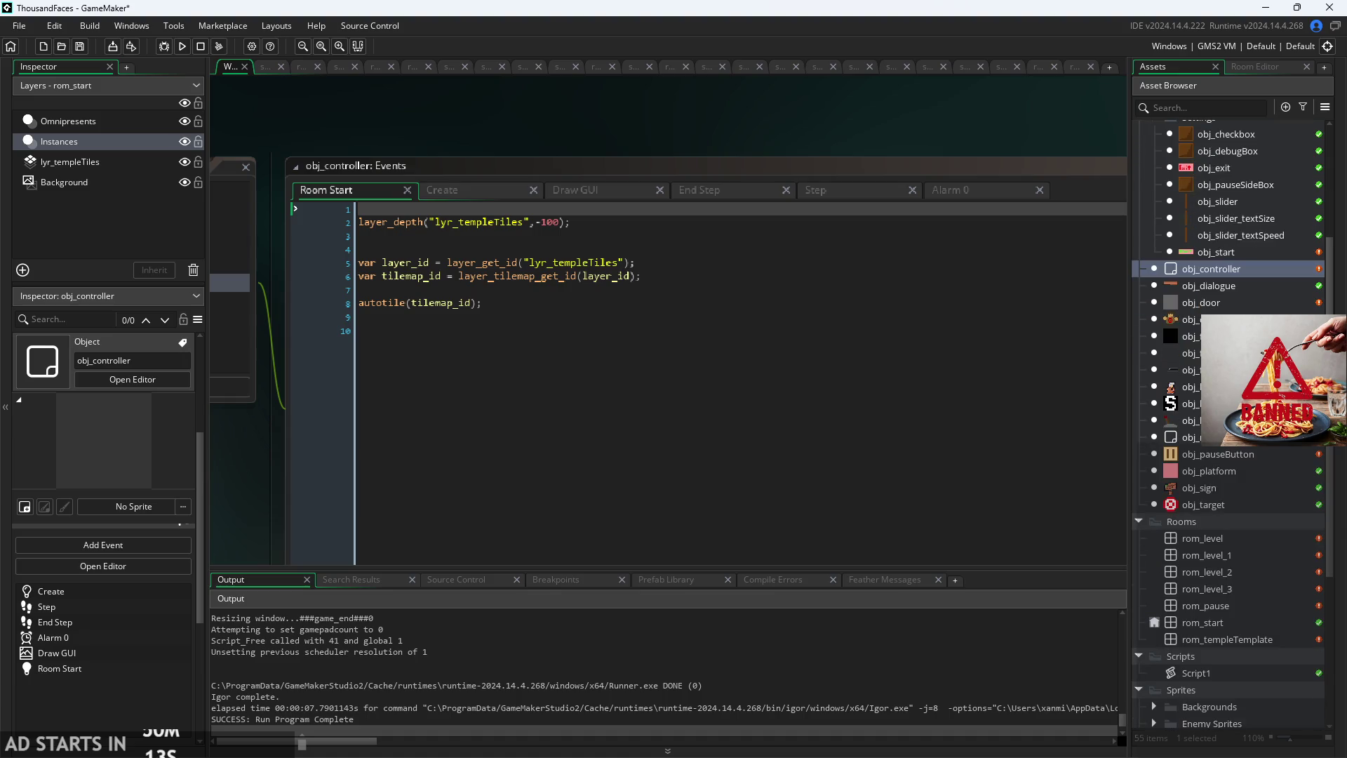
# Step: Open obj_hero and search its Step code for 1000
pyautogui.doubleClick(1190, 387)
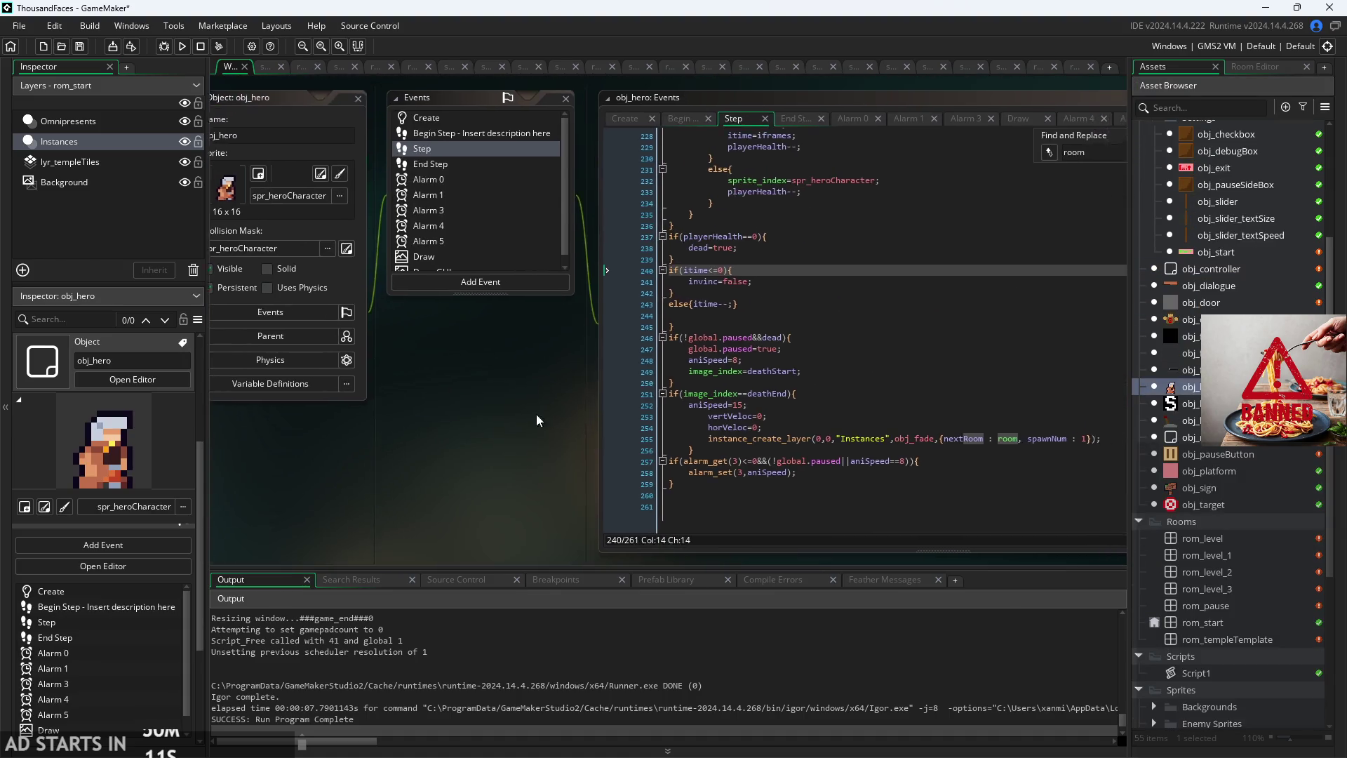
pyautogui.click(632, 379)
pyautogui.scroll(1, 433, 413)
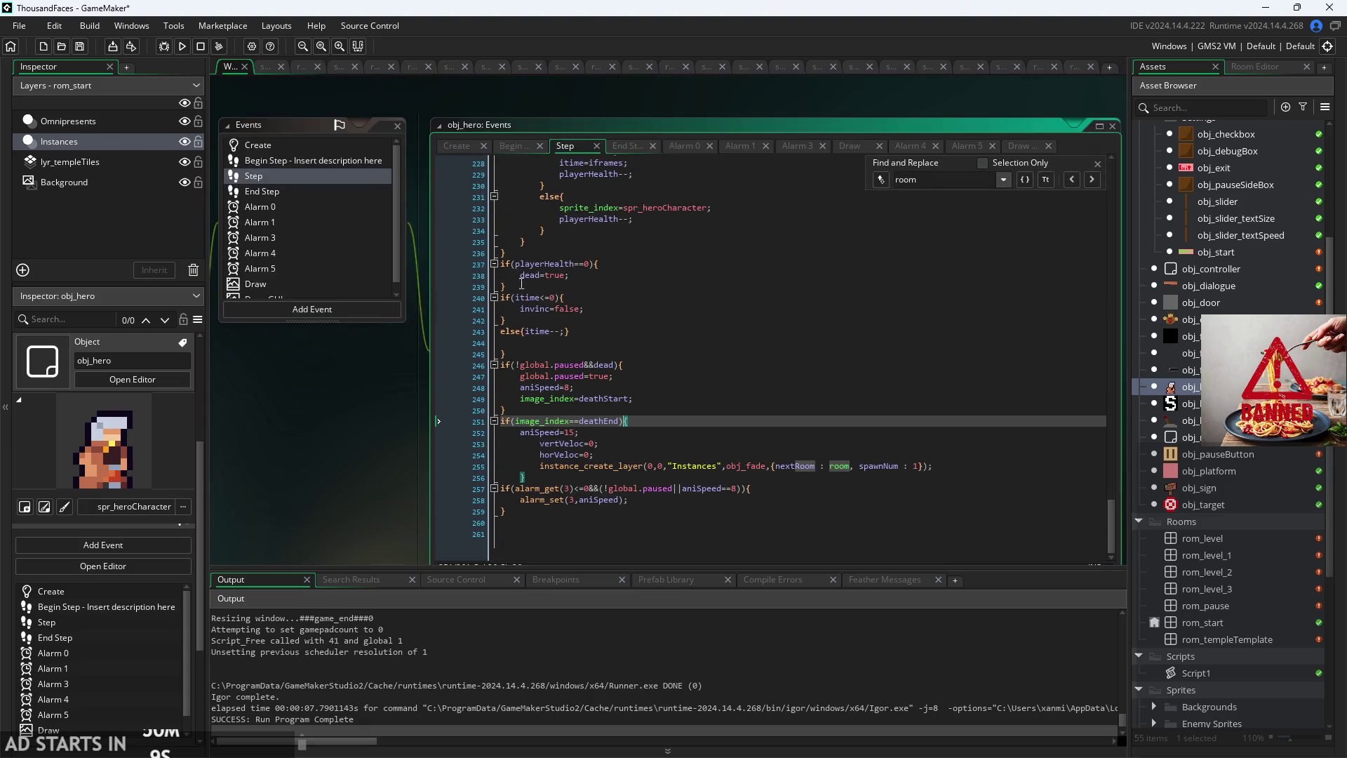
pyautogui.press('BackSpace')
pyautogui.press('BackSpace')
pyautogui.press('BackSpace')
pyautogui.write('1000')
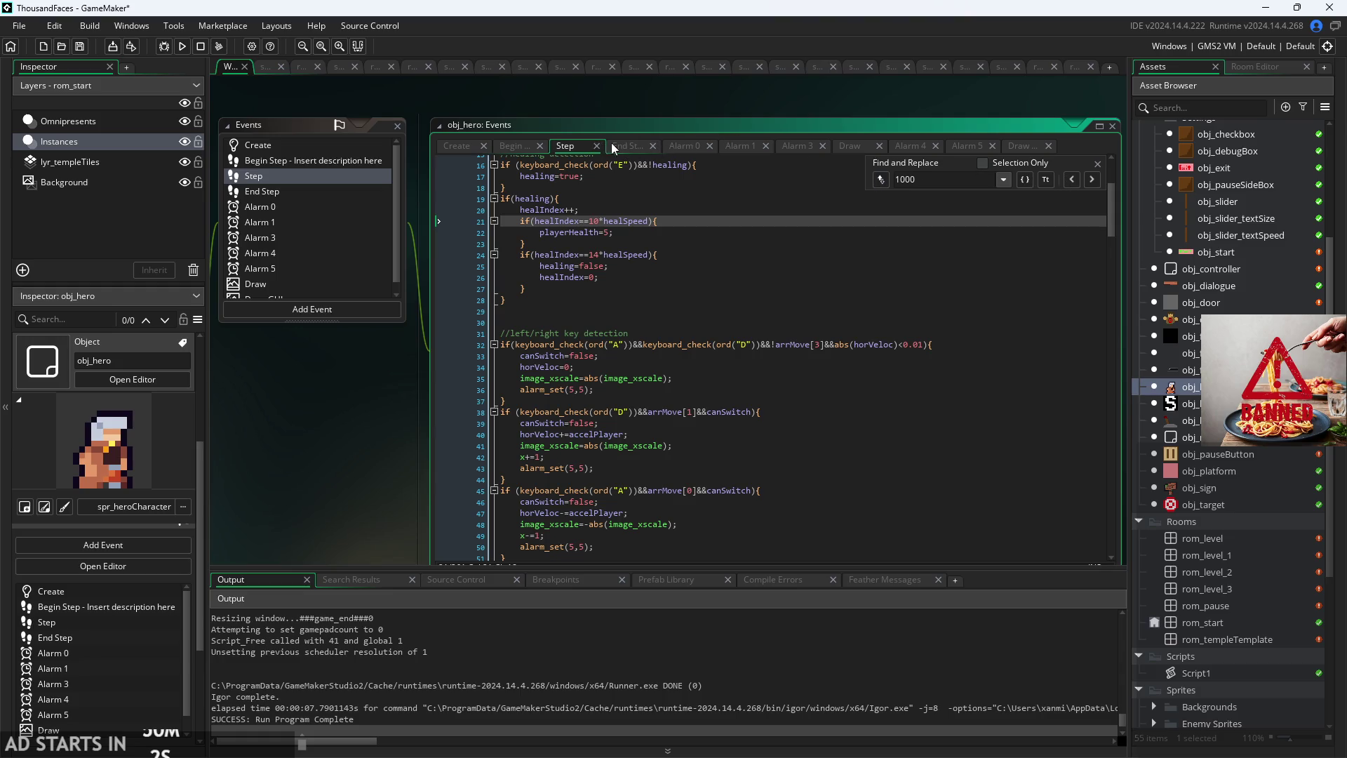
# Step: Find 1000 in End Step, remove the x=1000; and y=1000; lines, and run the game
pyautogui.click(616, 146)
pyautogui.click(722, 274)
pyautogui.hotkey('ctrl', 'f')
pyautogui.write('10')
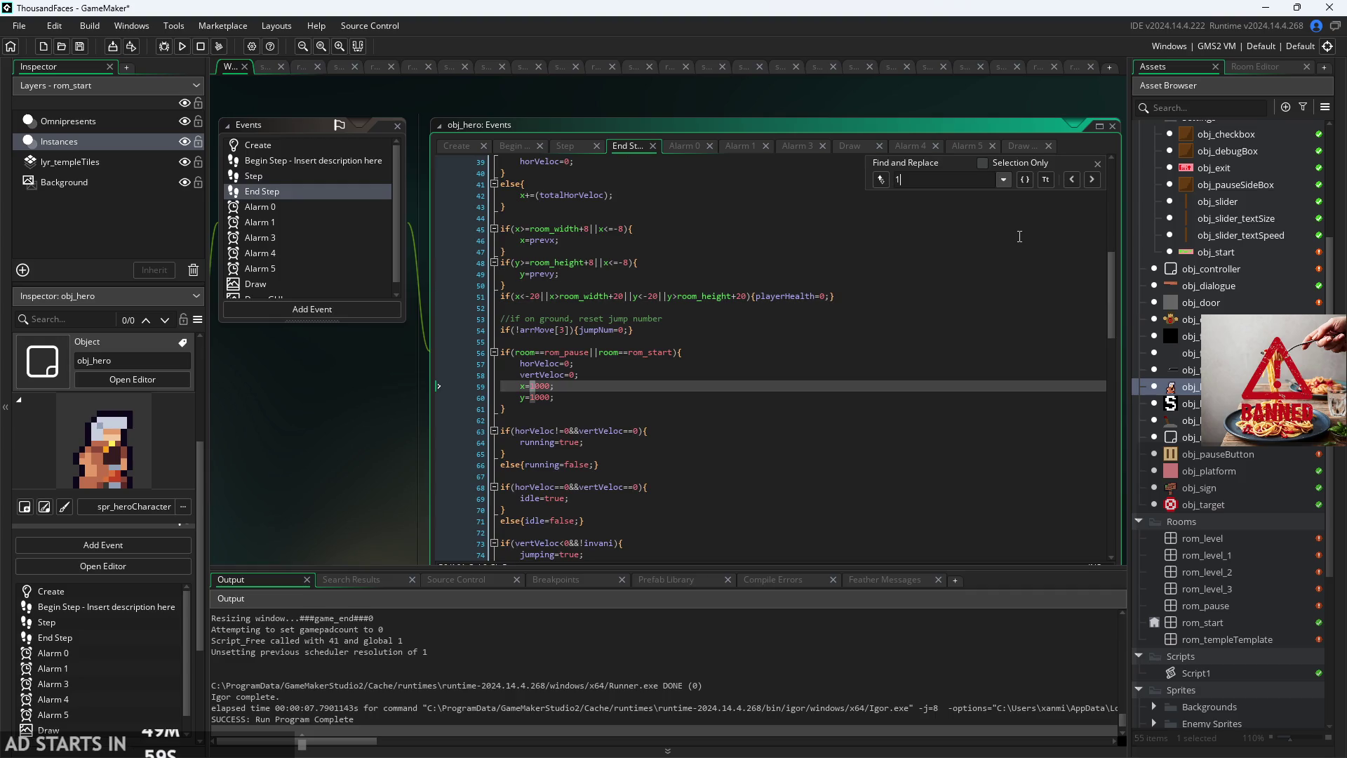
pyautogui.write('00')
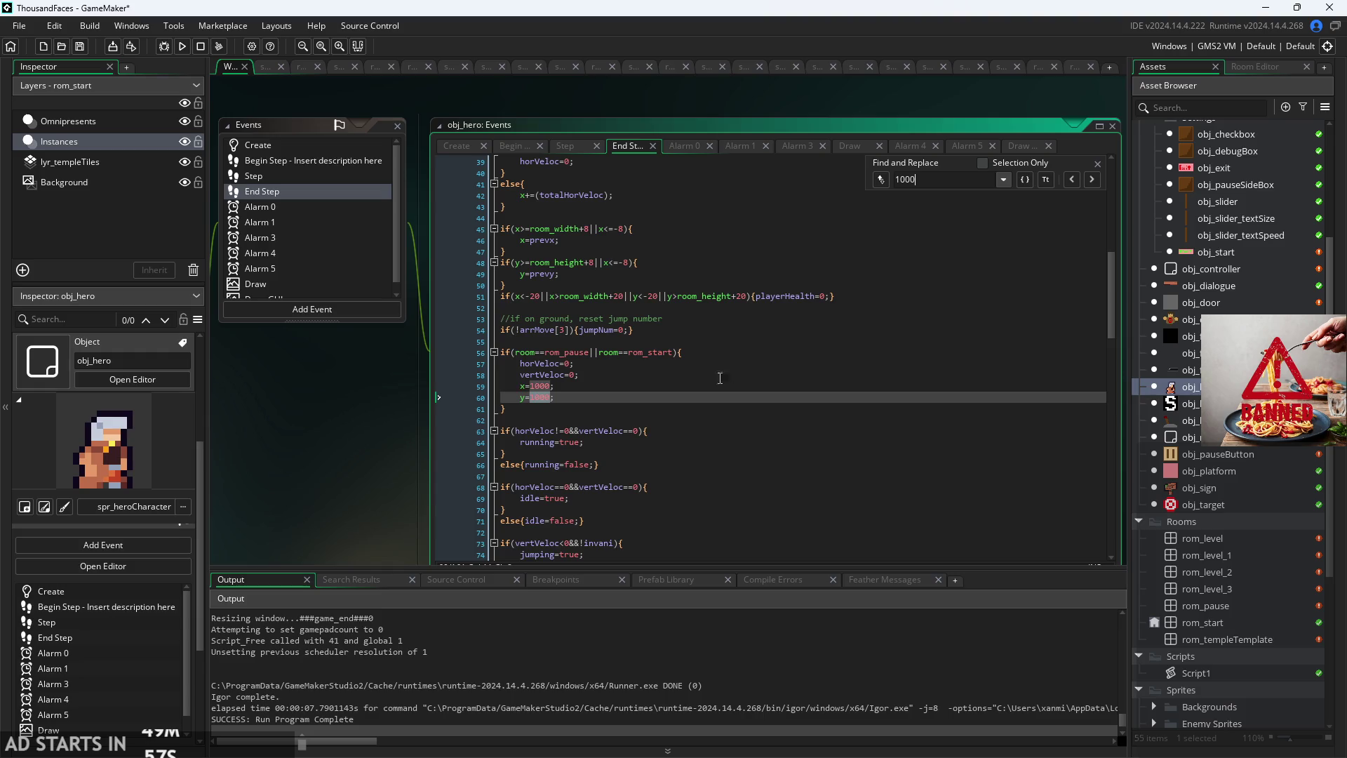
pyautogui.click(803, 385)
pyautogui.scroll(3, 499, 407)
pyautogui.hotkey('ctrl', 'z')
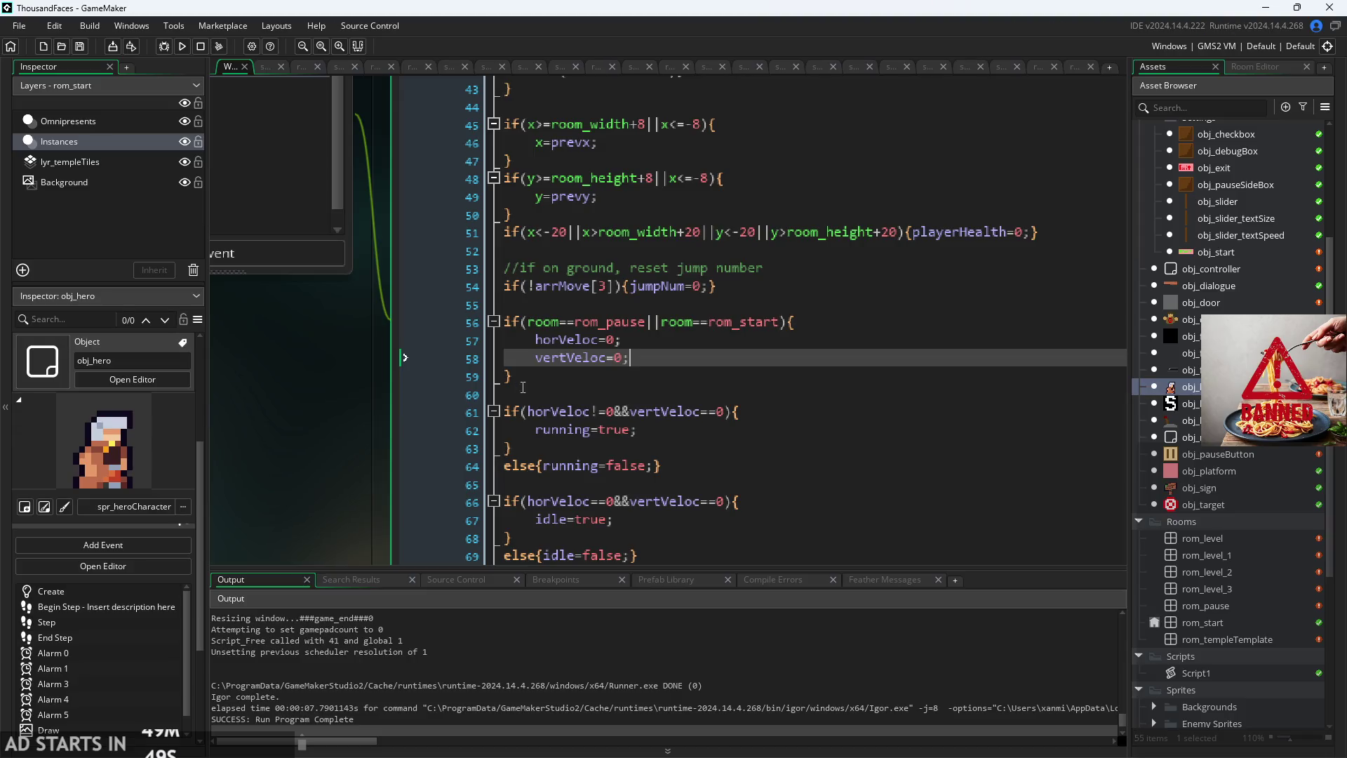
pyautogui.click(181, 46)
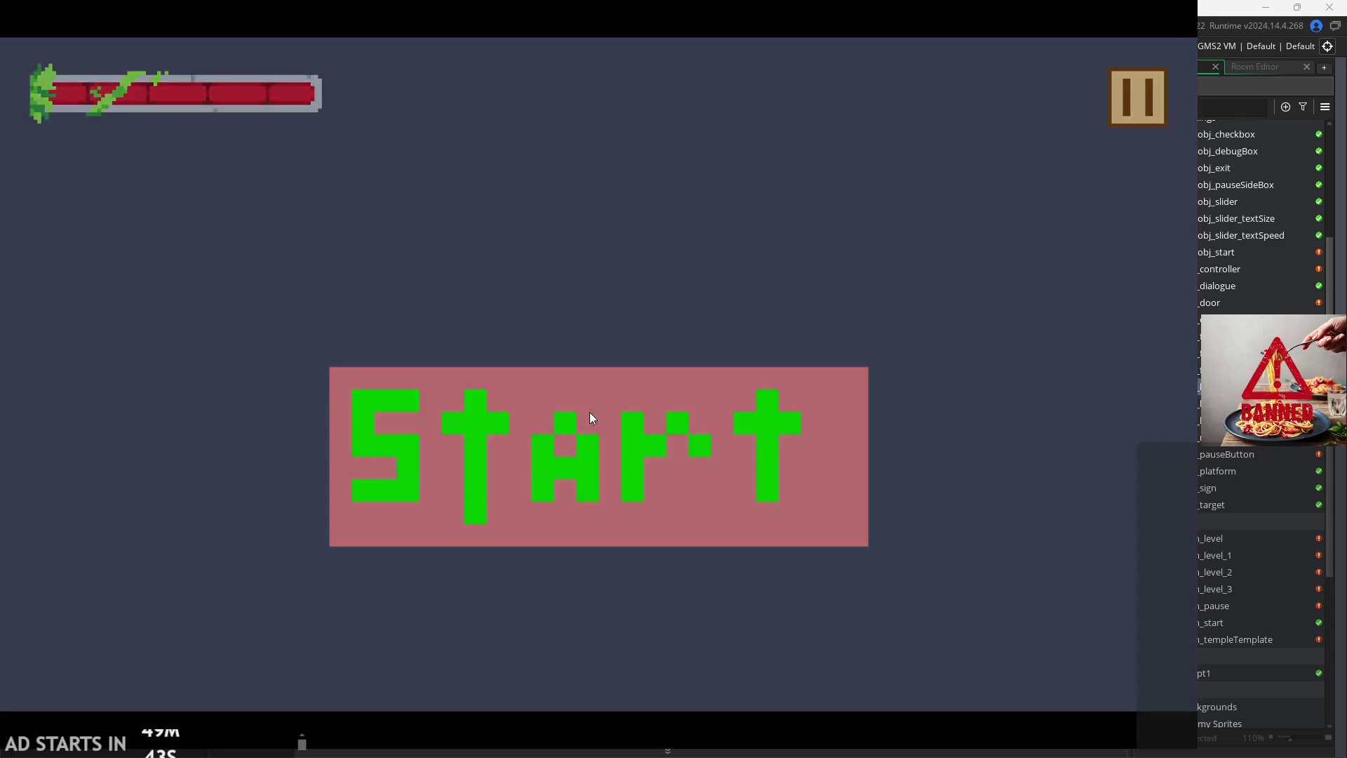
pyautogui.click(589, 414)
pyautogui.click(1154, 89)
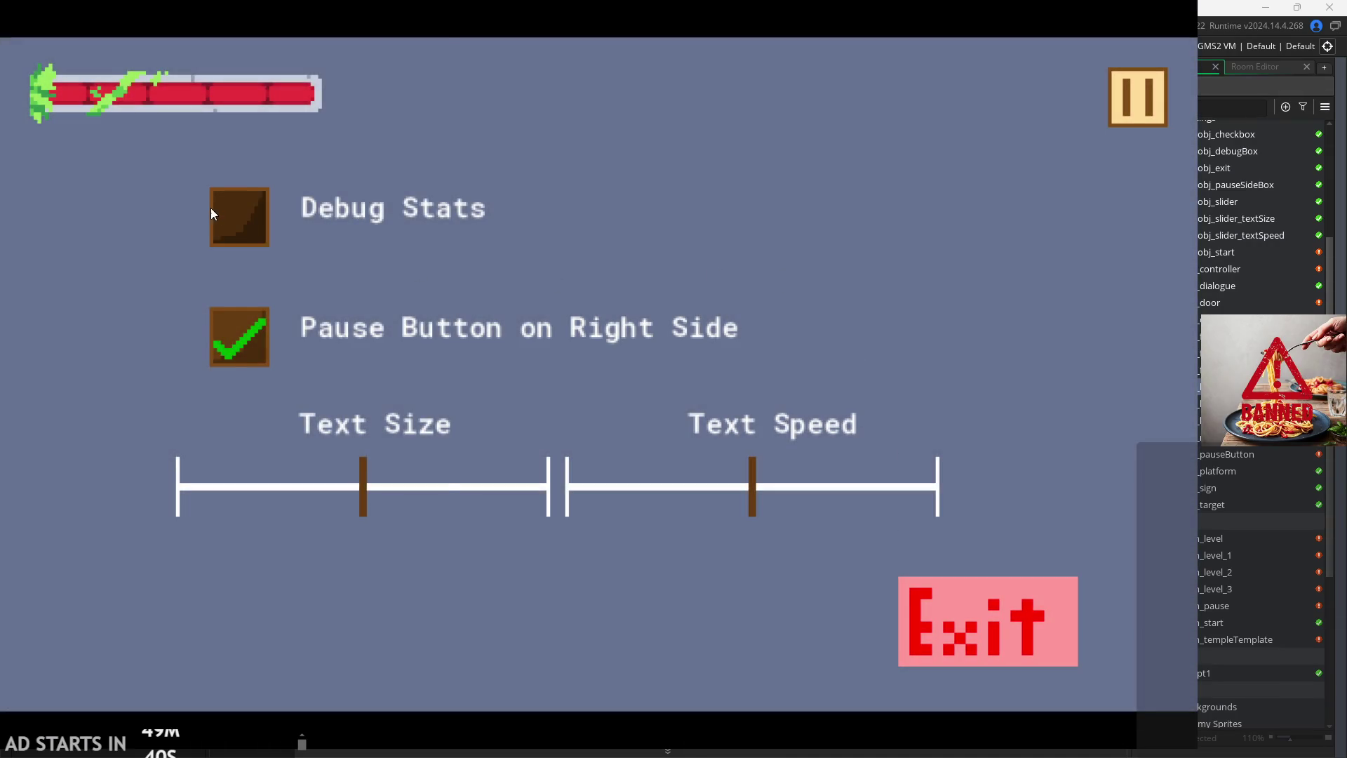
pyautogui.click(213, 213)
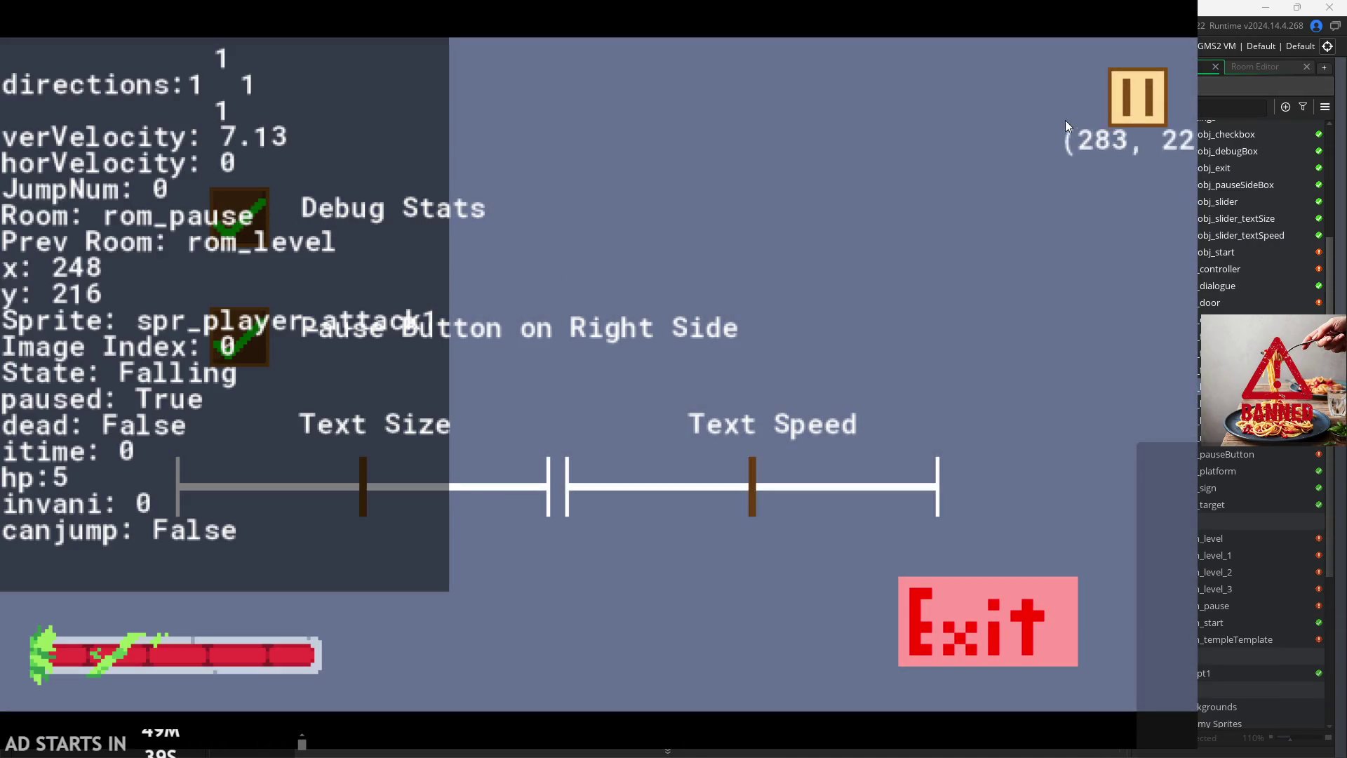
pyautogui.click(977, 585)
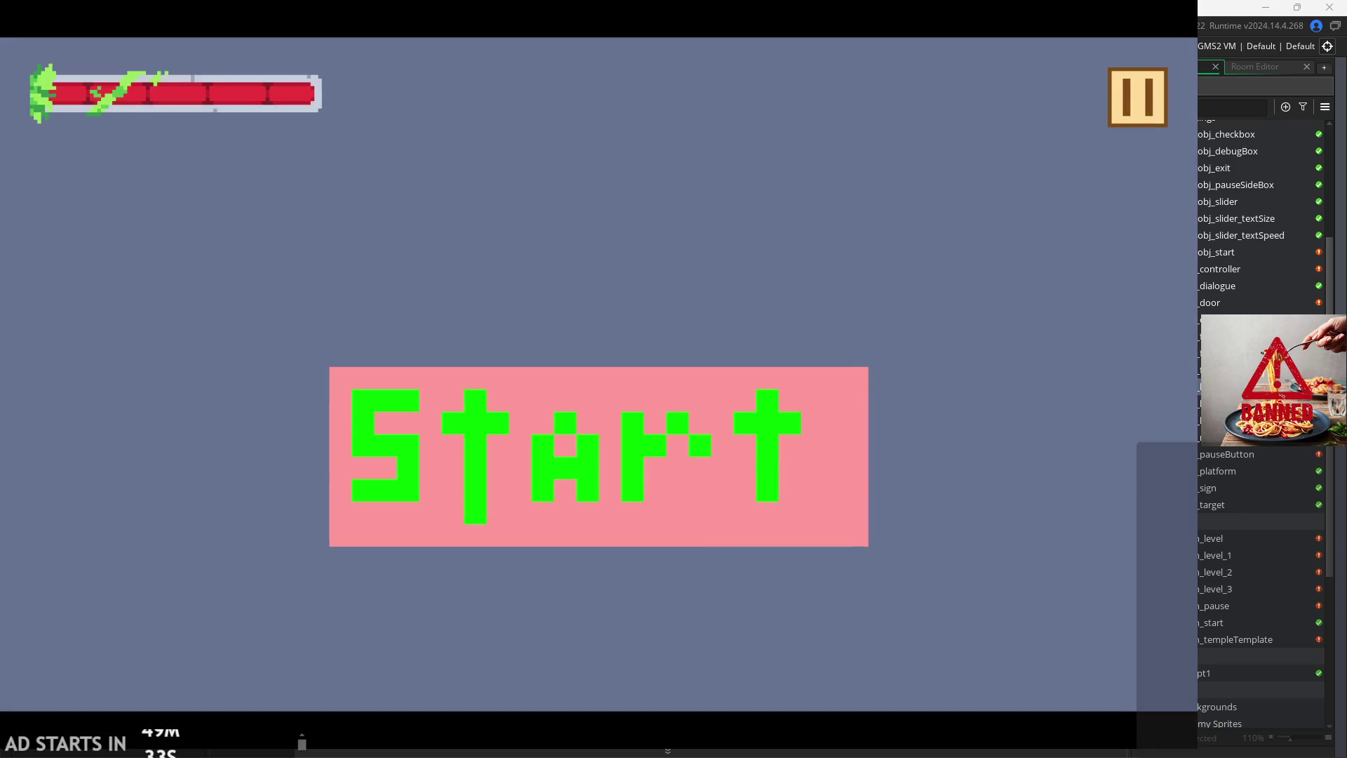
pyautogui.click(1163, 84)
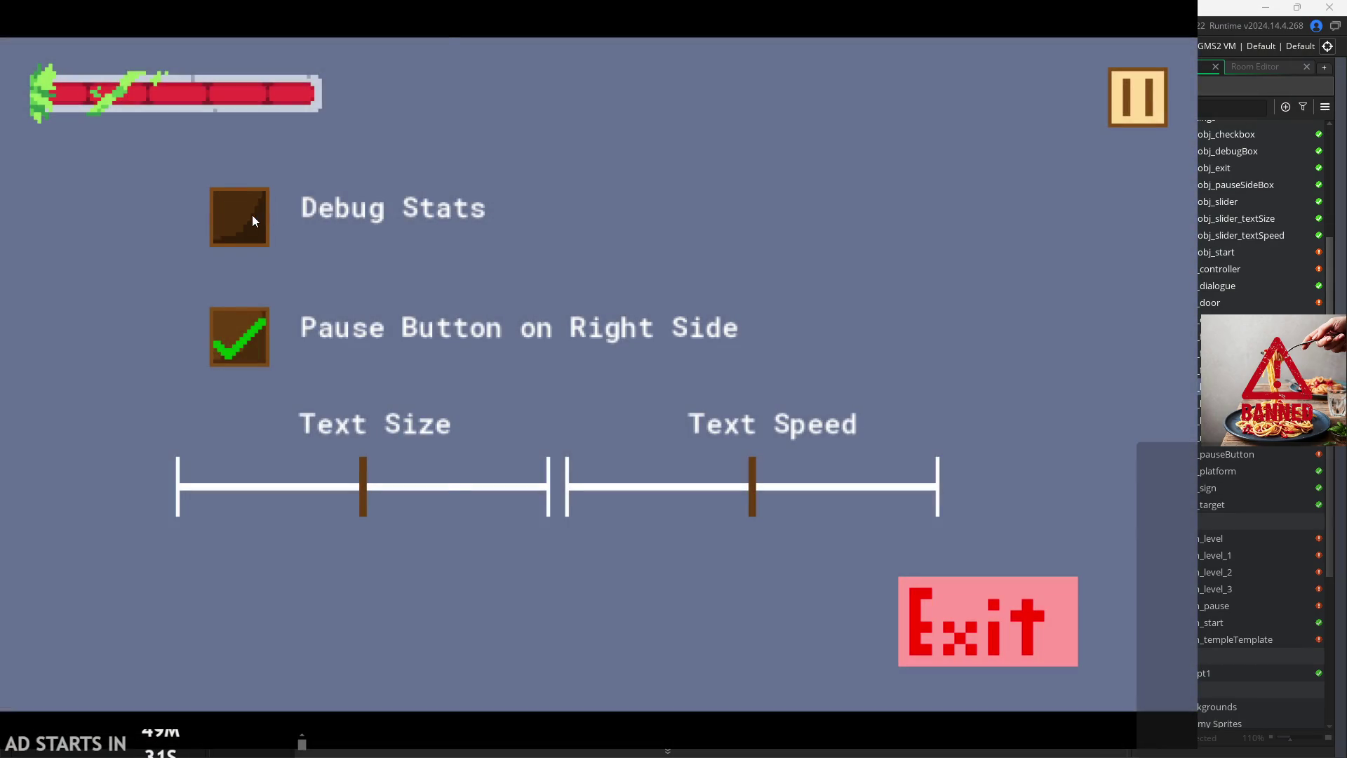
pyautogui.click(252, 217)
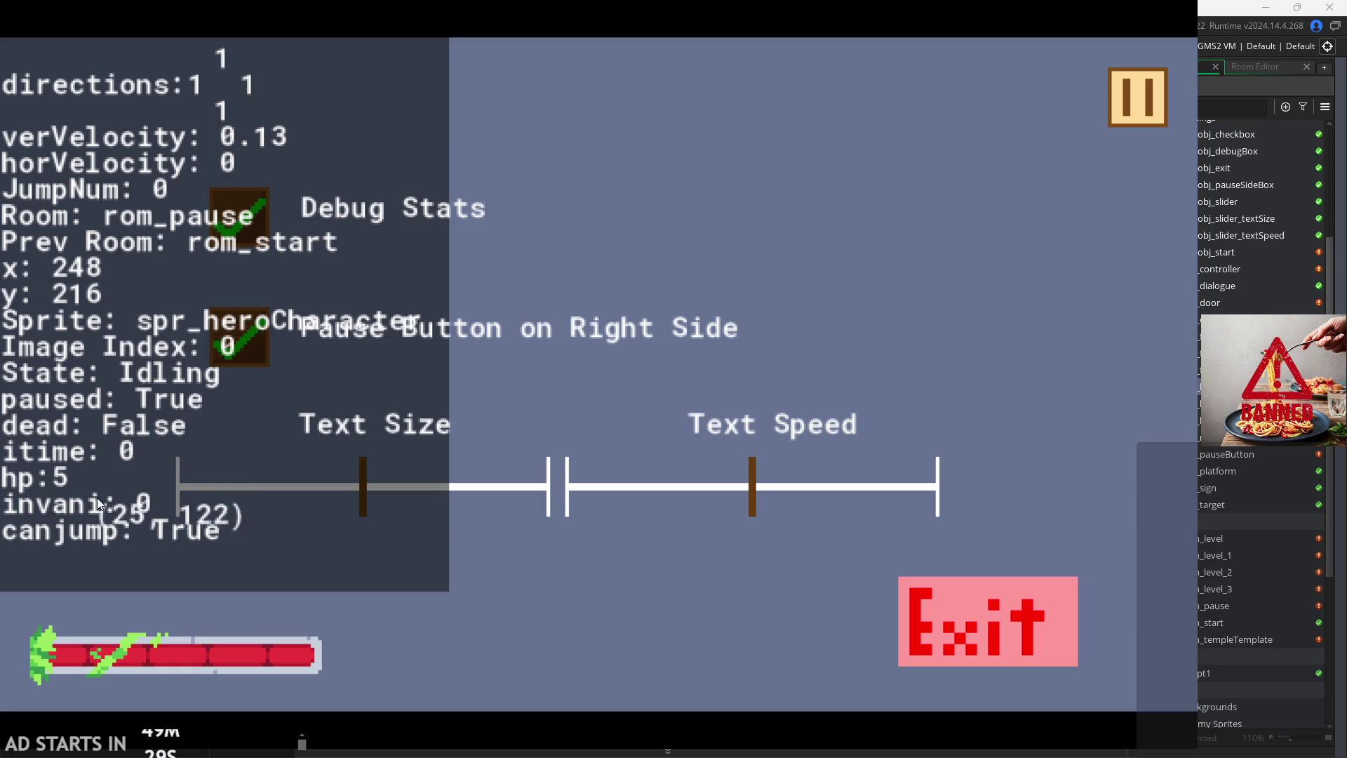
pyautogui.click(1126, 116)
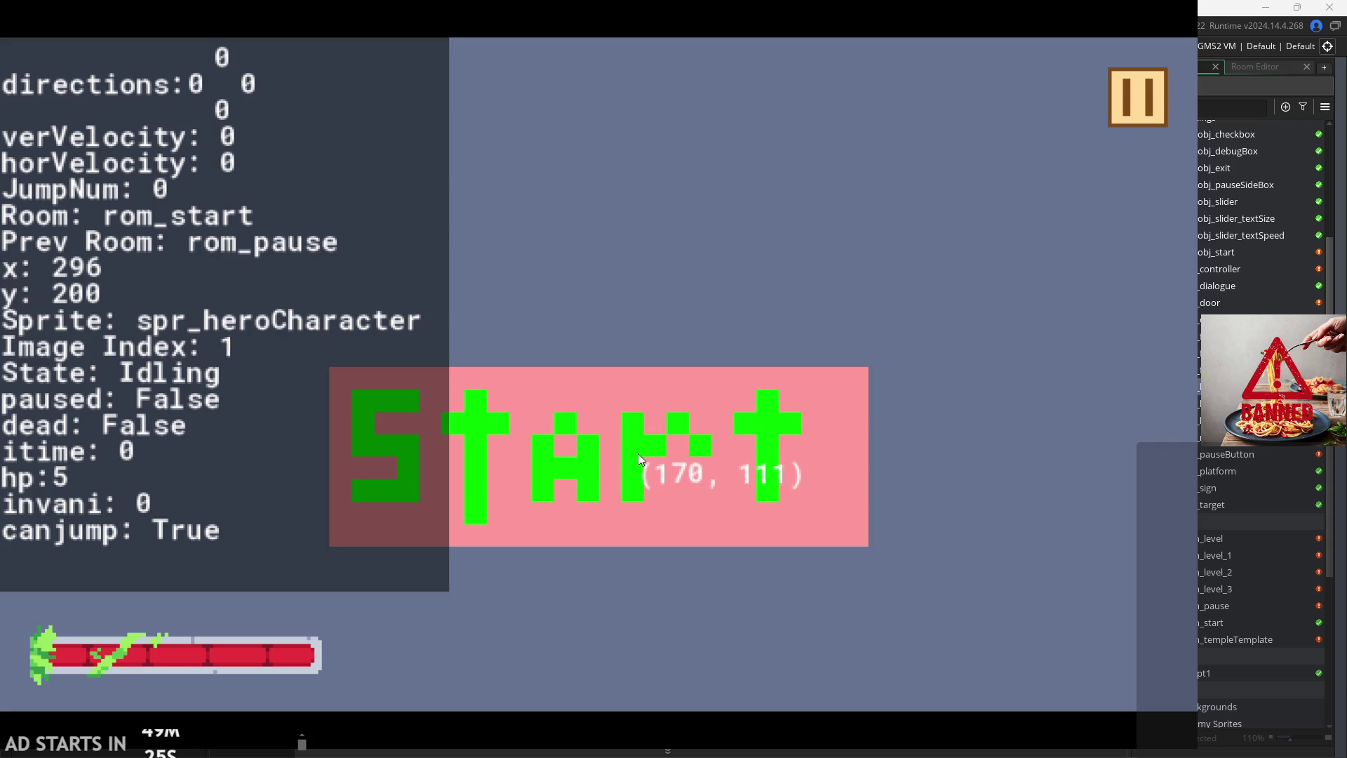
pyautogui.click(638, 453)
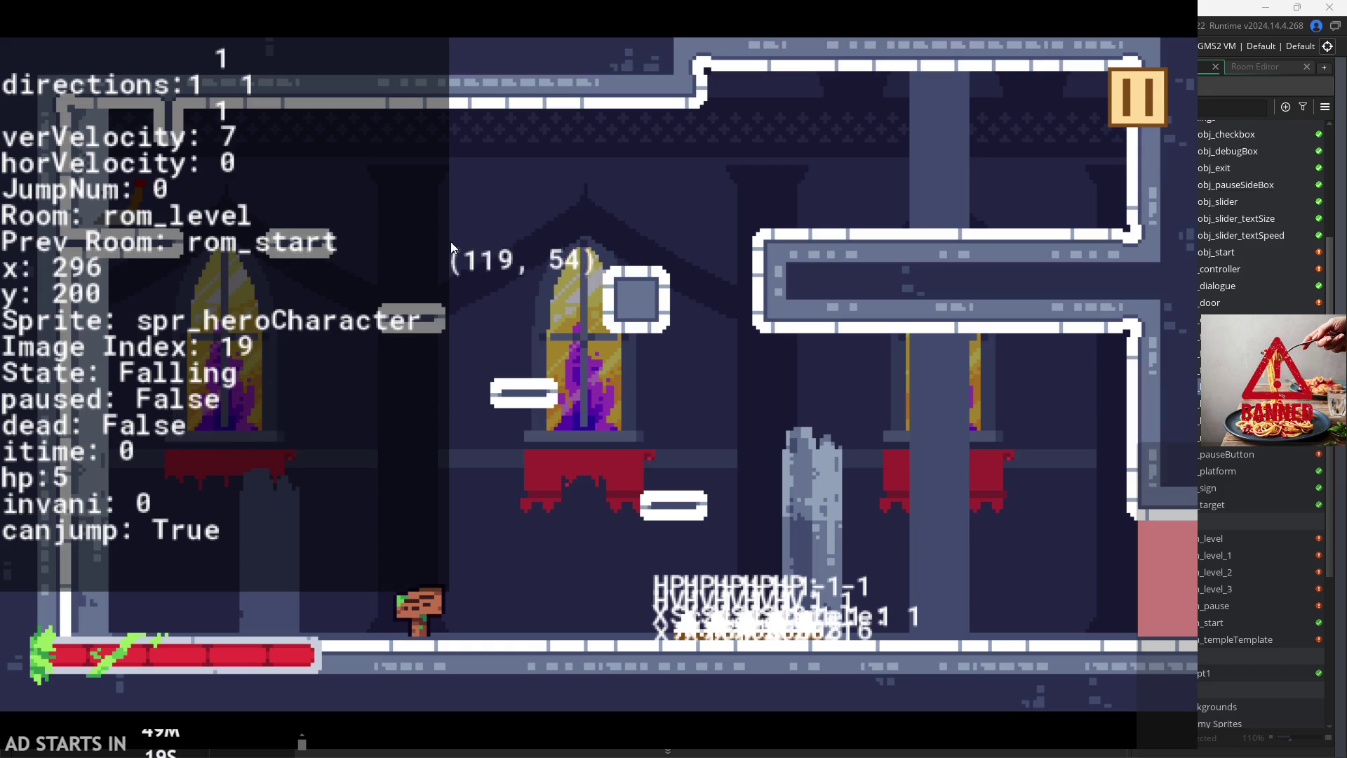
pyautogui.click(1116, 104)
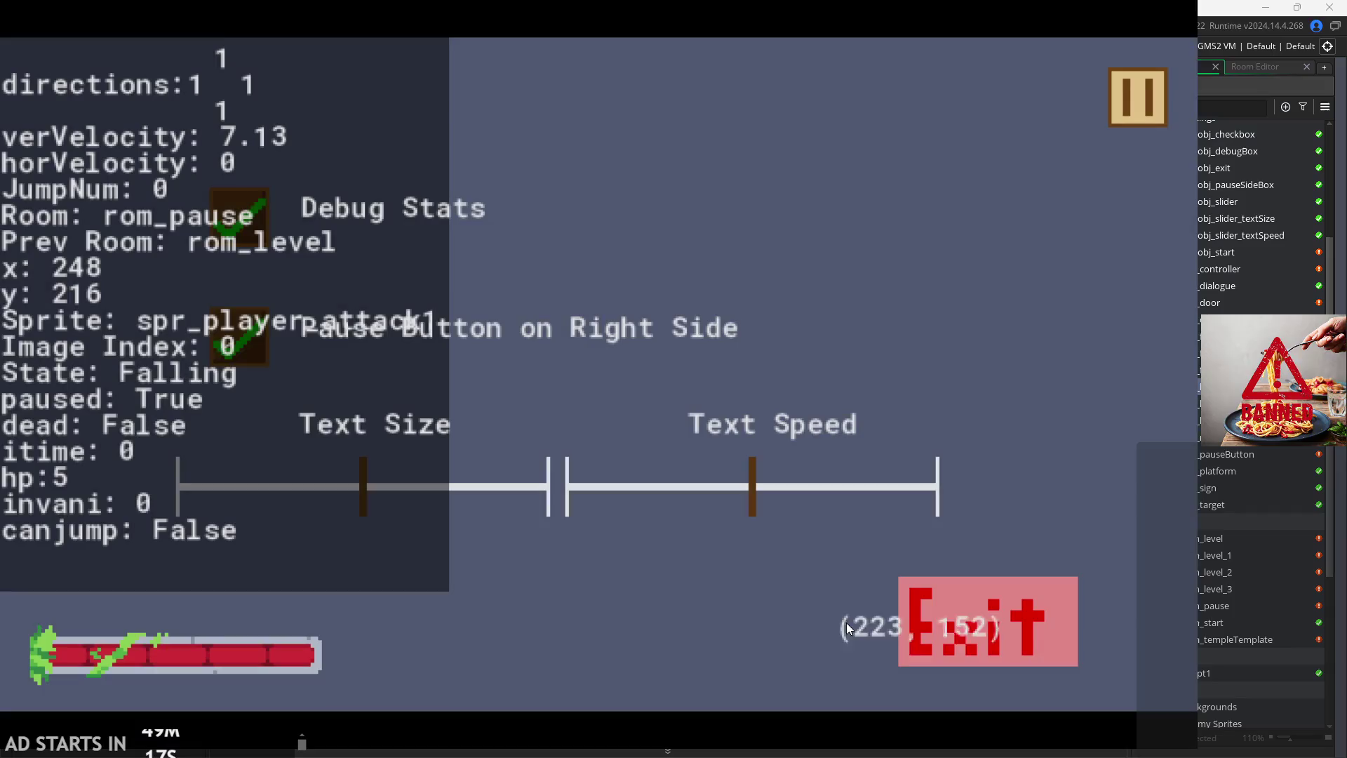
pyautogui.click(953, 592)
pyautogui.click(674, 322)
pyautogui.click(674, 345)
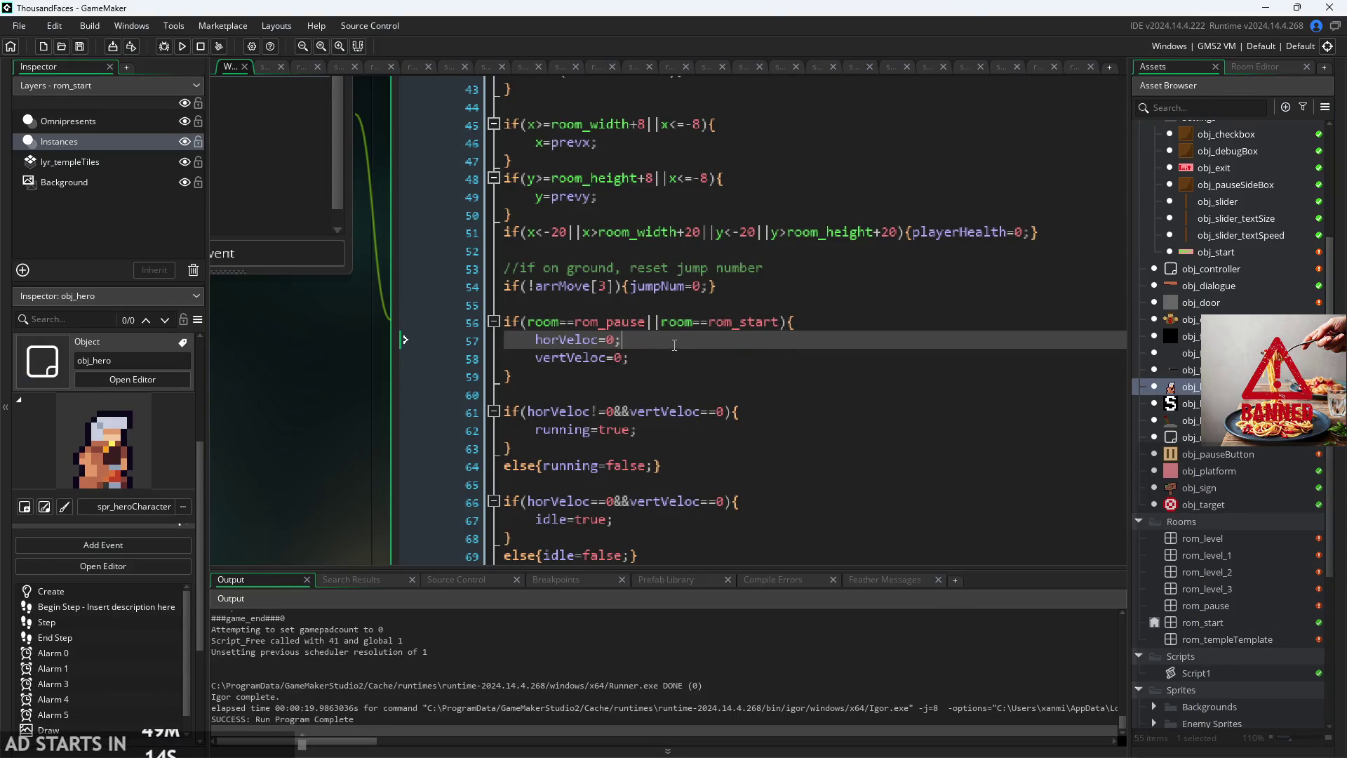
pyautogui.click(675, 357)
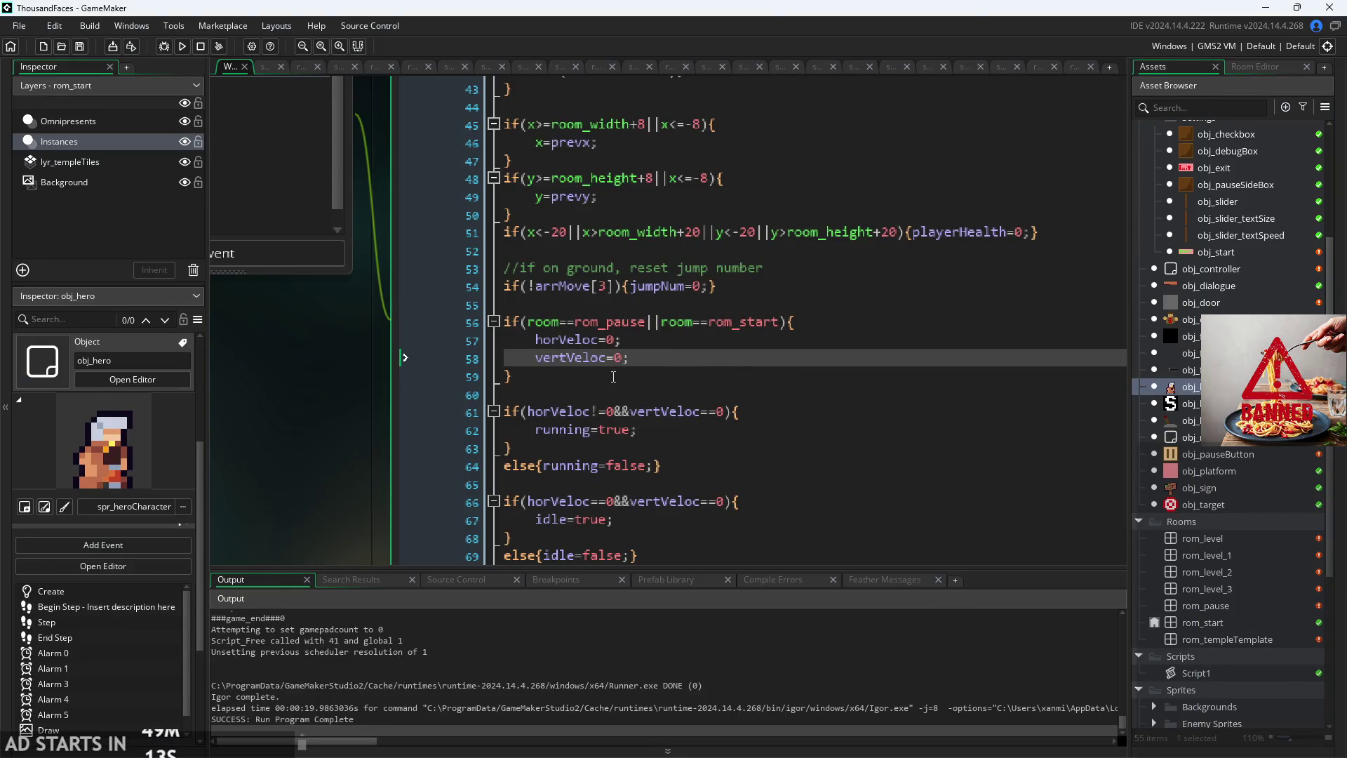
pyautogui.click(650, 339)
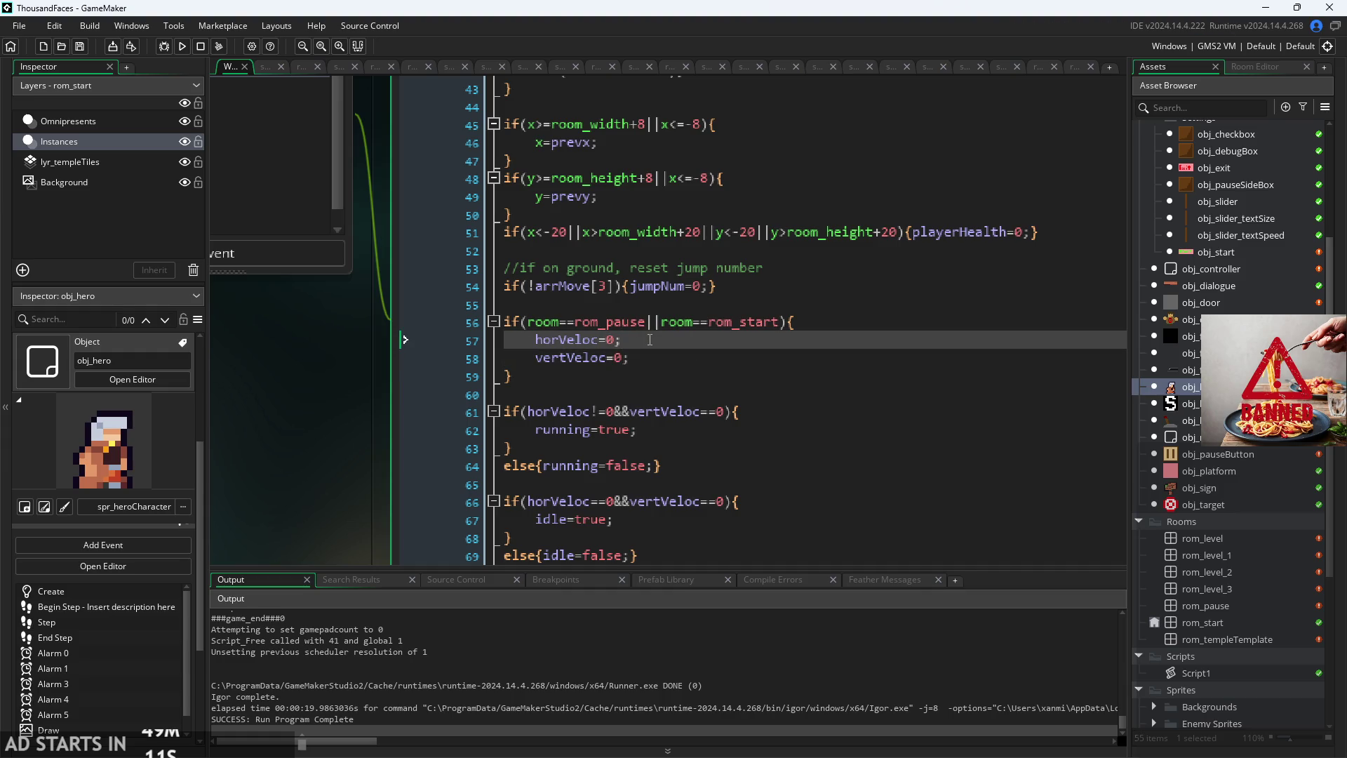
pyautogui.moveTo(513, 377); pyautogui.dragTo(355, 322)
pyautogui.click(658, 364)
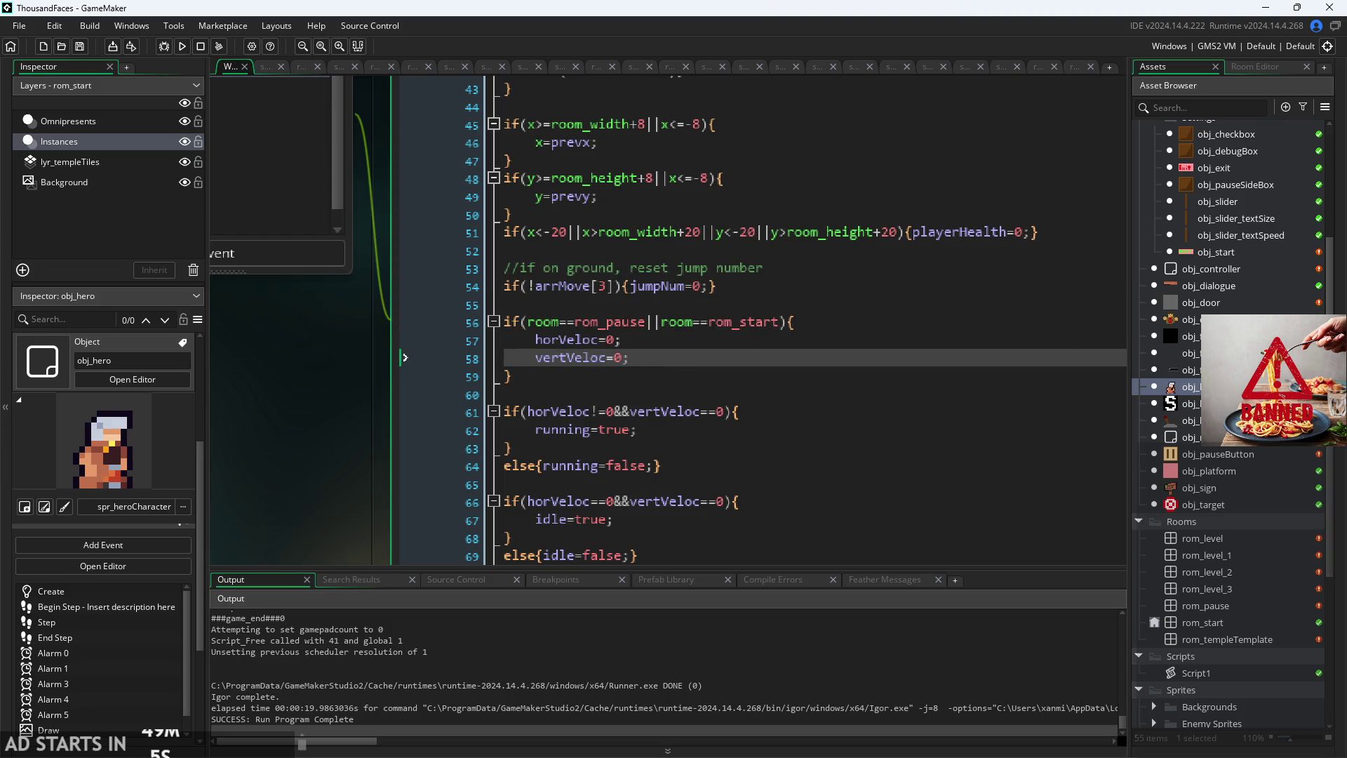
pyautogui.doubleClick(1248, 452)
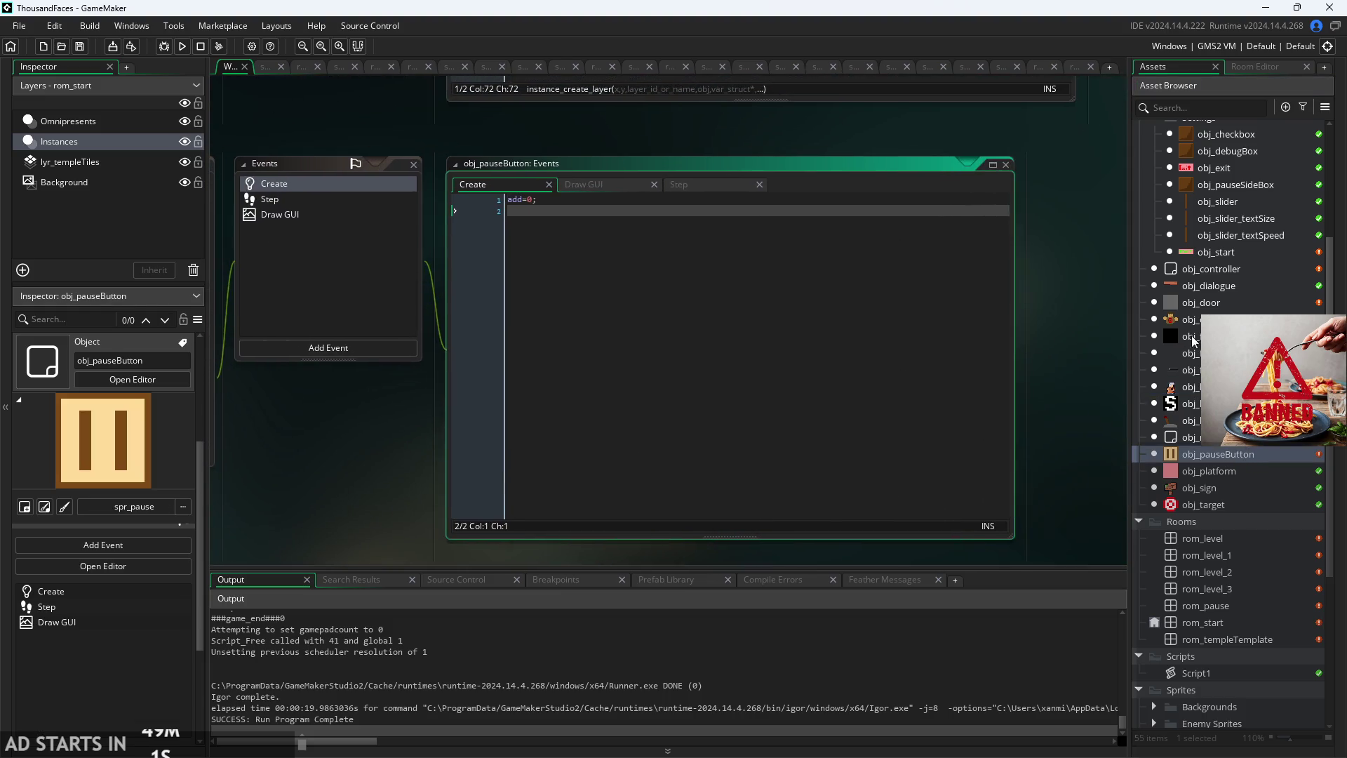
pyautogui.scroll(3, 1192, 336)
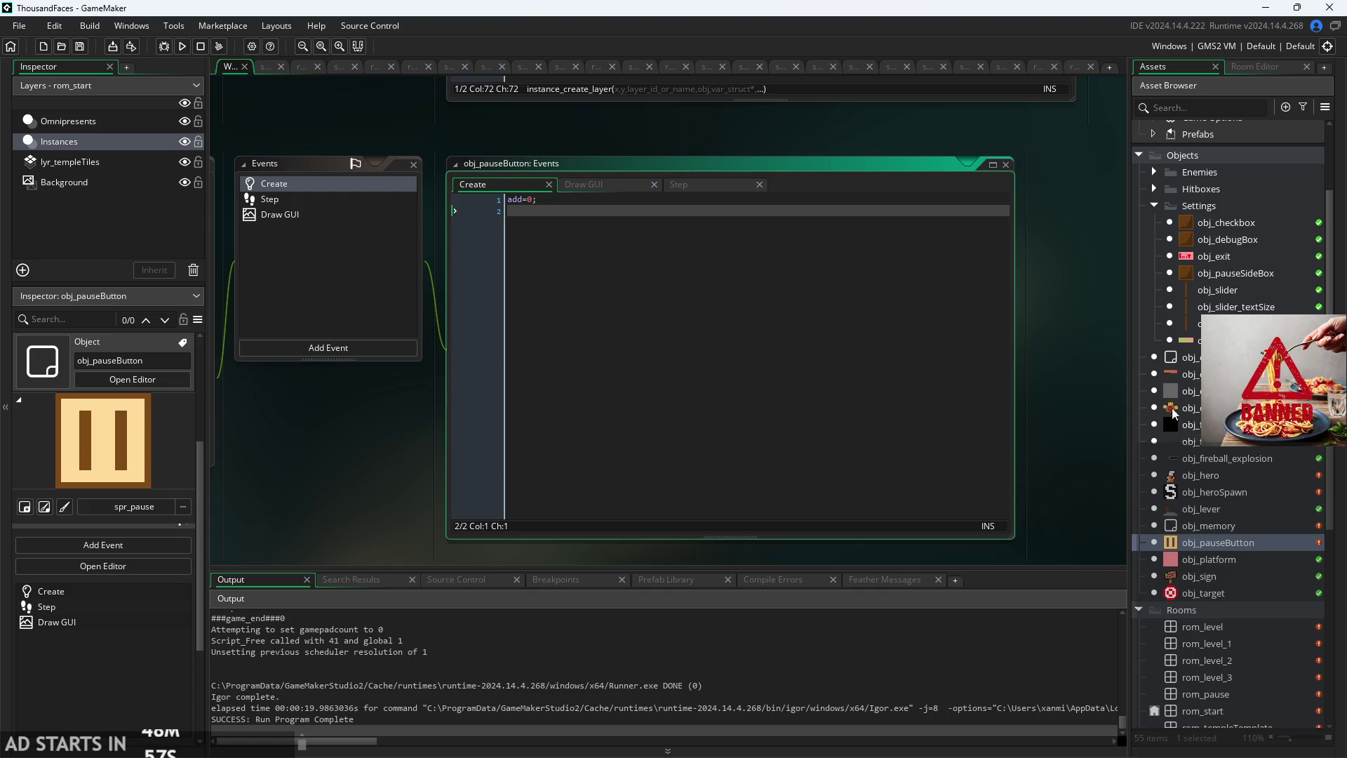
pyautogui.click(1193, 409)
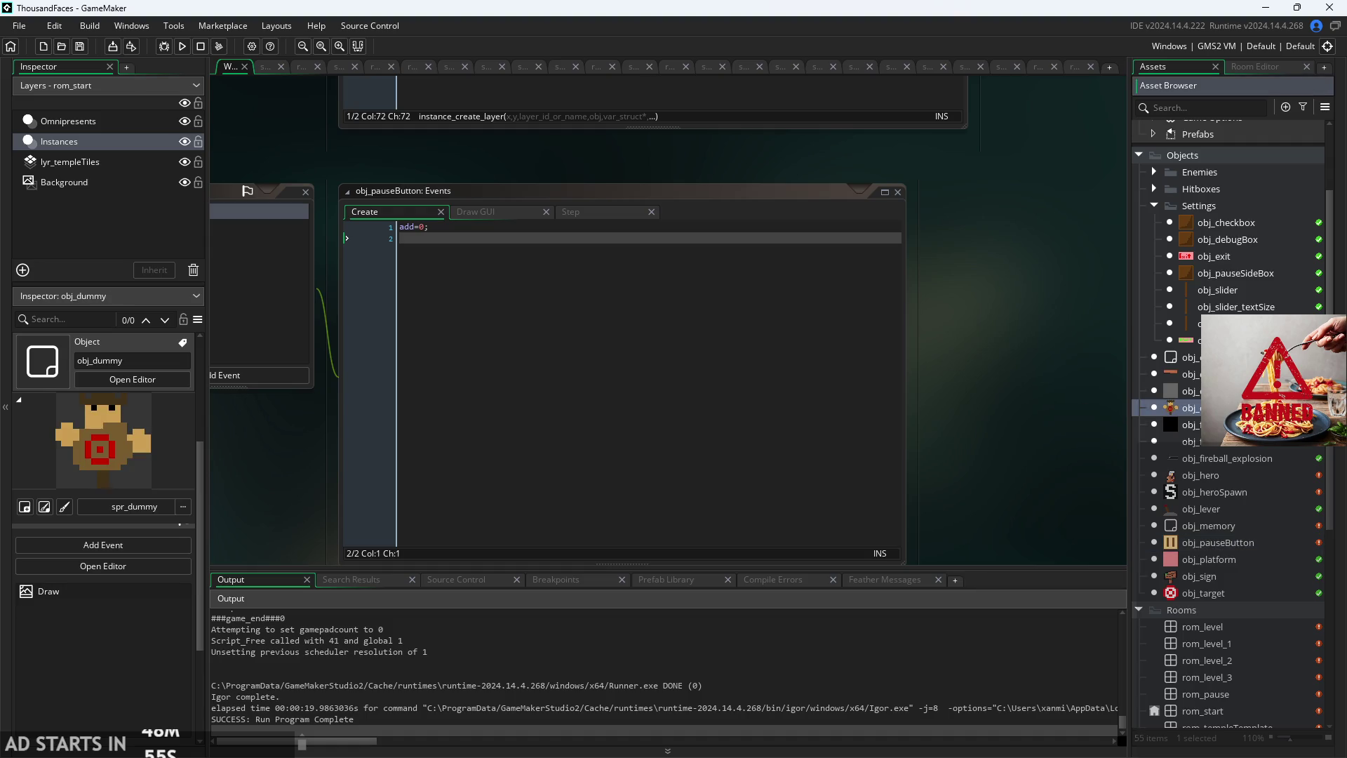
pyautogui.doubleClick(1191, 425)
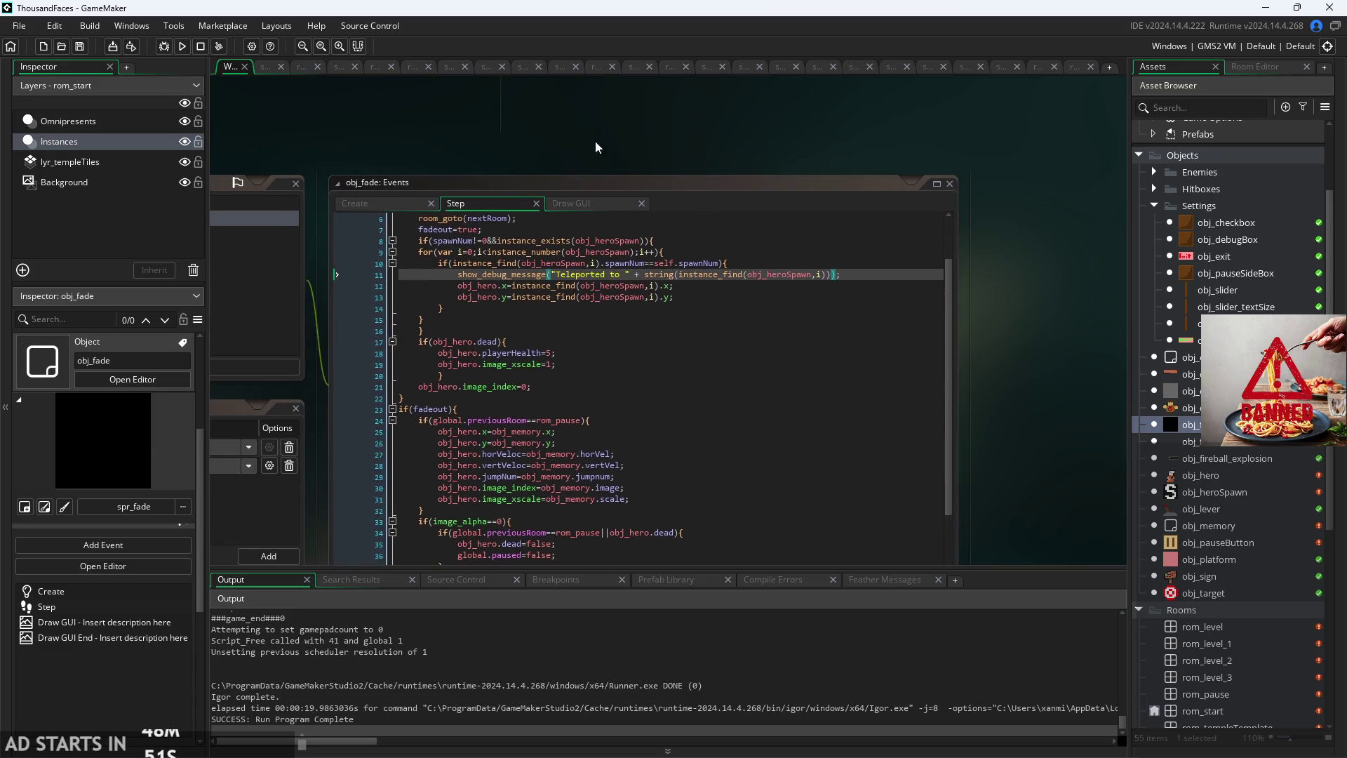
pyautogui.click(655, 335)
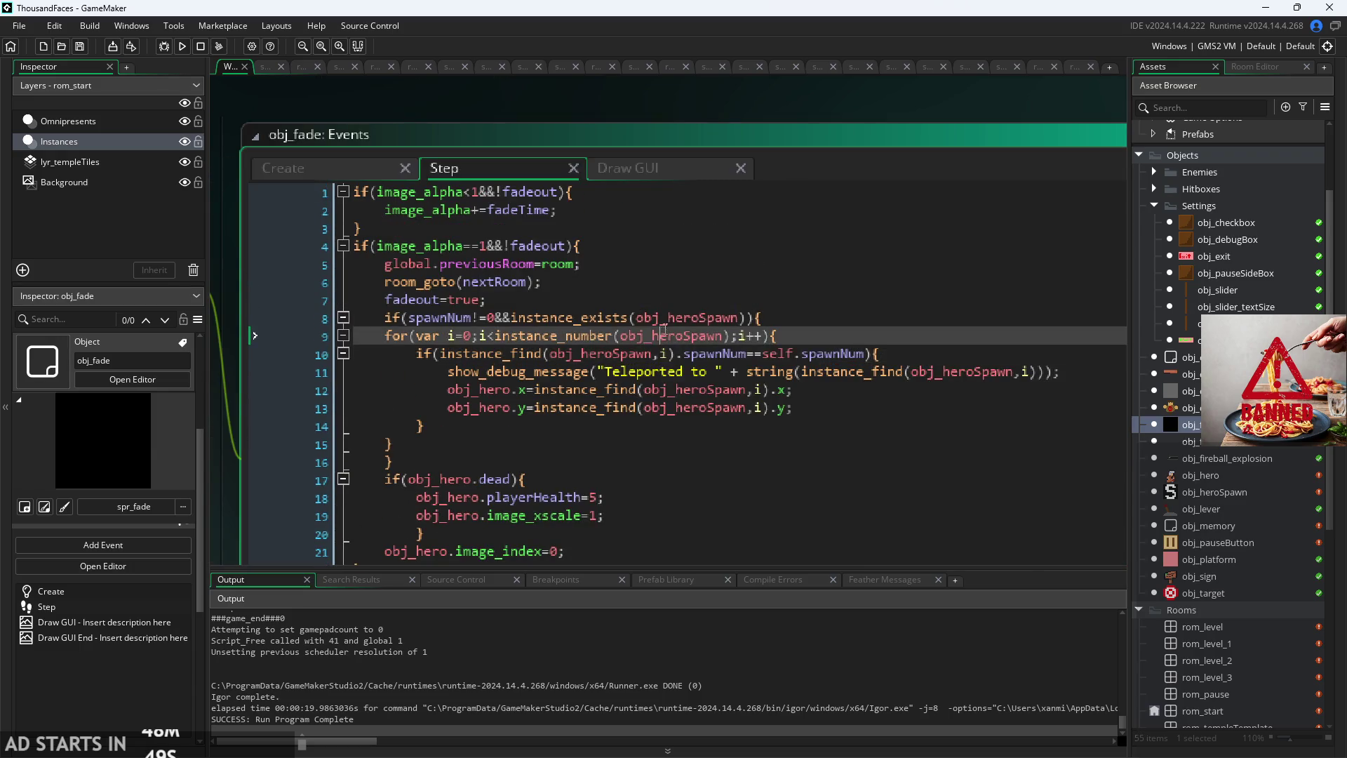
pyautogui.click(694, 317)
pyautogui.click(715, 353)
pyautogui.click(709, 407)
pyautogui.click(663, 318)
pyautogui.click(663, 300)
pyautogui.click(781, 371)
pyautogui.click(781, 347)
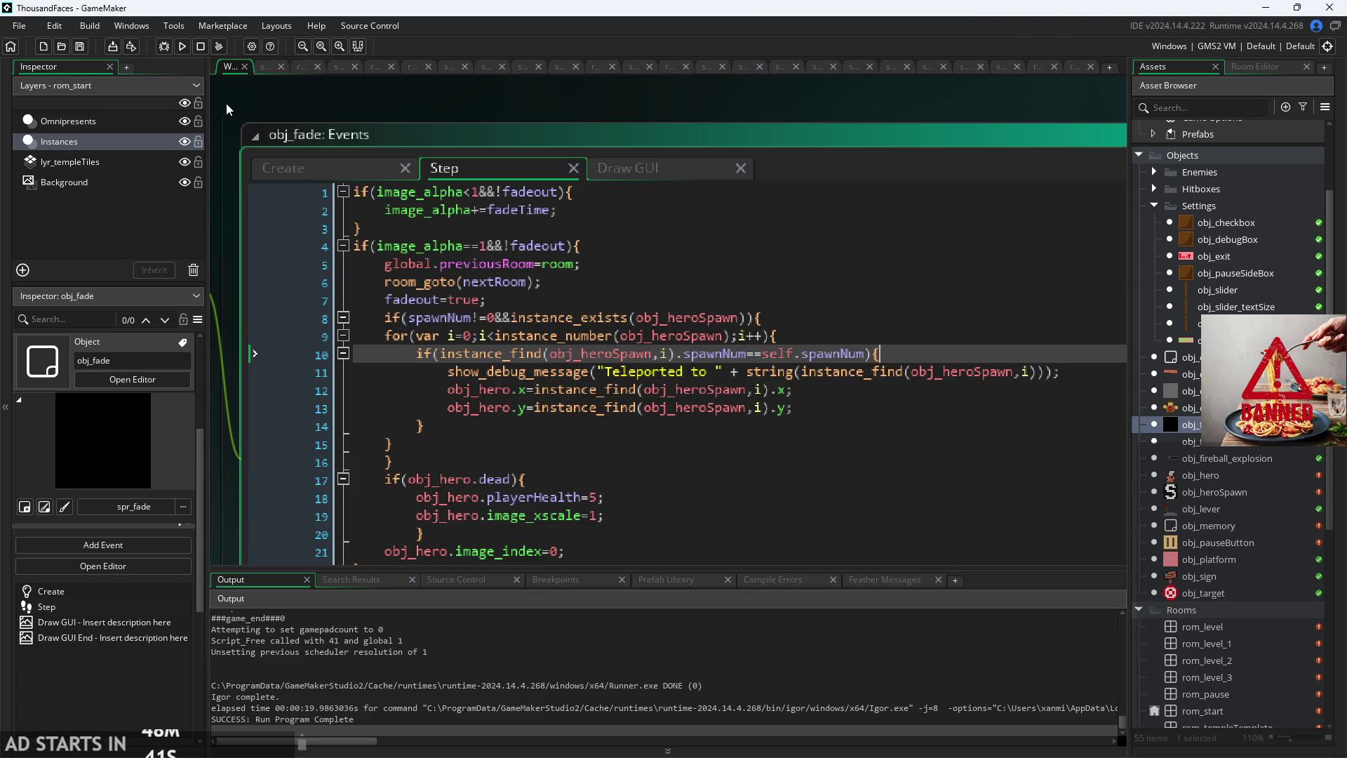
pyautogui.click(181, 49)
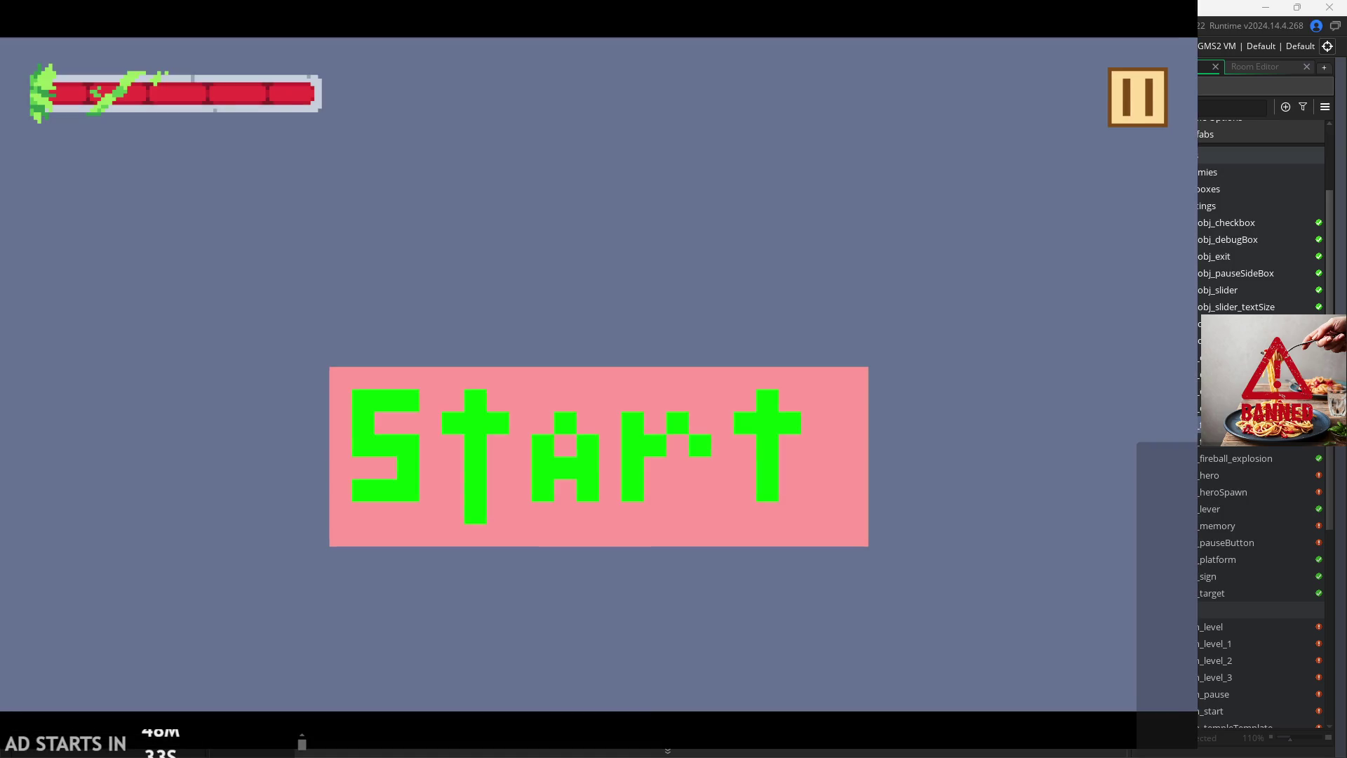
pyautogui.click(1137, 97)
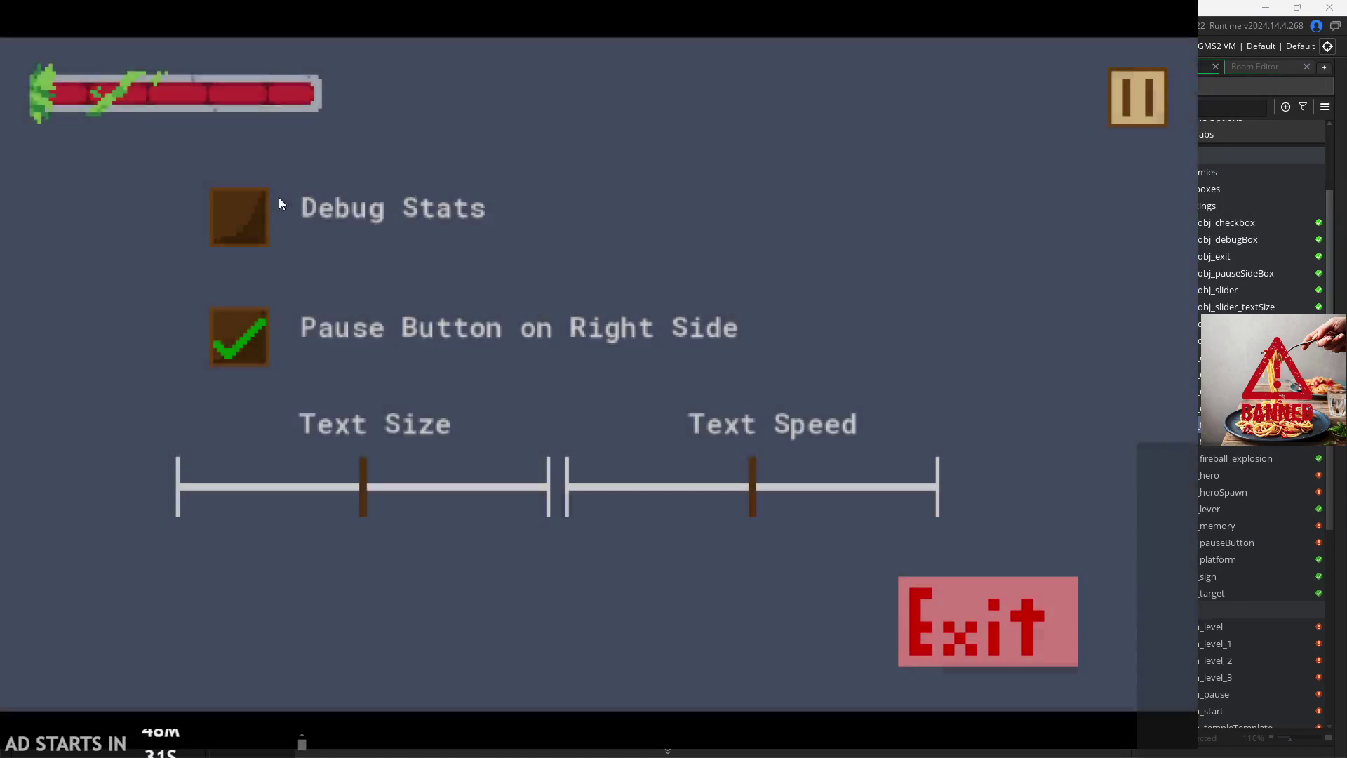
pyautogui.click(241, 244)
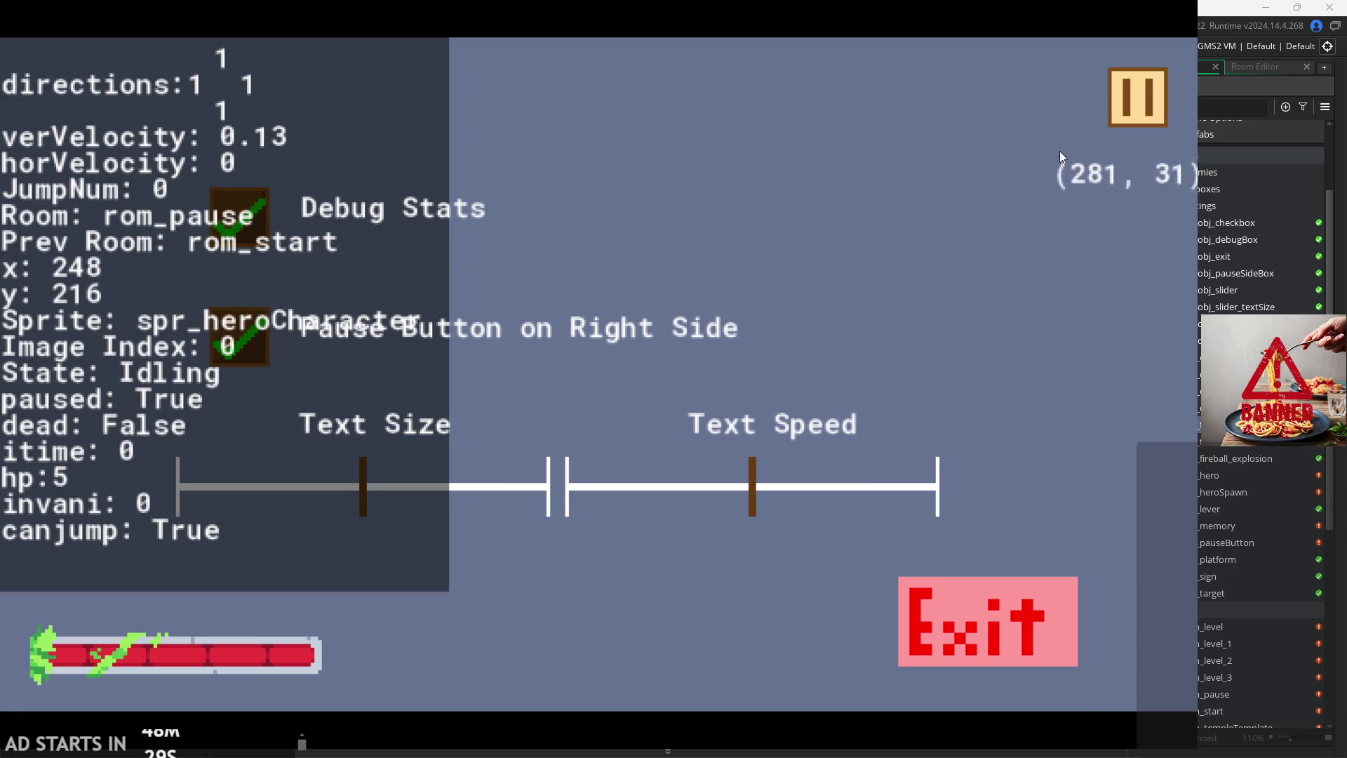
pyautogui.click(1131, 113)
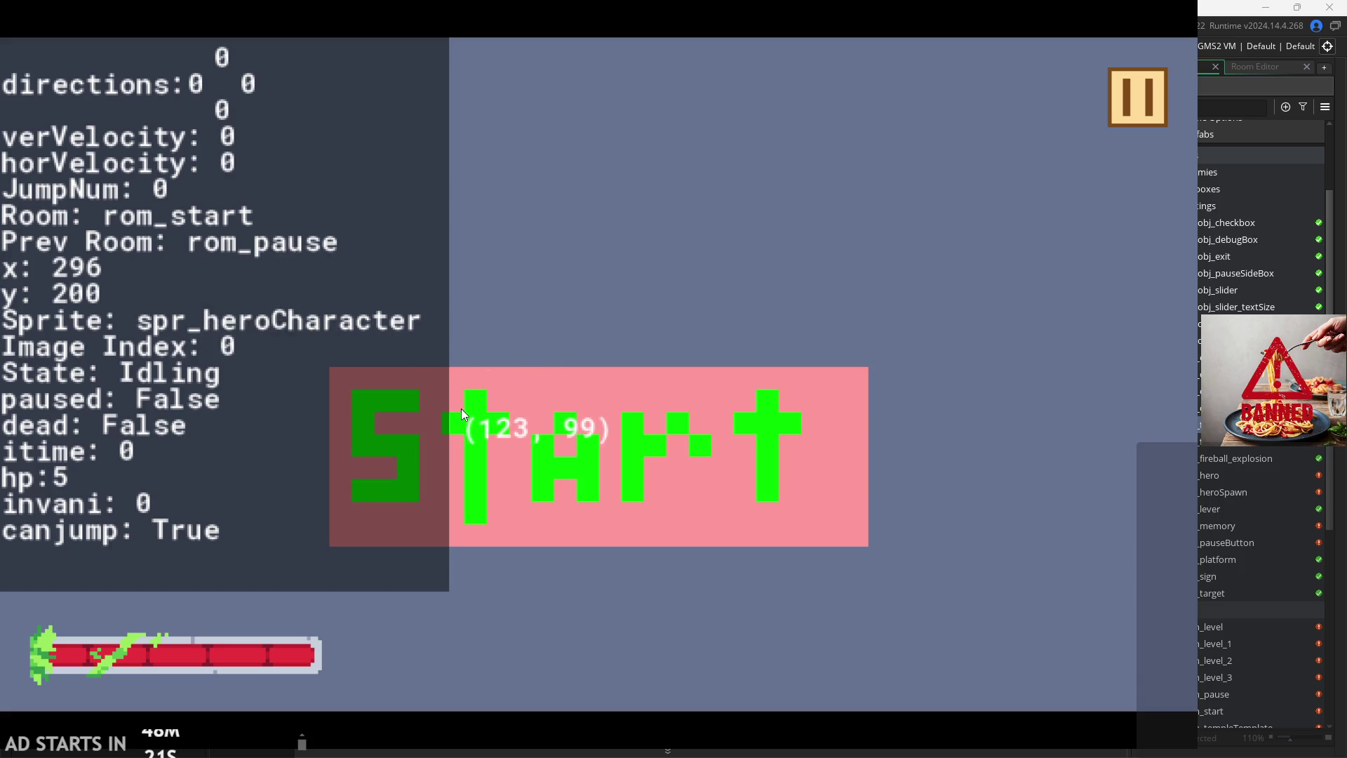
pyautogui.click(463, 437)
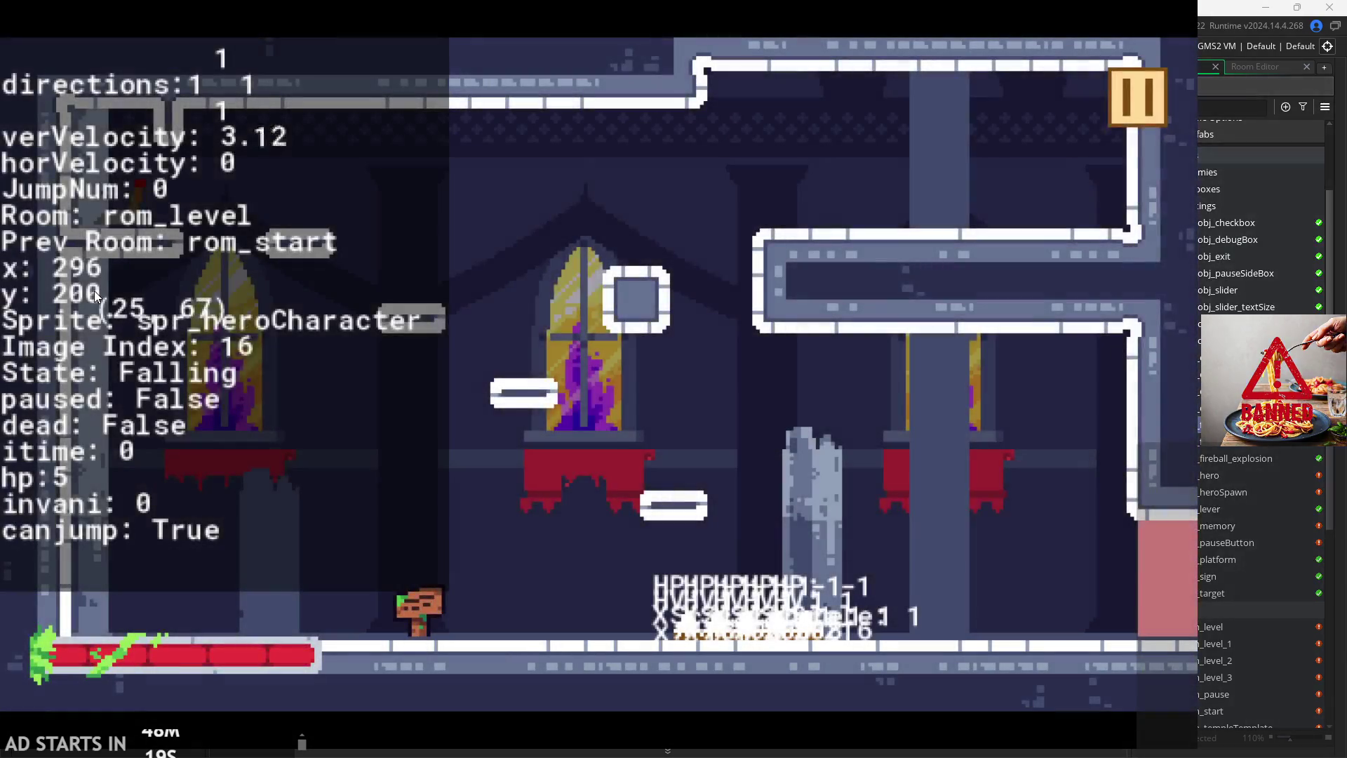
pyautogui.click(1138, 106)
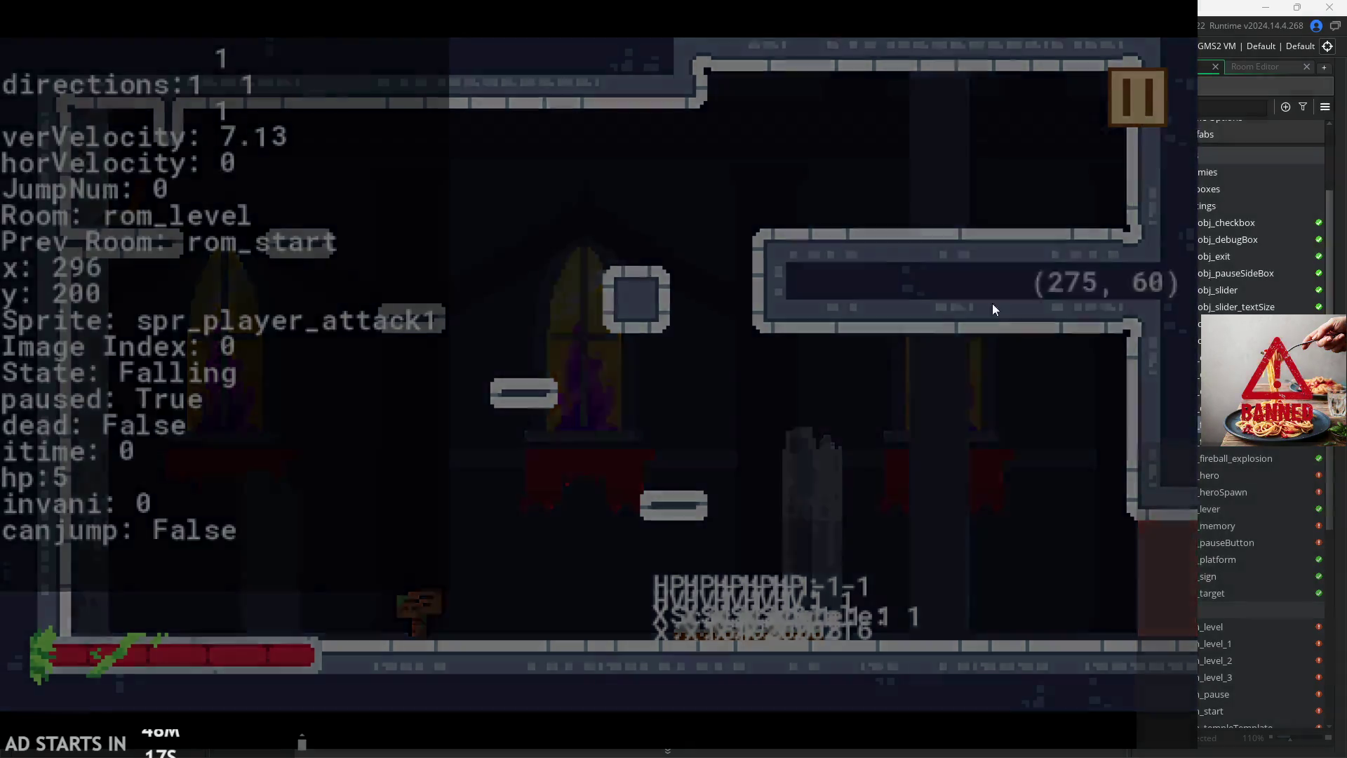
pyautogui.click(984, 617)
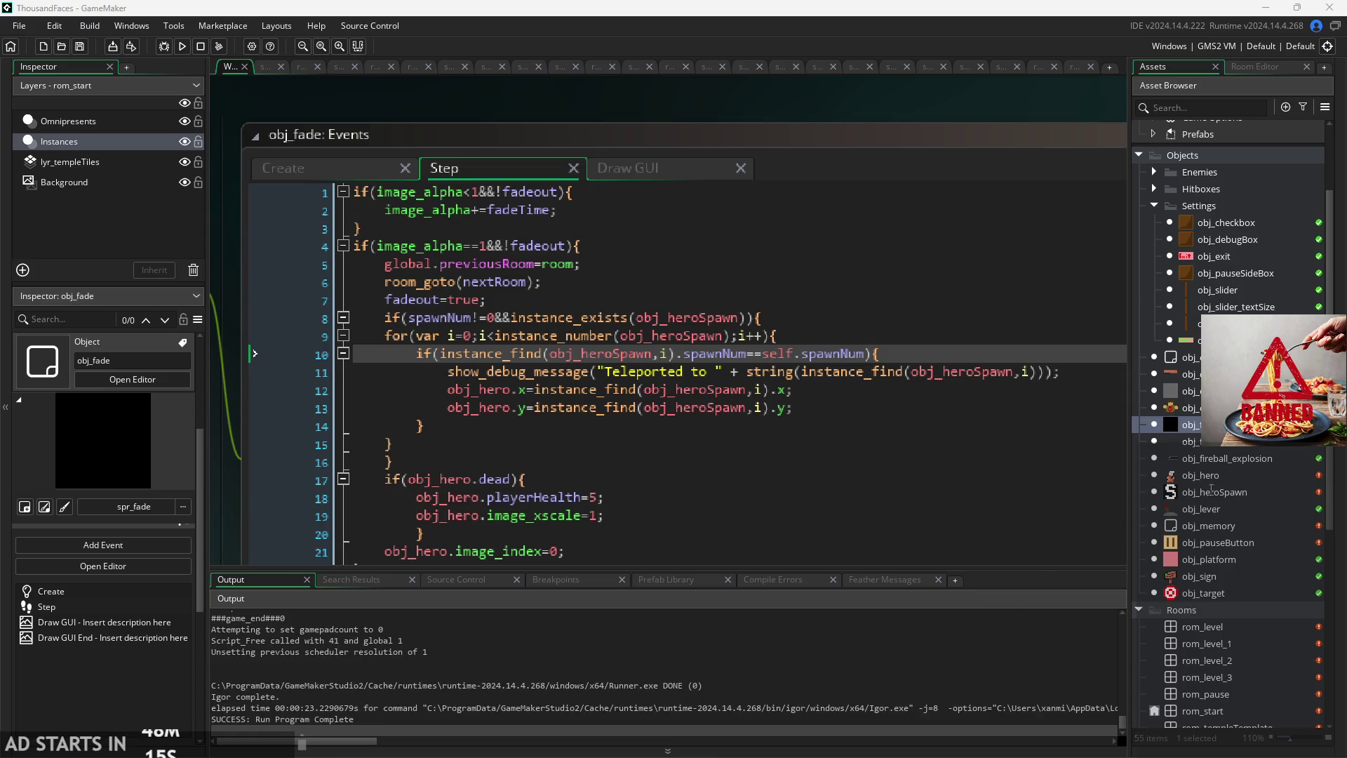
pyautogui.doubleClick(1189, 357)
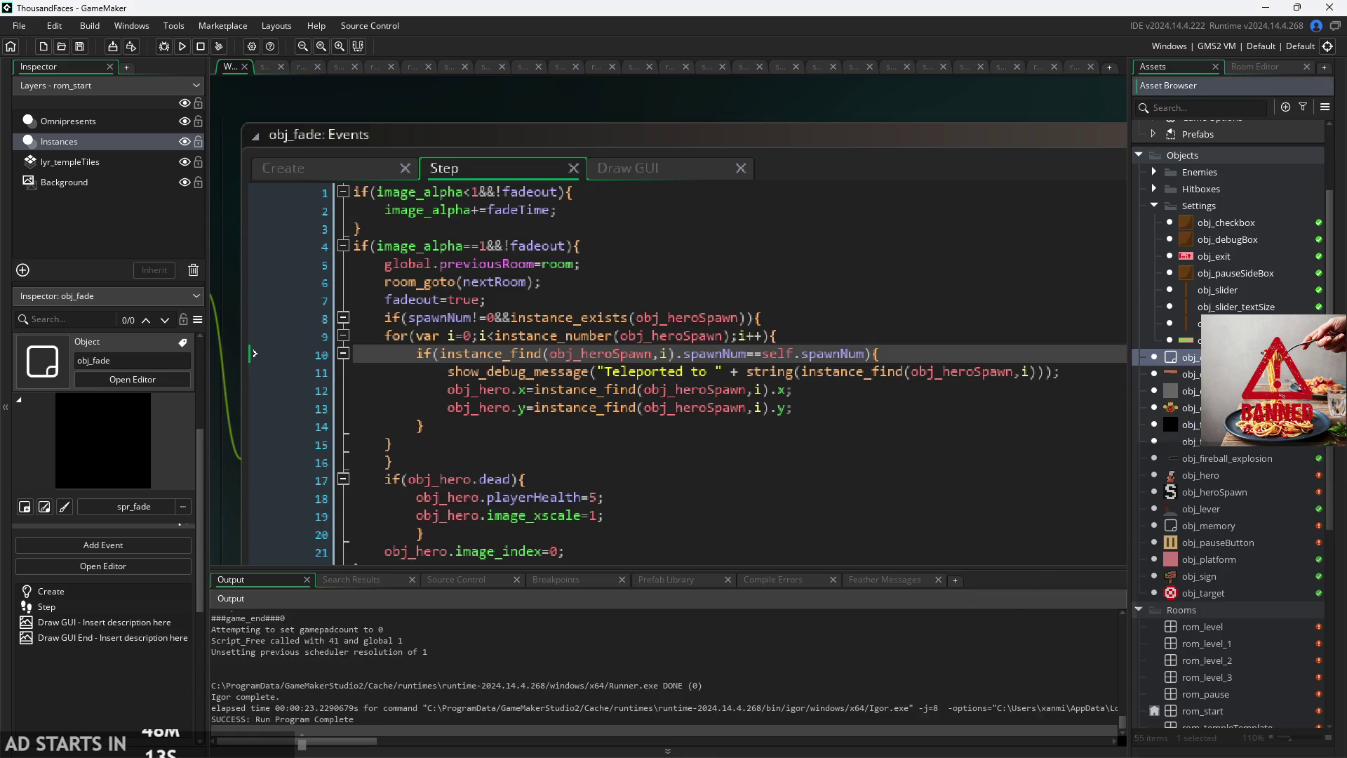
pyautogui.doubleClick(1189, 424)
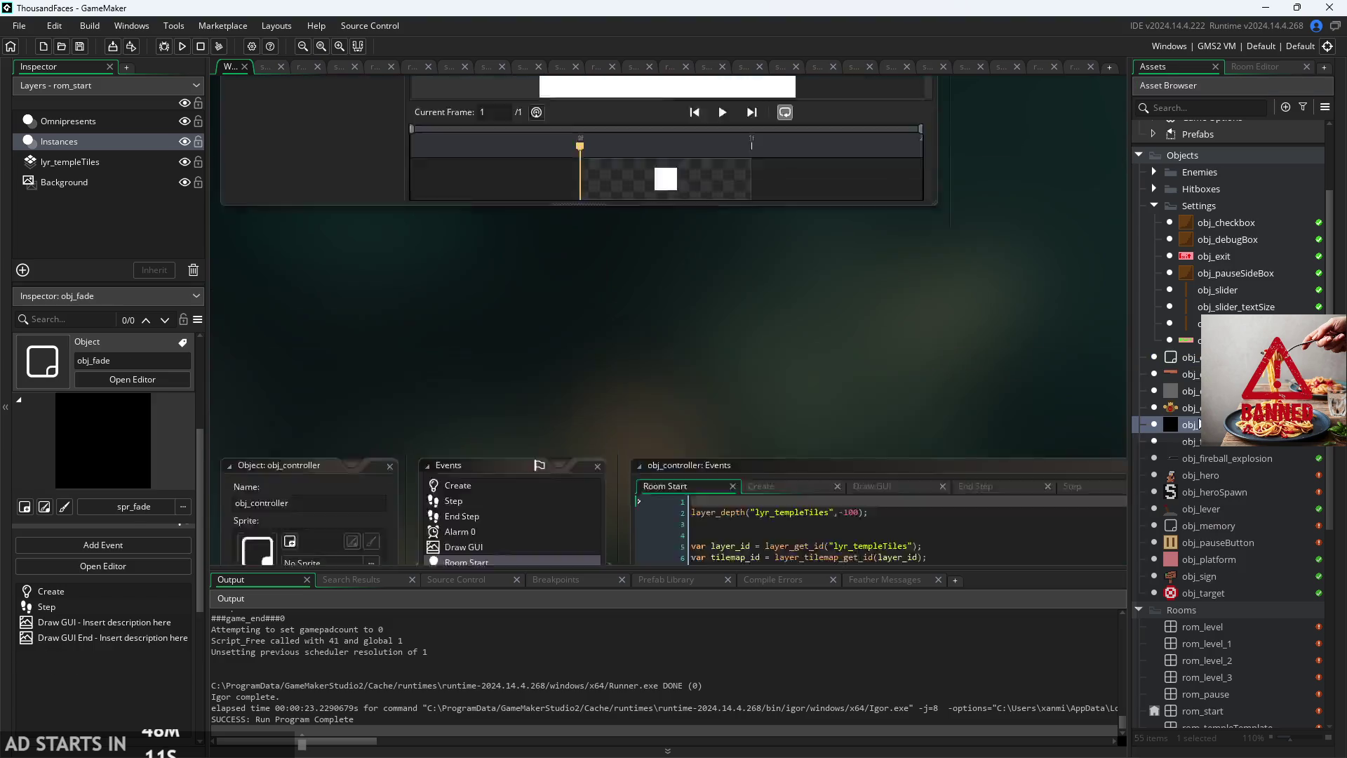
pyautogui.scroll(3, 693, 330)
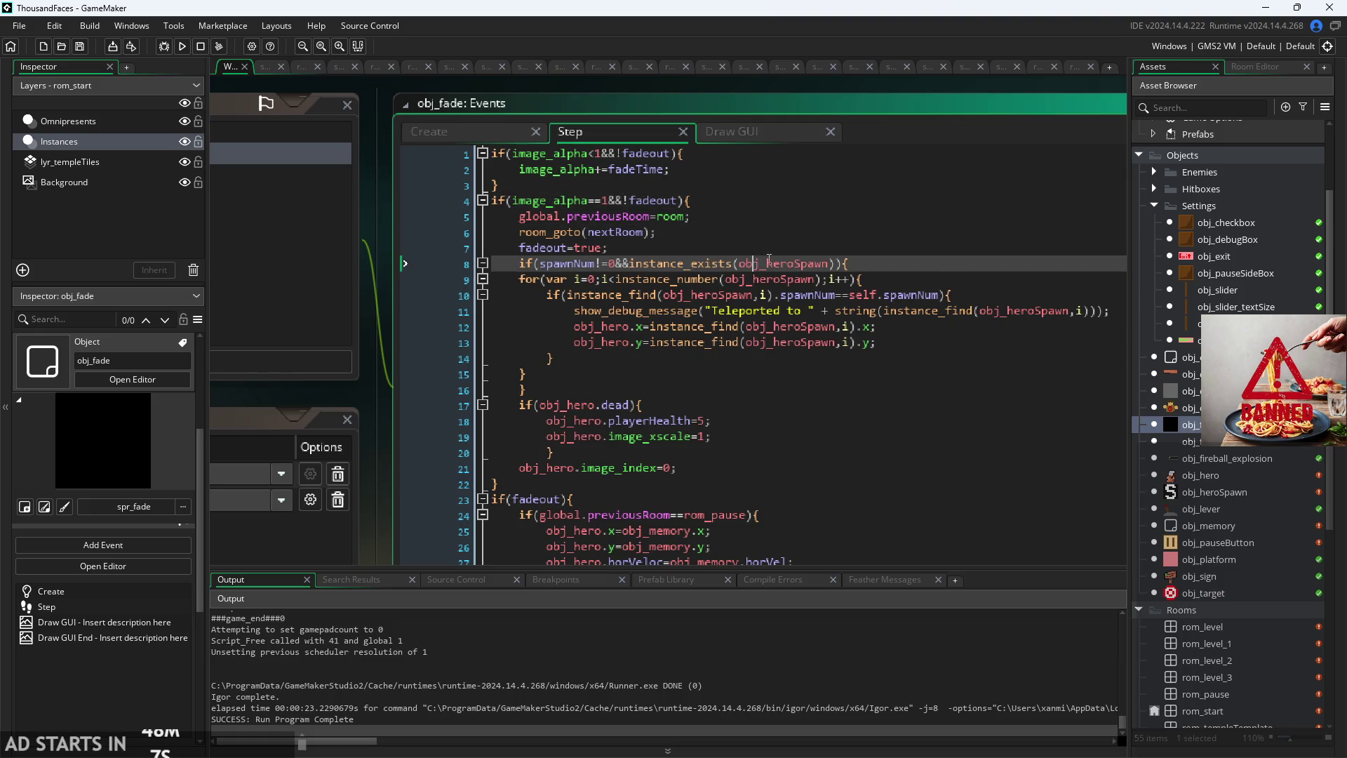
pyautogui.moveTo(780, 264)
pyautogui.click(638, 247)
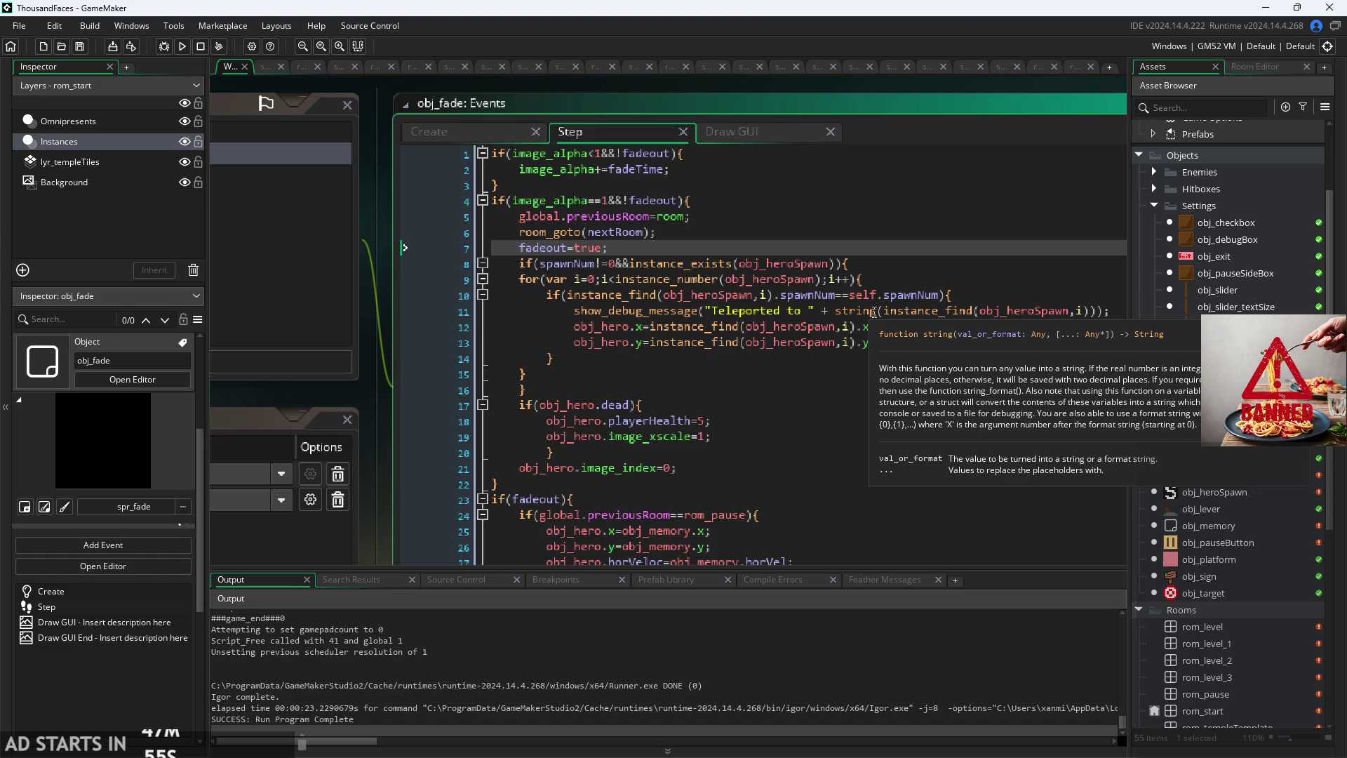
pyautogui.scroll(2, 591, 636)
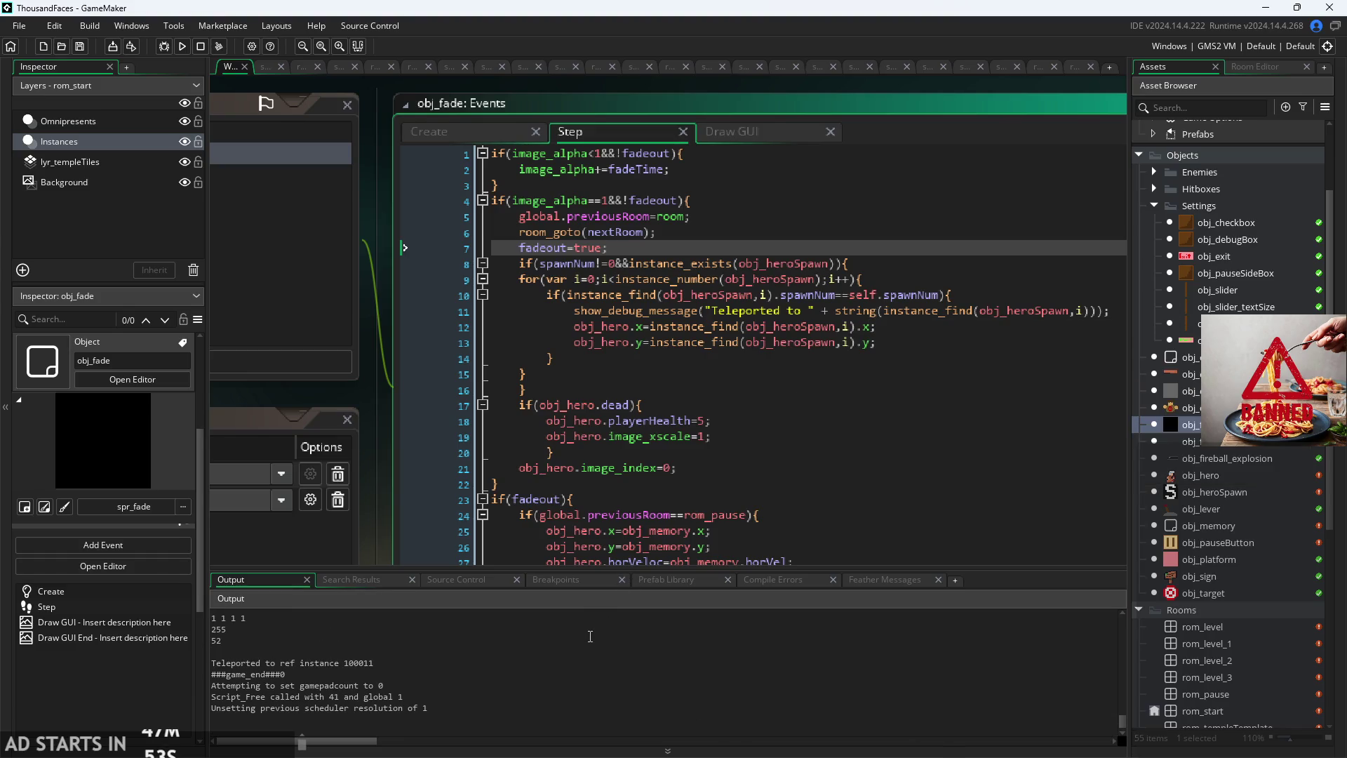
pyautogui.click(414, 664)
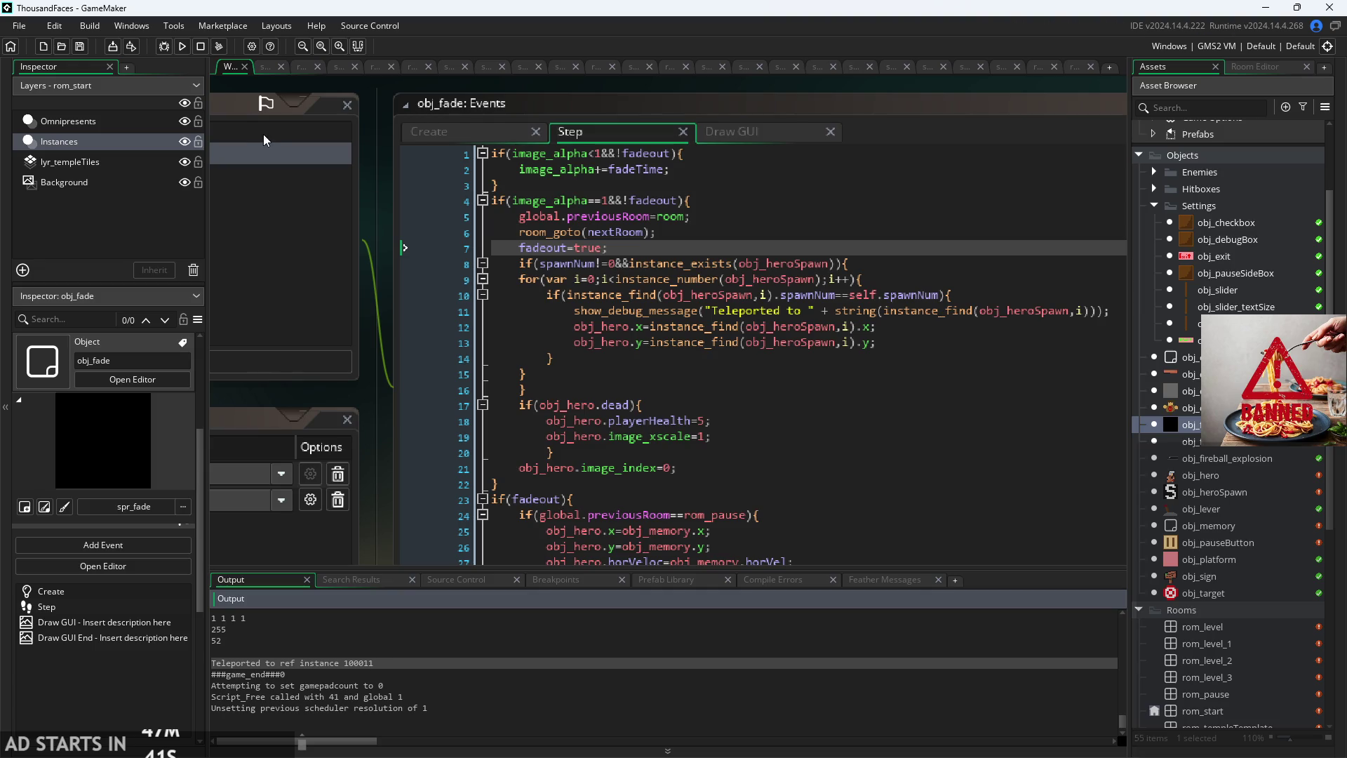
pyautogui.click(182, 46)
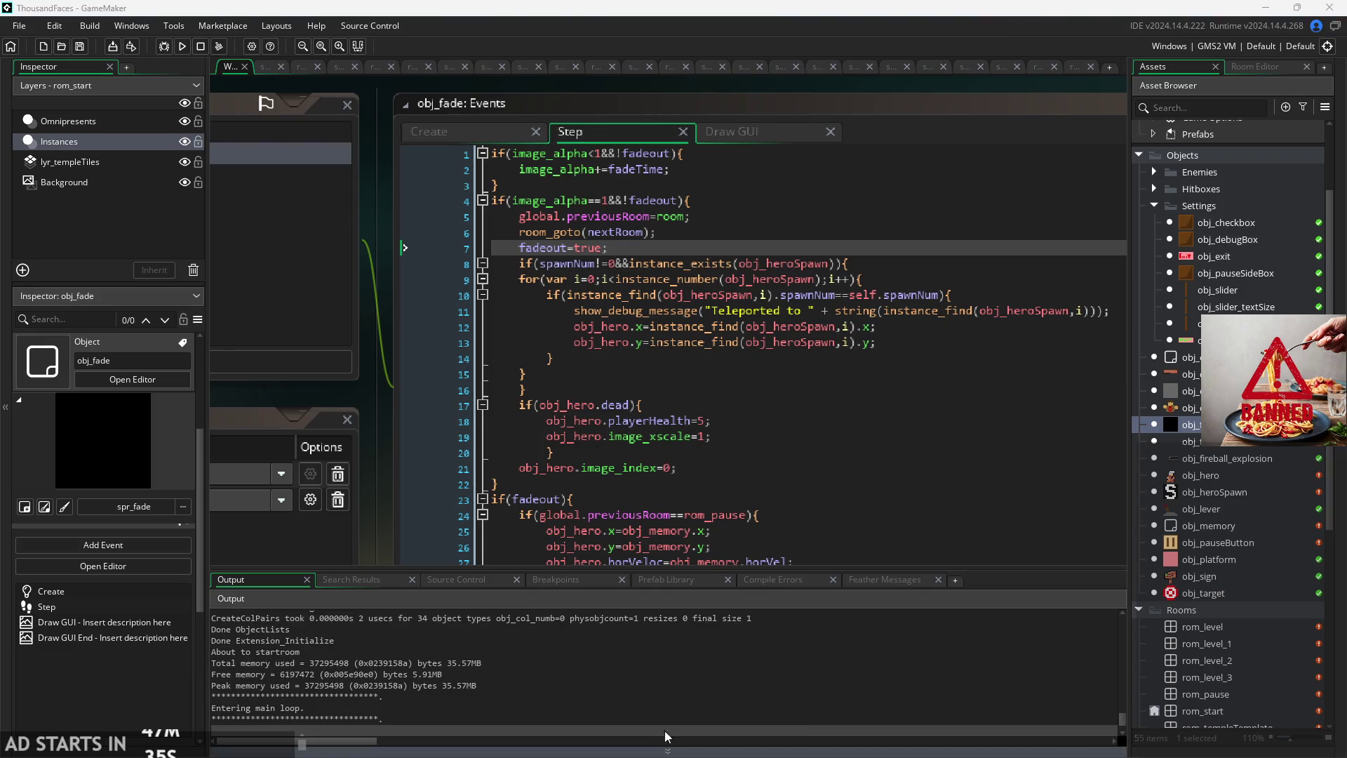
pyautogui.scroll(-1, 555, 655)
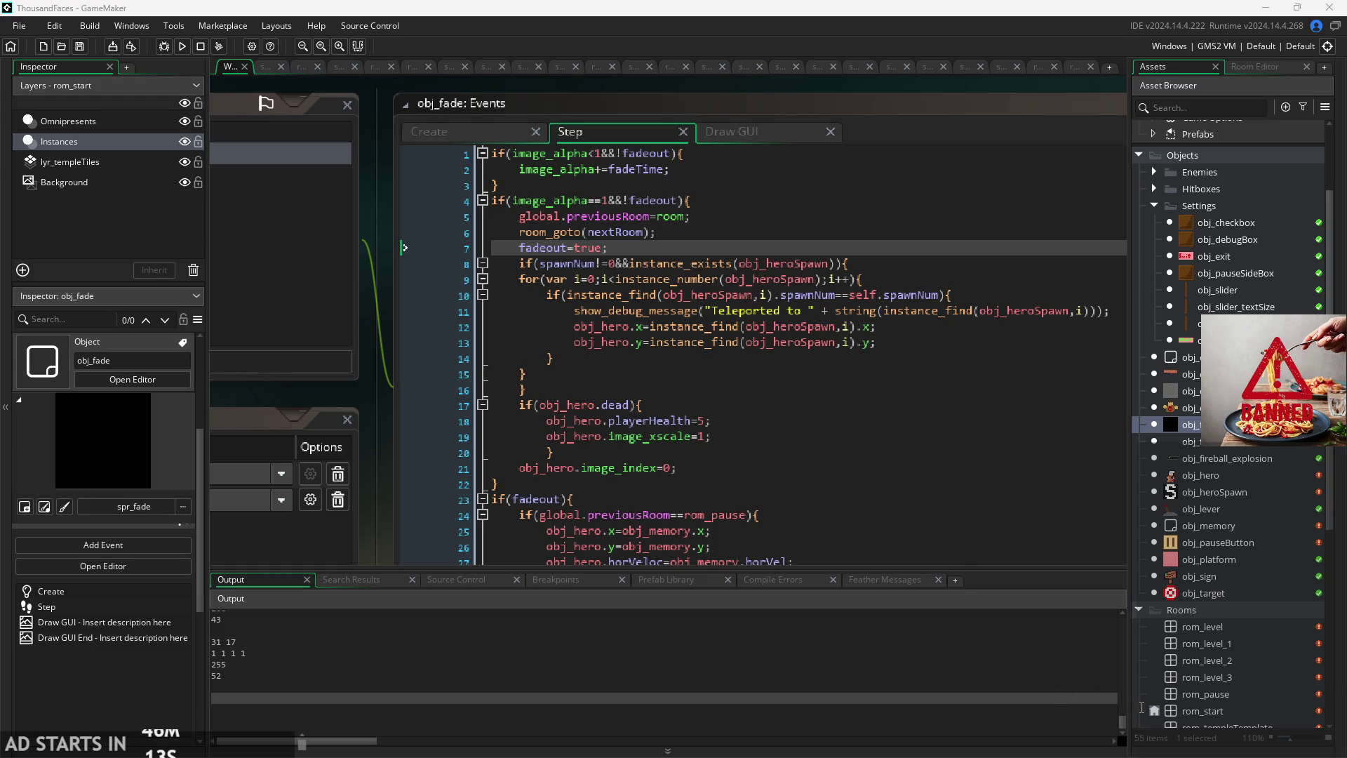
pyautogui.click(1123, 734)
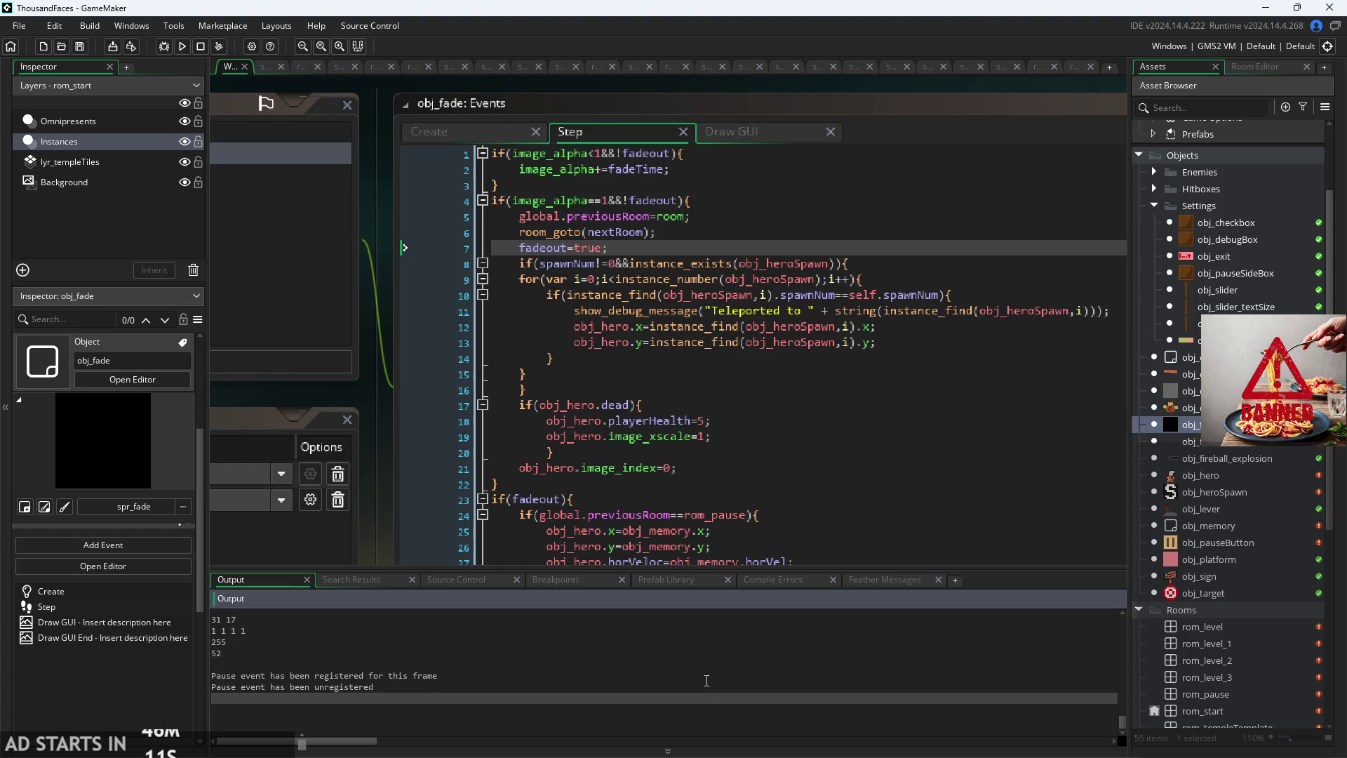
pyautogui.click(707, 658)
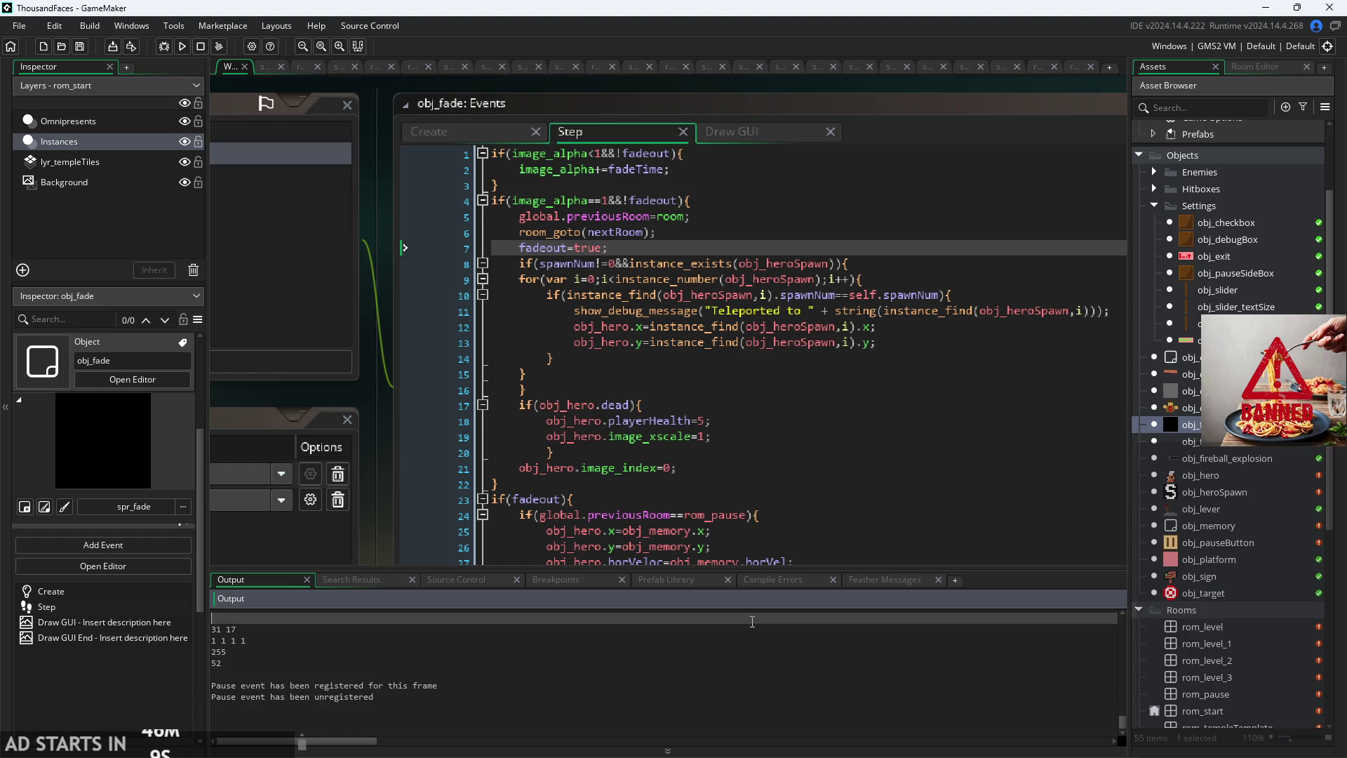
pyautogui.scroll(-1, 752, 623)
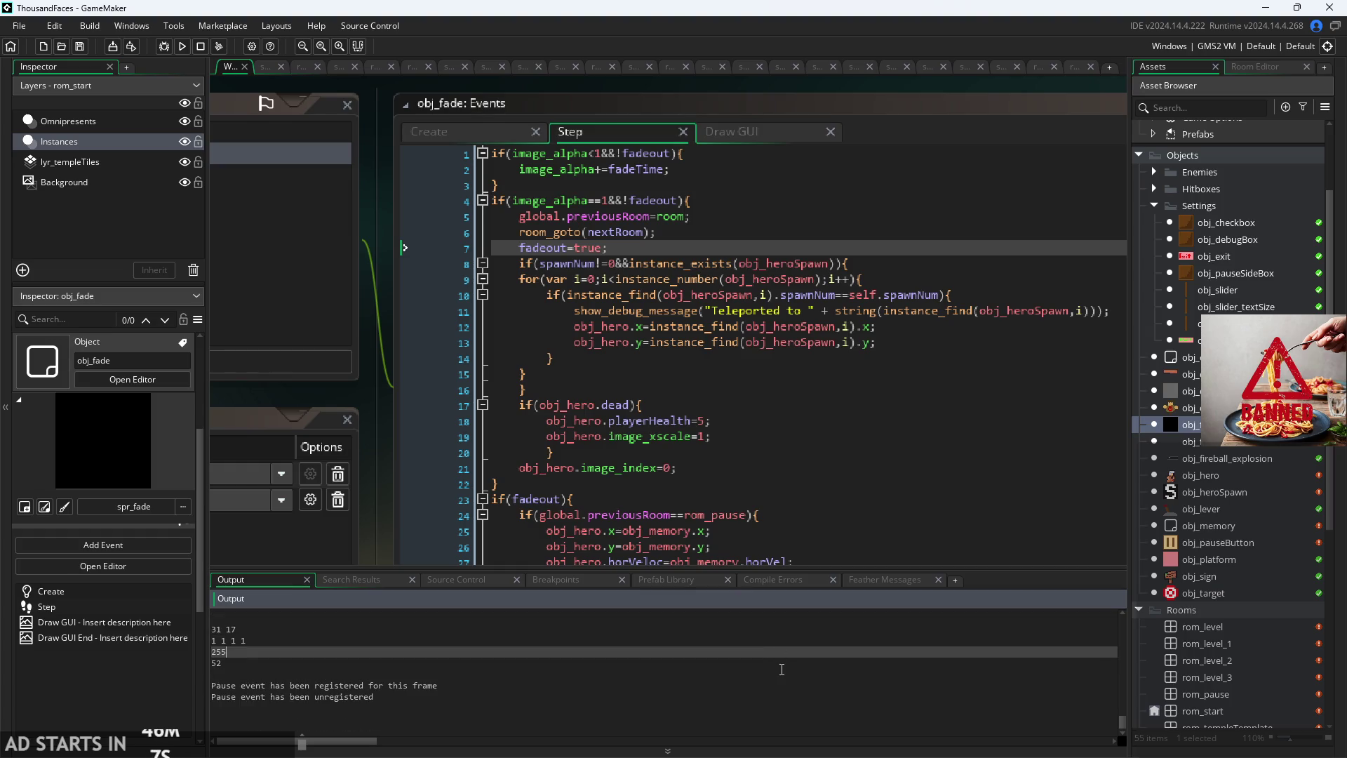
pyautogui.scroll(1, 807, 674)
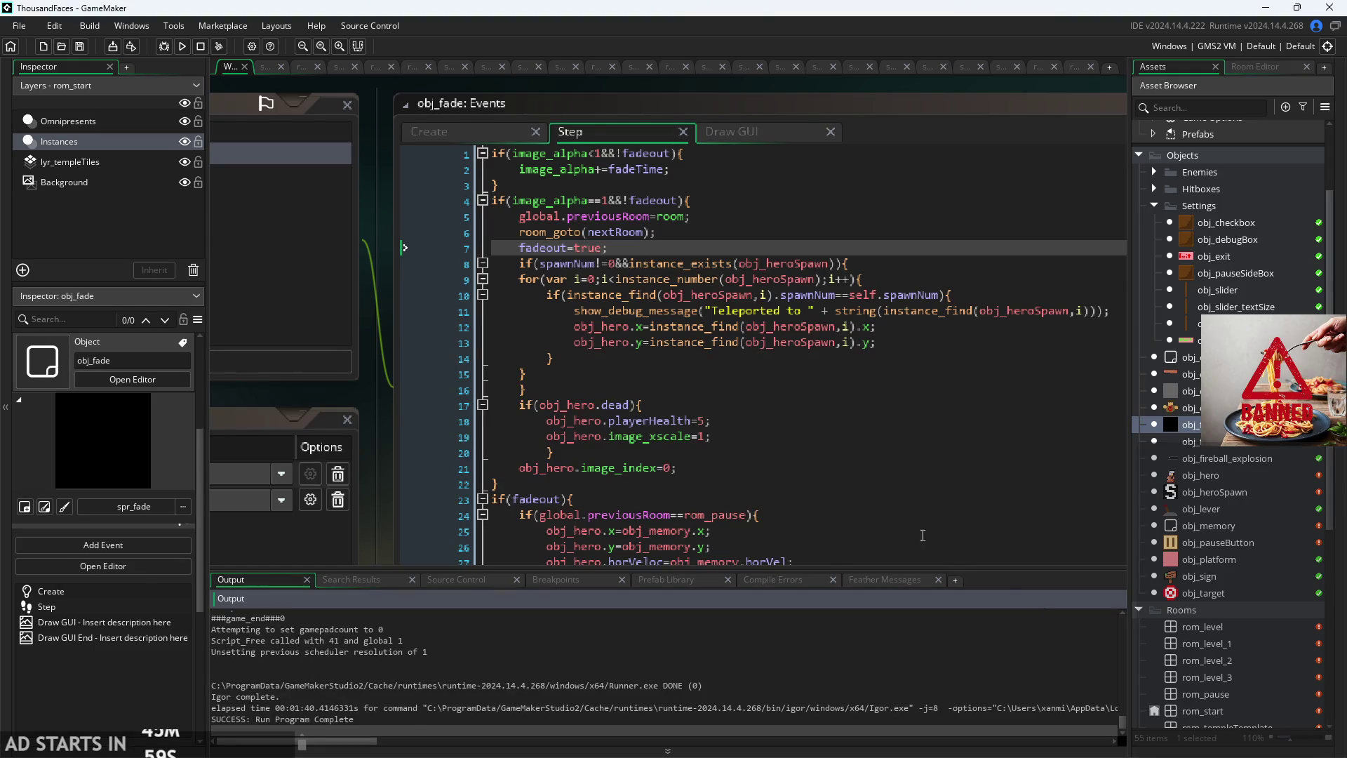
pyautogui.click(903, 325)
# Step: Cut '&&instance_exists(obj_heroSpawn)' so line 8 reads if(spawnNum!=0), save, and run the game
pyautogui.click(947, 312)
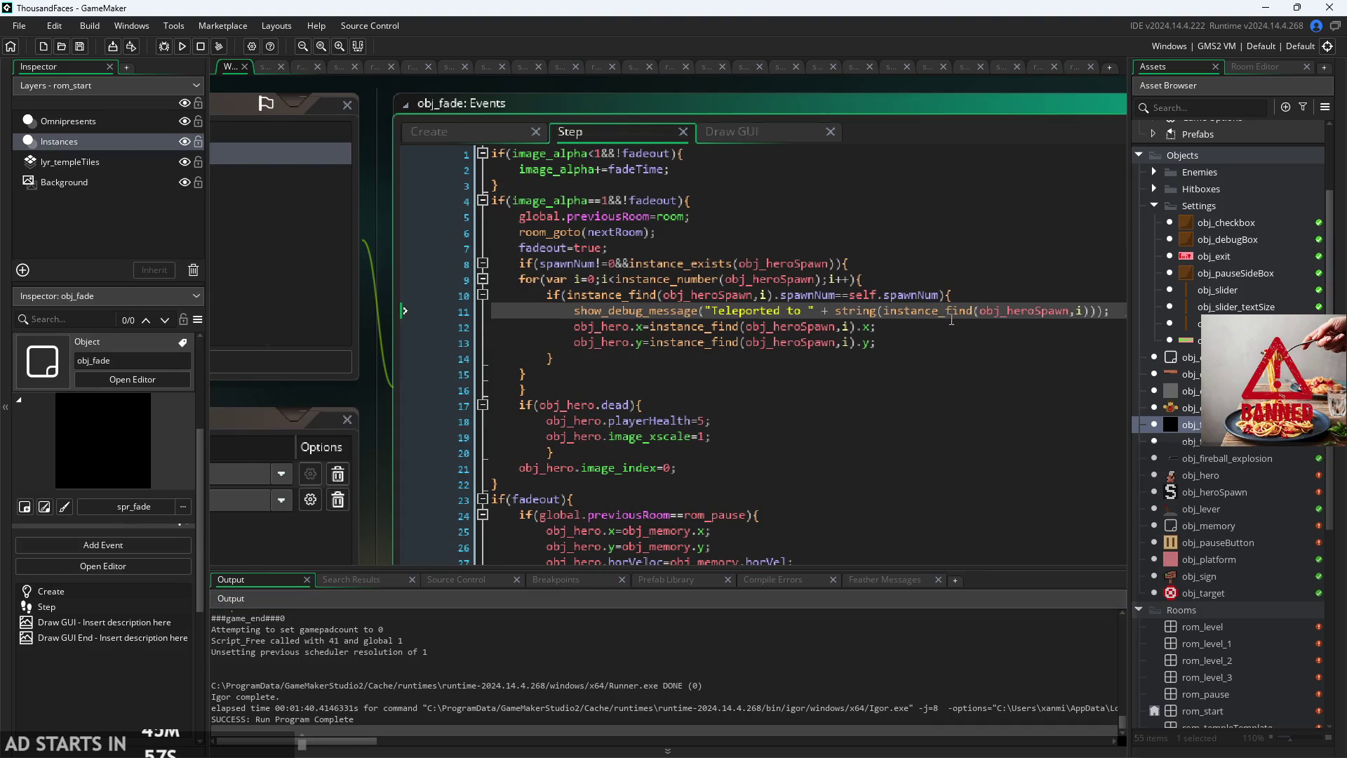
pyautogui.scroll(2, 952, 320)
pyautogui.click(950, 246)
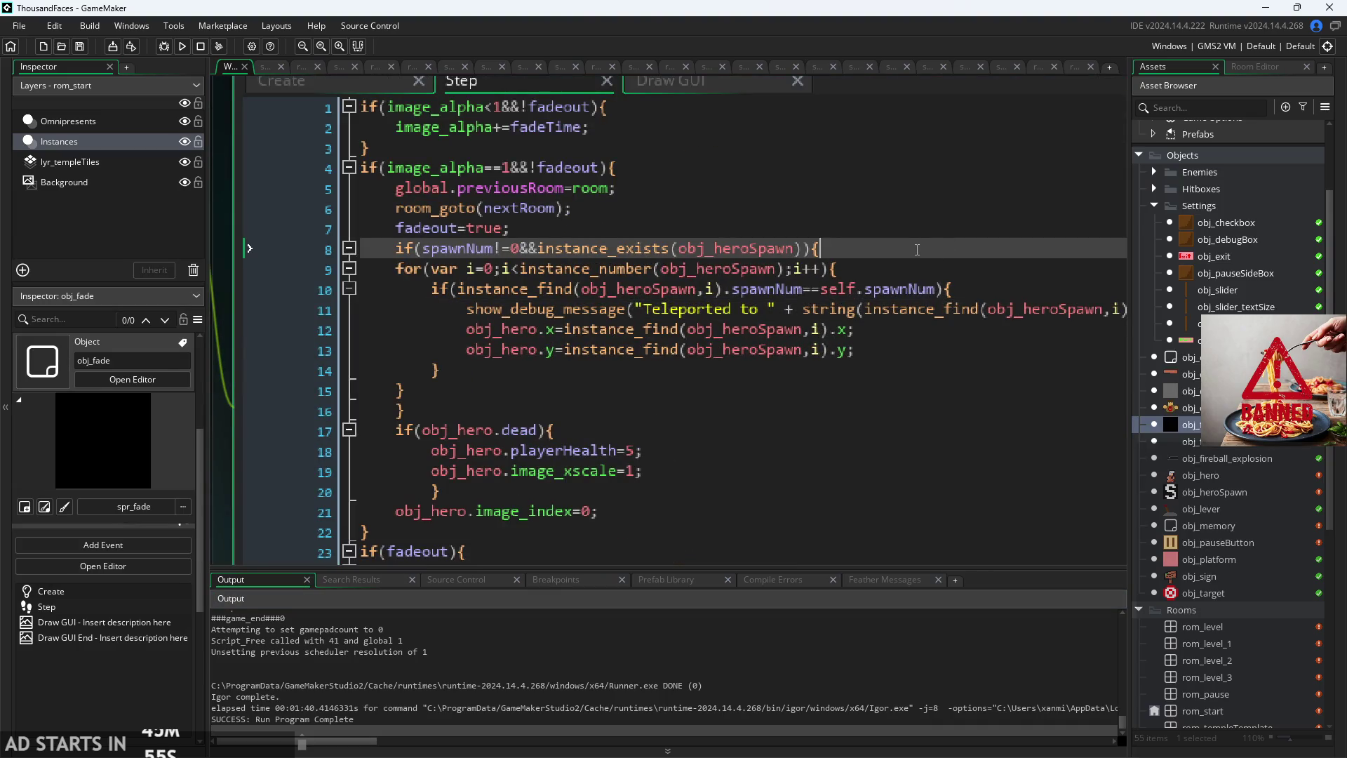
pyautogui.keyDown('shift'); pyautogui.click(394, 246); pyautogui.keyUp('shift')
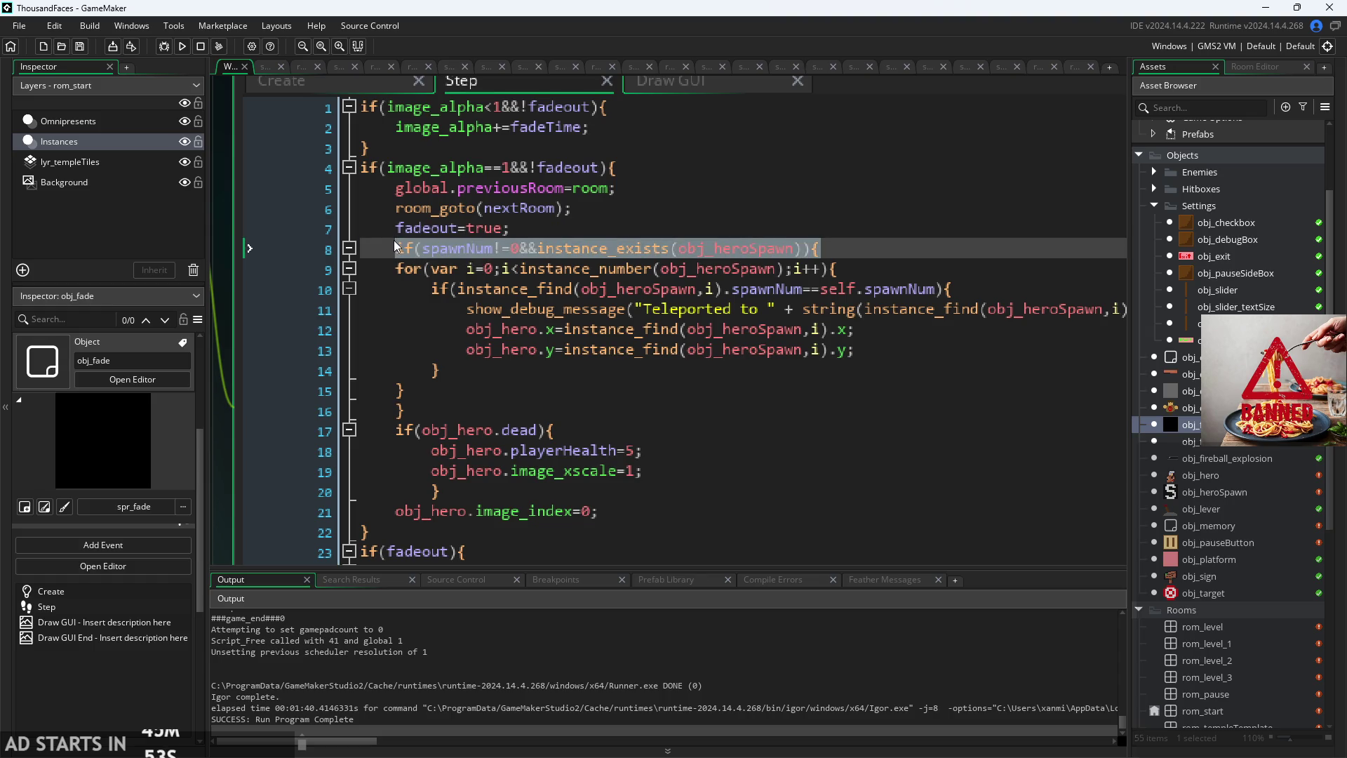
pyautogui.click(493, 249)
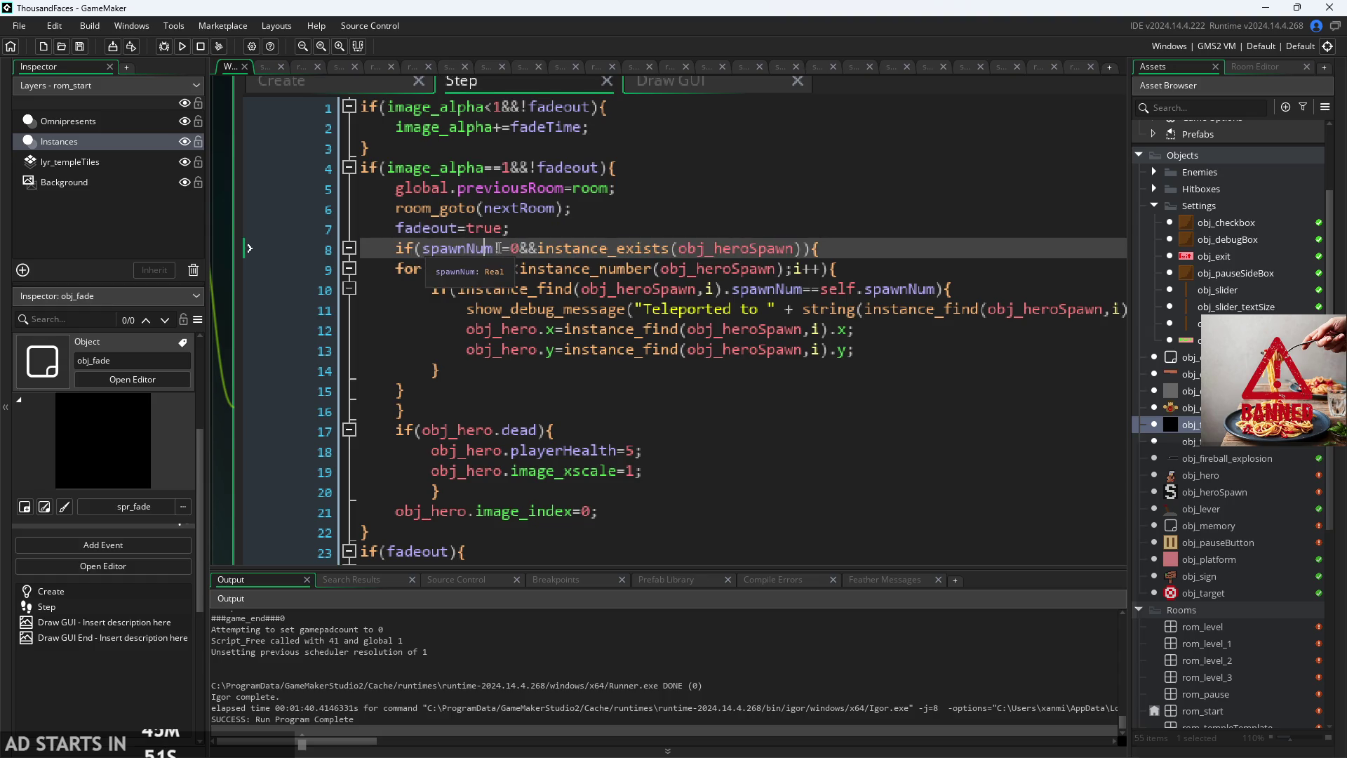
pyautogui.moveTo(519, 249); pyautogui.dragTo(818, 262)
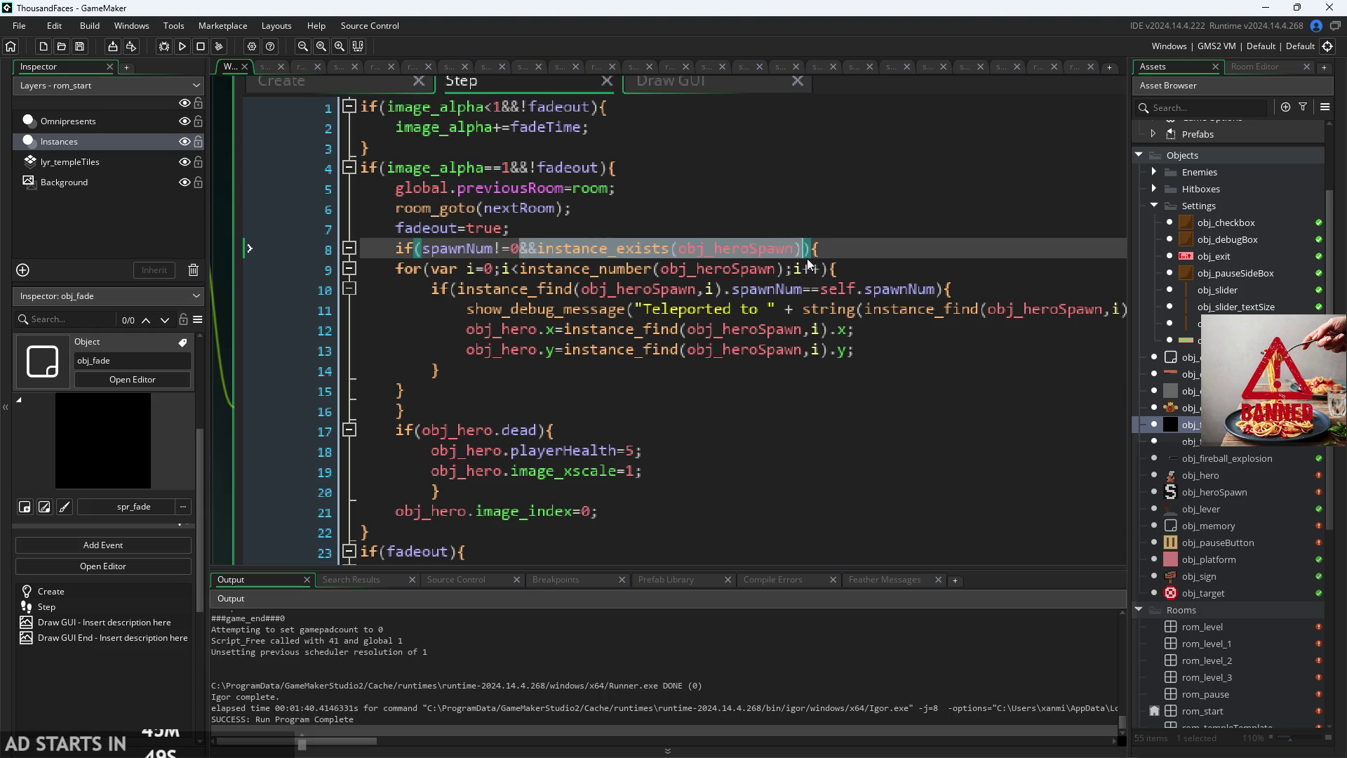
pyautogui.press('BackSpace')
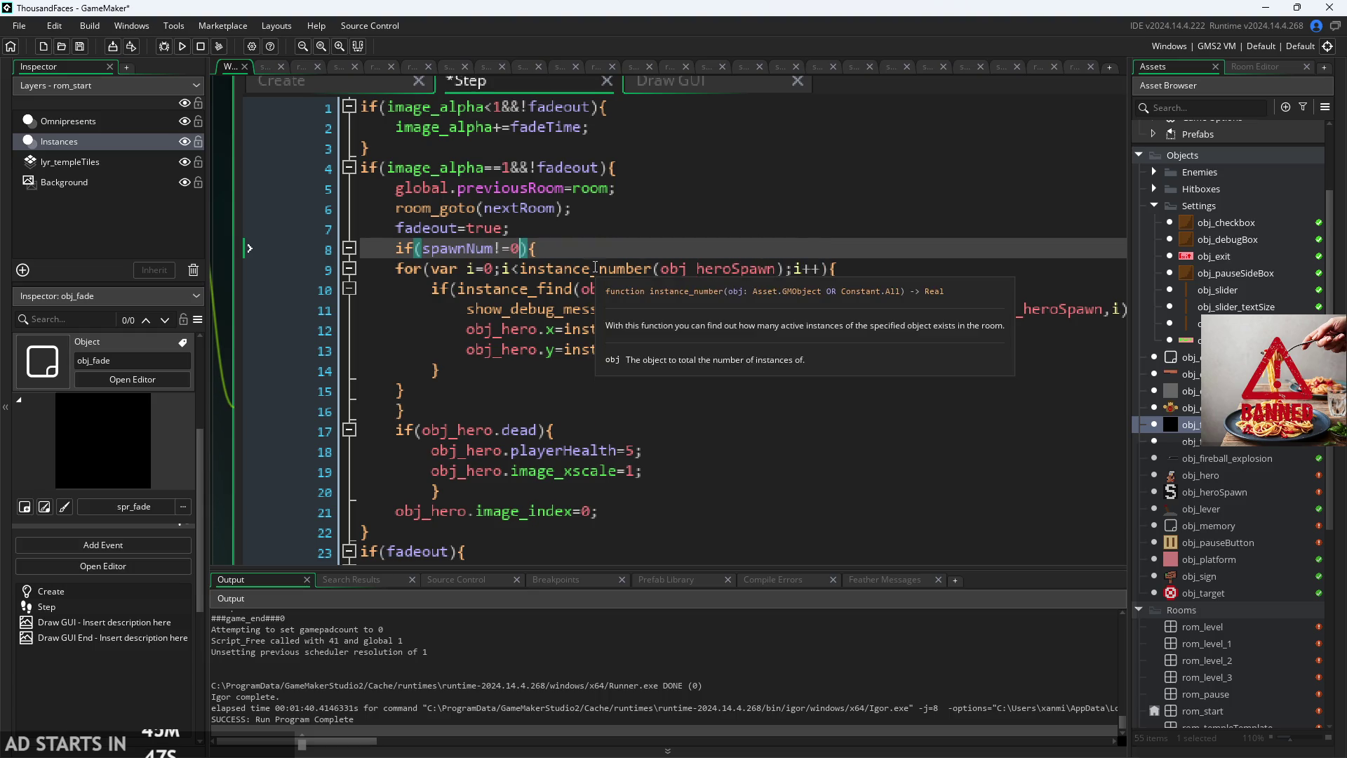
pyautogui.hotkey('ctrl', 's')
pyautogui.click(181, 47)
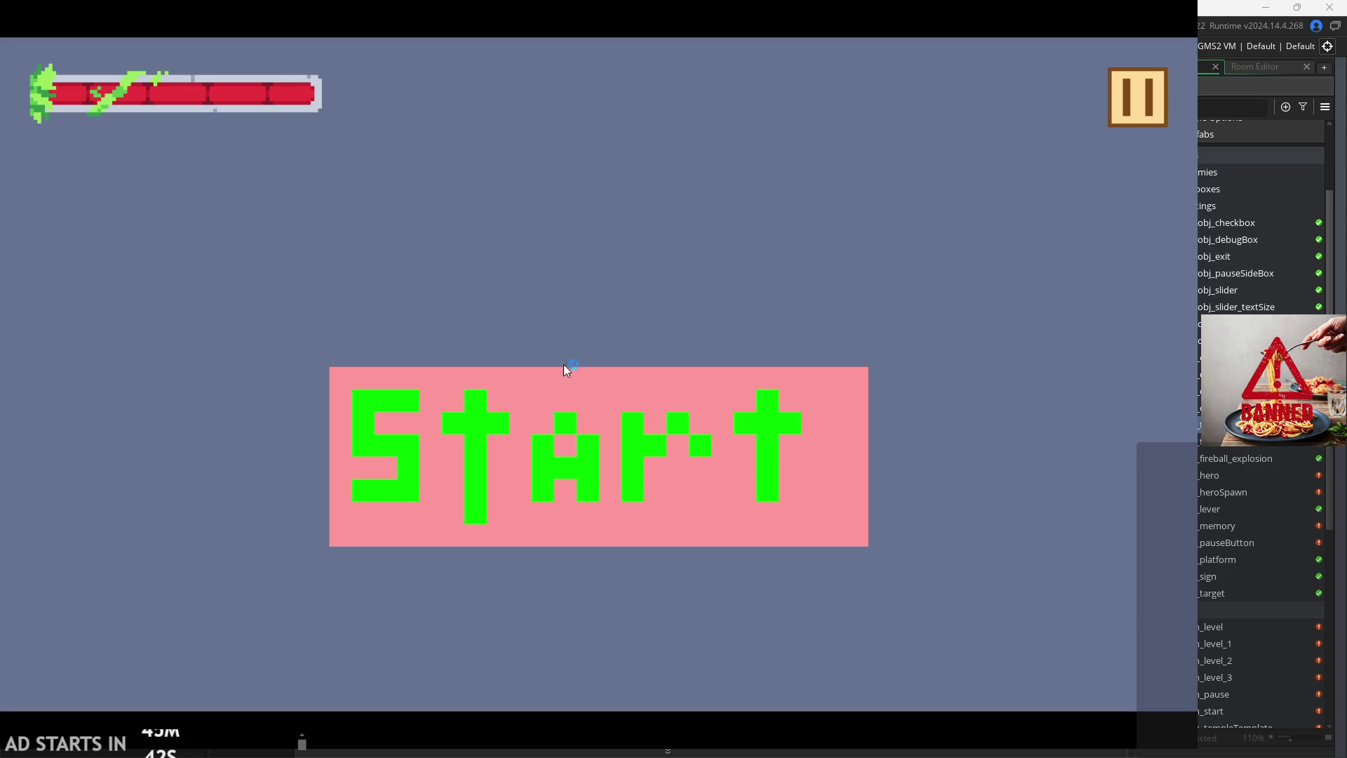
# Step: Start the game, turn on Debug Stats from the pause menu, and run the hero left and right
pyautogui.click(560, 406)
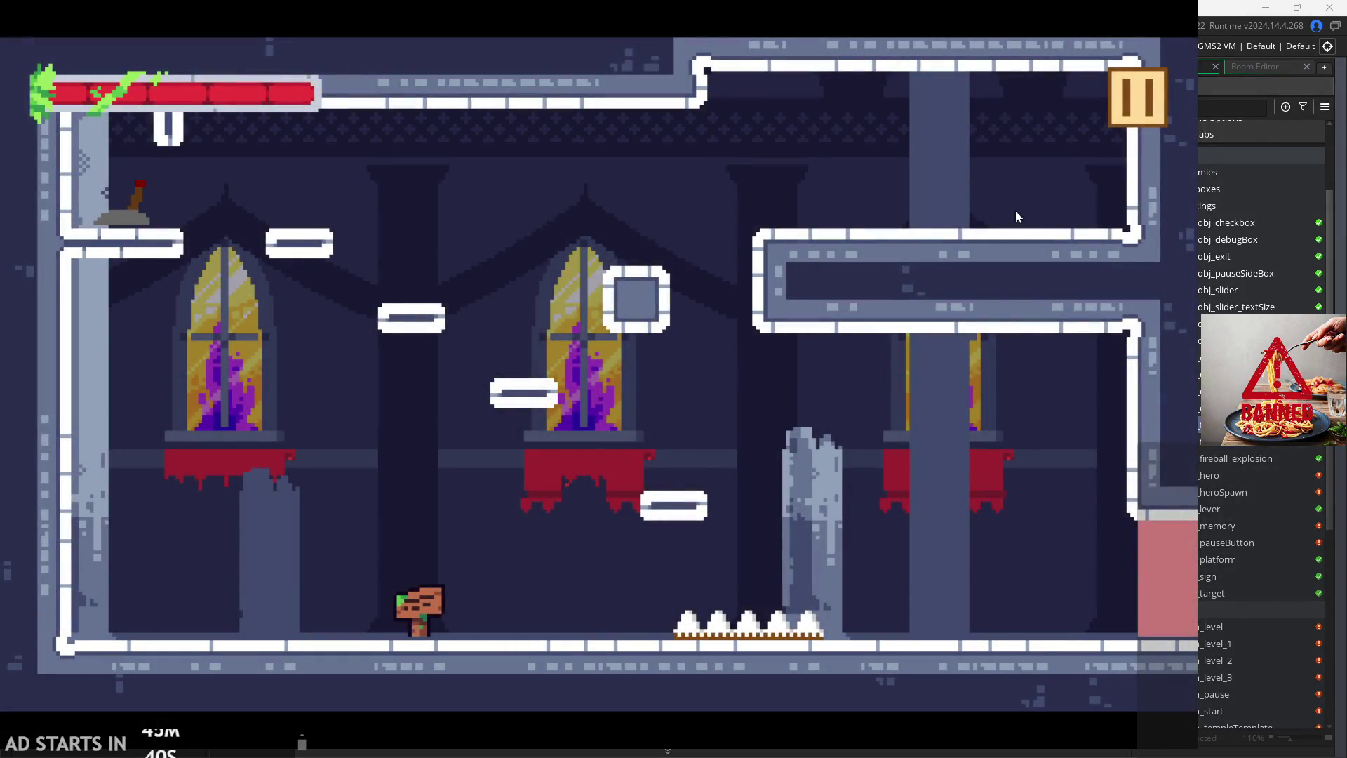
pyautogui.click(1151, 106)
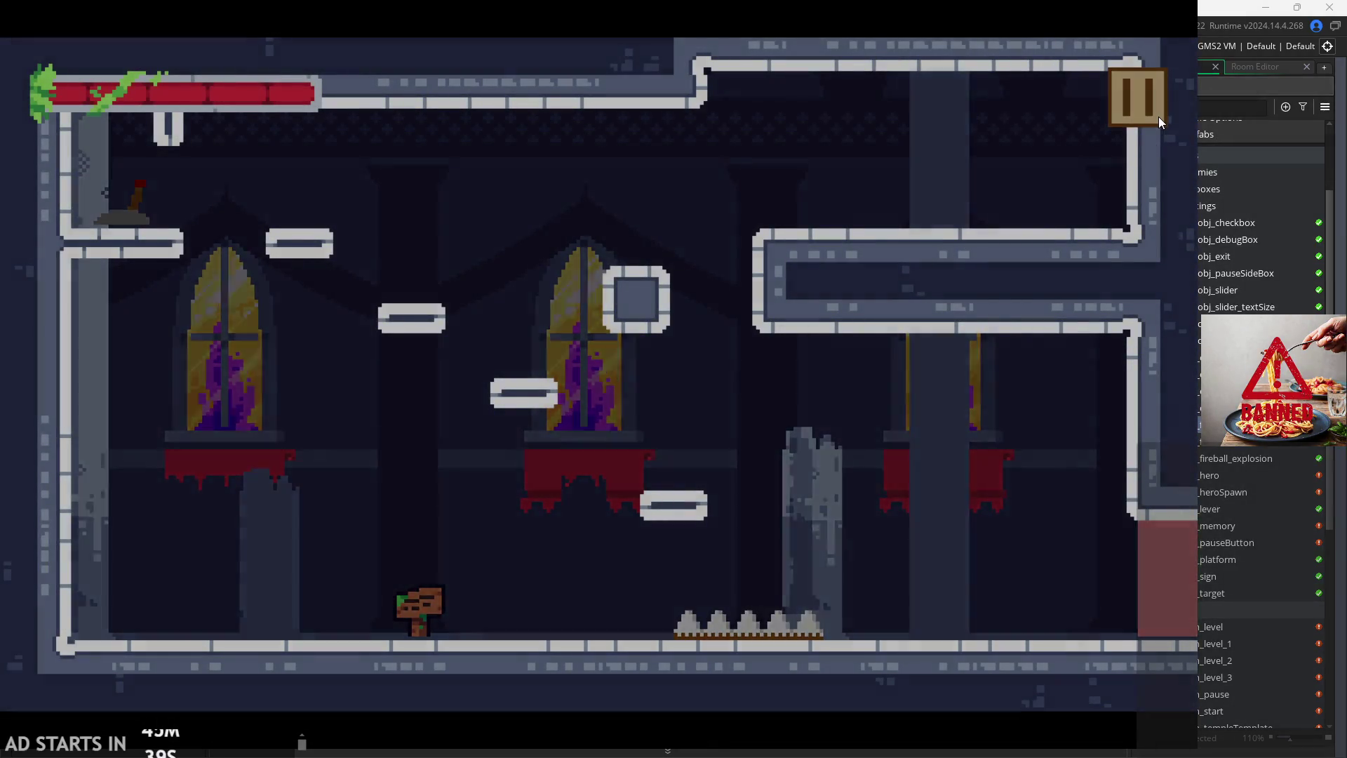
pyautogui.click(239, 216)
pyautogui.press('Escape')
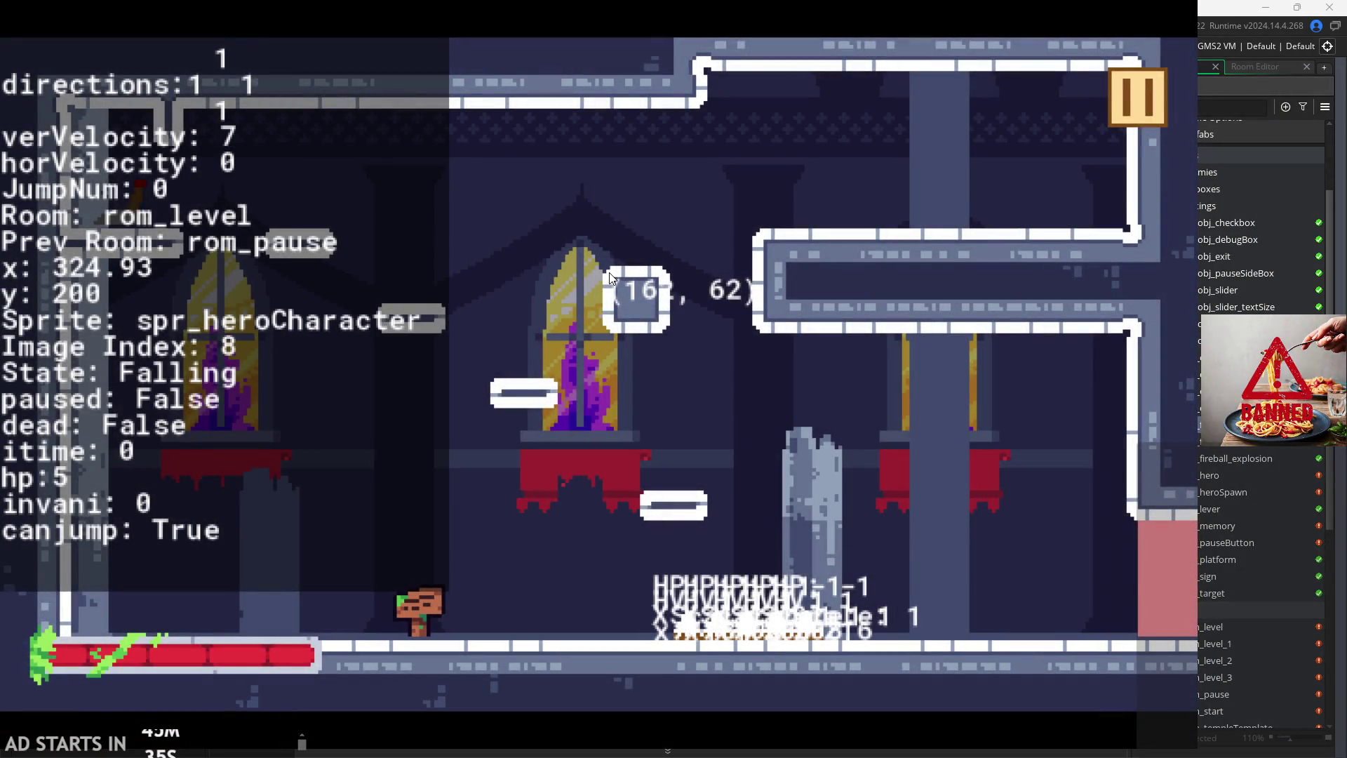
pyautogui.press('Left')
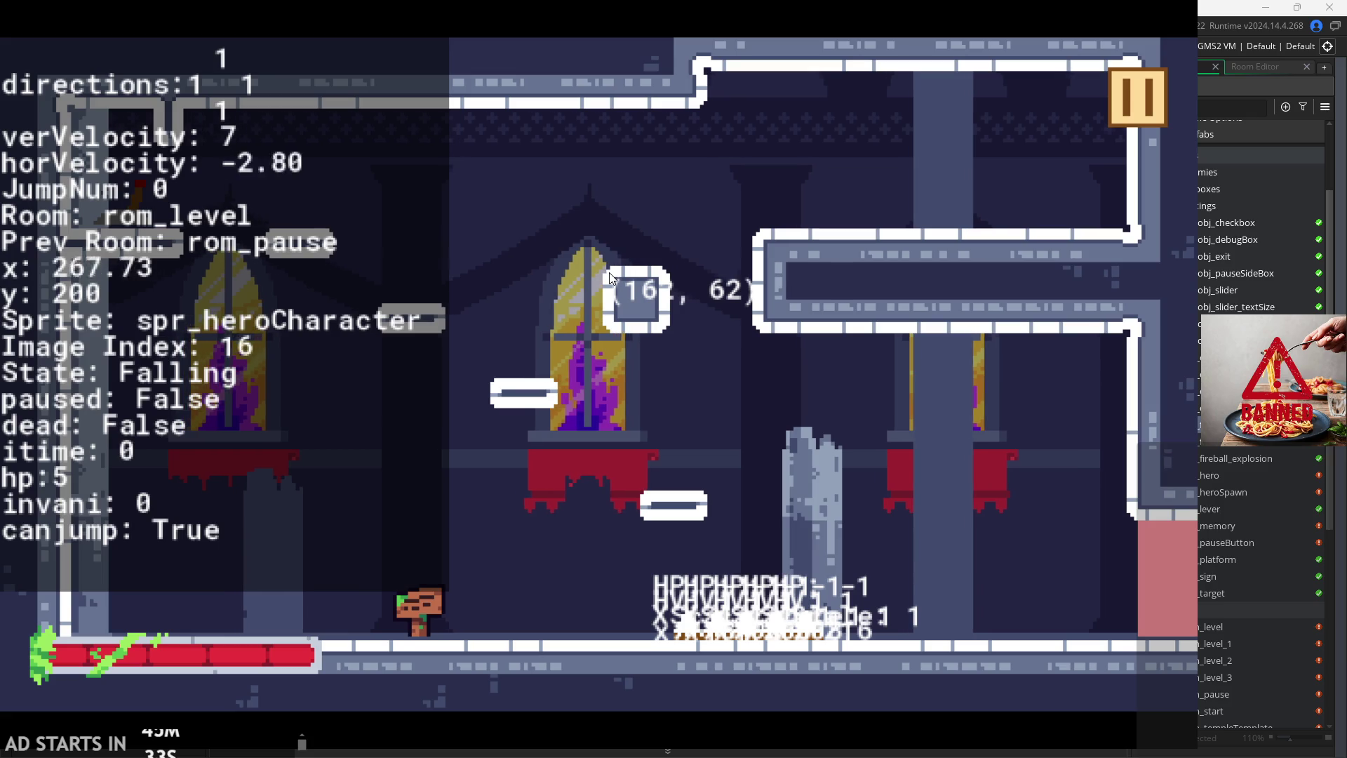
pyautogui.press('Right')
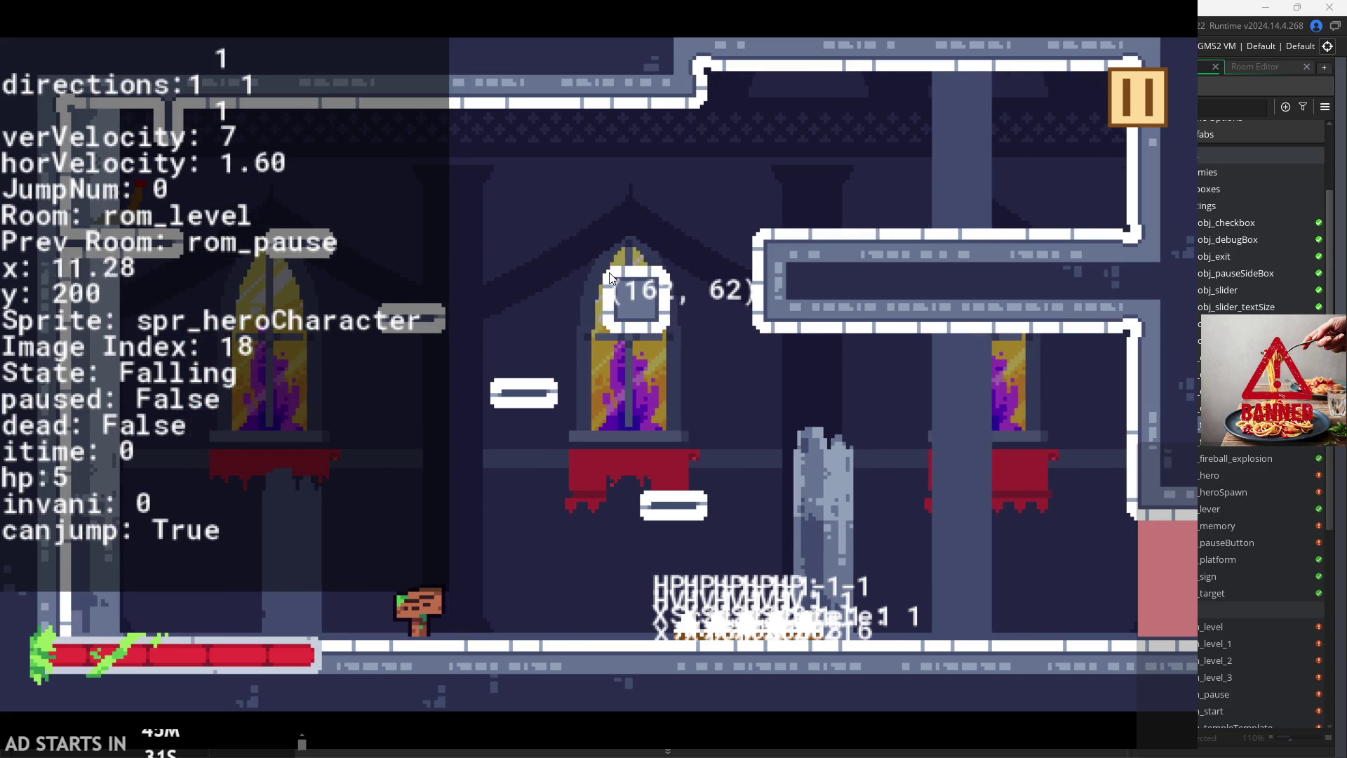
pyautogui.press('Left')
pyautogui.press('Right')
pyautogui.press('Left')
pyautogui.press('Left')
pyautogui.press('Right')
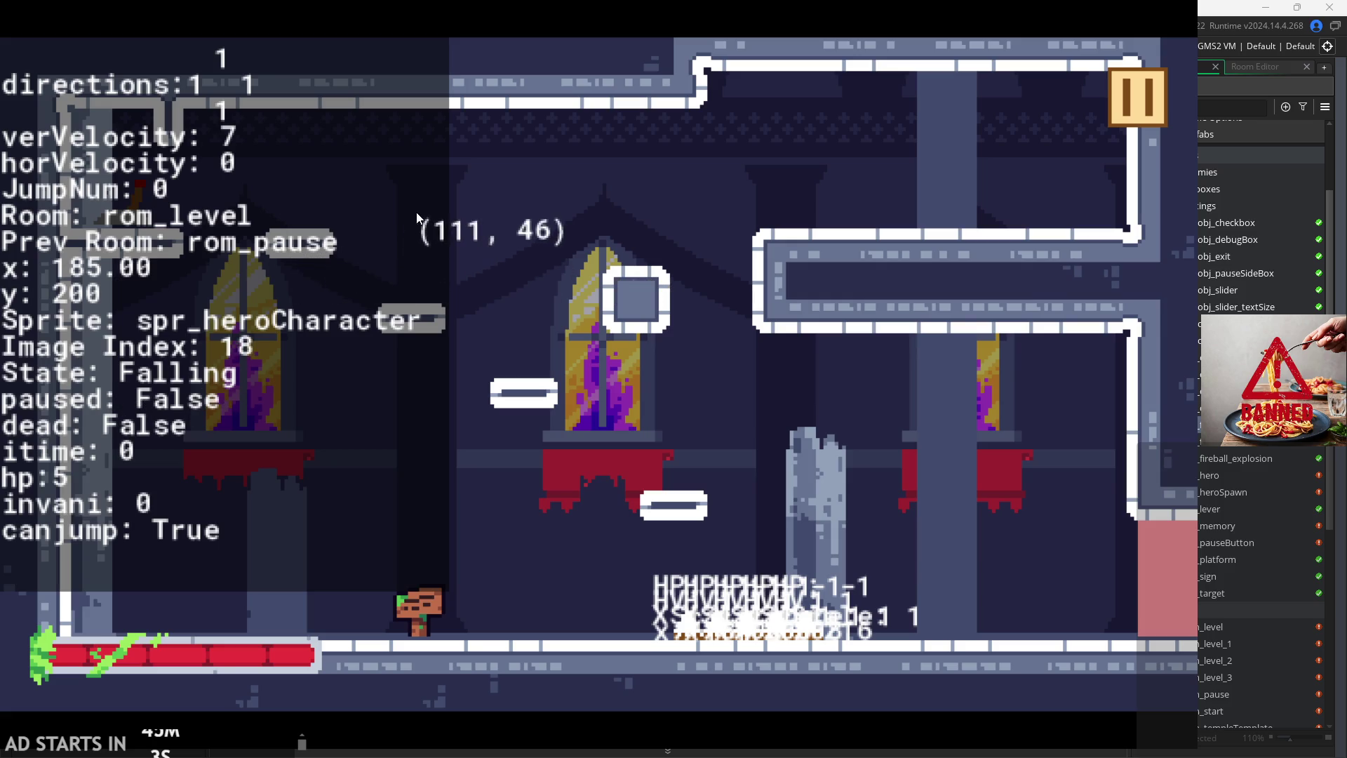
# Step: Pause, toggle Debug Stats off and on several times, resume, then pause again and exit the game
pyautogui.click(1151, 78)
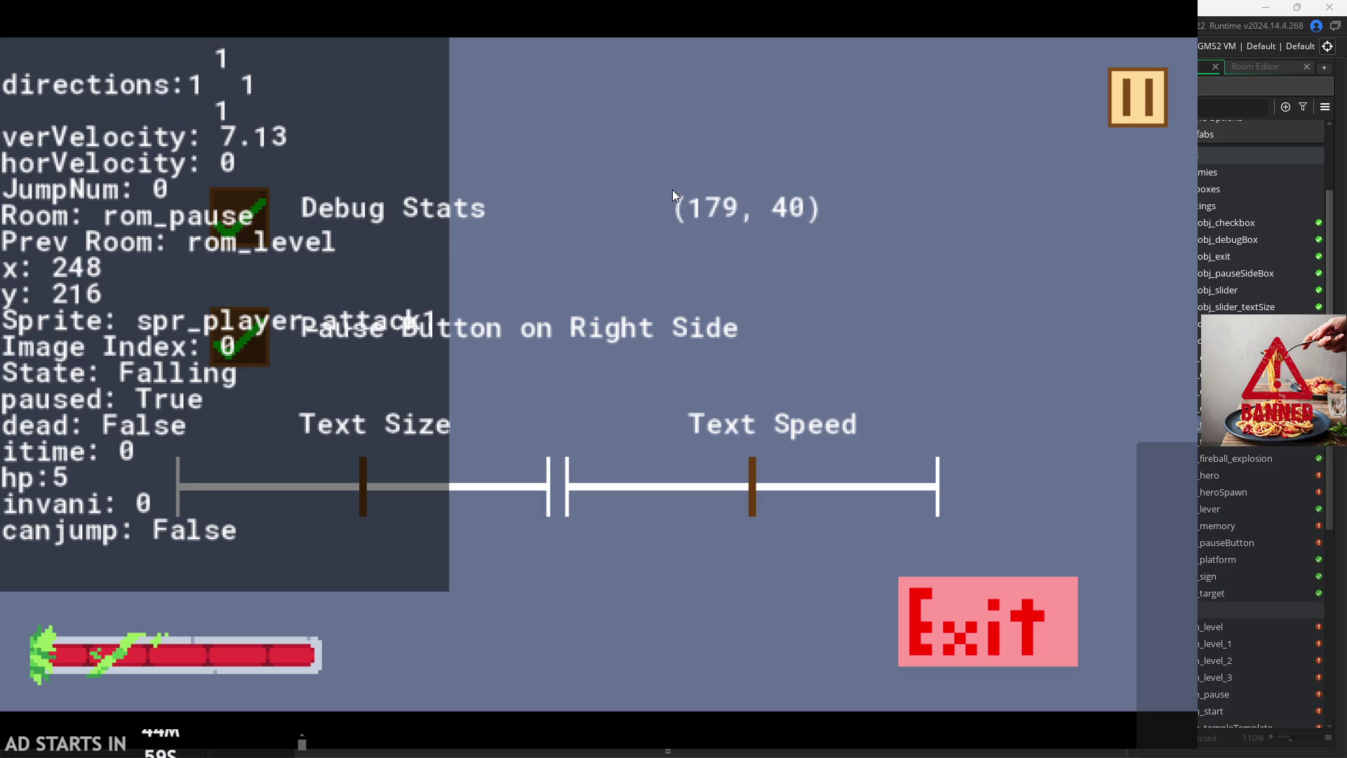
pyautogui.click(244, 233)
pyautogui.click(244, 234)
pyautogui.click(243, 234)
pyautogui.click(243, 233)
pyautogui.click(243, 234)
pyautogui.click(243, 233)
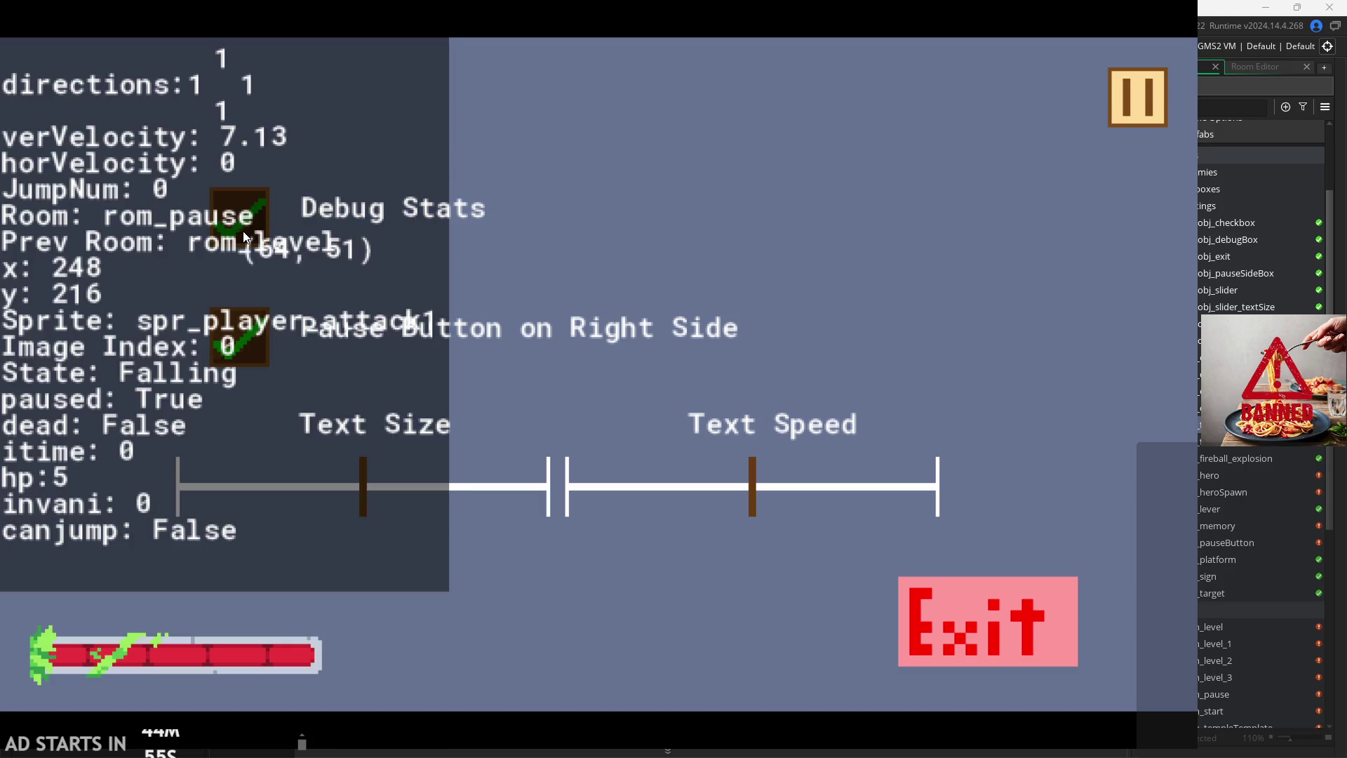
pyautogui.click(266, 226)
pyautogui.click(239, 231)
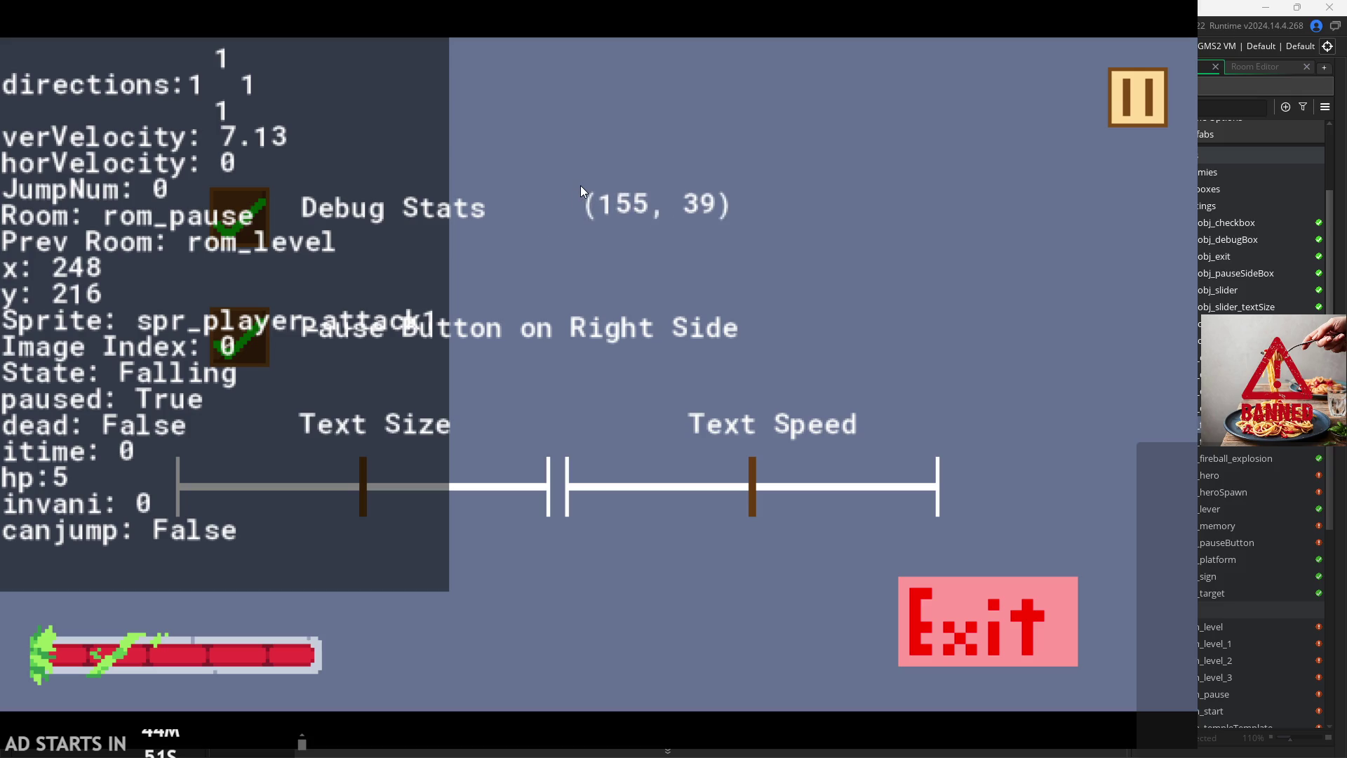
pyautogui.click(1156, 92)
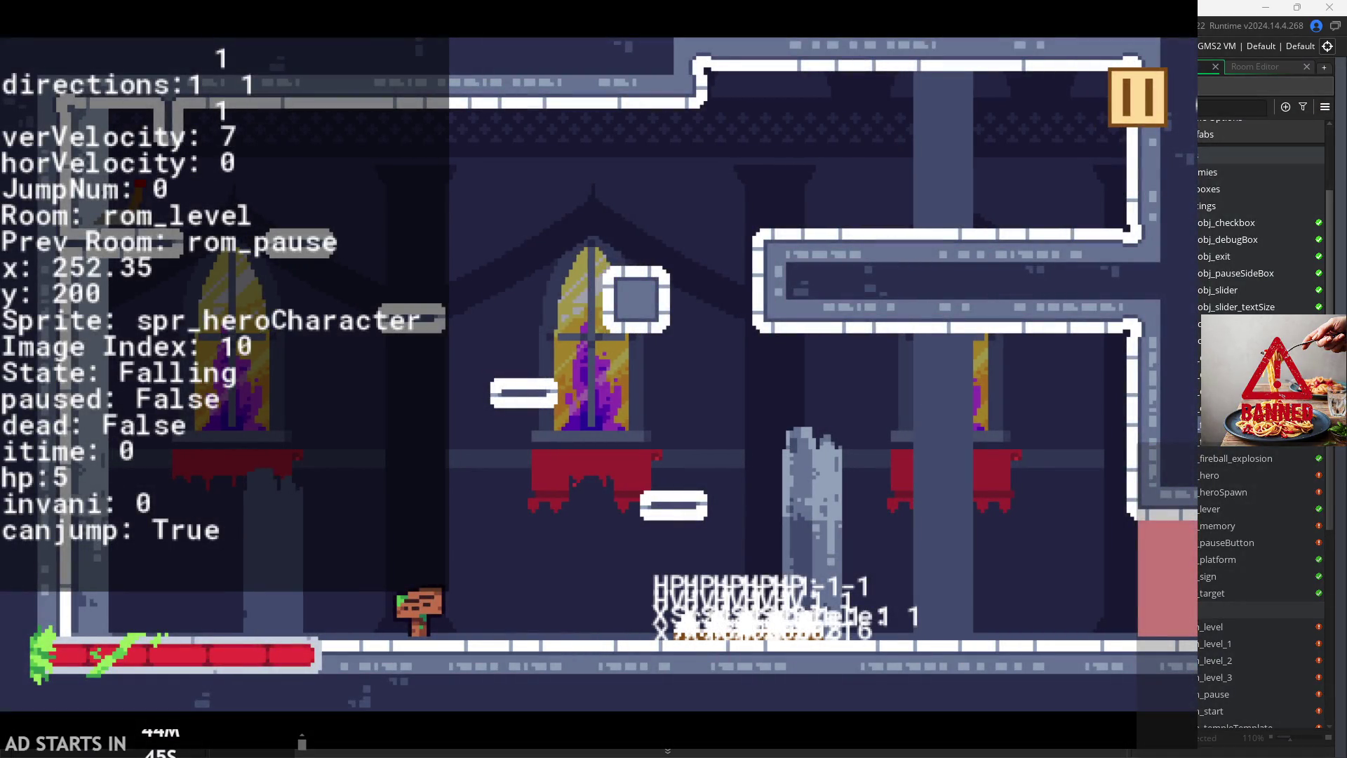
pyautogui.click(1137, 97)
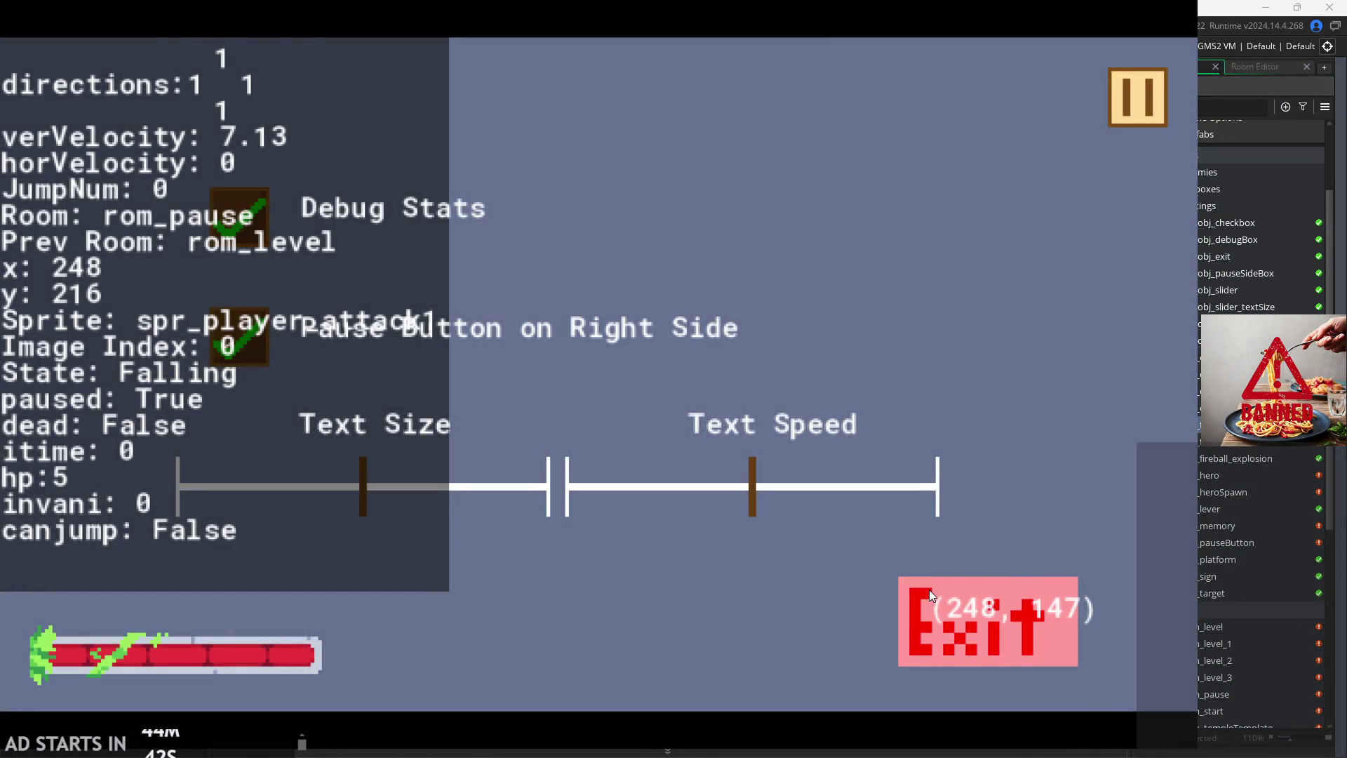
pyautogui.click(929, 589)
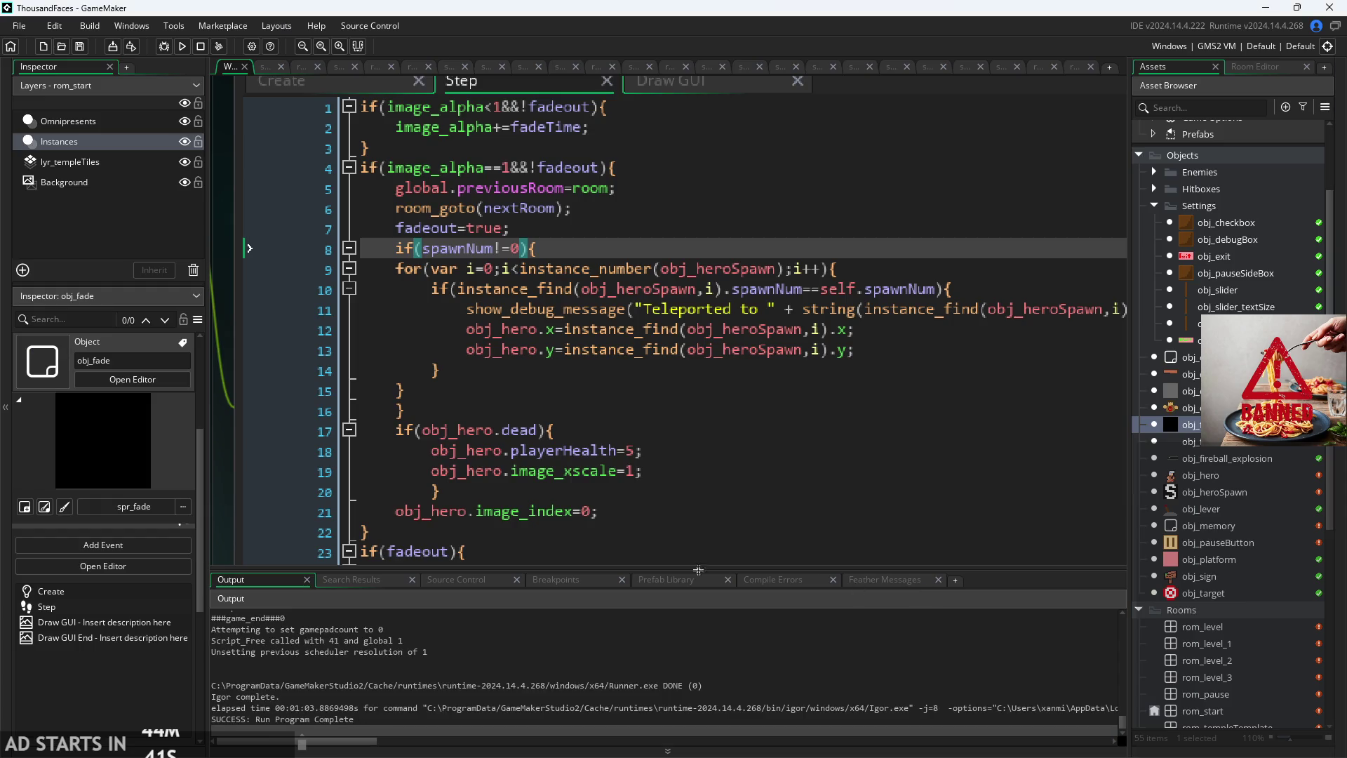
# Step: Add the comment //FIGURE OUT WHY THIS DOESNT WORK DEAR GOD PLEASE after line 8's spawnNum check
pyautogui.click(726, 253)
pyautogui.write('//FIGURE OU')
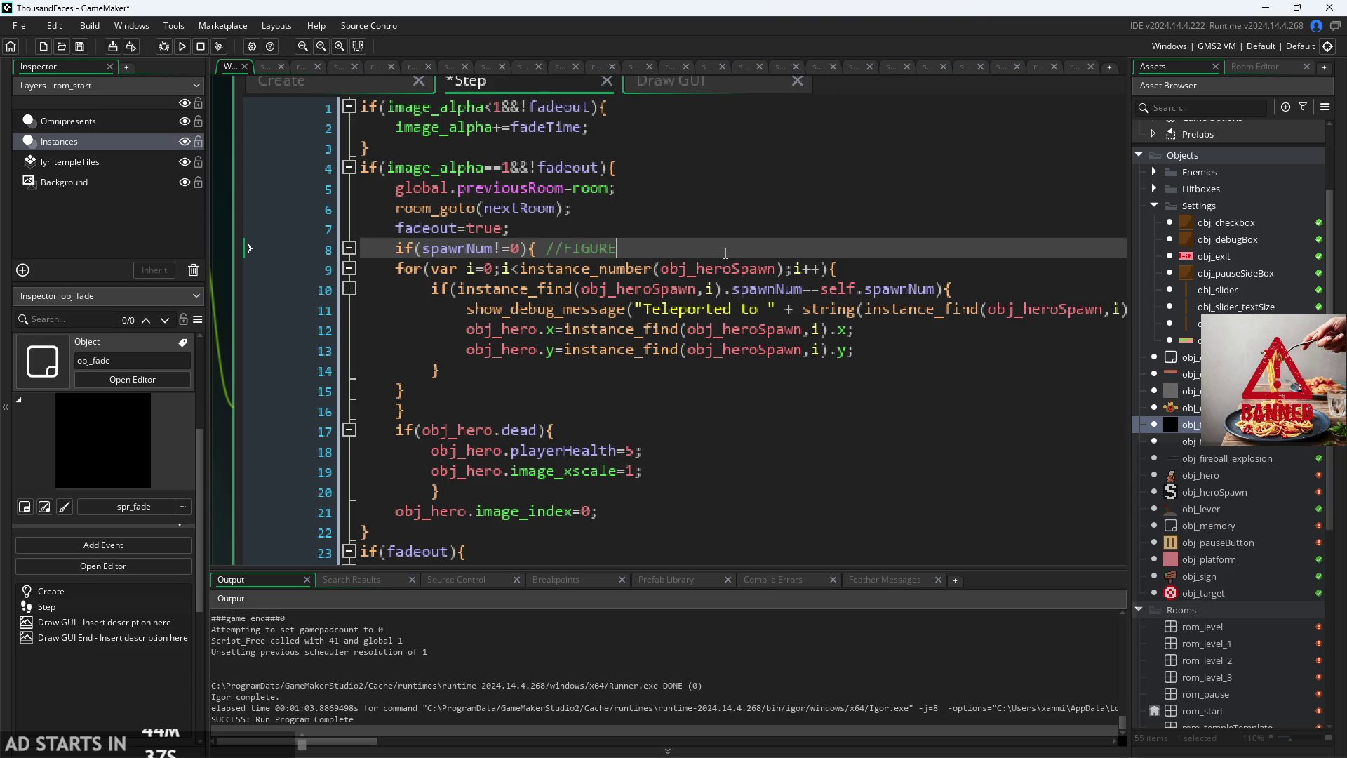
pyautogui.write('T WHY THIS D')
pyautogui.write('OESNT WORK DEW')
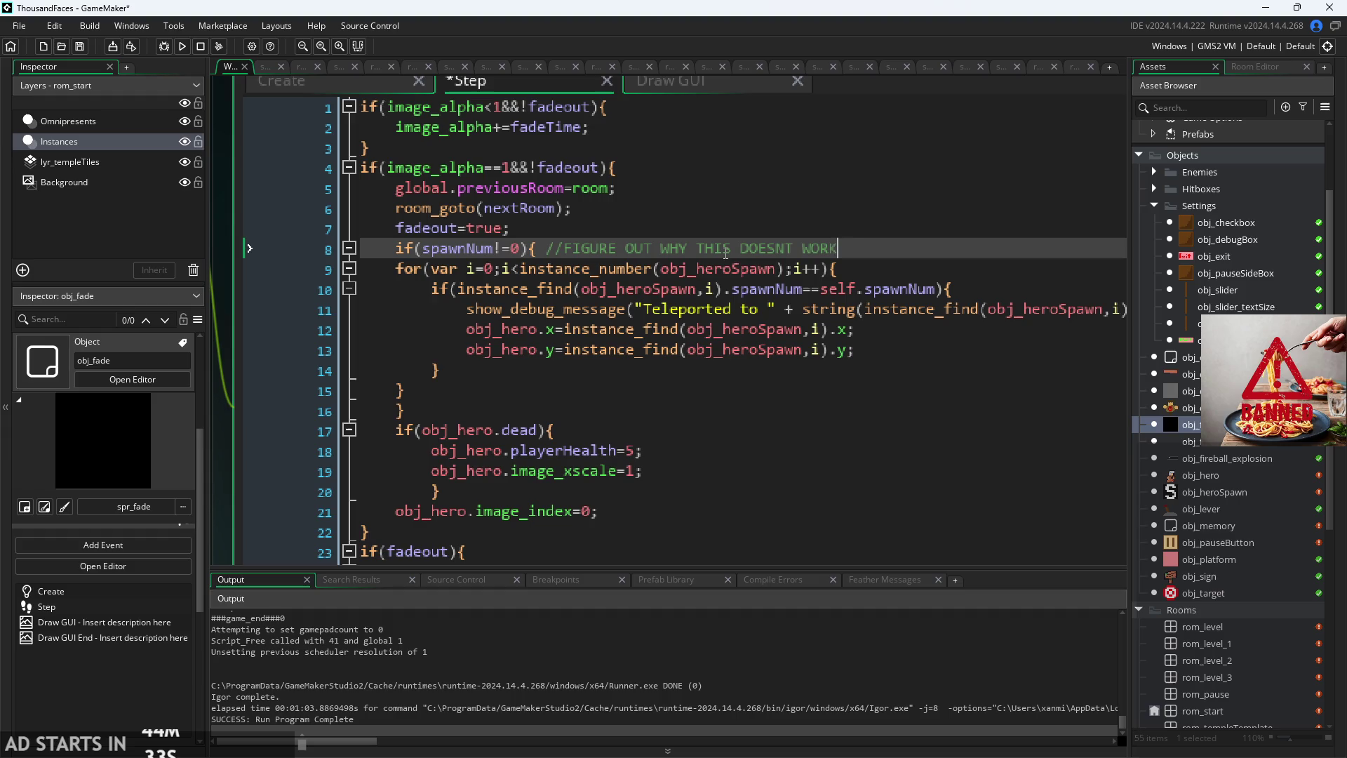
pyautogui.press('BackSpace')
pyautogui.write('AR GOD P')
pyautogui.write('LEASE')
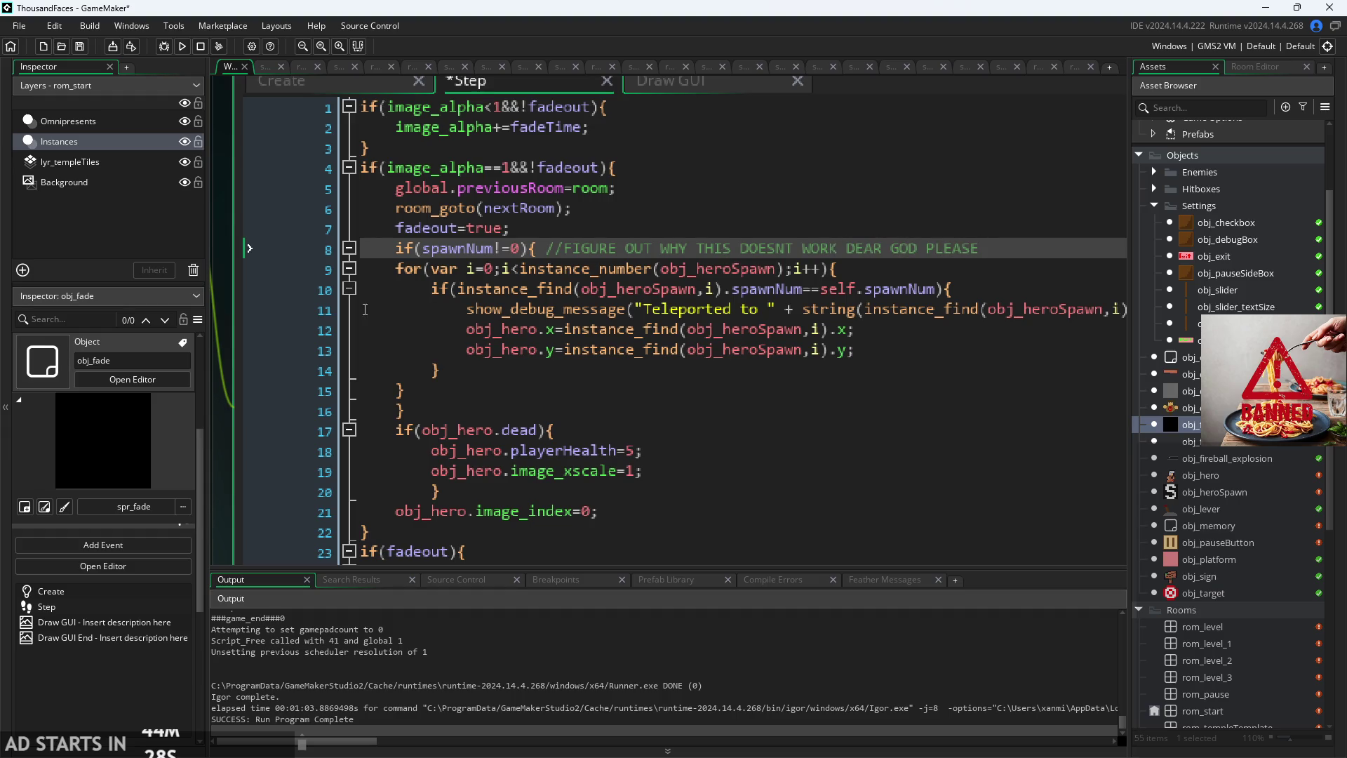
# Step: Check the 'Teleported to ref instance 100011' output line, then rerun the game and read the new log
pyautogui.scroll(2, 495, 653)
pyautogui.click(520, 666)
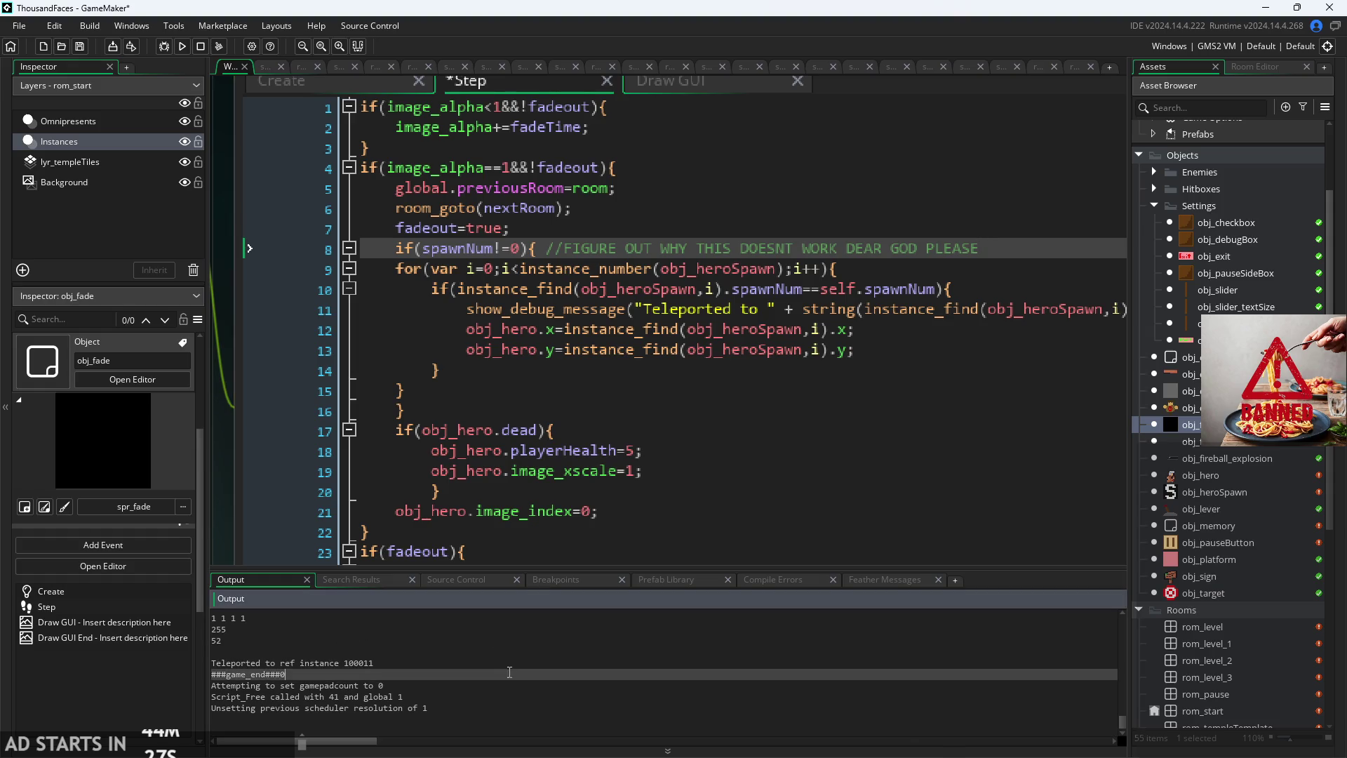
pyautogui.moveTo(520, 668); pyautogui.dragTo(168, 671)
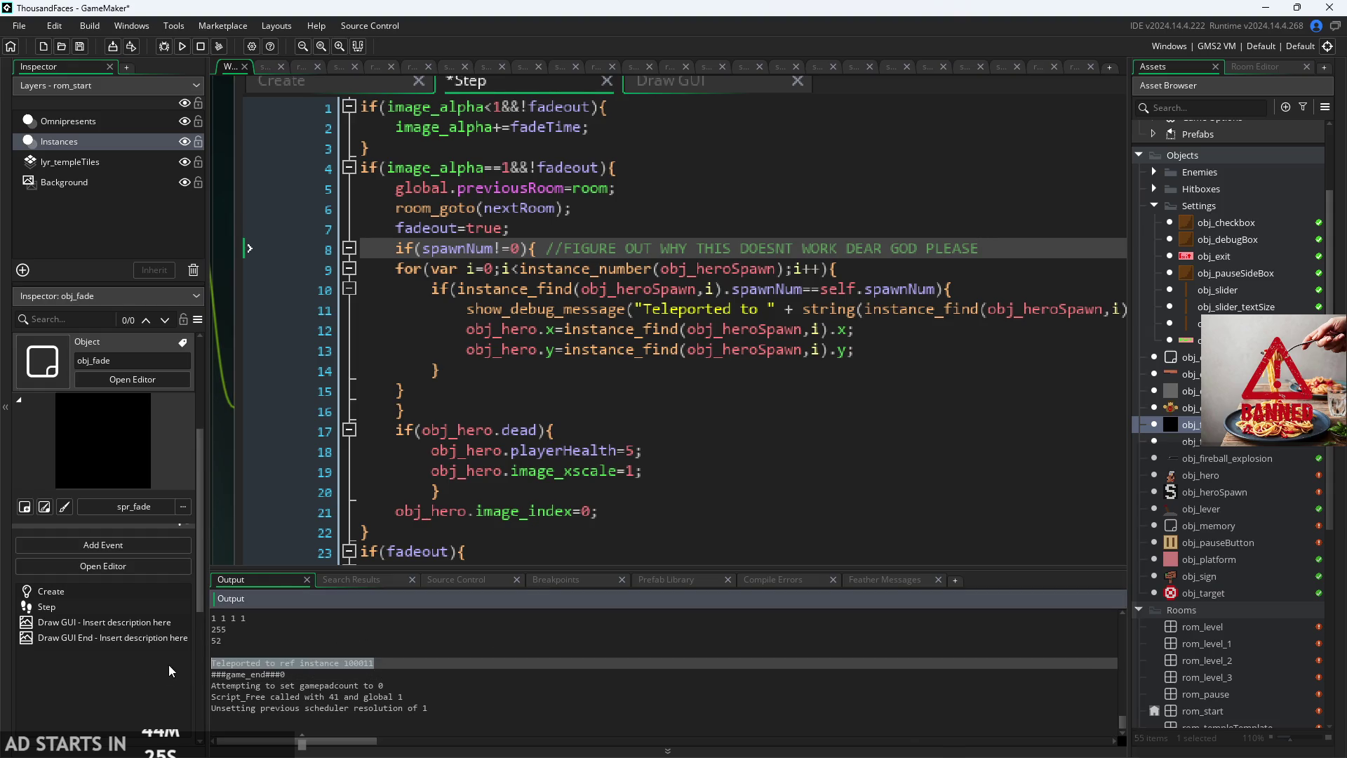
pyautogui.click(453, 554)
pyautogui.click(179, 47)
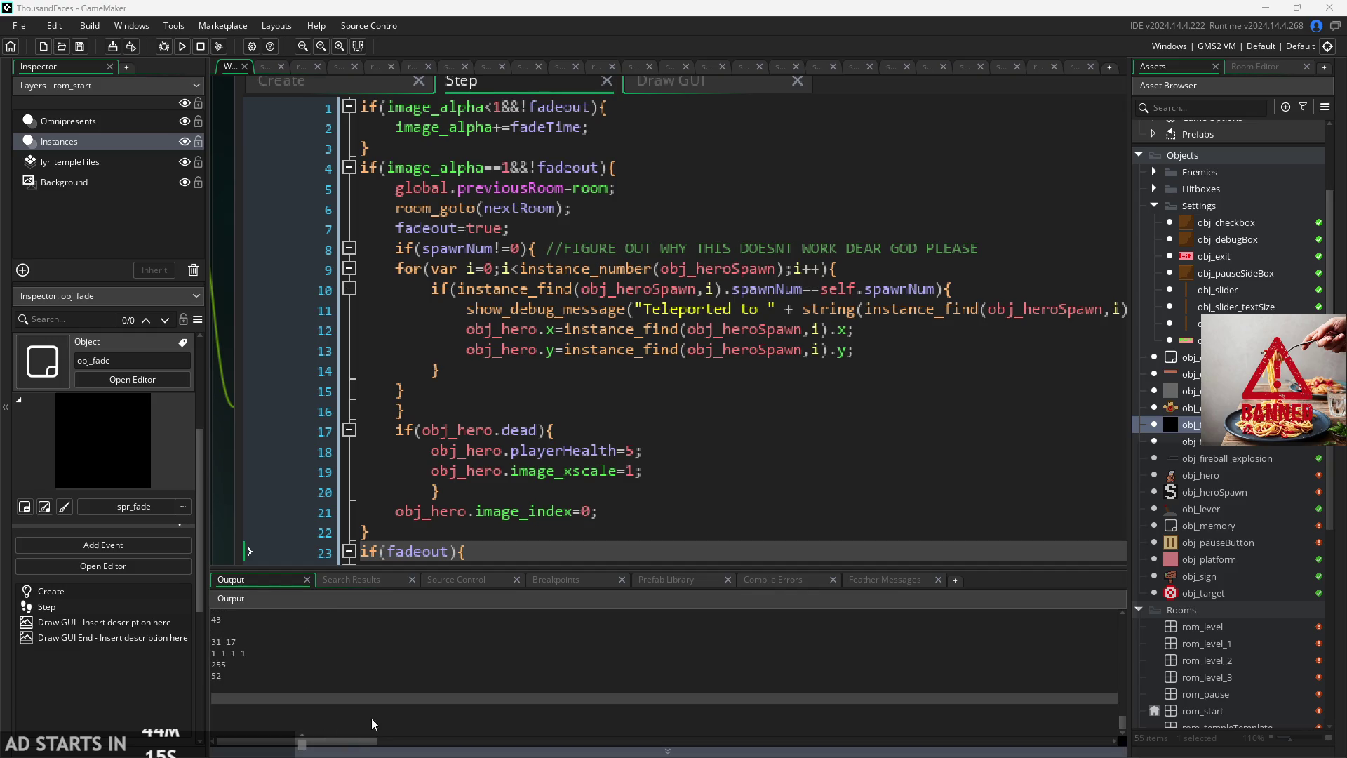
pyautogui.click(394, 708)
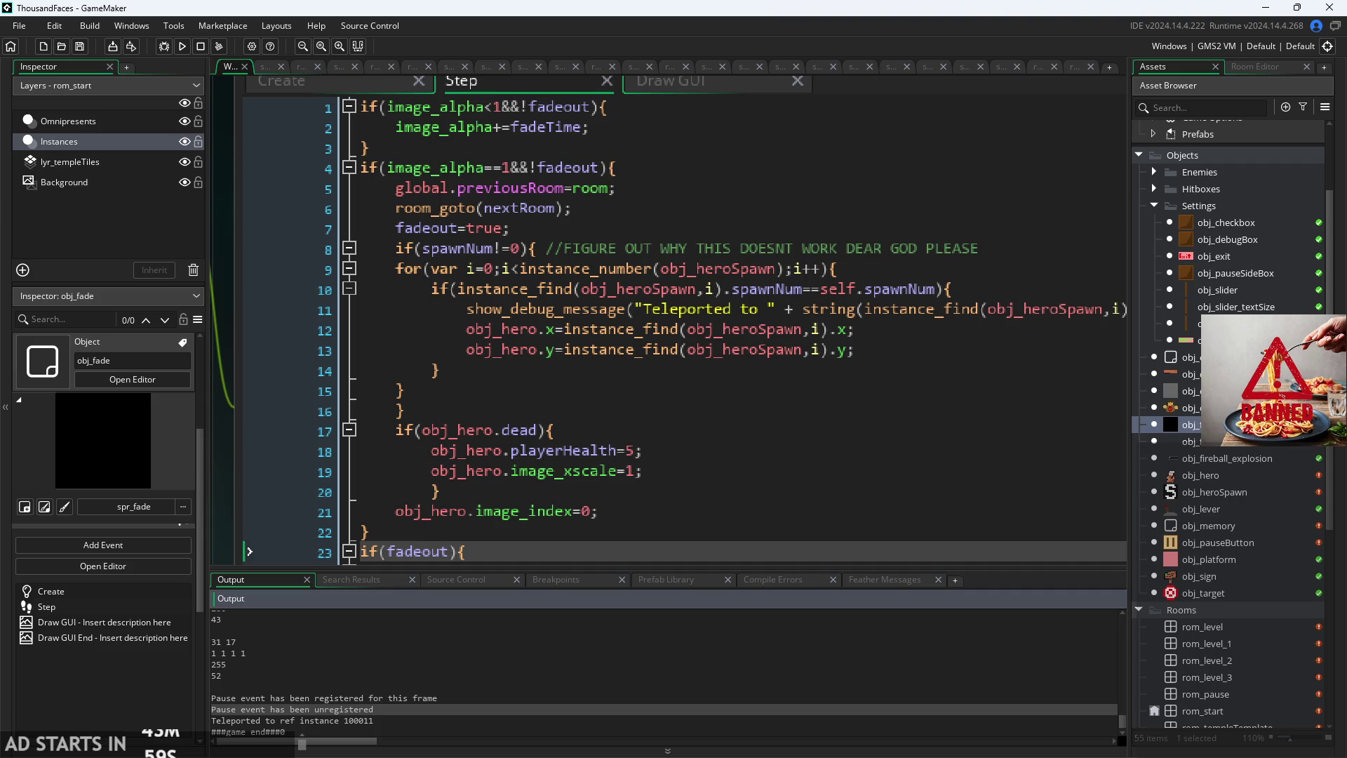
# Step: Open obj_pauseButton and view its Draw GUI and Step code, focusing on the pausing obj_fade call
pyautogui.doubleClick(1229, 545)
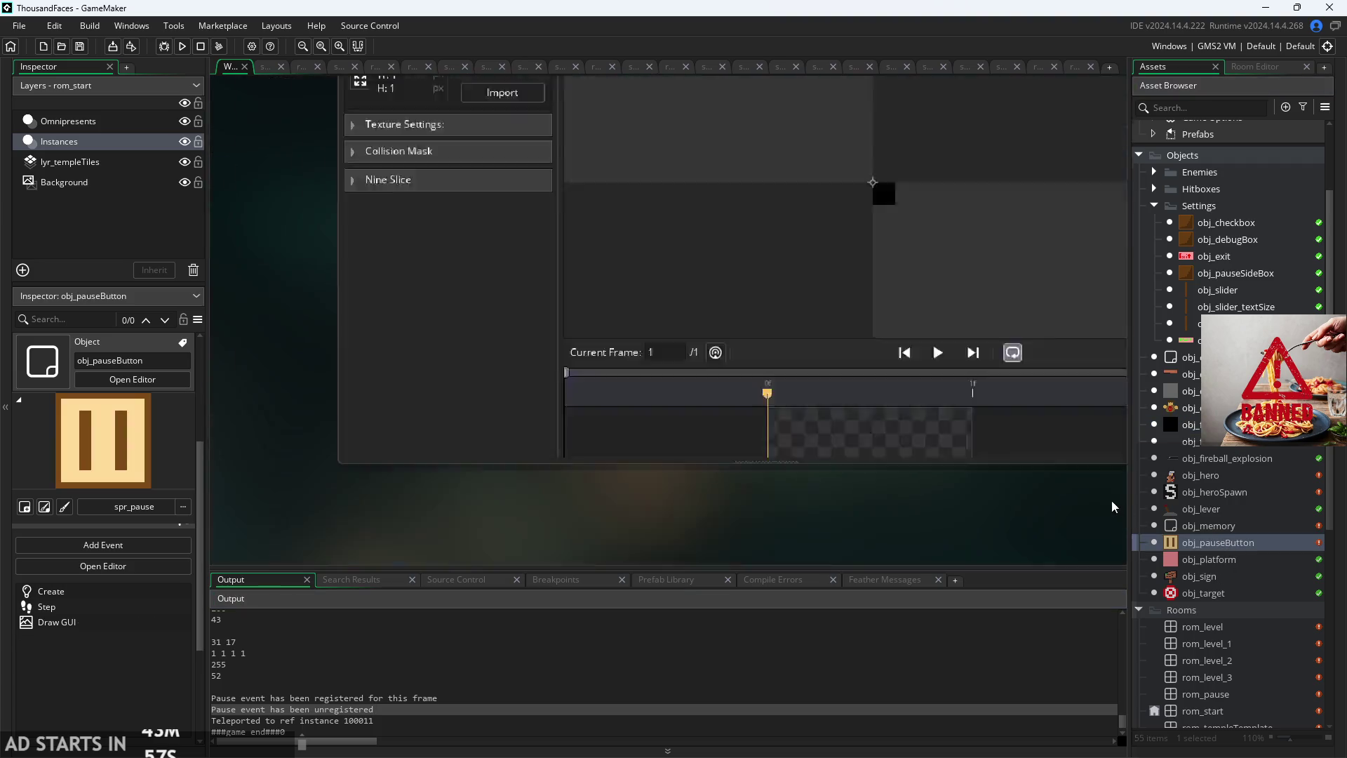
pyautogui.click(592, 187)
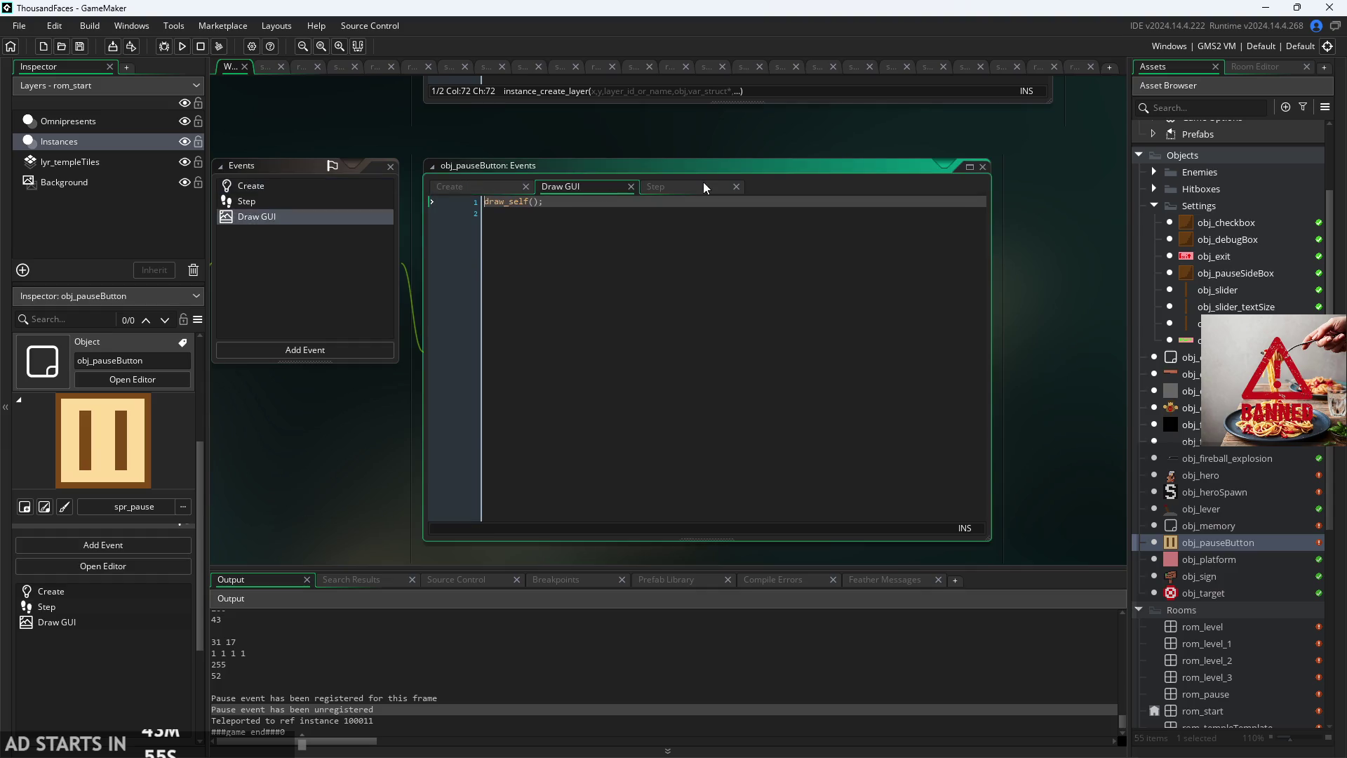
pyautogui.click(704, 186)
pyautogui.scroll(2, 713, 232)
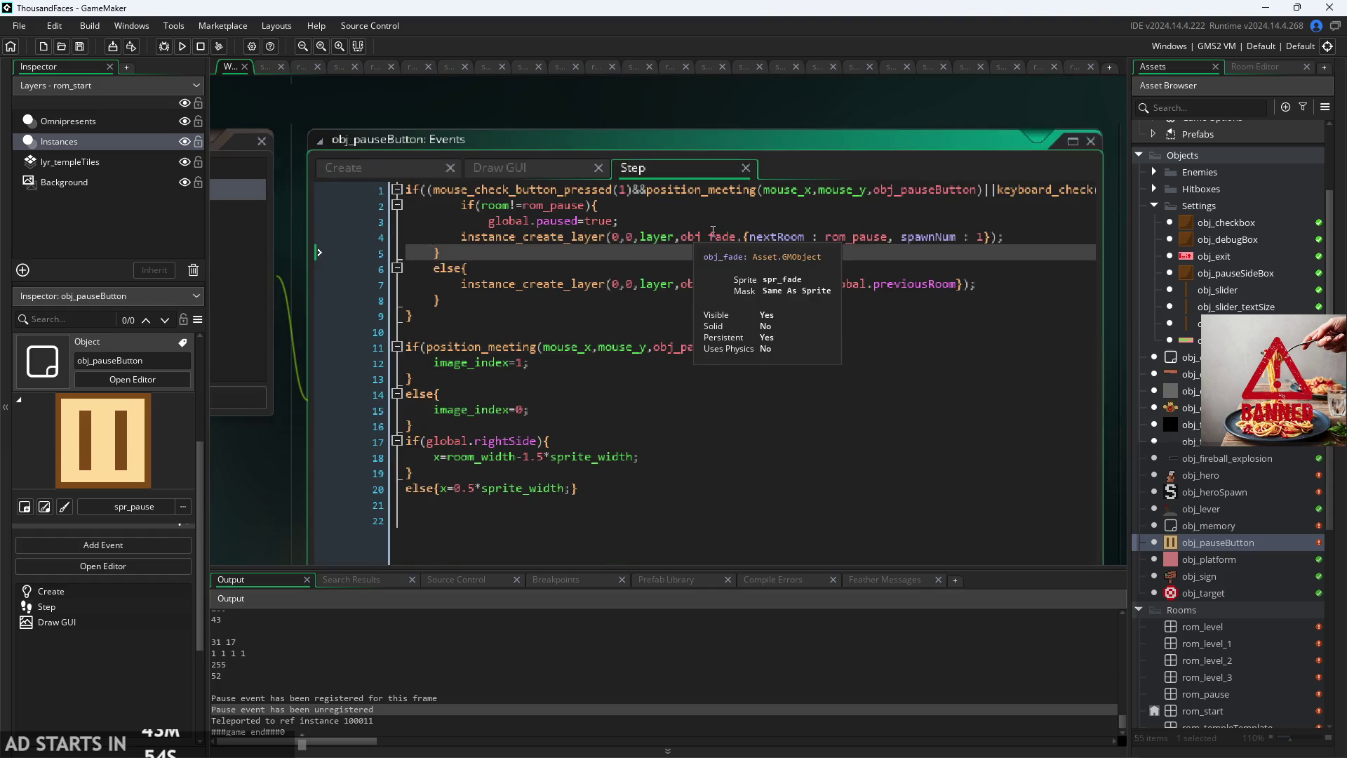
pyautogui.click(981, 238)
# Step: Begin editing line 7's instance_create_layer call, typing ', ' after global.previousRoom
pyautogui.scroll(2, 984, 240)
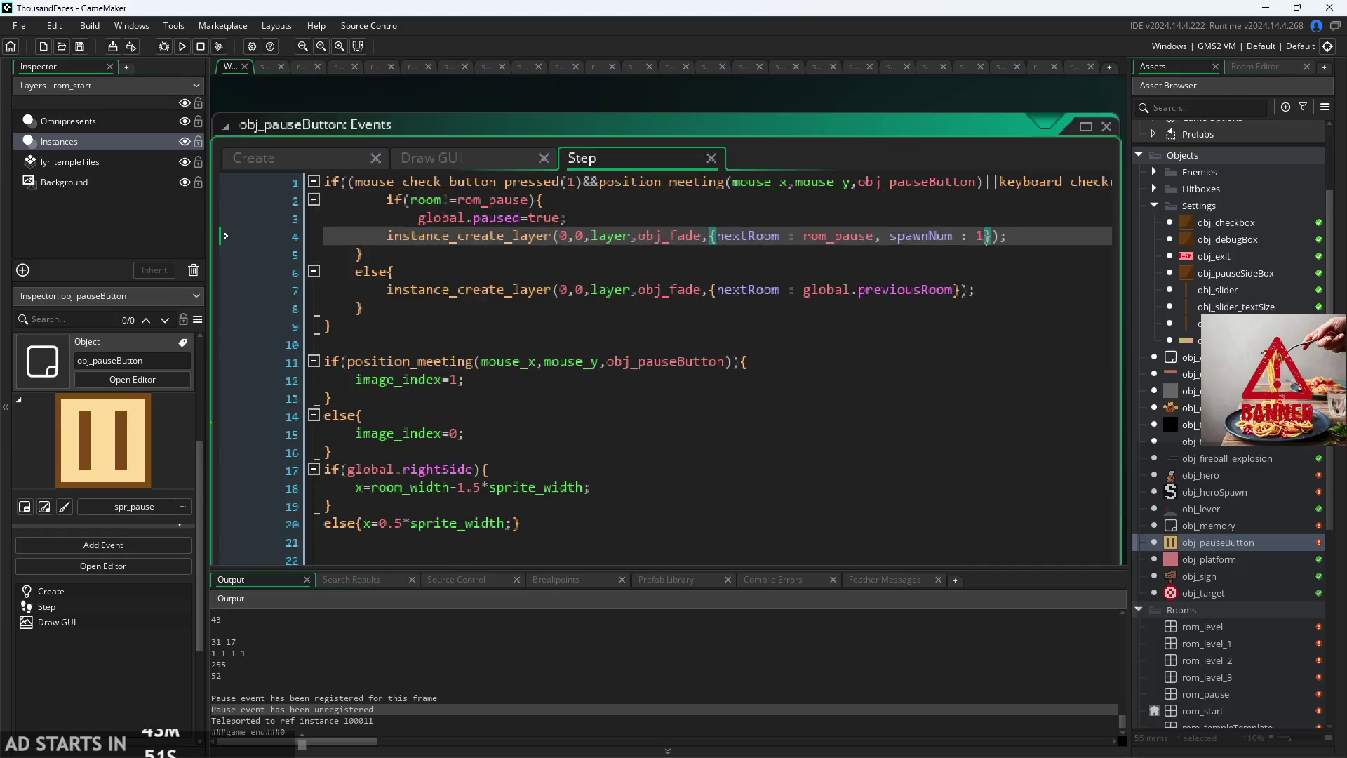
pyautogui.scroll(-1, 986, 240)
pyautogui.scroll(1, 966, 283)
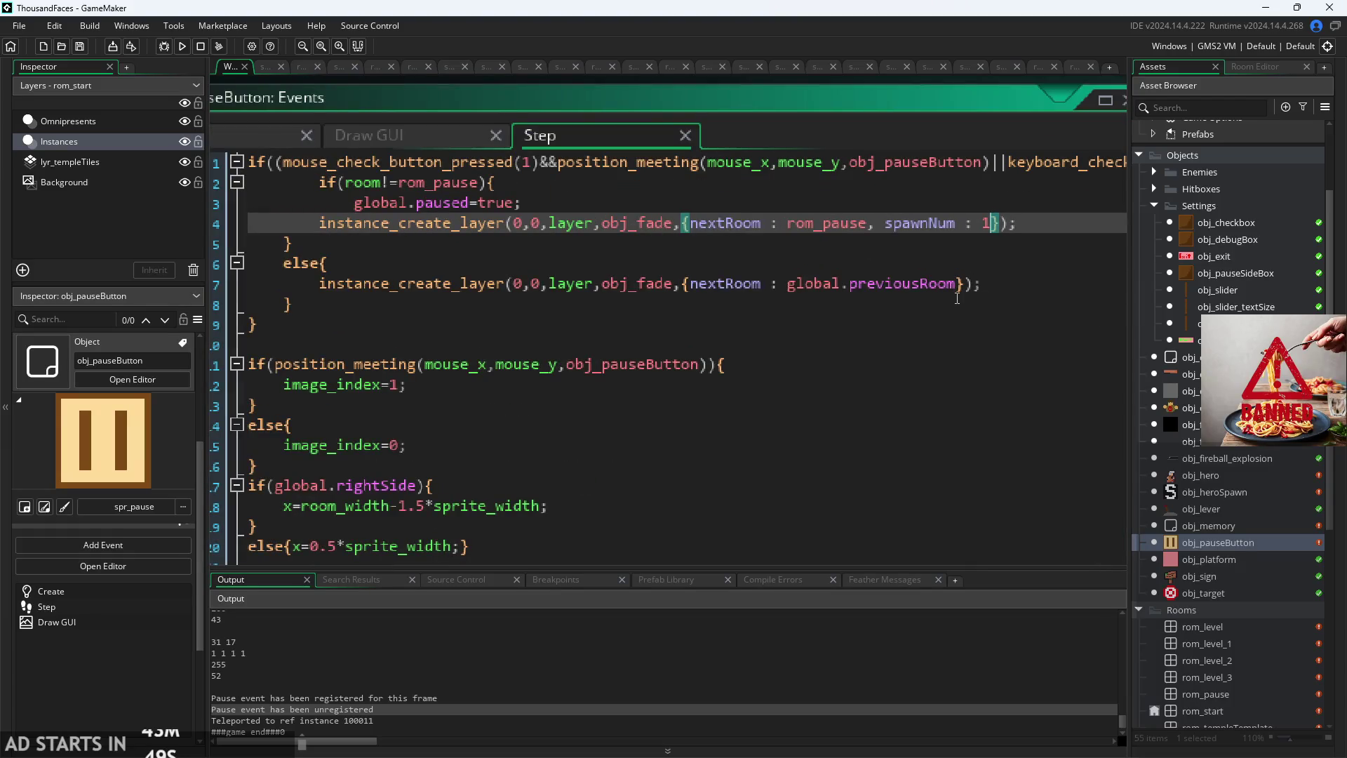
pyautogui.click(962, 290)
pyautogui.write(', s')
pyautogui.press('BackSpace')
pyautogui.press('BackSpace')
pyautogui.press('BackSpace')
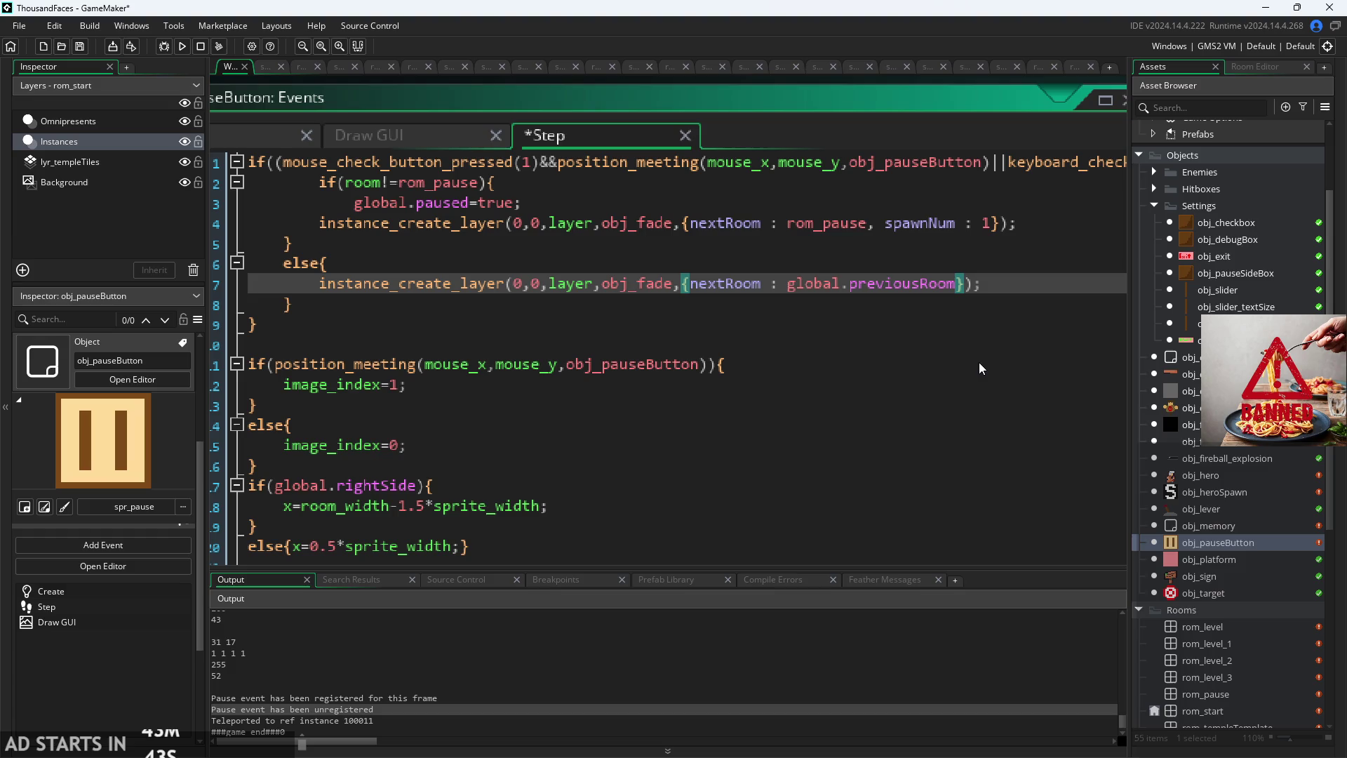
pyautogui.press('End')
pyautogui.press('Left')
pyautogui.press('Left')
pyautogui.press('Left')
# Step: Open obj_fade's Step code and review lines 24–31 restoring obj_hero's position, velocities and scale from obj_memory
pyautogui.moveTo(657, 275)
pyautogui.doubleClick(1228, 424)
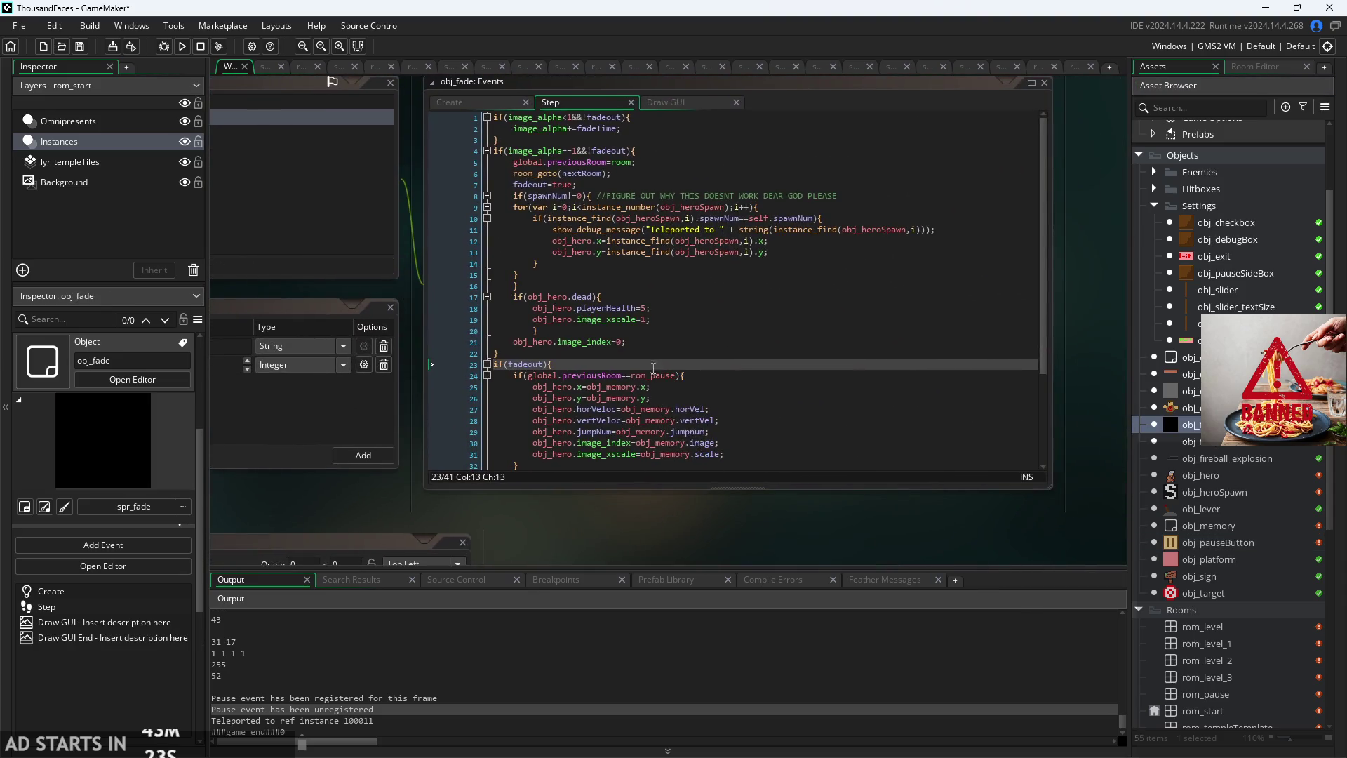
pyautogui.click(742, 268)
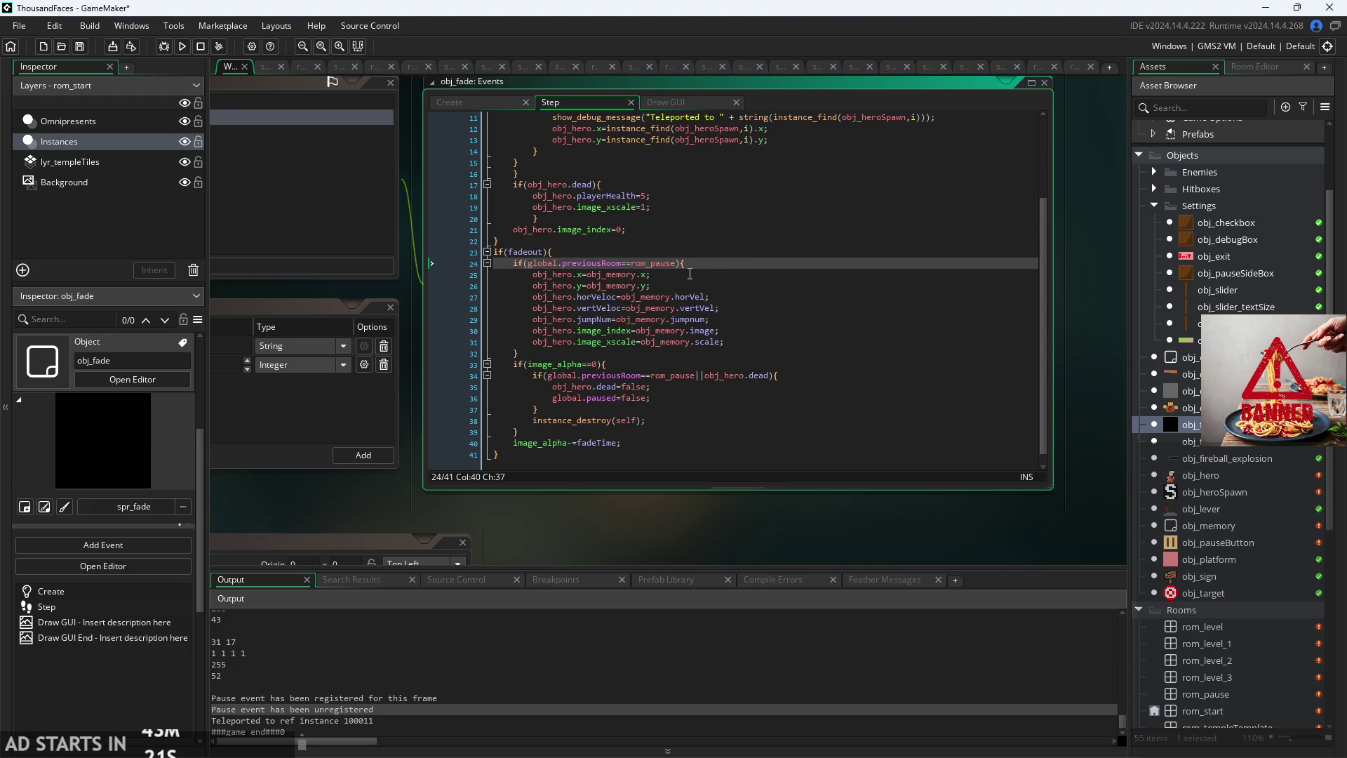
pyautogui.click(641, 275)
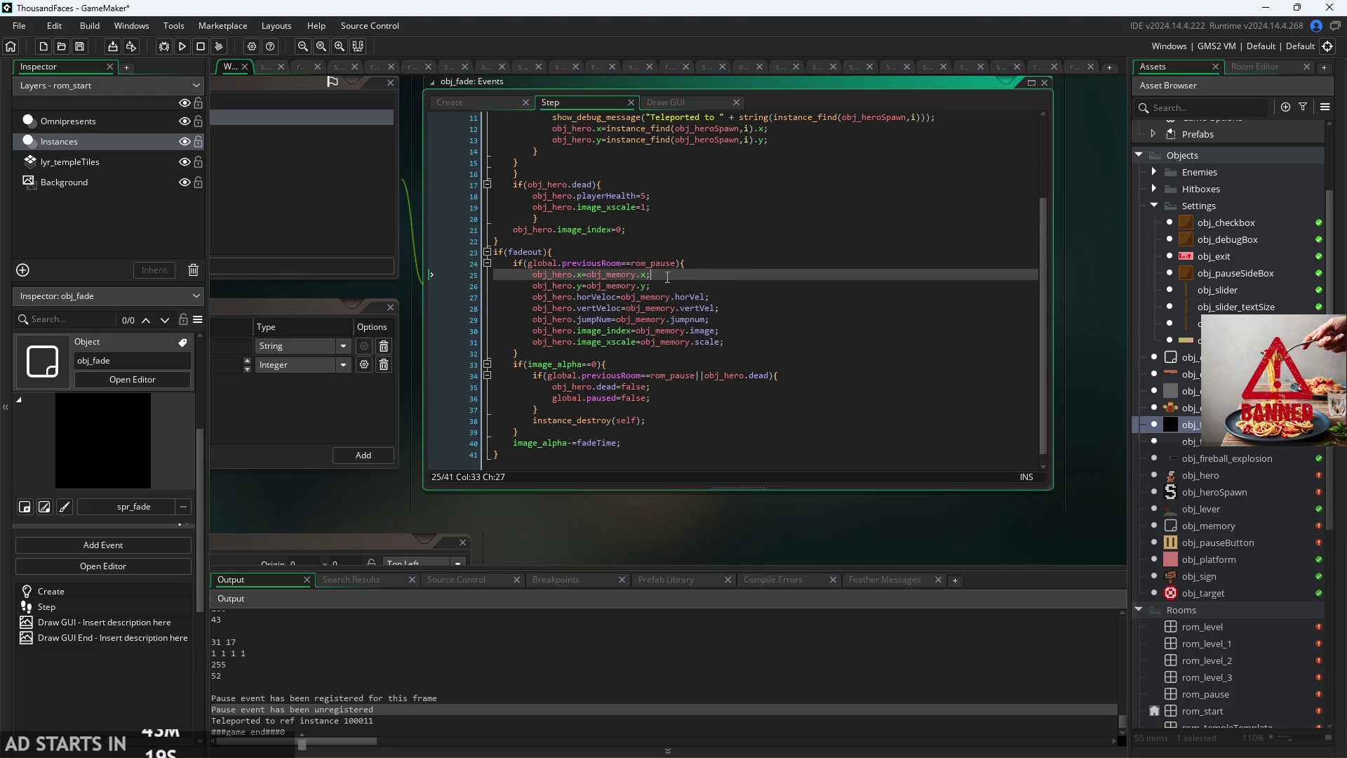
pyautogui.moveTo(725, 341); pyautogui.dragTo(384, 273)
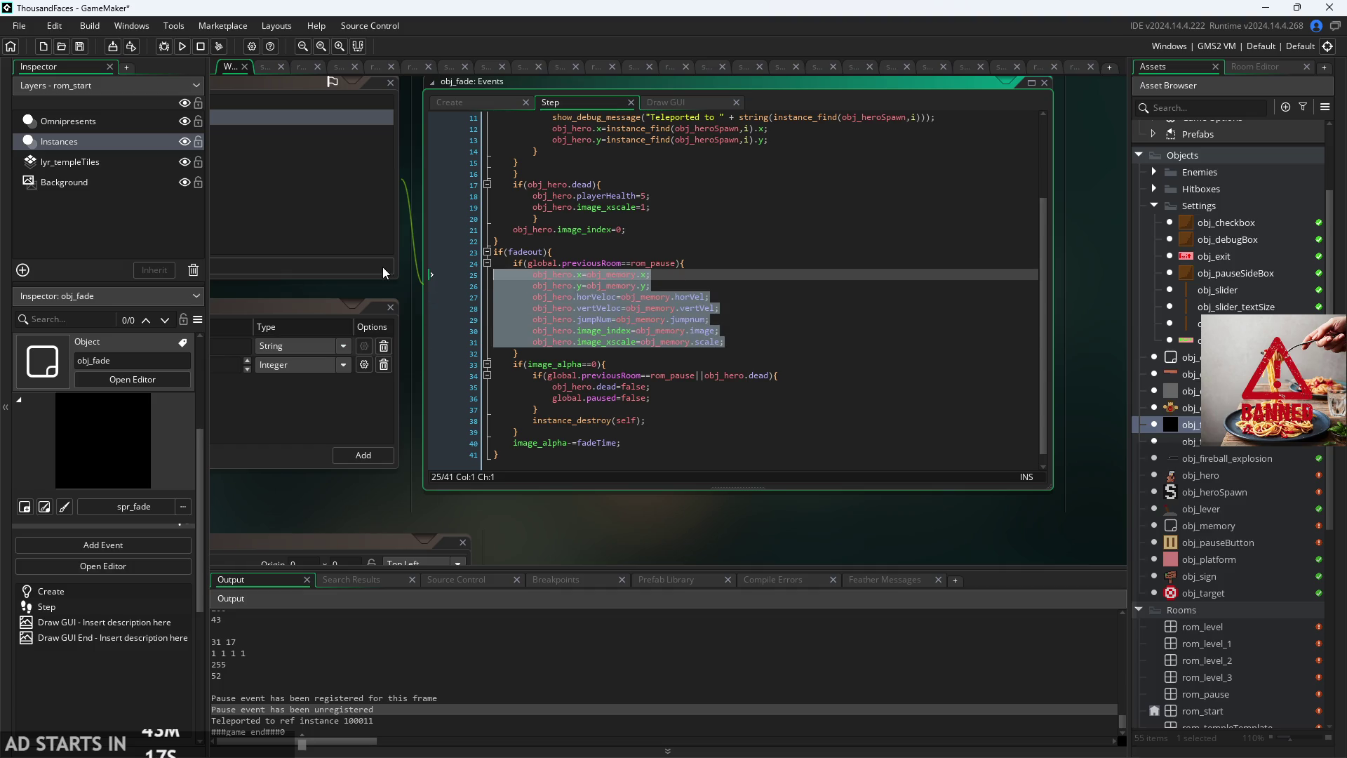
pyautogui.click(782, 275)
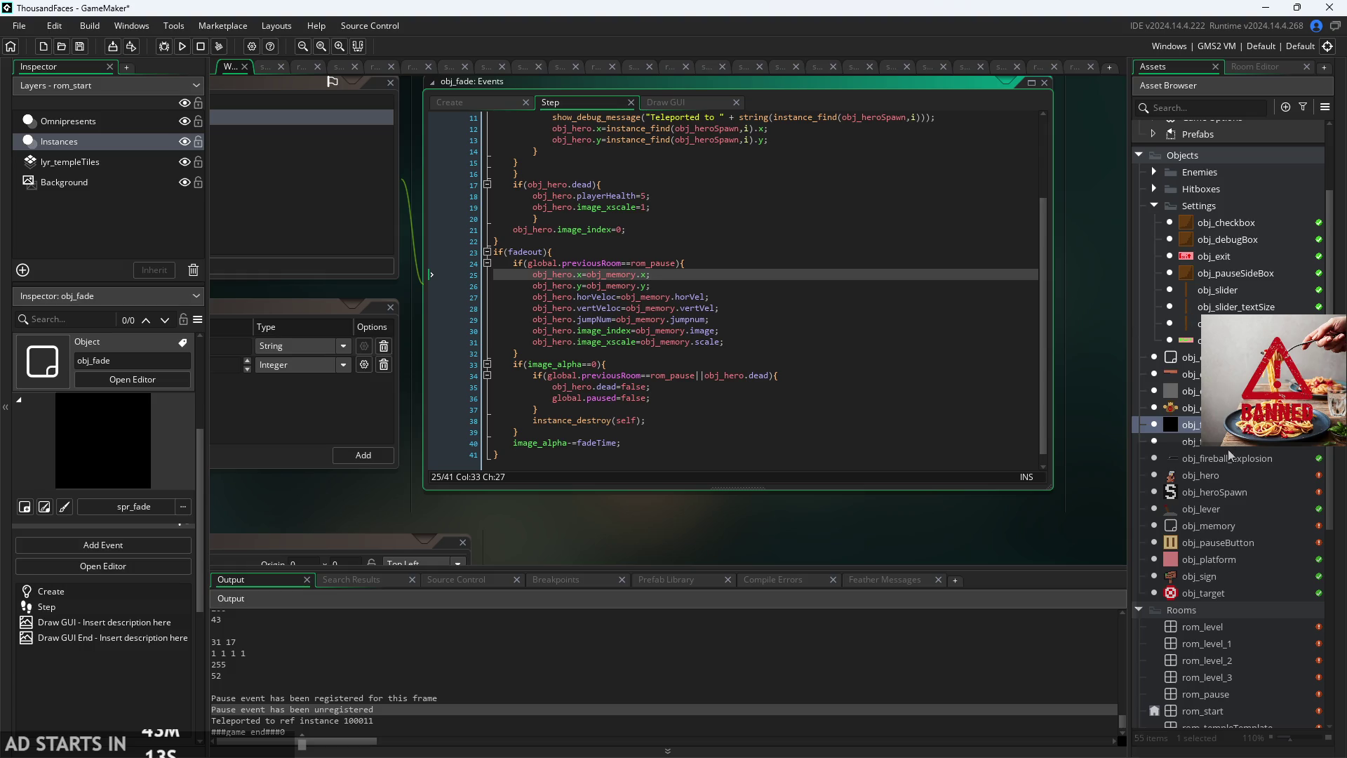
pyautogui.scroll(1, 1228, 316)
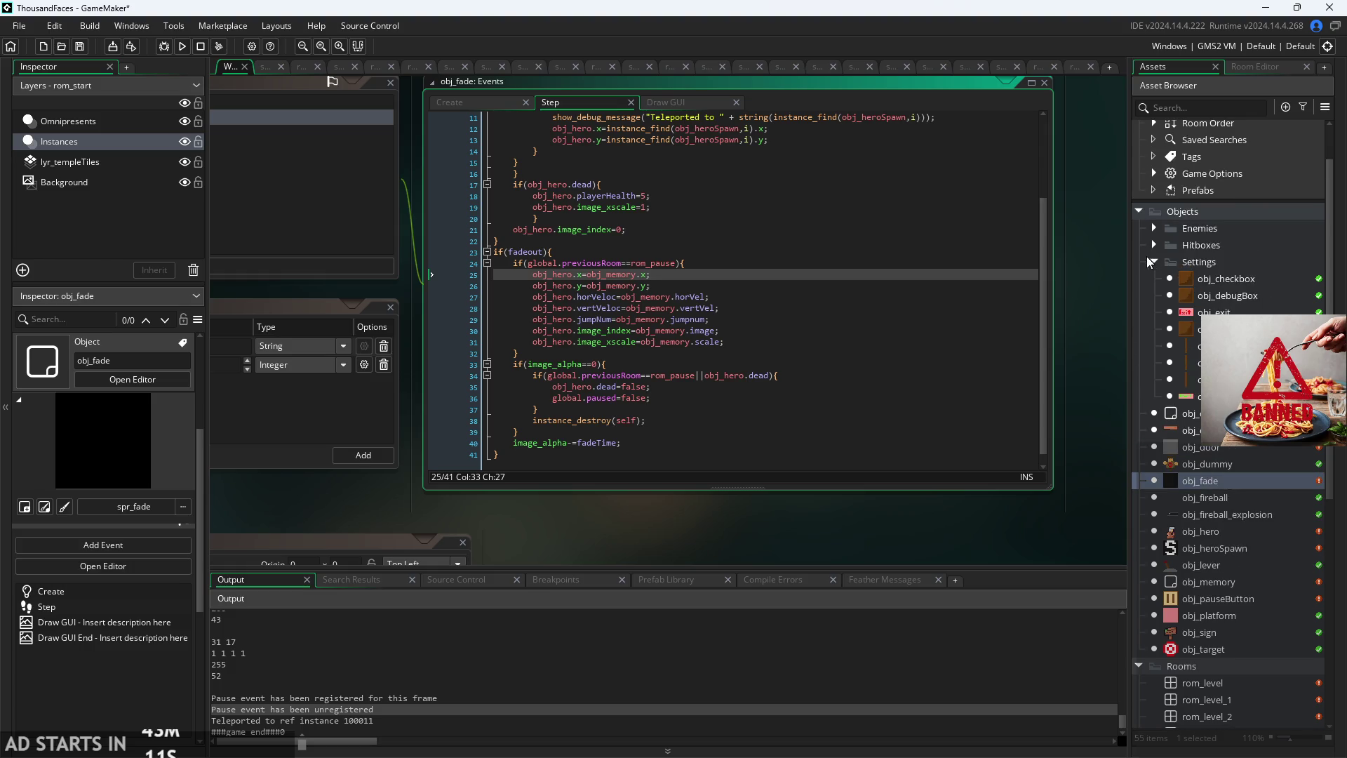
# Step: Open obj_controller's Draw GUI code and look over the x and y debug lines
pyautogui.doubleClick(1154, 415)
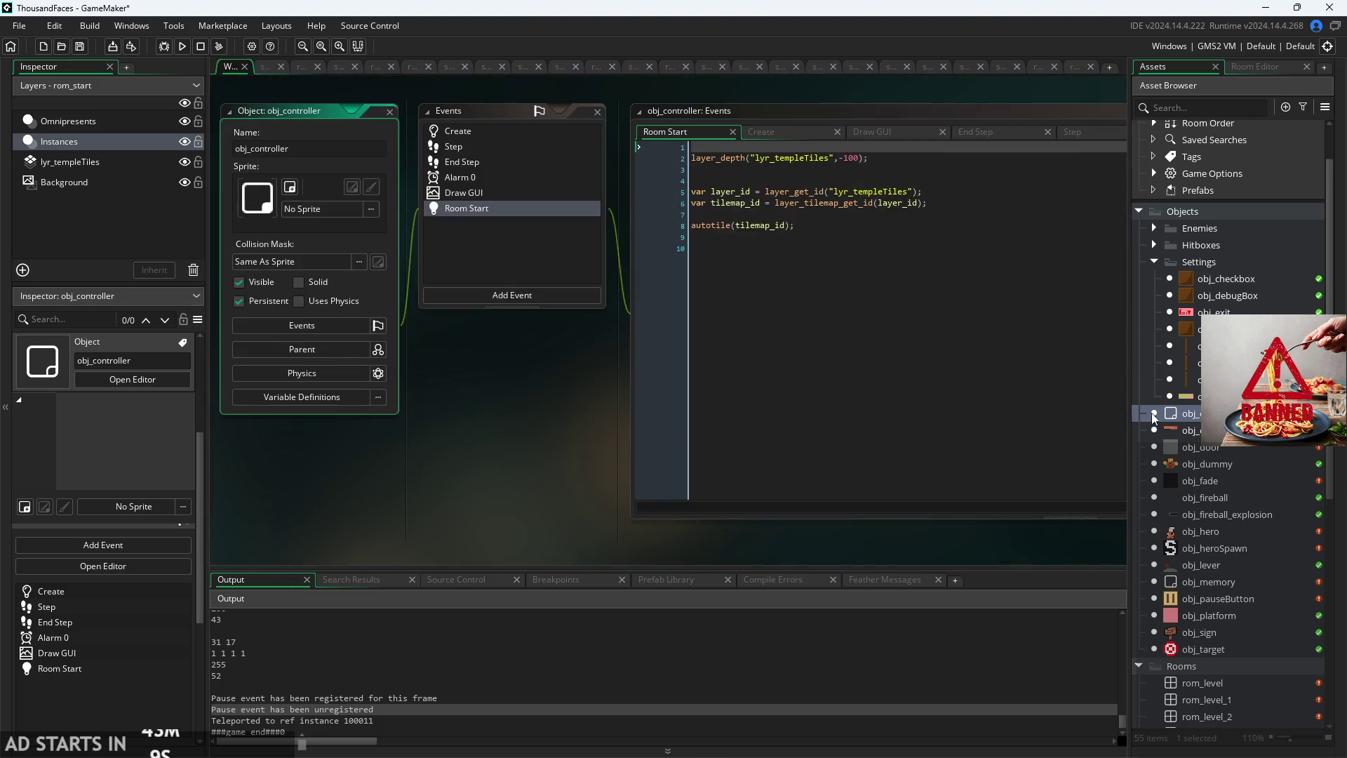
pyautogui.click(654, 404)
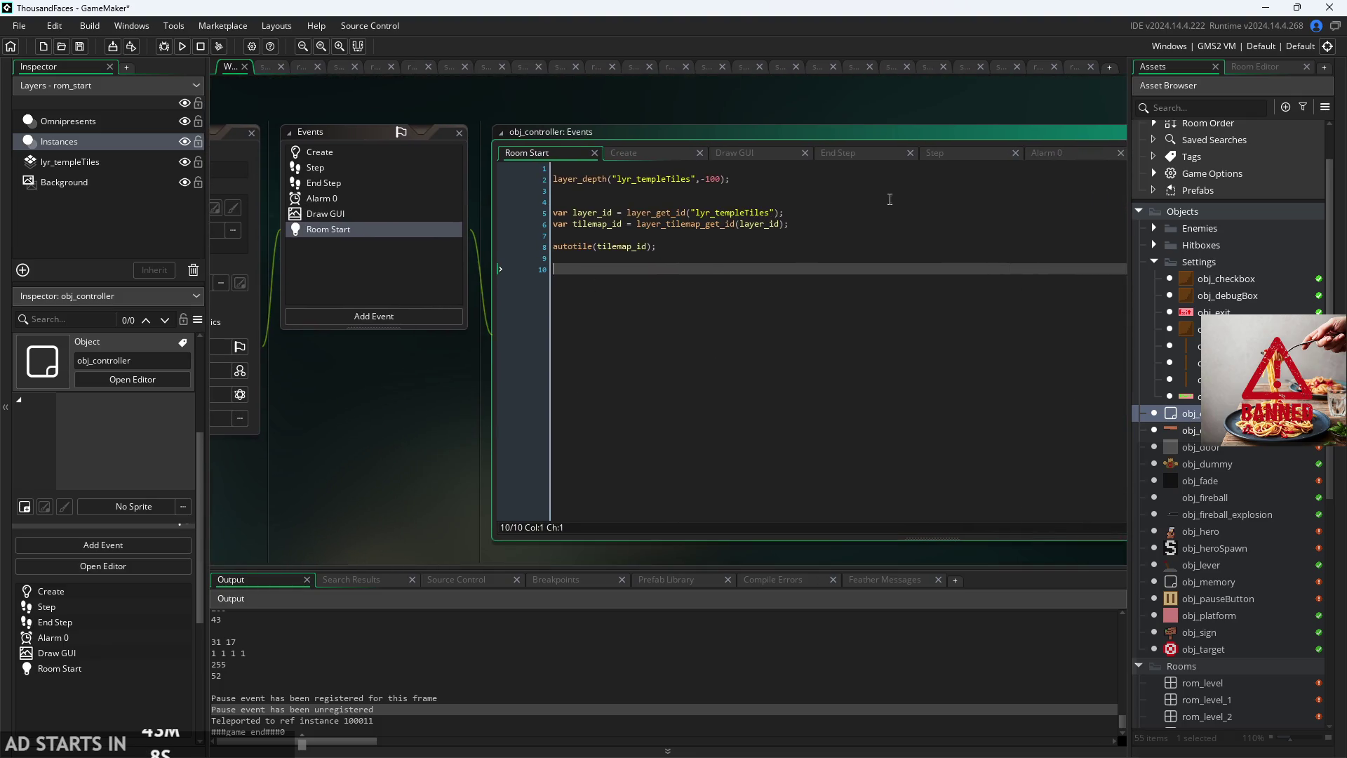
pyautogui.click(755, 153)
pyautogui.scroll(-5, 631, 307)
pyautogui.scroll(-3, 632, 307)
pyautogui.scroll(2, 639, 309)
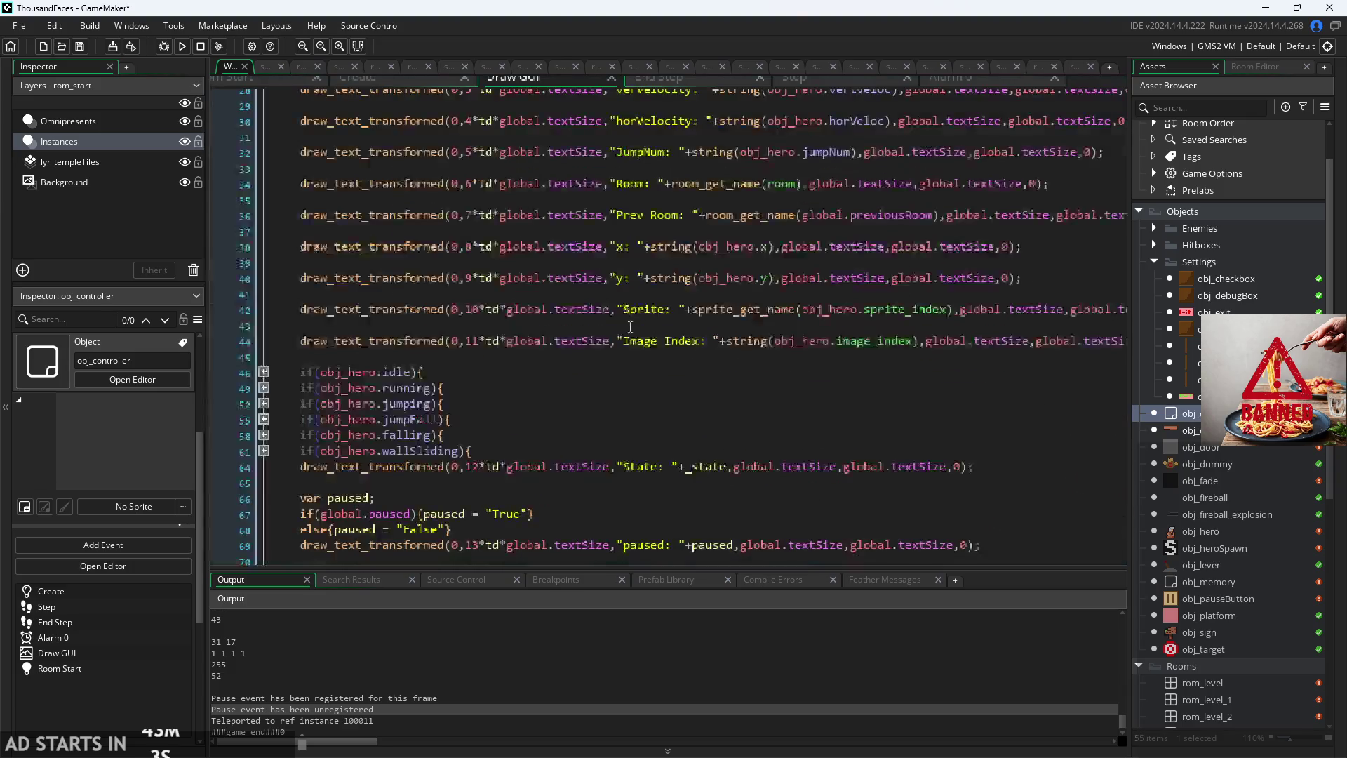
pyautogui.moveTo(987, 280)
pyautogui.mouseDown()
pyautogui.moveTo(449, 277)
pyautogui.moveTo(452, 266)
pyautogui.mouseUp()
pyautogui.click(841, 274)
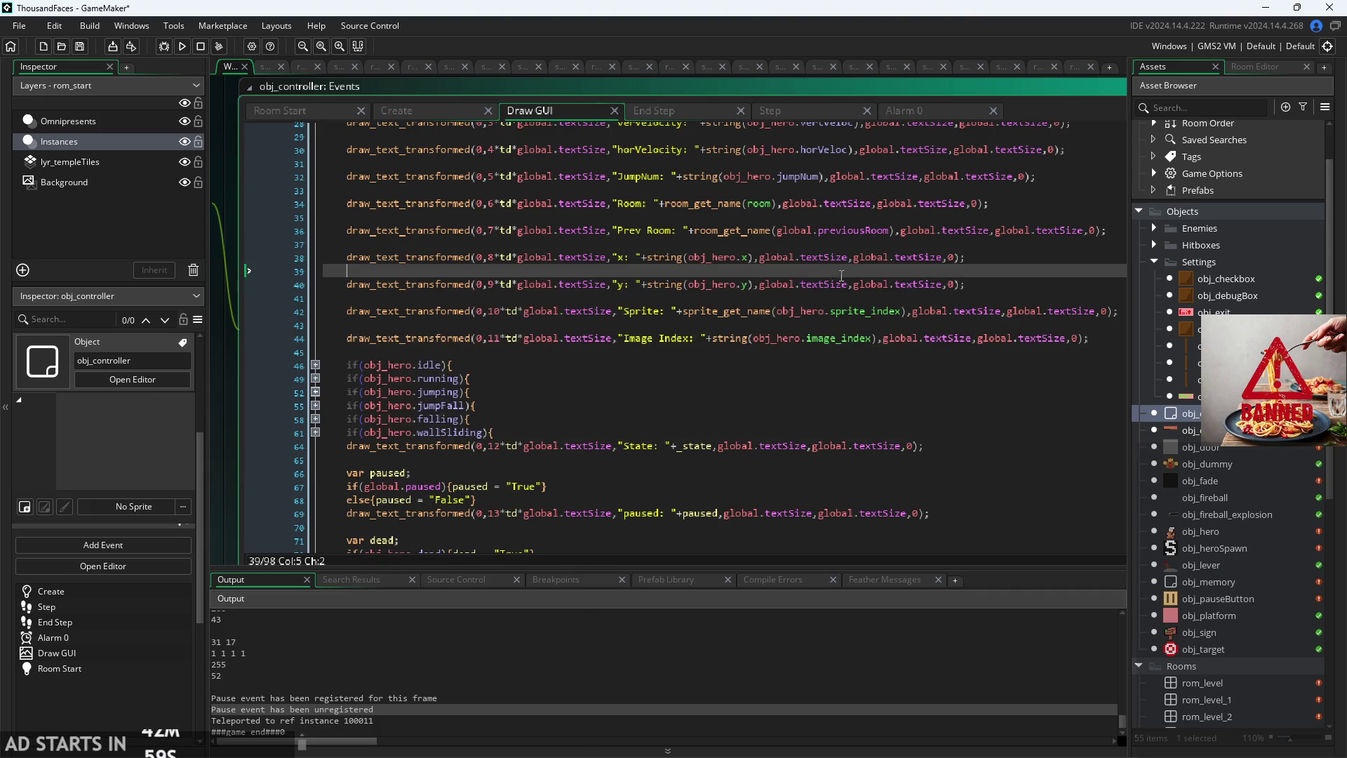
# Step: Add blank lines after the canjump draw_text_transformed debug line
pyautogui.click(907, 326)
pyautogui.scroll(-10, 843, 379)
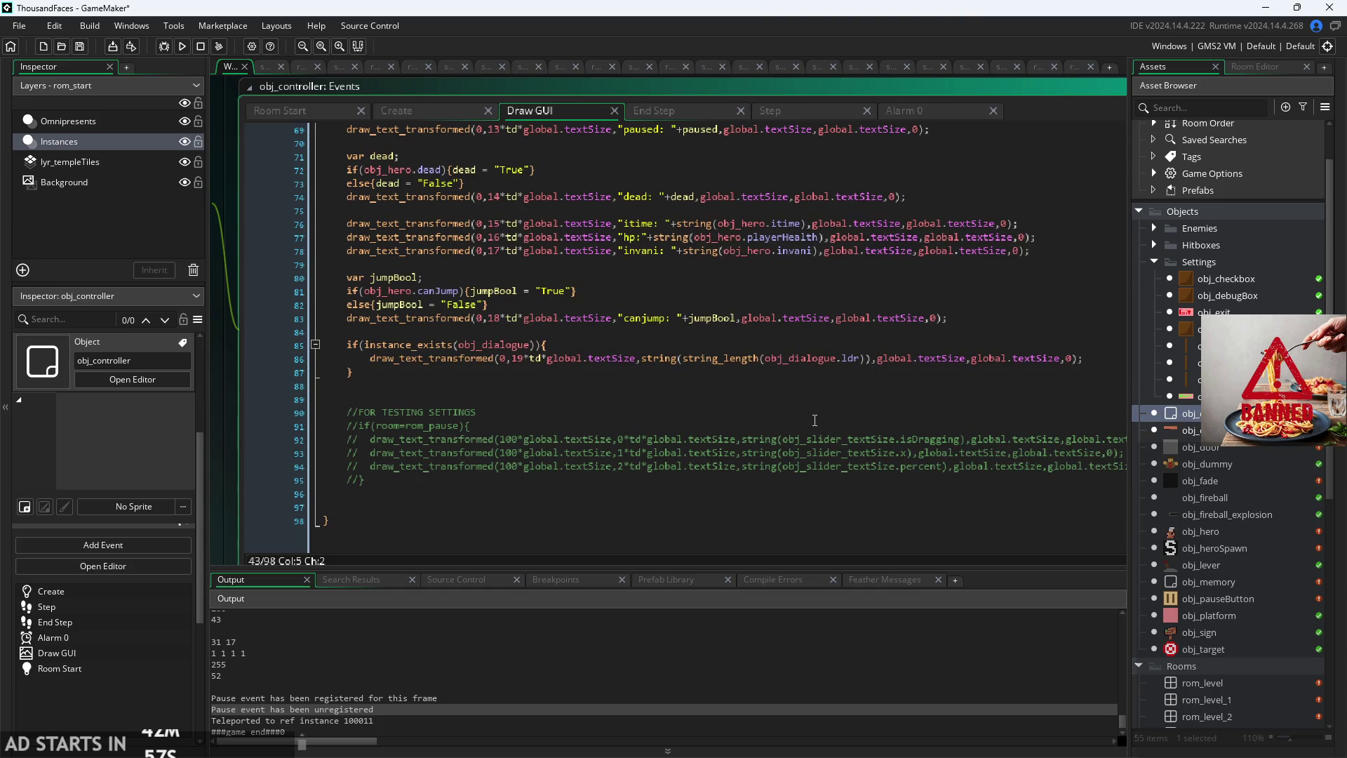
pyautogui.click(879, 363)
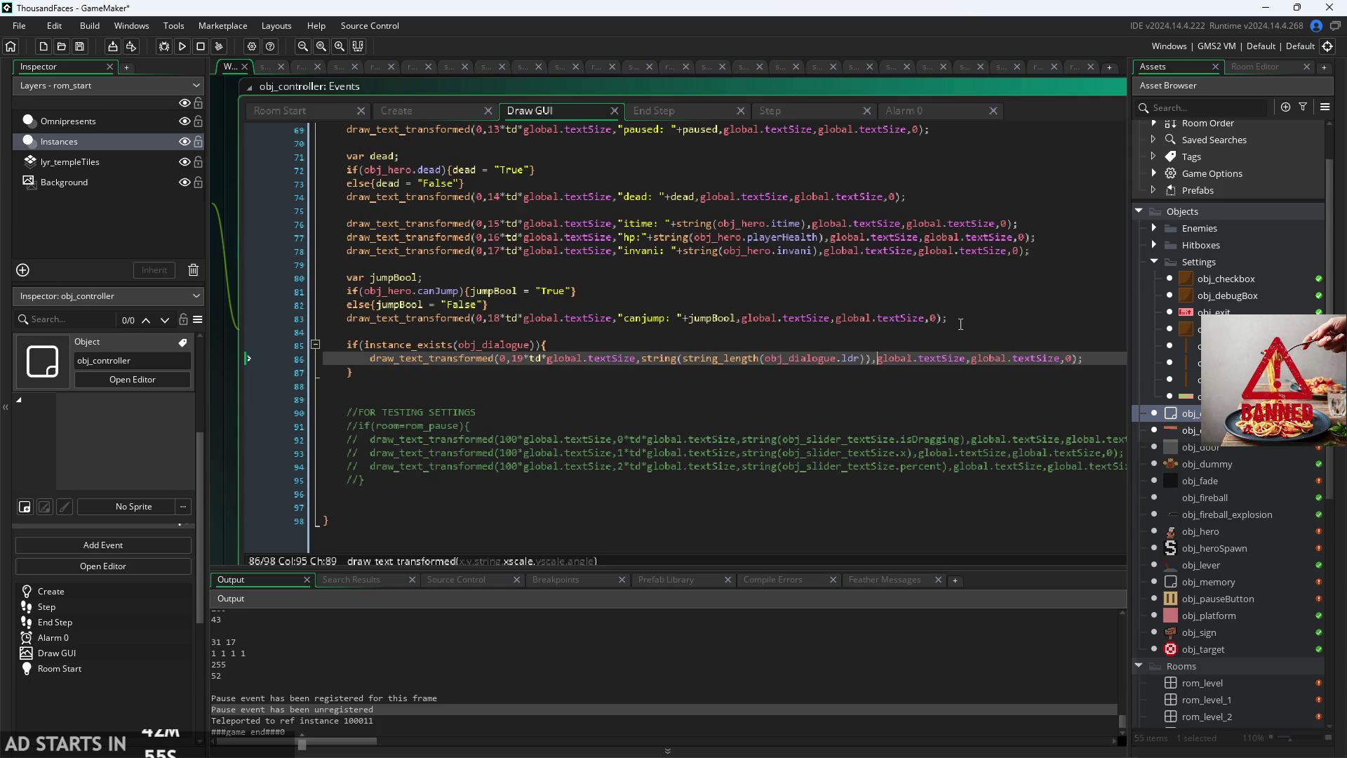
pyautogui.click(920, 370)
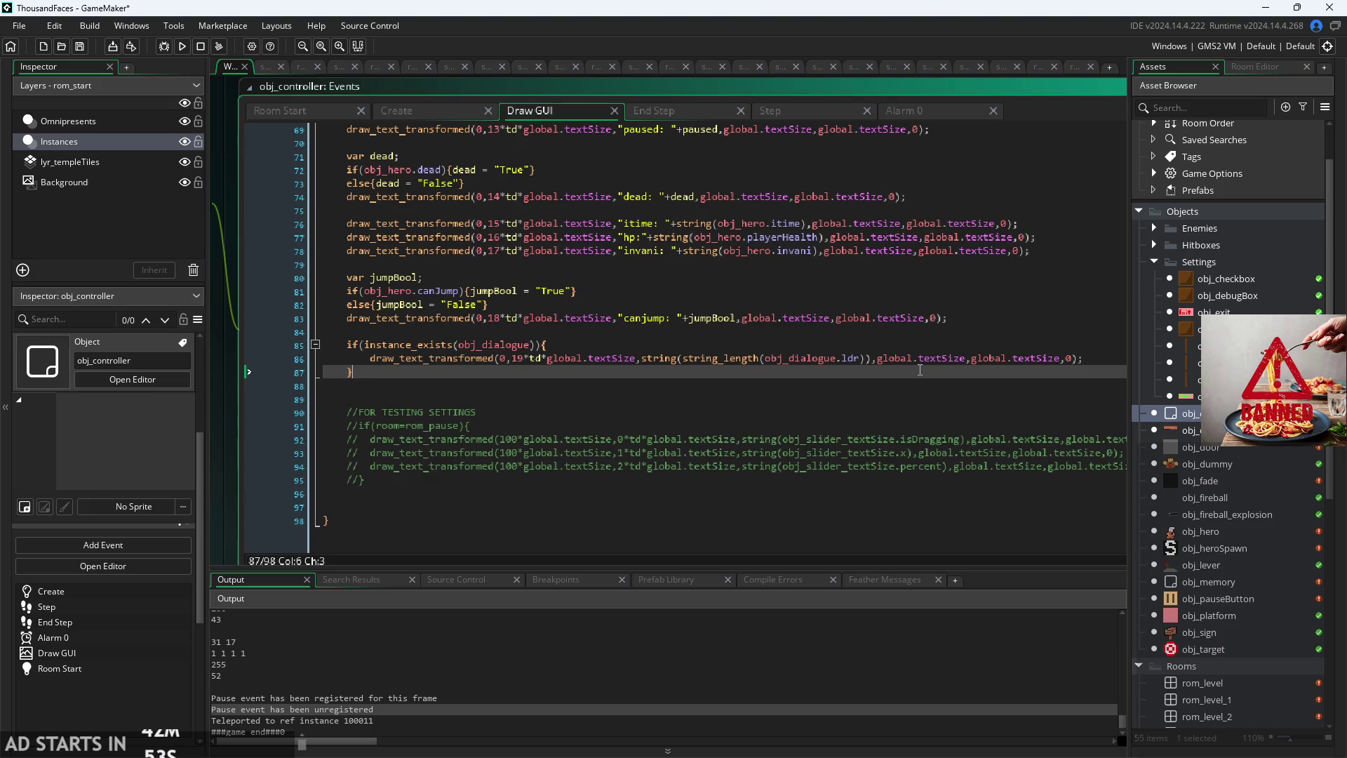
pyautogui.click(989, 317)
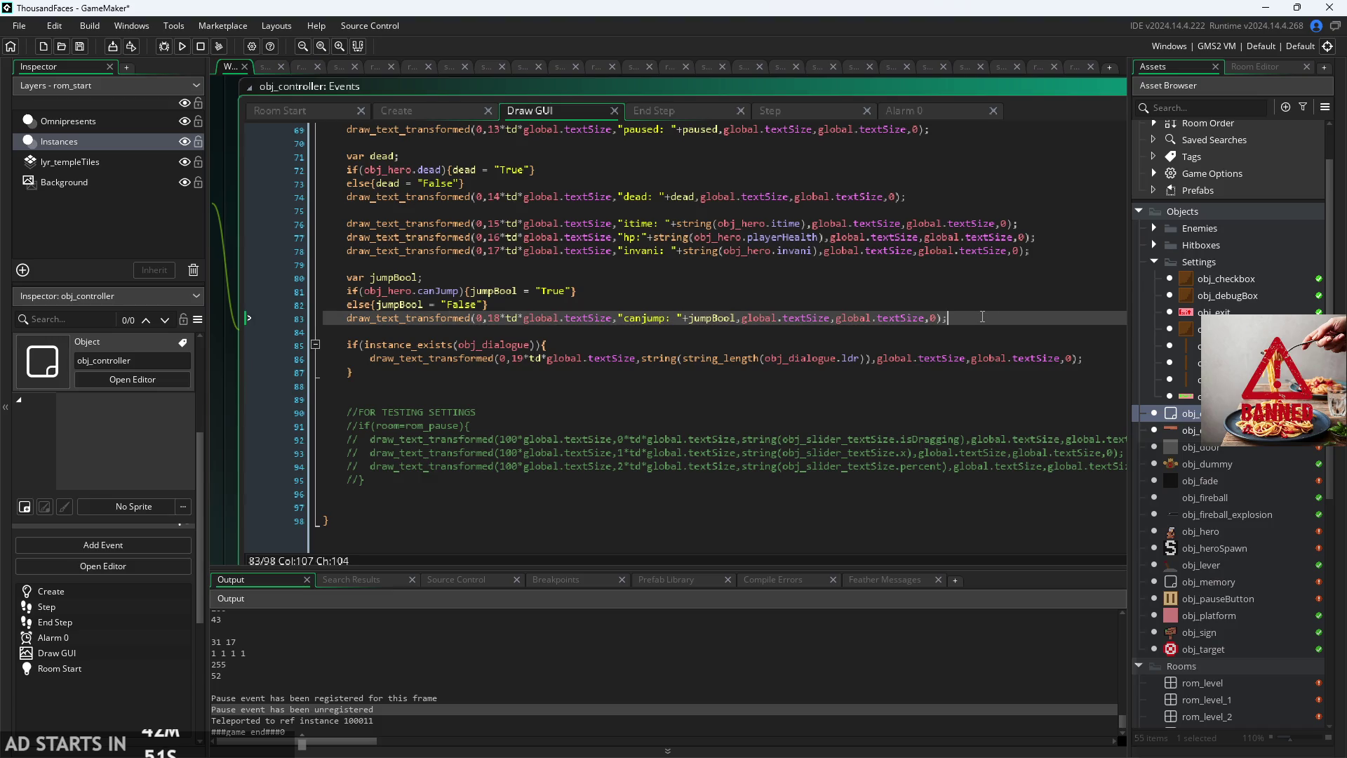
pyautogui.press('Return')
pyautogui.press('Return')
pyautogui.press('Return')
pyautogui.press('Up')
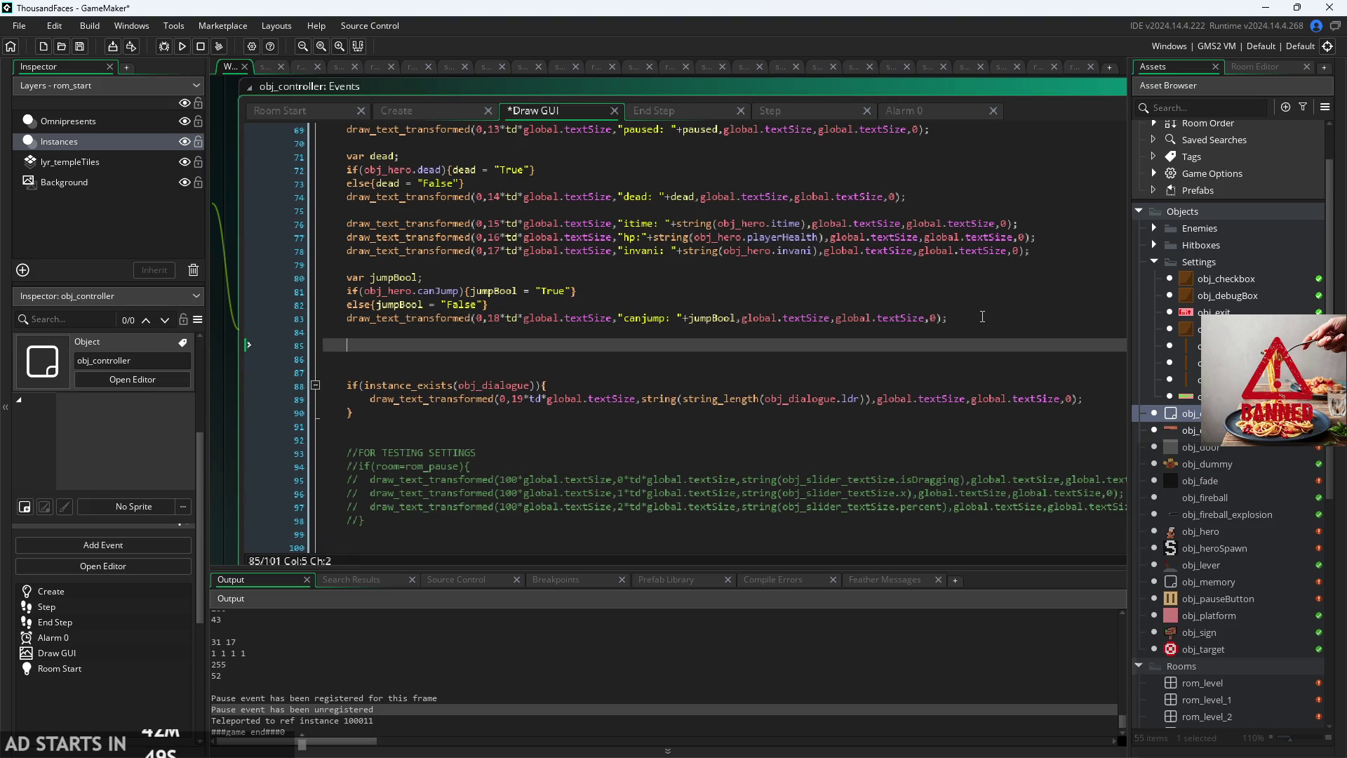
# Step: Copy the canjump debug line and paste it onto blank line 85
pyautogui.press('Up')
pyautogui.press('Up')
pyautogui.press('Up')
pyautogui.press('Down')
pyautogui.press('Down')
pyautogui.hotkey('shift', 'Down')
pyautogui.hotkey('shift', 'Down')
pyautogui.hotkey('shift', 'Down')
pyautogui.hotkey('ctrl', 'c')
pyautogui.click(1013, 318)
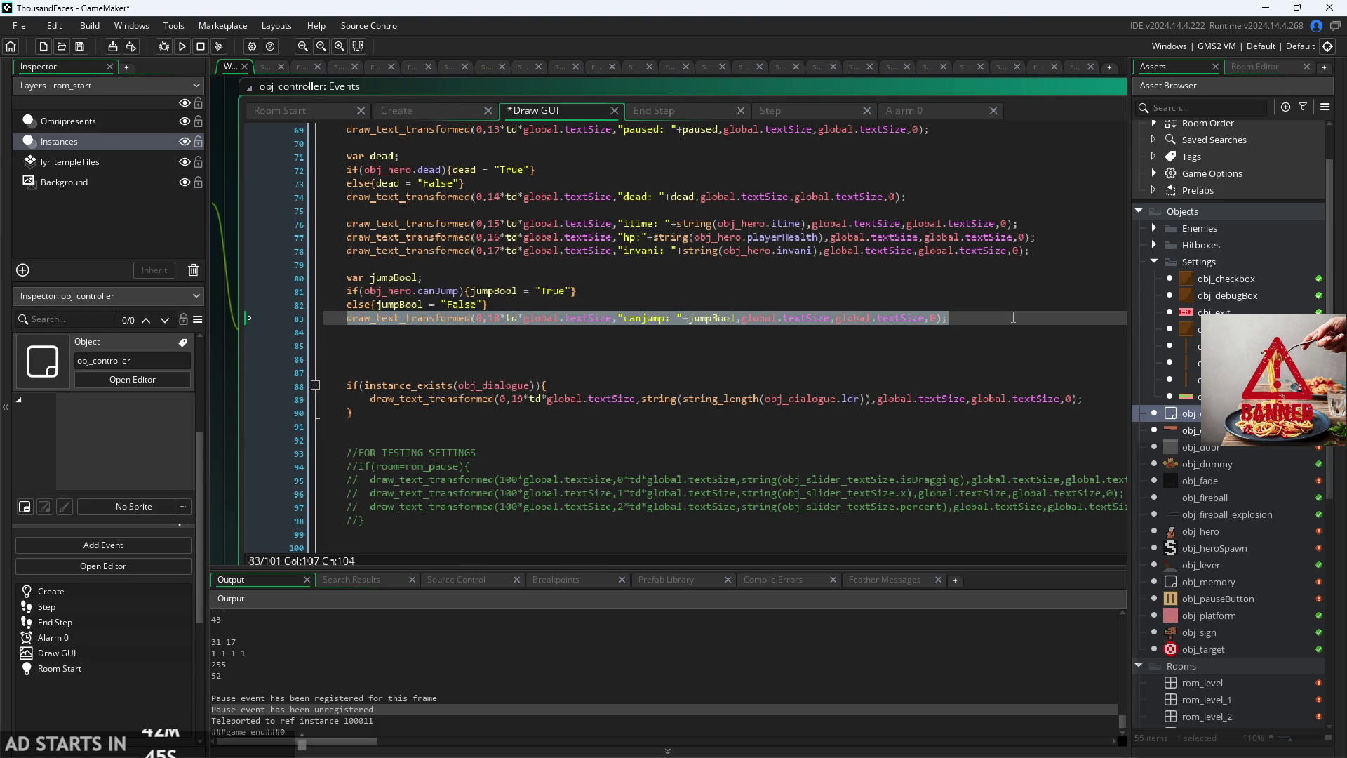
pyautogui.click(887, 346)
pyautogui.hotkey('ctrl', 'v')
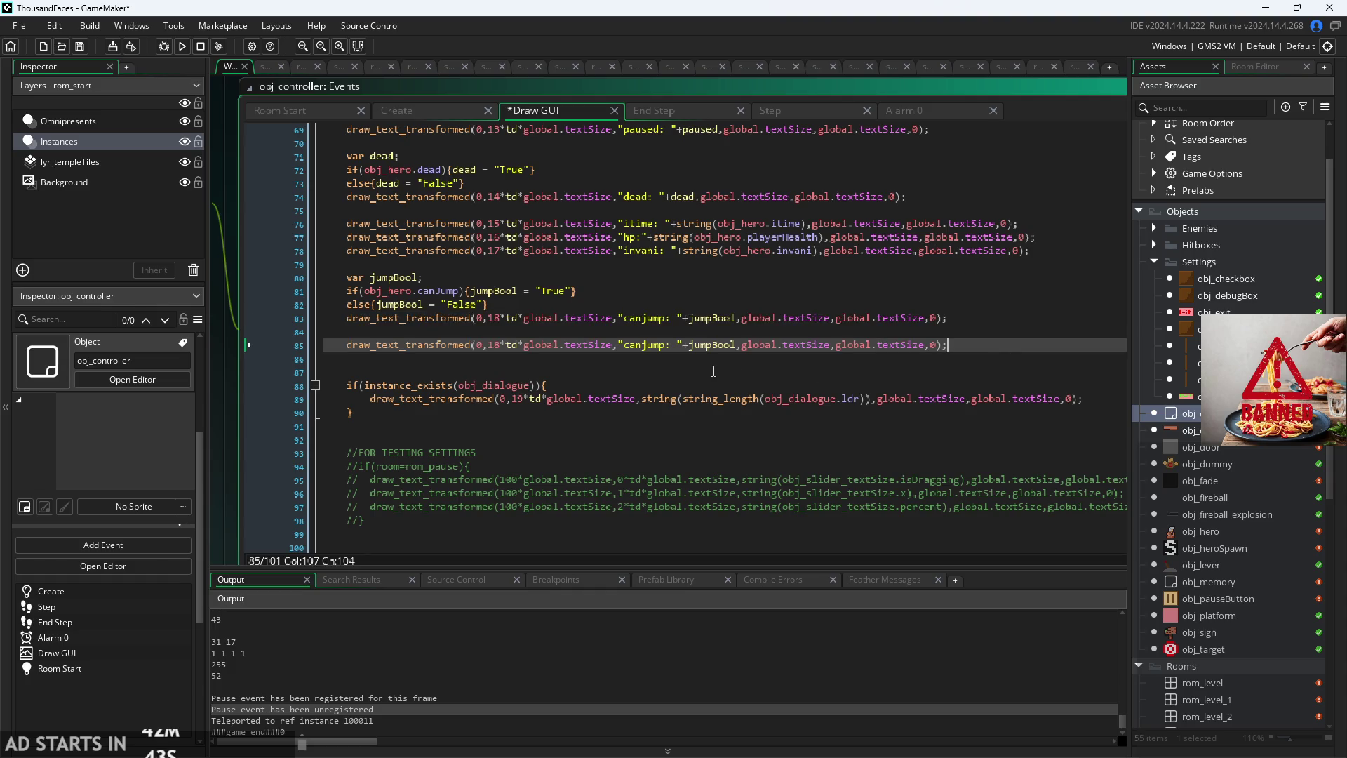
# Step: Turn the copy into a Memx line showing string(obj_memory.x) on row 19
pyautogui.scroll(3, 707, 370)
pyautogui.doubleClick(650, 338)
pyautogui.write('Memx')
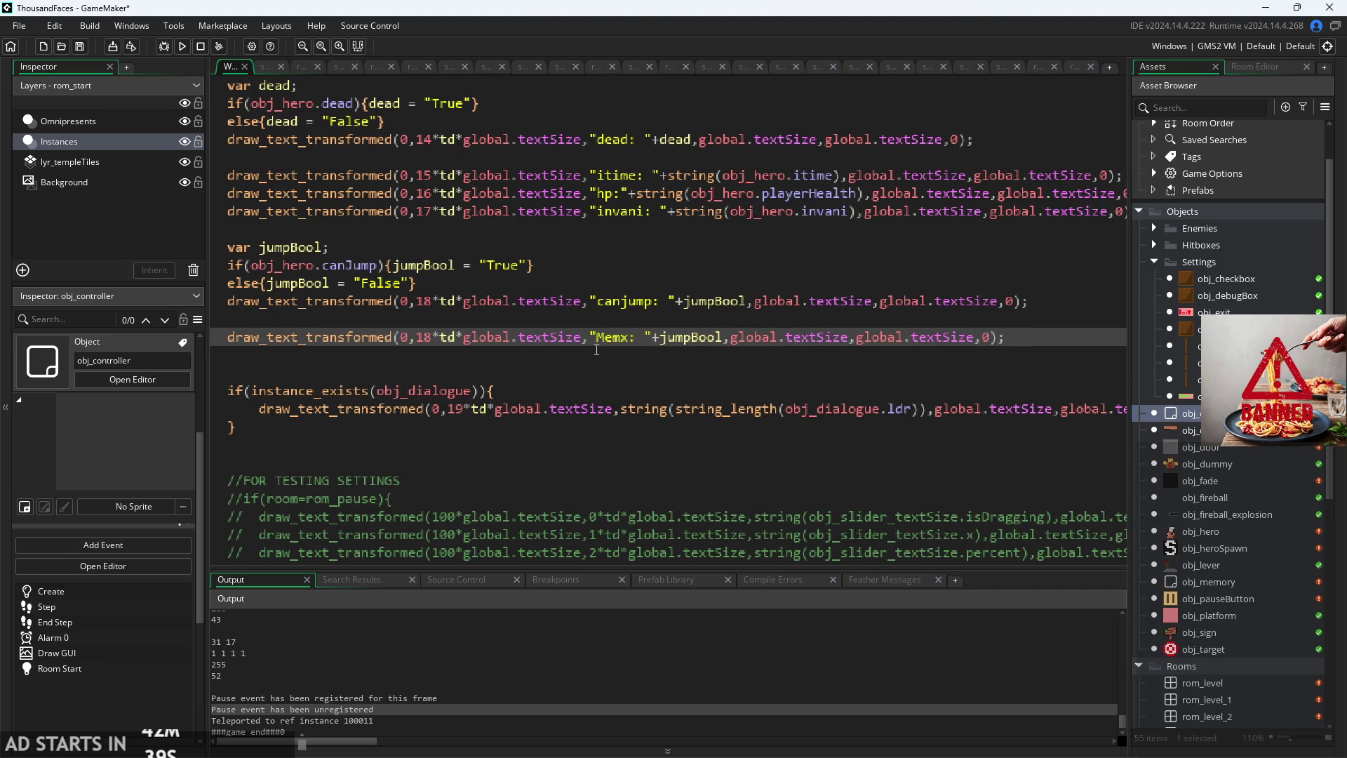
pyautogui.doubleClick(719, 341)
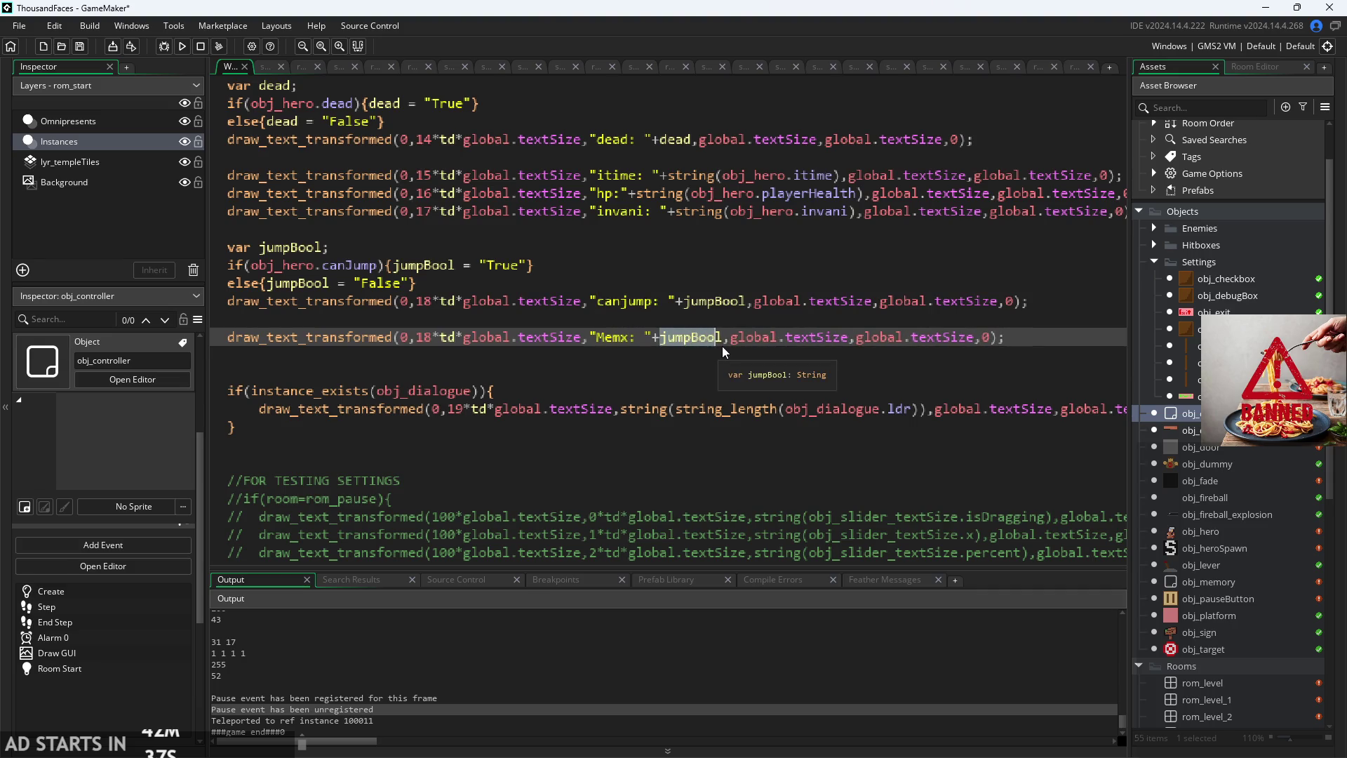
pyautogui.write('string')
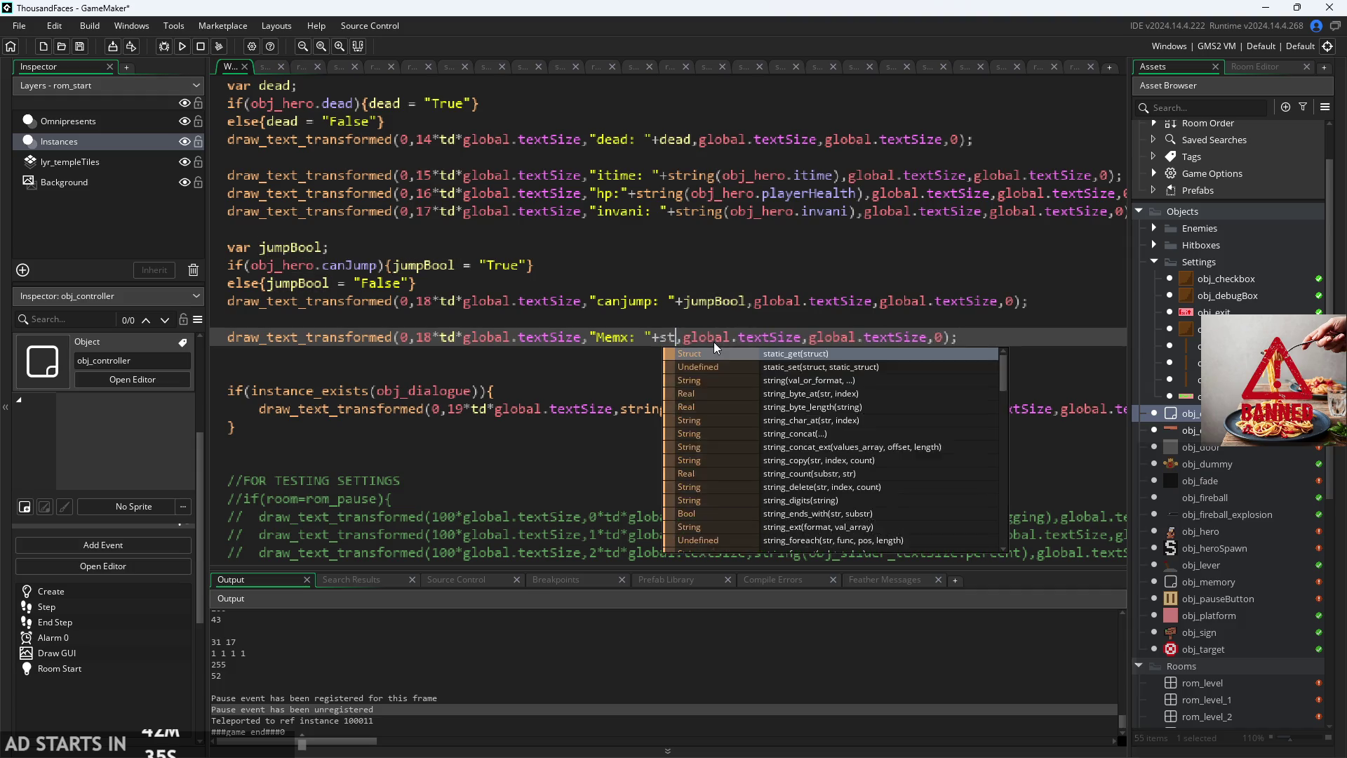
pyautogui.write('()')
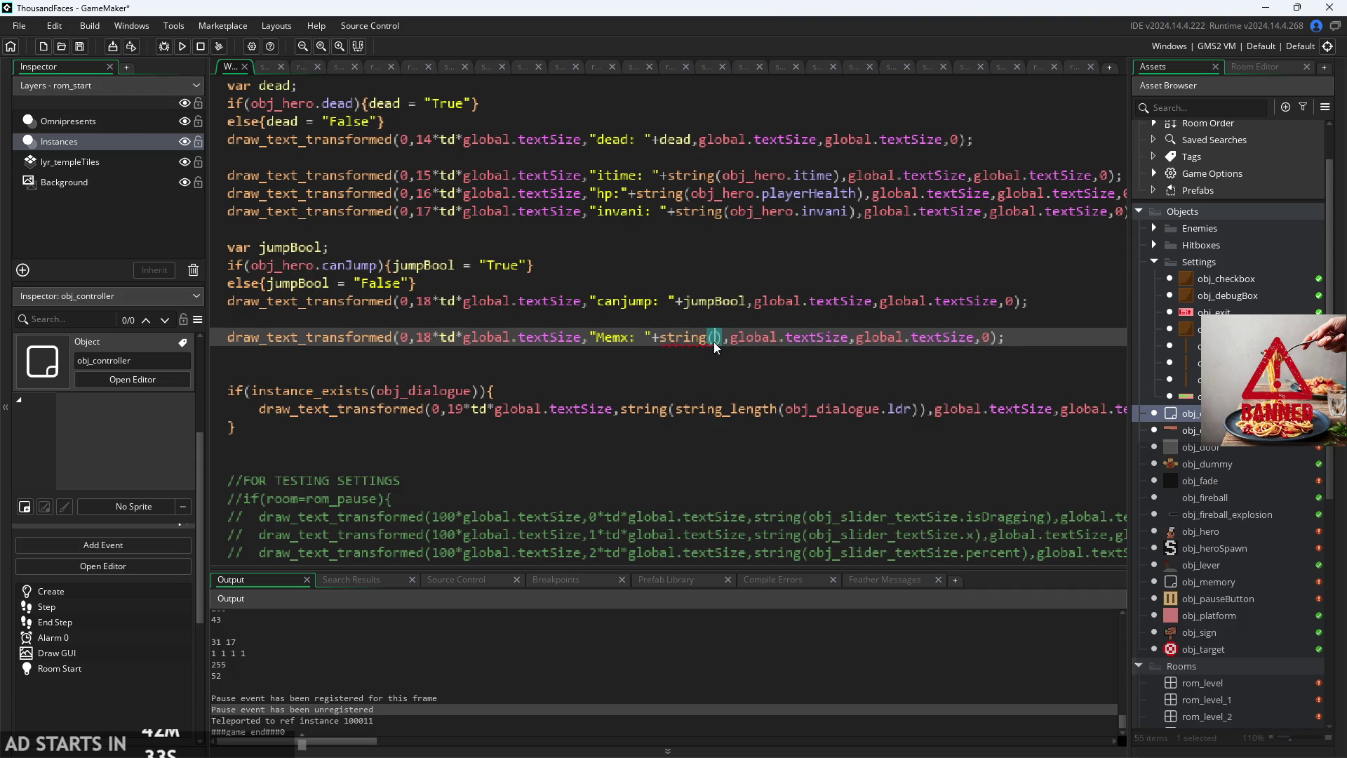
pyautogui.write('obj_m')
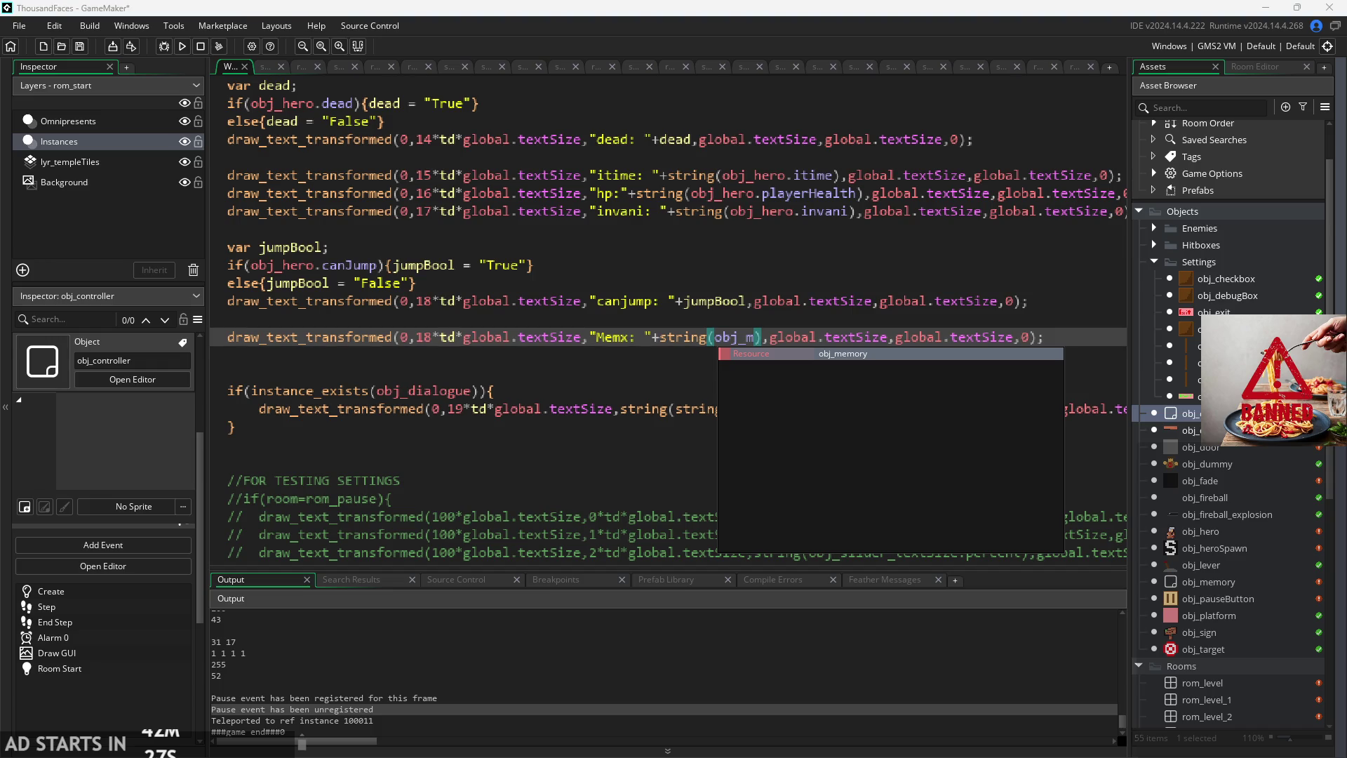
pyautogui.click(903, 359)
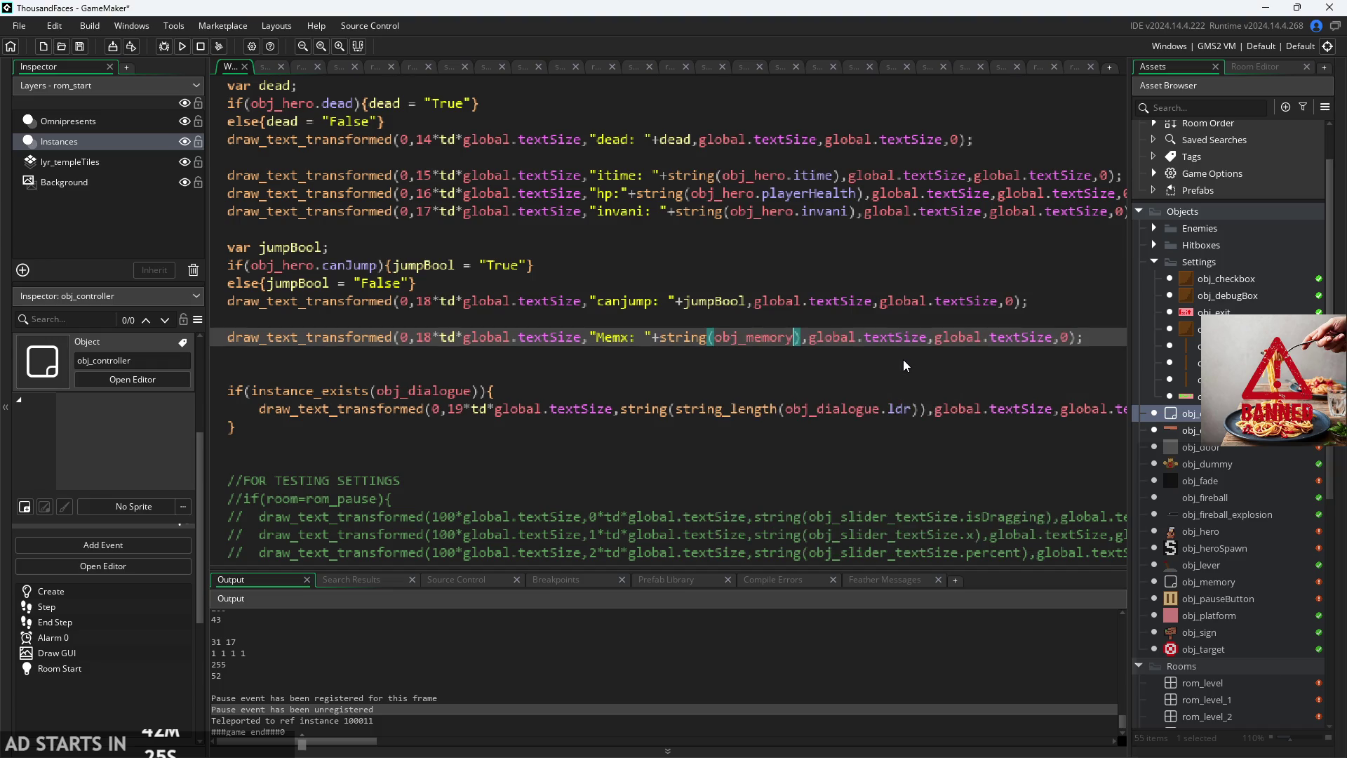
pyautogui.write('.x')
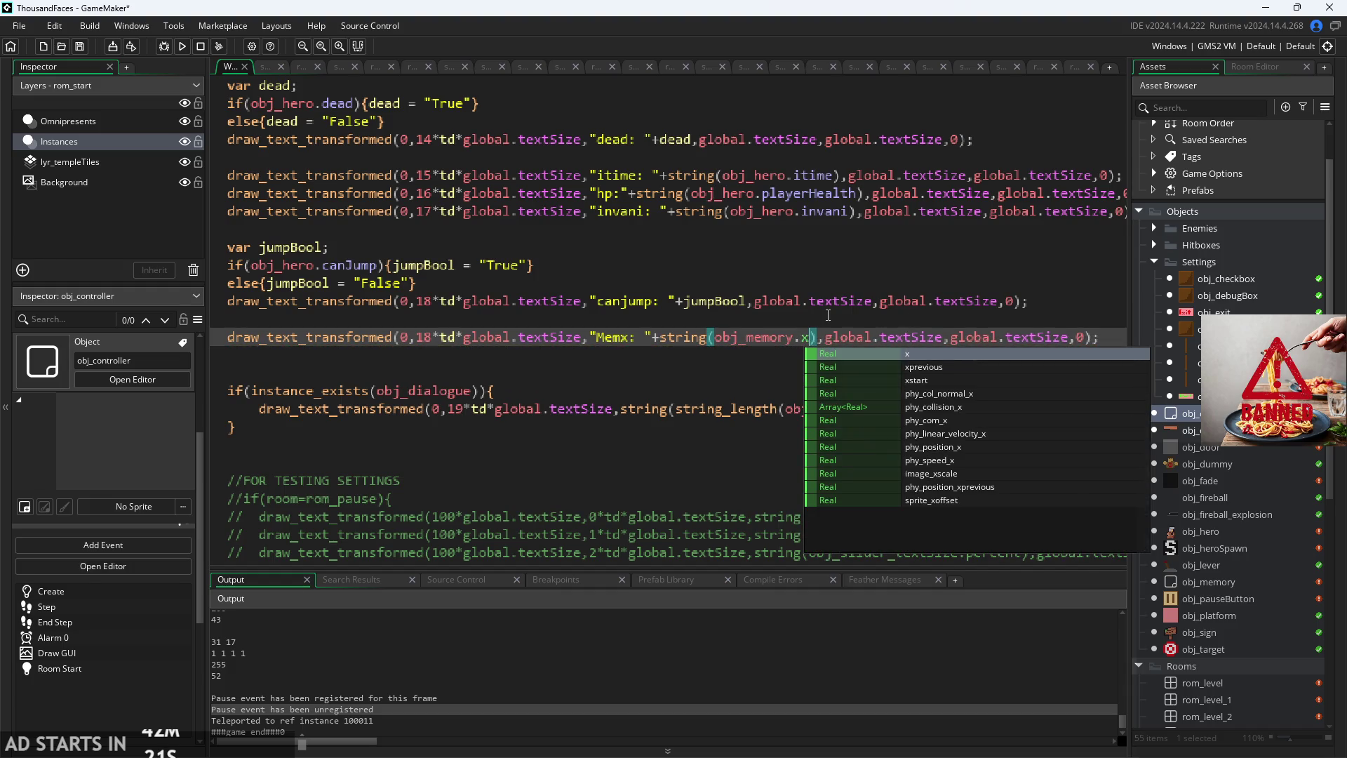
pyautogui.scroll(-2, 903, 360)
pyautogui.click(452, 322)
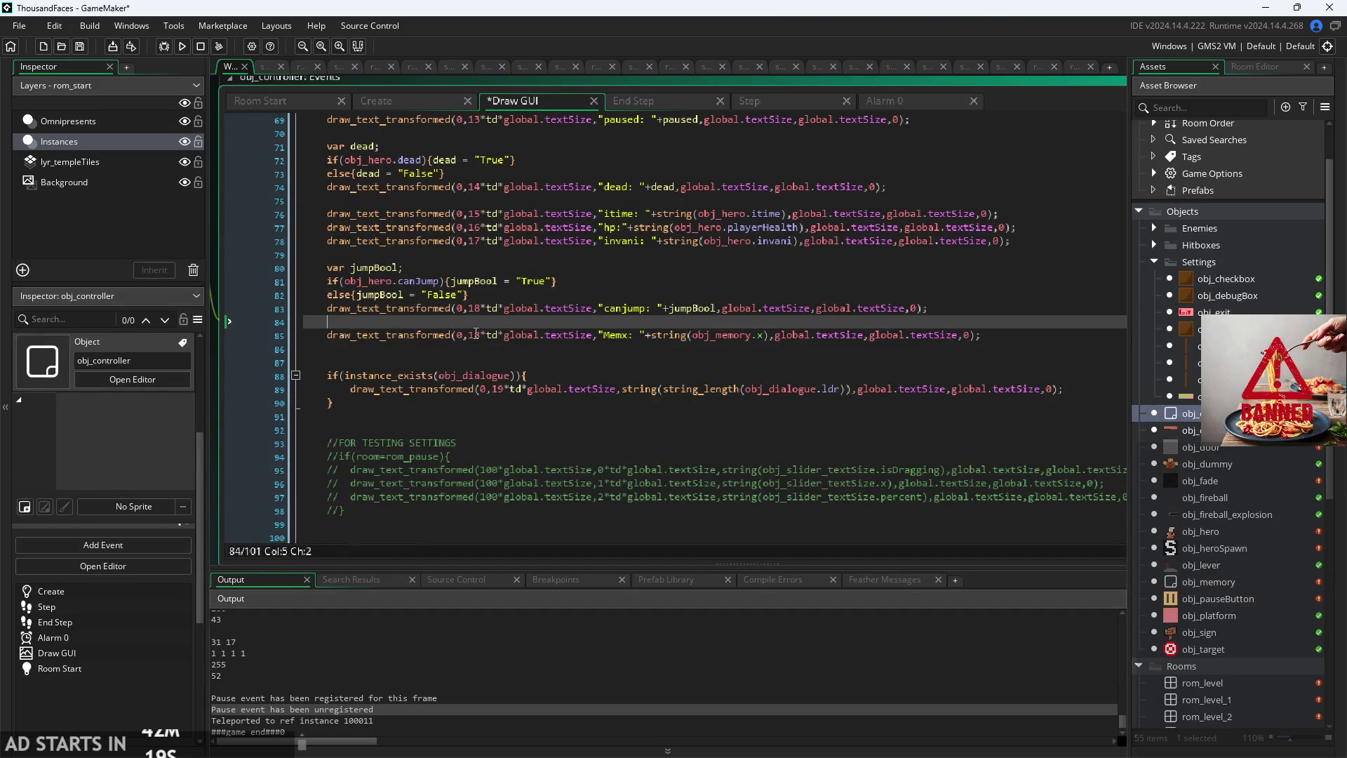
pyautogui.click(478, 335)
pyautogui.press('Delete')
pyautogui.write('9')
# Step: Duplicate it as a Memy line showing obj_memory.y on row 20, then save
pyautogui.moveTo(1052, 337); pyautogui.dragTo(330, 334)
pyautogui.hotkey('ctrl', 'c')
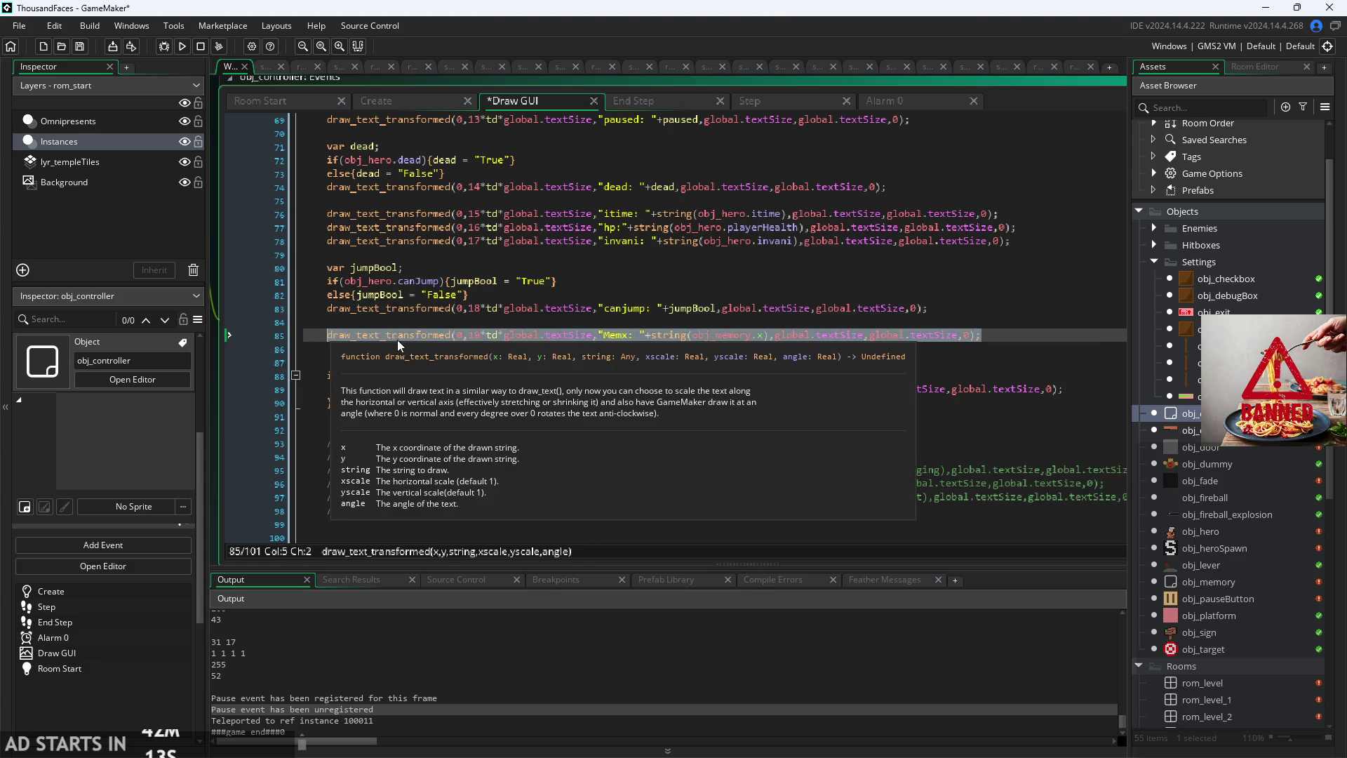
pyautogui.click(405, 350)
pyautogui.hotkey('ctrl', 'v')
pyautogui.click(749, 349)
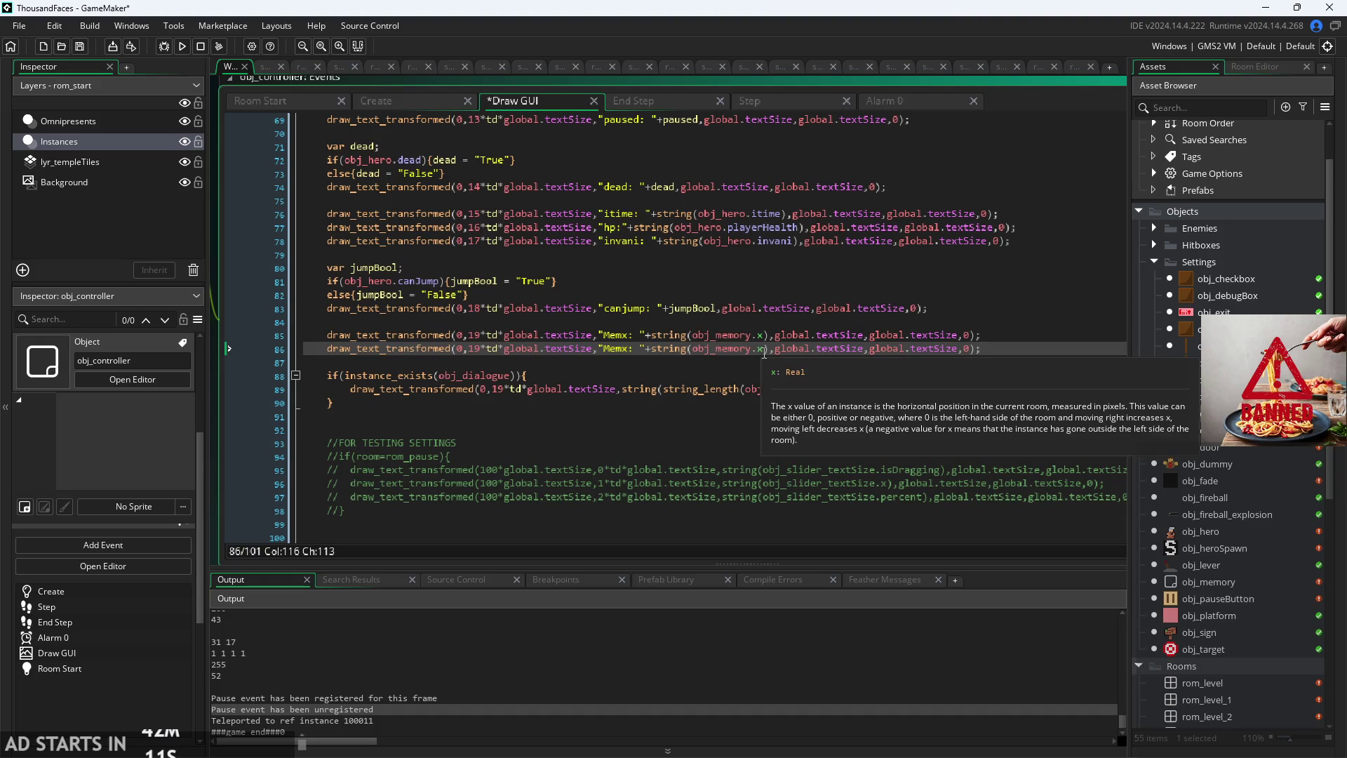
pyautogui.press('BackSpace')
pyautogui.write('y')
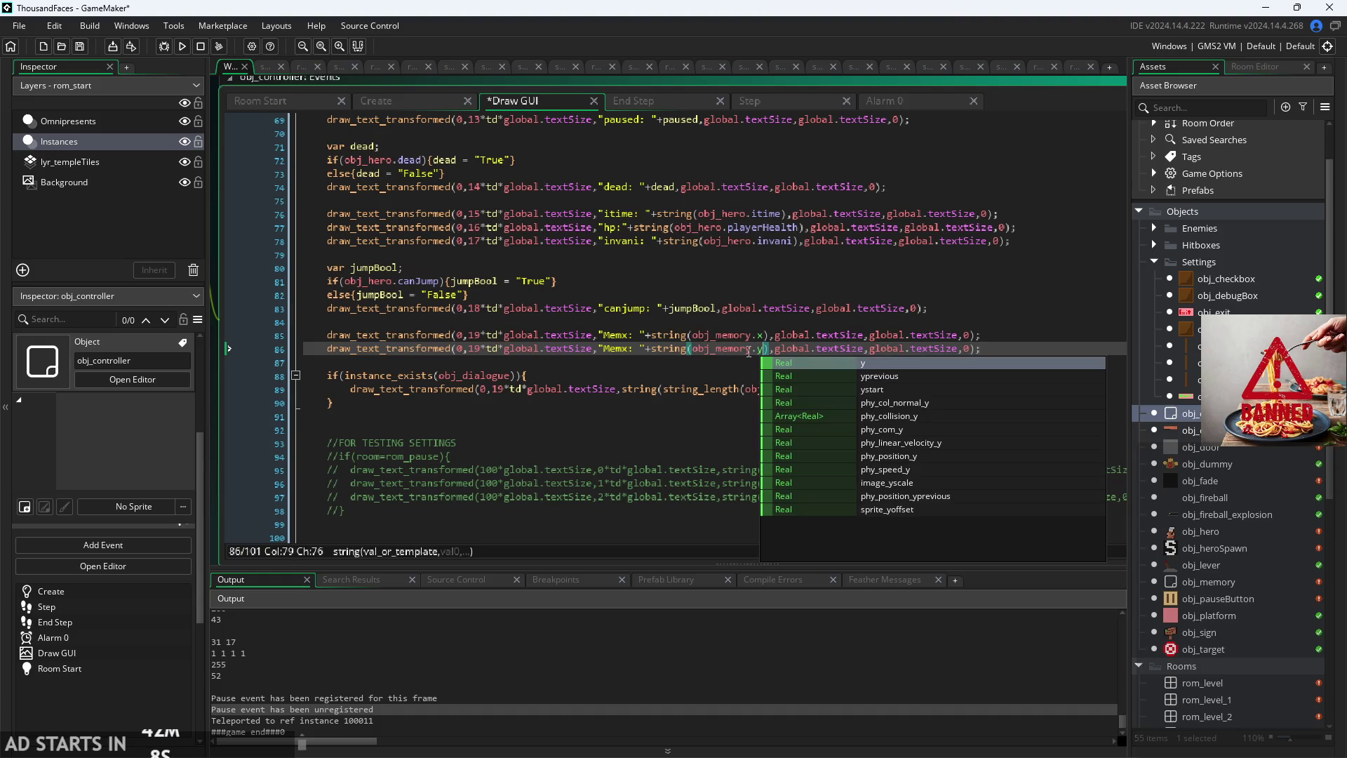
pyautogui.press('Left')
pyautogui.press('Left')
pyautogui.press('Left')
pyautogui.press('Left')
pyautogui.press('Left')
pyautogui.press('Left')
pyautogui.press('BackSpace')
pyautogui.write('y')
pyautogui.press('Left')
pyautogui.press('Left')
pyautogui.press('Left')
pyautogui.press('BackSpace')
pyautogui.press('BackSpace')
pyautogui.write('20')
pyautogui.hotkey('ctrl', 's')
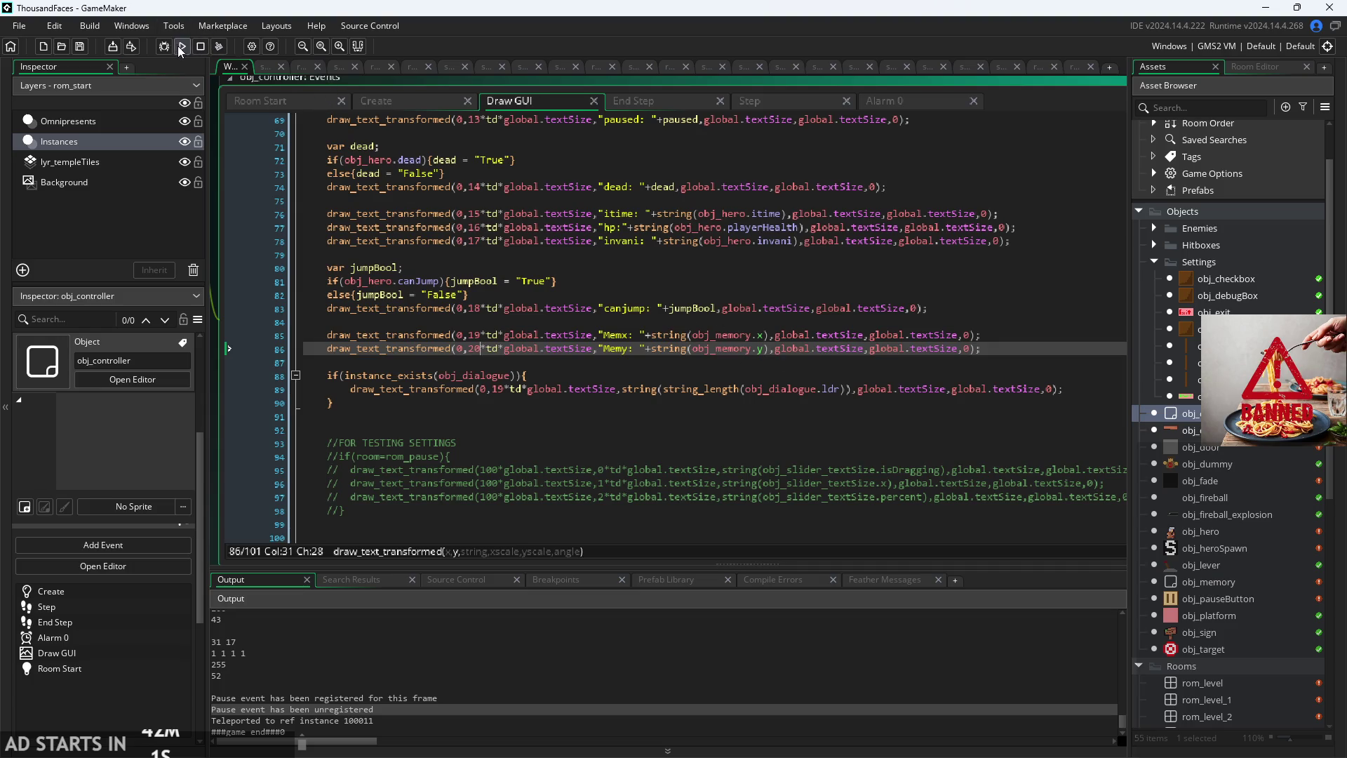
pyautogui.click(180, 45)
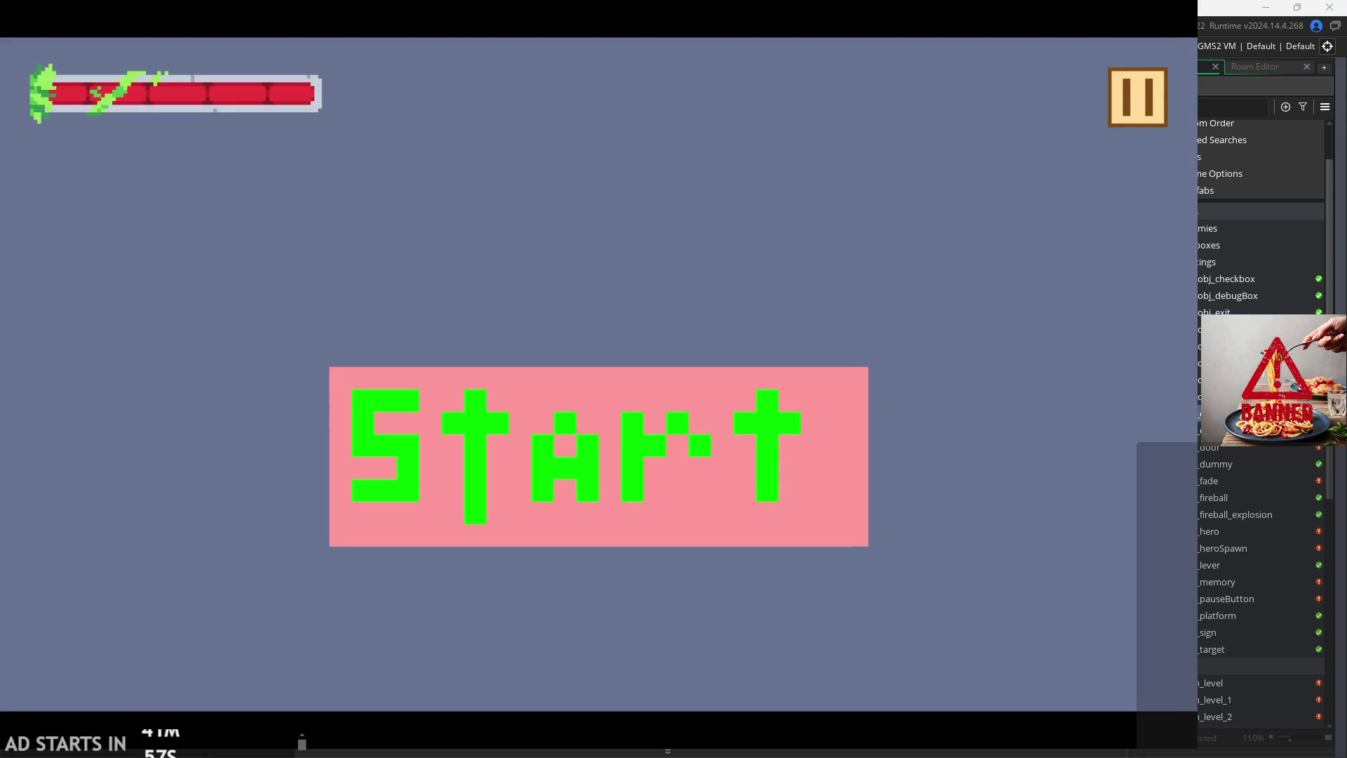
pyautogui.click(1136, 96)
pyautogui.click(240, 217)
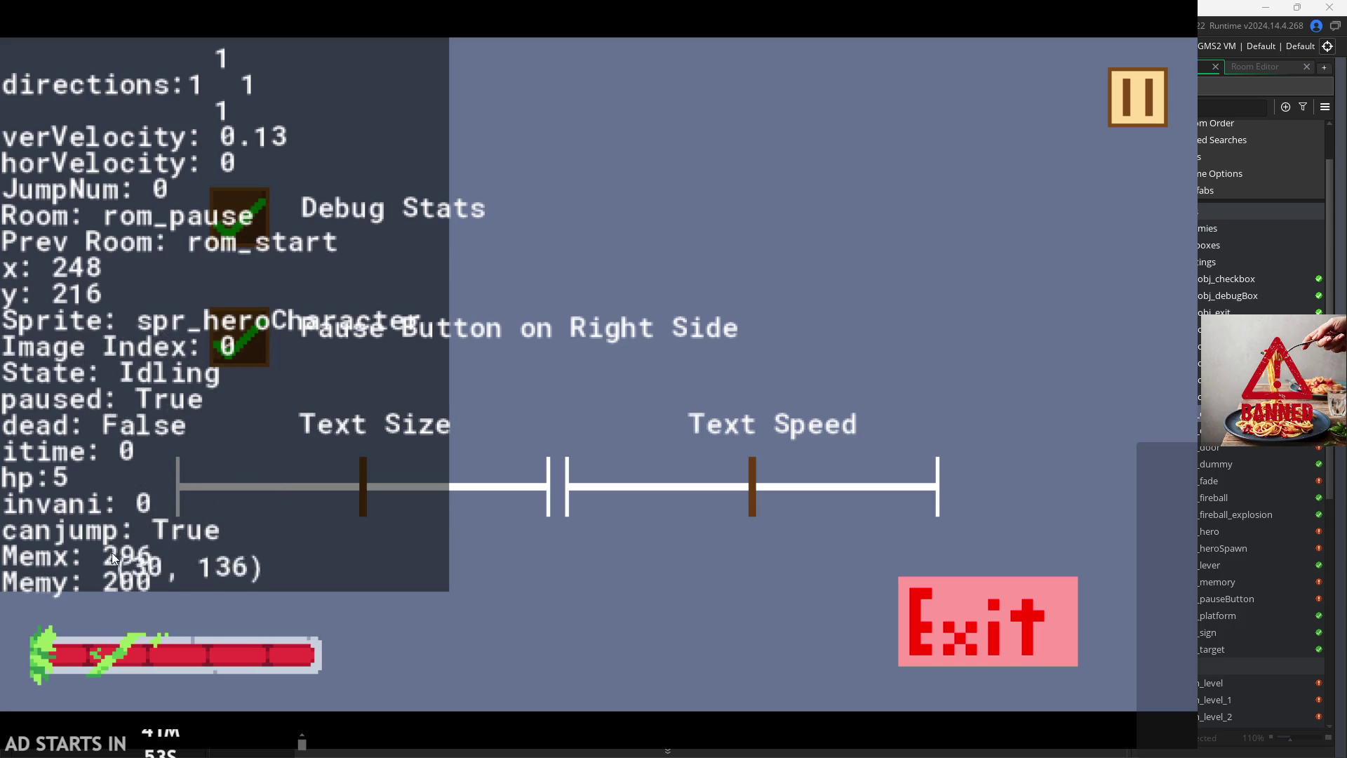
pyautogui.click(1122, 98)
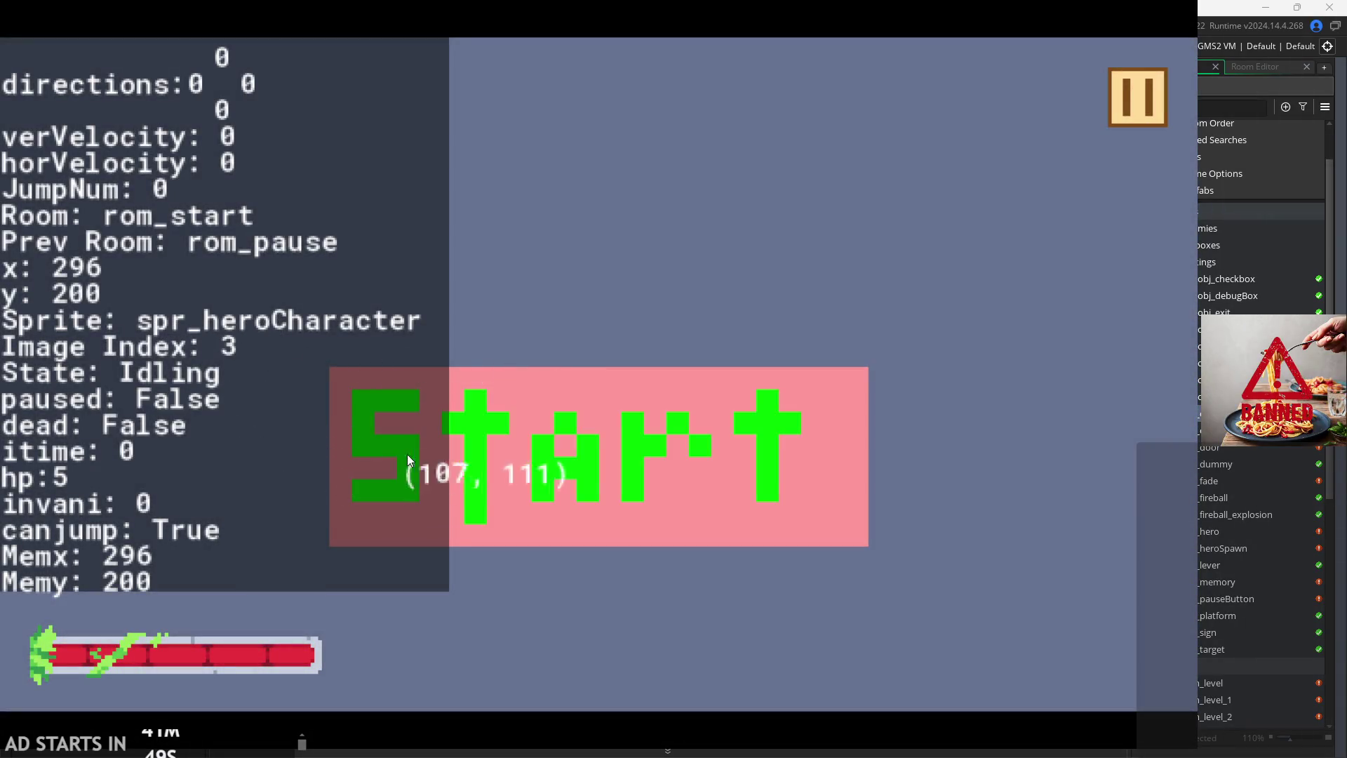
pyautogui.click(431, 432)
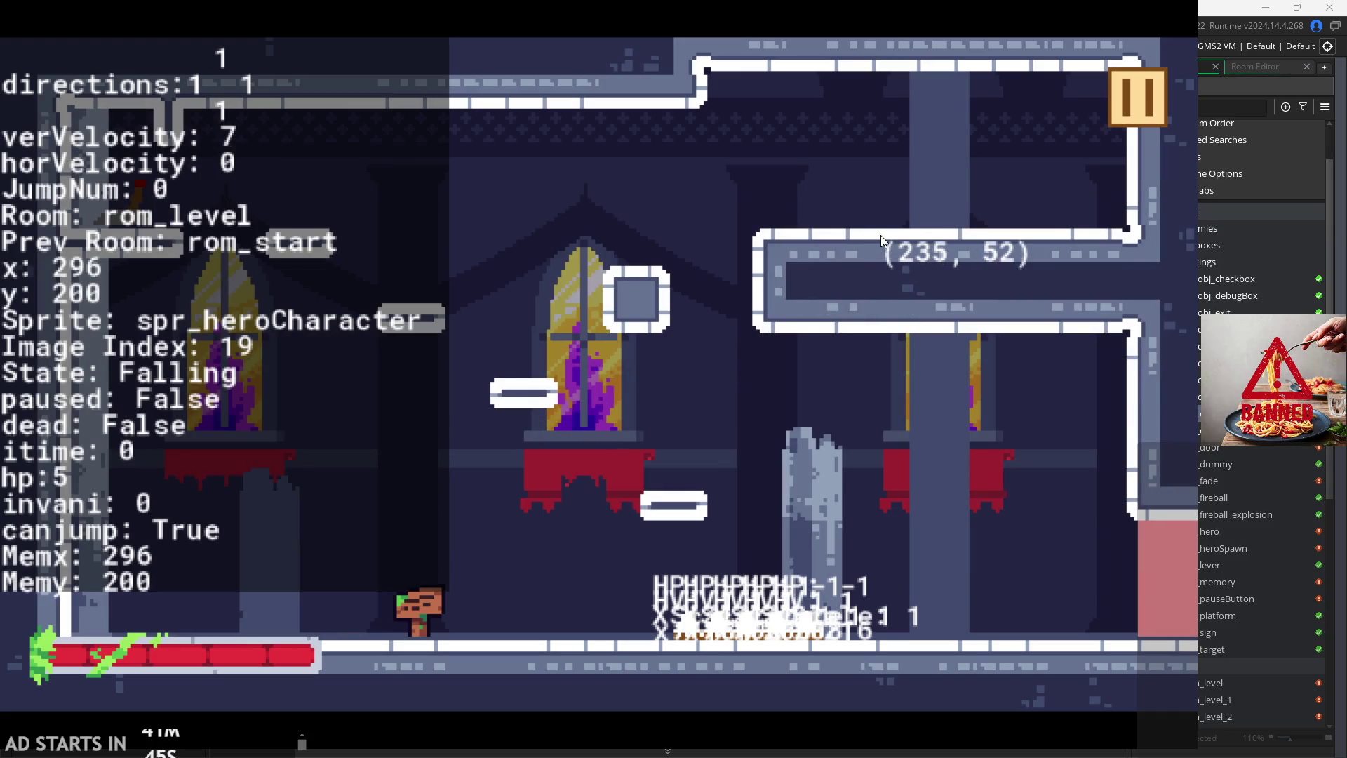
pyautogui.press('Right')
pyautogui.press('space')
pyautogui.press('Left')
pyautogui.press('Right')
pyautogui.click(1143, 108)
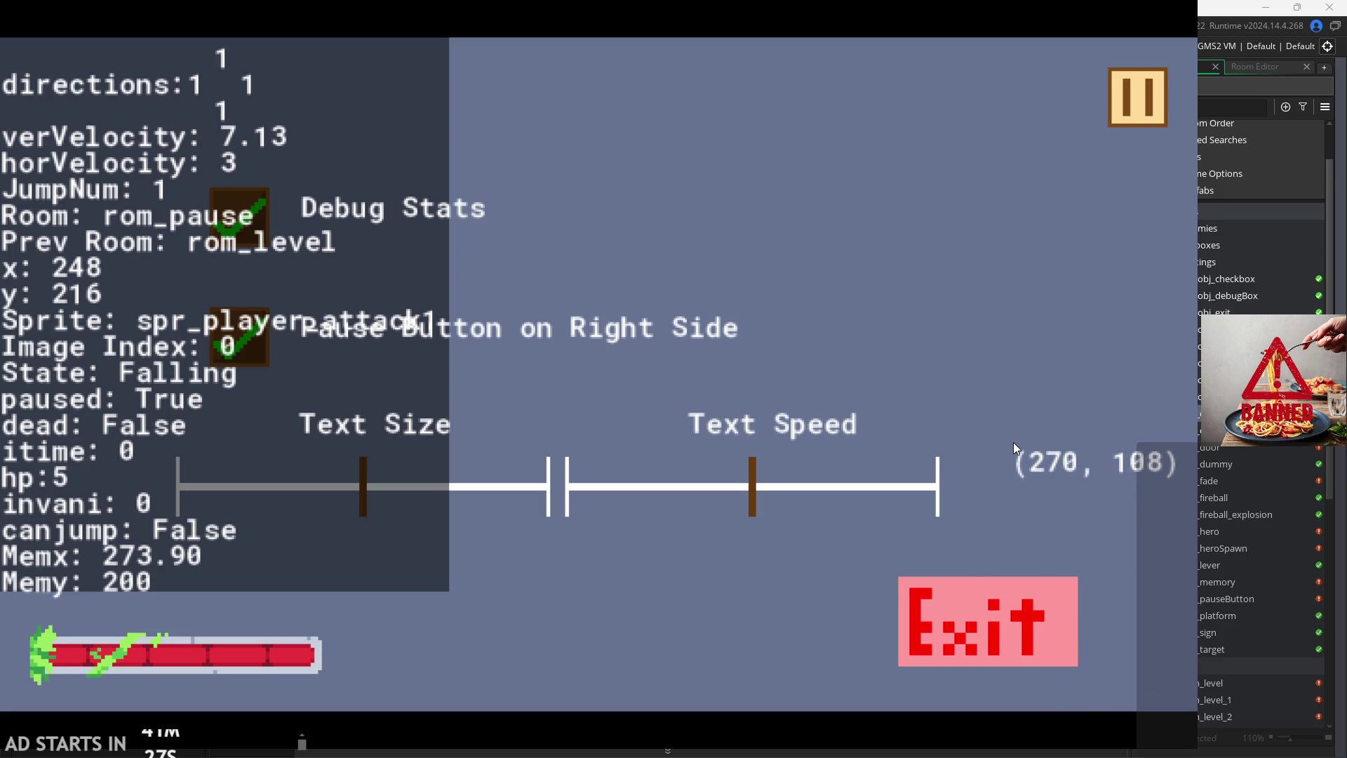
pyautogui.click(980, 612)
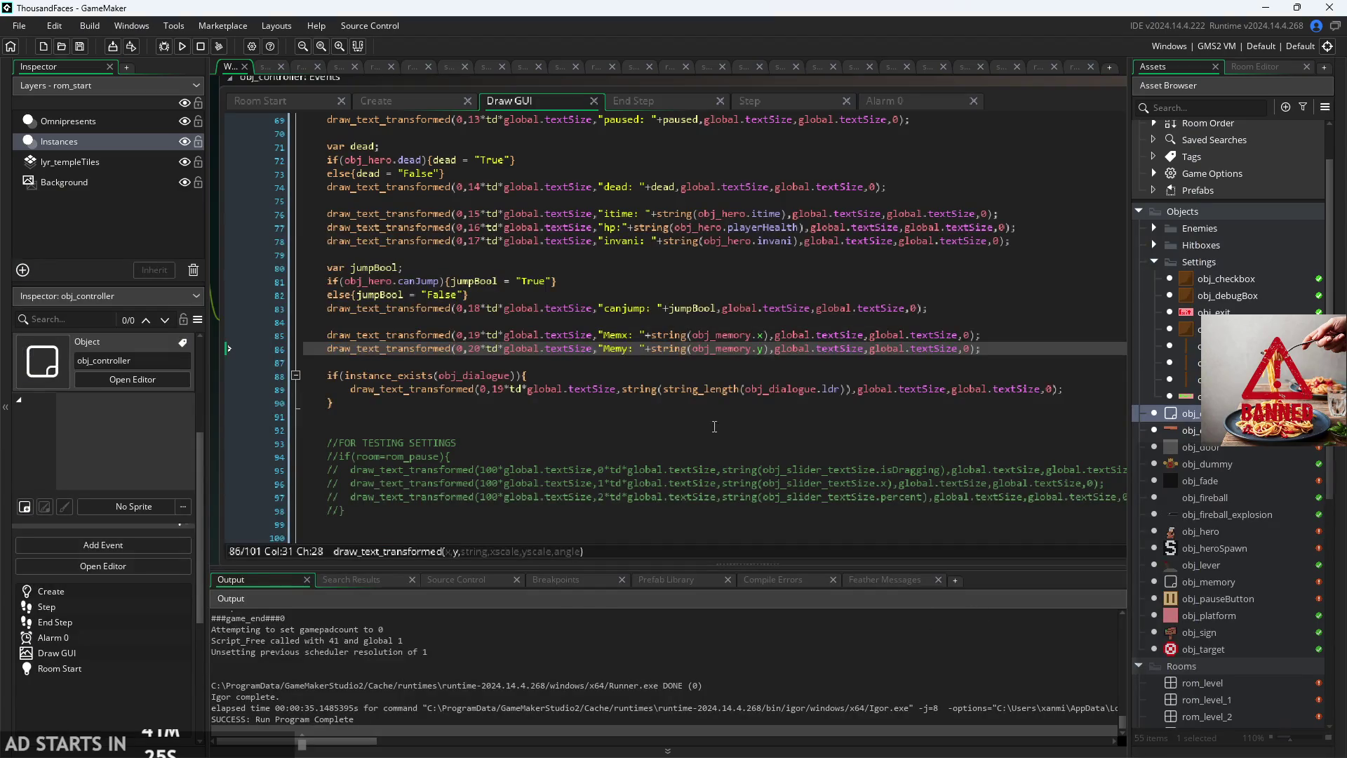
pyautogui.click(710, 364)
pyautogui.click(741, 336)
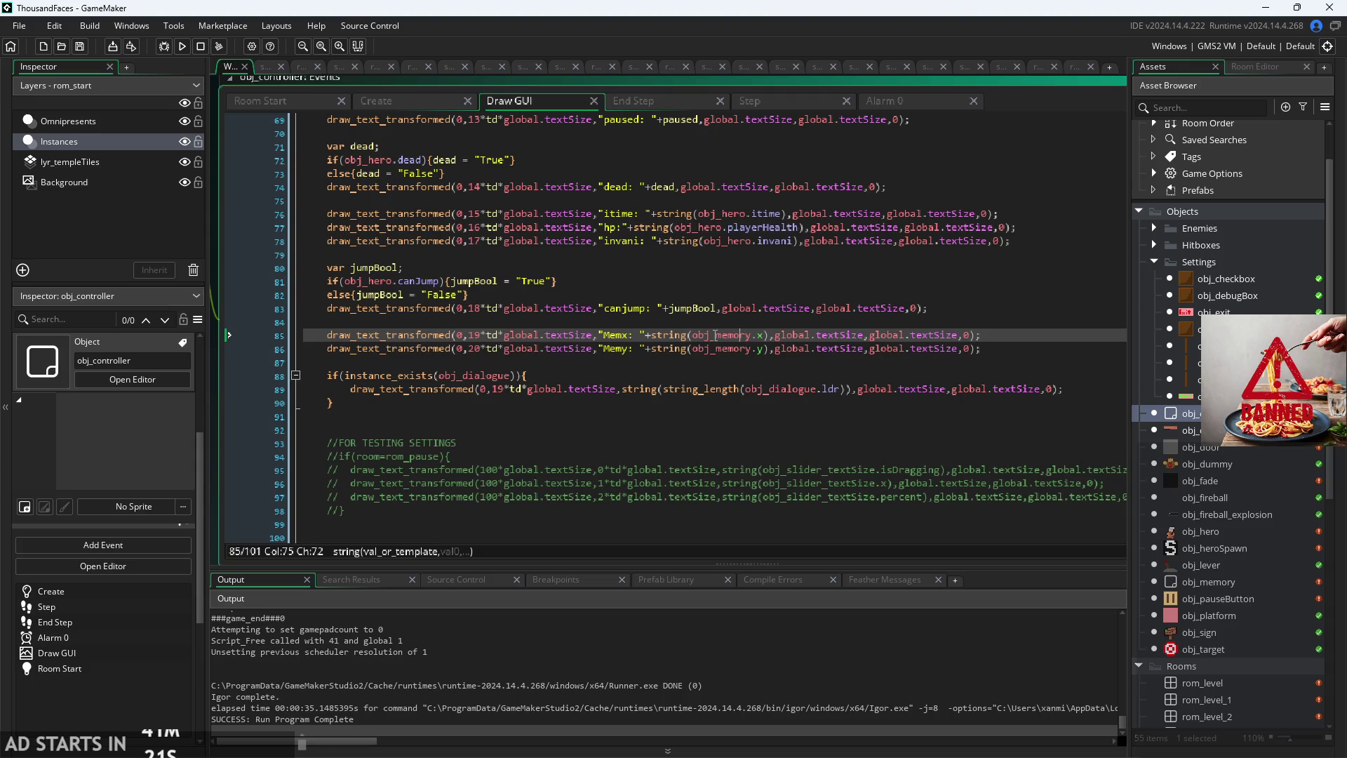
pyautogui.click(637, 336)
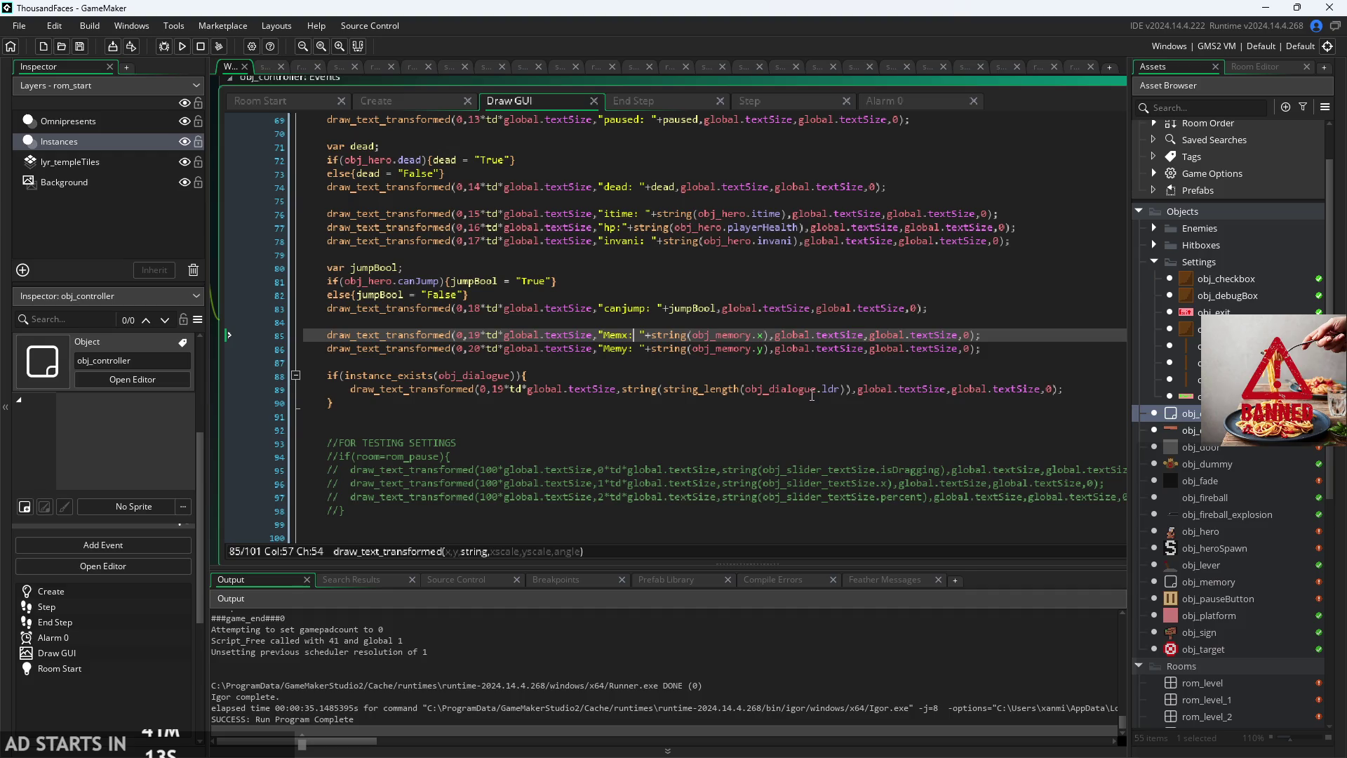
pyautogui.click(813, 390)
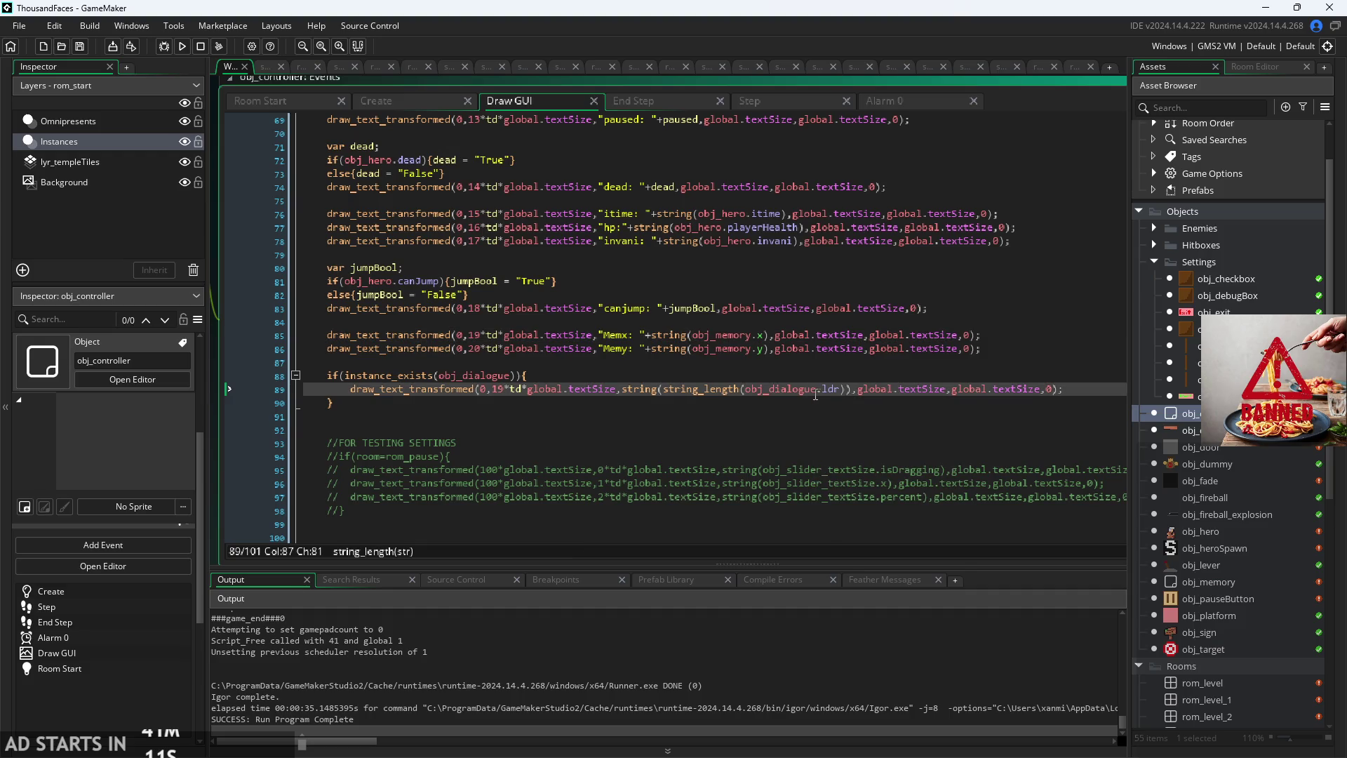
# Step: Run the game, pause it, turn on Debug Stats, and start the level from the start screen
pyautogui.click(182, 46)
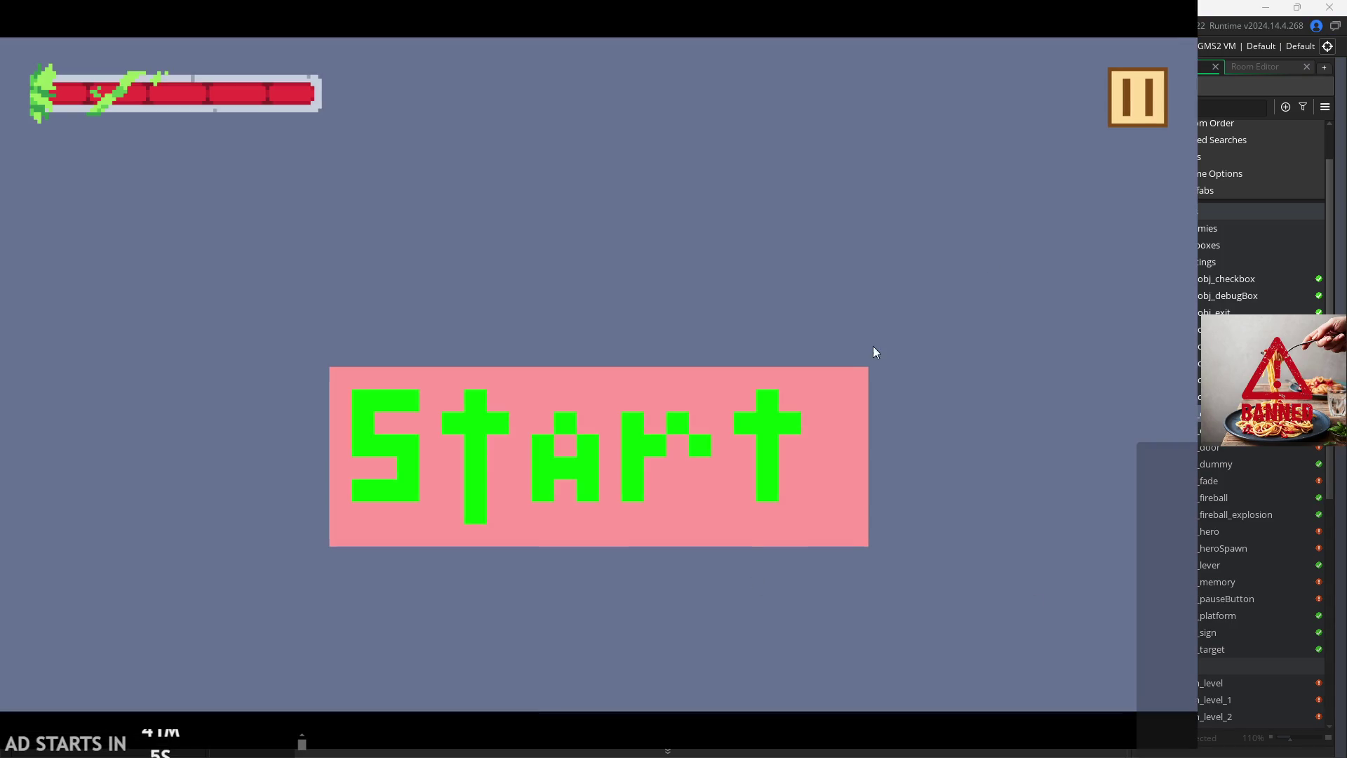
pyautogui.click(1140, 102)
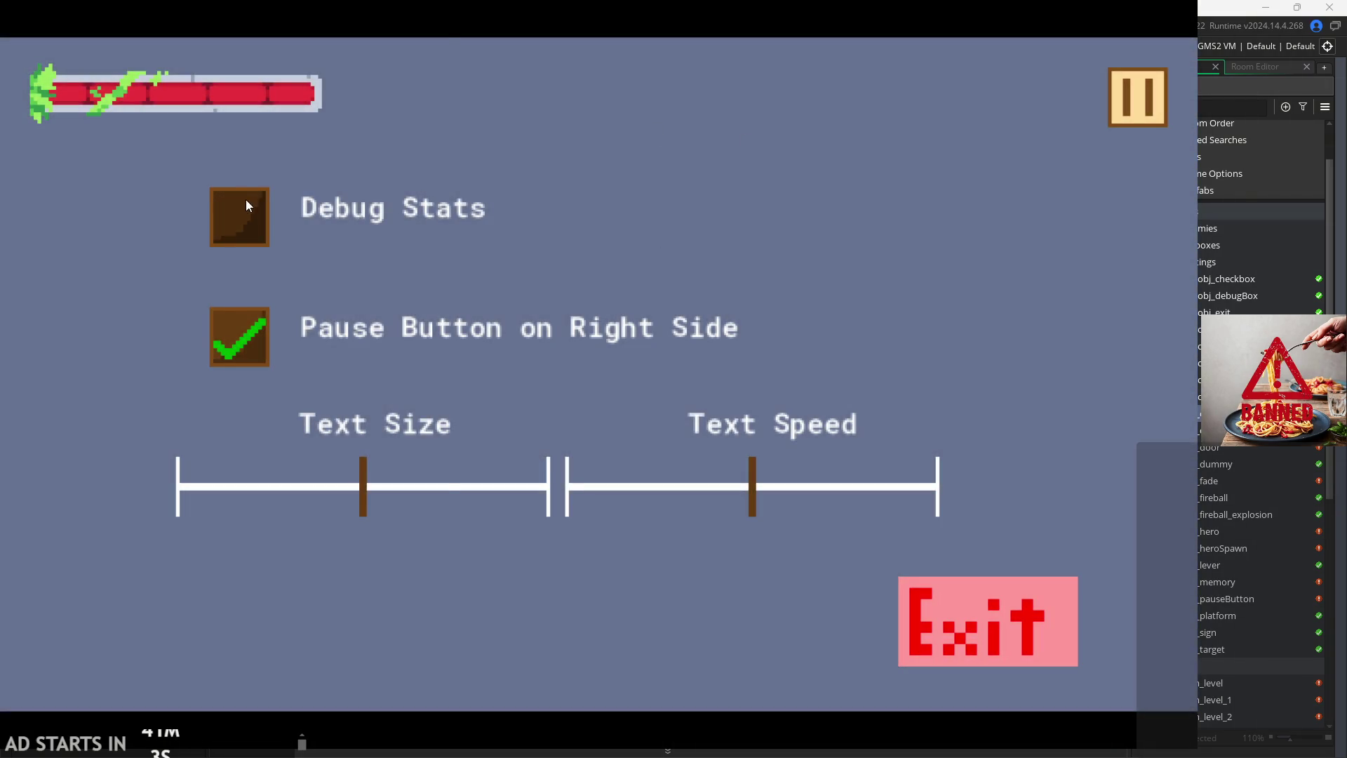
pyautogui.click(242, 211)
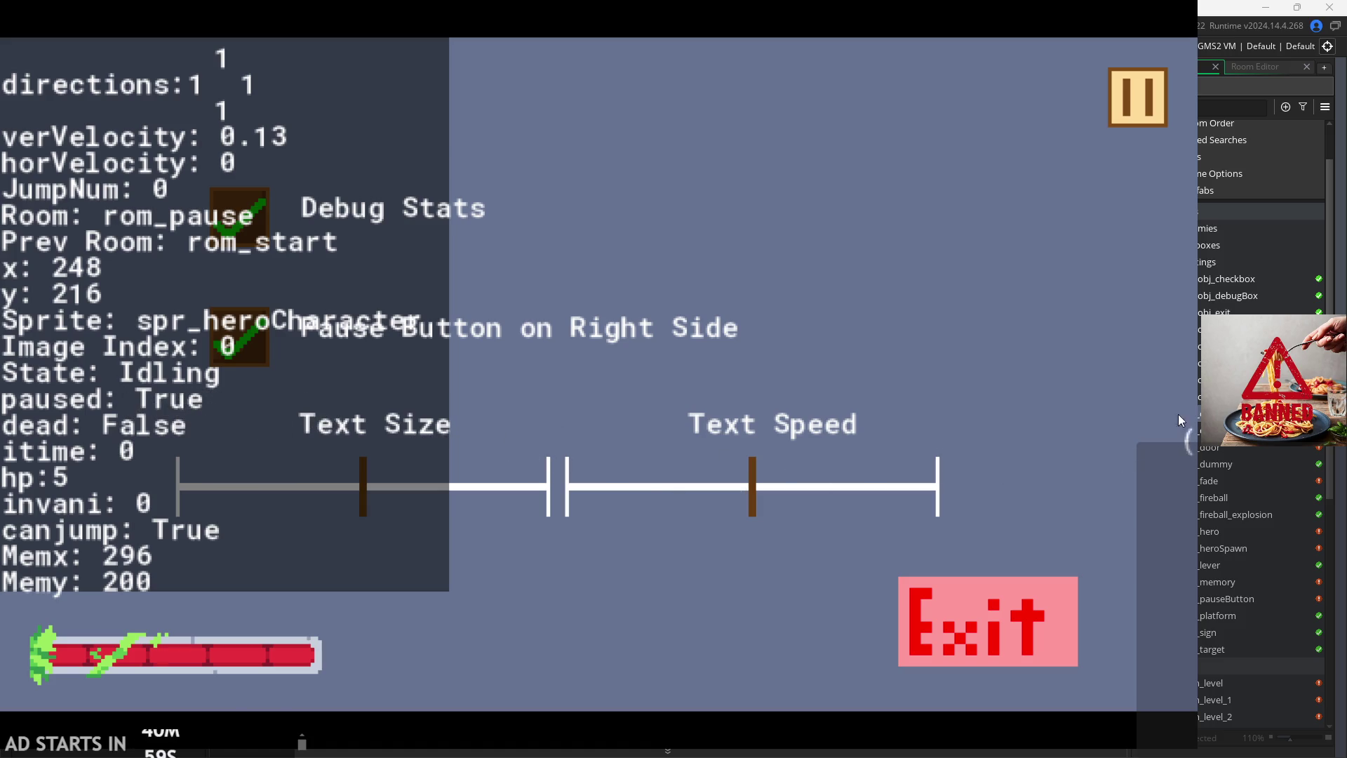
pyautogui.click(1131, 91)
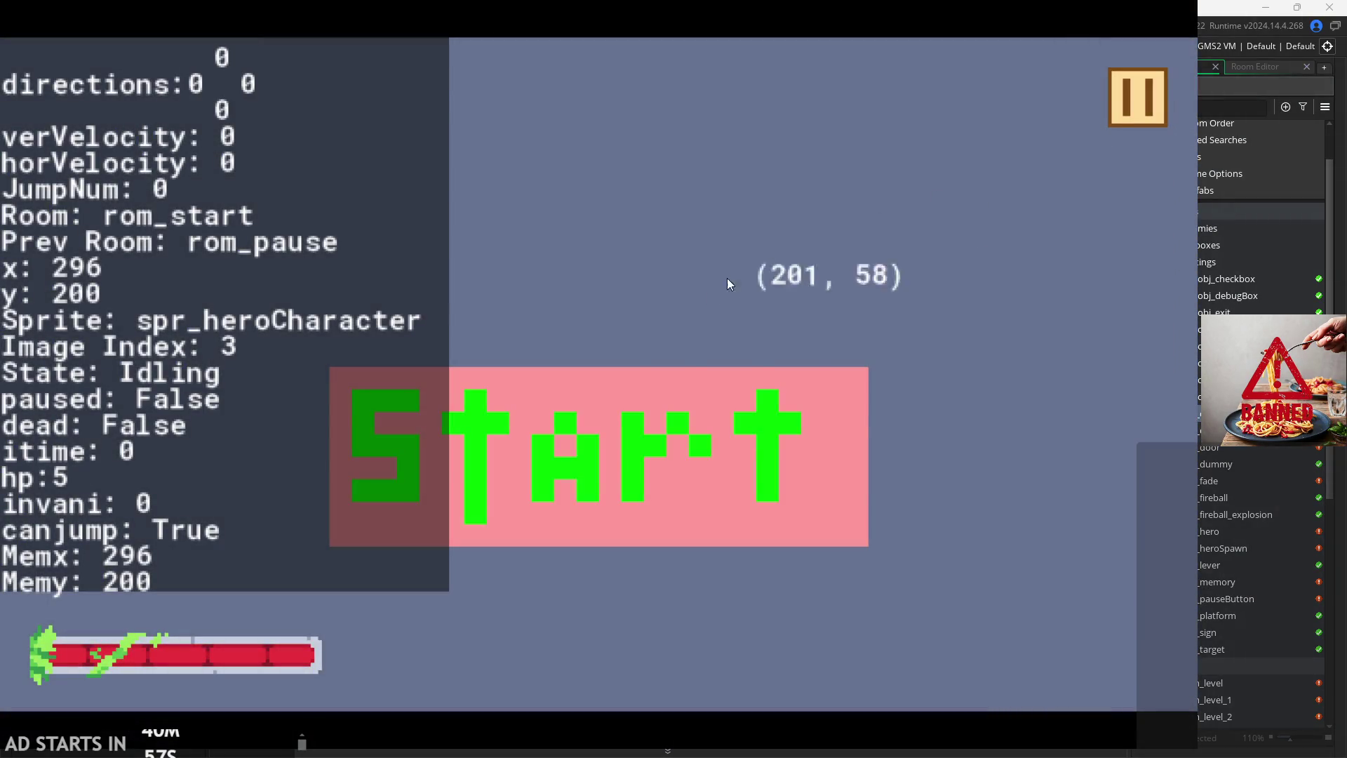
pyautogui.click(574, 401)
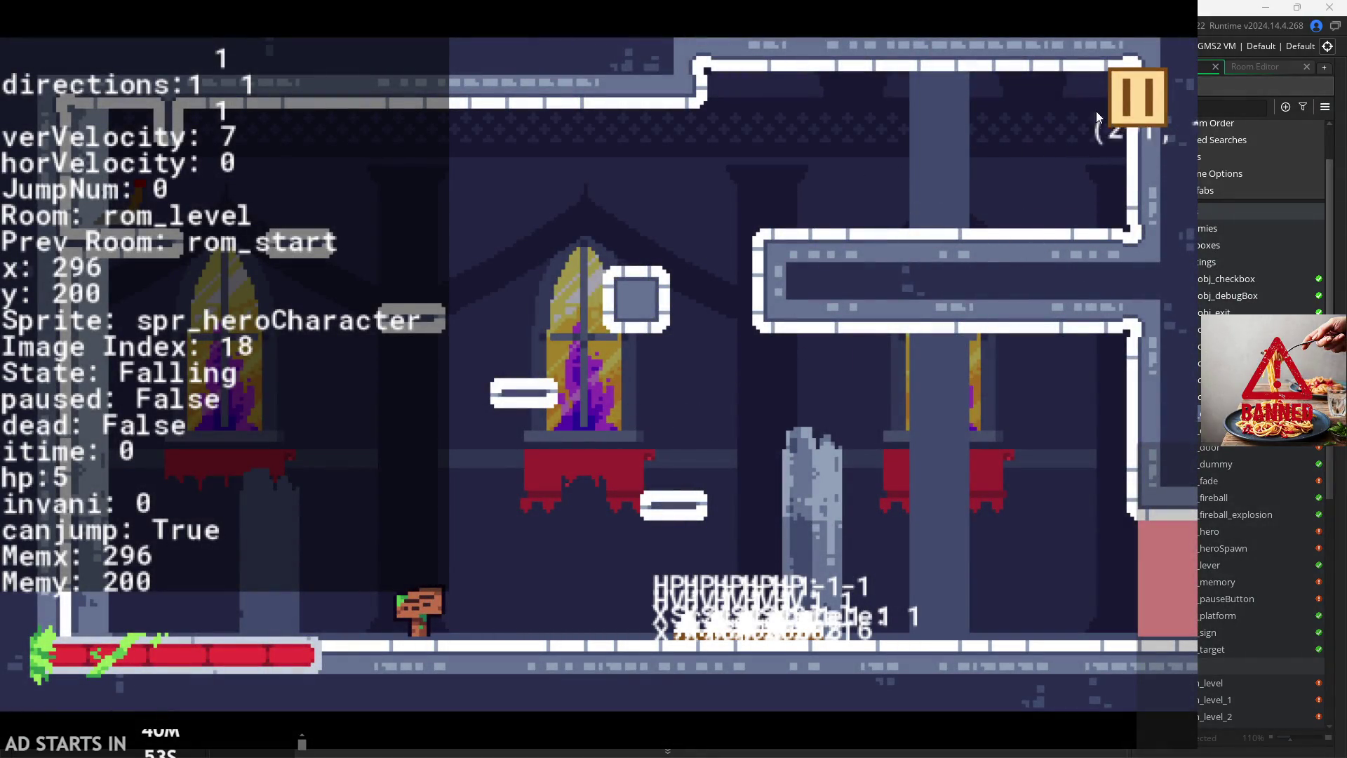
# Step: Pause and resume the level several times, then exit the game back to the IDE
pyautogui.click(1131, 107)
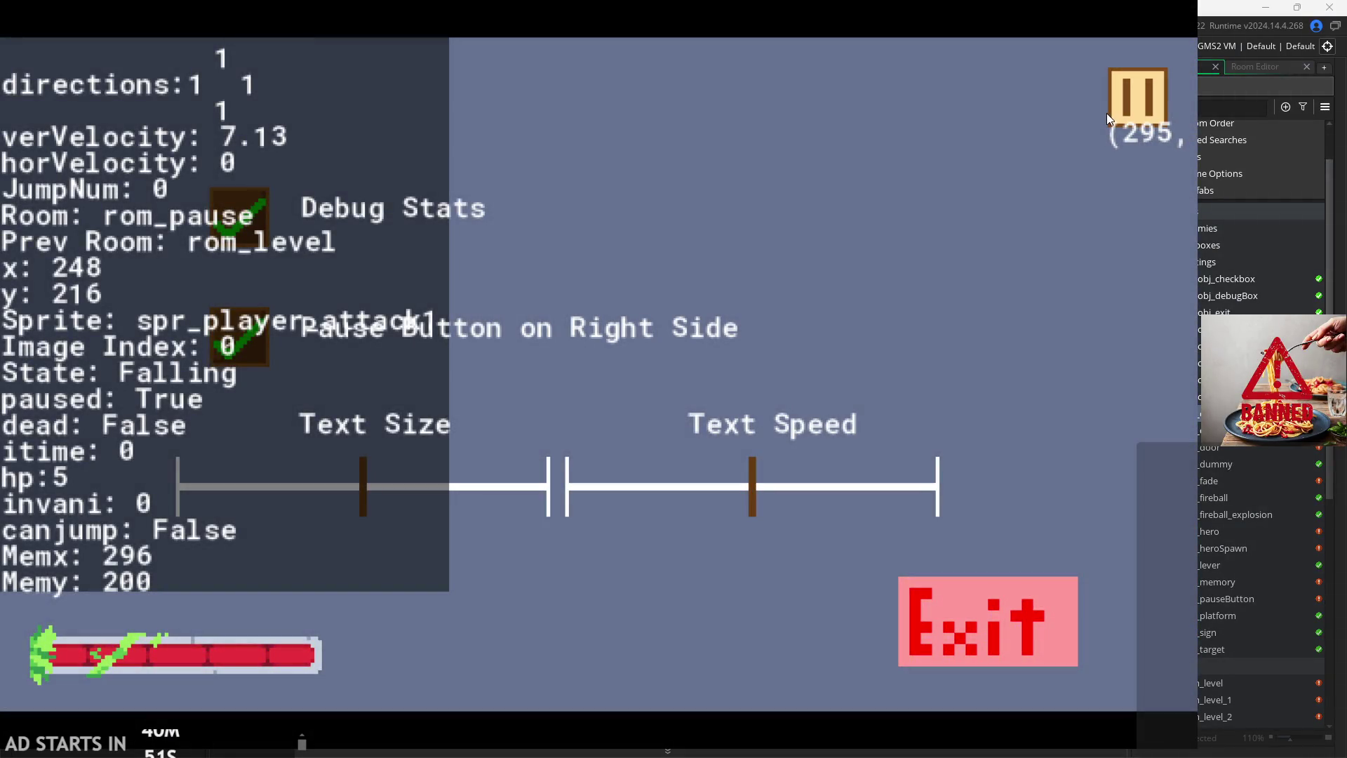
pyautogui.click(1110, 111)
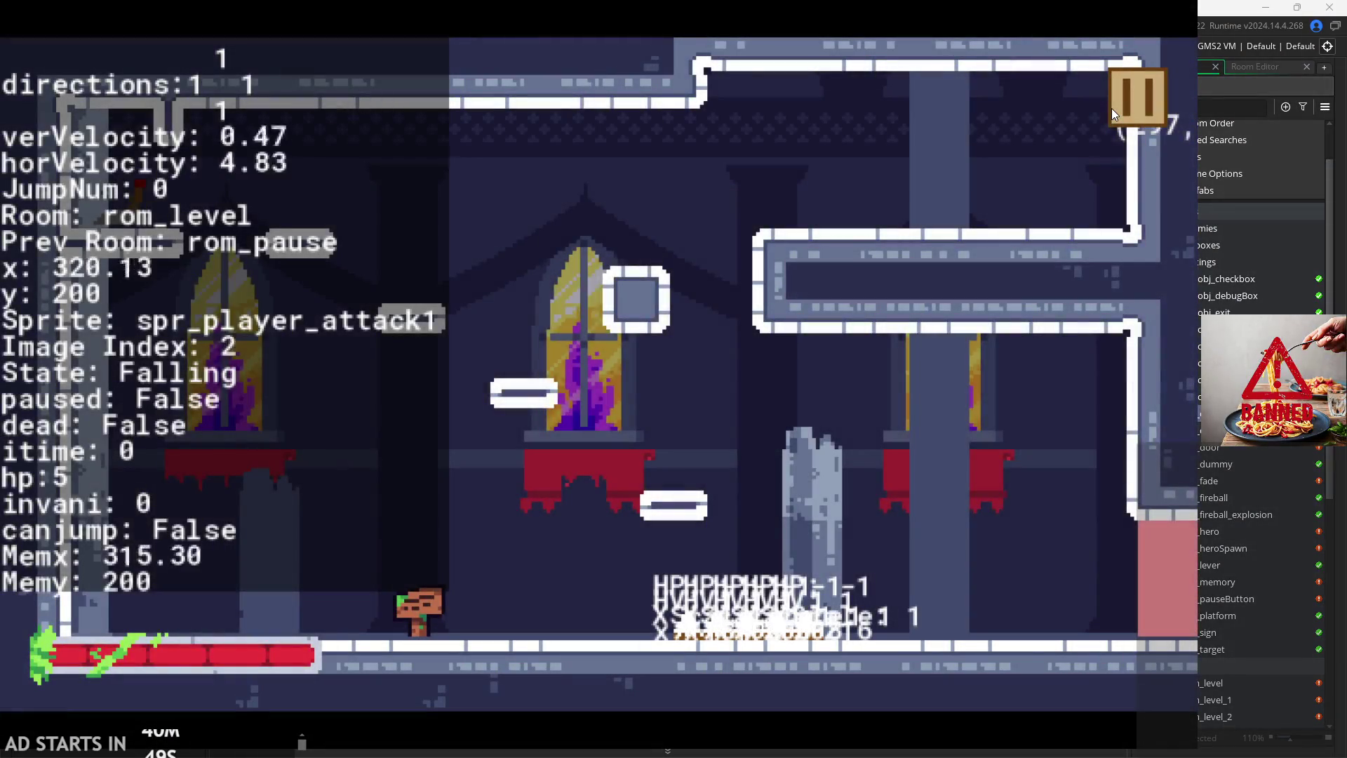
pyautogui.click(1113, 110)
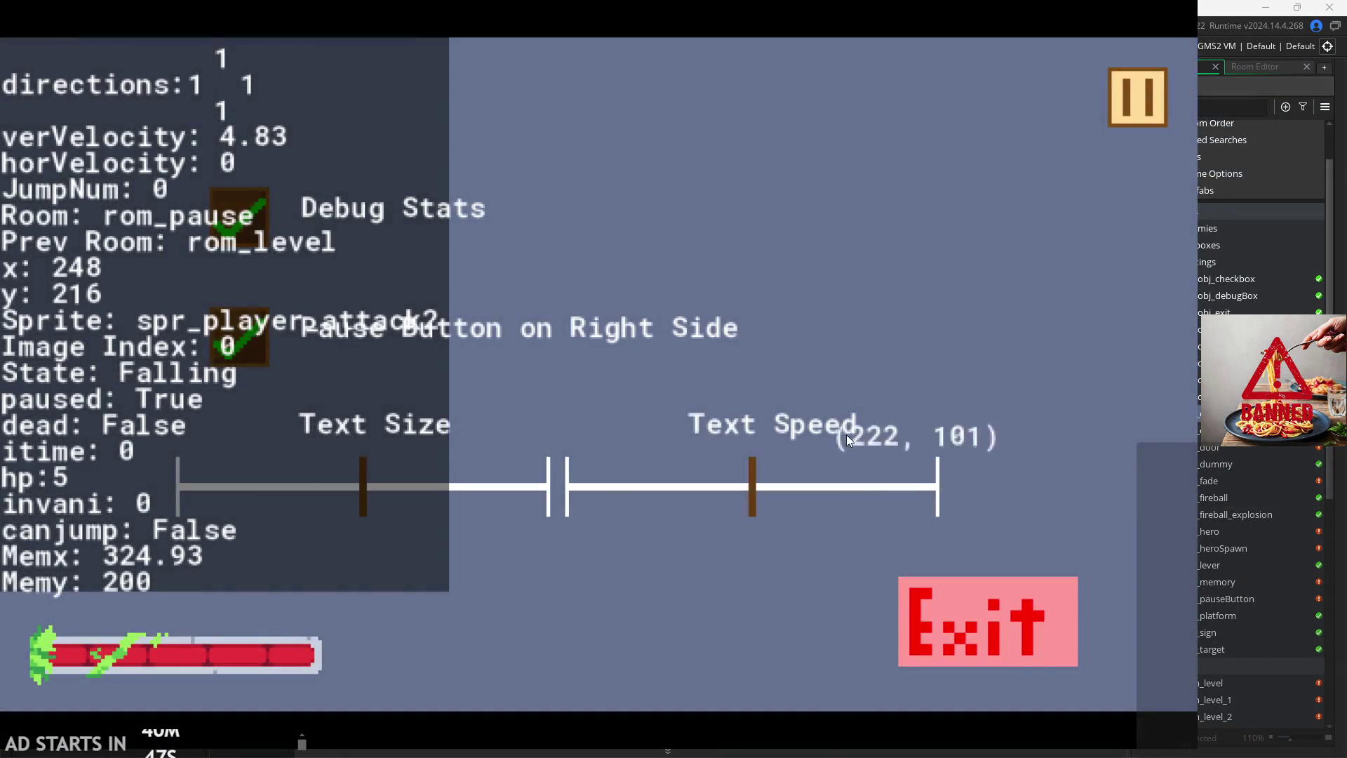
pyautogui.click(1114, 101)
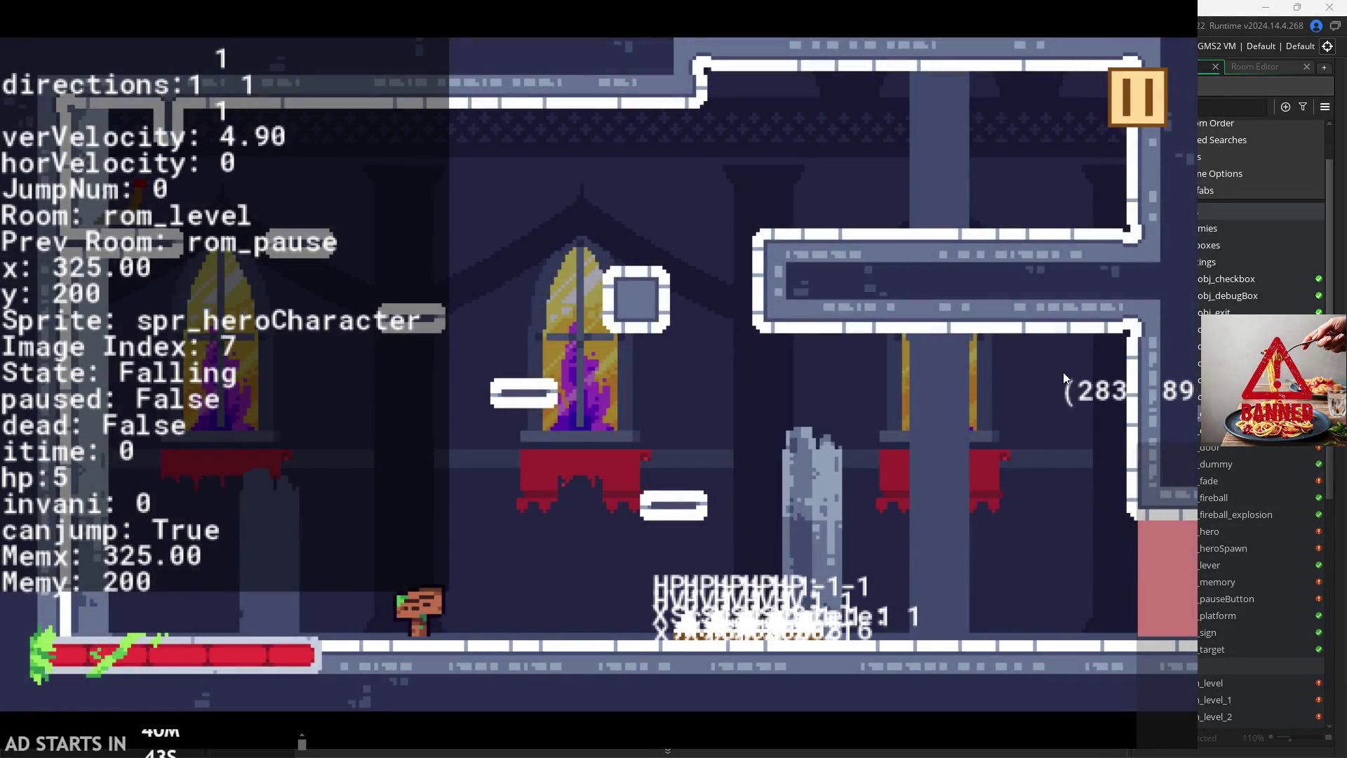
pyautogui.click(1136, 119)
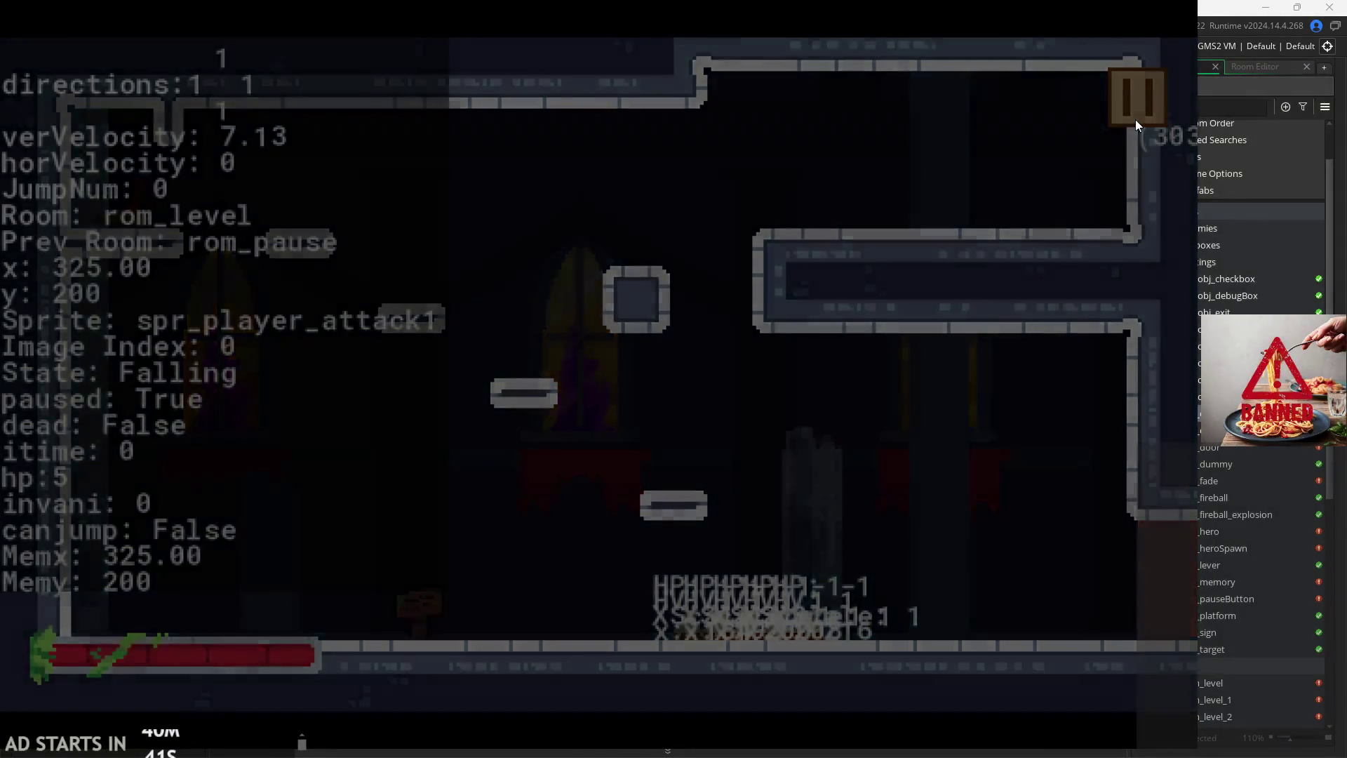
pyautogui.click(1135, 121)
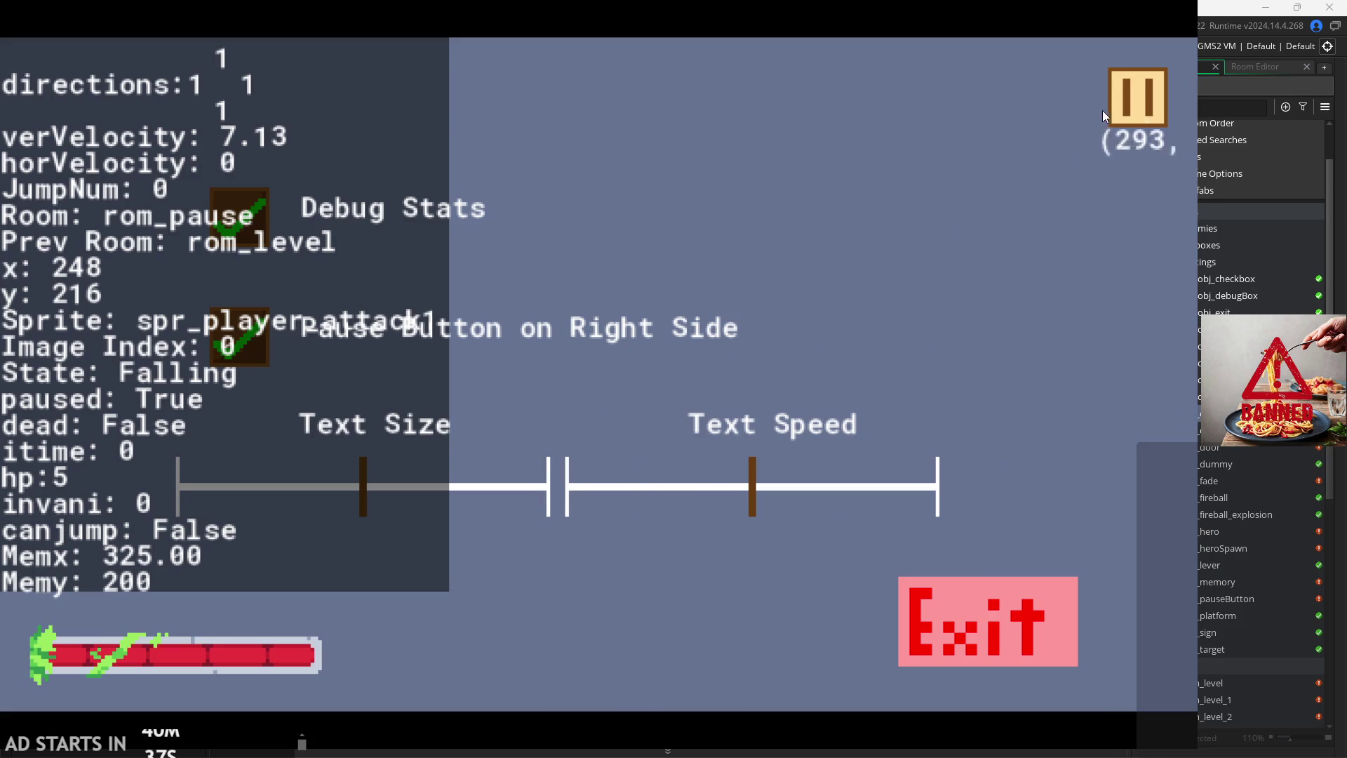
pyautogui.click(943, 629)
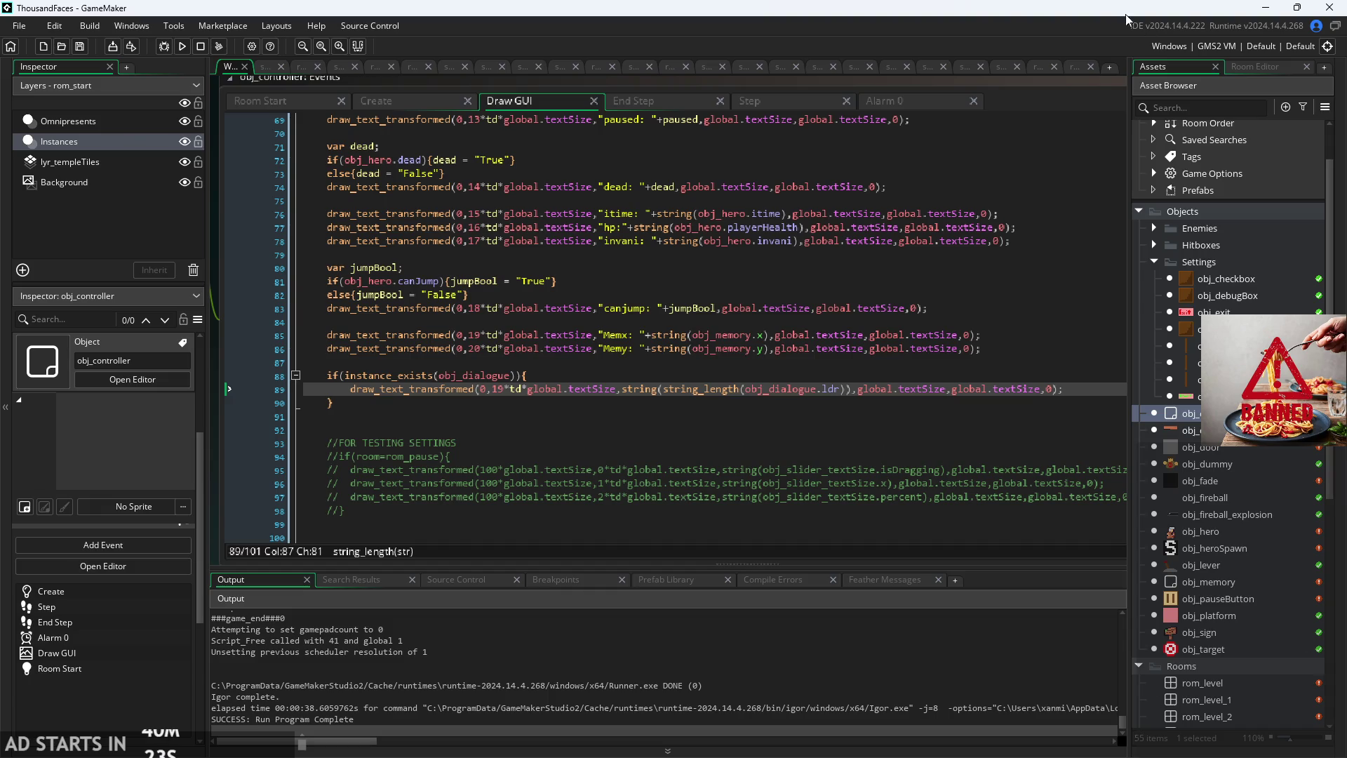
pyautogui.click(883, 381)
pyautogui.click(1050, 338)
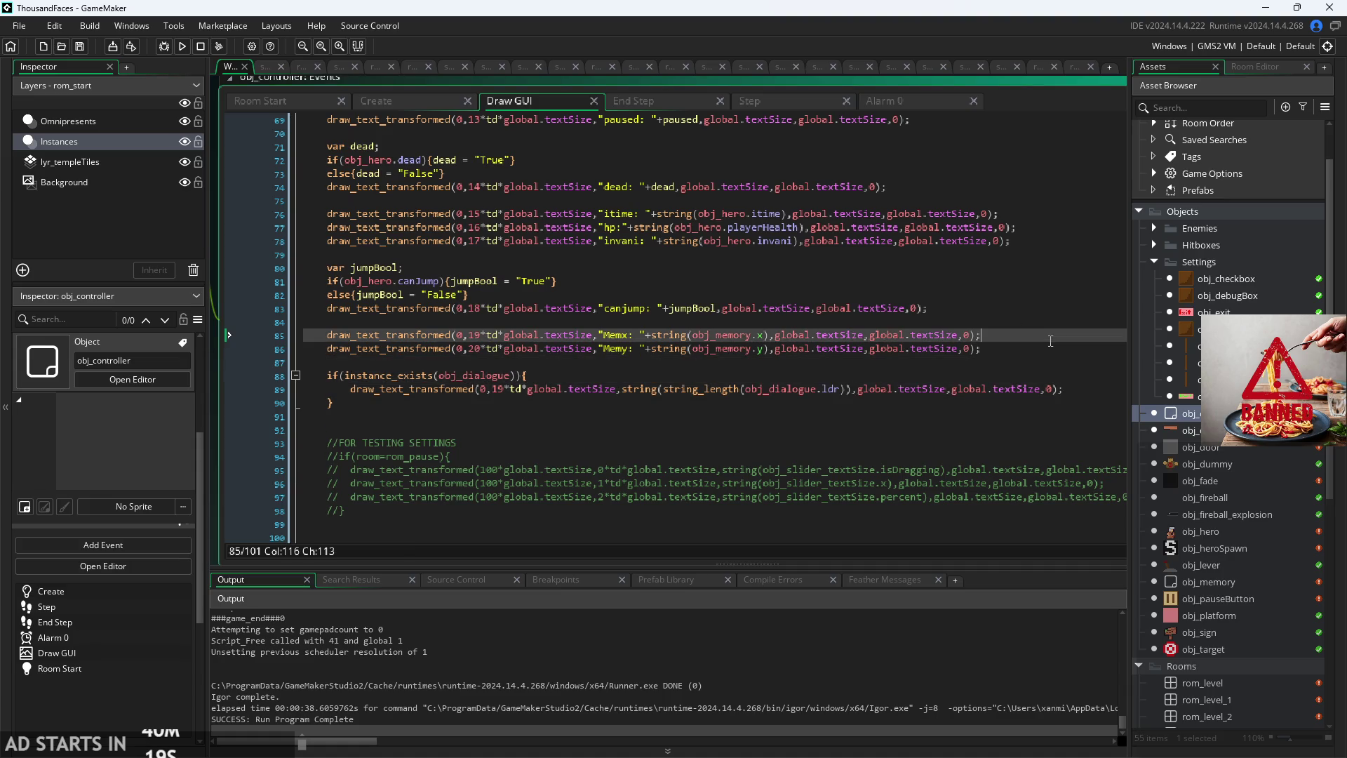
pyautogui.doubleClick(1200, 531)
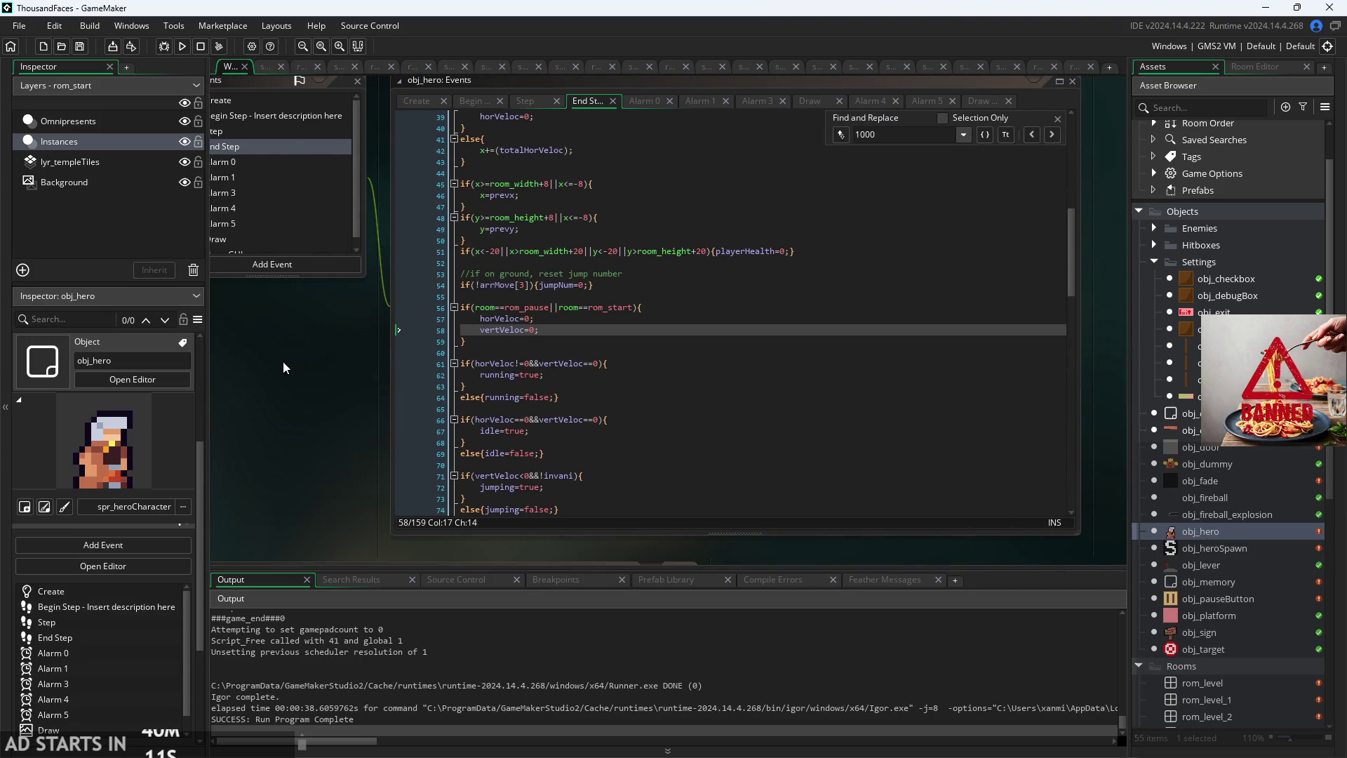
# Step: Dismiss the Find and Replace bar in obj_hero's code and open obj_fade's Step code
pyautogui.click(1057, 118)
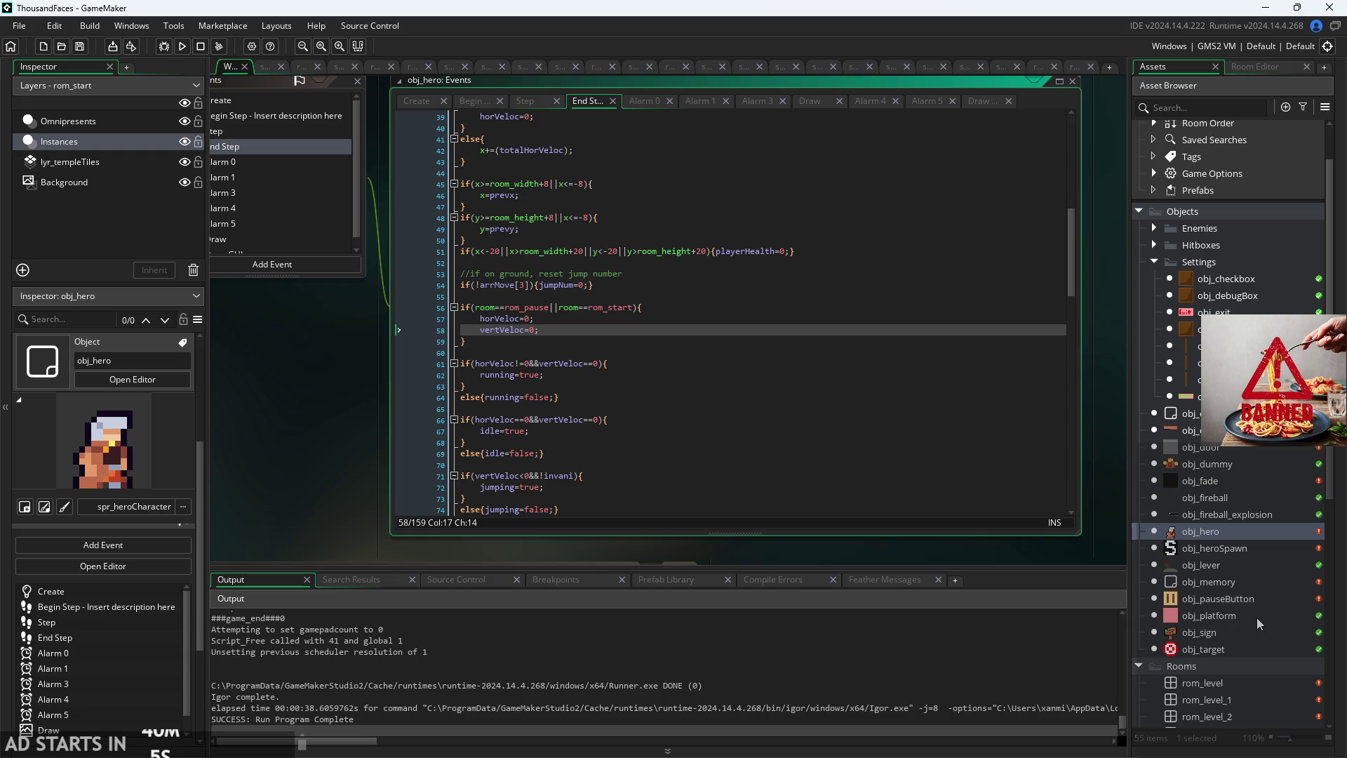
pyautogui.scroll(-2, 1236, 593)
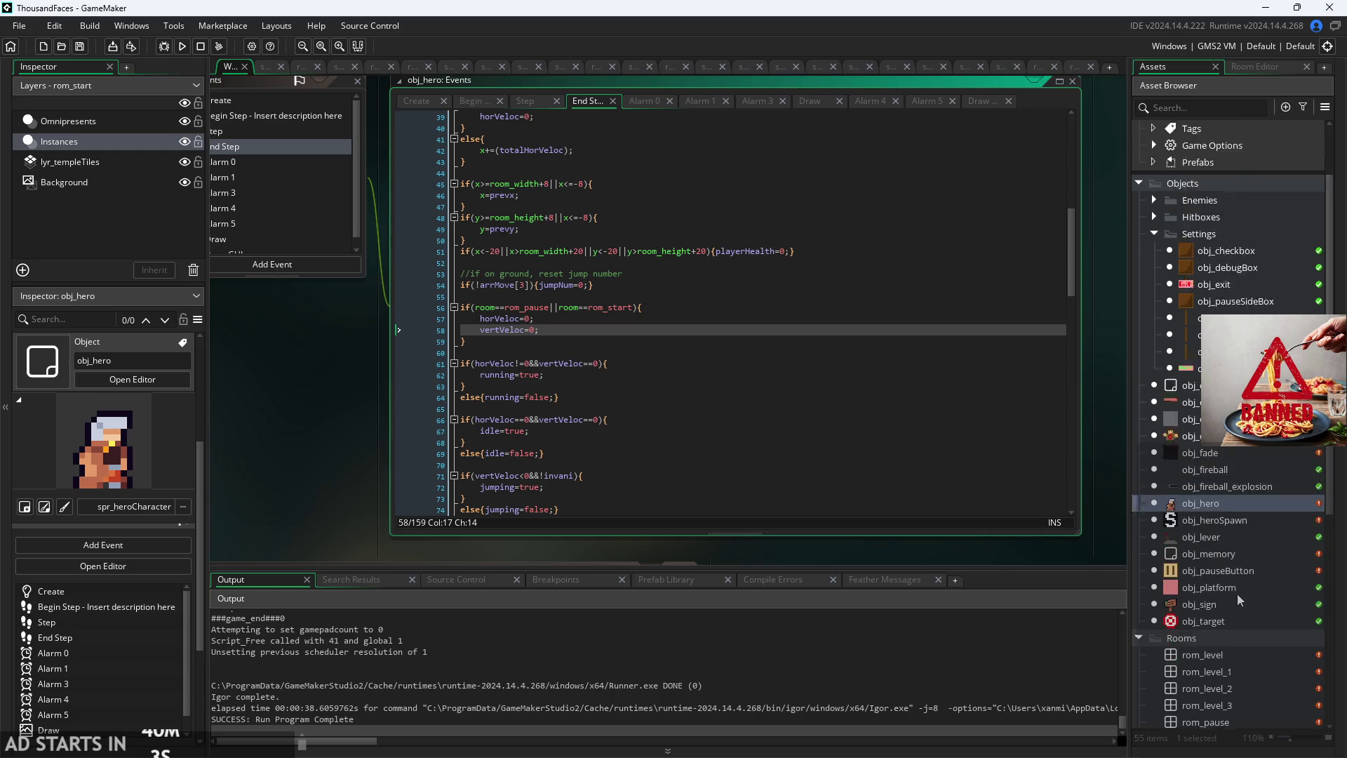
pyautogui.scroll(2, 1237, 594)
pyautogui.doubleClick(1233, 483)
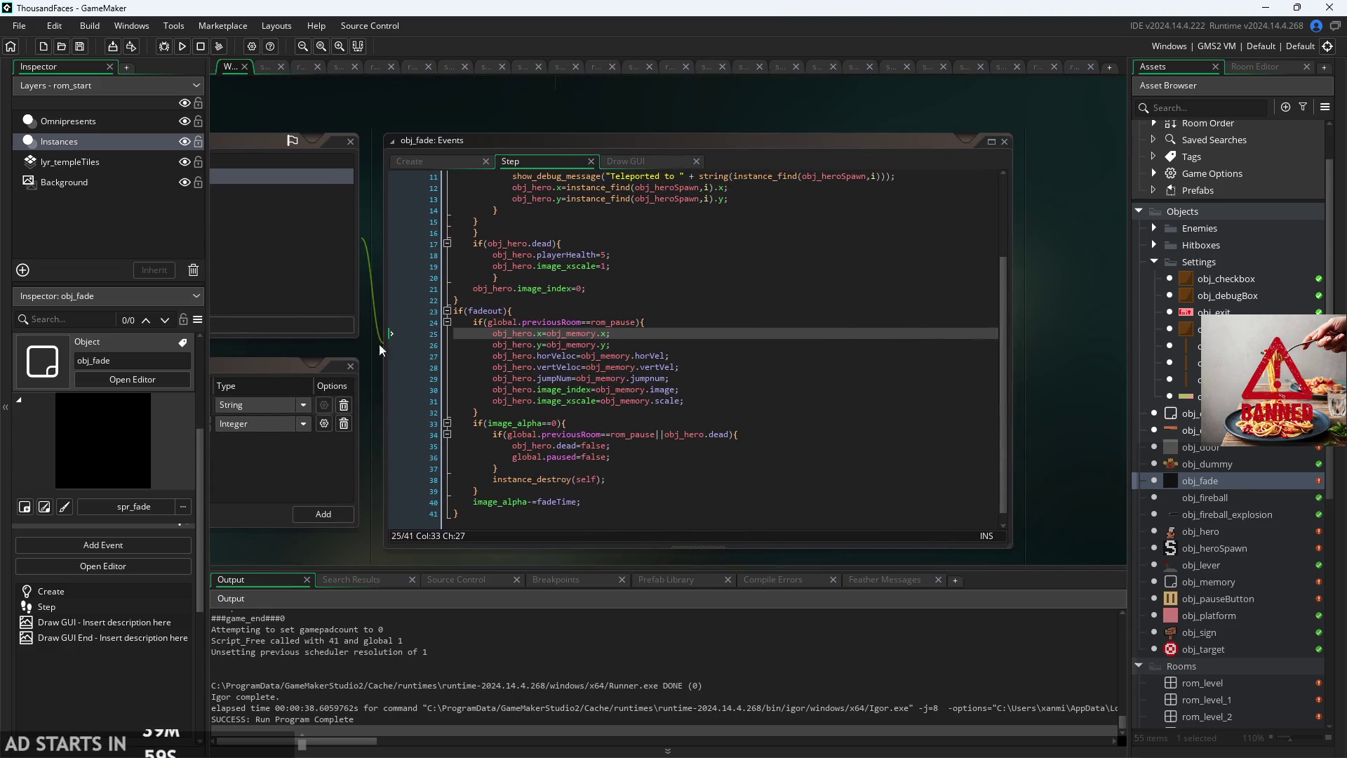
# Step: Read obj_fade's Step code: the obj_memory.x restore on line 25 and the previous-room check on line 34
pyautogui.scroll(3, 653, 425)
pyautogui.click(652, 425)
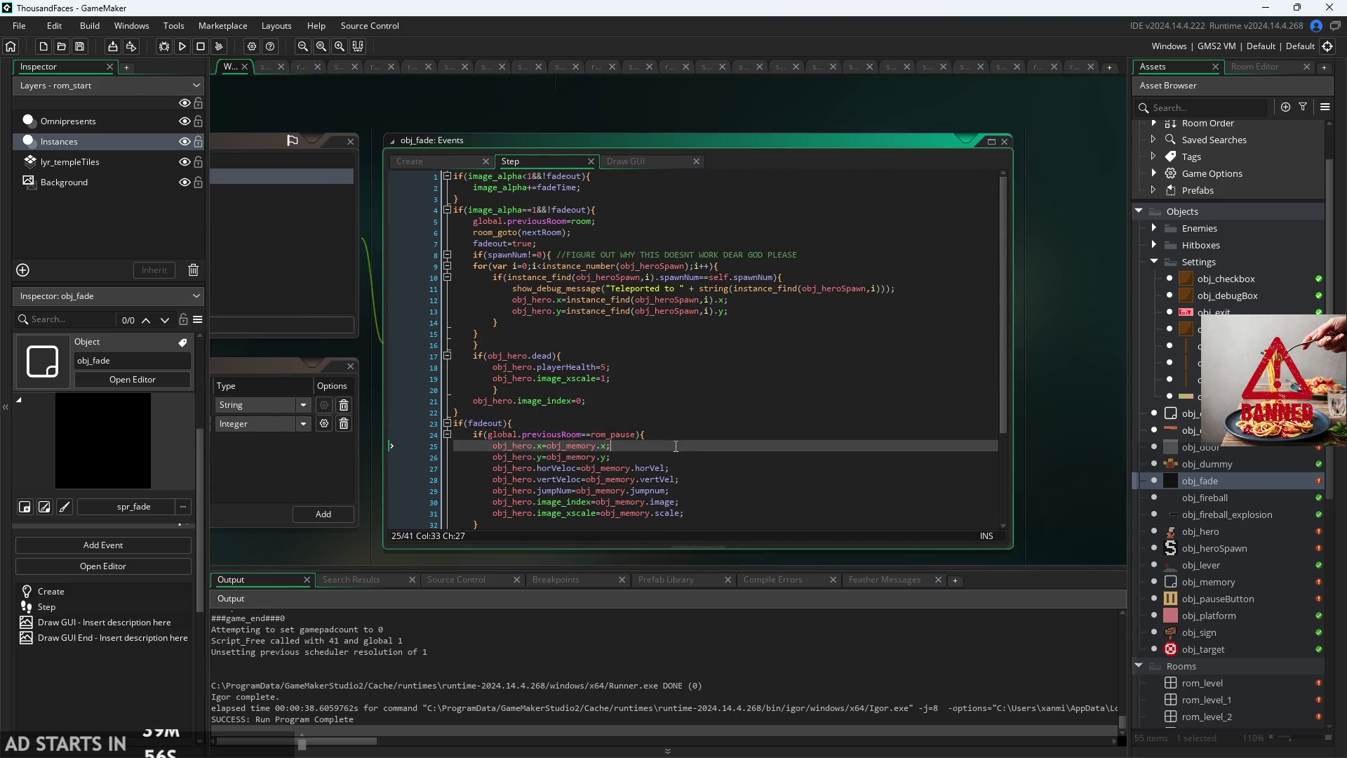
pyautogui.click(664, 443)
pyautogui.scroll(-4, 665, 443)
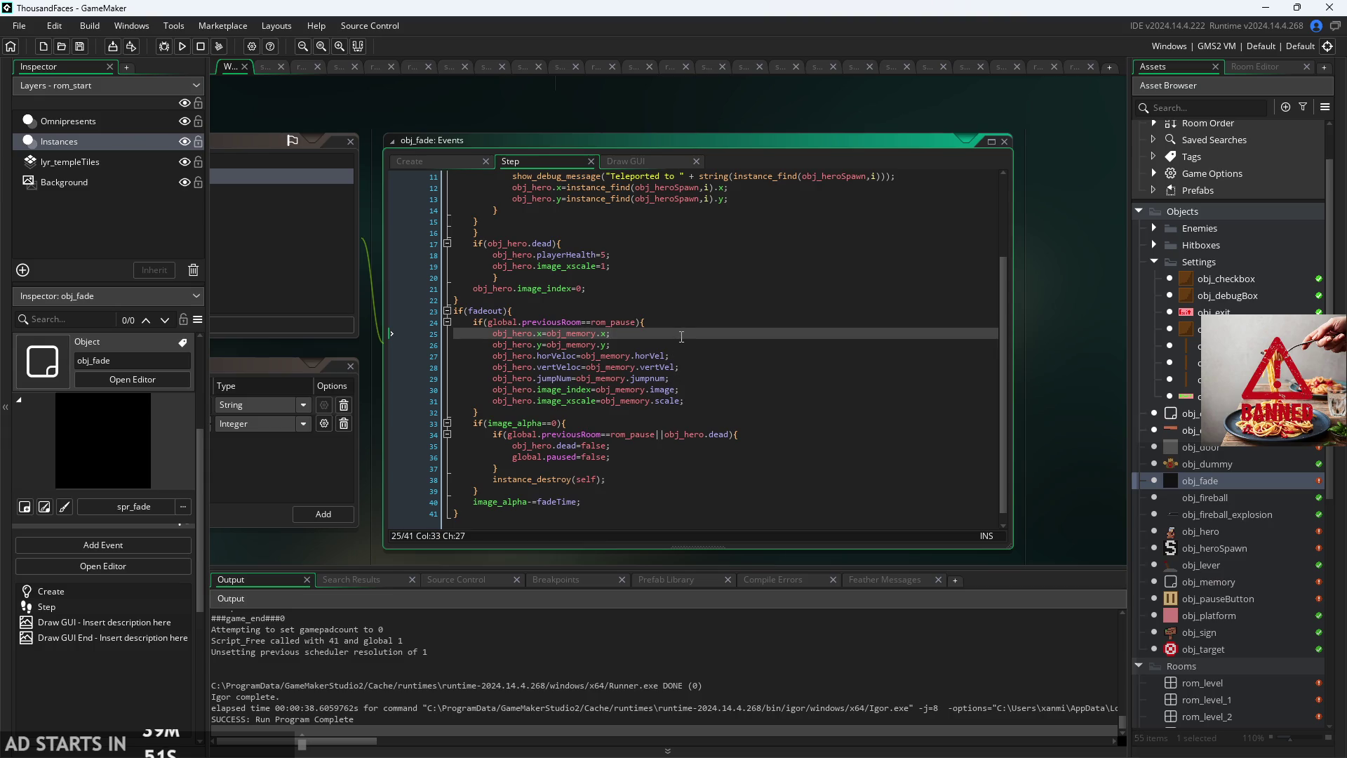
pyautogui.click(659, 434)
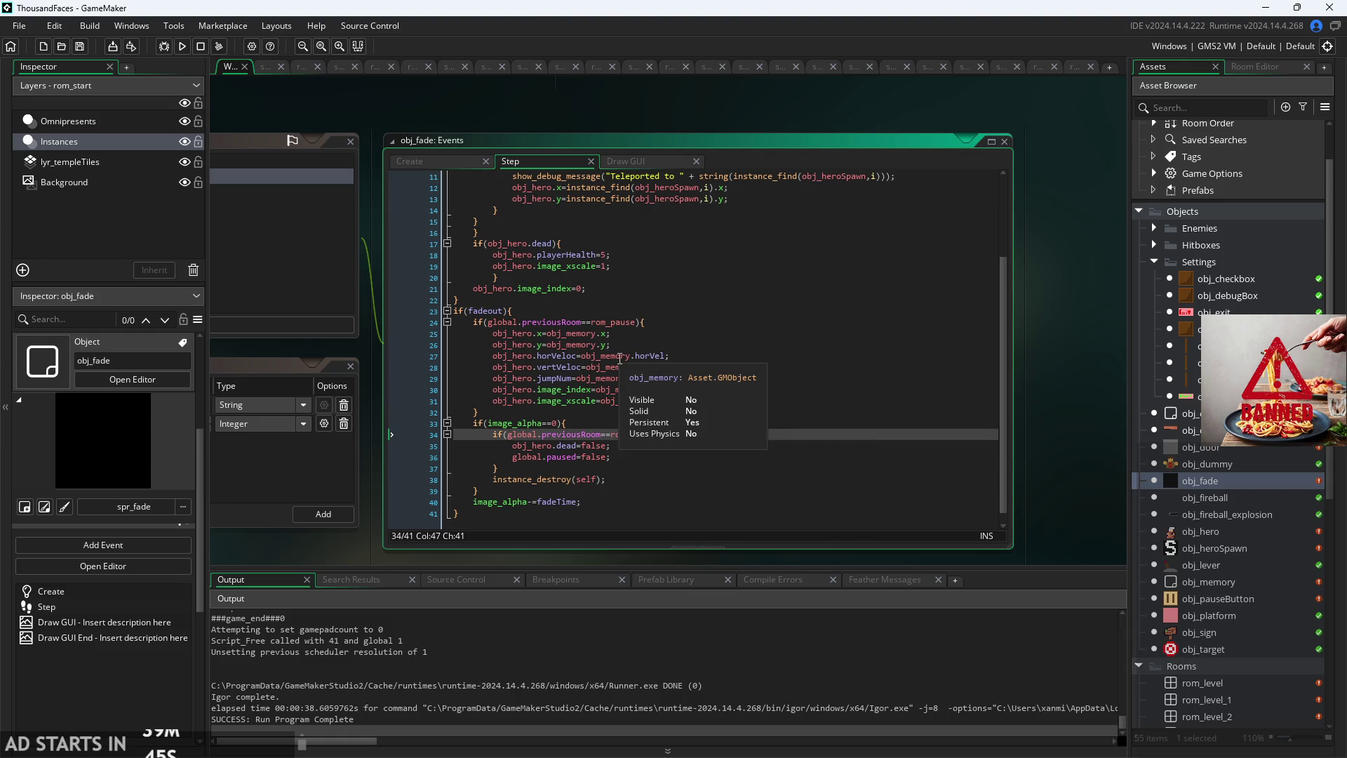
# Step: Test-run the game to the Start screen, then pause and quit back to the editor
pyautogui.click(183, 48)
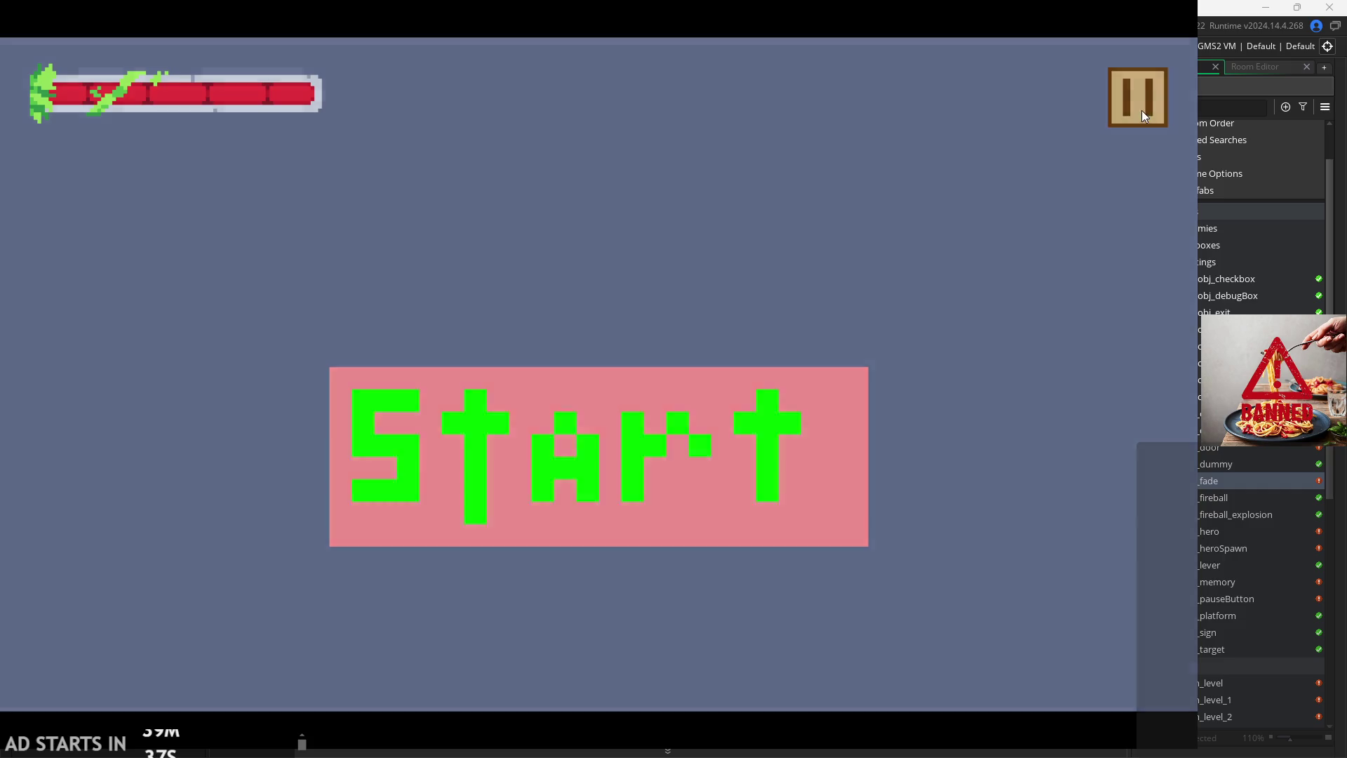
pyautogui.click(1143, 111)
pyautogui.click(1062, 596)
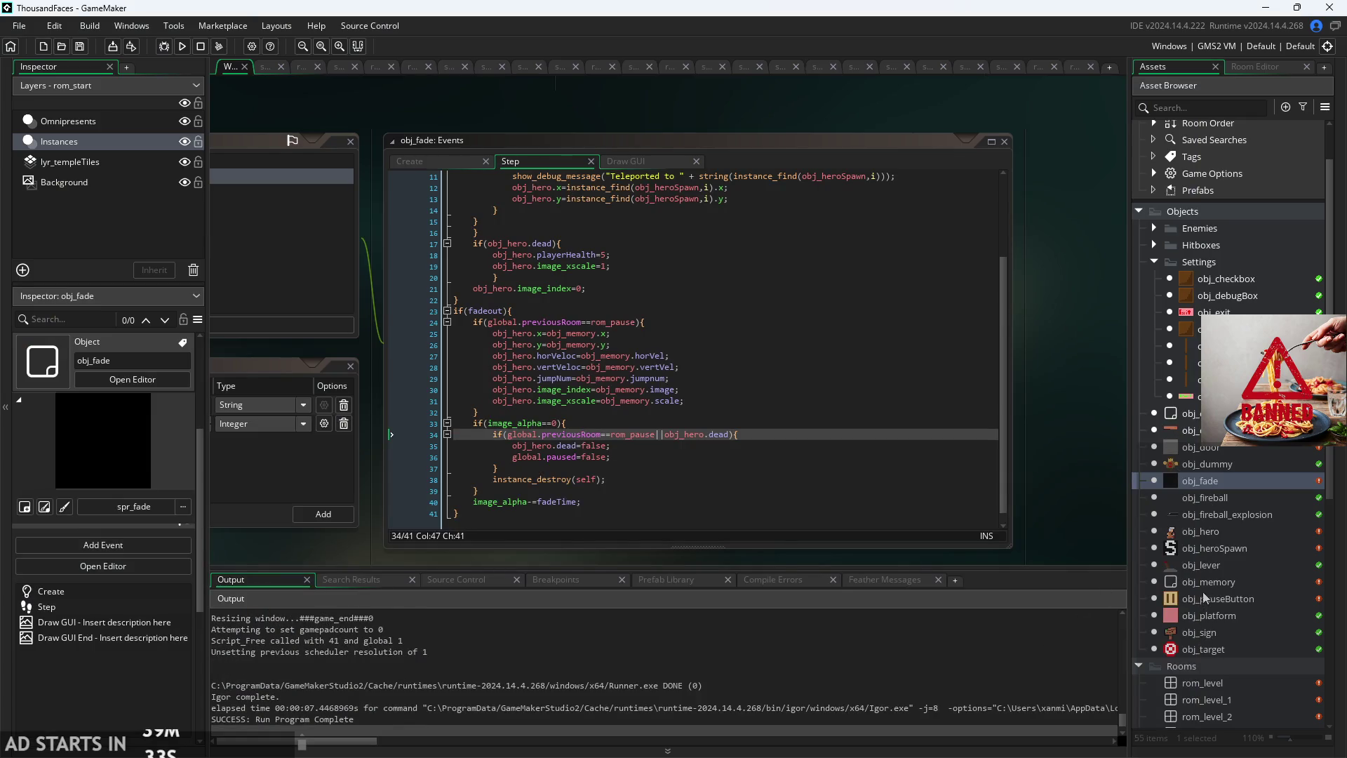
# Step: Open the rom_start room in the Room Editor
pyautogui.scroll(-3, 1205, 603)
pyautogui.click(1217, 653)
pyautogui.doubleClick(1217, 652)
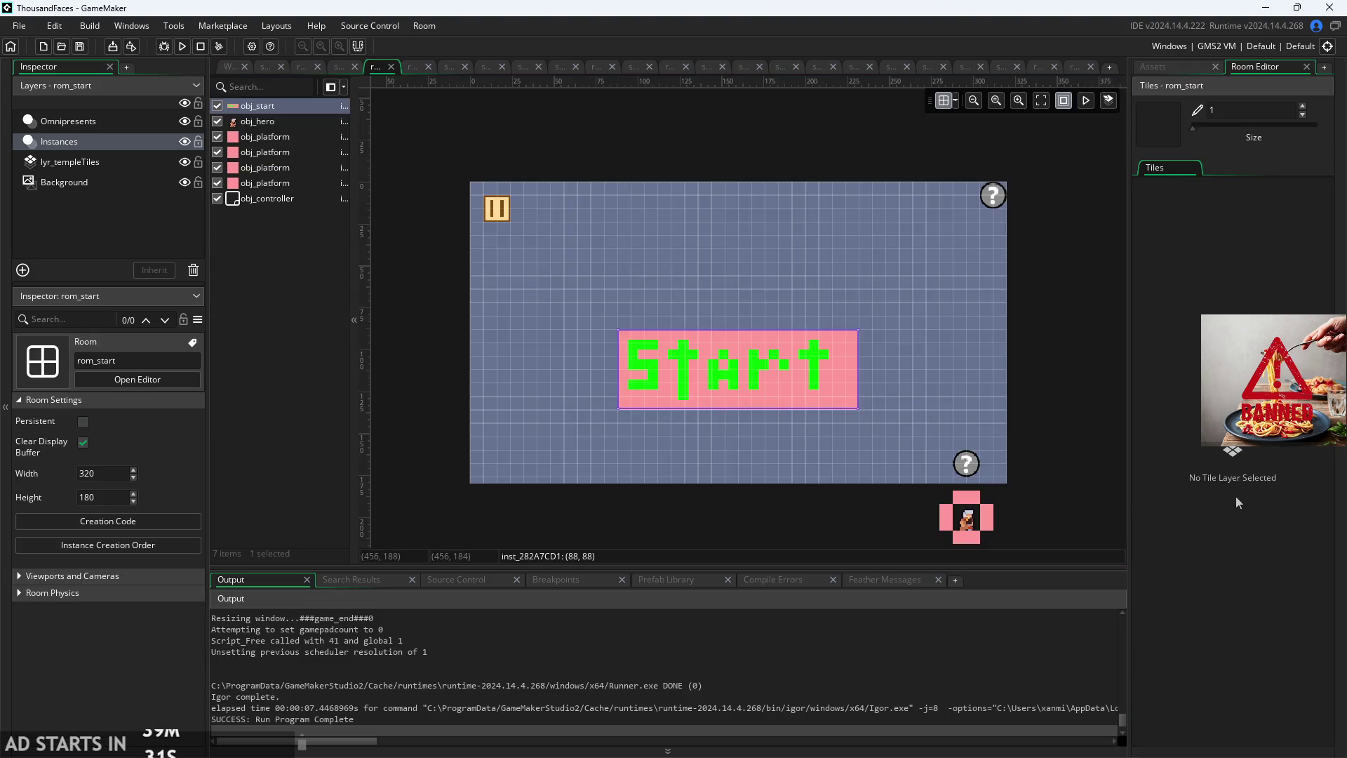
# Step: Place obj_debugBox at rom_start's bottom-left and run the game to see the Debug Stats box
pyautogui.scroll(2, 1228, 421)
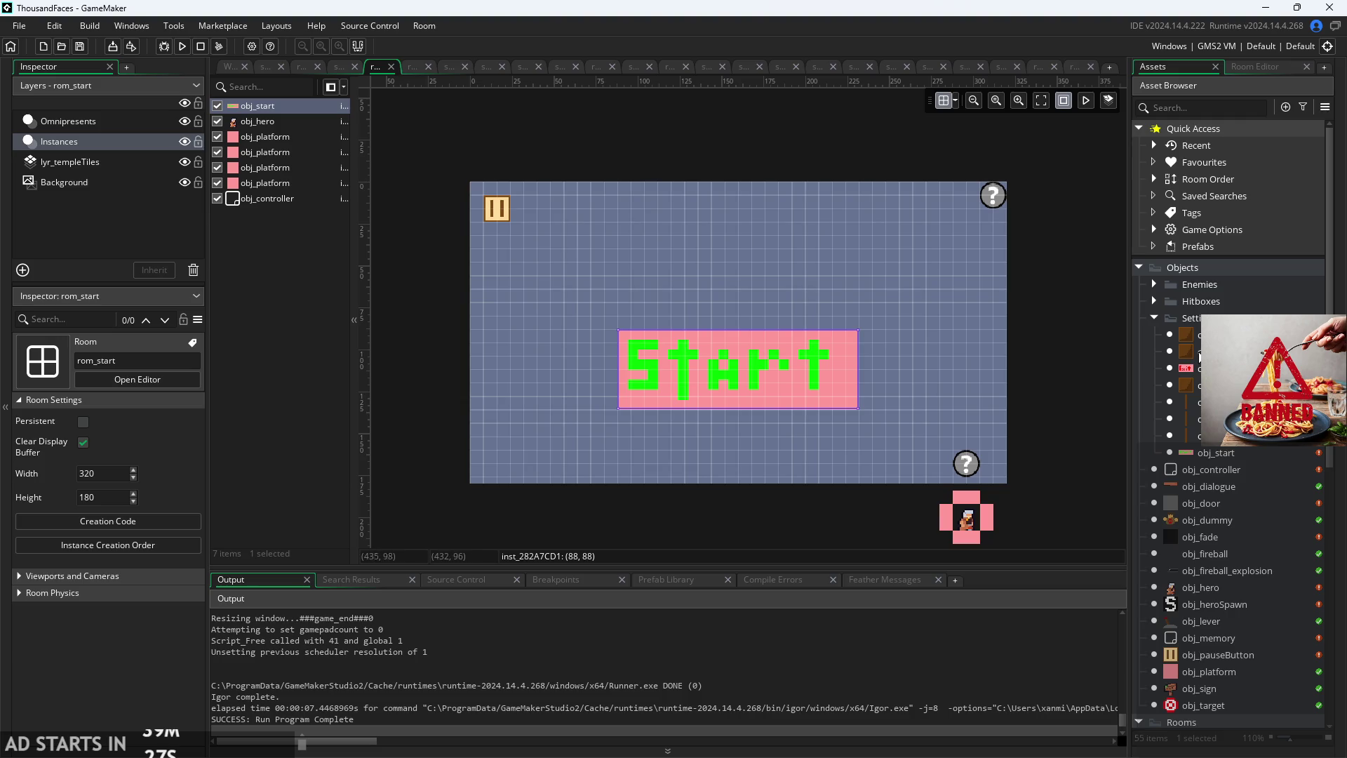
pyautogui.moveTo(1186, 350)
pyautogui.mouseDown()
pyautogui.moveTo(1014, 424)
pyautogui.moveTo(951, 421)
pyautogui.moveTo(745, 479)
pyautogui.moveTo(491, 465)
pyautogui.mouseUp()
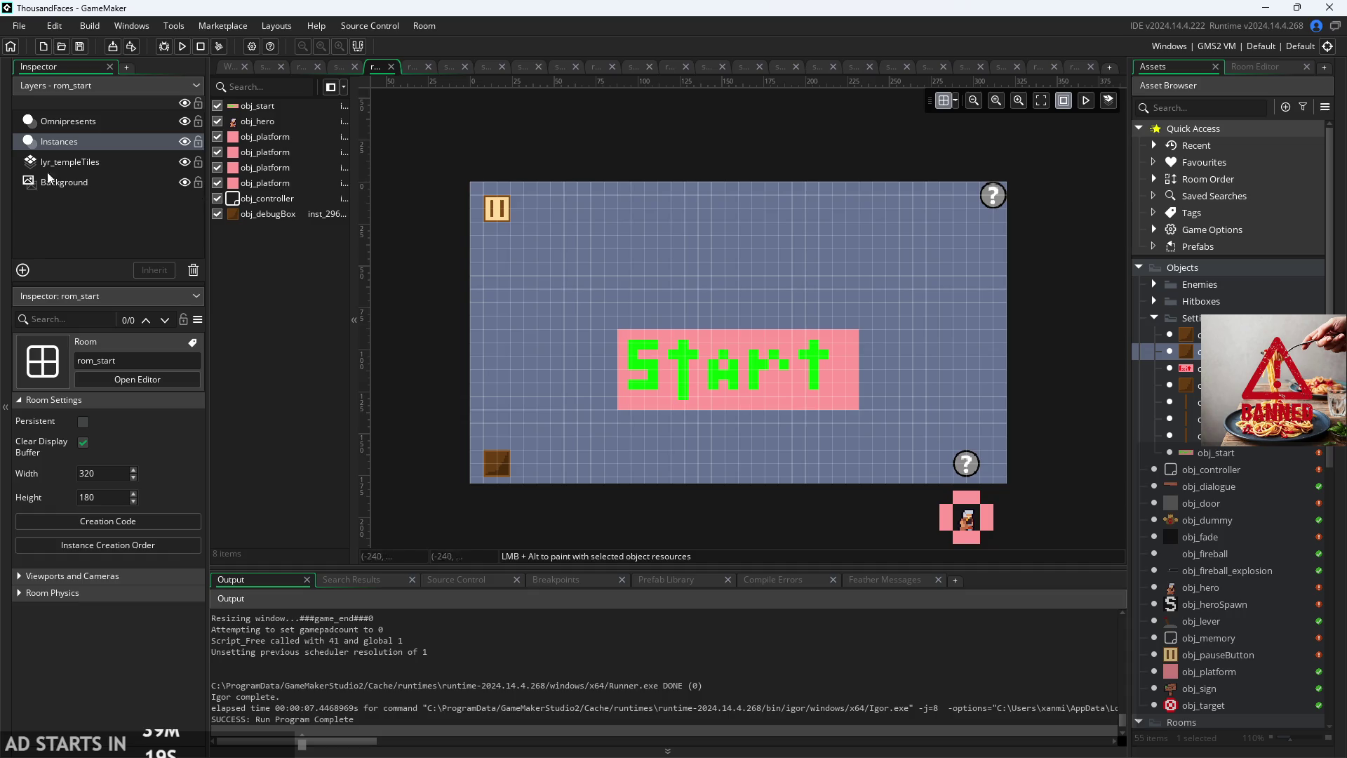
pyautogui.click(180, 47)
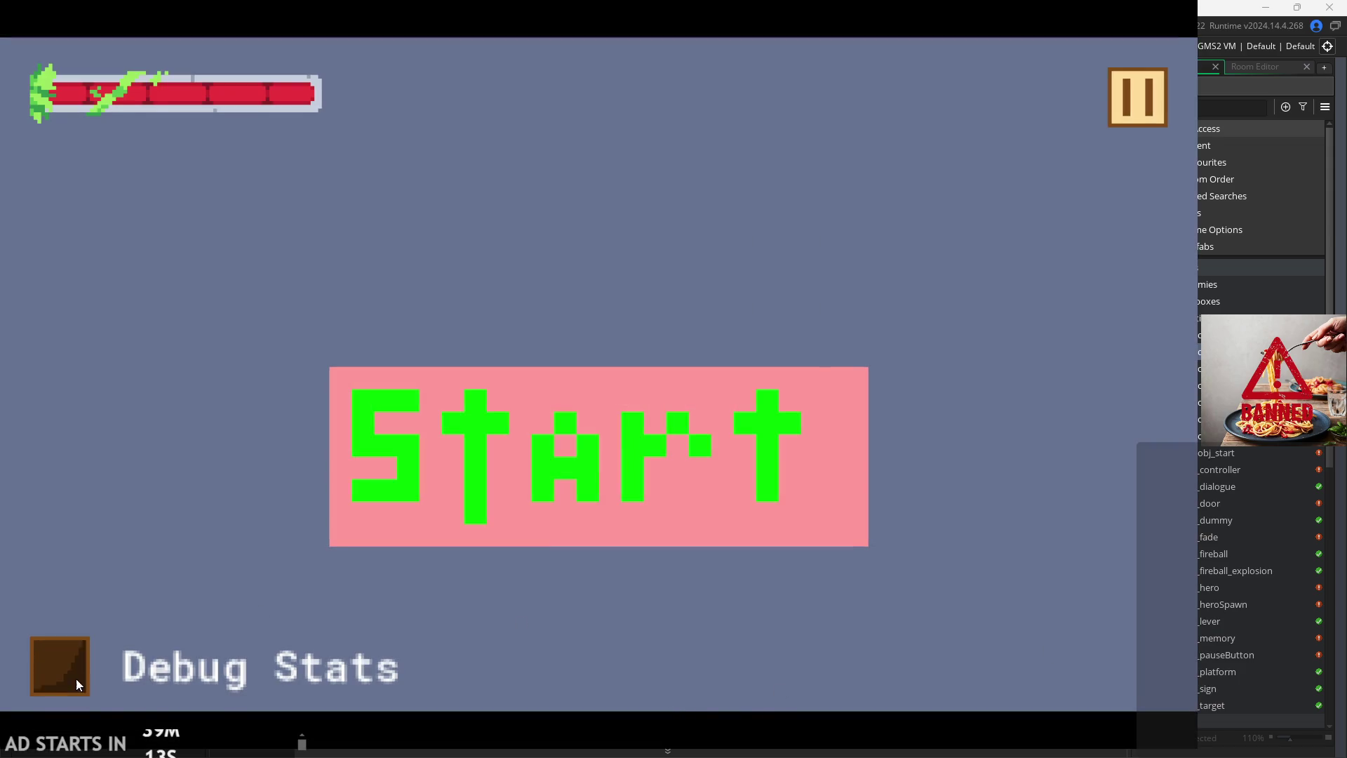
# Step: Toggle Debug Stats on, off and on again, then start the game into rom_level
pyautogui.click(76, 679)
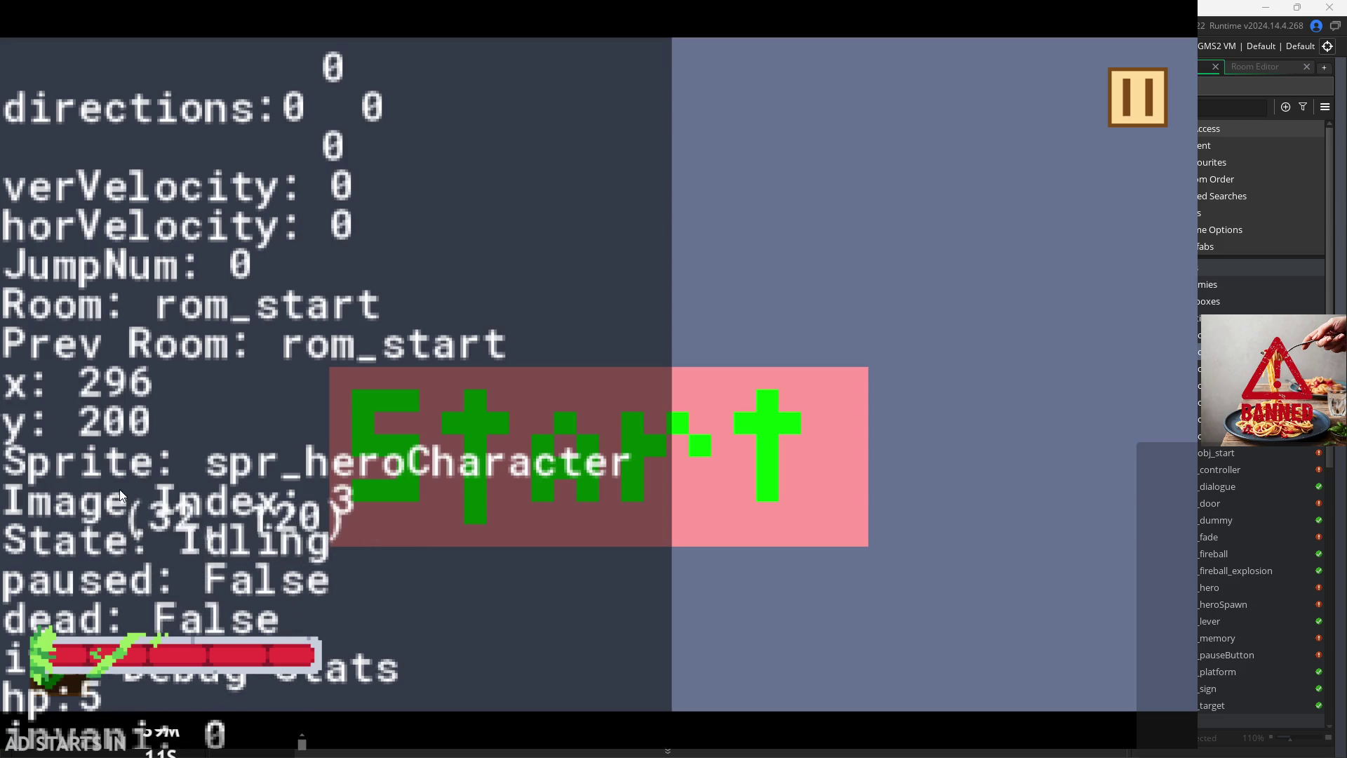
pyautogui.click(40, 658)
pyautogui.click(39, 656)
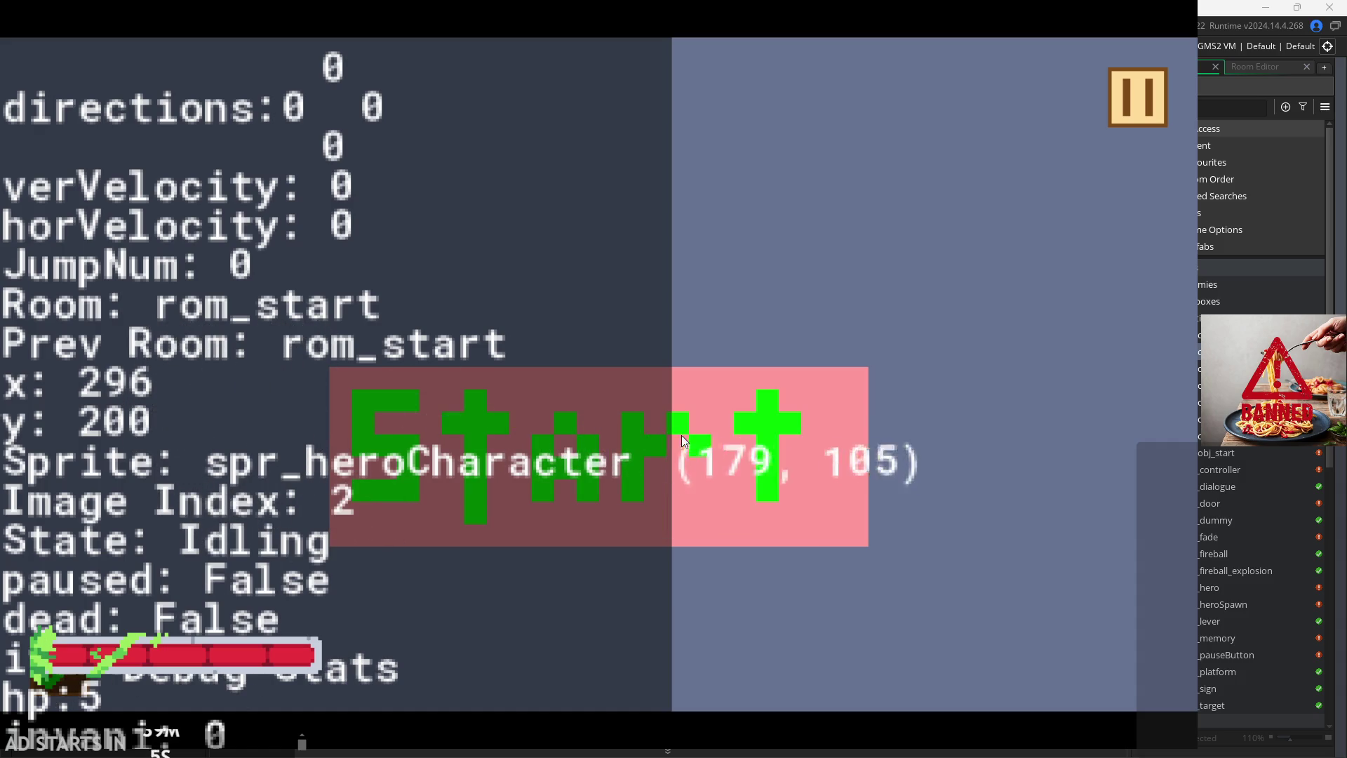
pyautogui.click(744, 445)
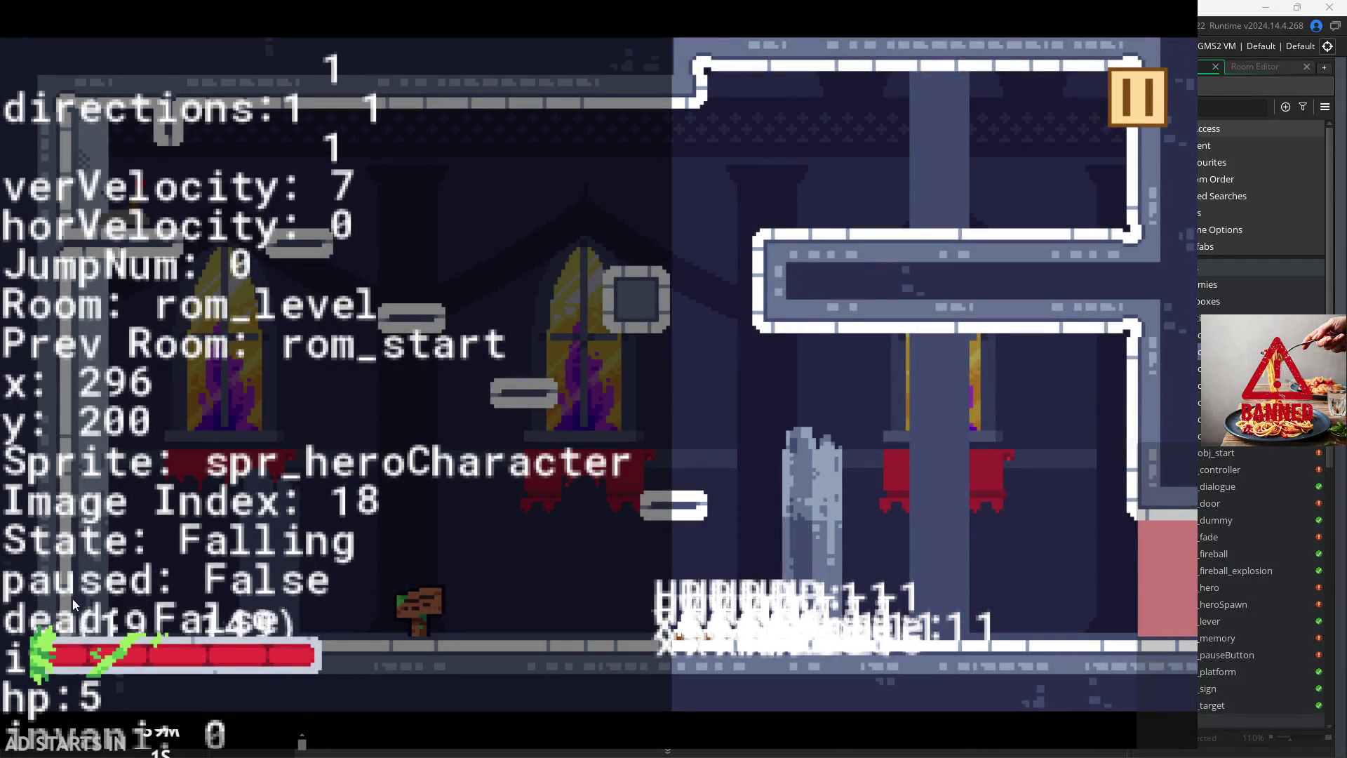
# Step: Attack repeatedly and move the hero left in rom_level, then pause and exit the game
pyautogui.click(64, 697)
pyautogui.click(95, 650)
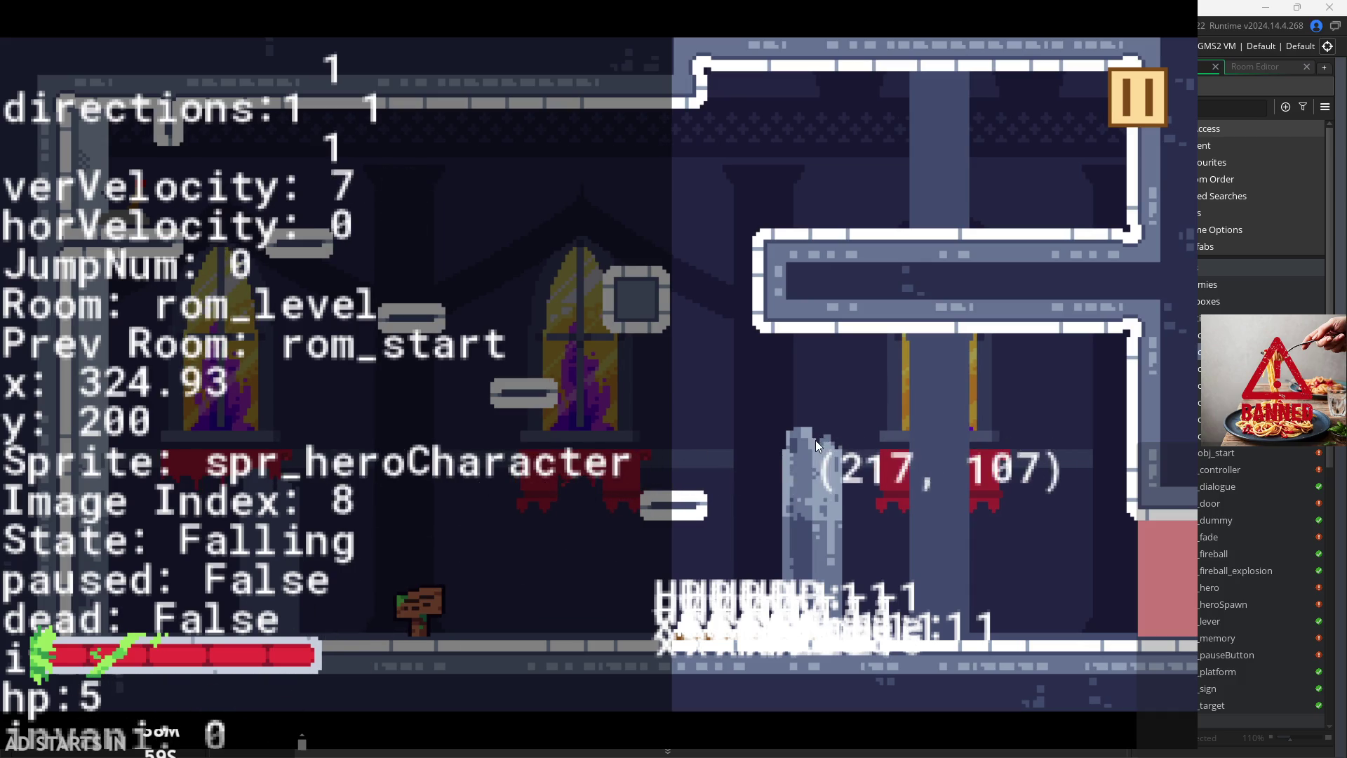
pyautogui.click(634, 404)
pyautogui.click(634, 405)
pyautogui.click(634, 404)
pyautogui.click(634, 404)
pyautogui.press('a')
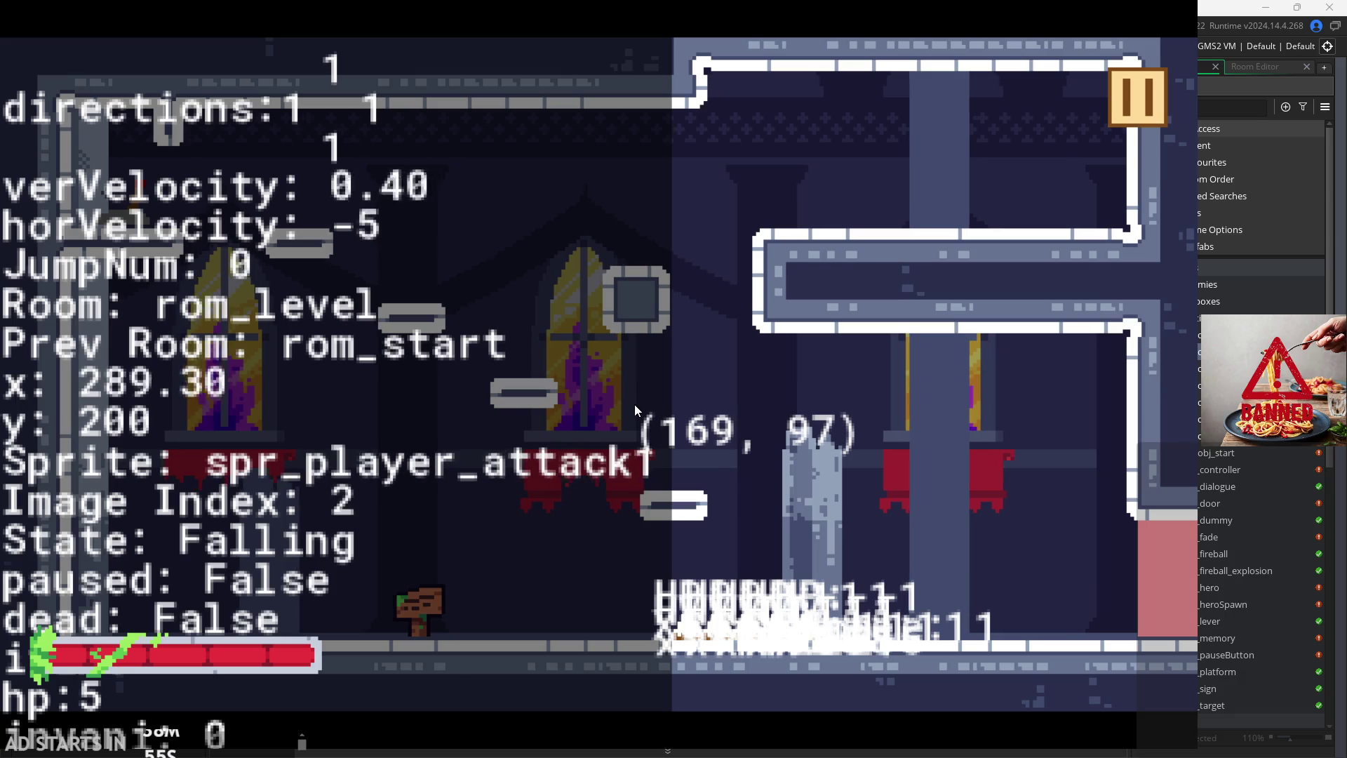
pyautogui.click(635, 404)
pyautogui.click(635, 404)
pyautogui.click(634, 404)
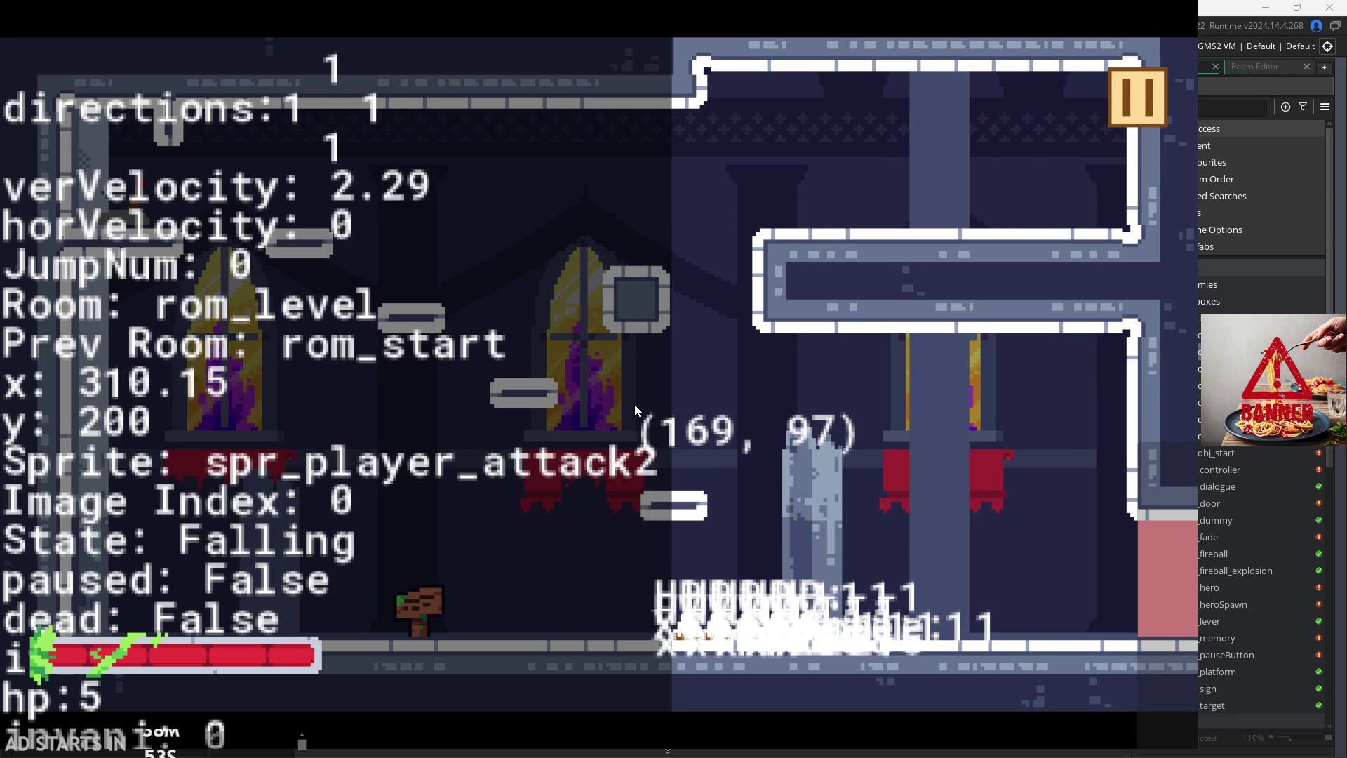
pyautogui.click(635, 404)
pyautogui.click(634, 404)
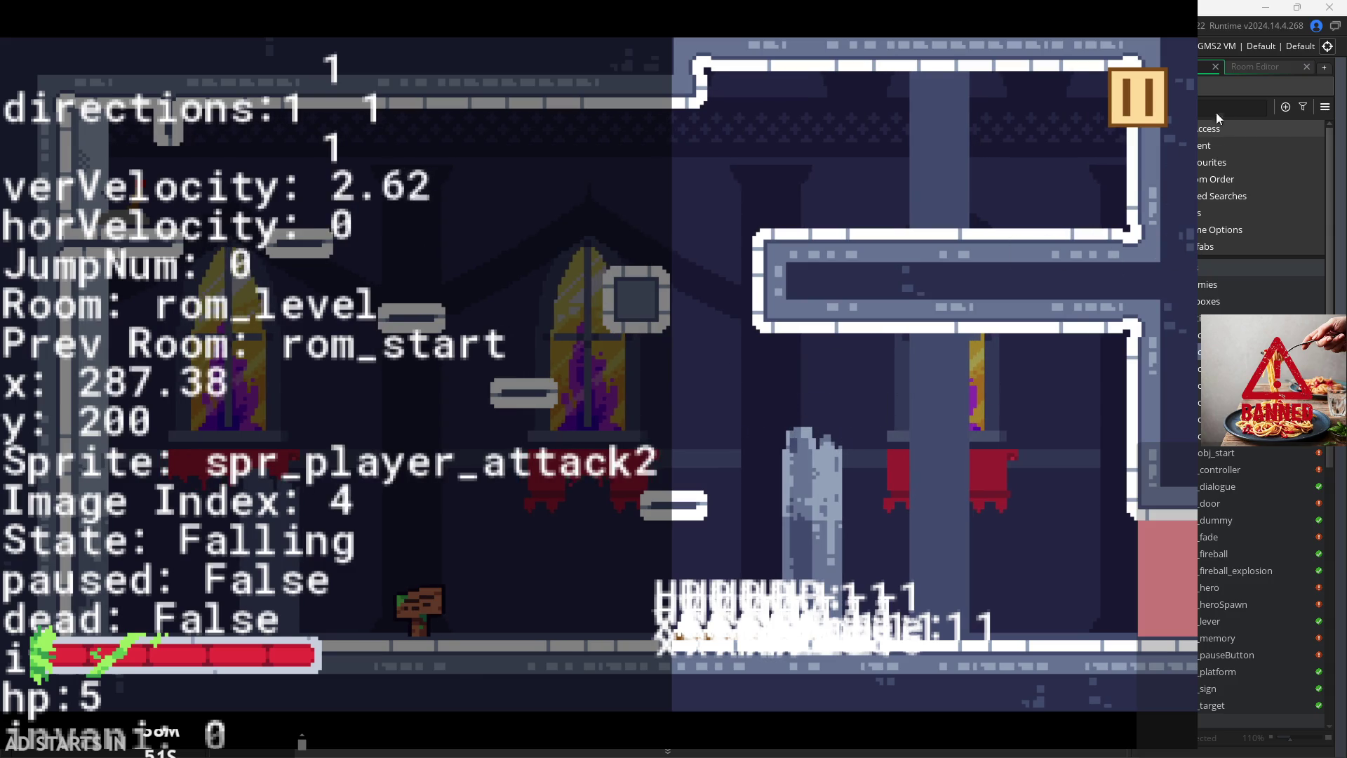
pyautogui.click(1137, 96)
pyautogui.click(982, 617)
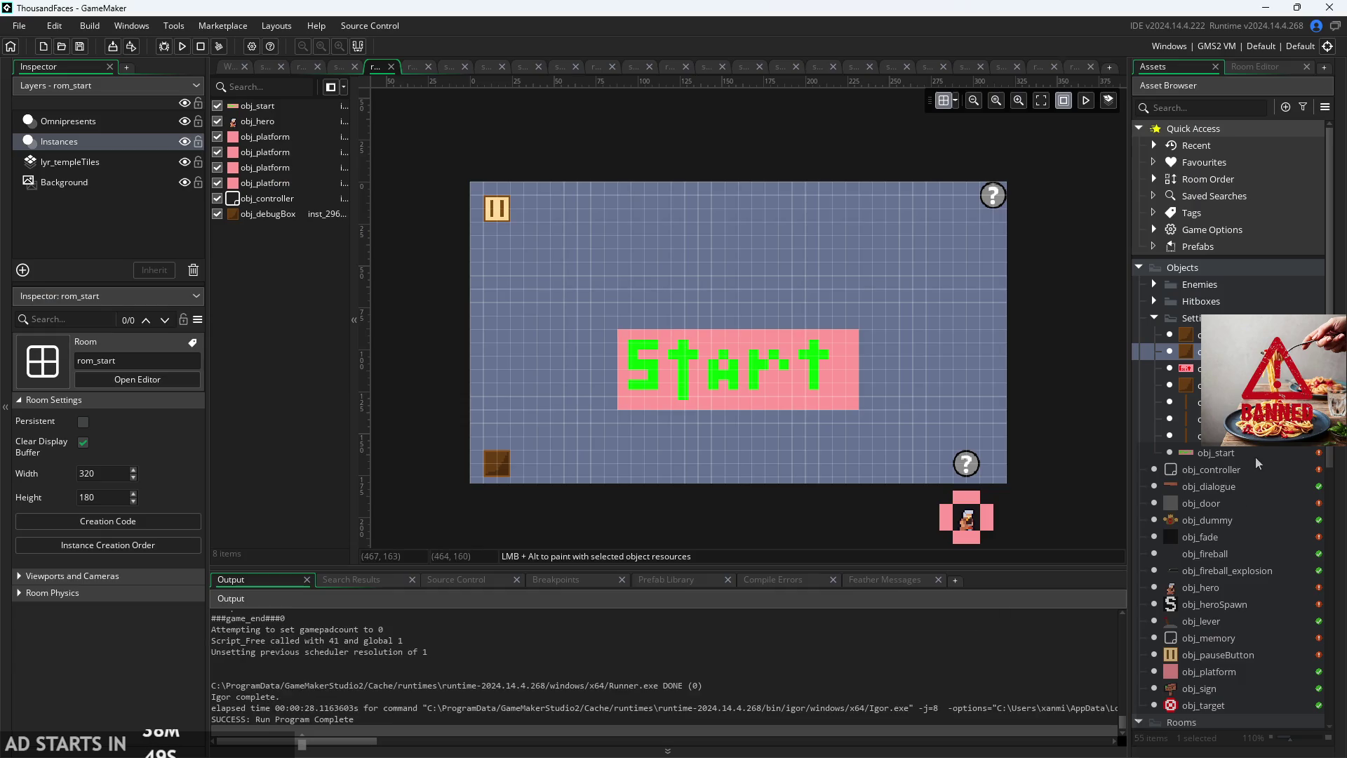
# Step: Open rom_level and inspect the hero spawn instances' properties, then close those windows
pyautogui.scroll(-4, 1228, 421)
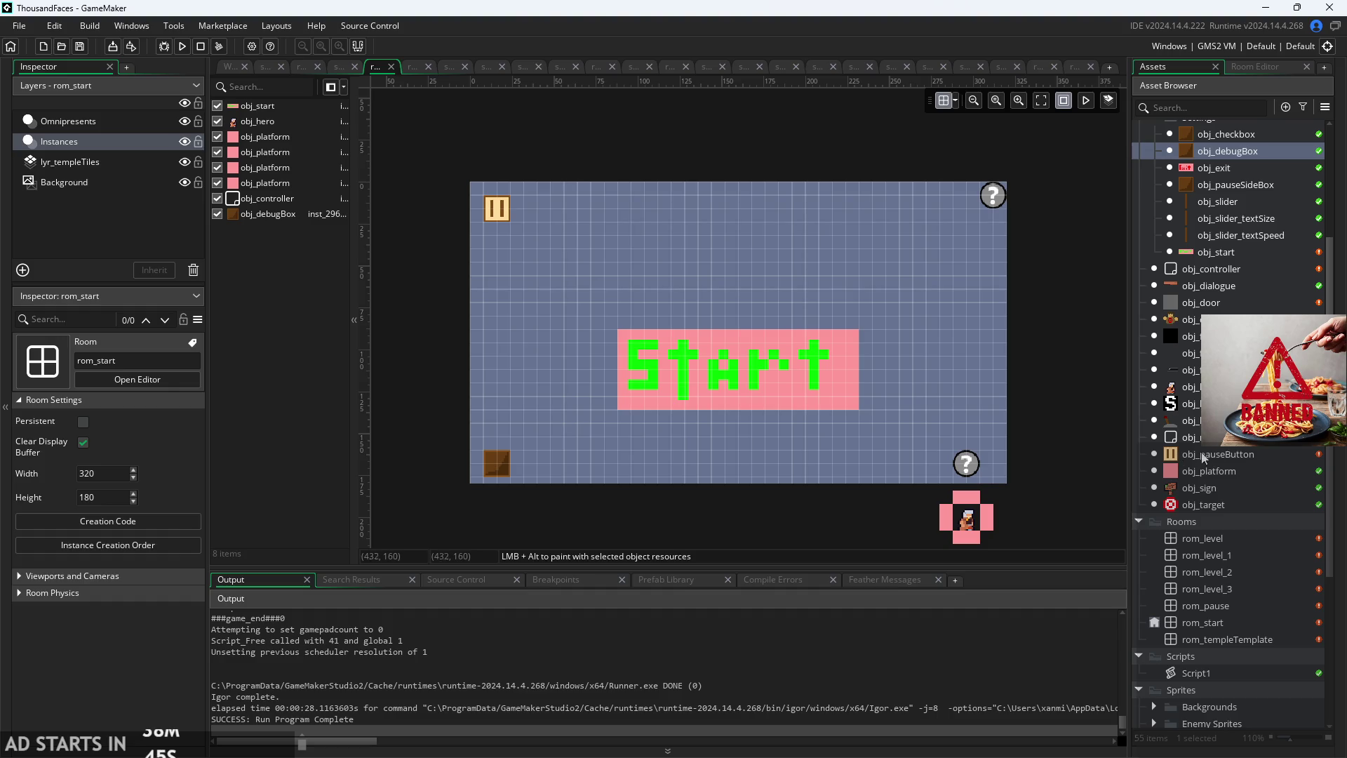
pyautogui.doubleClick(1250, 539)
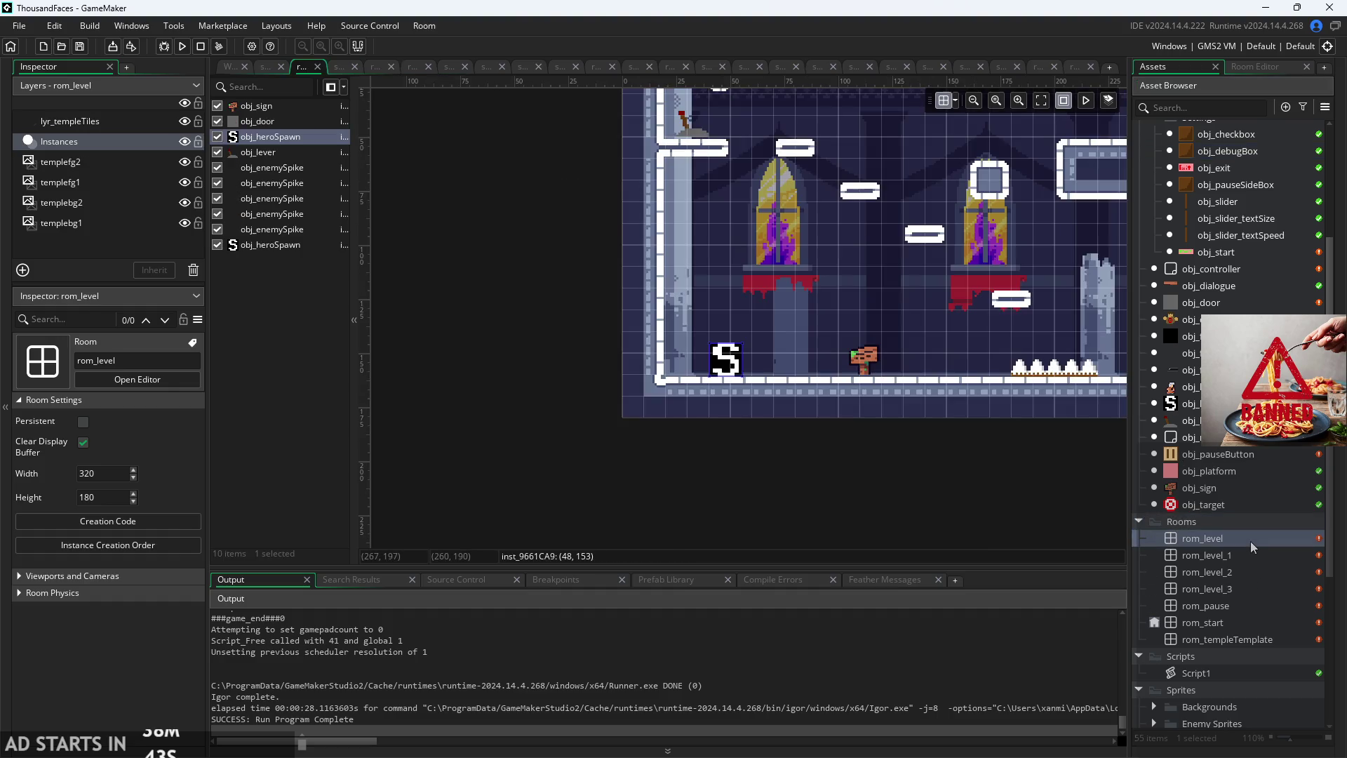
pyautogui.scroll(-4, 700, 443)
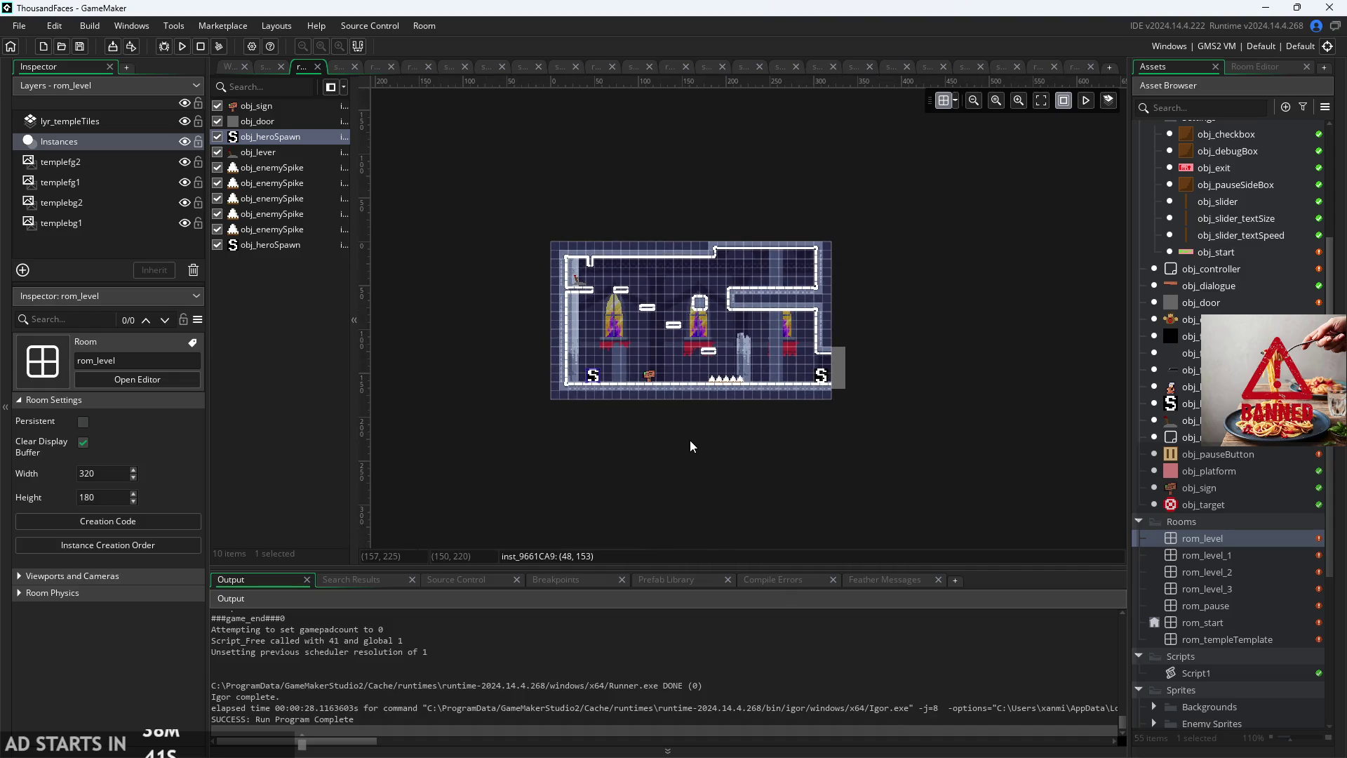
pyautogui.doubleClick(286, 245)
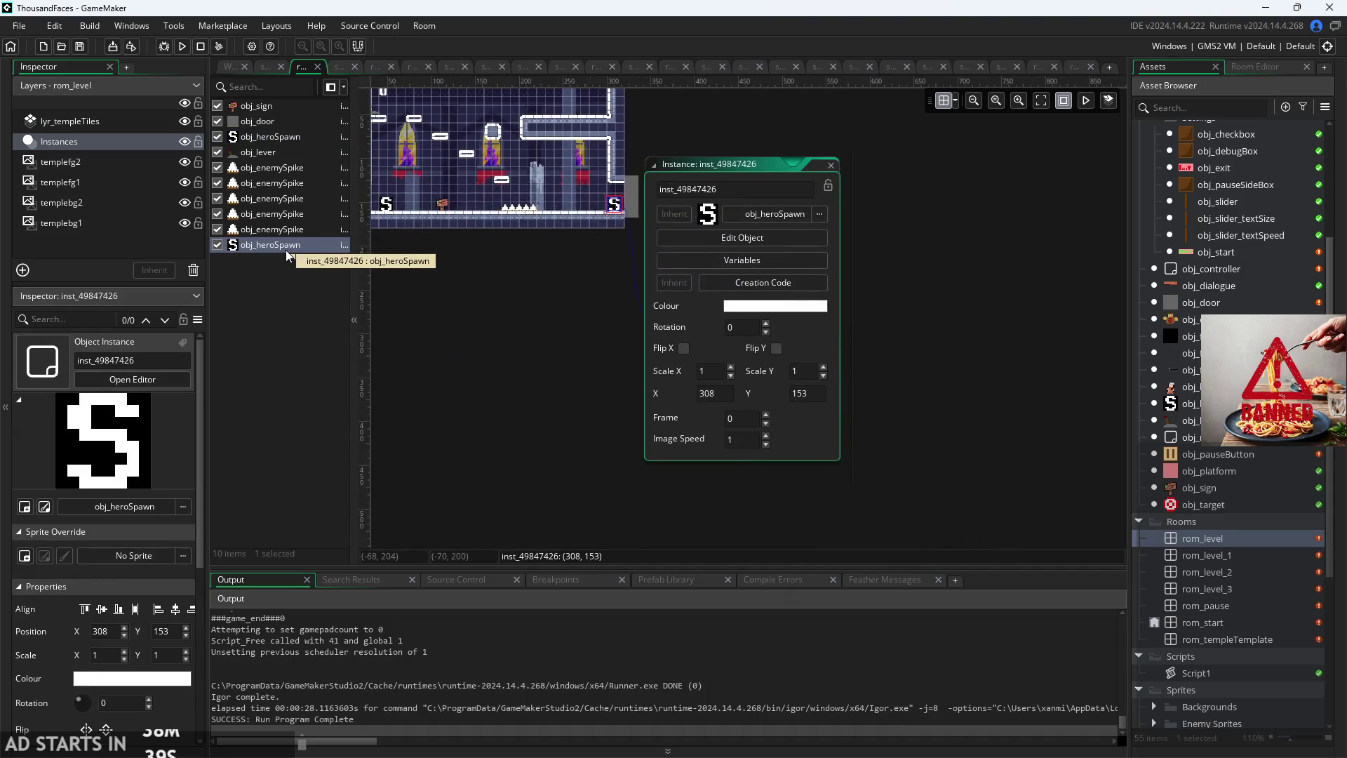
pyautogui.hscroll(3, 547, 344)
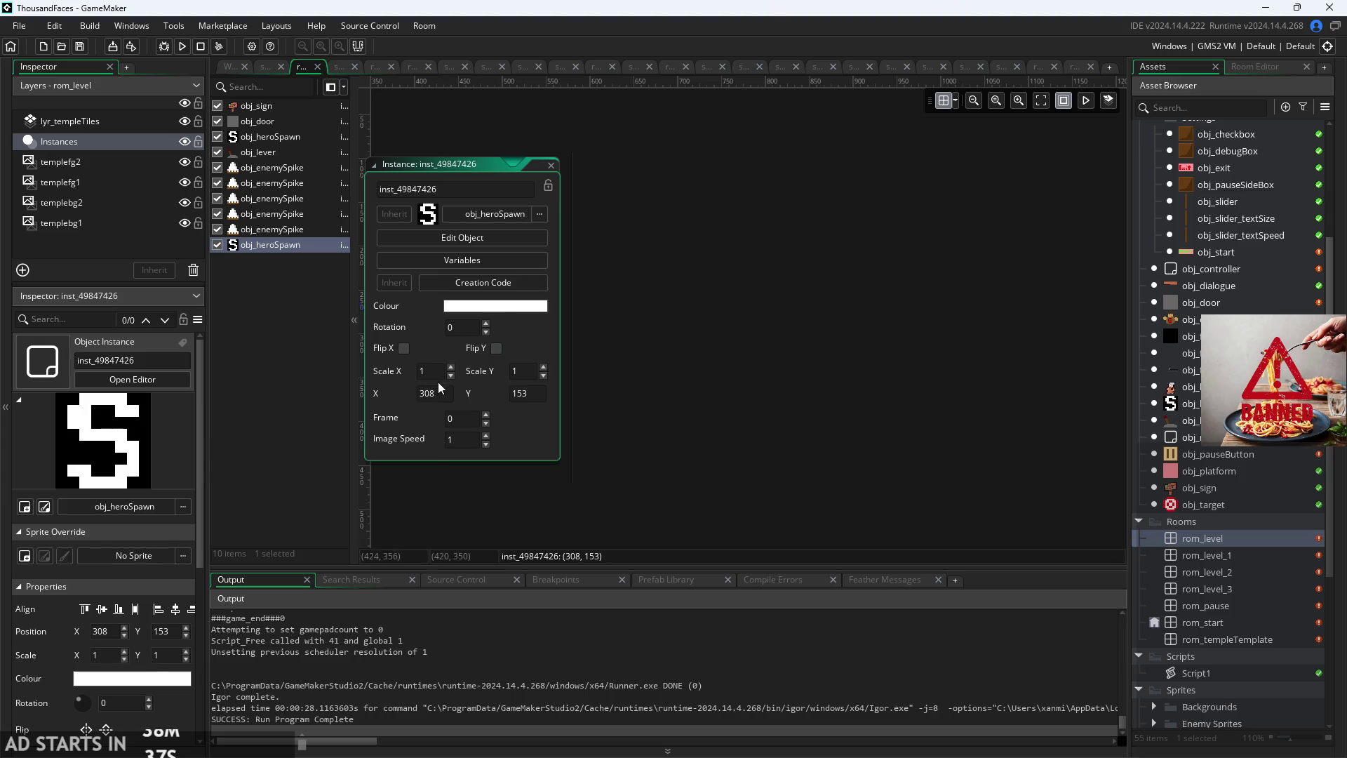
pyautogui.hscroll(-5, 440, 374)
pyautogui.scroll(2, 441, 372)
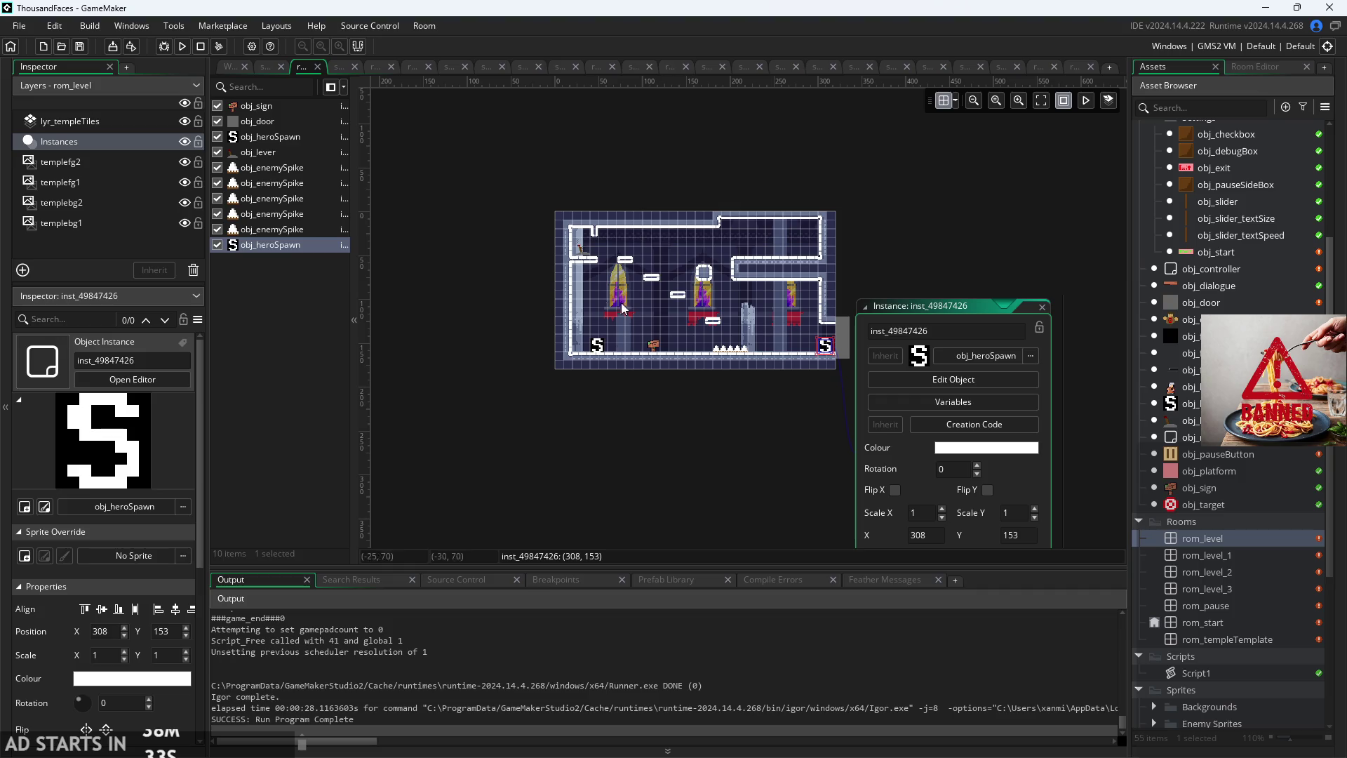
pyautogui.click(602, 343)
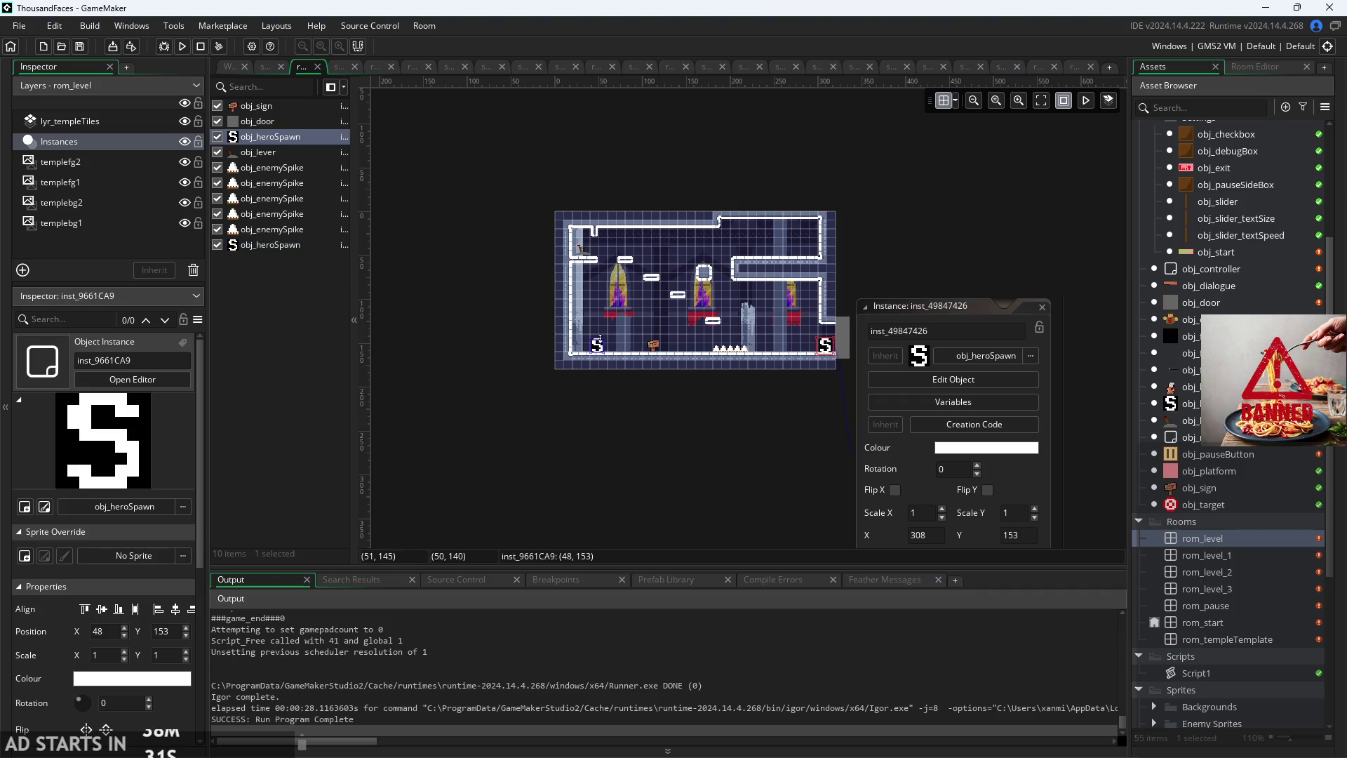
pyautogui.doubleClick(600, 341)
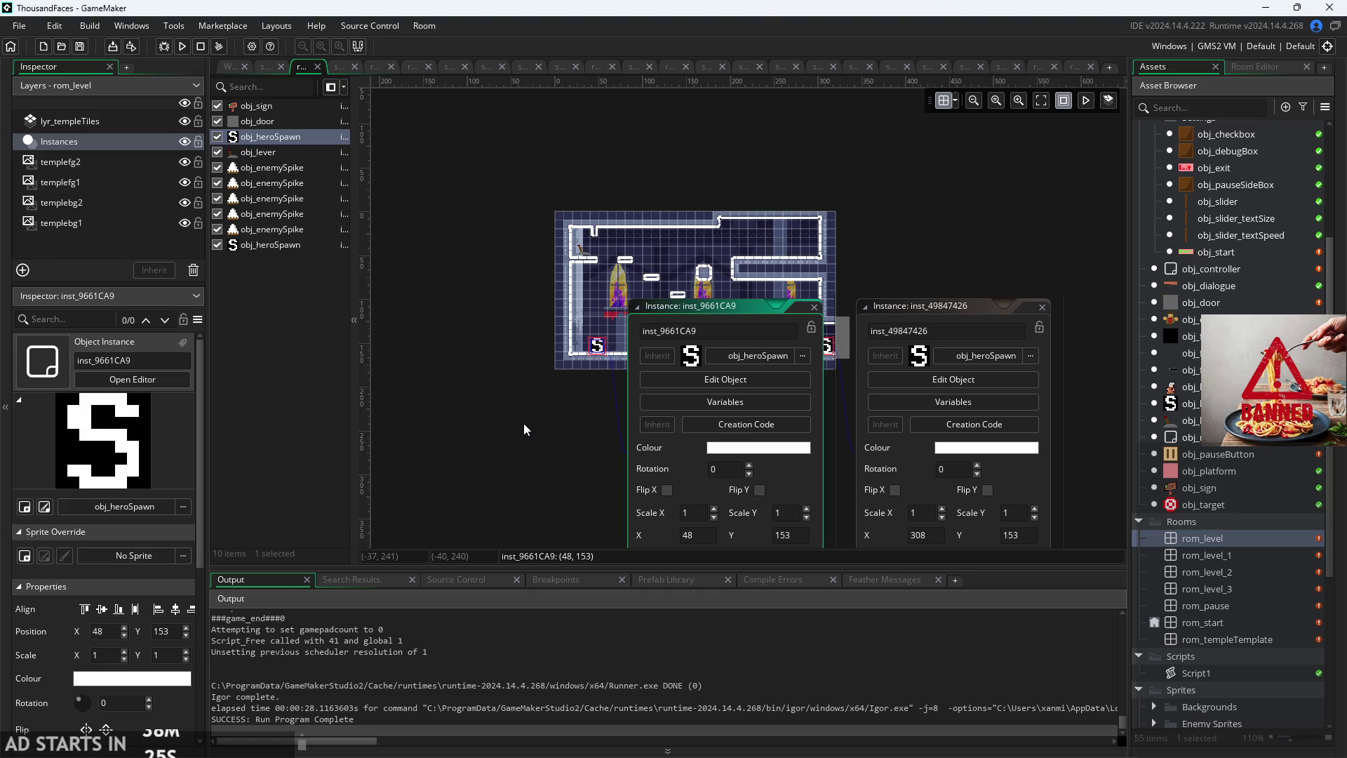
pyautogui.click(816, 306)
pyautogui.click(1020, 306)
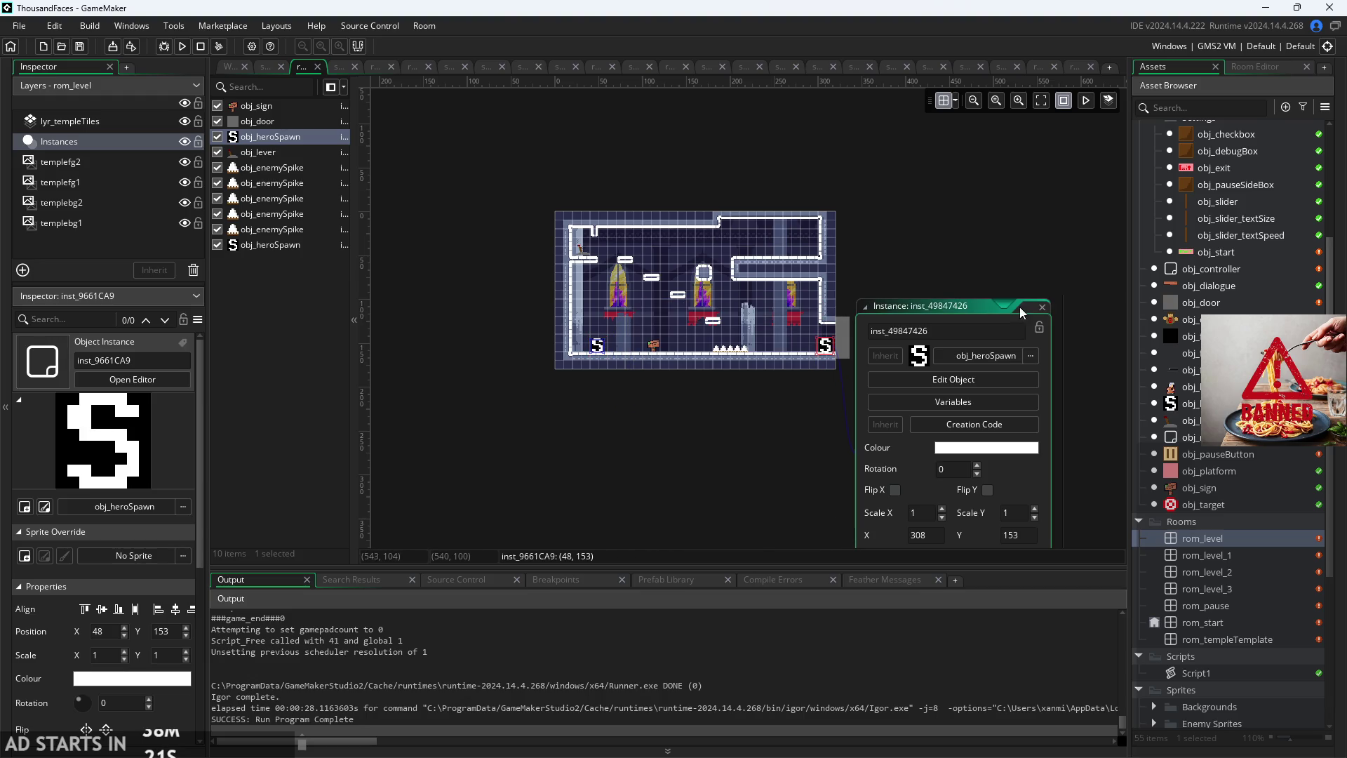
pyautogui.click(1042, 307)
# Step: Bring the left obj_heroSpawn into view and check that its spawnNum variable is 1
pyautogui.moveTo(663, 415); pyautogui.dragTo(678, 435)
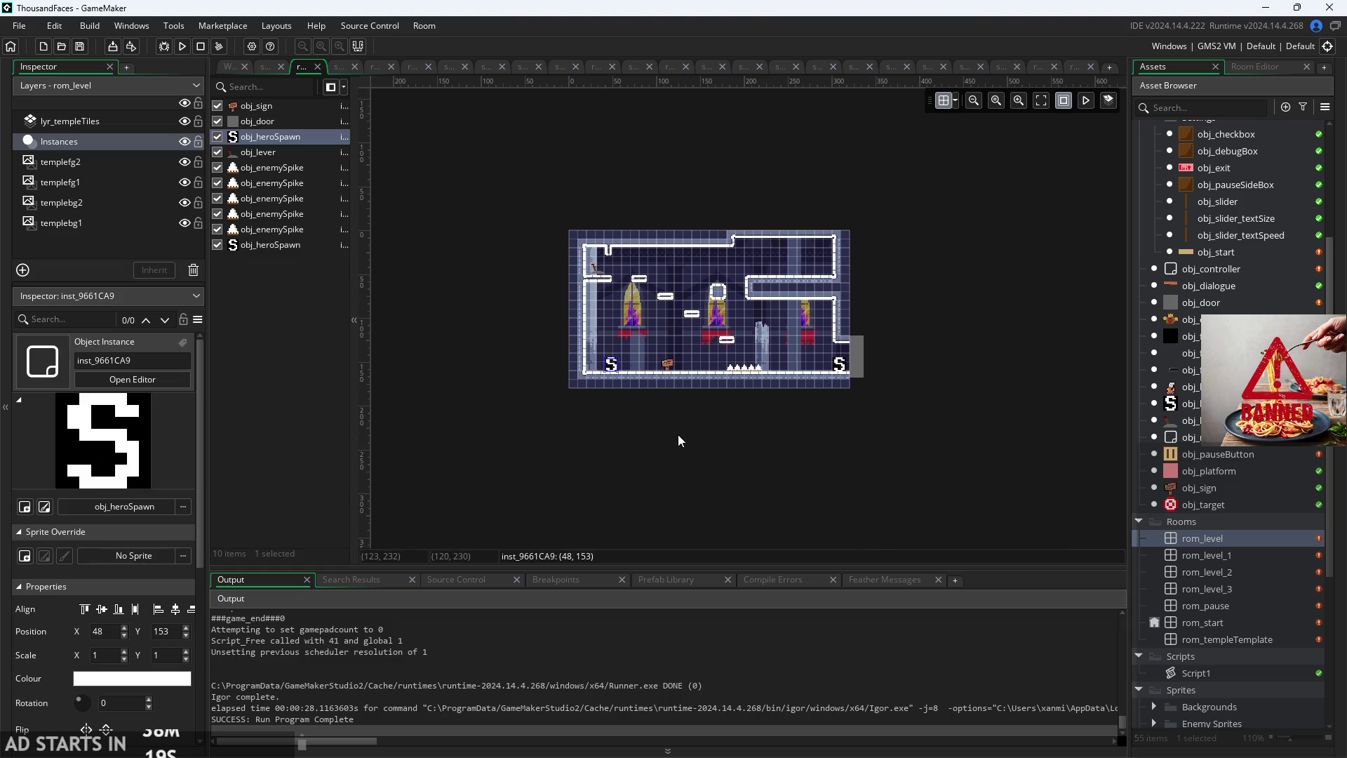
pyautogui.scroll(3, 691, 351)
pyautogui.scroll(-4, 638, 372)
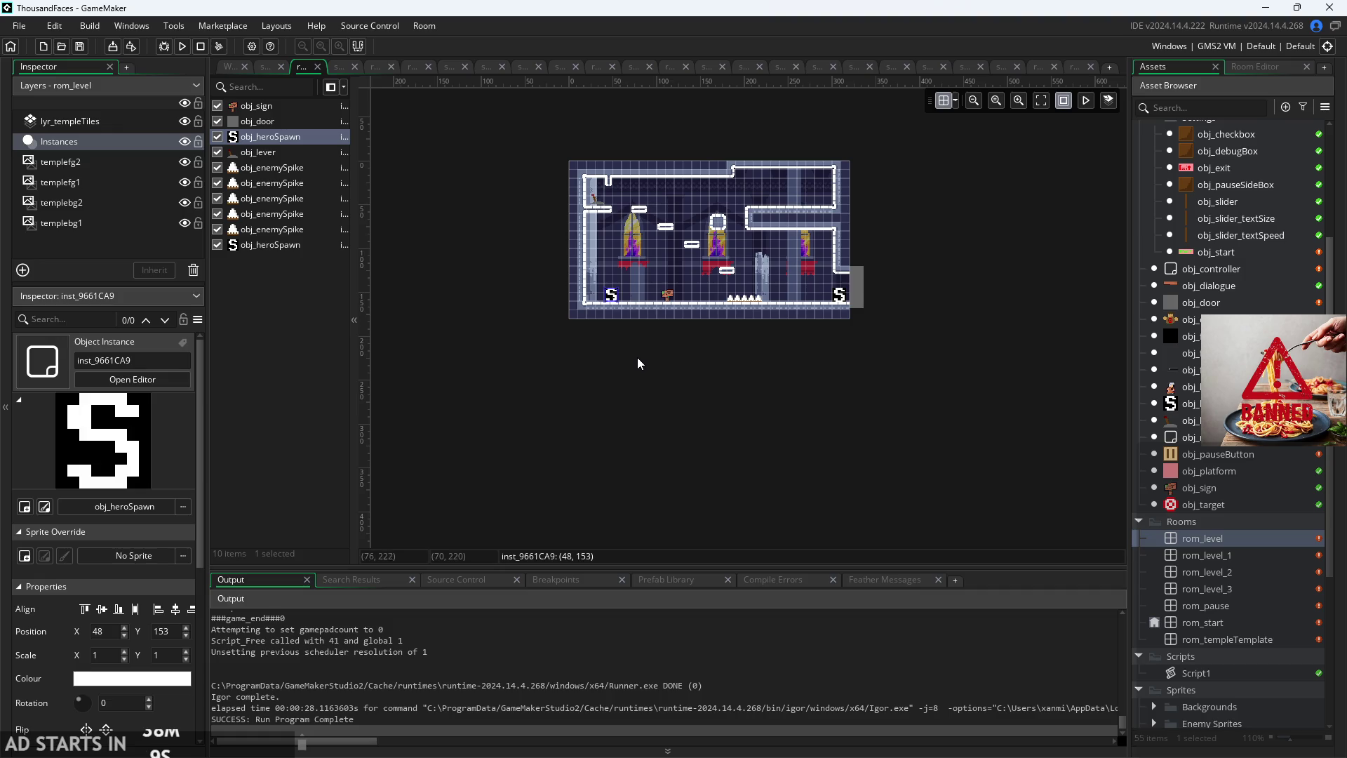
pyautogui.moveTo(637, 357); pyautogui.dragTo(659, 369)
pyautogui.scroll(5, 667, 330)
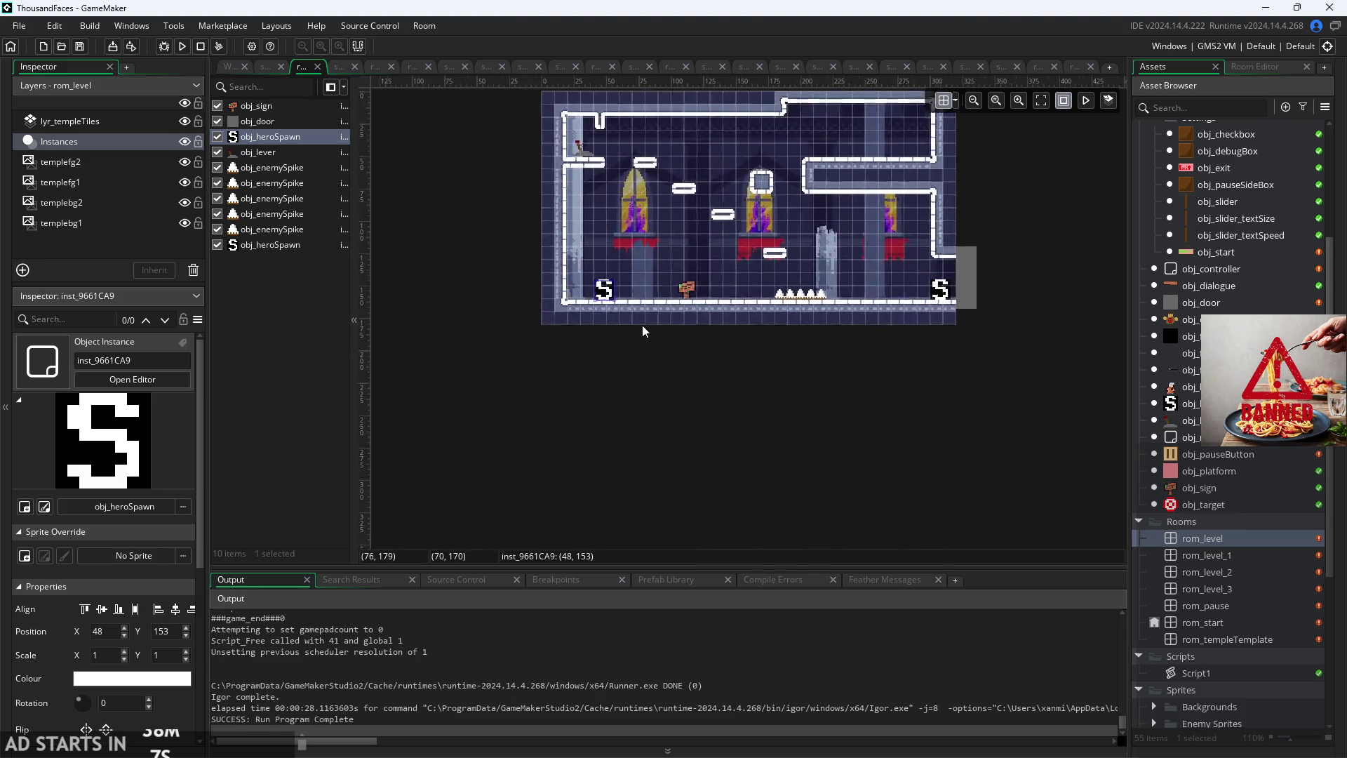
pyautogui.click(633, 297)
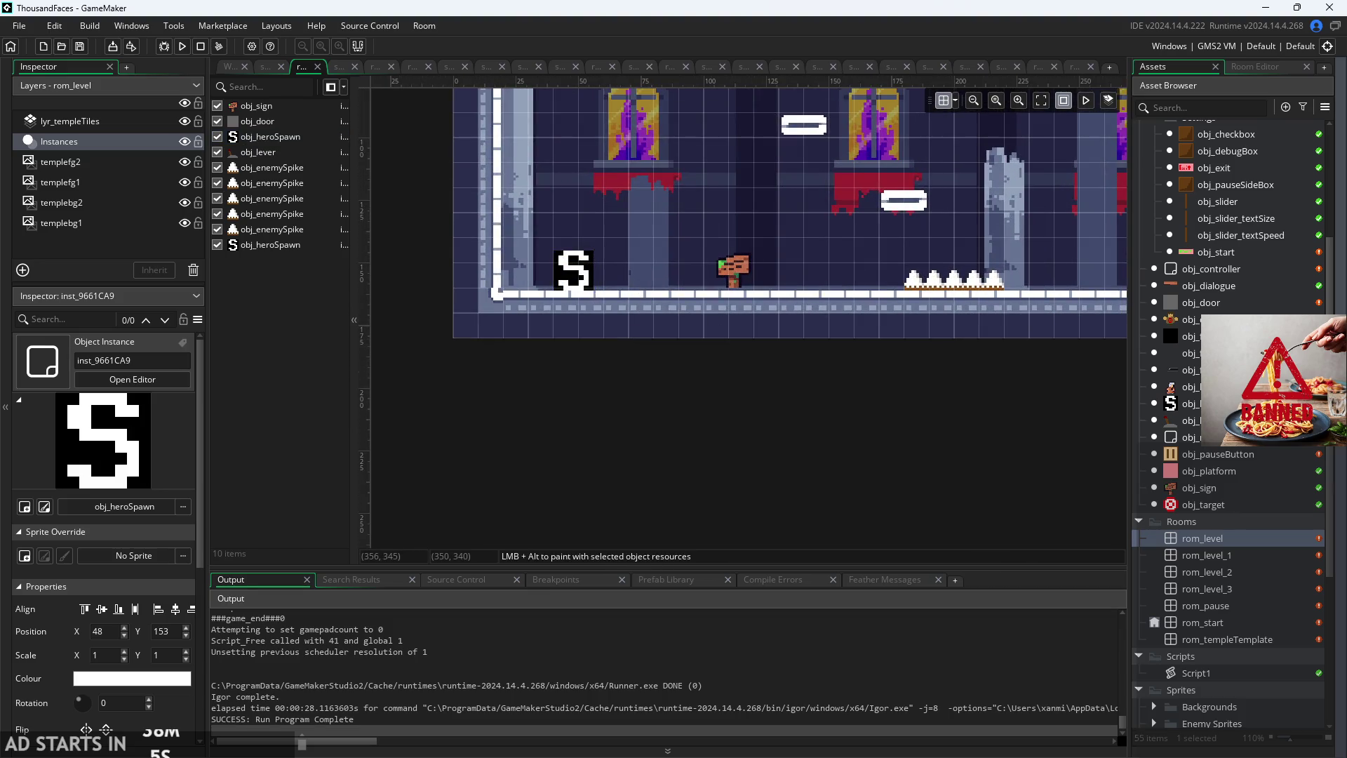
pyautogui.moveTo(727, 382); pyautogui.dragTo(679, 444)
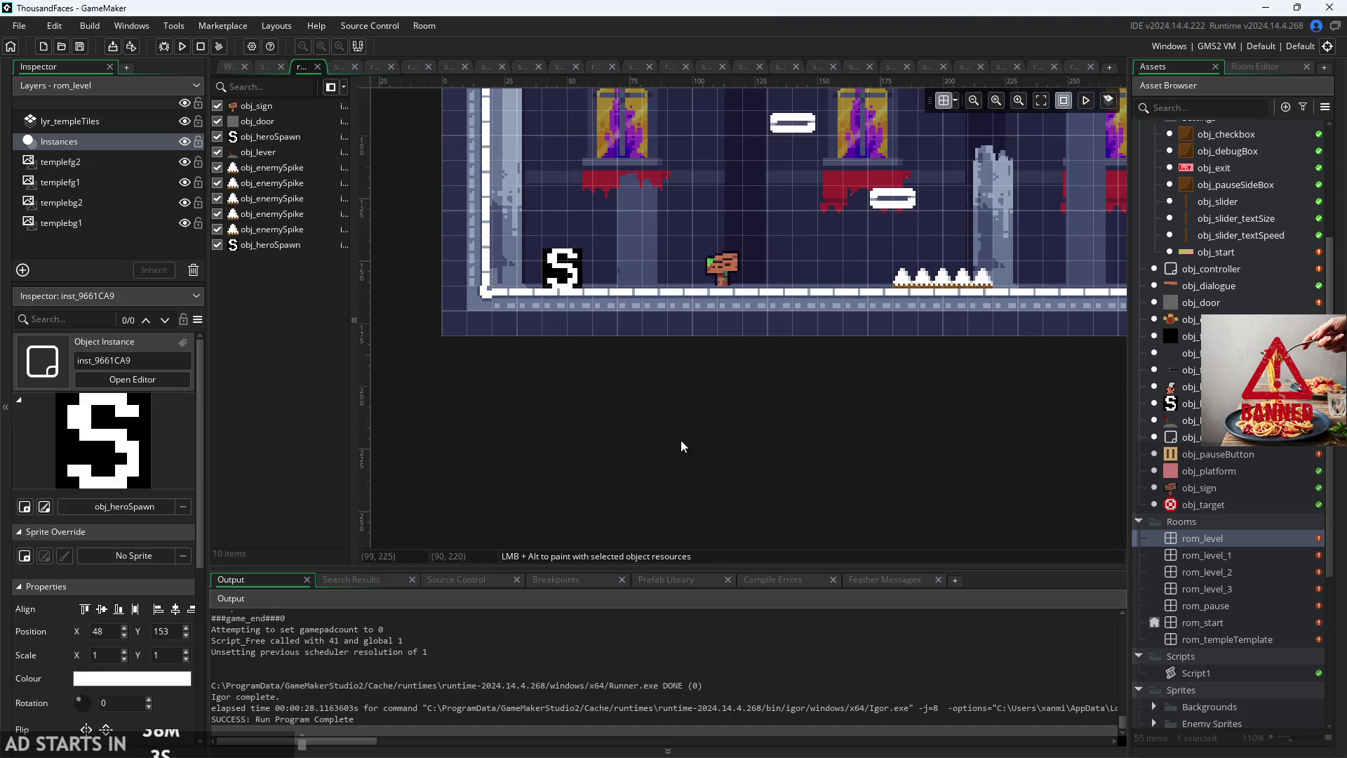
pyautogui.doubleClick(572, 273)
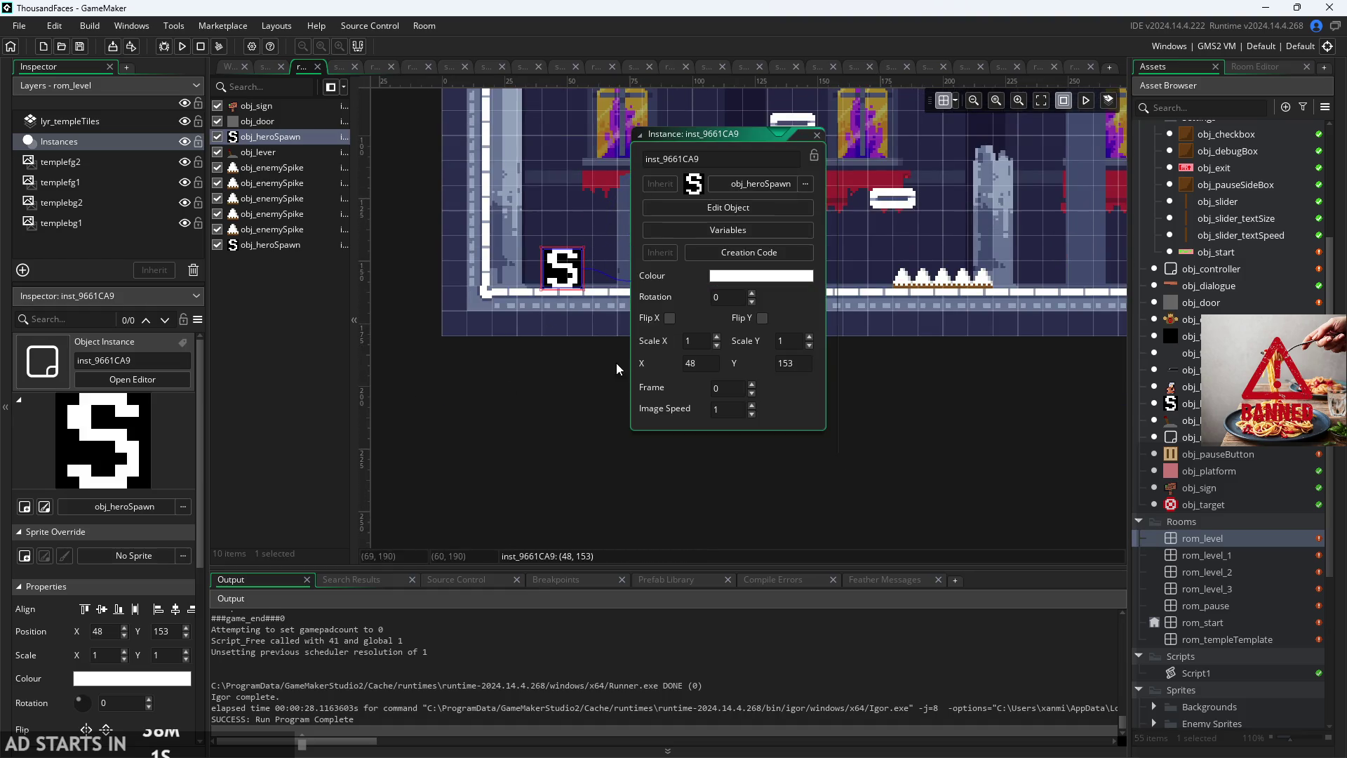
pyautogui.click(704, 229)
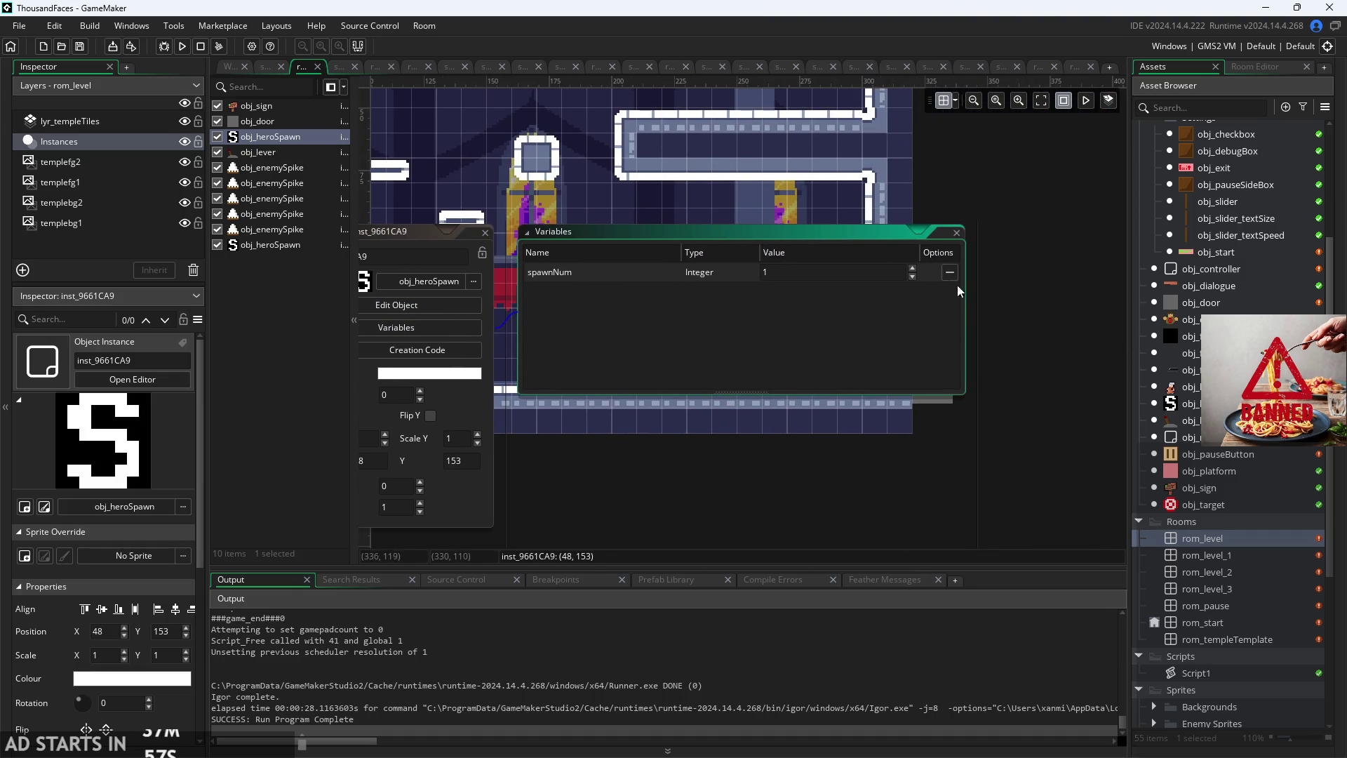
# Step: Open obj_pauseButton's Step code from the Asset Browser
pyautogui.click(1102, 487)
pyautogui.scroll(3, 1225, 458)
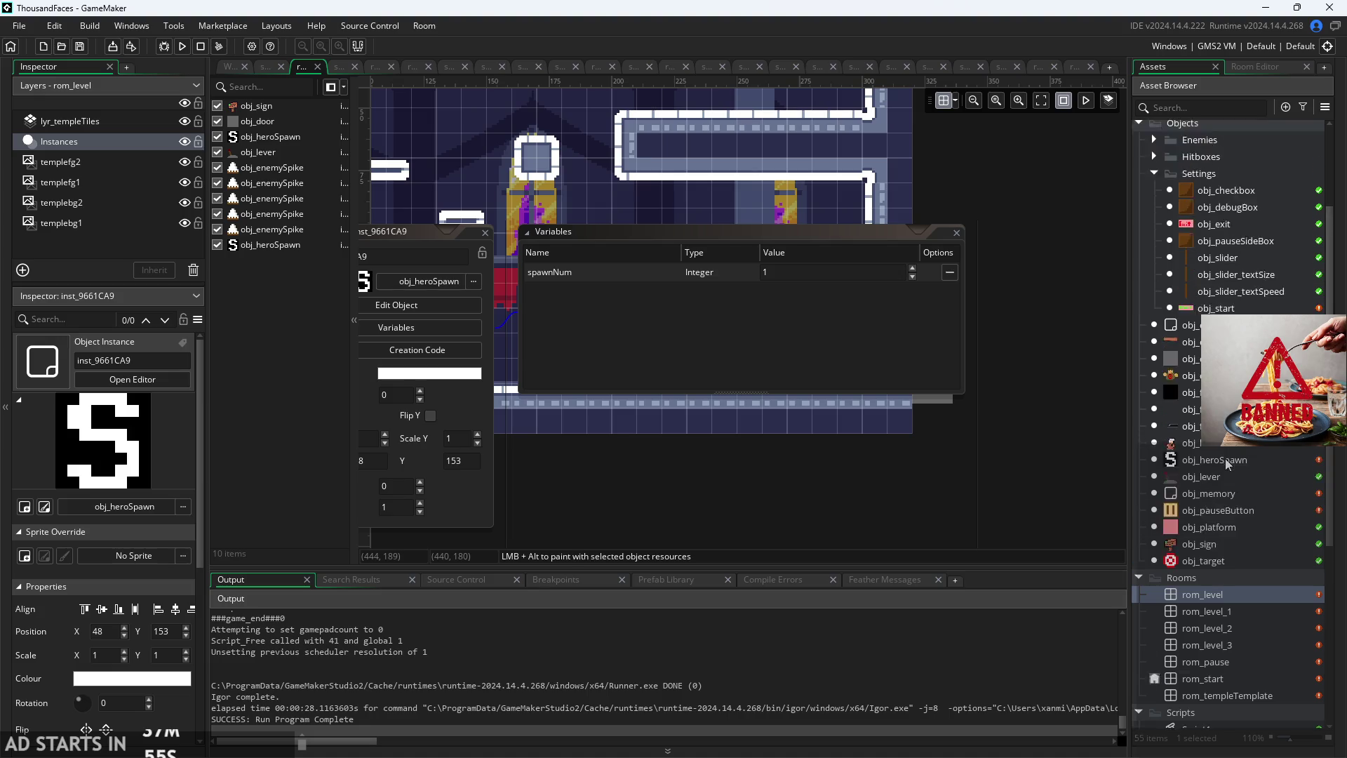
pyautogui.scroll(-1, 1228, 533)
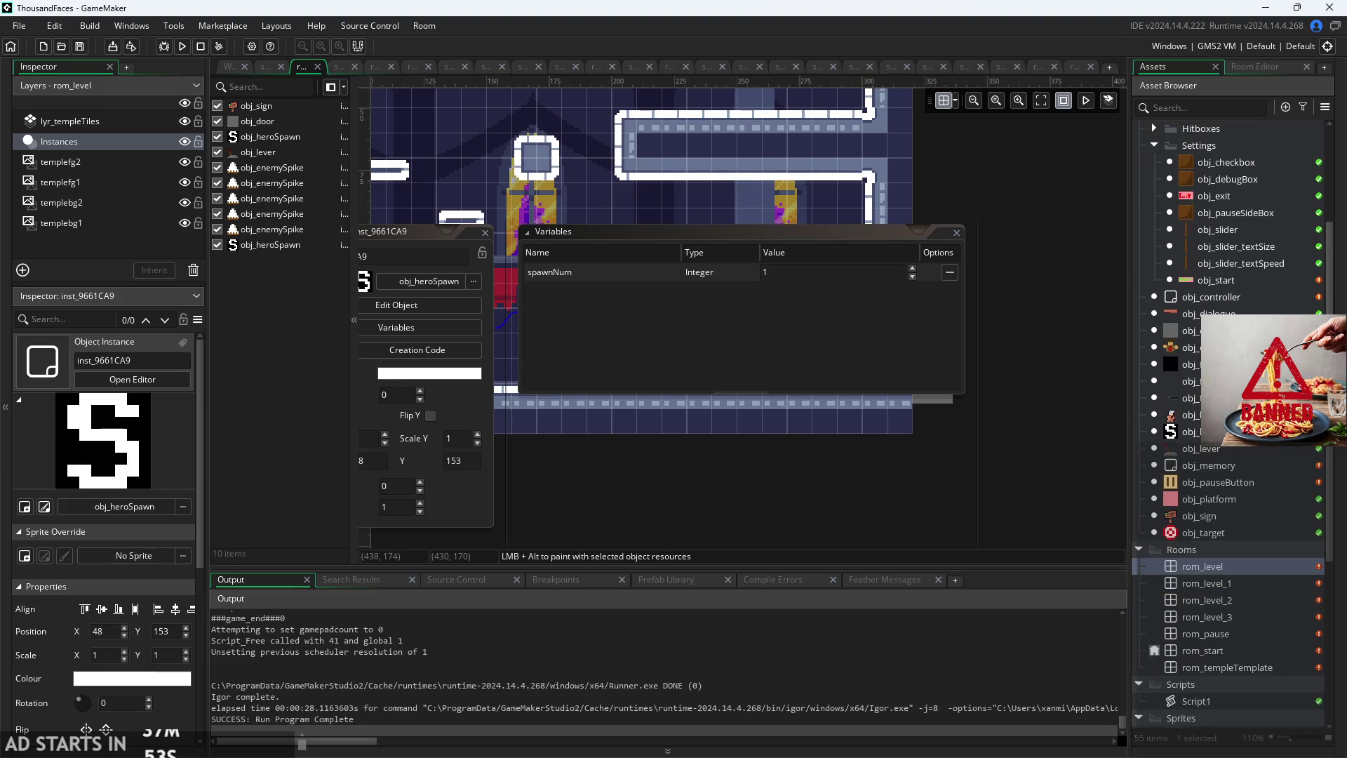
pyautogui.doubleClick(1216, 484)
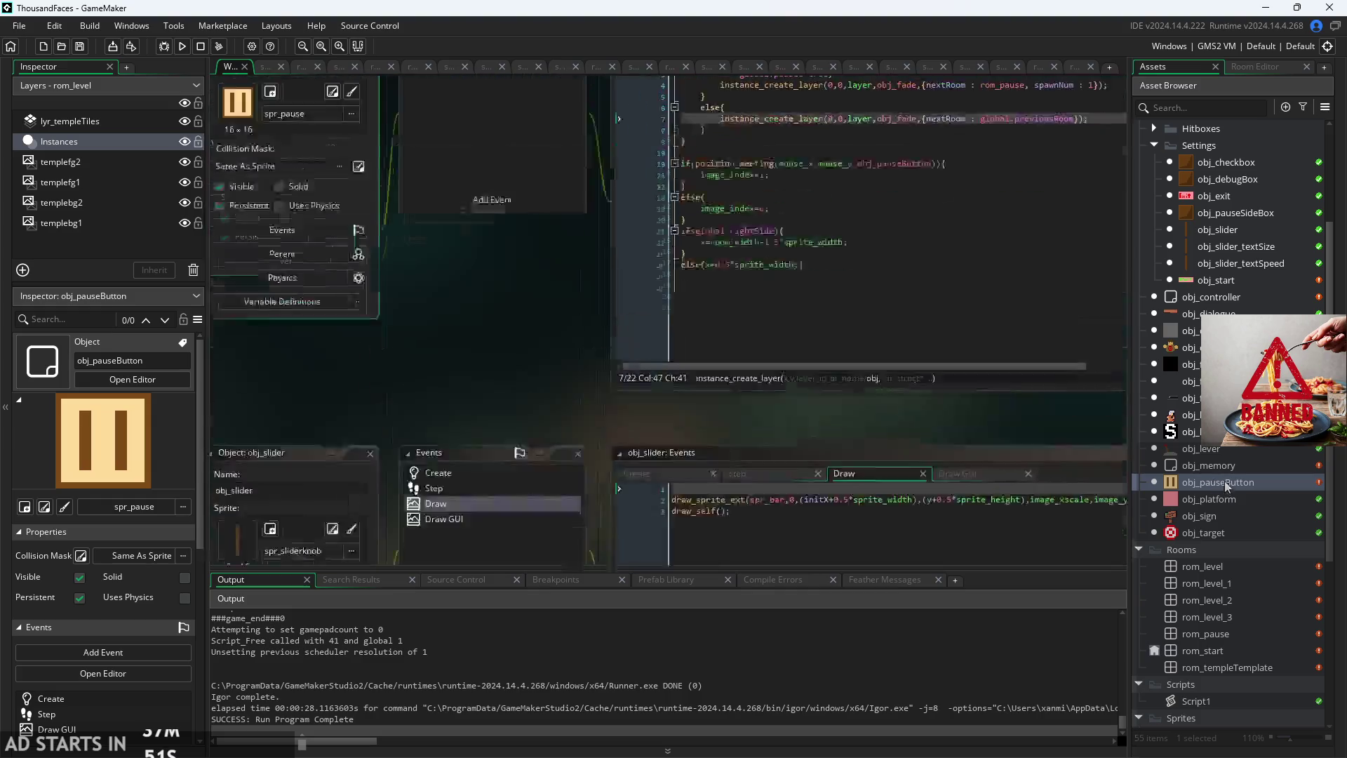
# Step: Check line 7's previousRoom argument, then open obj_start and locate spawnNum in its Left Pressed code
pyautogui.scroll(4, 527, 427)
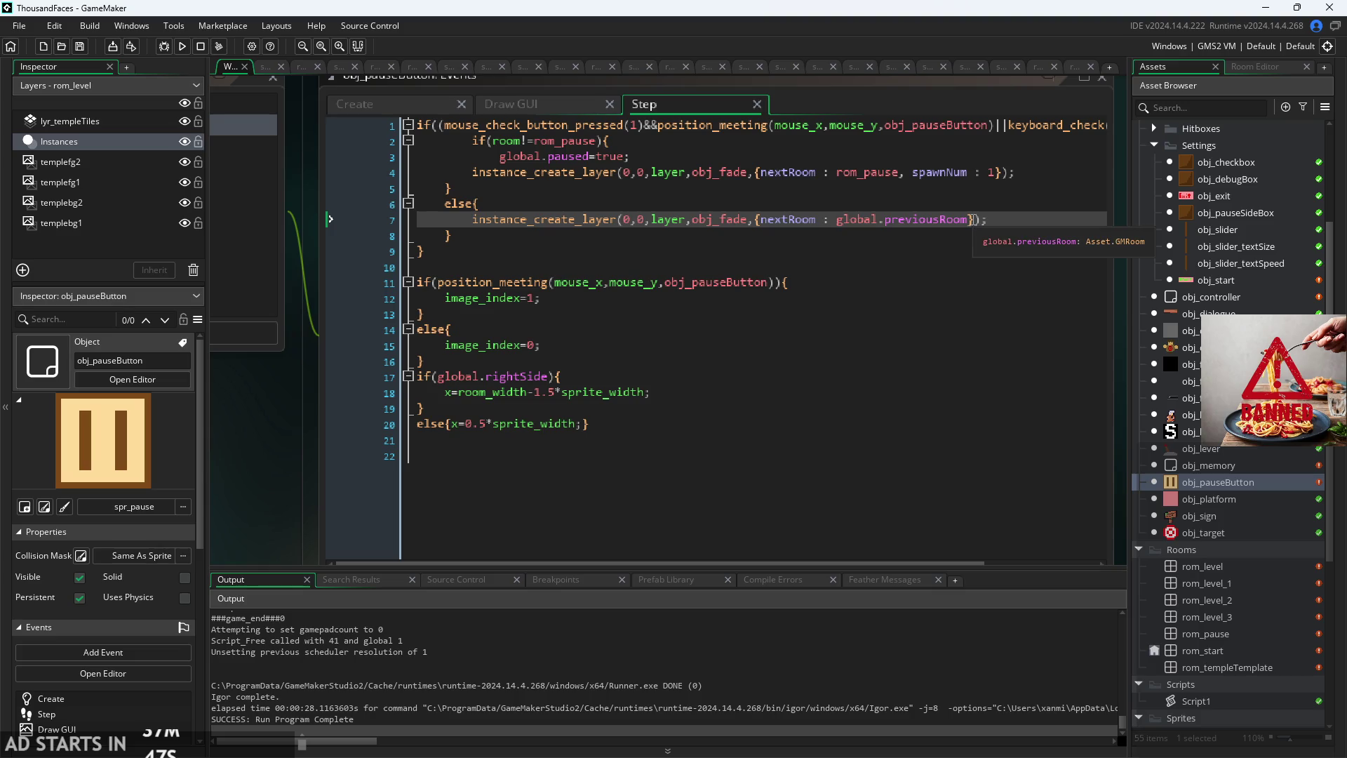
pyautogui.click(971, 220)
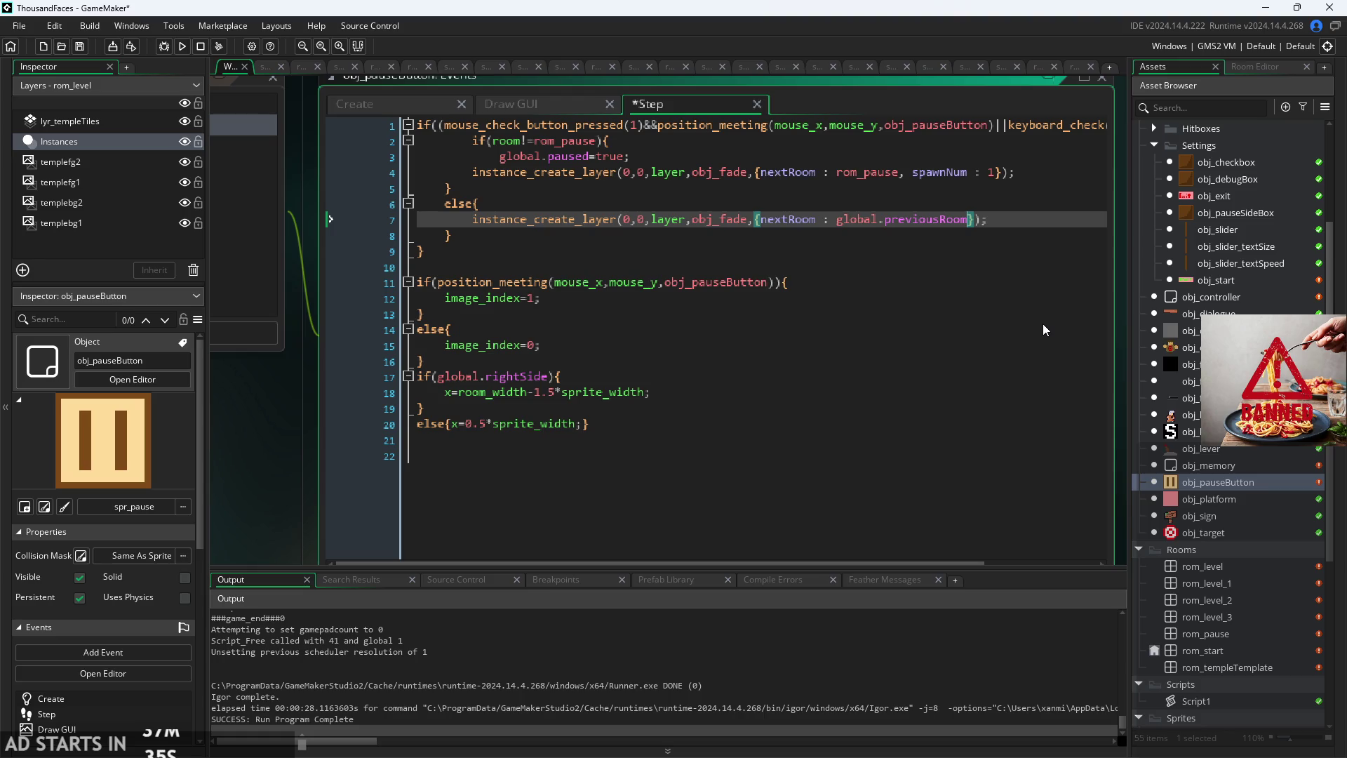
pyautogui.doubleClick(1227, 280)
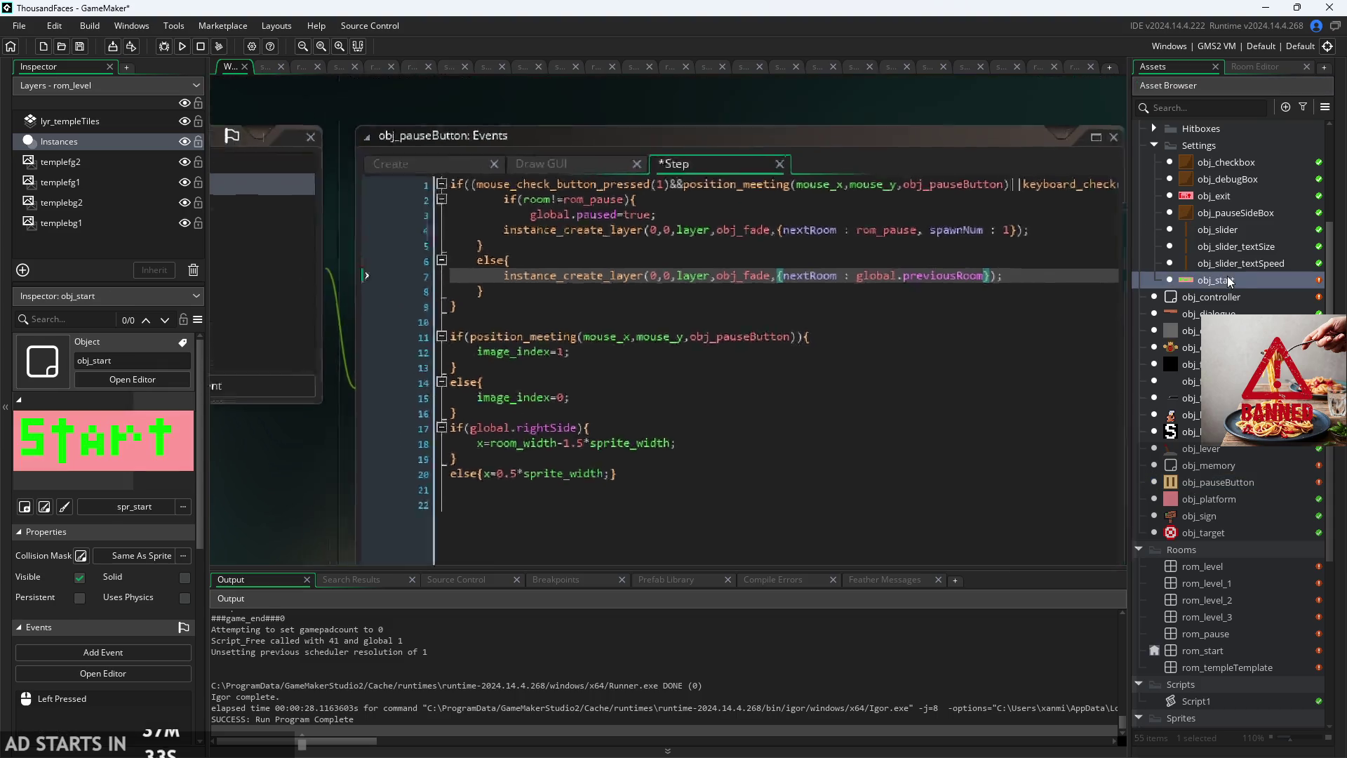
pyautogui.moveTo(564, 440); pyautogui.dragTo(404, 510)
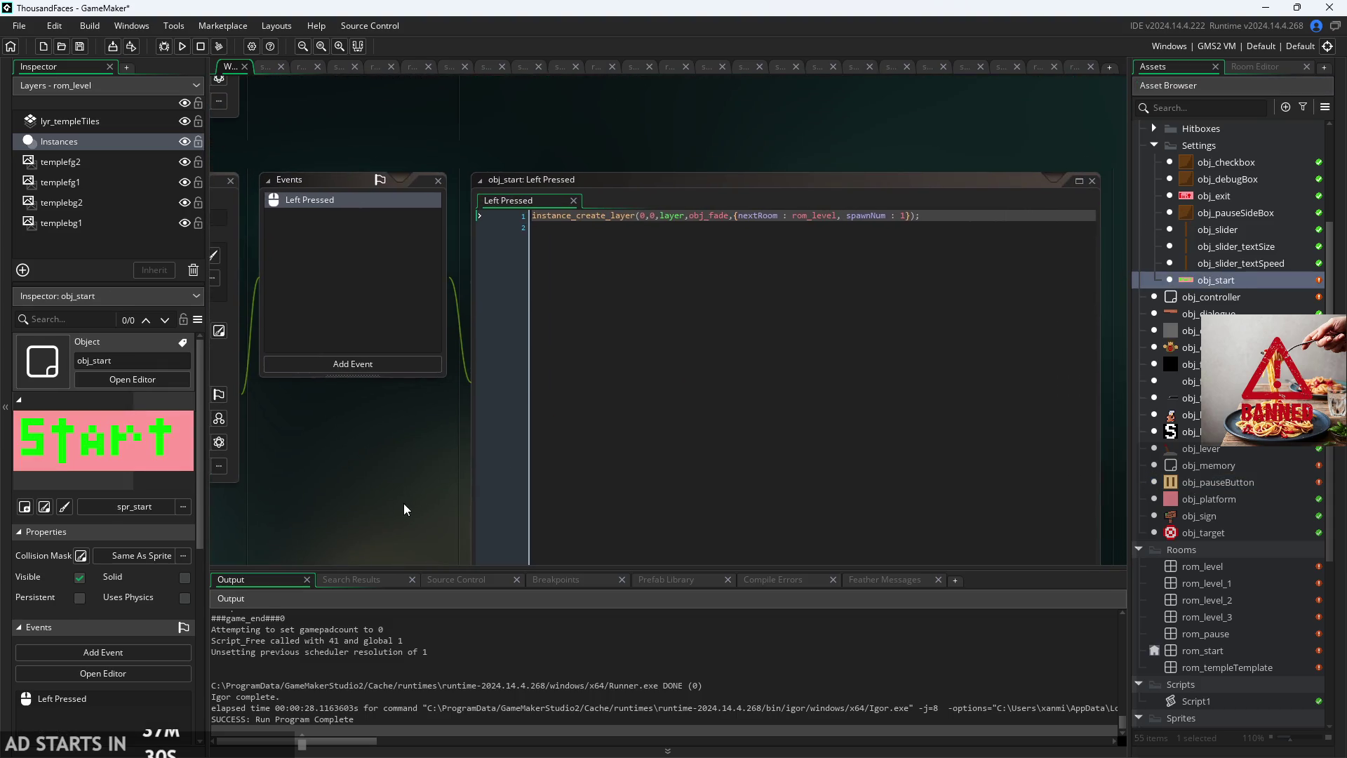
pyautogui.click(901, 220)
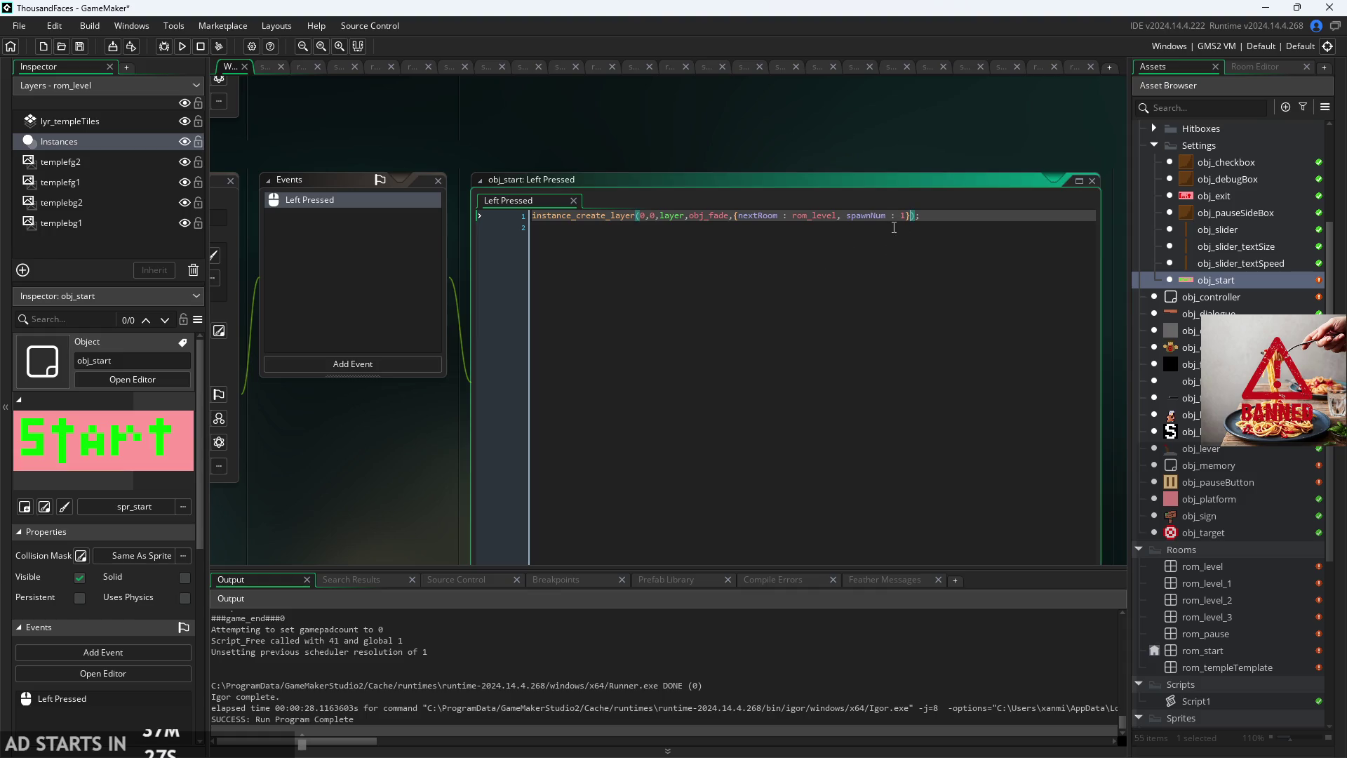
# Step: Review obj_start's Left Pressed code, then open obj_fade to see its variable definitions
pyautogui.scroll(5, 894, 247)
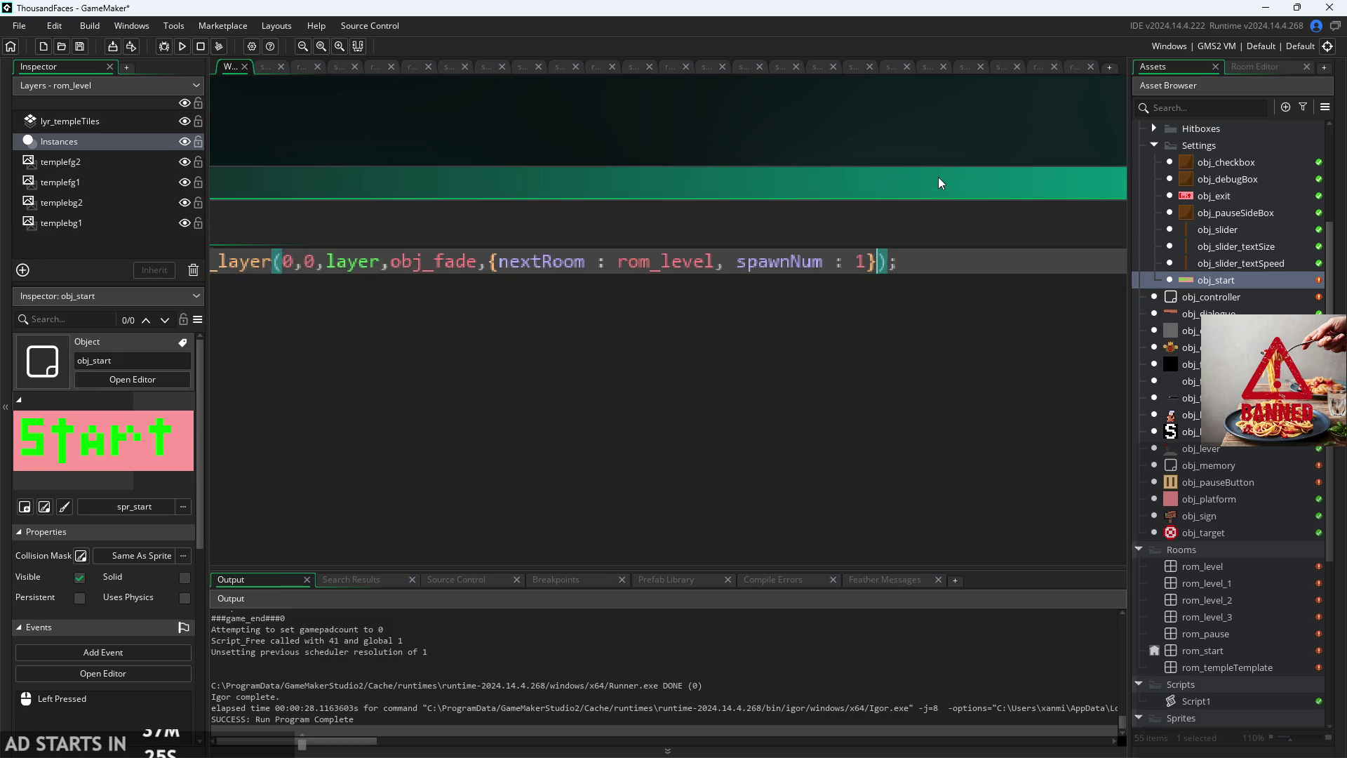
pyautogui.scroll(-1, 789, 223)
pyautogui.scroll(1, 846, 203)
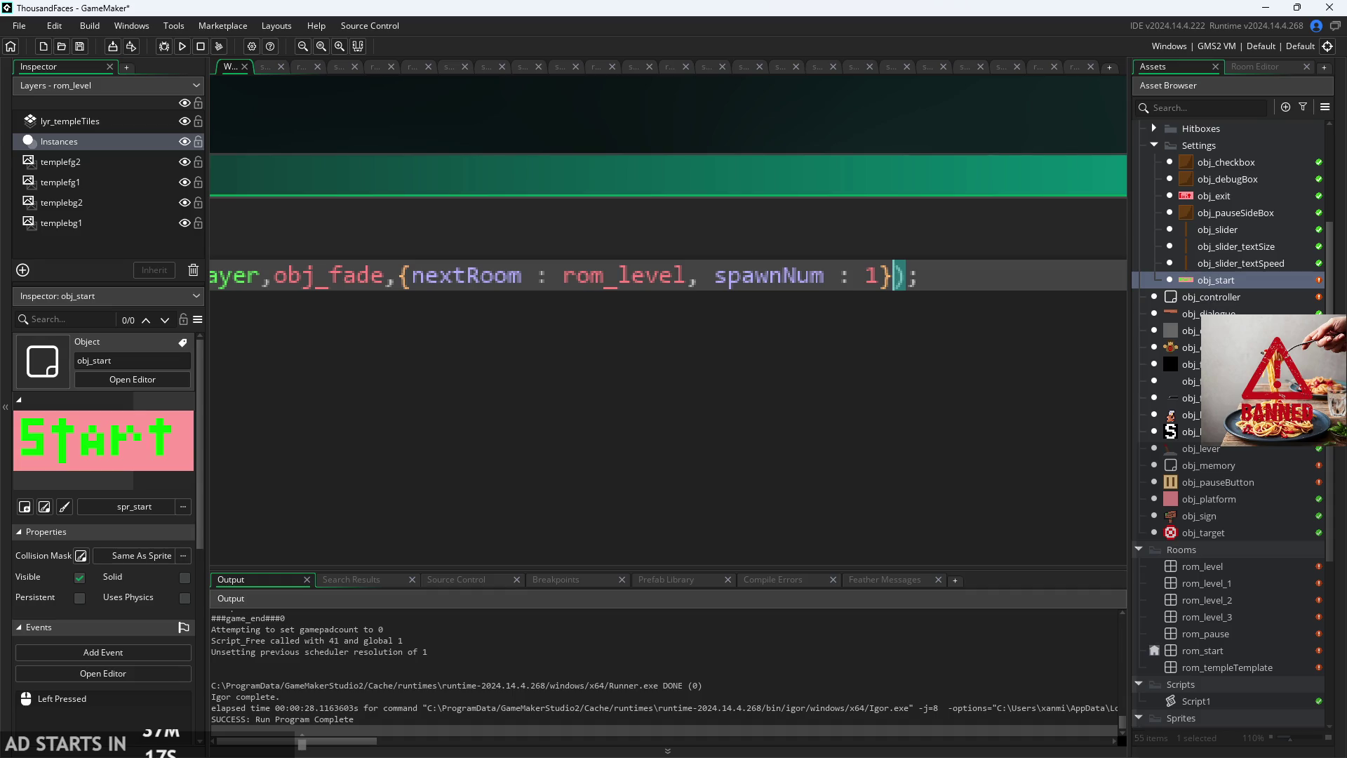
pyautogui.scroll(-5, 975, 149)
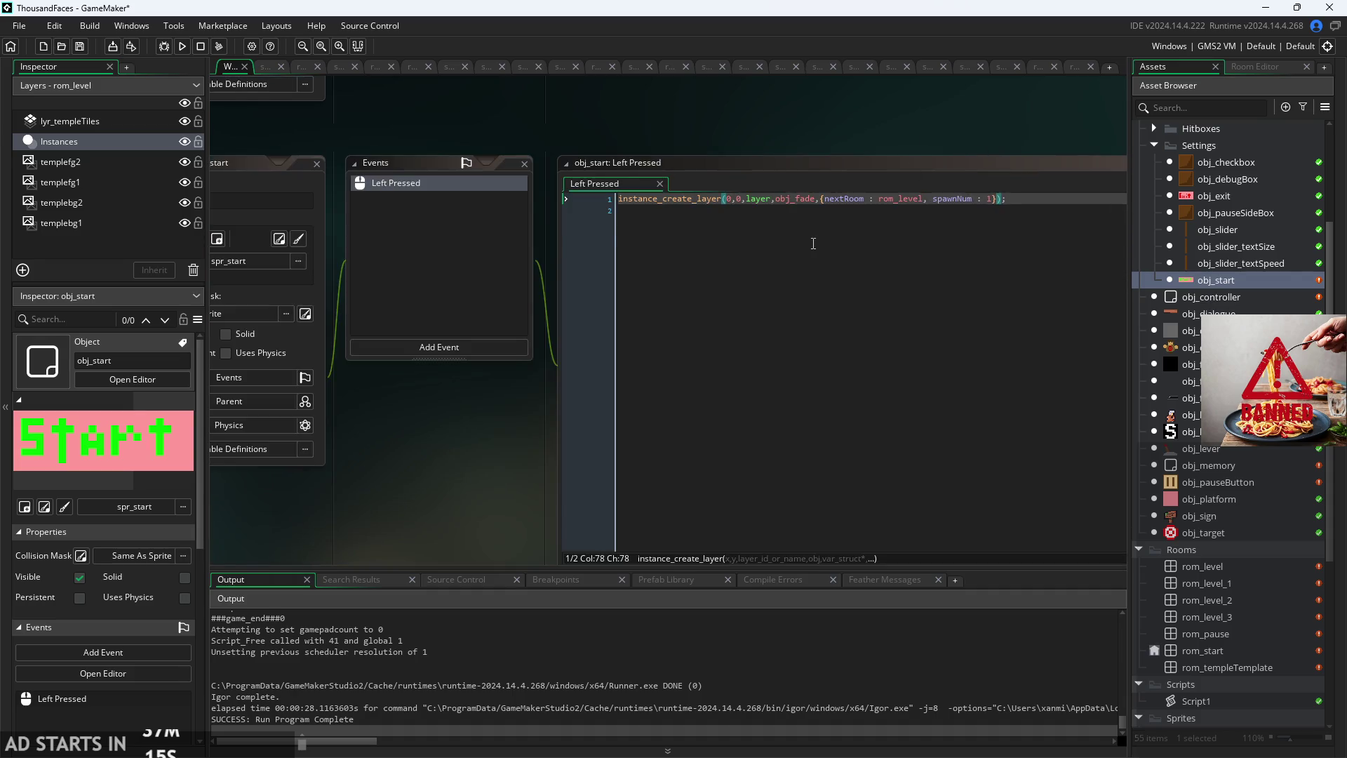
pyautogui.scroll(-1, 813, 243)
pyautogui.scroll(1, 551, 394)
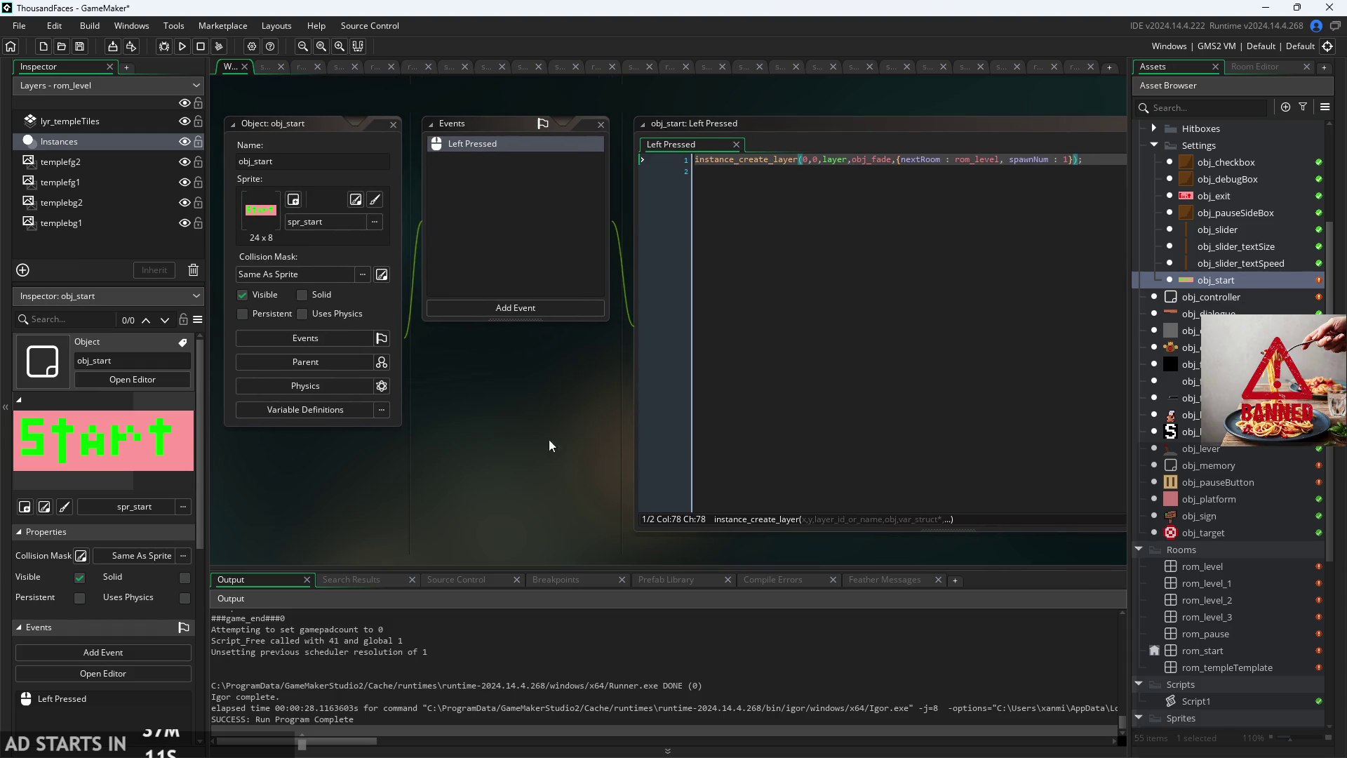
pyautogui.moveTo(552, 446); pyautogui.dragTo(277, 459)
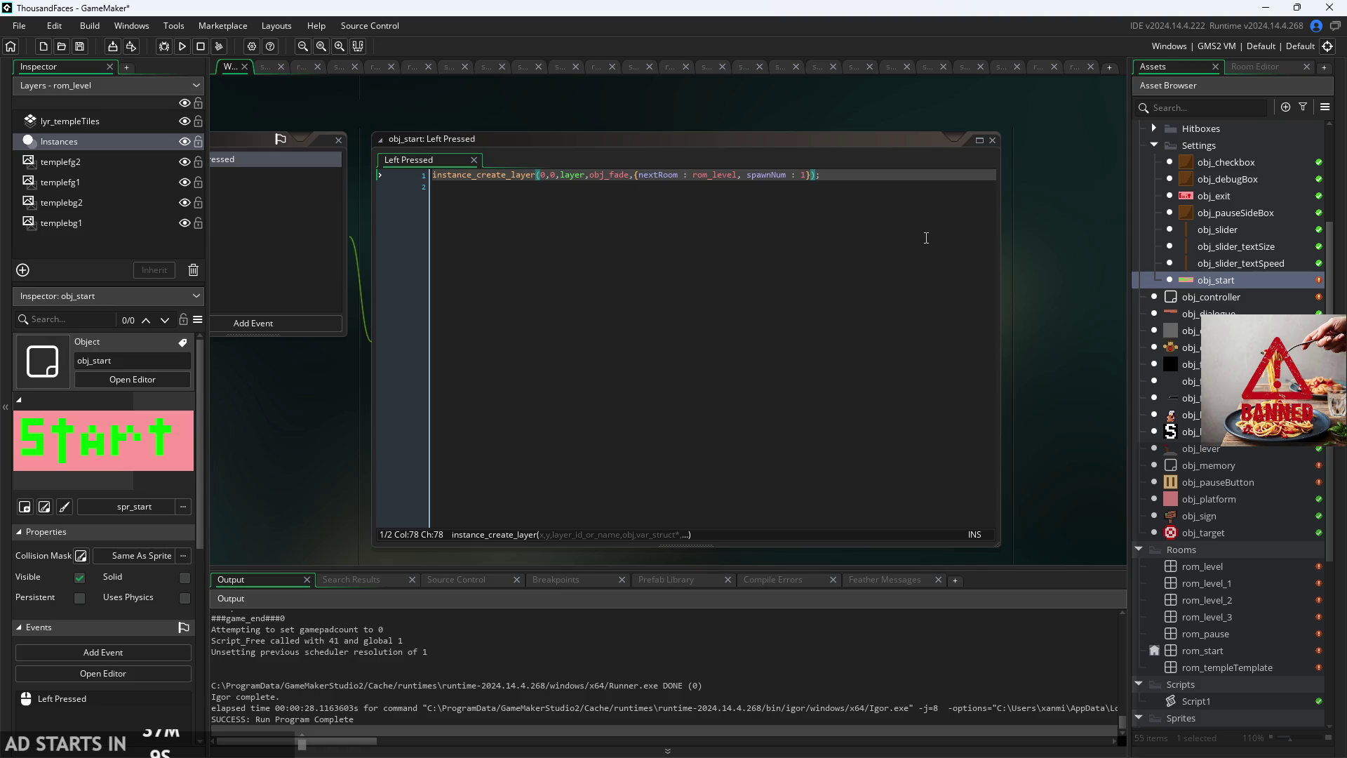
pyautogui.doubleClick(1189, 364)
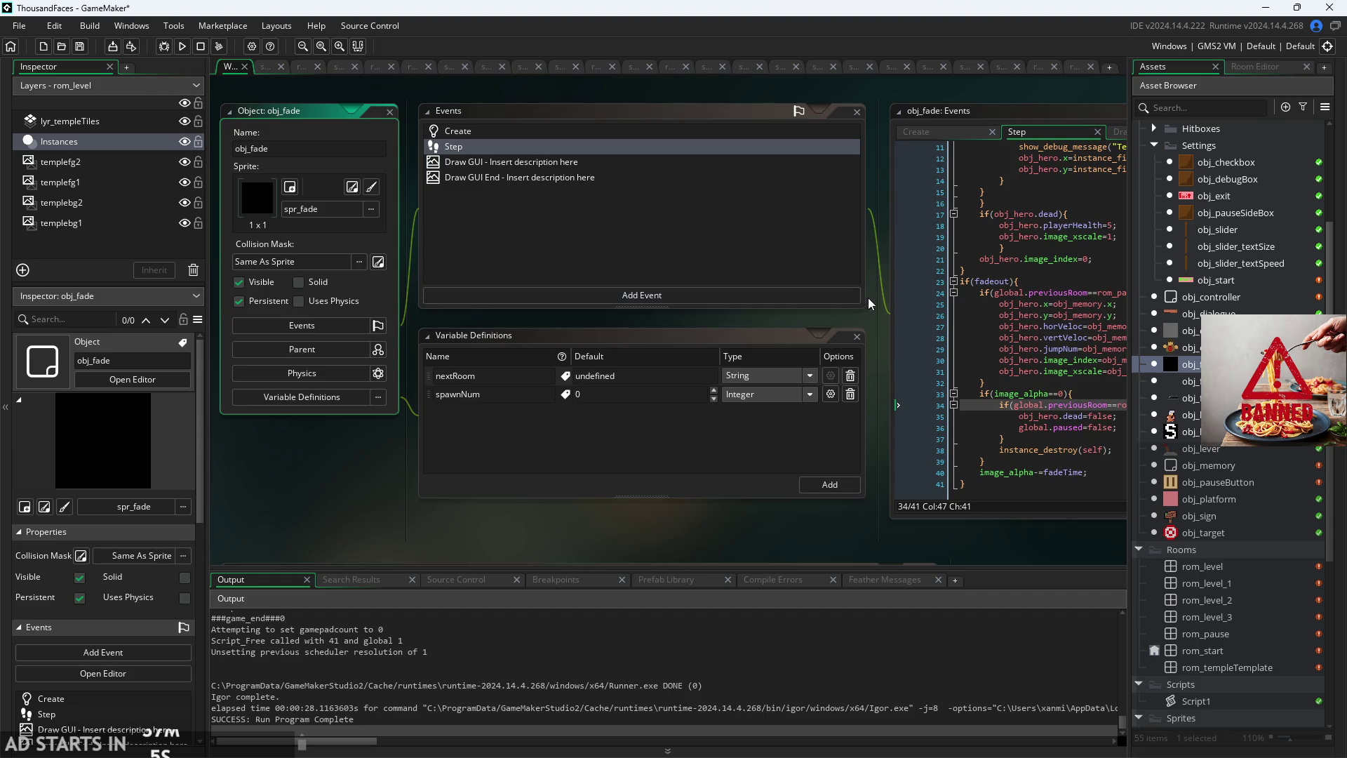
pyautogui.moveTo(881, 301)
pyautogui.mouseDown()
pyautogui.moveTo(268, 270)
pyautogui.moveTo(299, 258)
pyautogui.mouseUp()
pyautogui.press('Up')
pyautogui.click(704, 366)
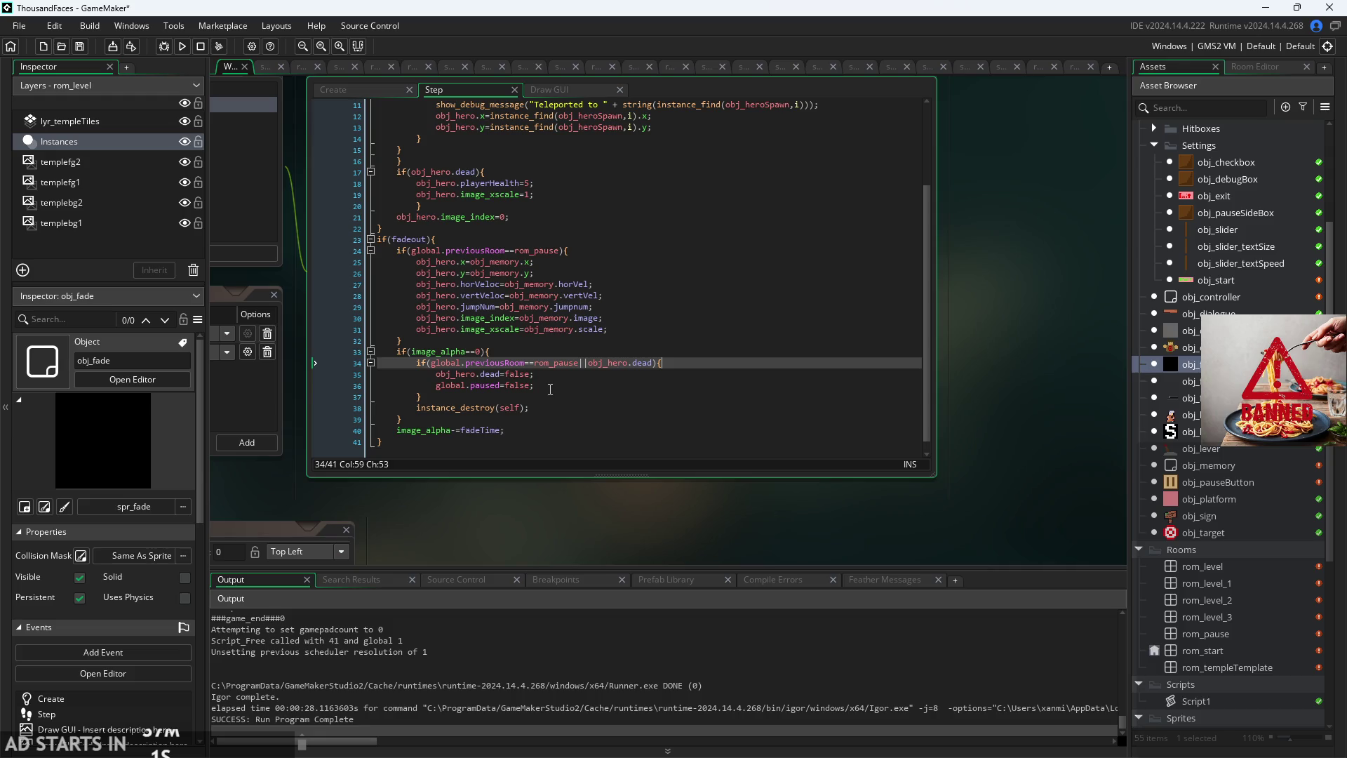
pyautogui.moveTo(541, 526); pyautogui.dragTo(699, 585)
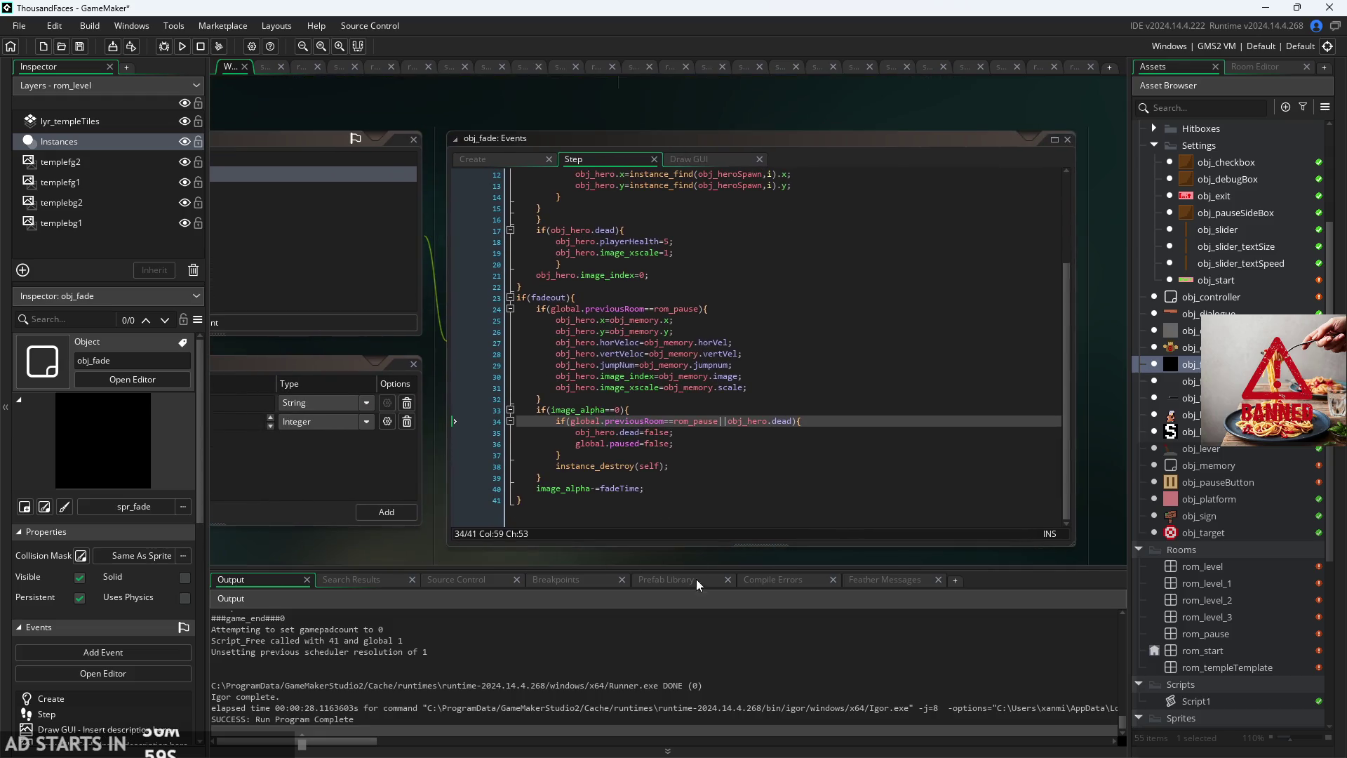
pyautogui.click(701, 463)
pyautogui.scroll(4, 700, 463)
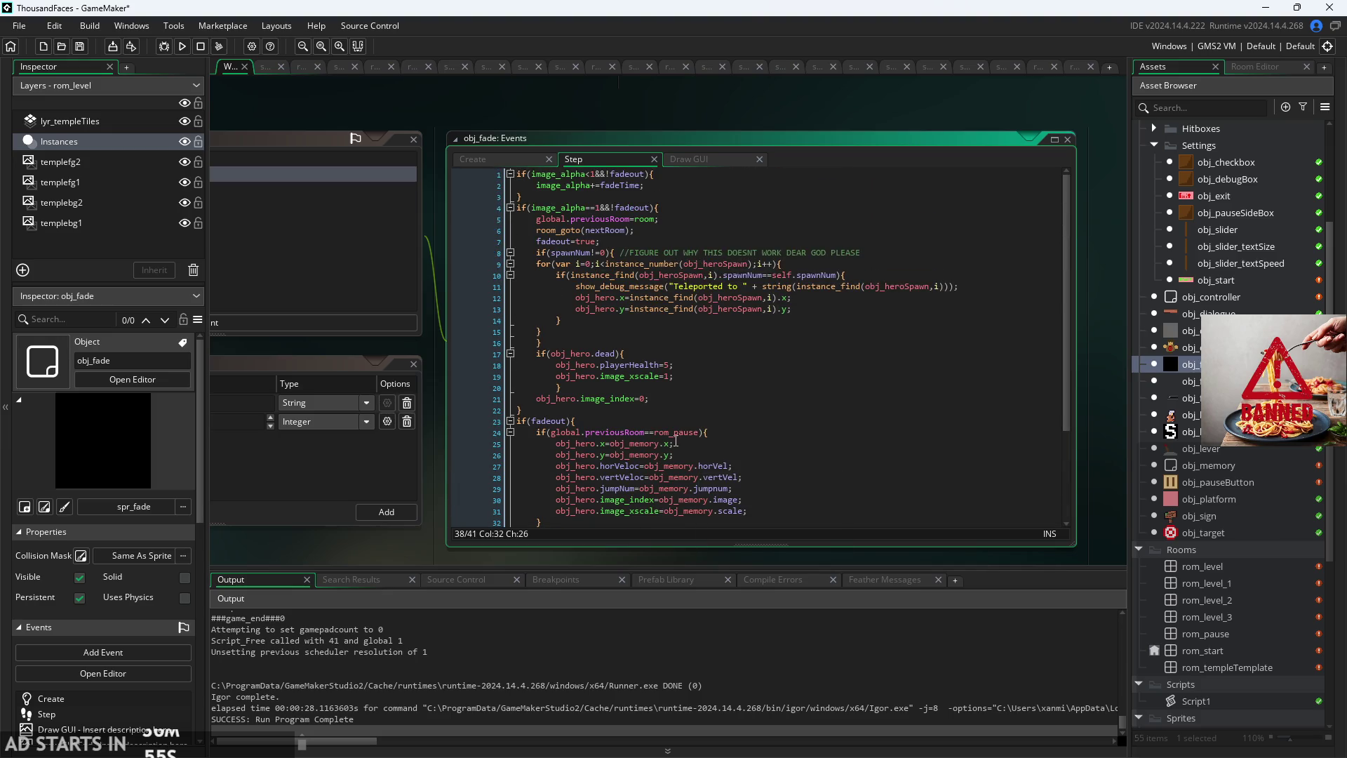
pyautogui.click(673, 230)
pyautogui.click(675, 223)
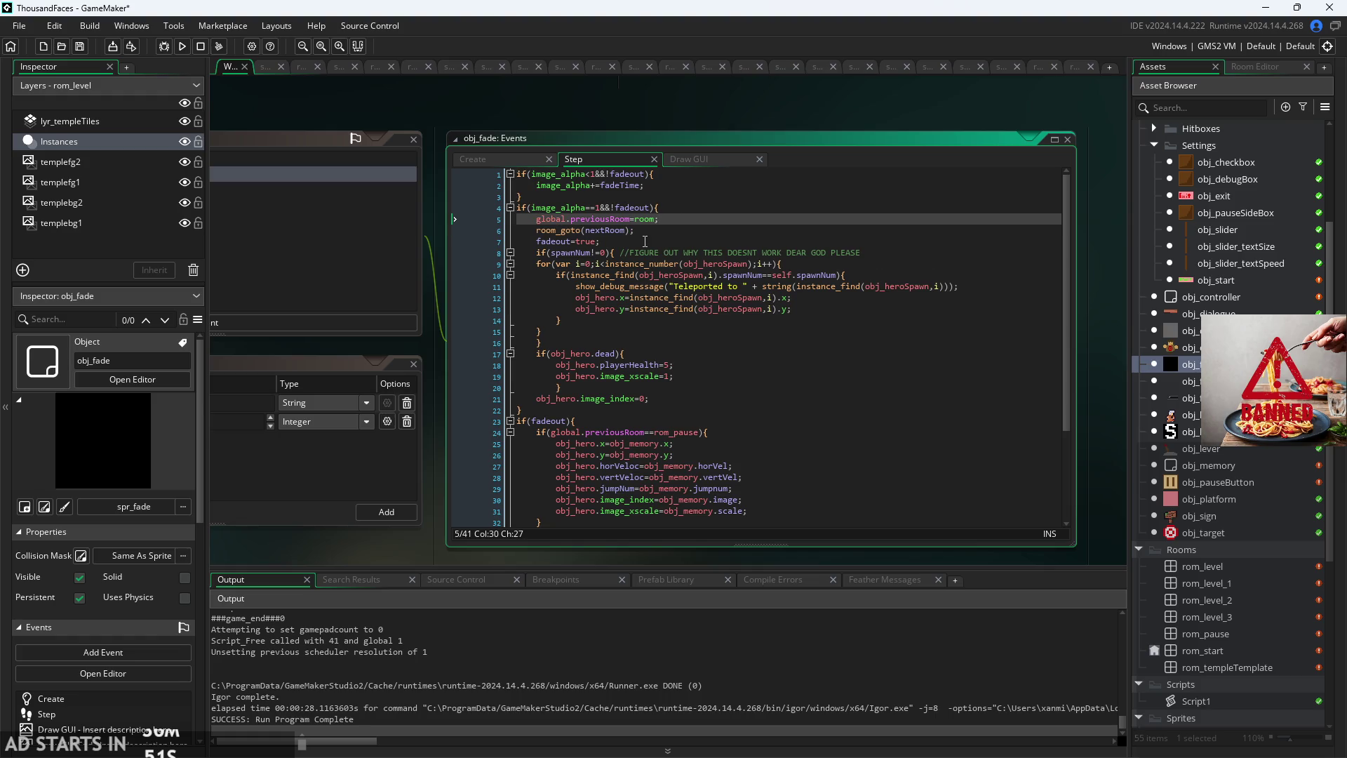
pyautogui.click(676, 200)
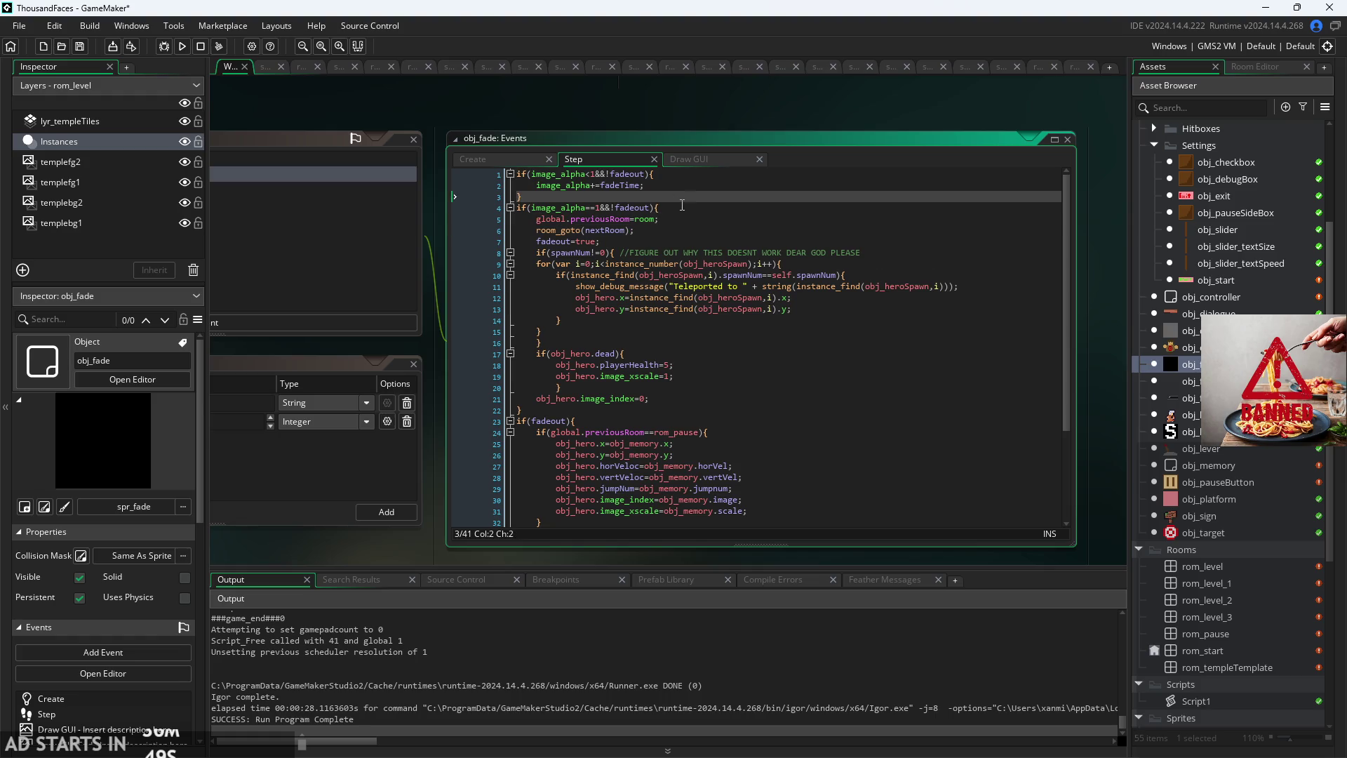
pyautogui.click(682, 208)
pyautogui.click(679, 219)
pyautogui.click(670, 242)
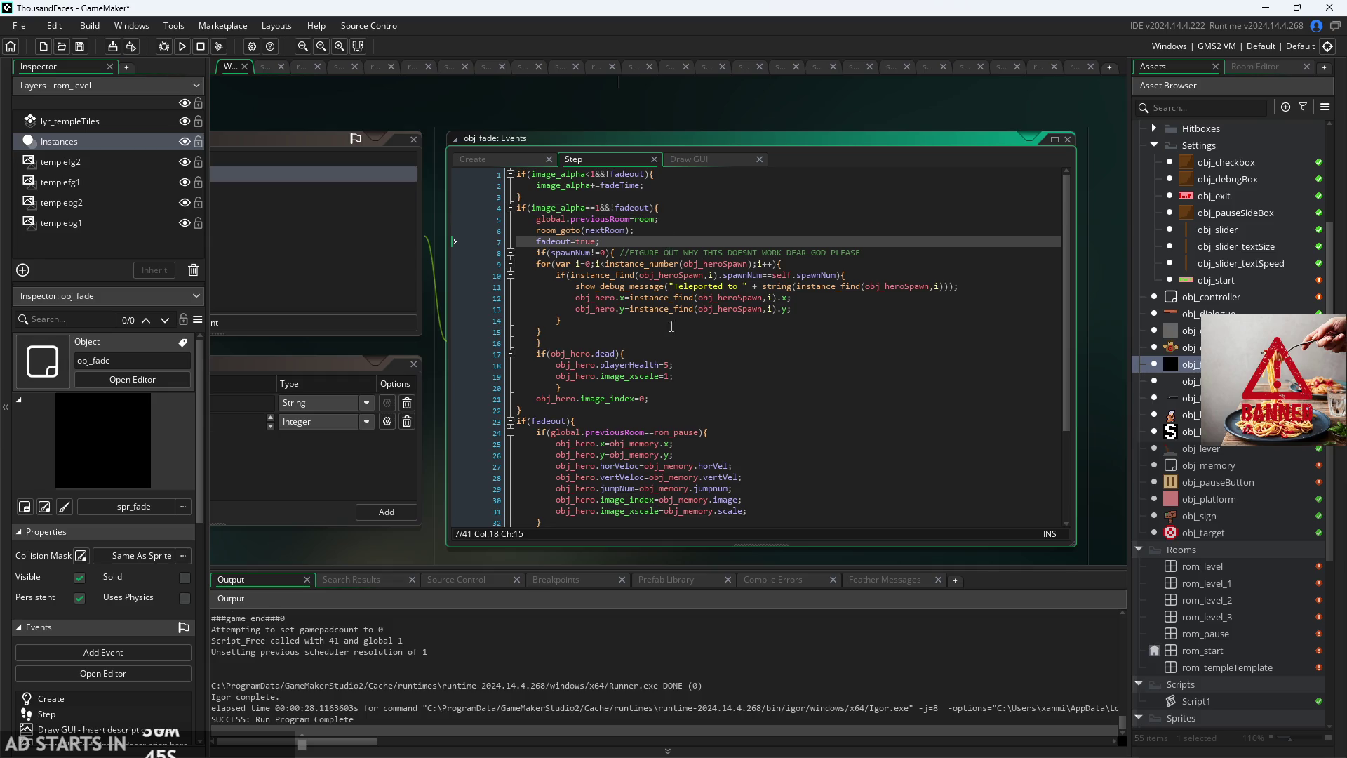
pyautogui.scroll(-3, 666, 433)
pyautogui.click(638, 438)
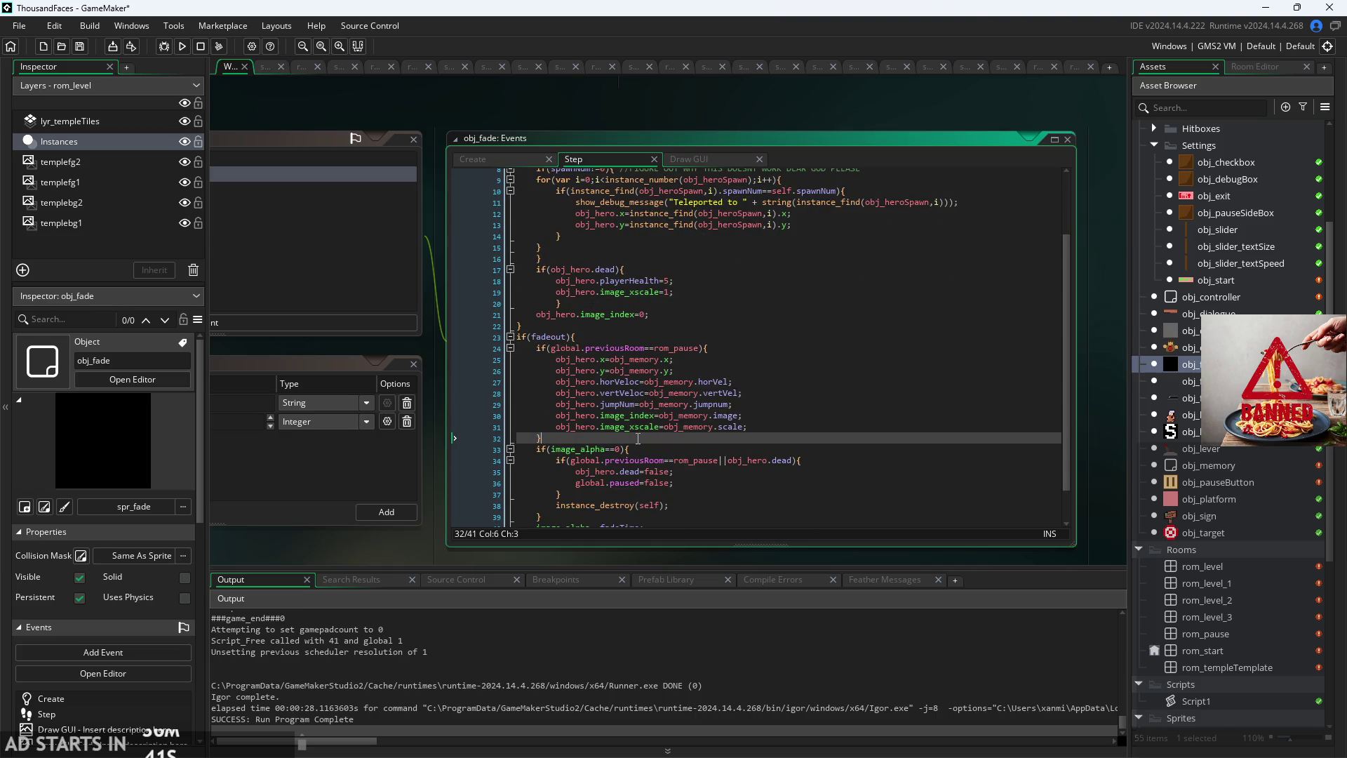
pyautogui.scroll(3, 638, 438)
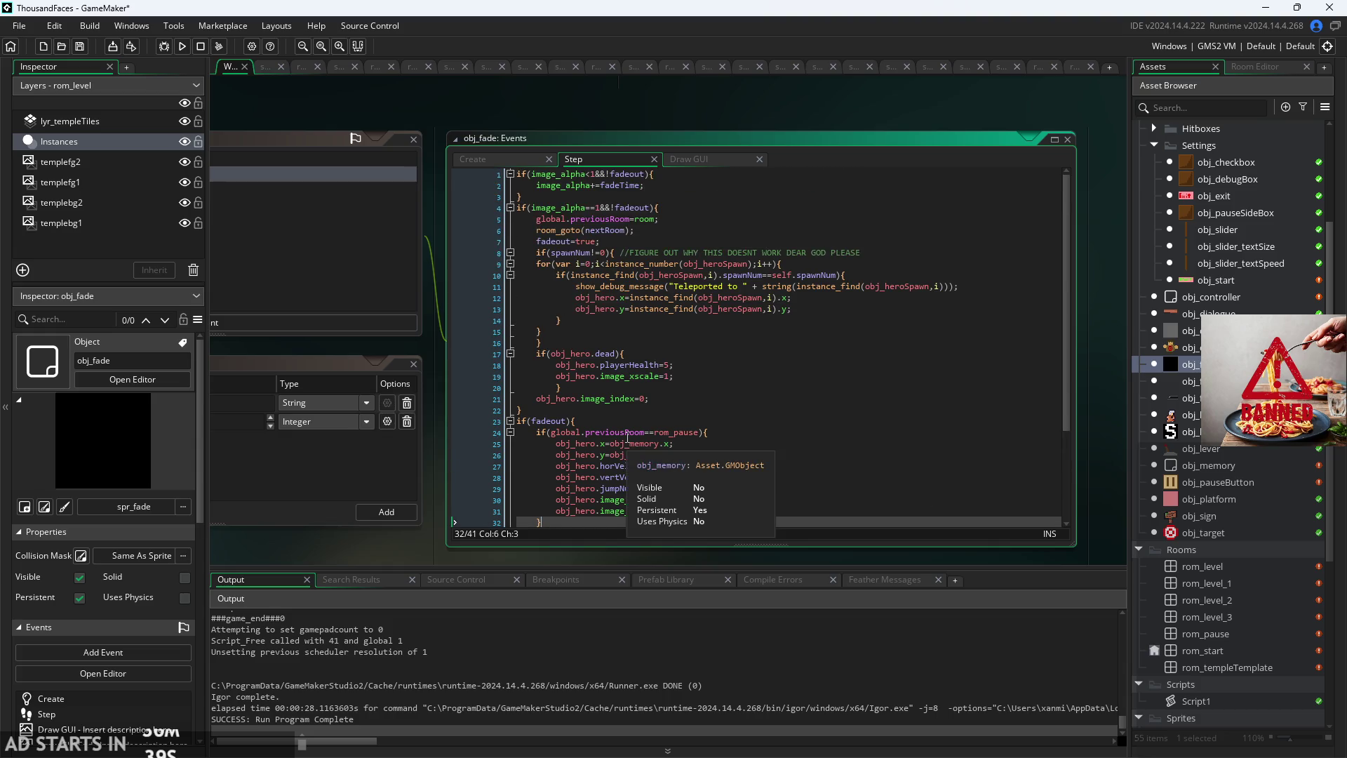
pyautogui.scroll(-2, 628, 436)
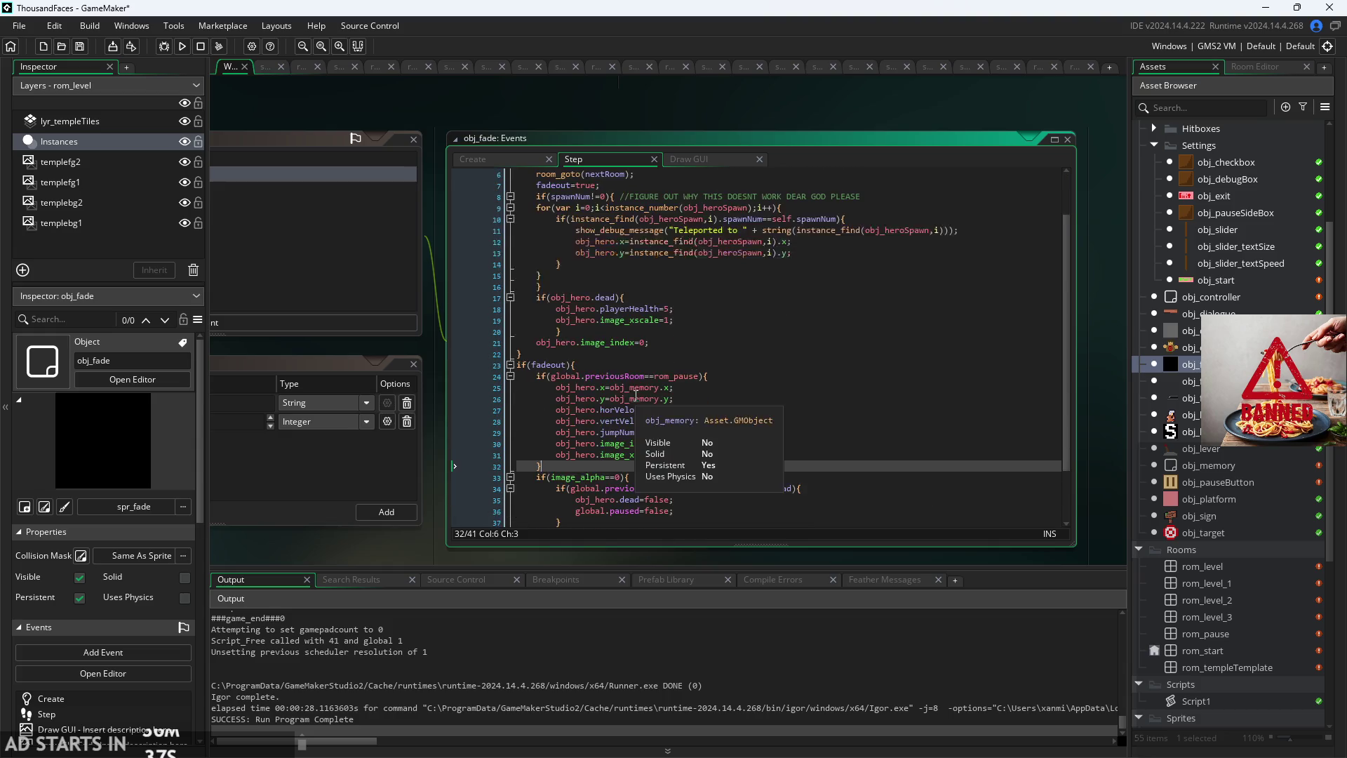
pyautogui.click(715, 368)
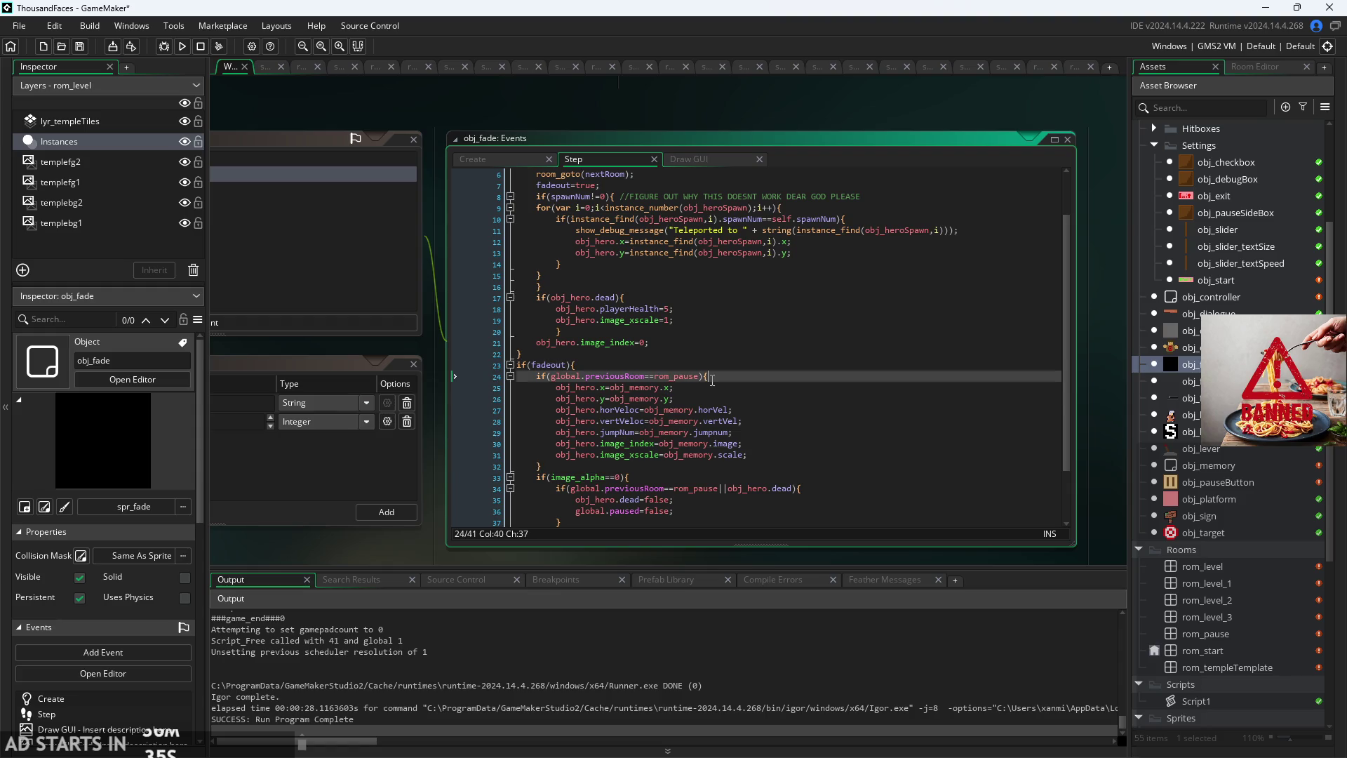
pyautogui.click(705, 399)
pyautogui.click(733, 410)
pyautogui.click(737, 419)
pyautogui.click(702, 377)
pyautogui.click(701, 378)
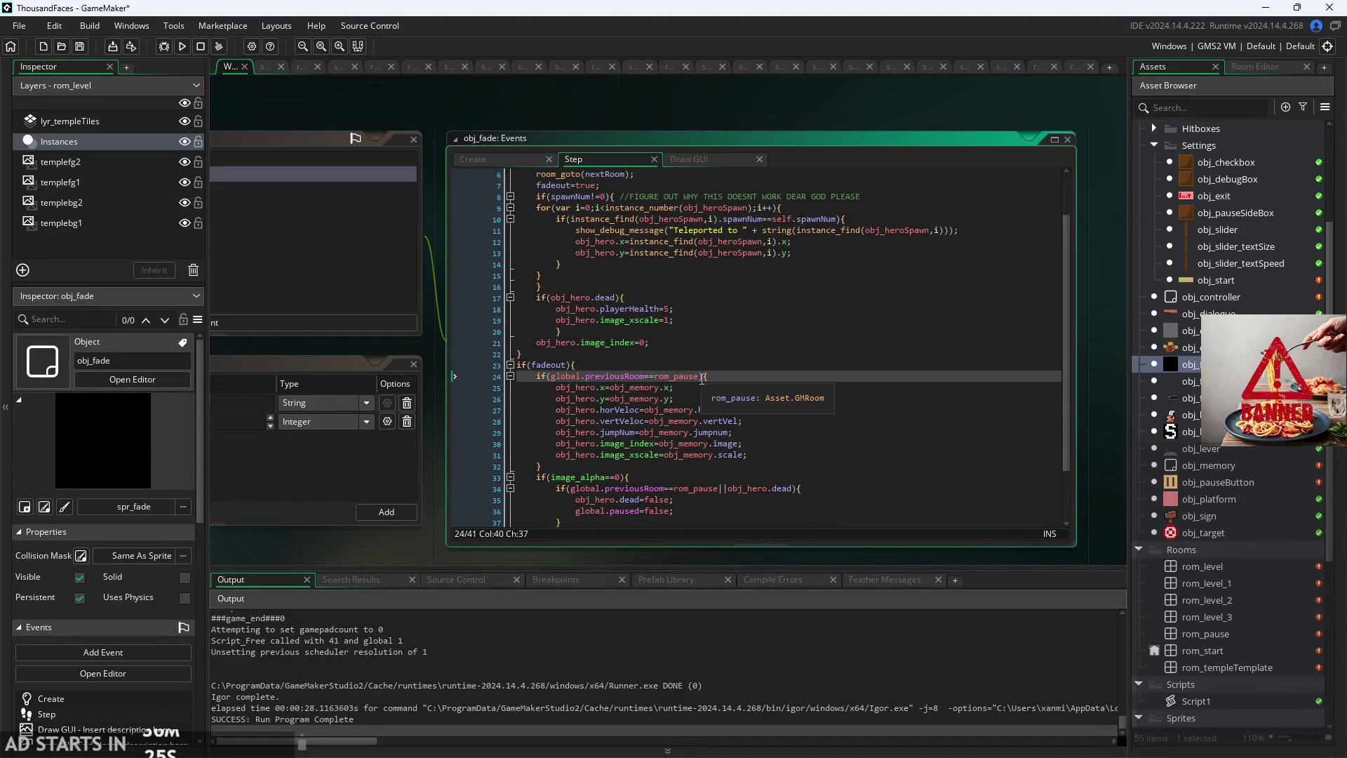
pyautogui.press('Left')
pyautogui.press('Left')
pyautogui.press('Up')
pyautogui.press('Up')
pyautogui.press('Down')
pyautogui.press('Down')
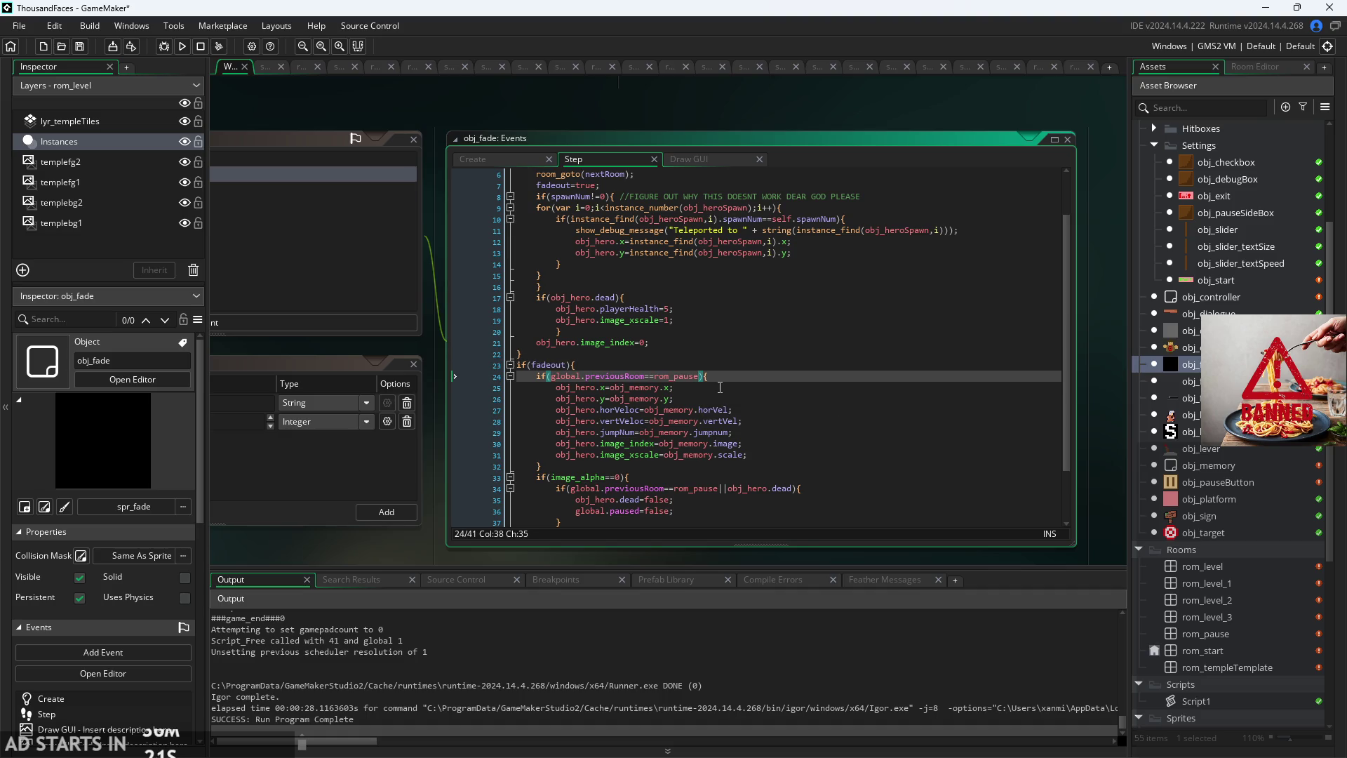
pyautogui.scroll(3, 720, 388)
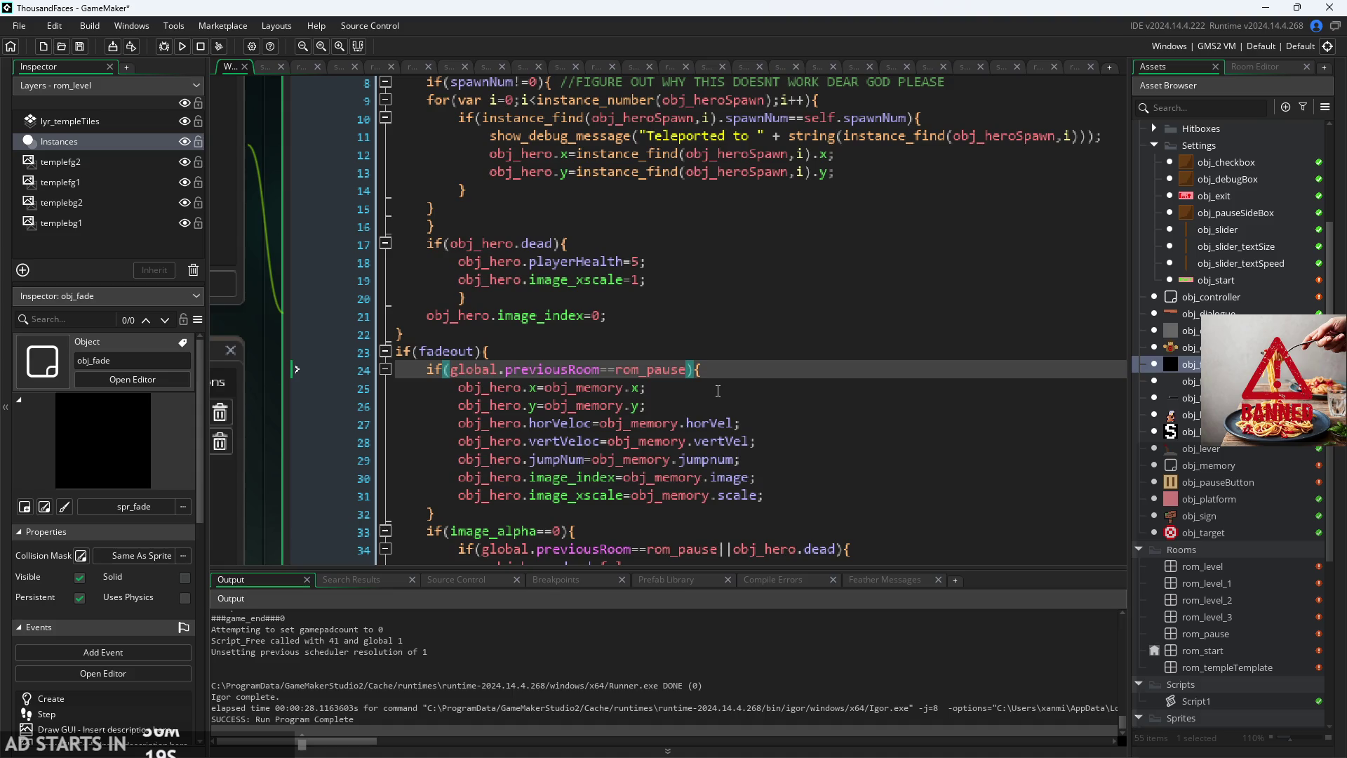
pyautogui.scroll(-3, 718, 391)
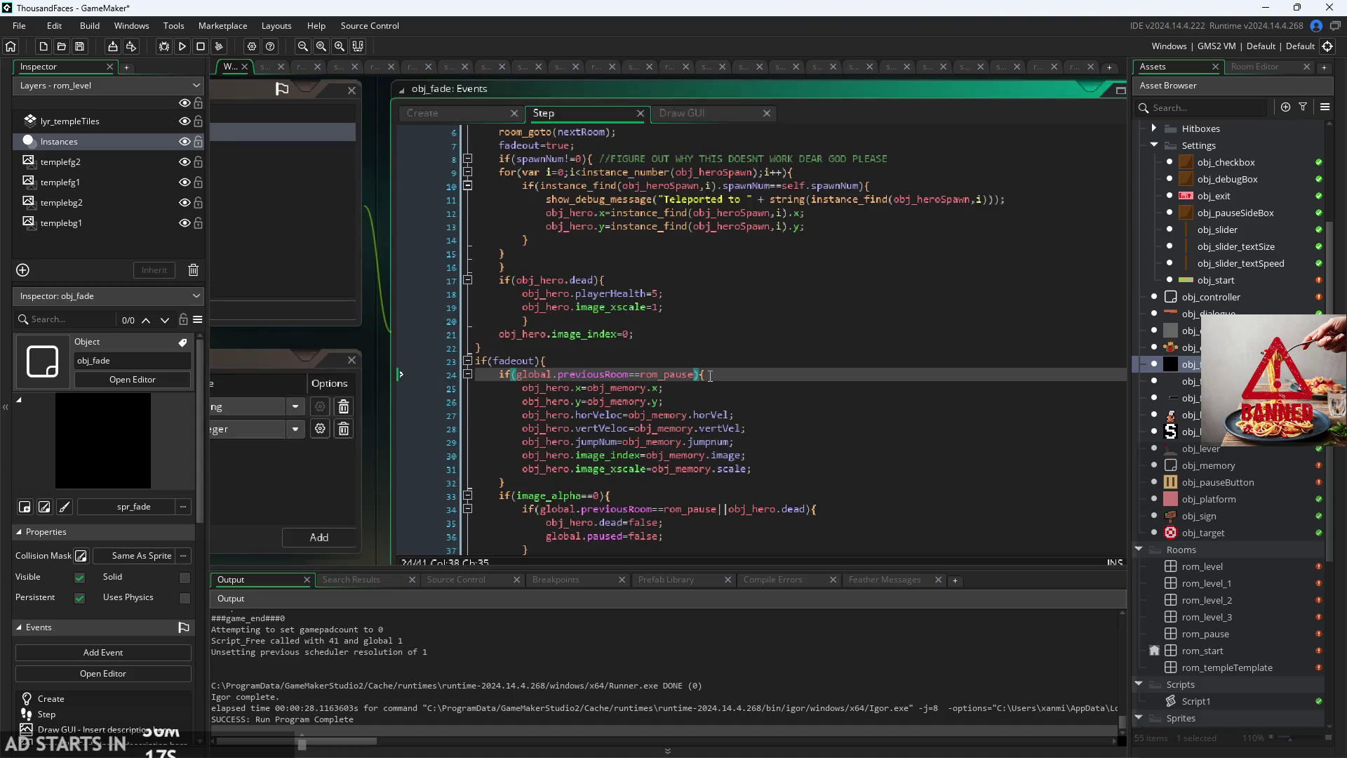
pyautogui.click(674, 321)
pyautogui.scroll(2, 712, 327)
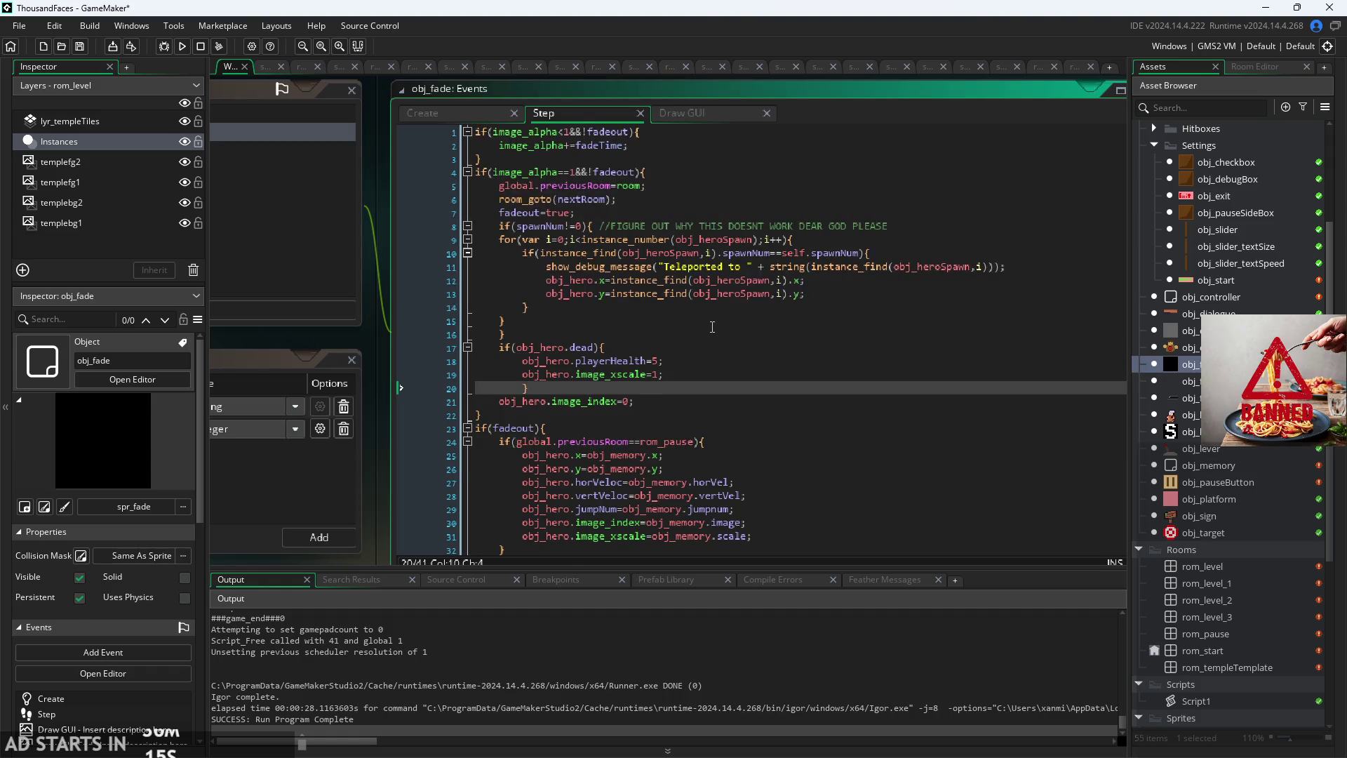
pyautogui.click(839, 302)
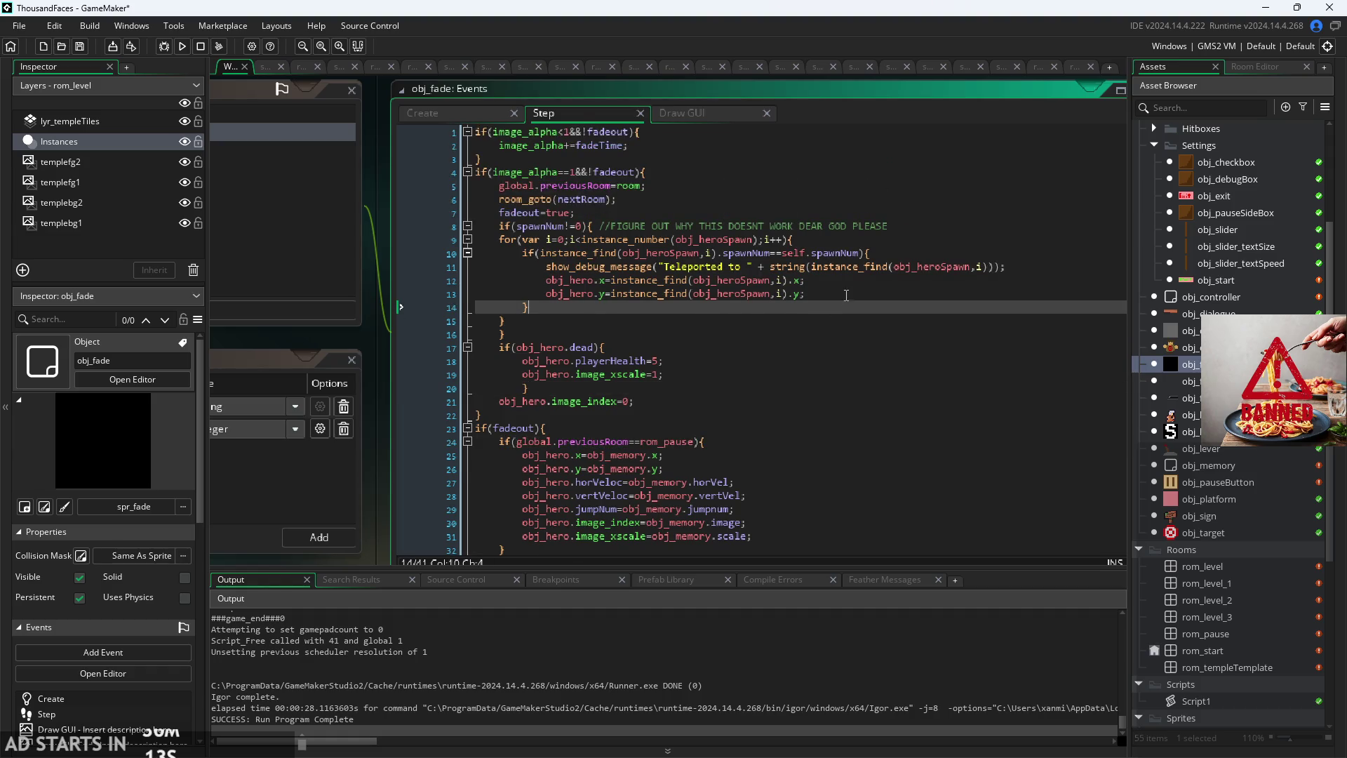
pyautogui.click(860, 278)
pyautogui.click(703, 267)
pyautogui.click(713, 253)
pyautogui.keyDown('ctrl'); pyautogui.scroll(2, 735, 248); pyautogui.keyUp('ctrl')
pyautogui.click(812, 250)
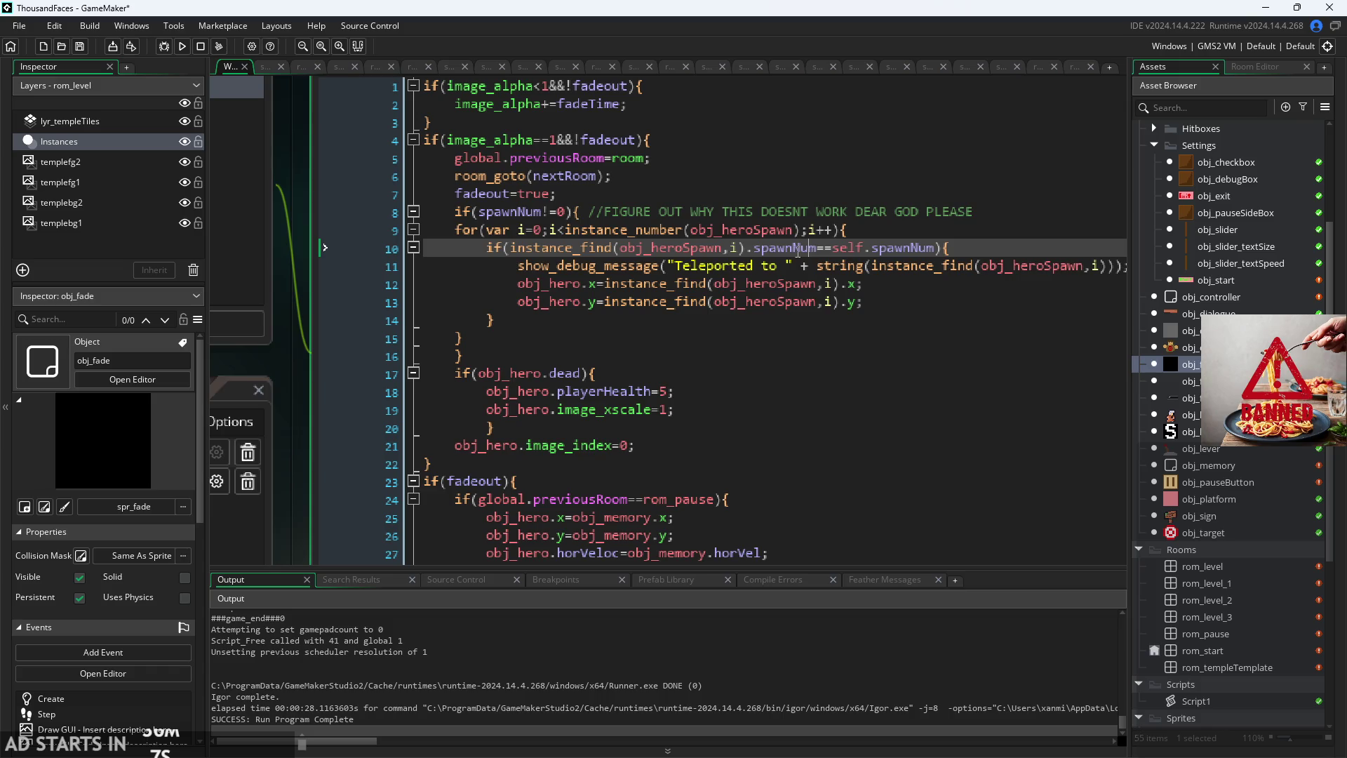
pyautogui.click(750, 247)
pyautogui.click(886, 247)
pyautogui.click(908, 231)
pyautogui.click(733, 247)
# Step: Open rom_level and check the spawn instance's spawnNum variable, then close its properties
pyautogui.doubleClick(1202, 567)
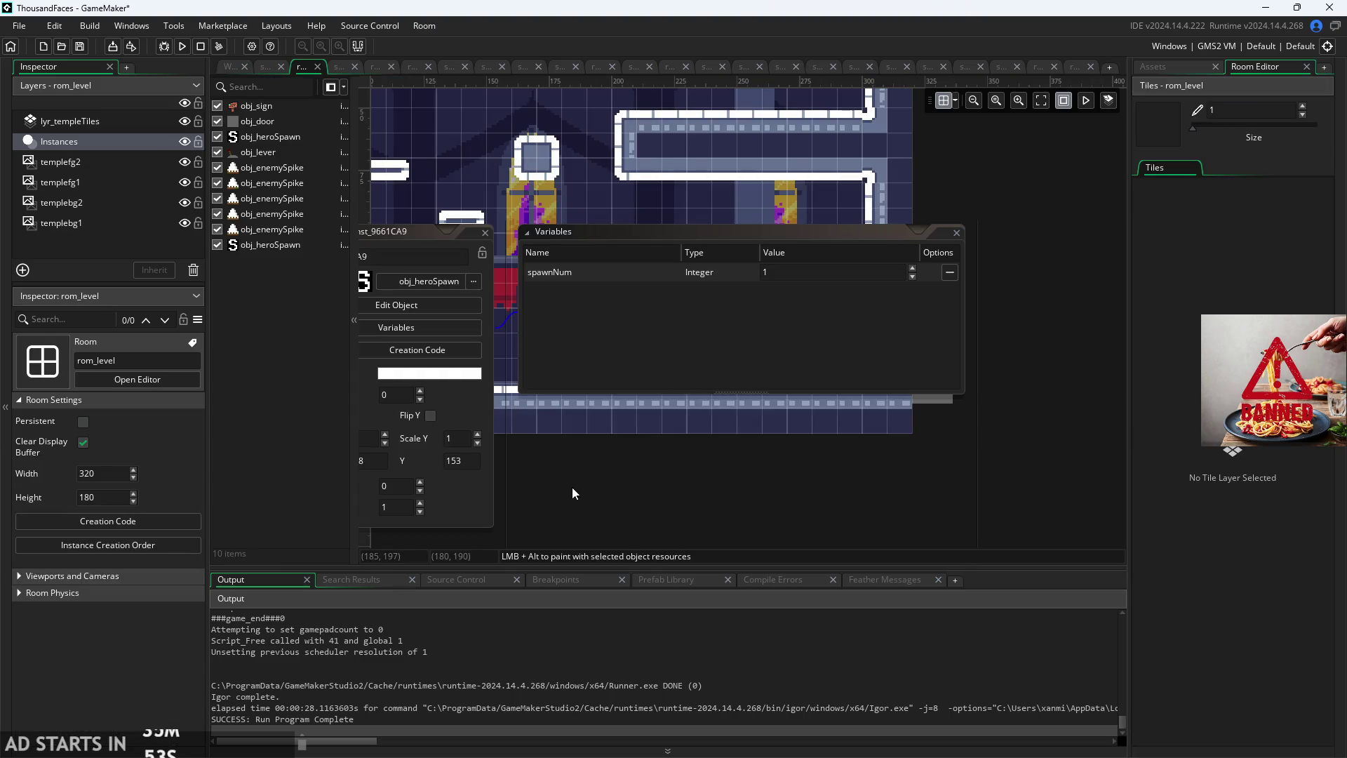
pyautogui.click(642, 286)
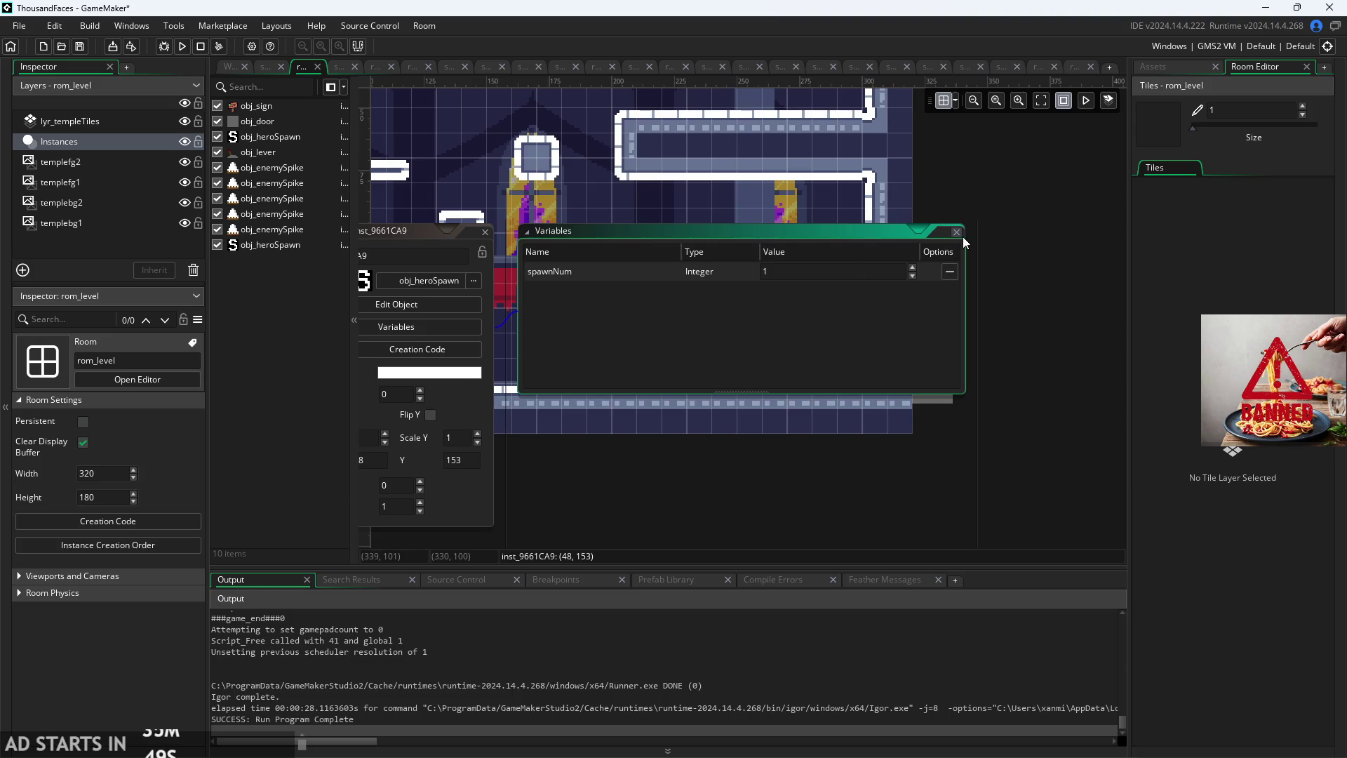
pyautogui.click(957, 233)
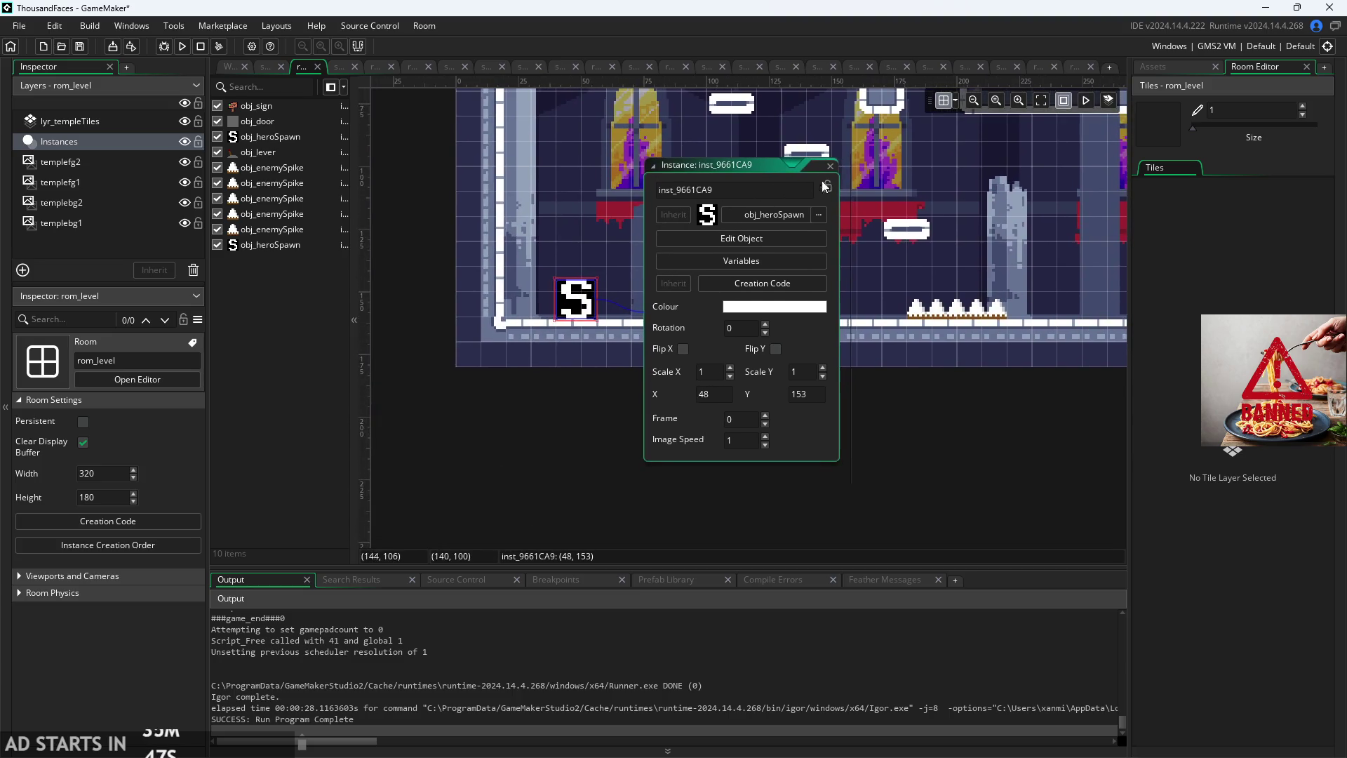
pyautogui.click(826, 187)
pyautogui.click(830, 166)
pyautogui.scroll(-3, 576, 297)
pyautogui.scroll(2, 563, 297)
pyautogui.scroll(4, 563, 293)
pyautogui.scroll(-1, 546, 309)
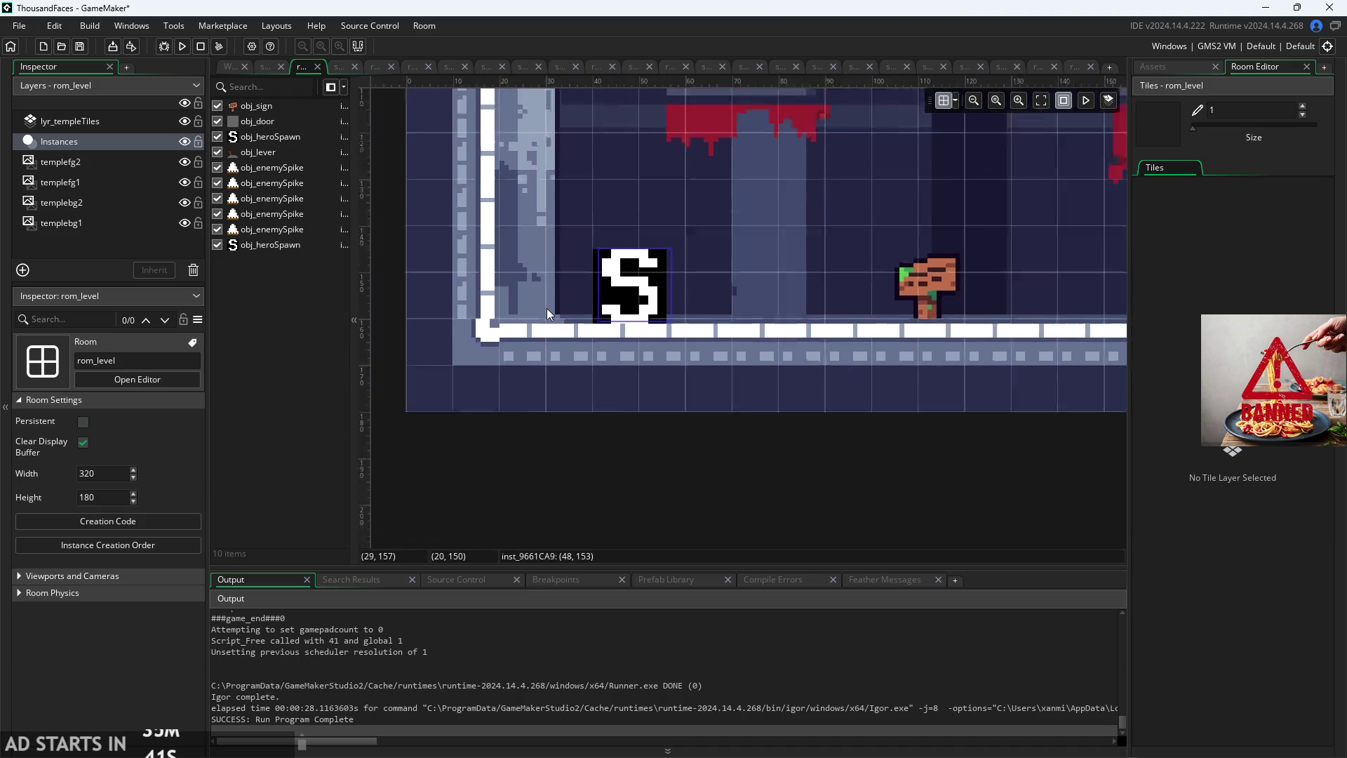
pyautogui.scroll(-2, 546, 309)
# Step: Confirm the obj_heroSpawn instance's creation code is empty
pyautogui.click(282, 137)
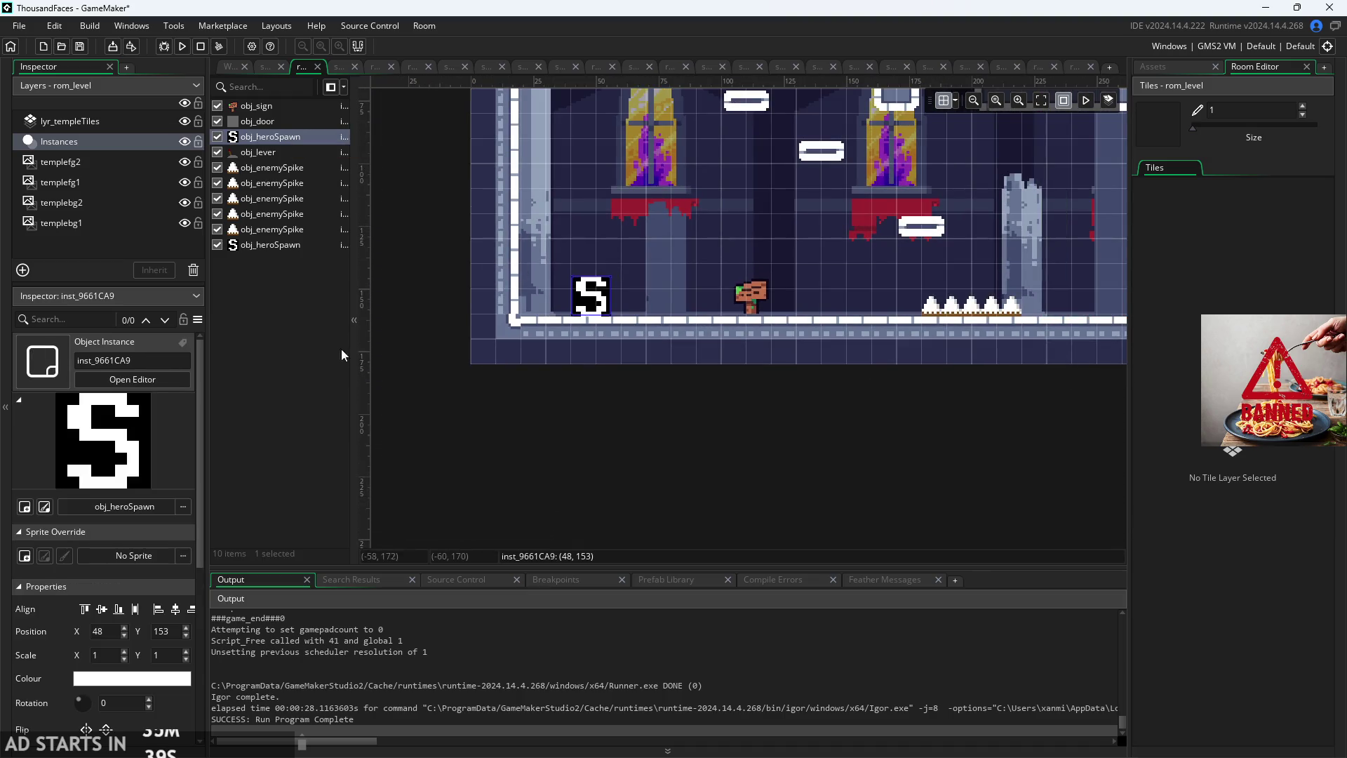
pyautogui.scroll(-1, 167, 702)
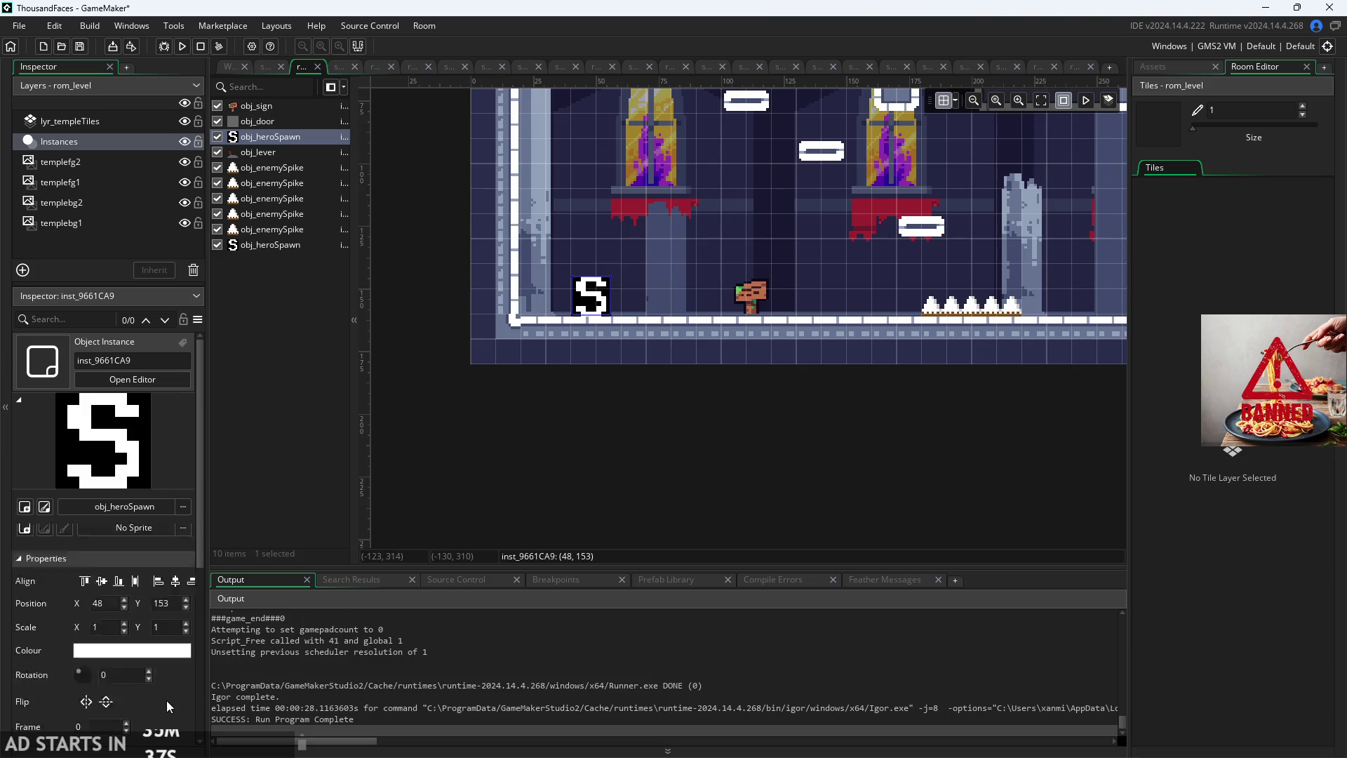
pyautogui.scroll(-5, 166, 700)
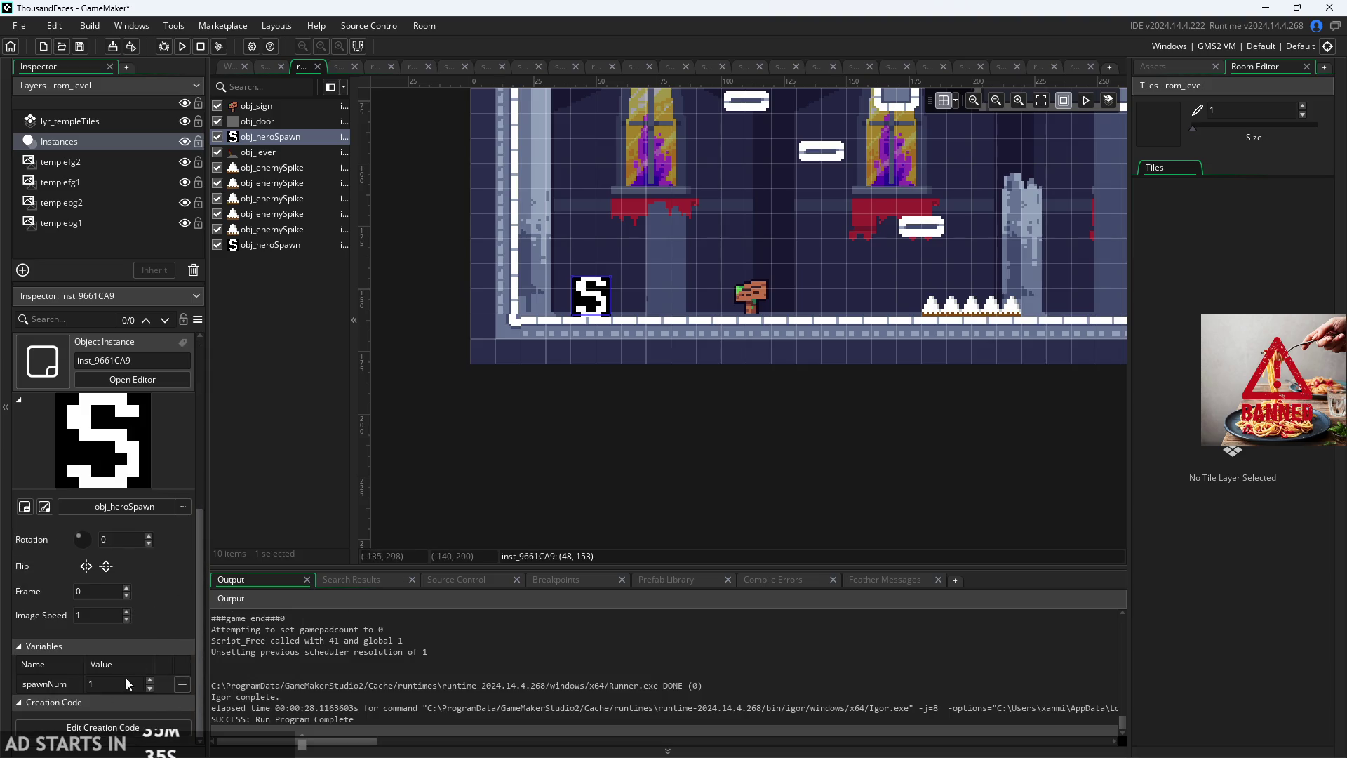
pyautogui.click(103, 727)
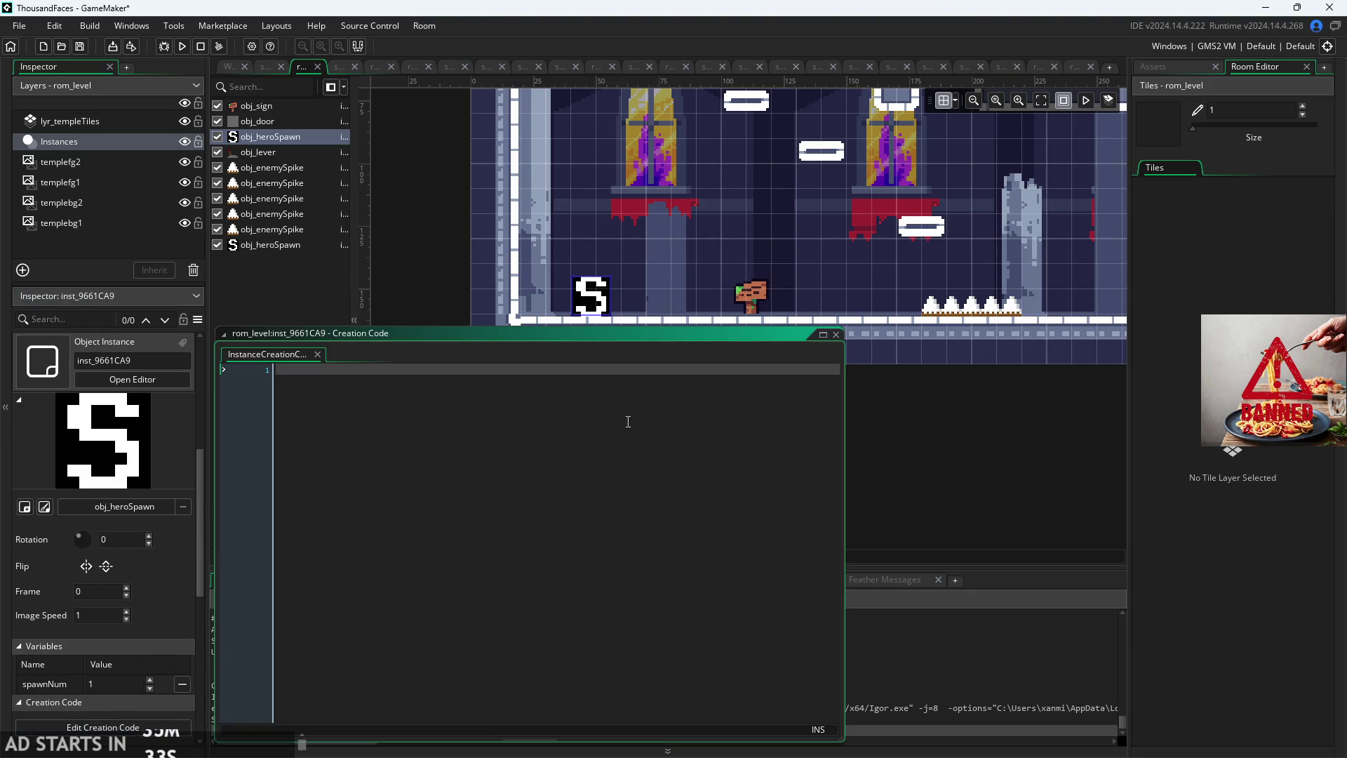
pyautogui.click(836, 334)
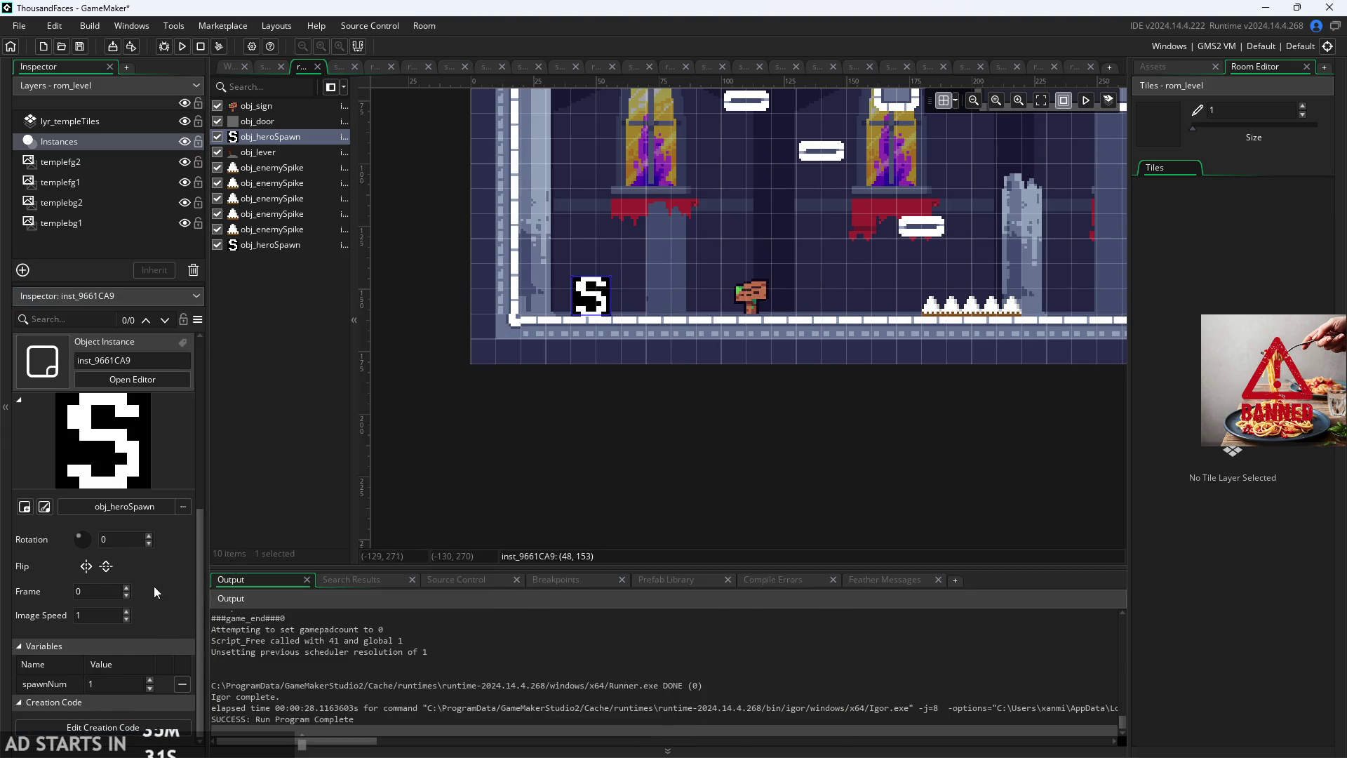
pyautogui.click(466, 415)
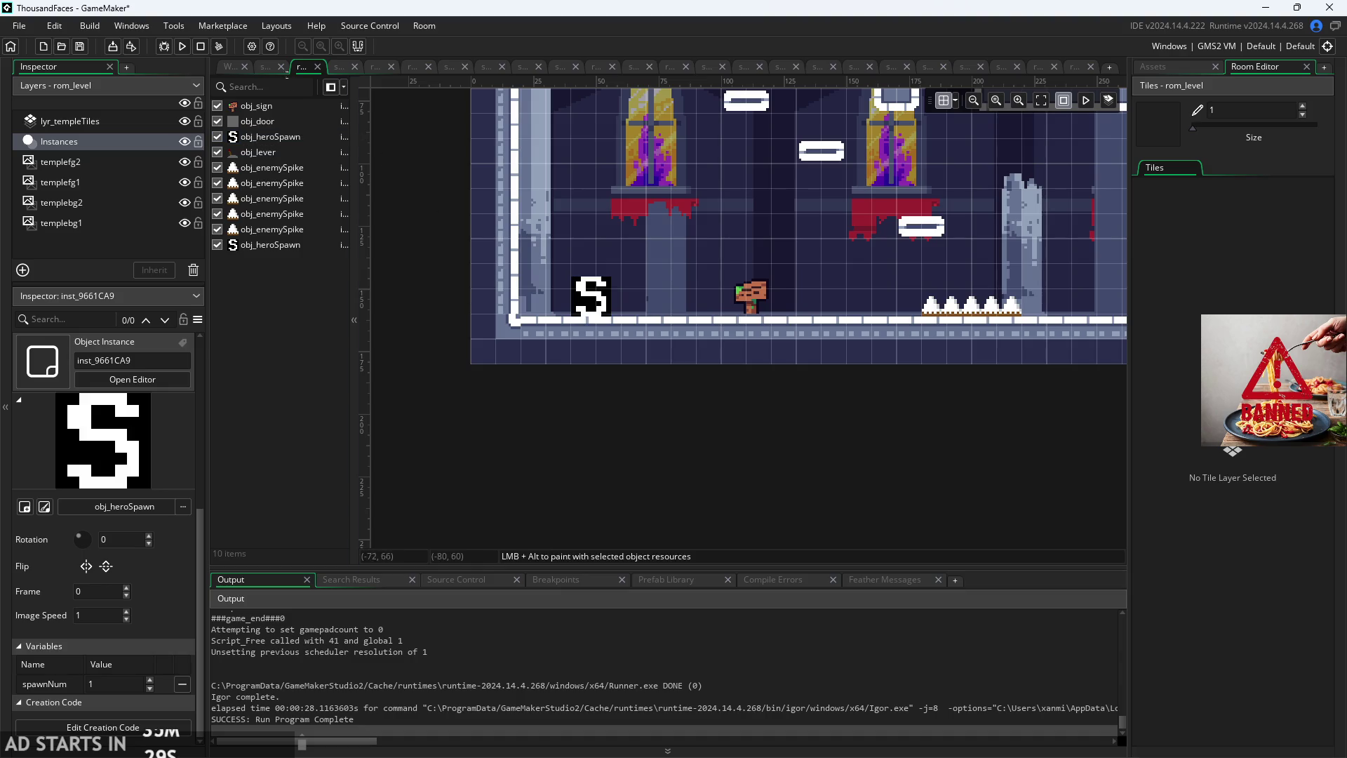
# Step: Confirm rom_level's room creation code is empty, then return to the asset tree and select rom_start
pyautogui.click(302, 68)
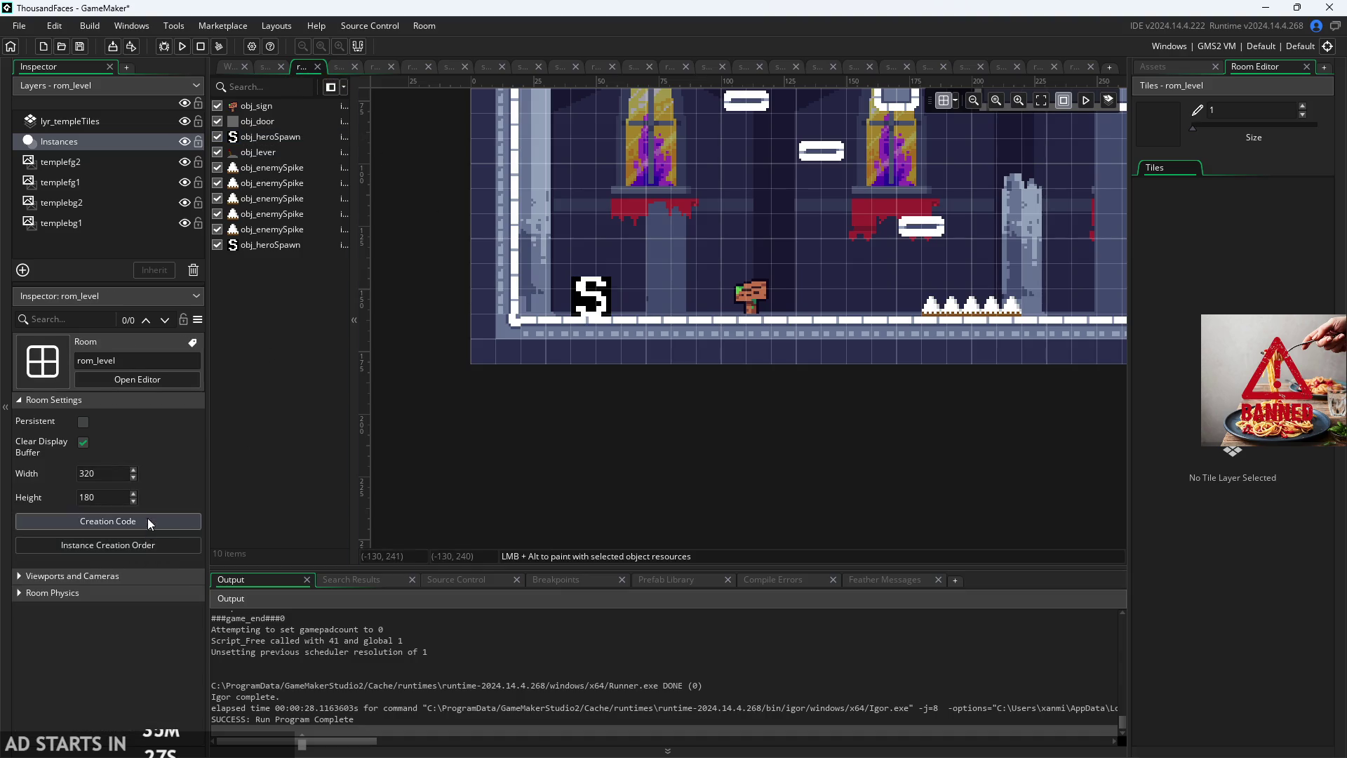
pyautogui.click(149, 523)
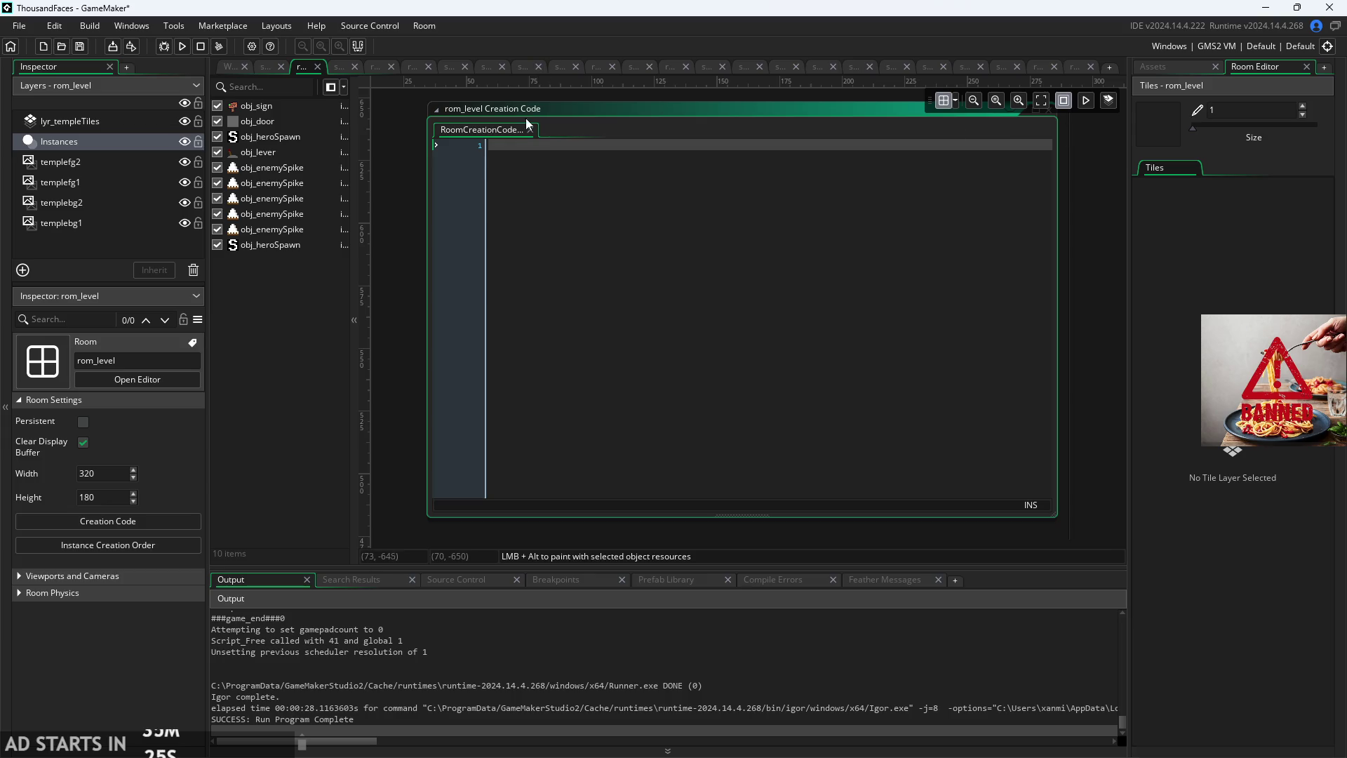
pyautogui.click(530, 129)
pyautogui.click(1177, 72)
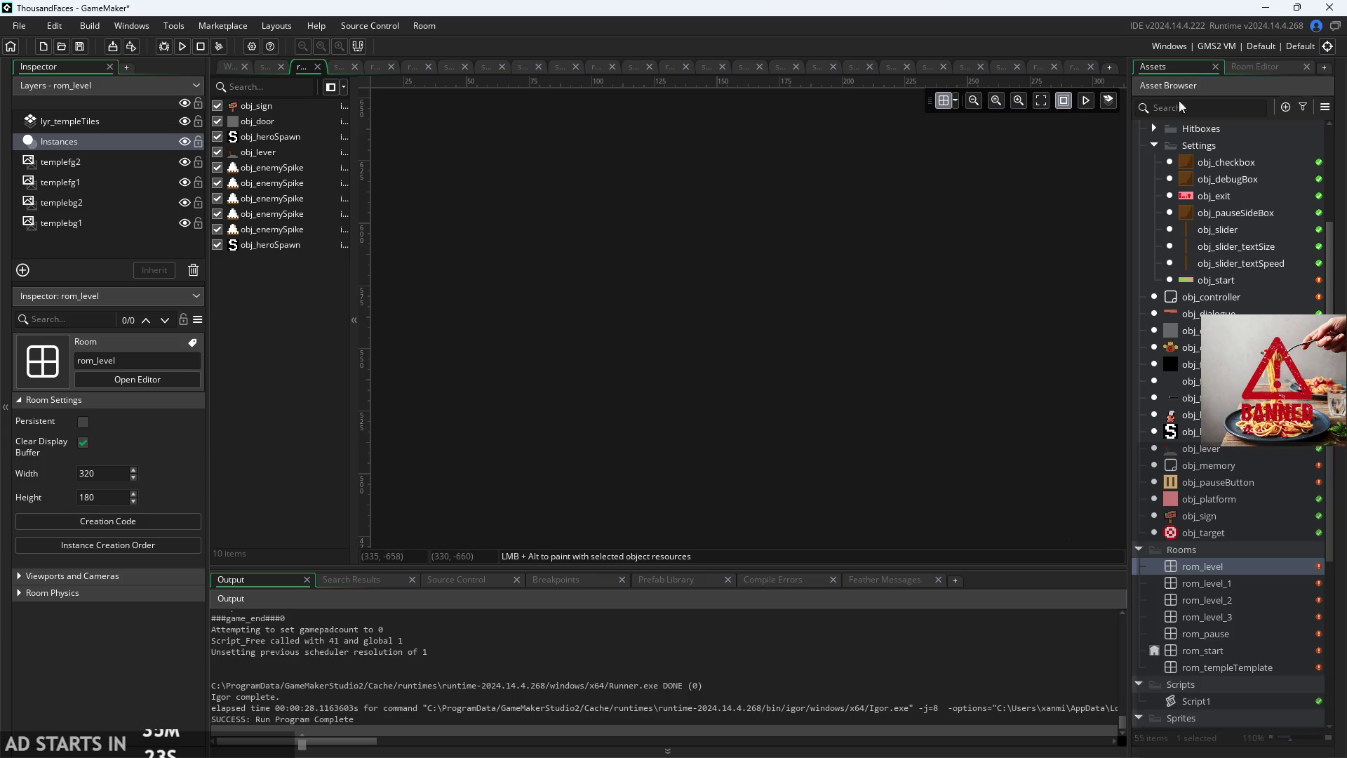
pyautogui.click(1232, 639)
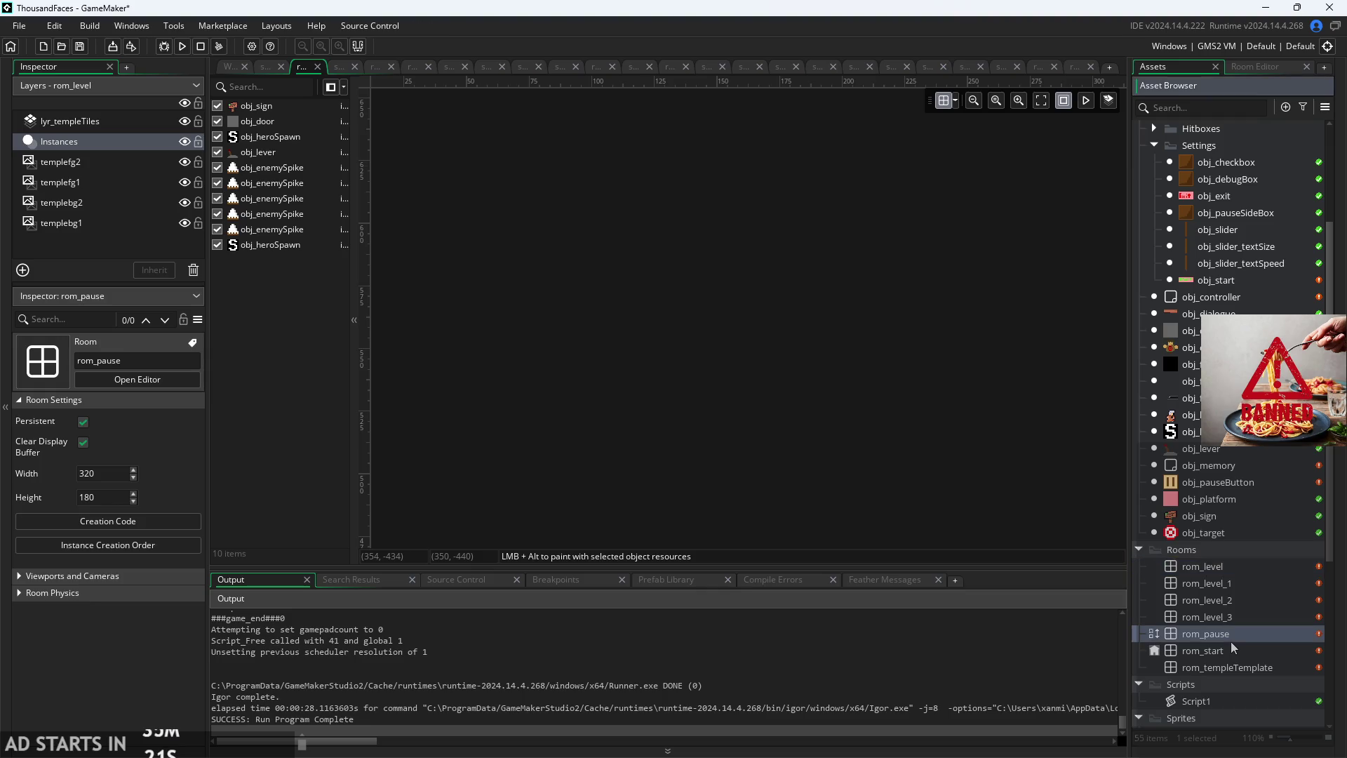
# Step: Open rom_start, confirm its room creation code is empty, and select the obj_hero instance at 296, 200
pyautogui.doubleClick(1224, 650)
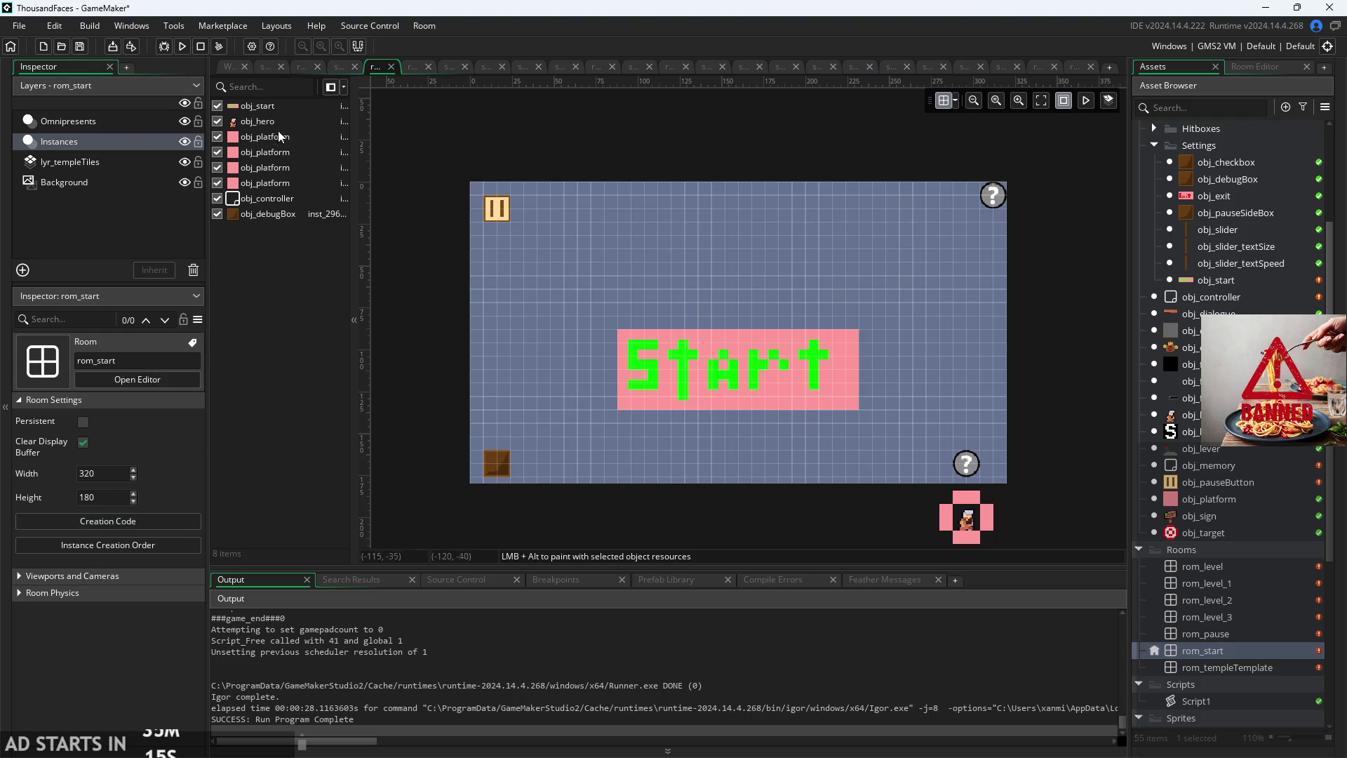
pyautogui.click(145, 519)
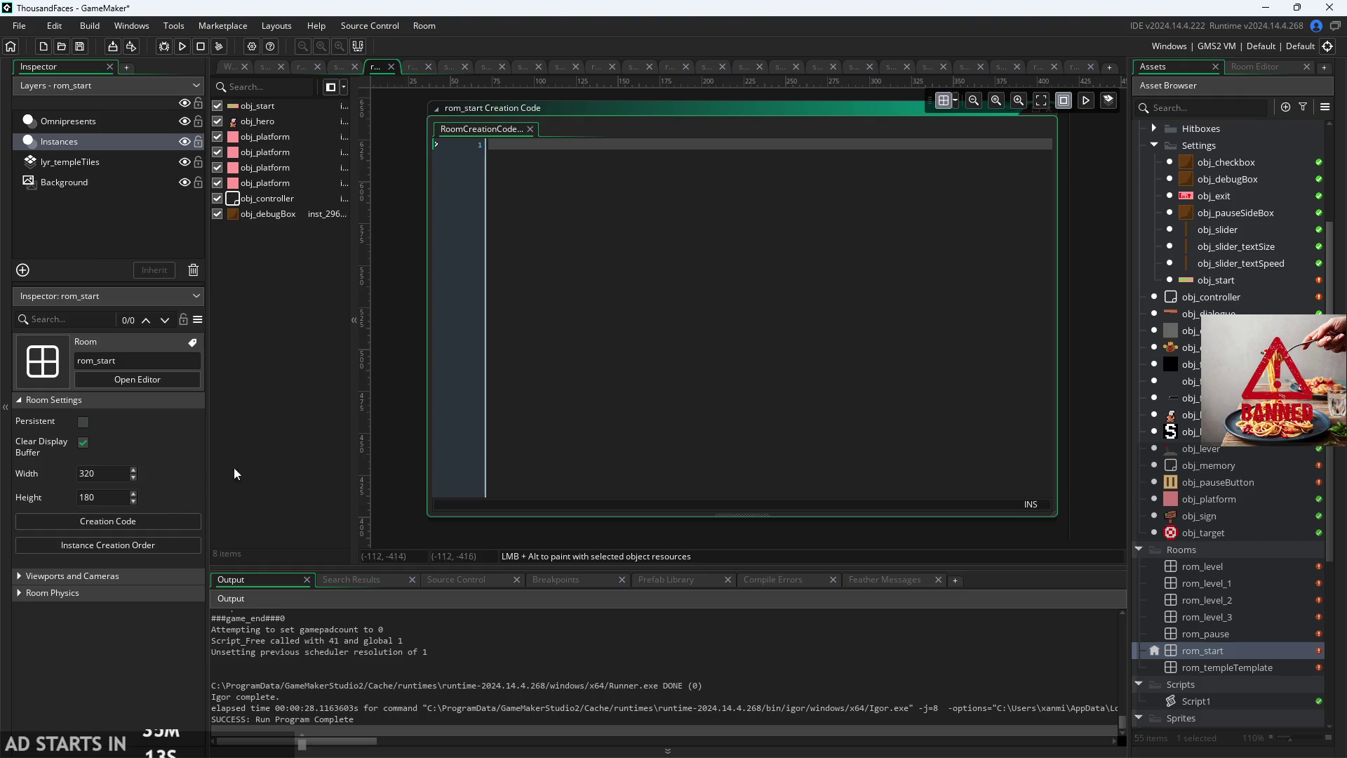
pyautogui.click(529, 129)
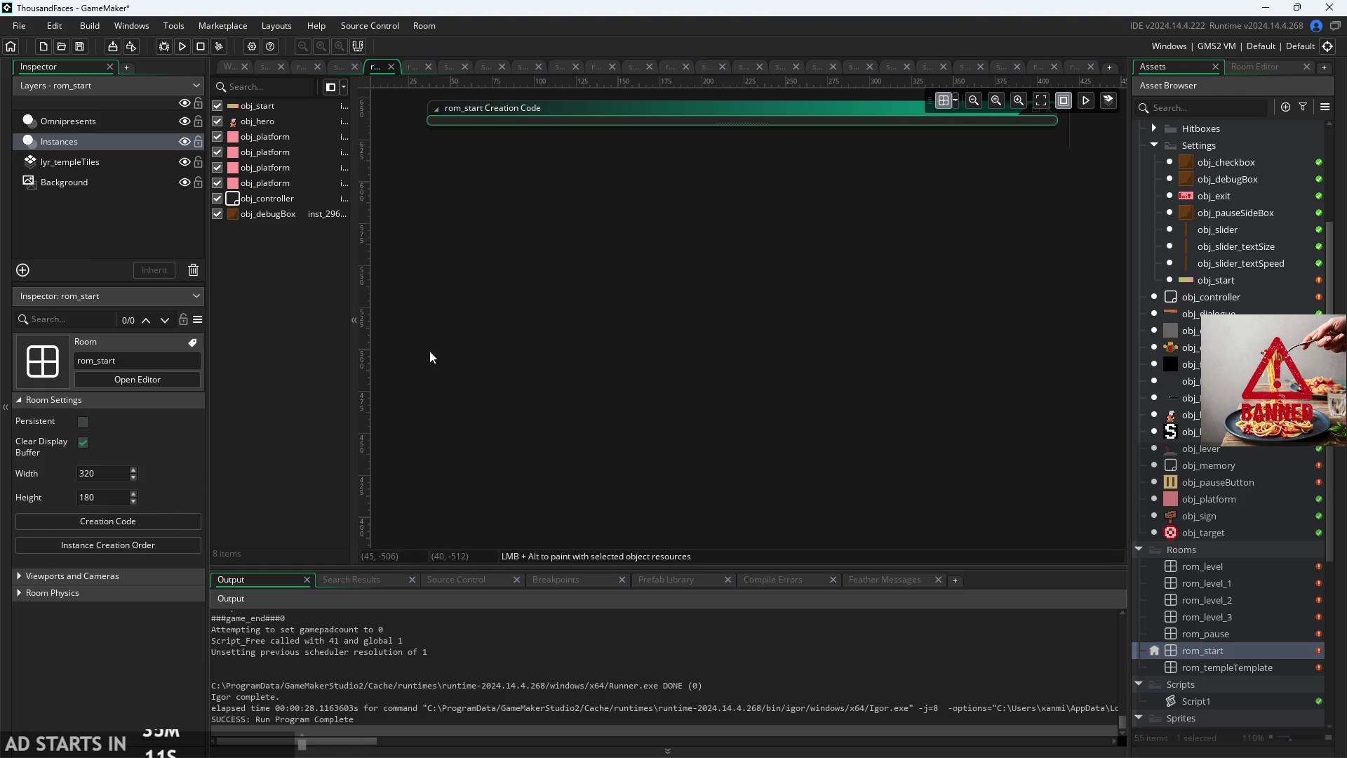
pyautogui.scroll(-10, 414, 390)
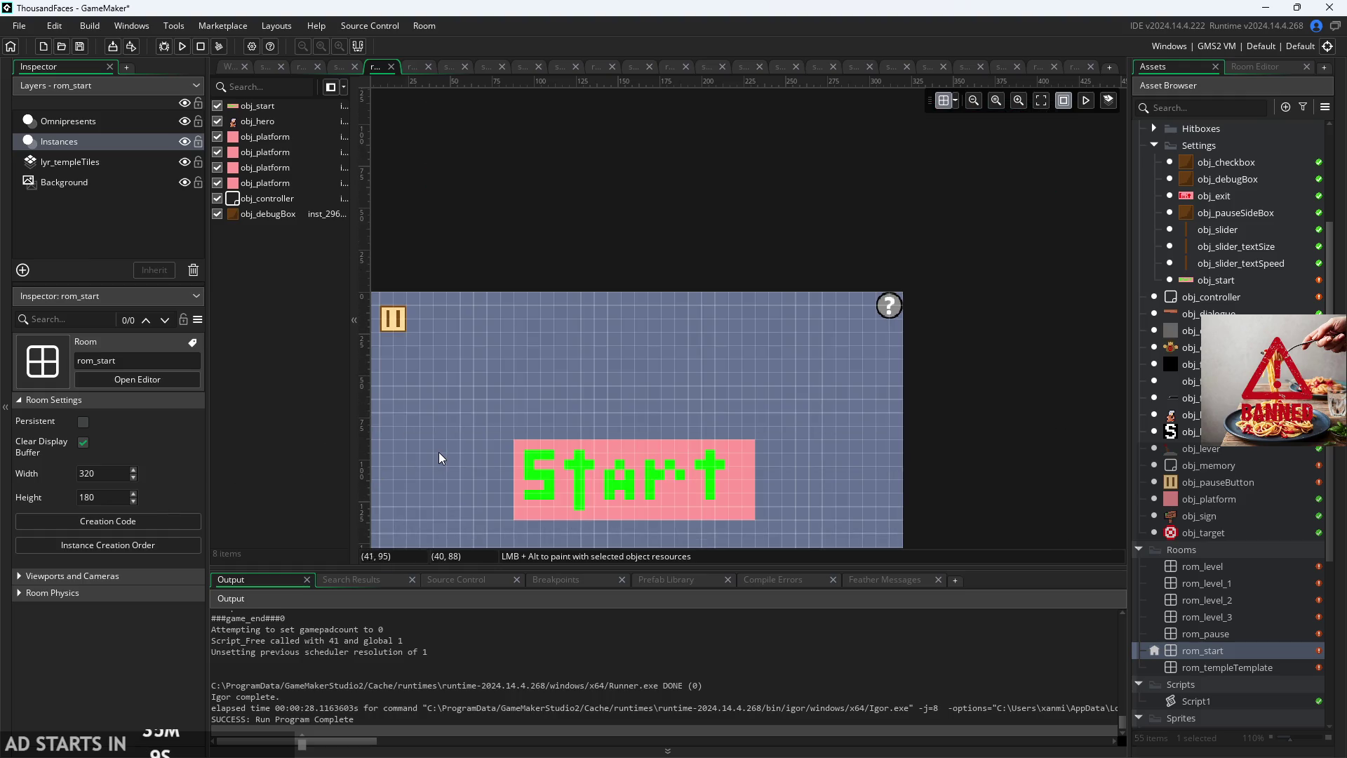
pyautogui.scroll(-5, 435, 421)
pyautogui.hscroll(-3, 539, 452)
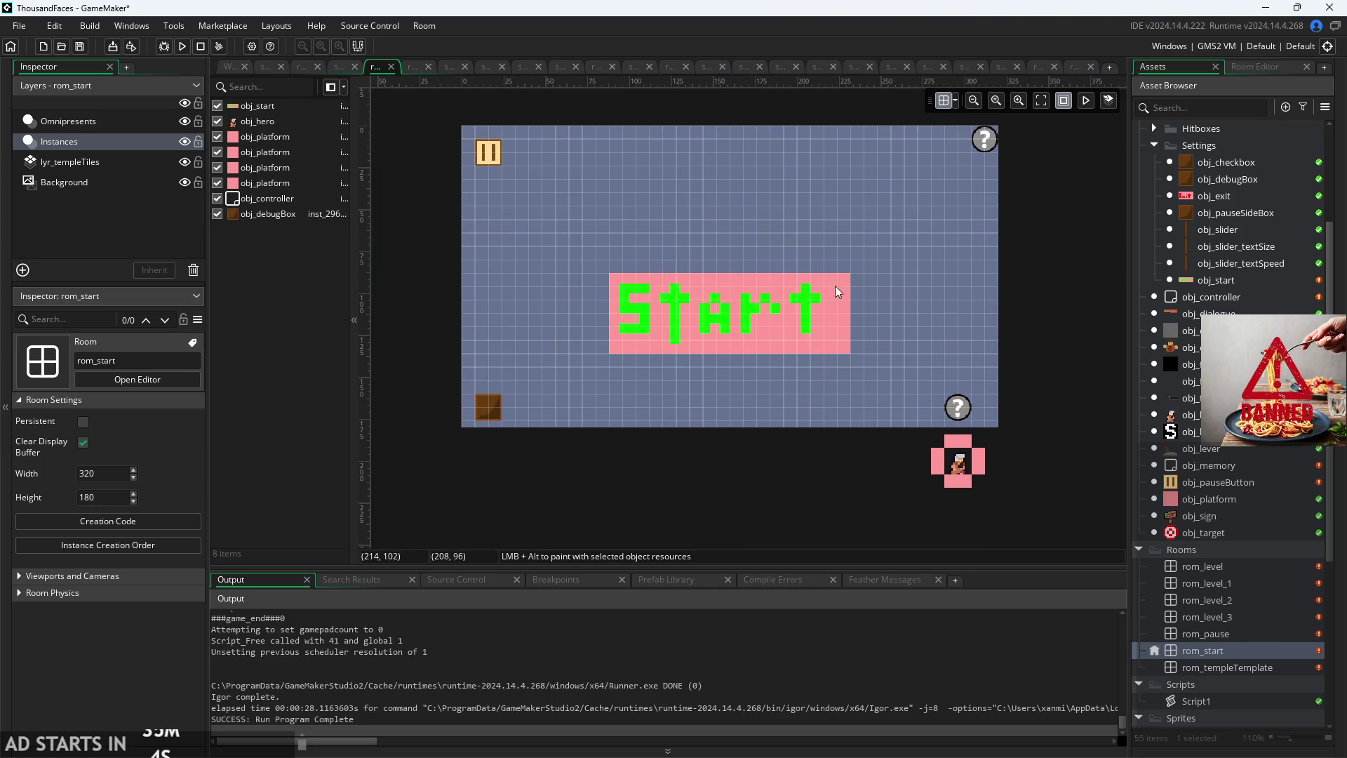
pyautogui.click(960, 463)
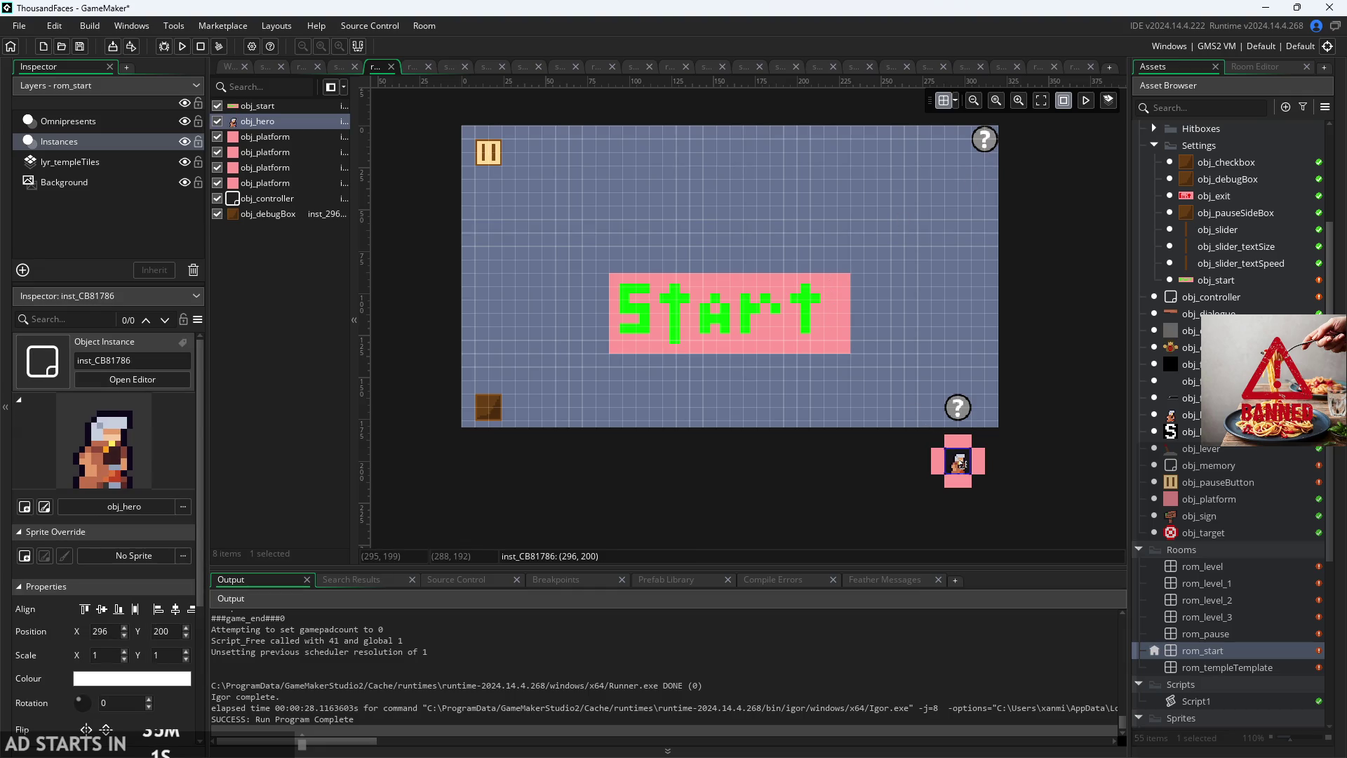